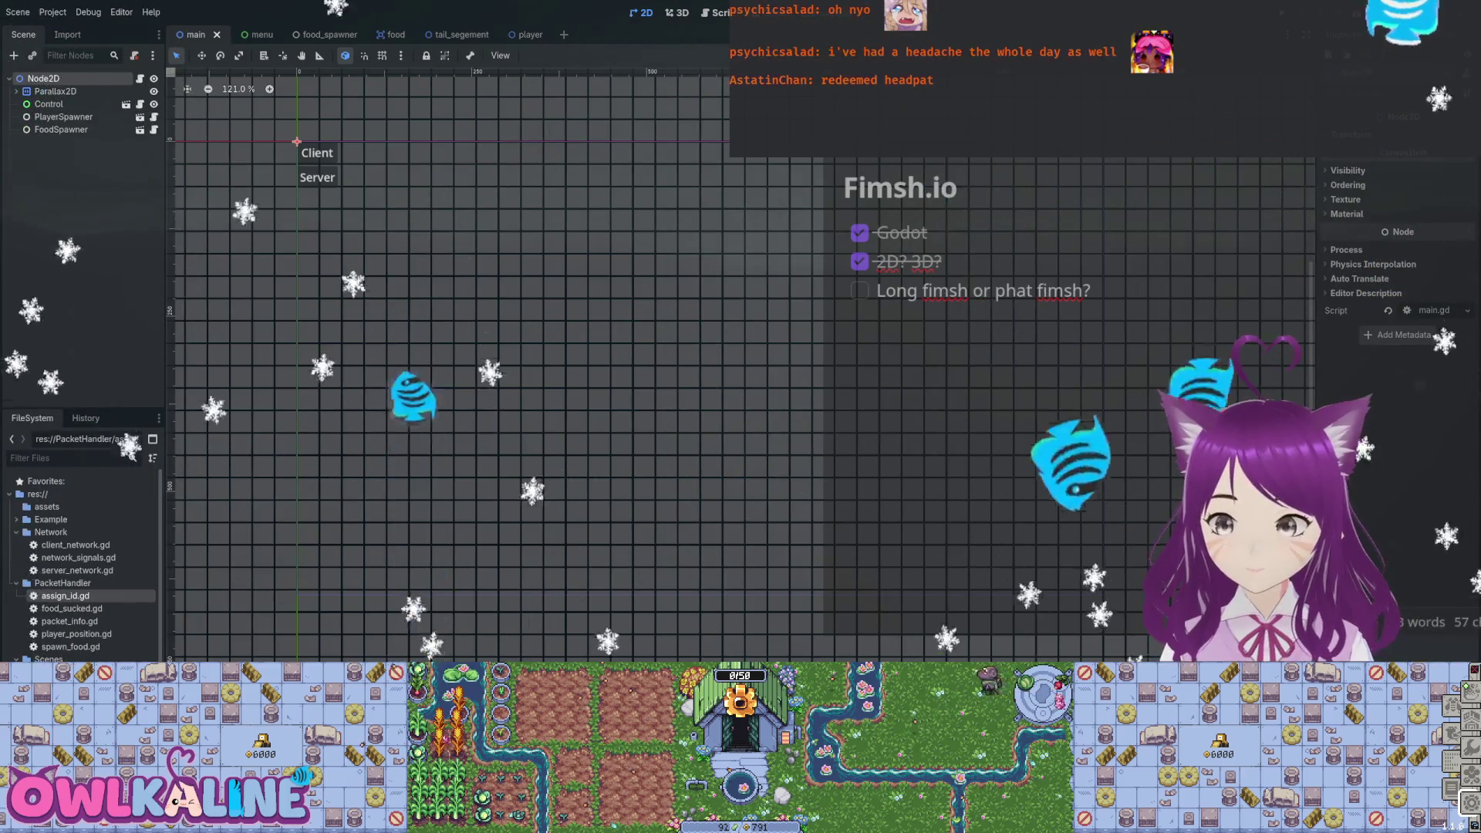
Save the main scene with Ctrl+S.
key("ctrl+s")
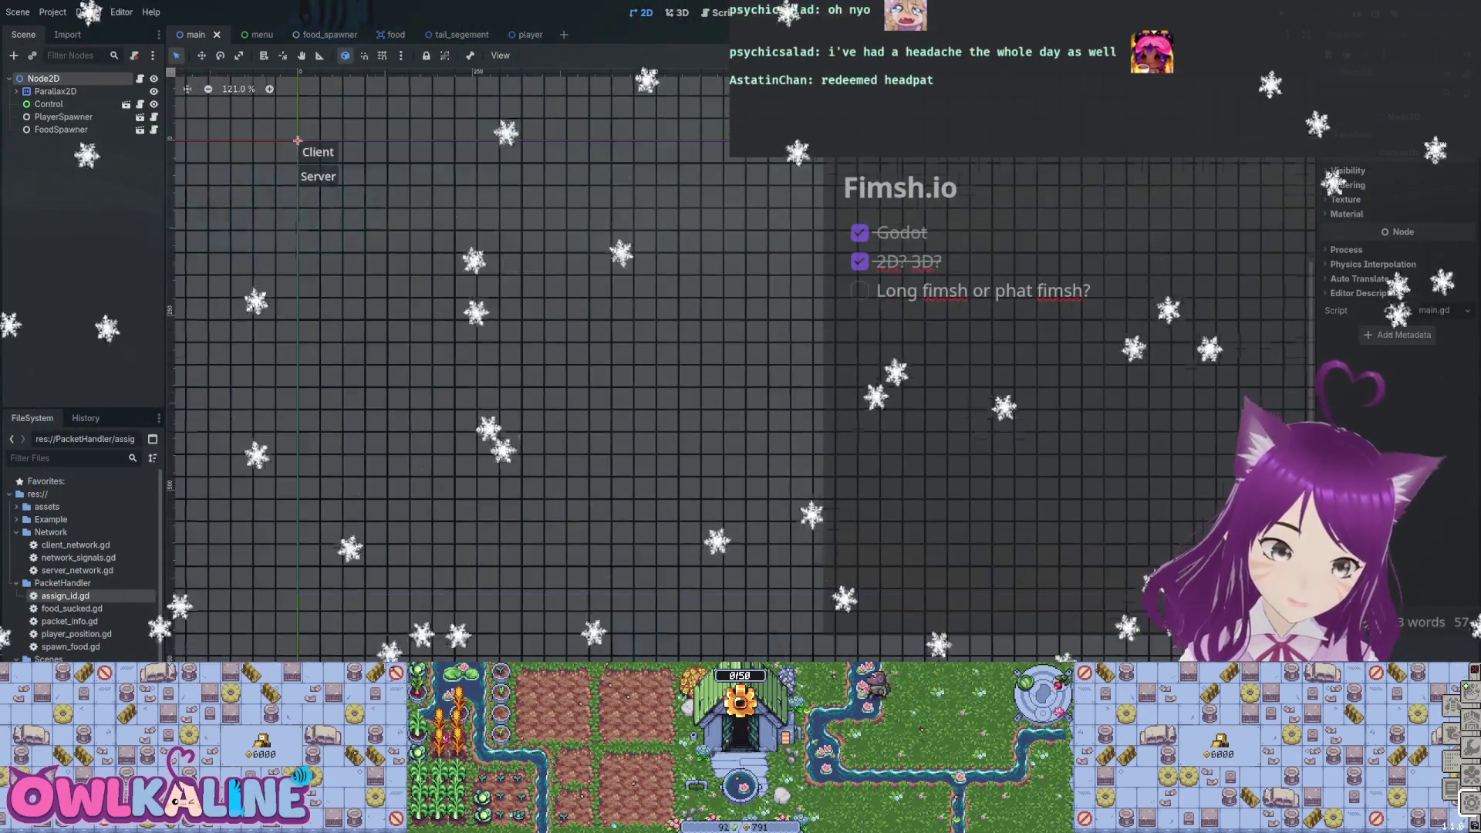
scroll(730, 284, "down", 3)
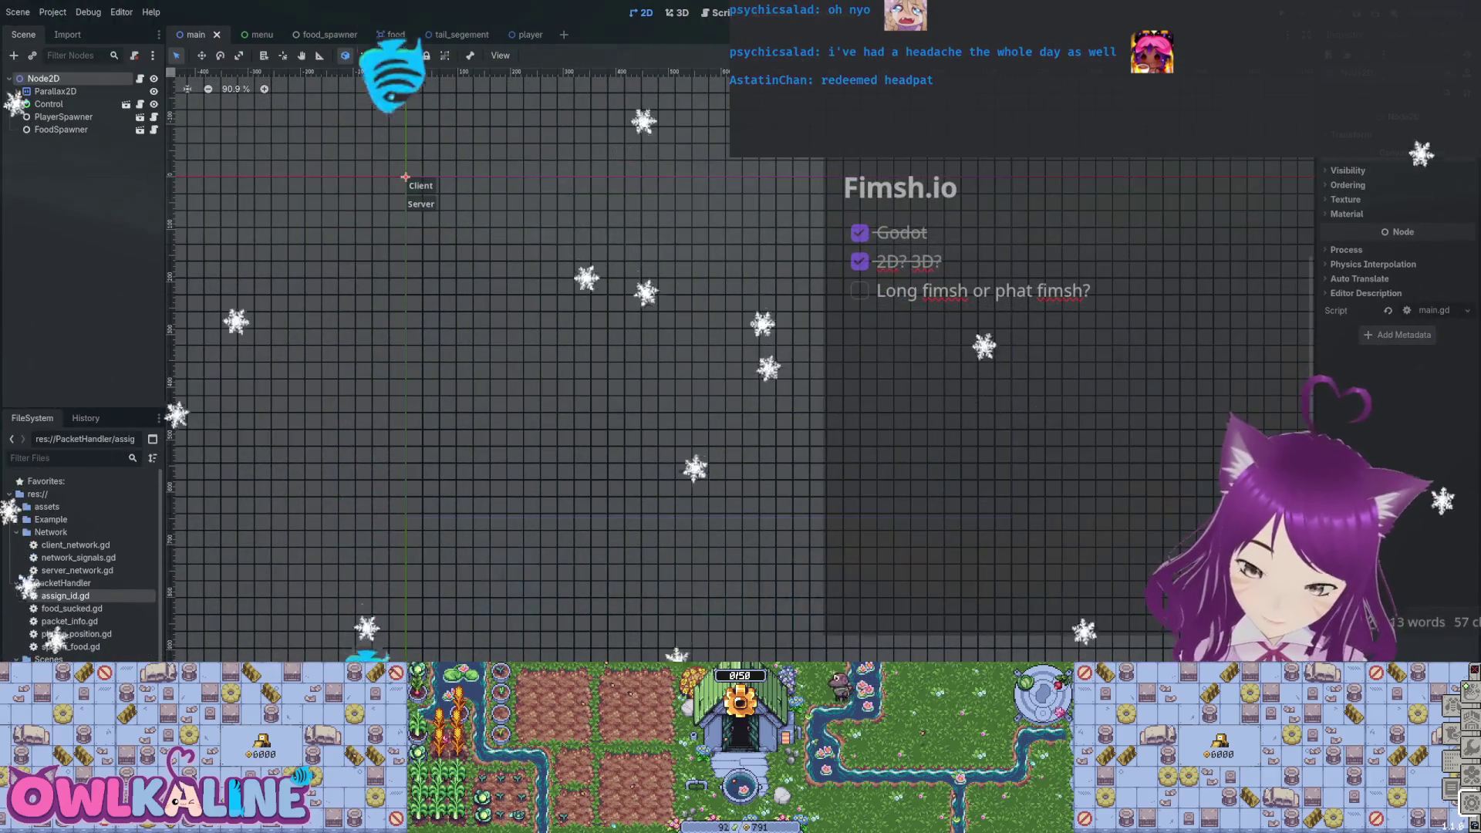
scroll(558, 333, "up", 3)
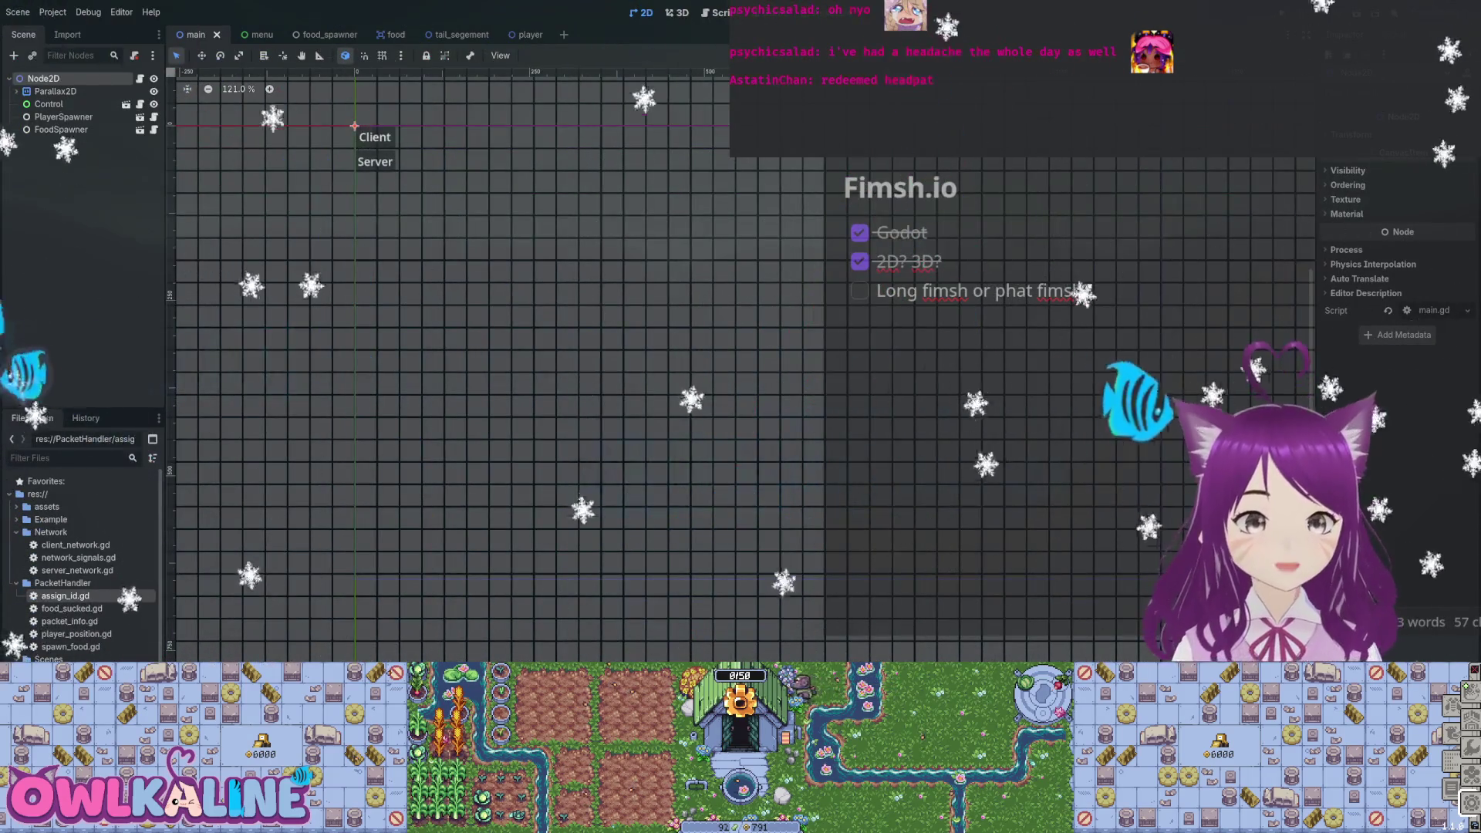
Collapse the main scene's Parallax2D branch, then open the menu scene and select its Client node.
left_click(398, 169)
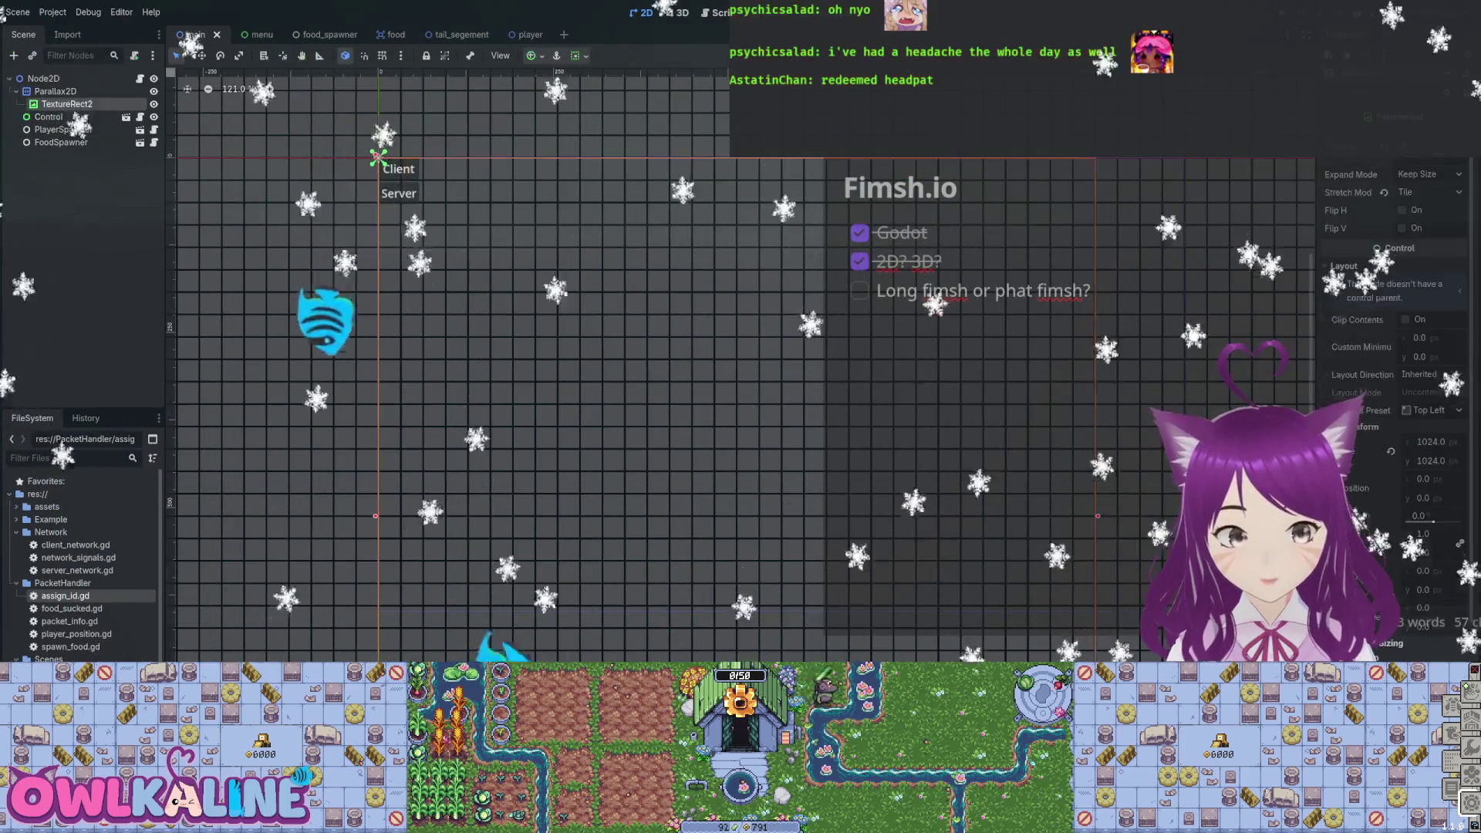
left_click(17, 91)
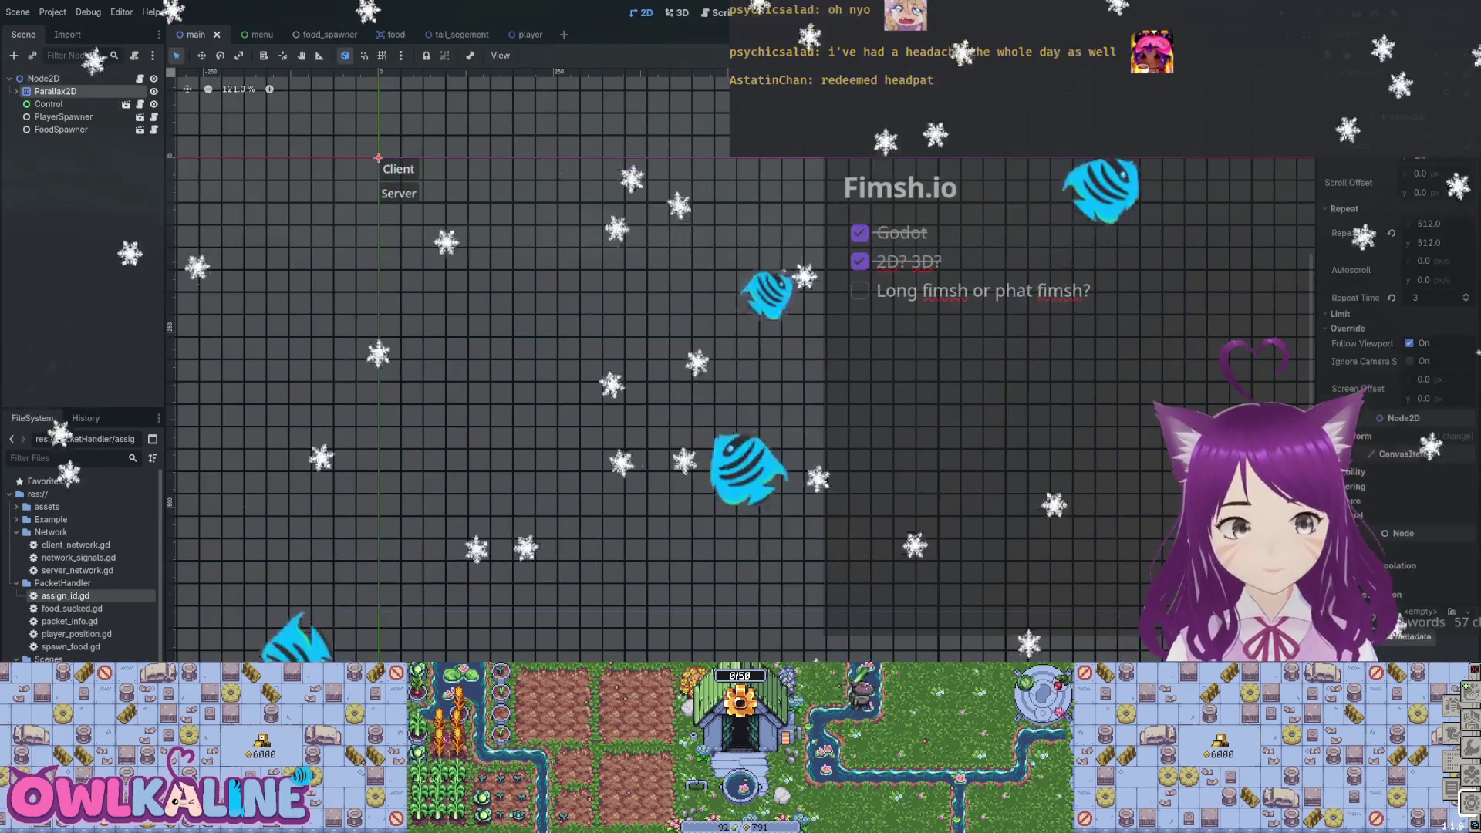
left_click(257, 35)
left_click(276, 141)
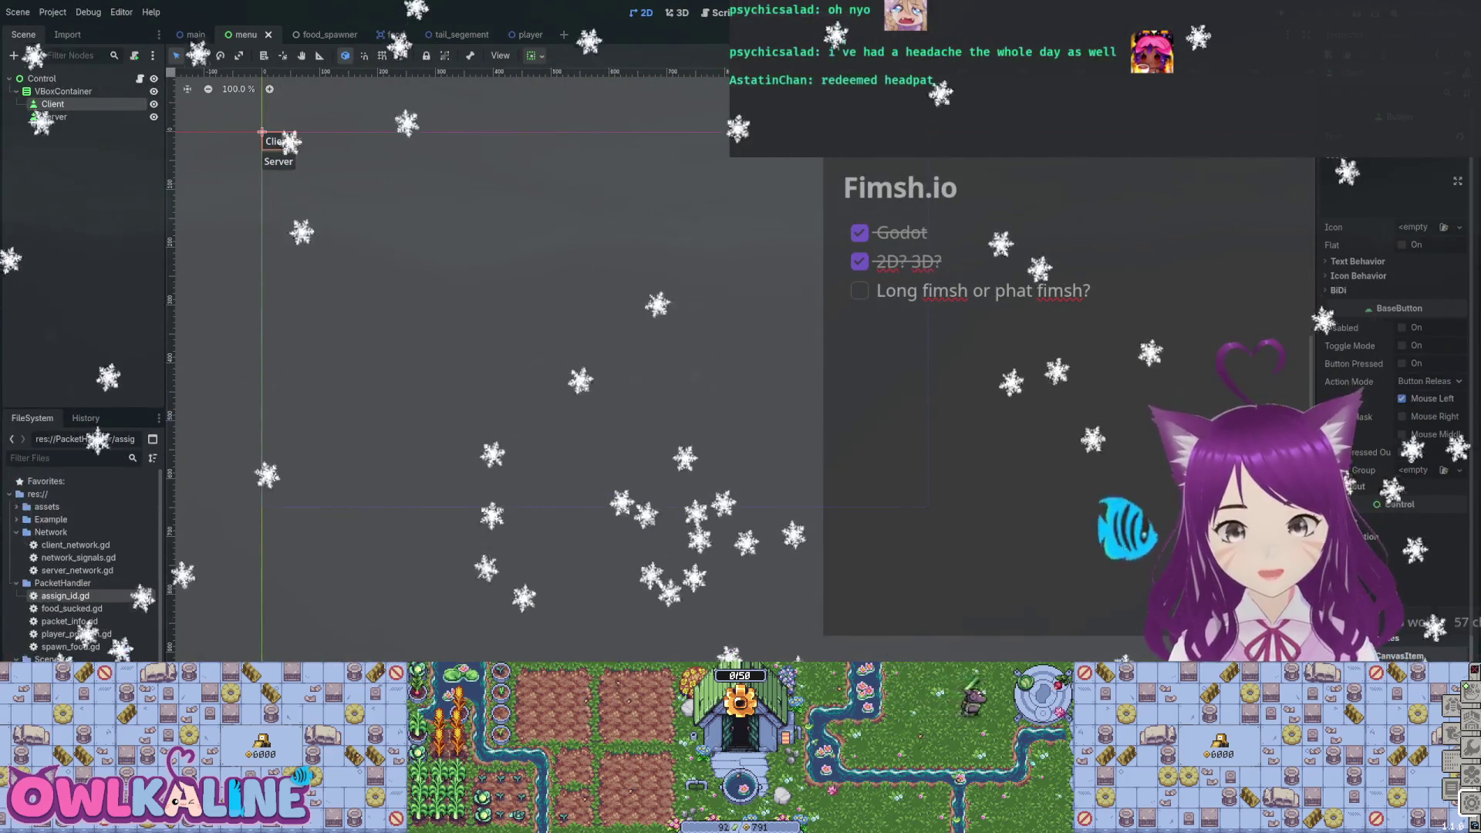
Expand the Kenney UI pack's PNG folder down to the Blue button images.
scroll(1397, 348, "down", 2)
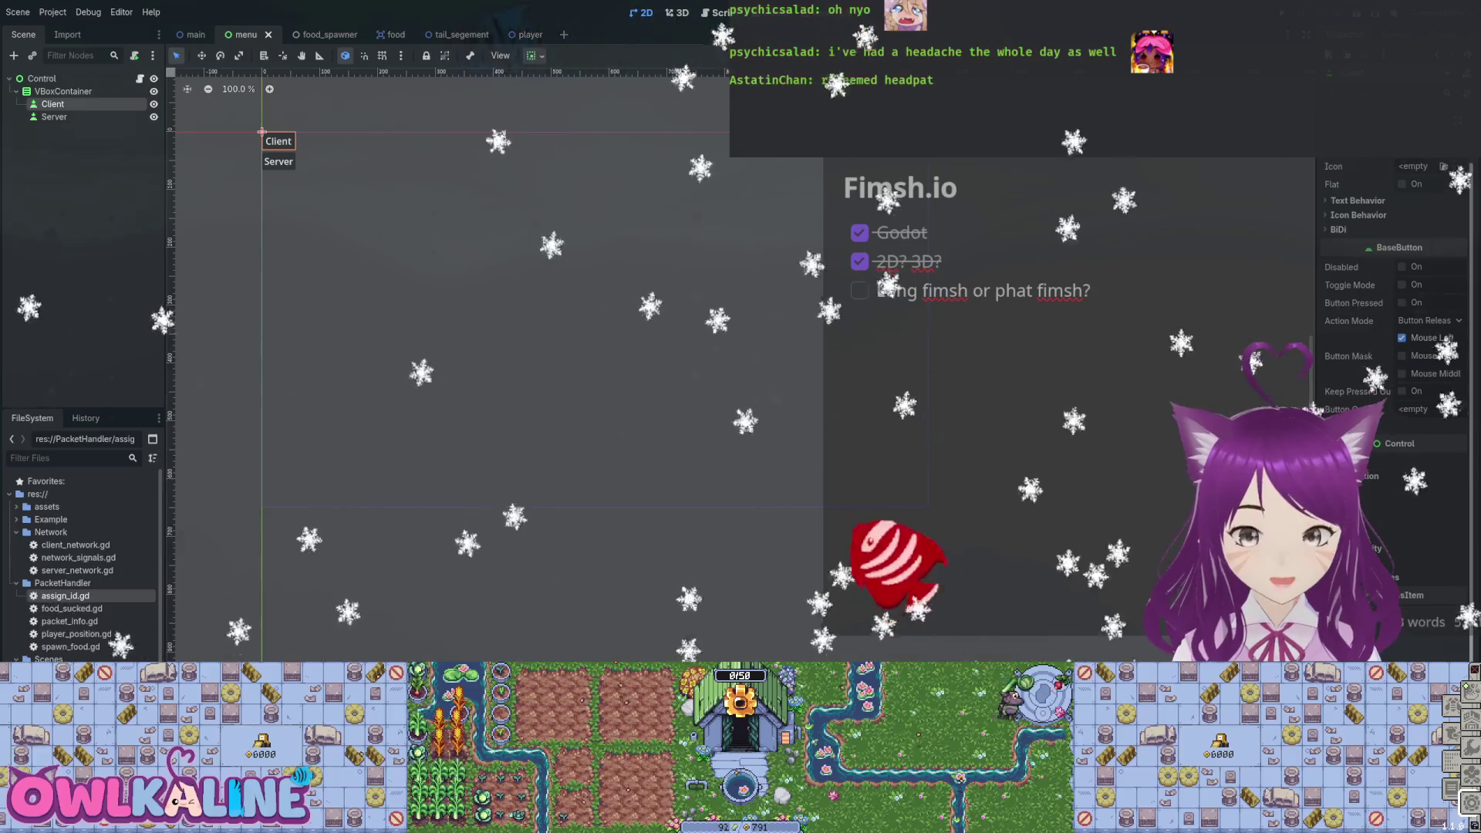
scroll(1397, 347, "up", 2)
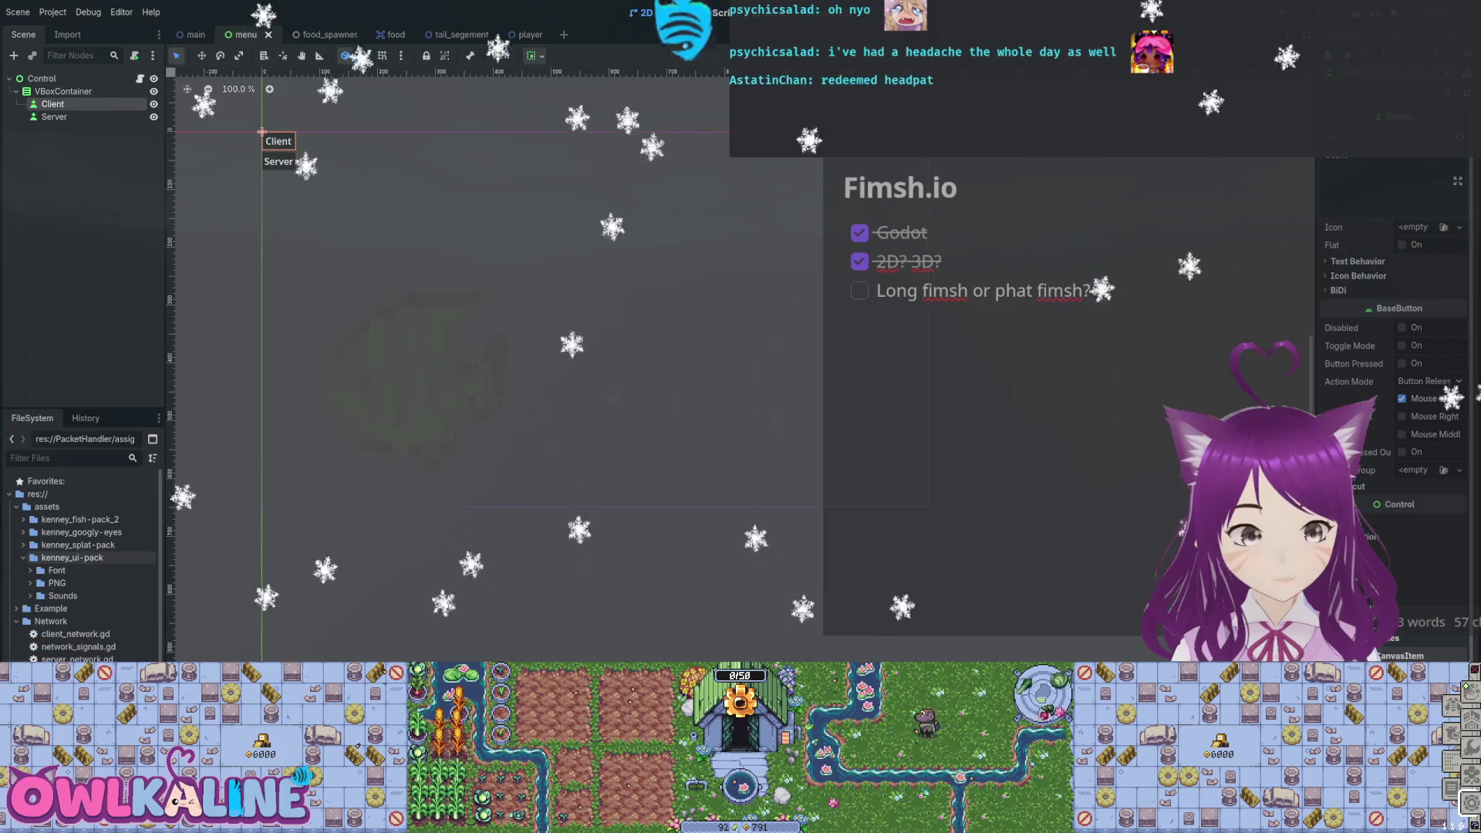
left_click(30, 582)
scroll(70, 544, "down", 1)
scroll(77, 517, "down", 1)
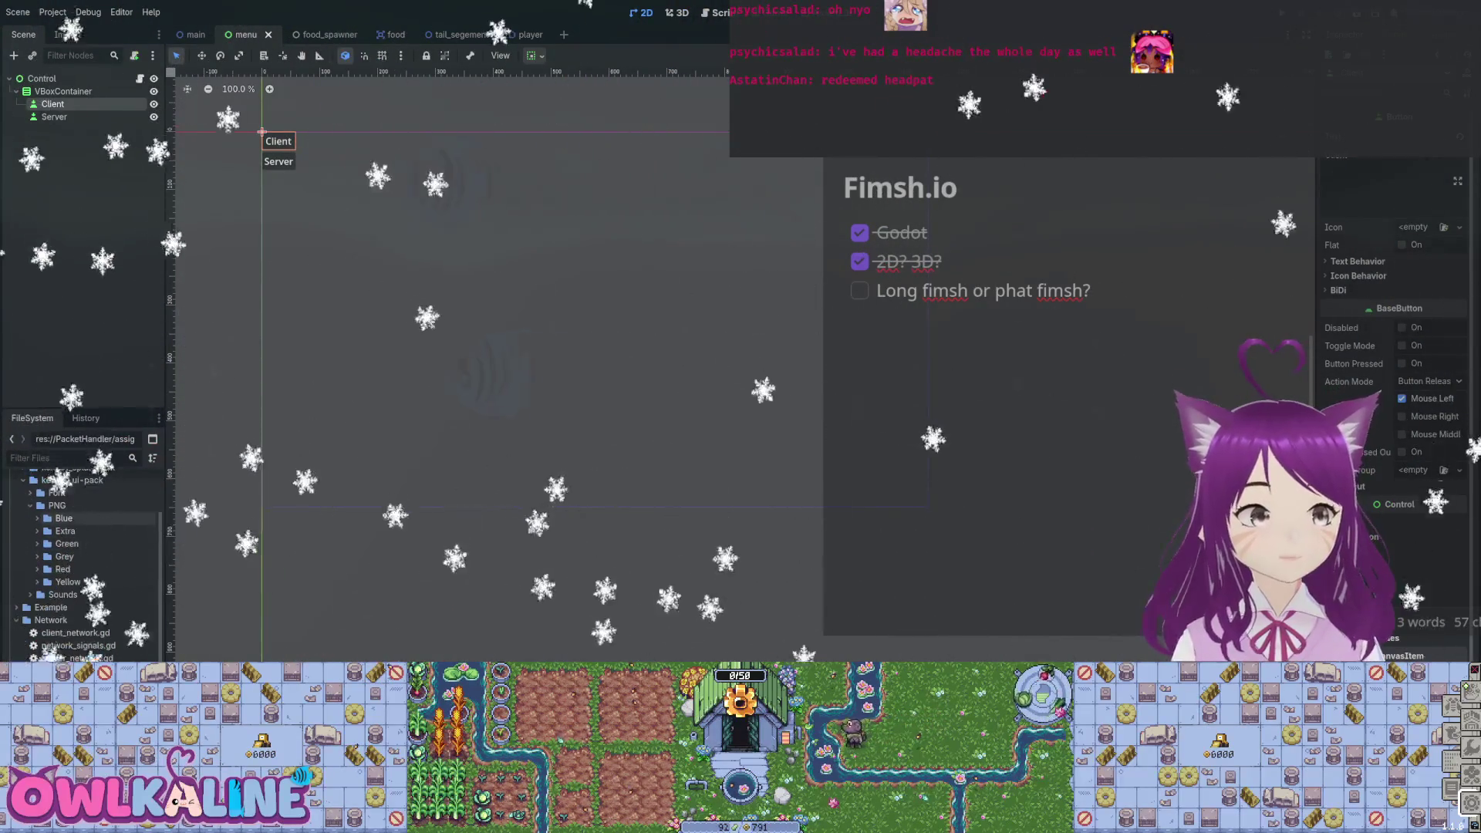
double_click(64, 518)
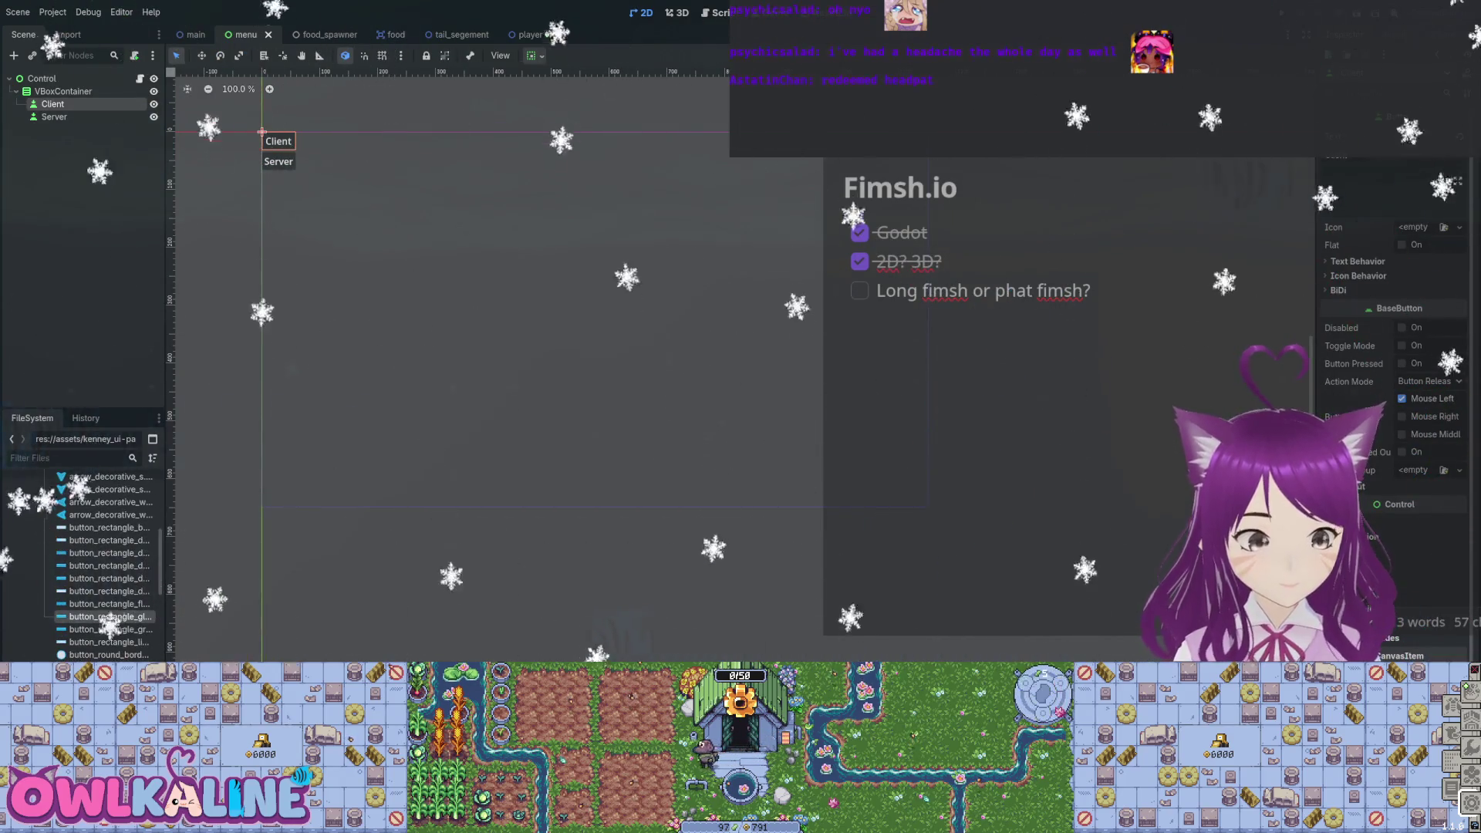
Widen the left dock, preview button images, and give Client the blue button_rectangle_flat.png icon.
left_click_drag(165, 232, 279, 232)
mouse_move(131, 552)
left_mouse_down()
mouse_move(324, 540)
mouse_move(625, 410)
mouse_move(698, 333)
mouse_move(155, 556)
mouse_move(557, 409)
mouse_move(591, 370)
mouse_move(184, 541)
left_mouse_up()
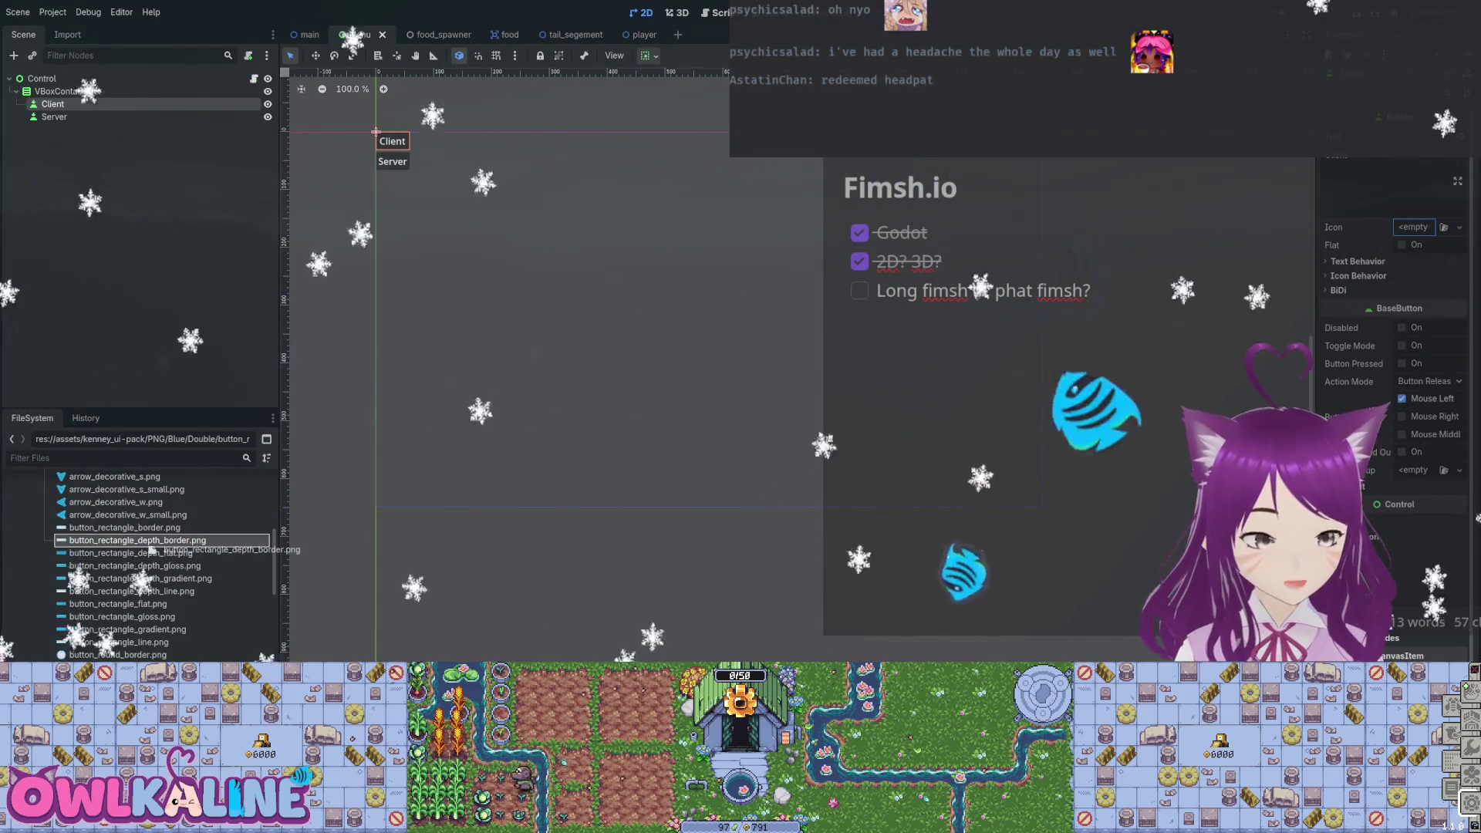
mouse_move(131, 528)
left_mouse_down()
mouse_move(711, 439)
mouse_move(618, 423)
mouse_move(177, 529)
left_mouse_up()
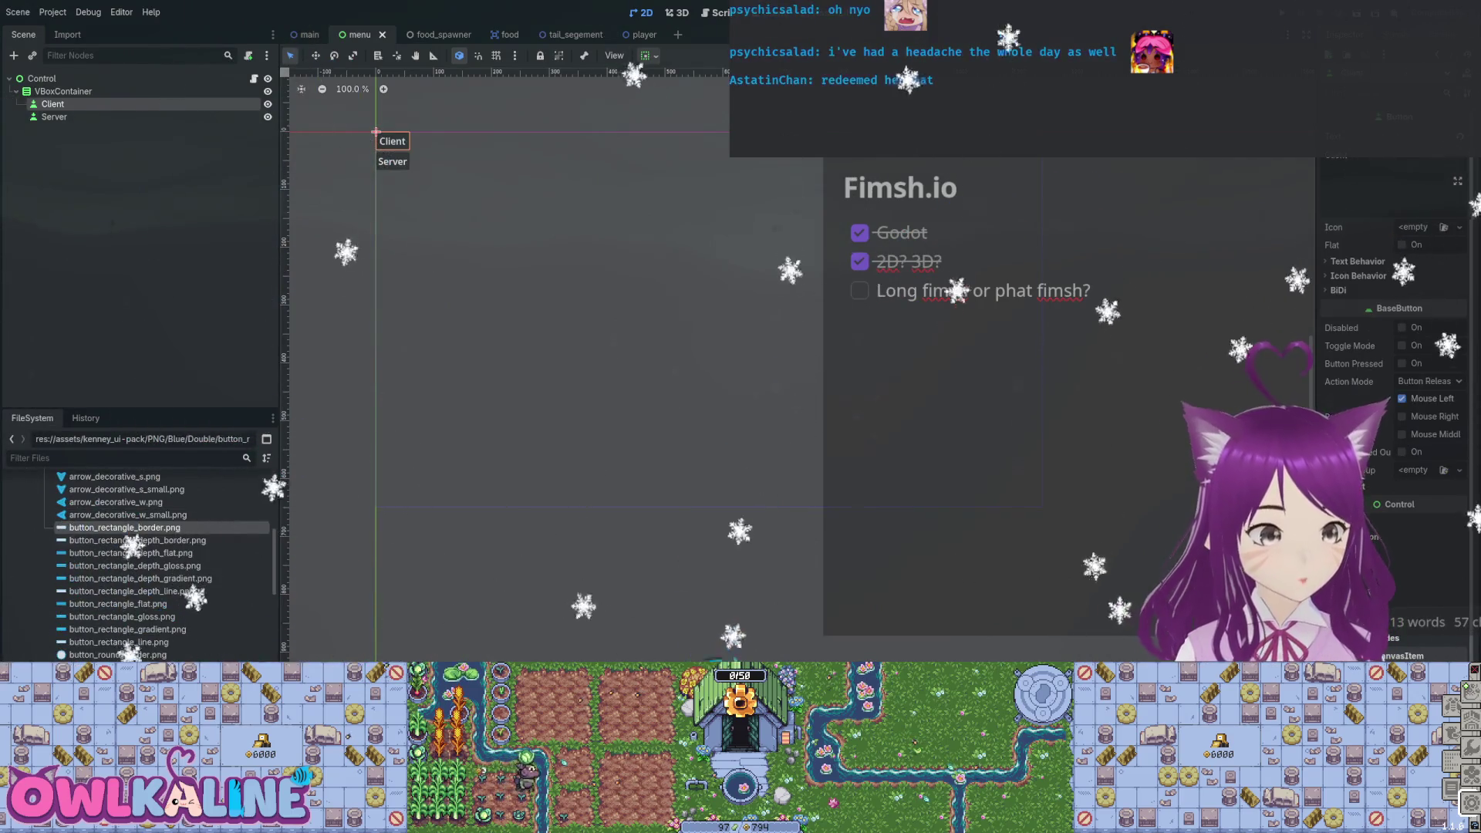
mouse_move(123, 617)
left_mouse_down()
mouse_move(607, 432)
mouse_move(563, 473)
mouse_move(573, 546)
mouse_move(231, 622)
mouse_move(155, 614)
mouse_move(645, 397)
mouse_move(1417, 232)
left_mouse_up()
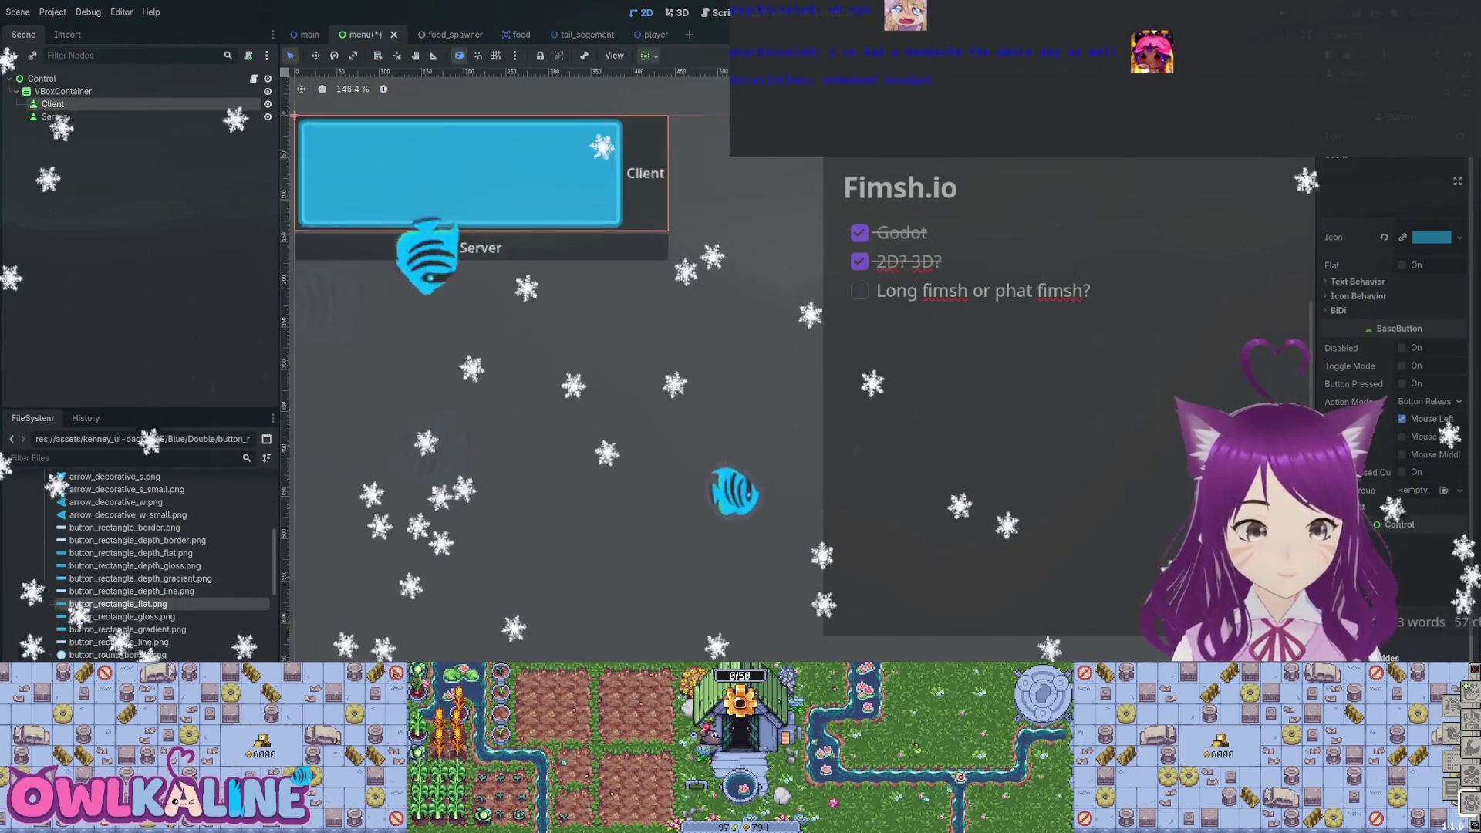
scroll(553, 166, "up", 3)
left_click_drag(540, 309, 710, 447)
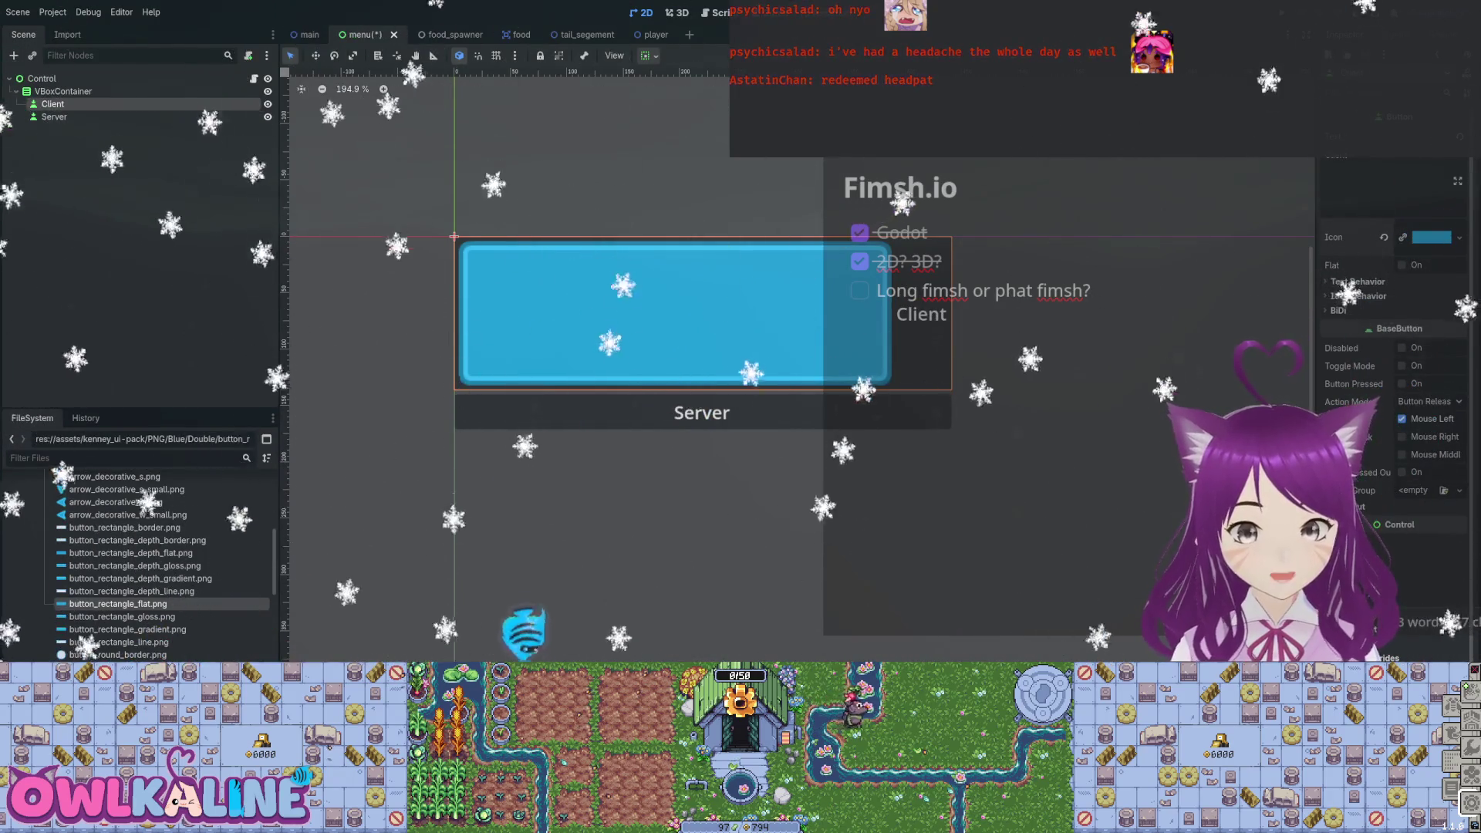
key("ctrl+z")
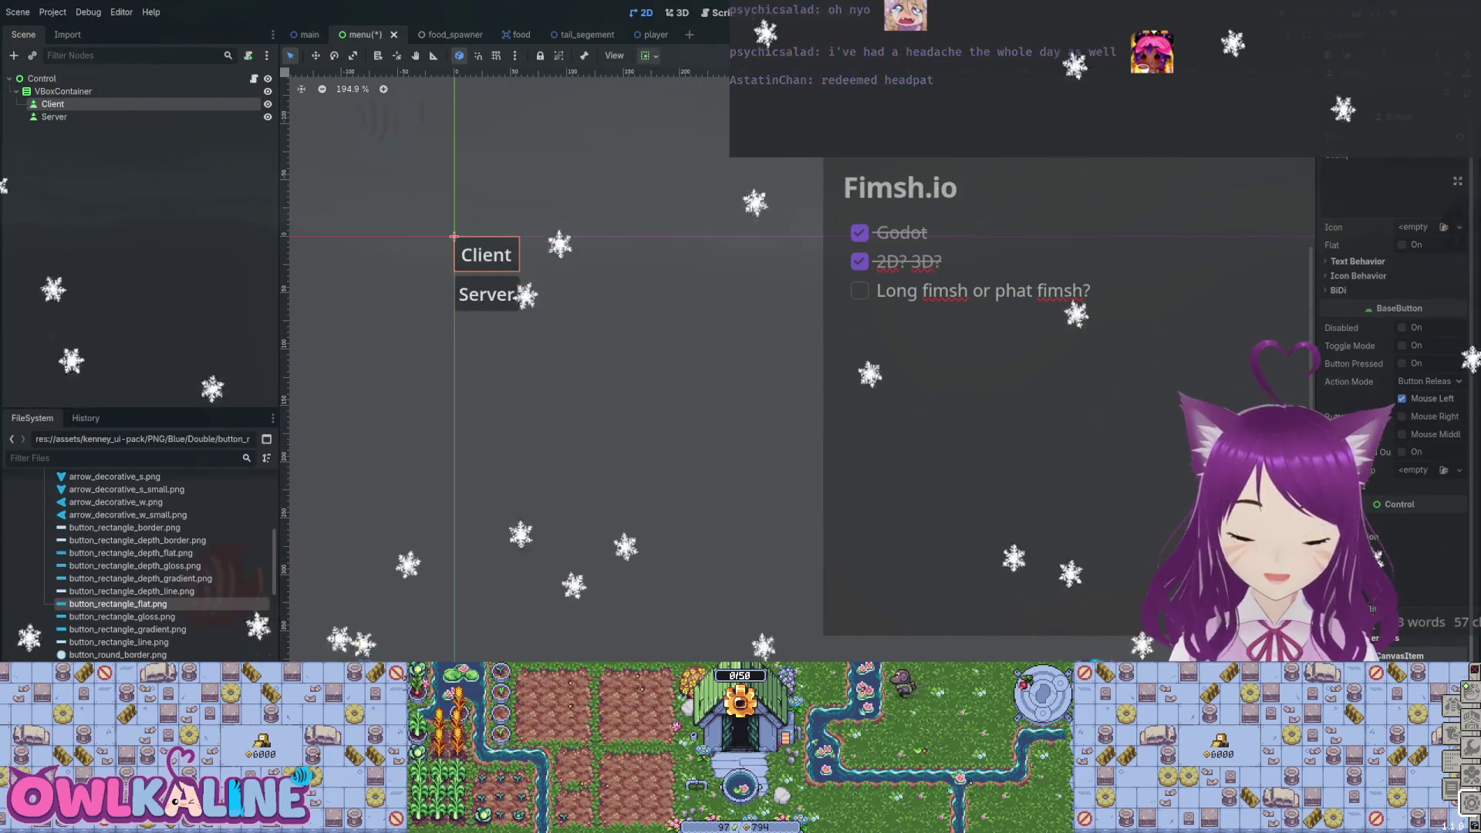
Assign button_rectangle_flat.png to Client's Texture and give its CanvasItem a new ShaderMaterial.
scroll(1397, 386, "down", 2)
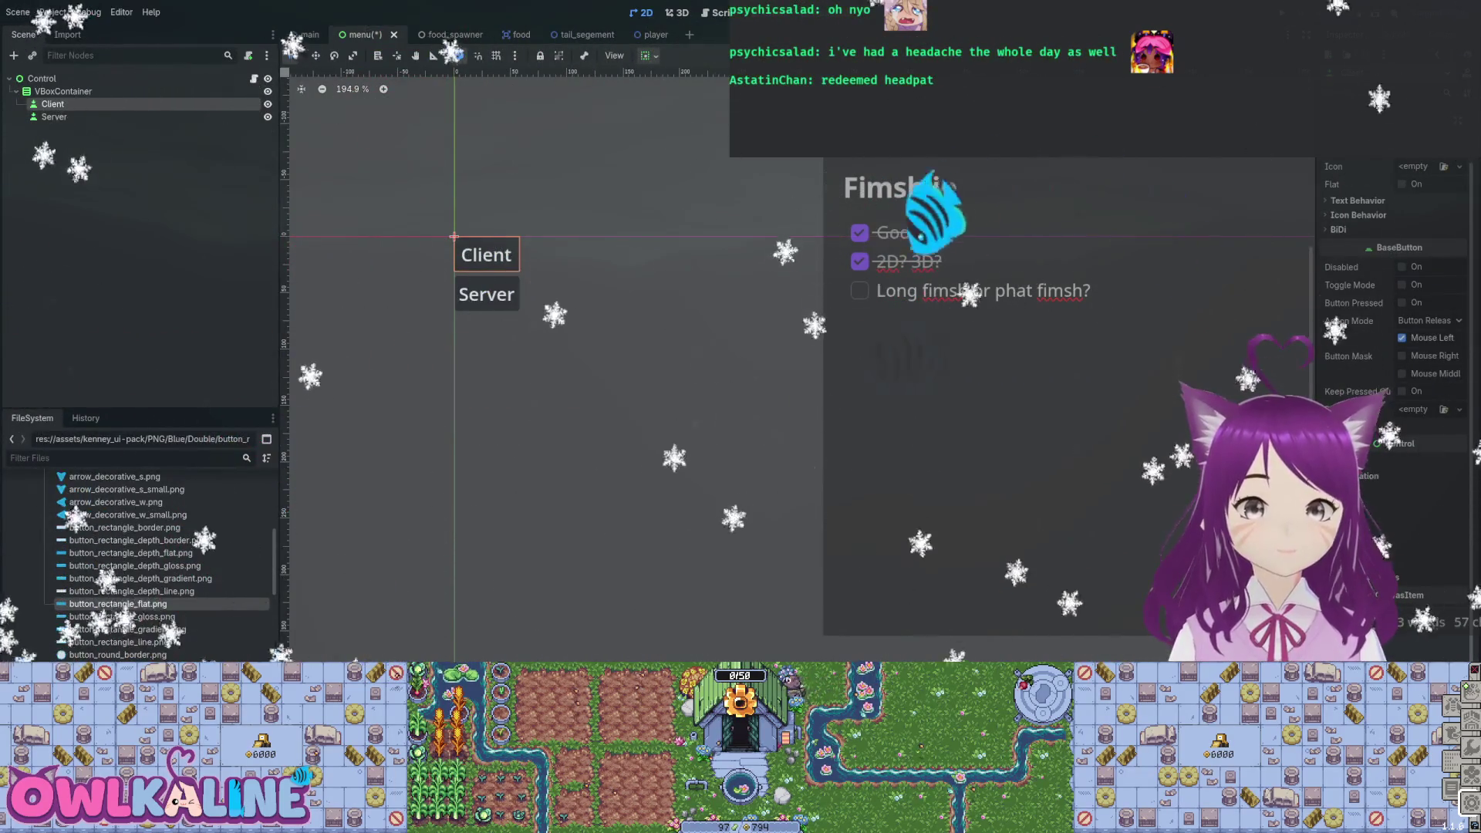
scroll(1396, 347, "down", 1)
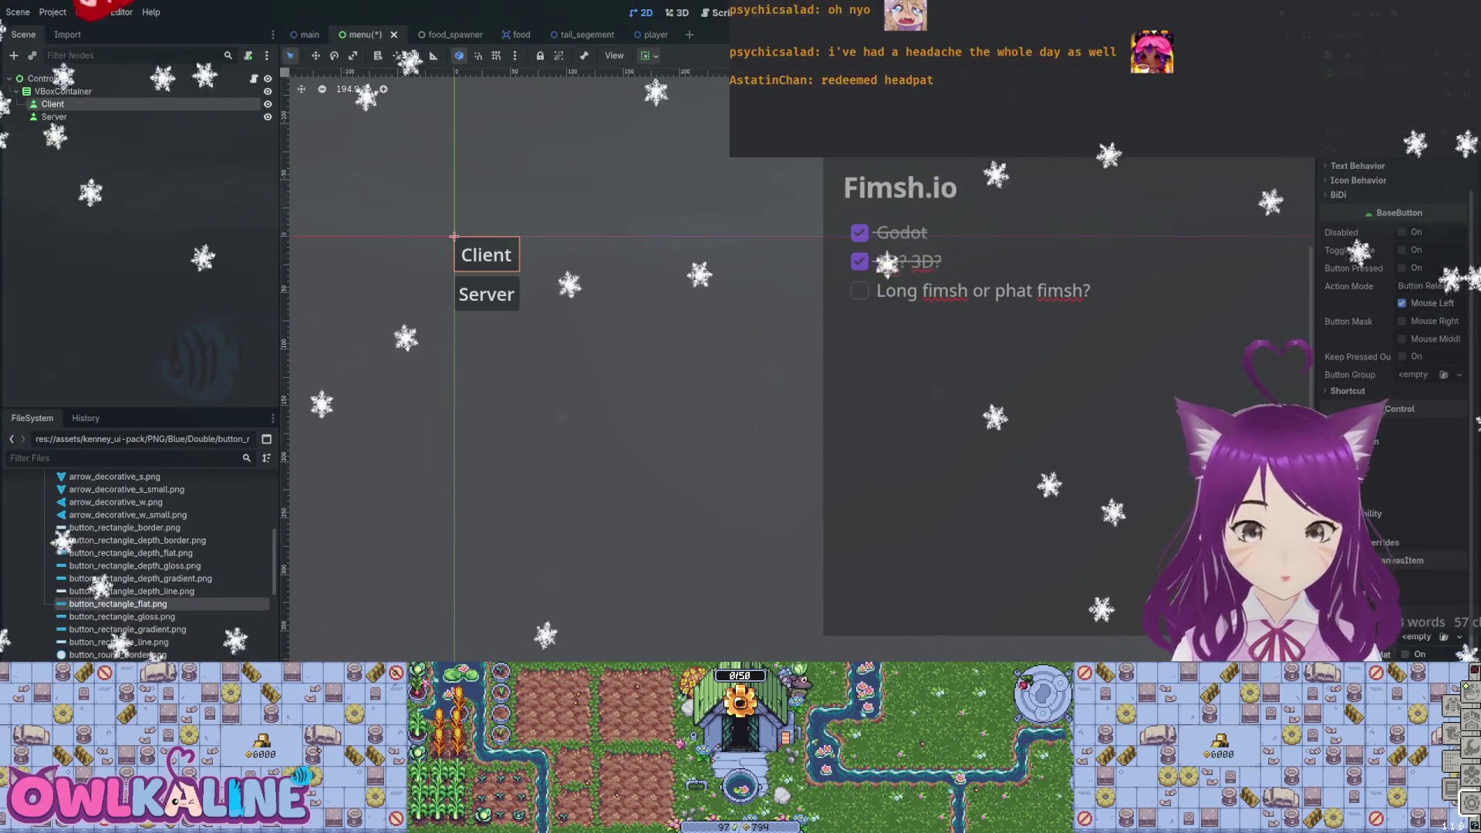
left_click_drag(117, 604, 1437, 640)
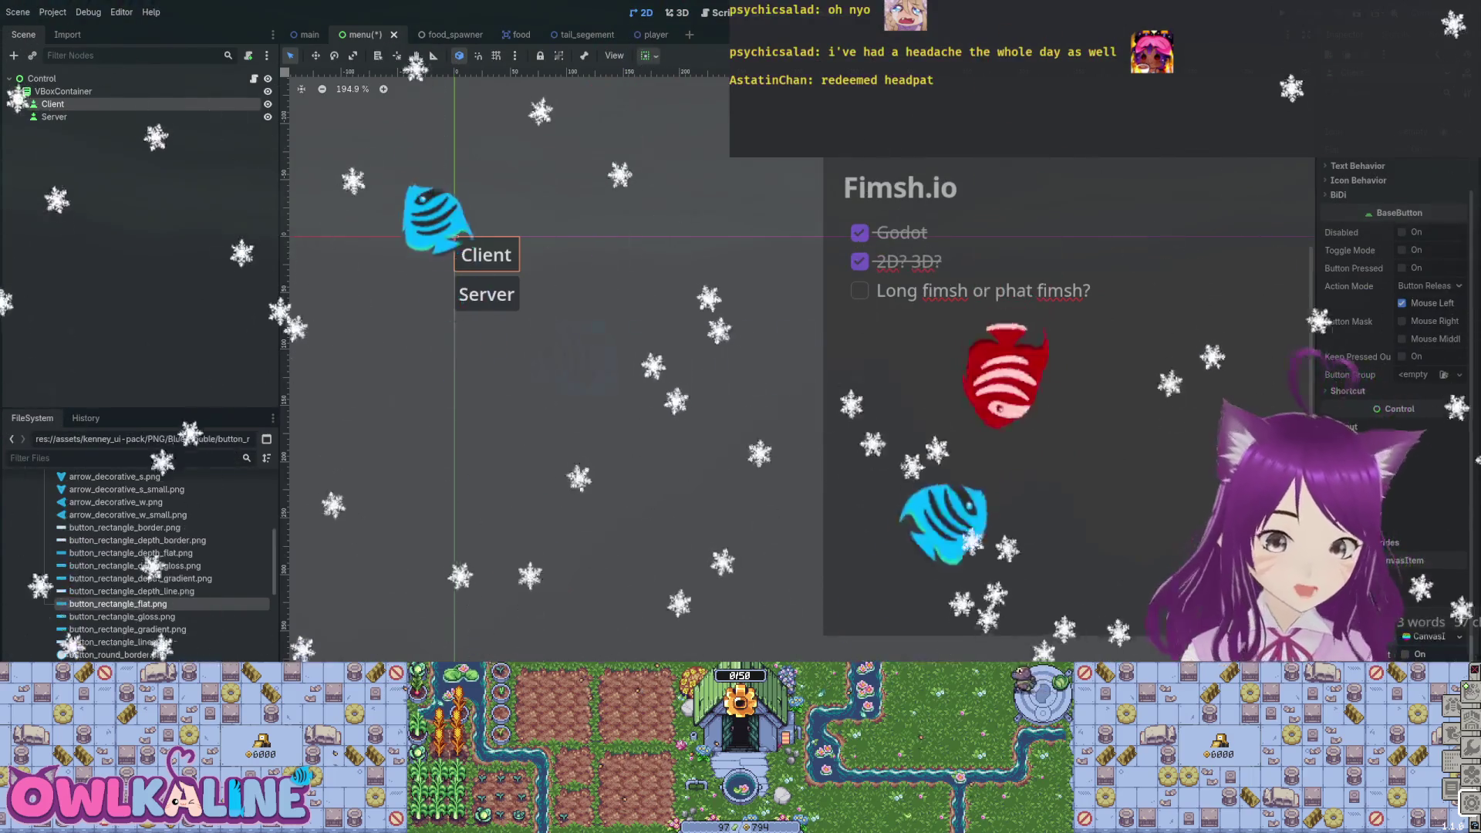
scroll(1179, 595, "down", 2)
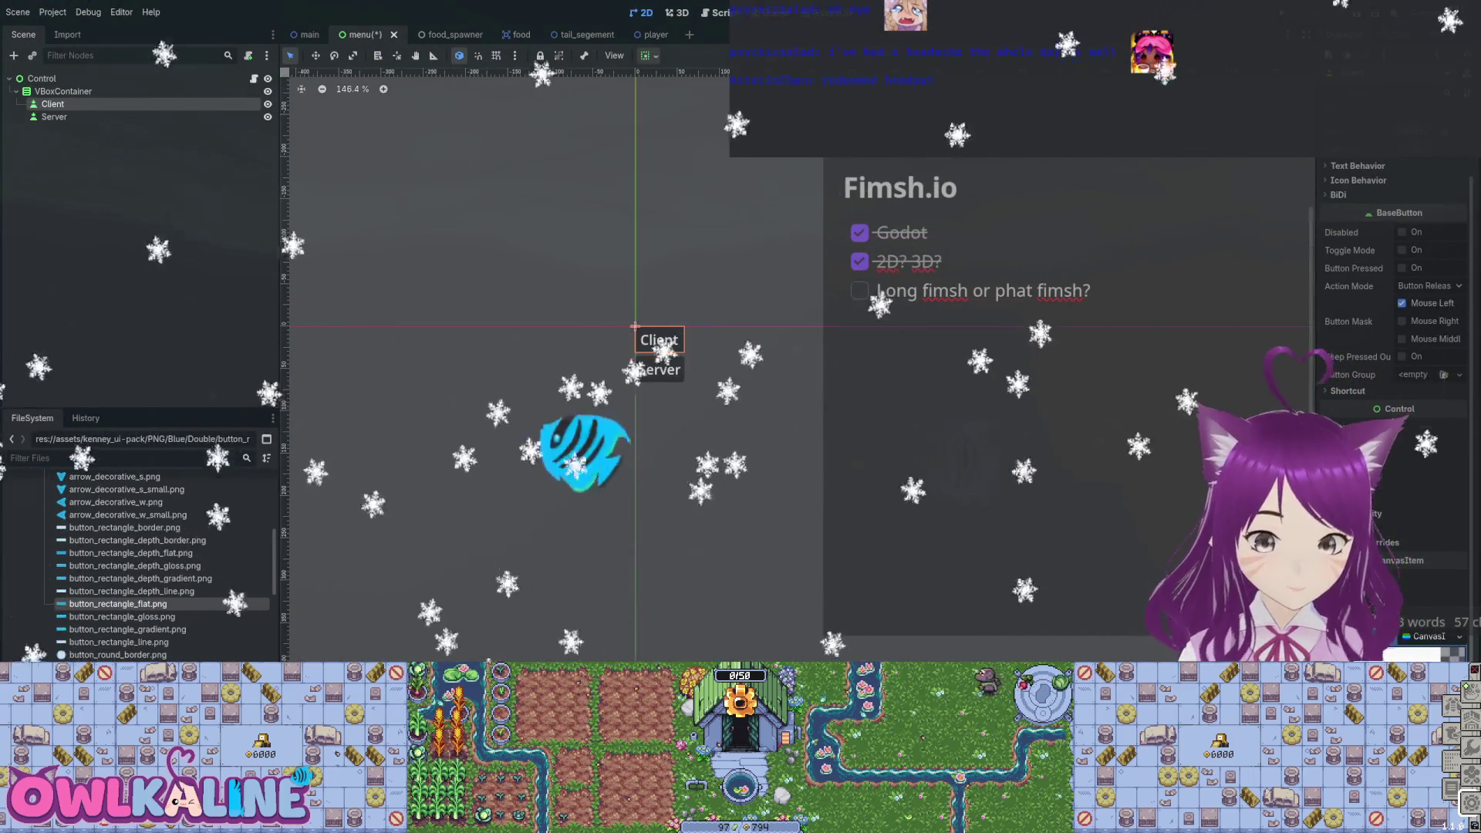
scroll(1389, 386, "down", 3)
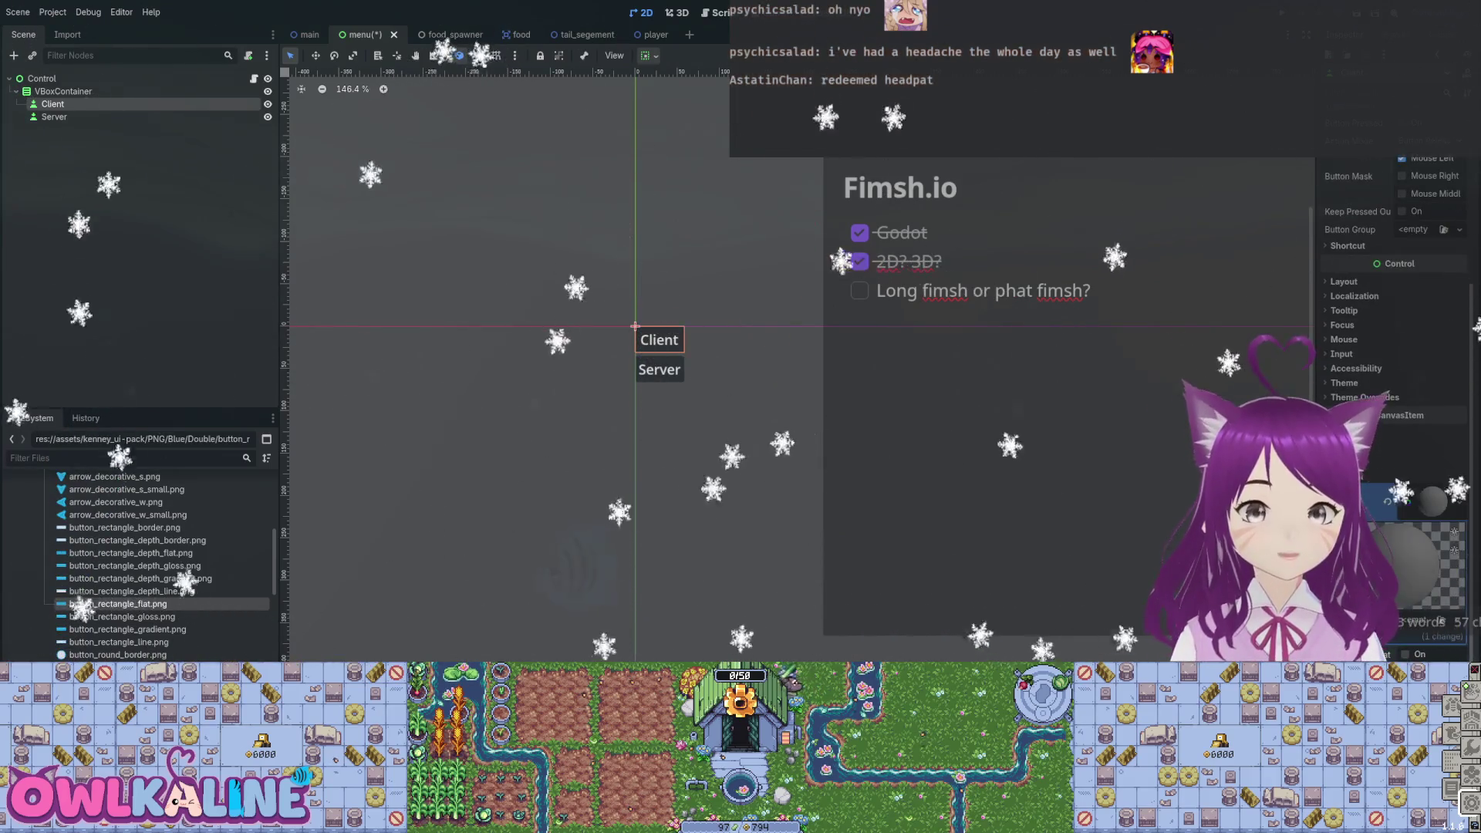
scroll(1389, 270, "down", 2)
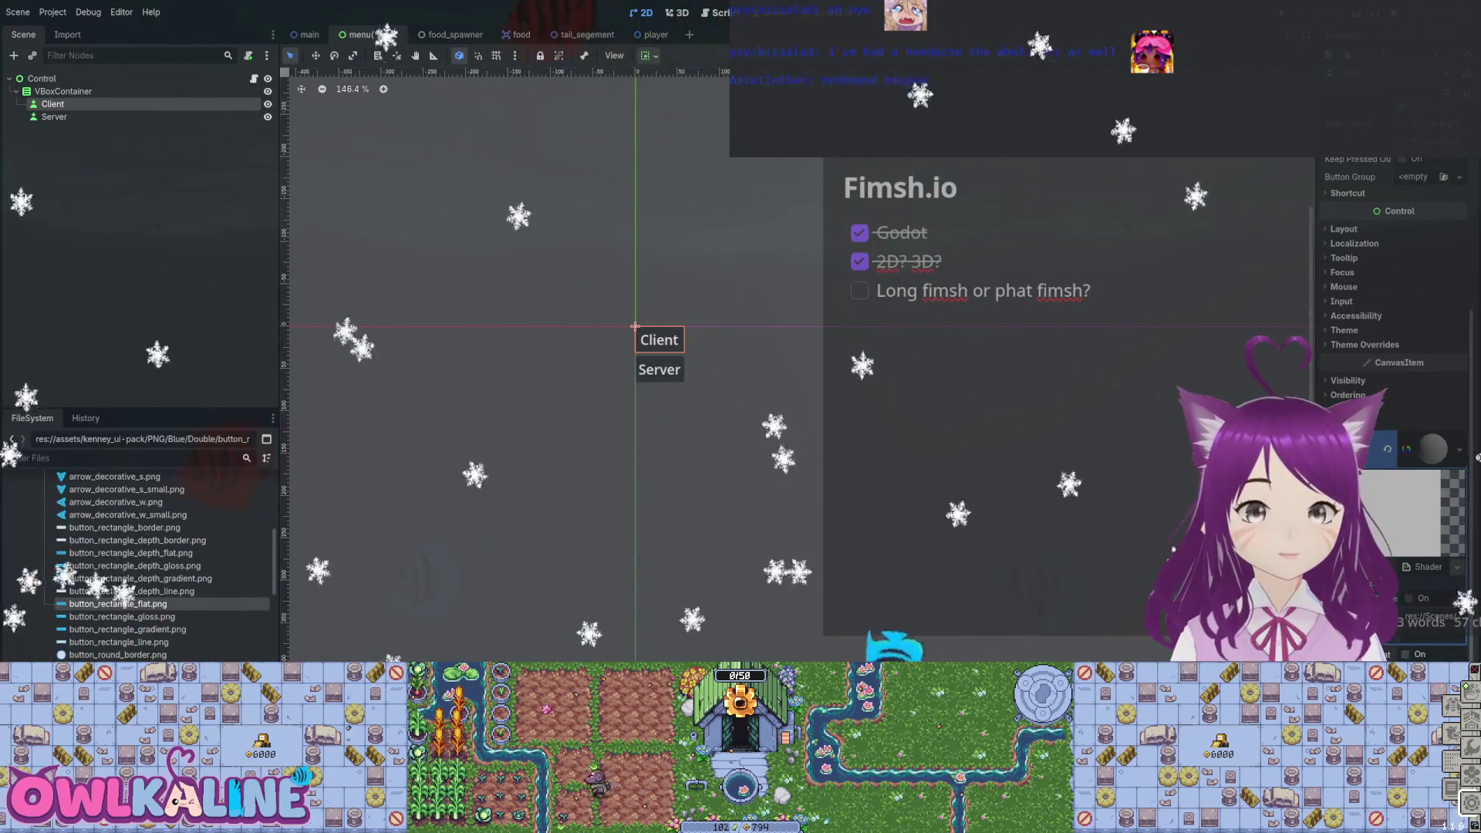
left_click(1429, 567)
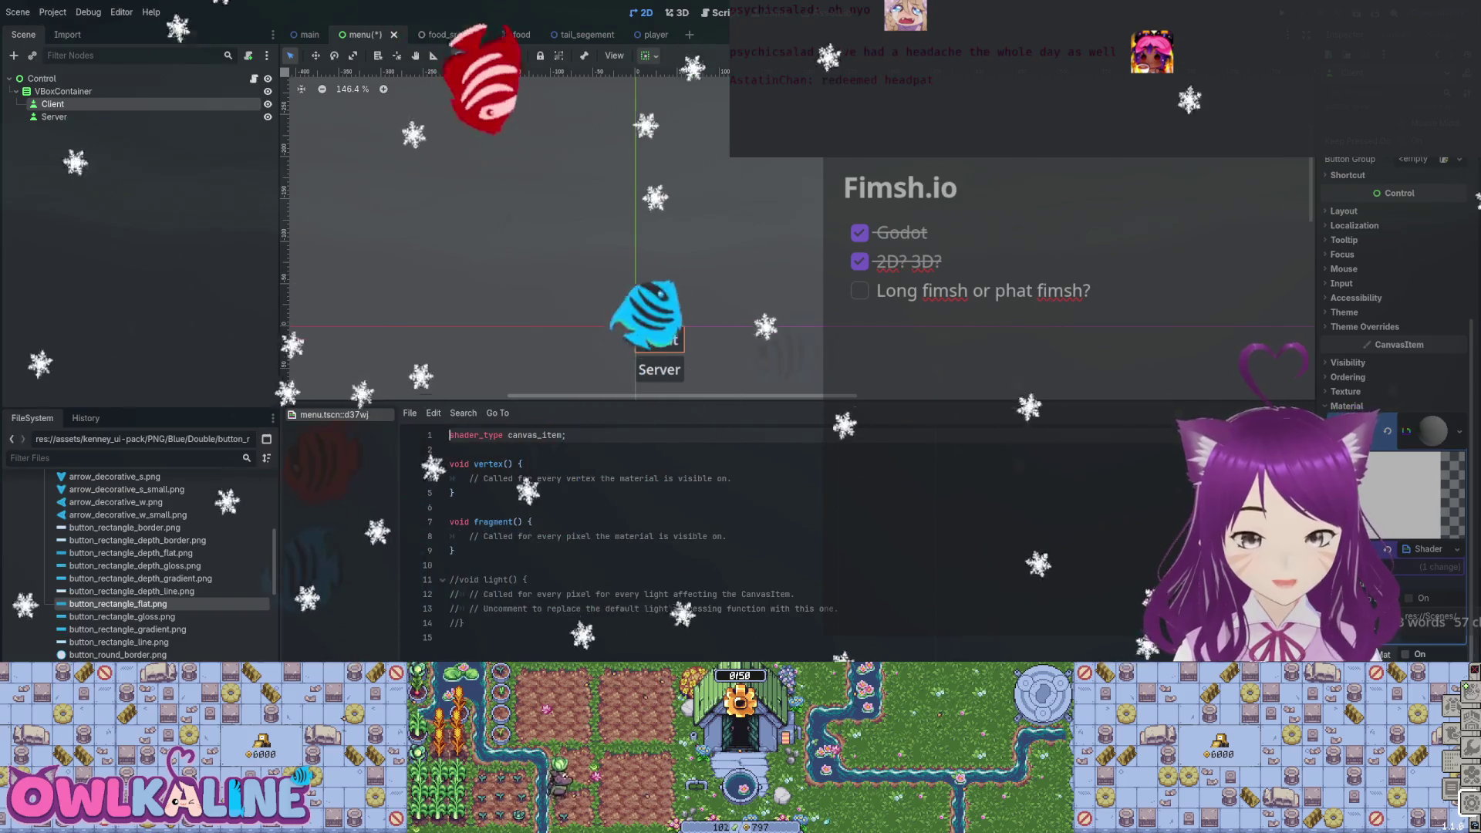
Create a new canvas_item shader in the Shader slot of Client's ShaderMaterial.
scroll(1389, 309, "up", 1)
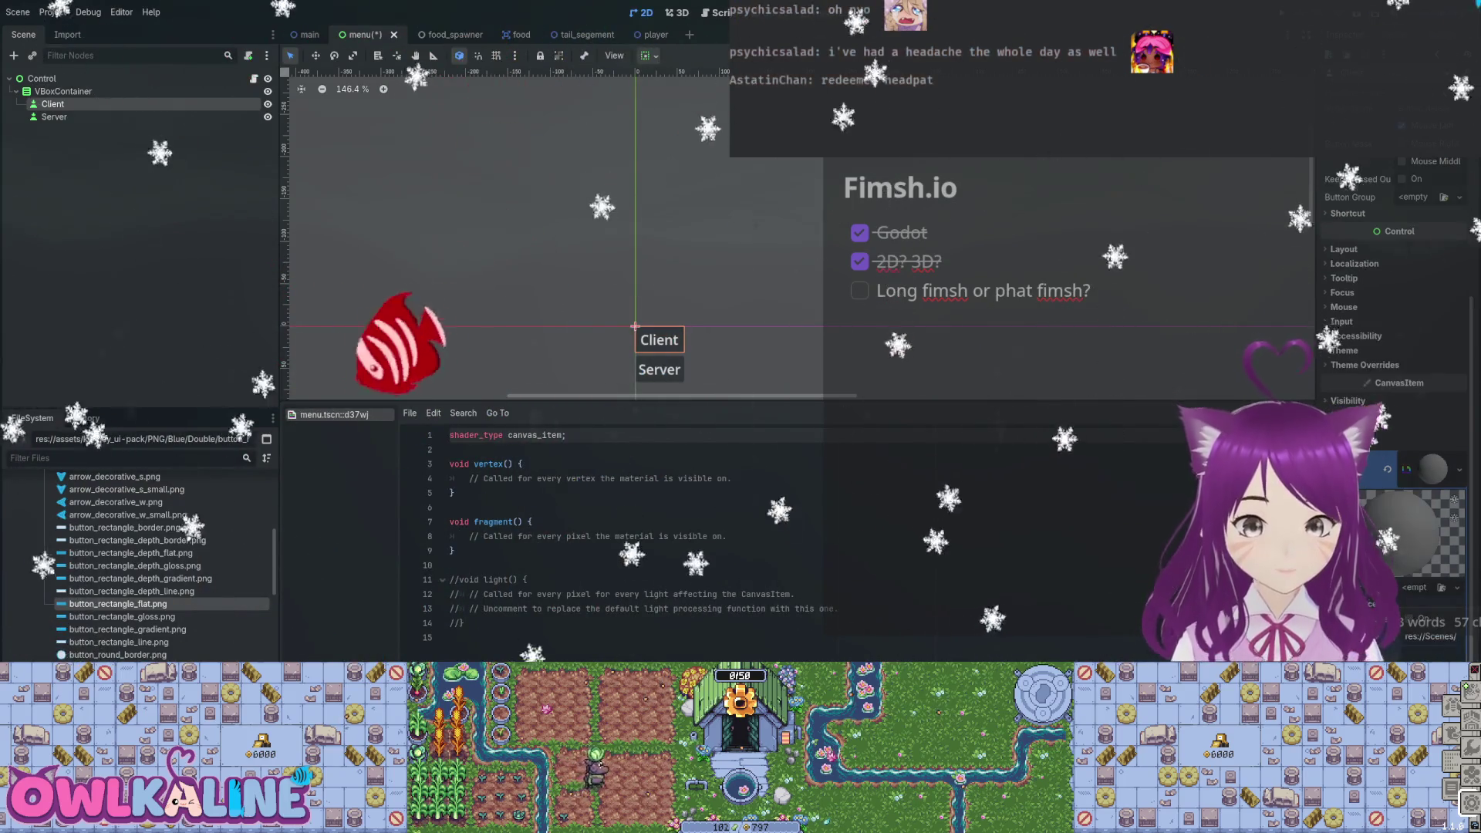
scroll(139, 563, "down", 10)
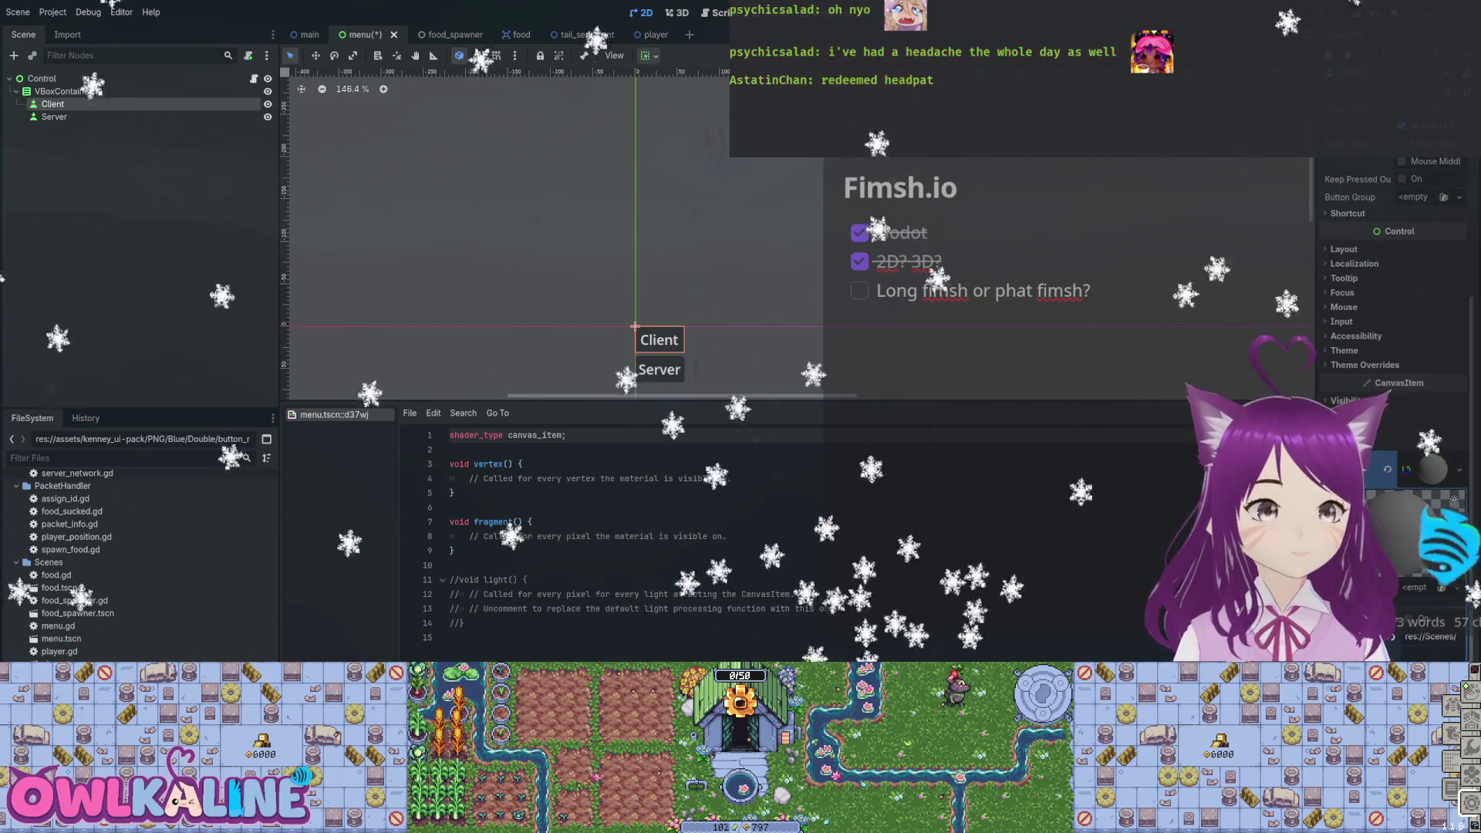
left_click(1428, 587)
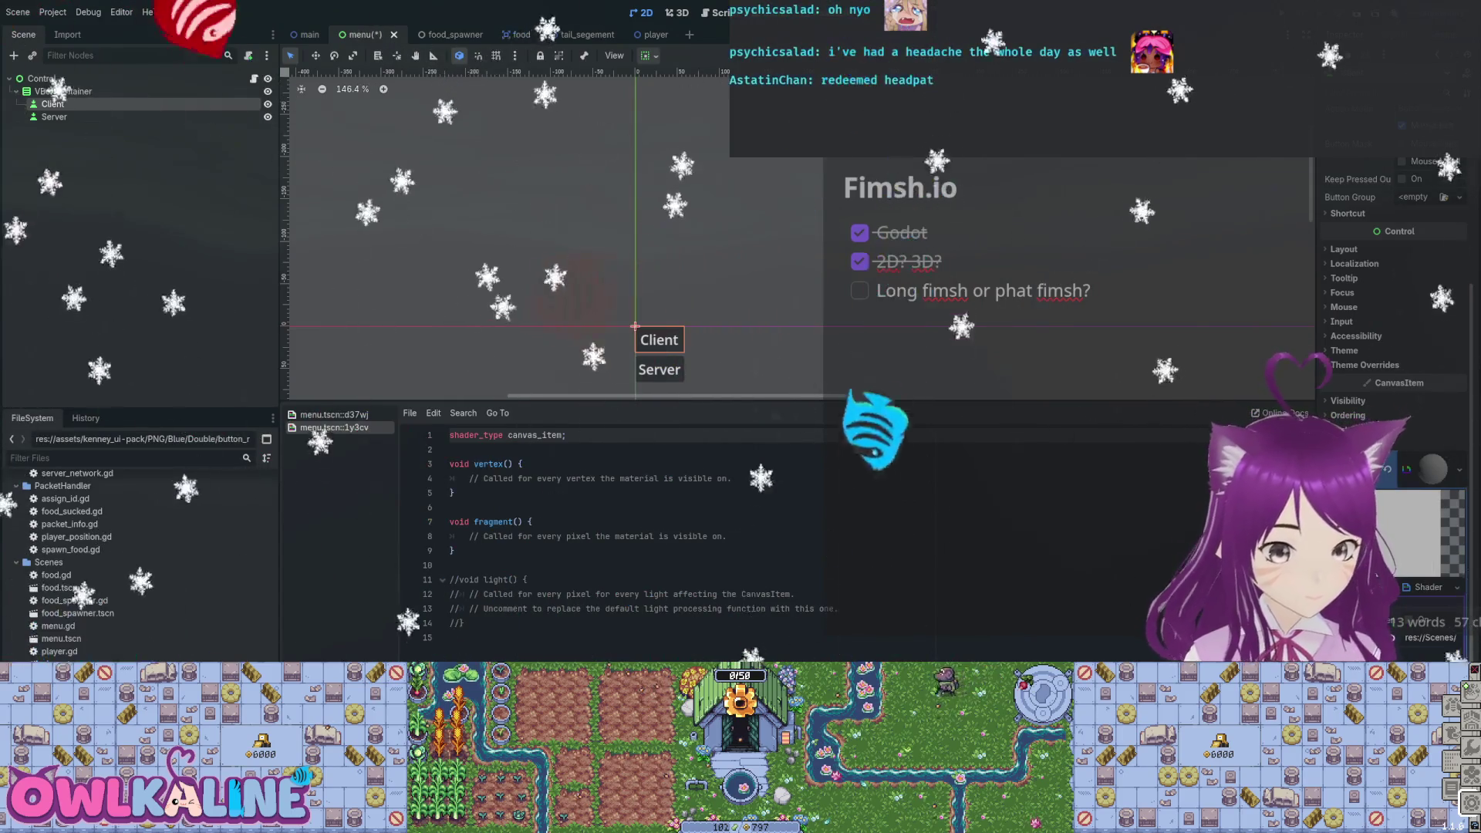
scroll(1388, 348, "down", 3)
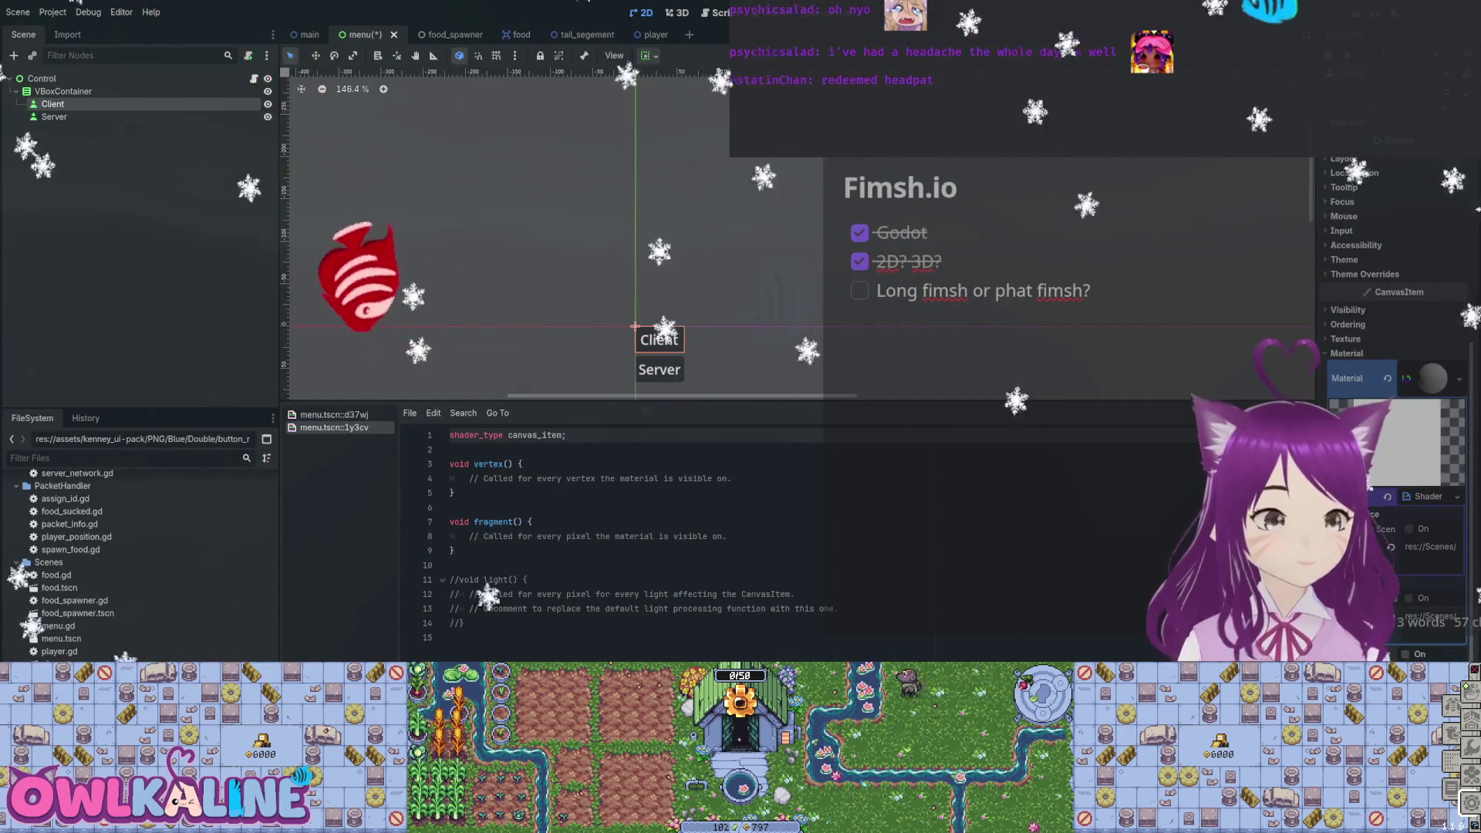
scroll(139, 563, "up", 10)
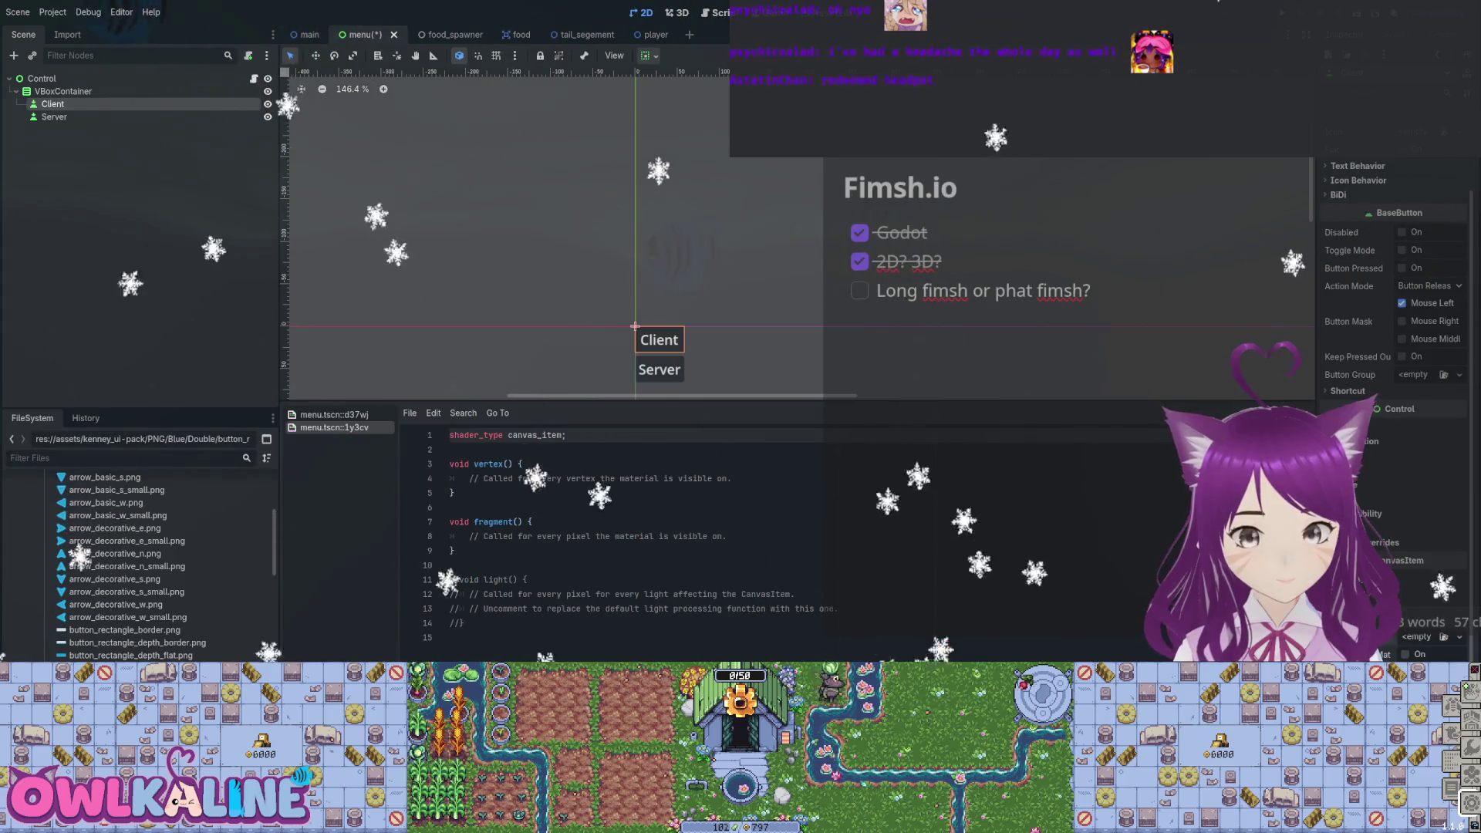
Collapse the kenney_ui-pack folder and add a TextureButton child under VBoxContainer.
scroll(139, 563, "up", 10)
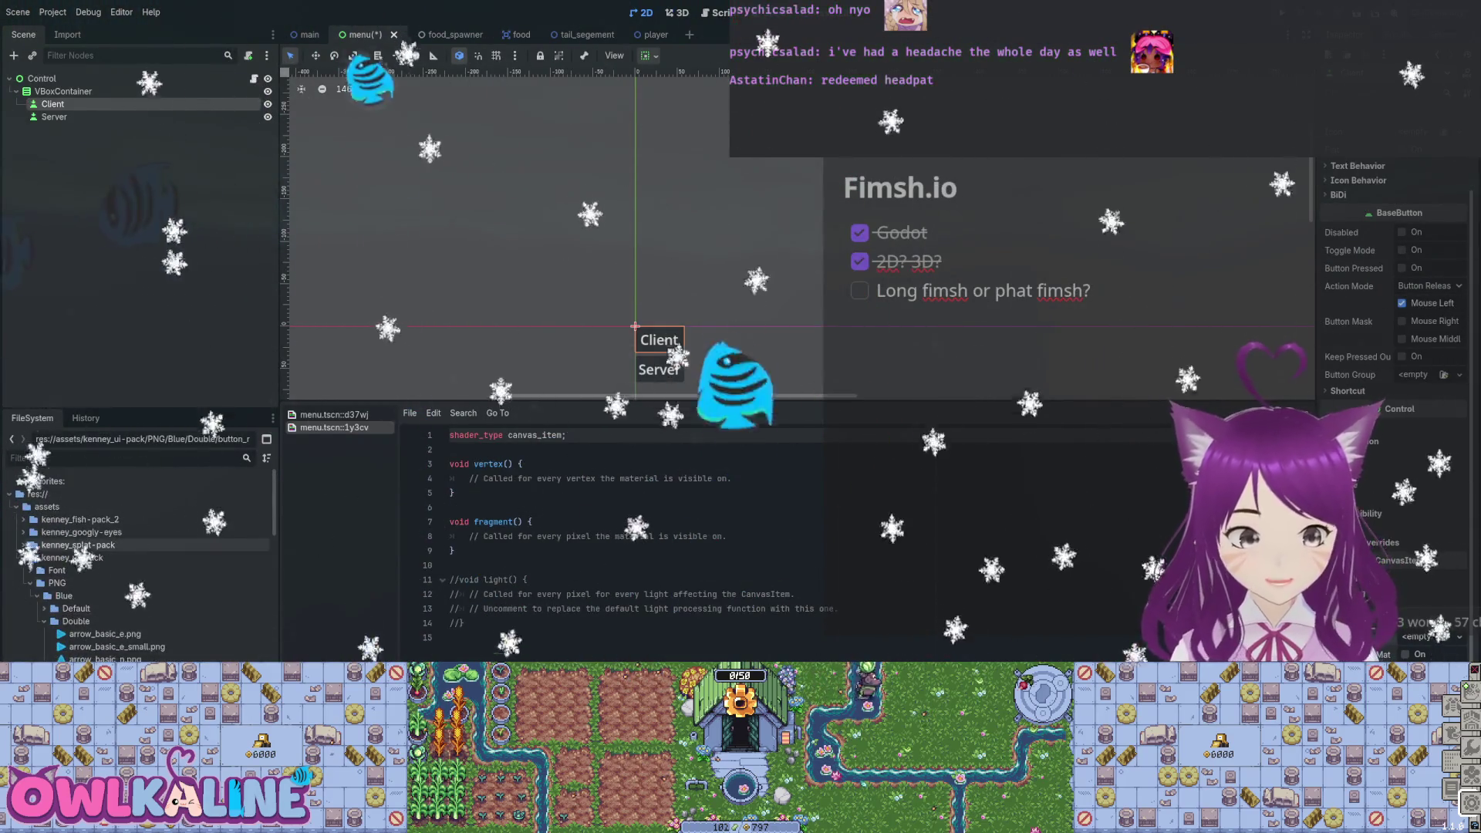
left_click(24, 558)
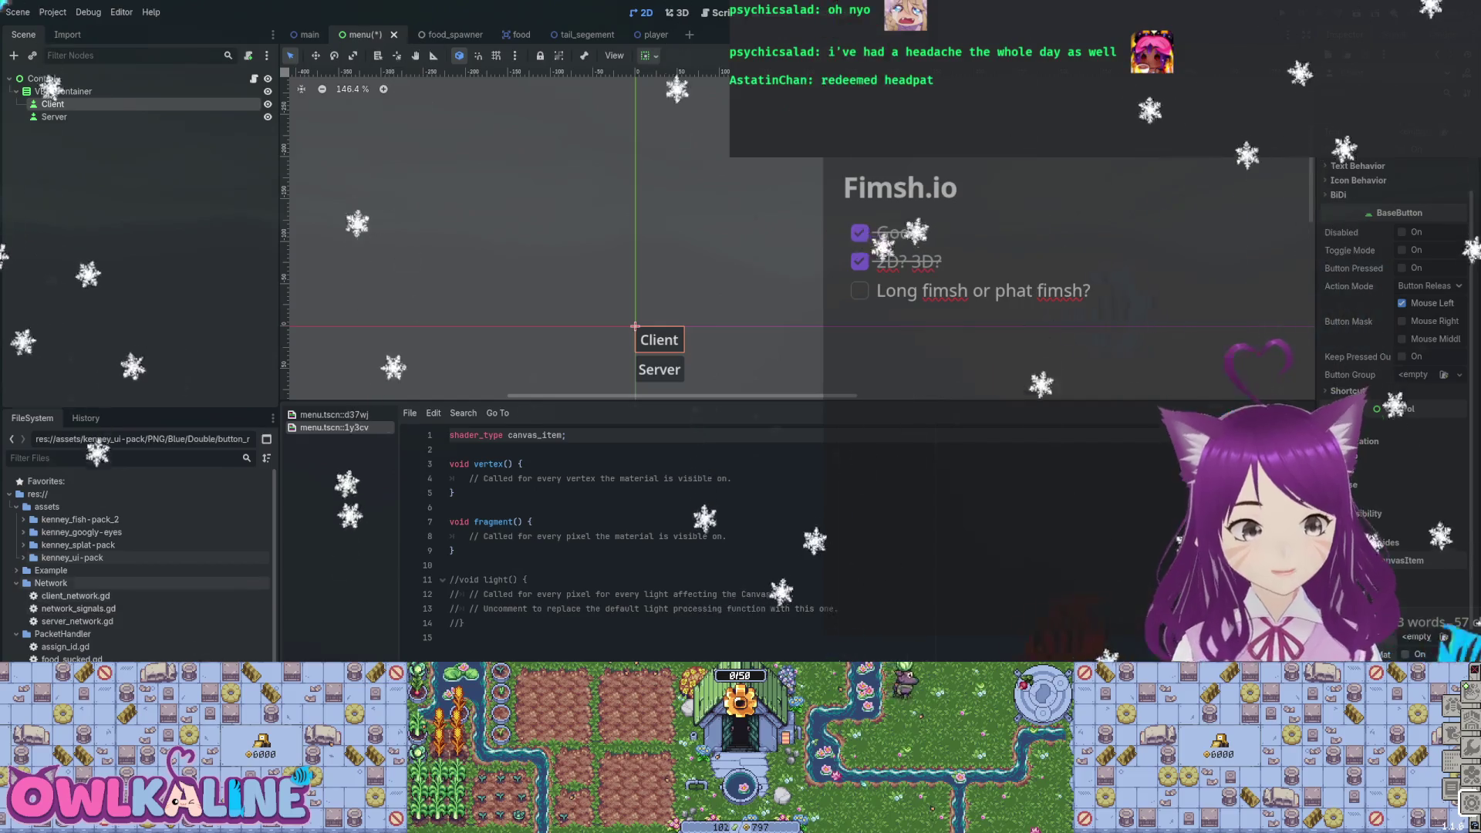
scroll(138, 563, "down", 5)
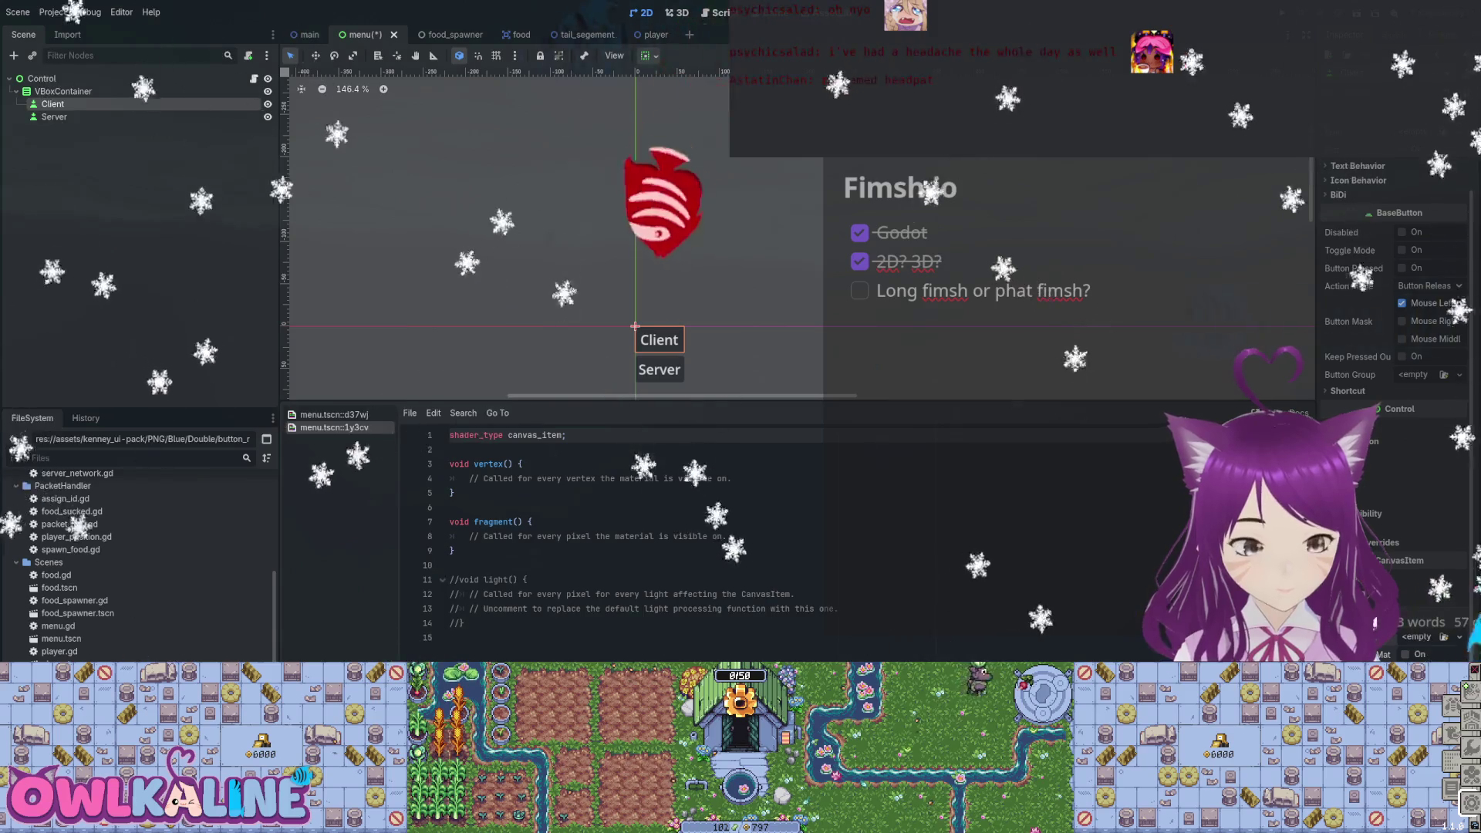
left_click(61, 639)
scroll(139, 563, "up", 5)
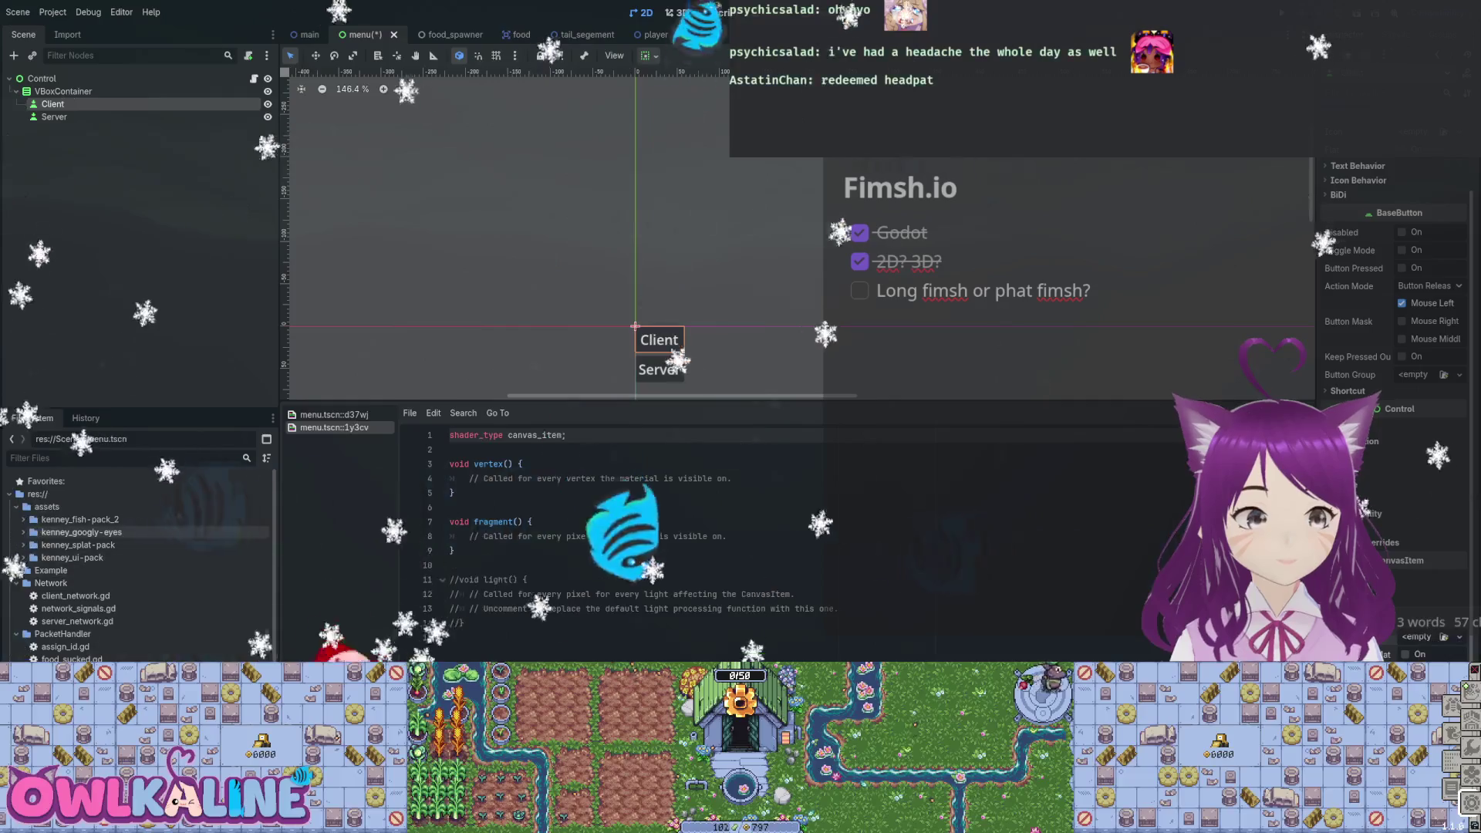
scroll(139, 563, "down", 5)
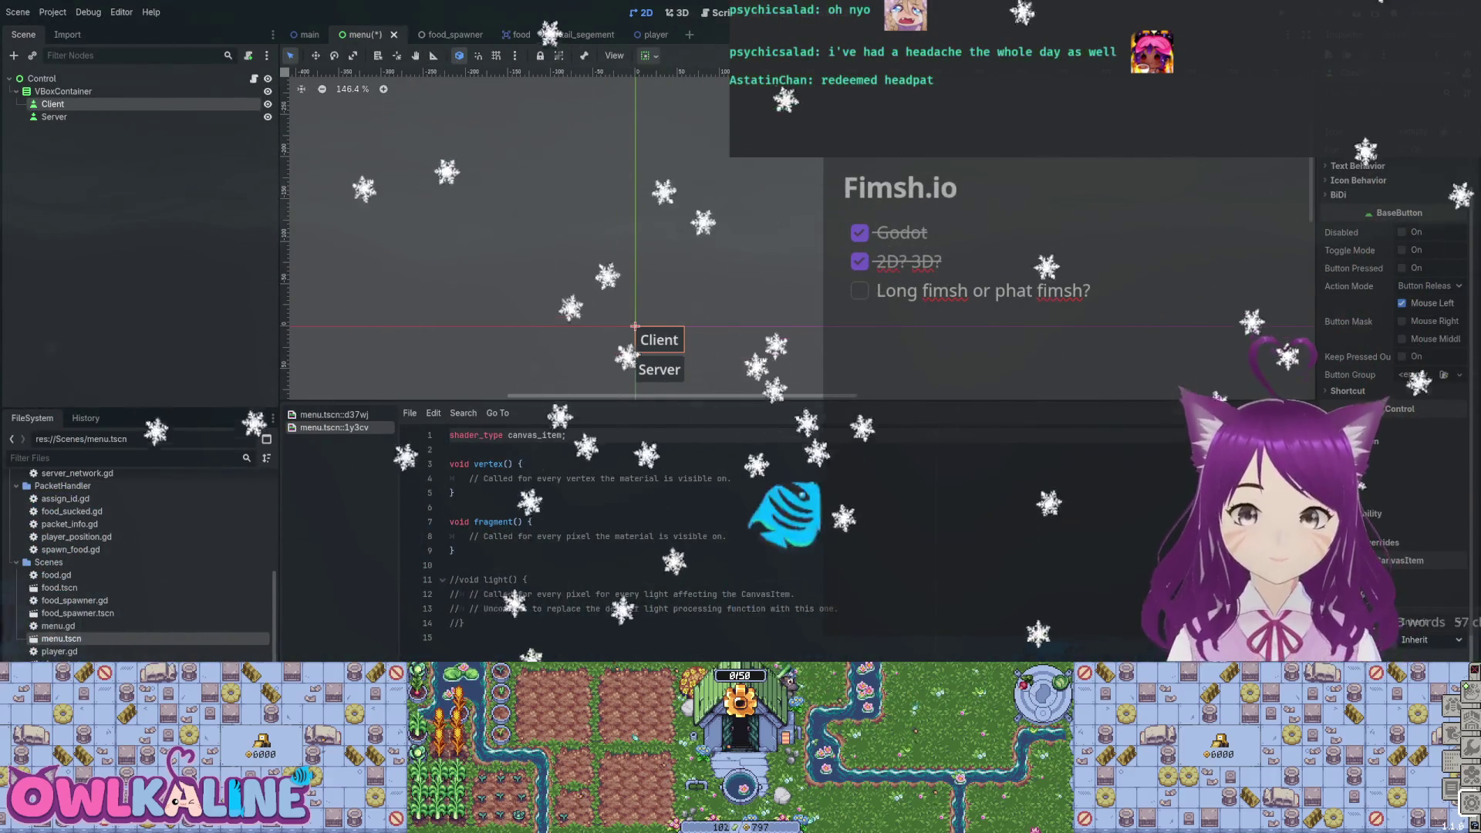
left_click(635, 326)
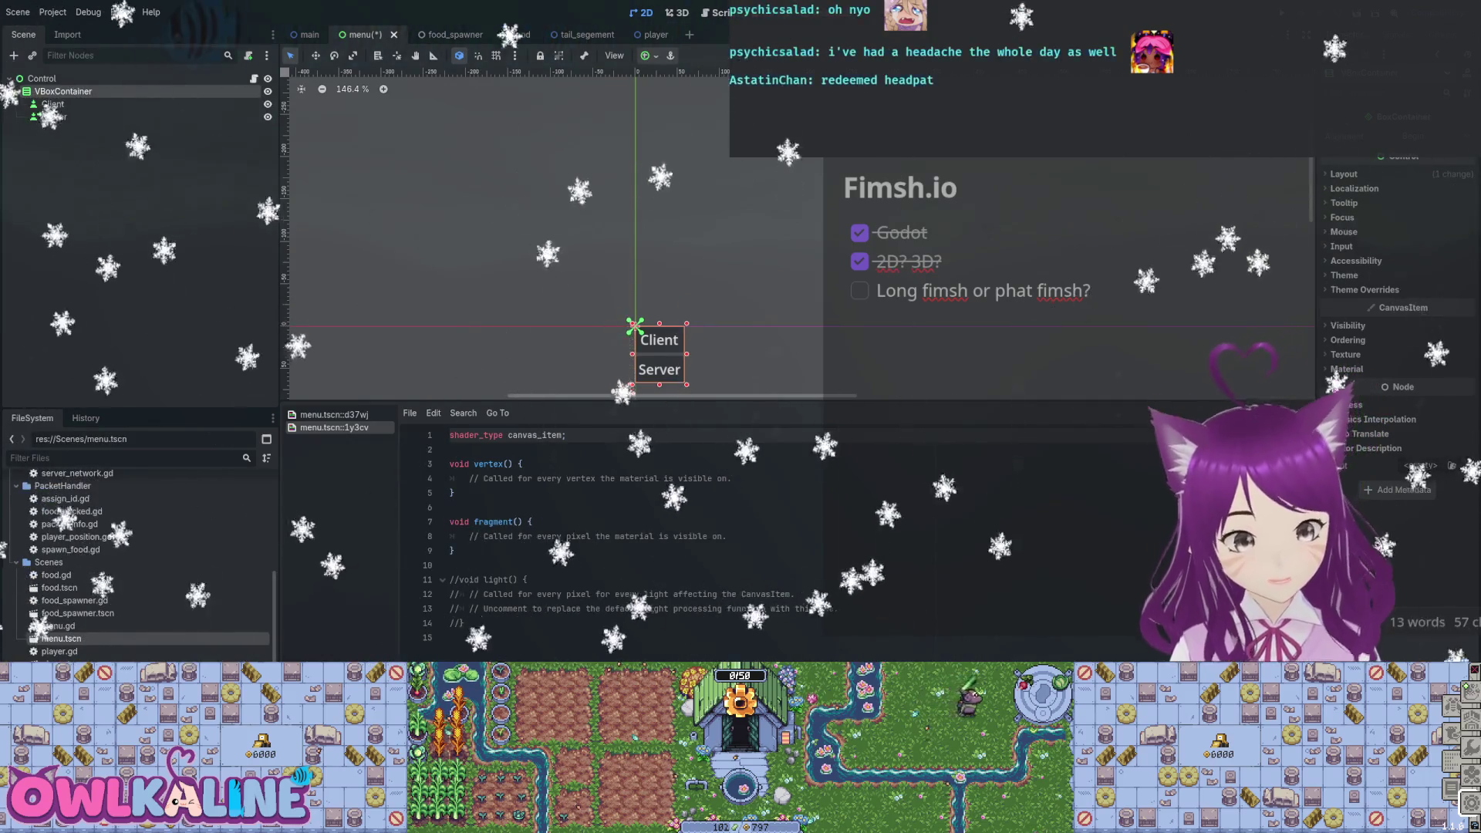
key("ctrl+v")
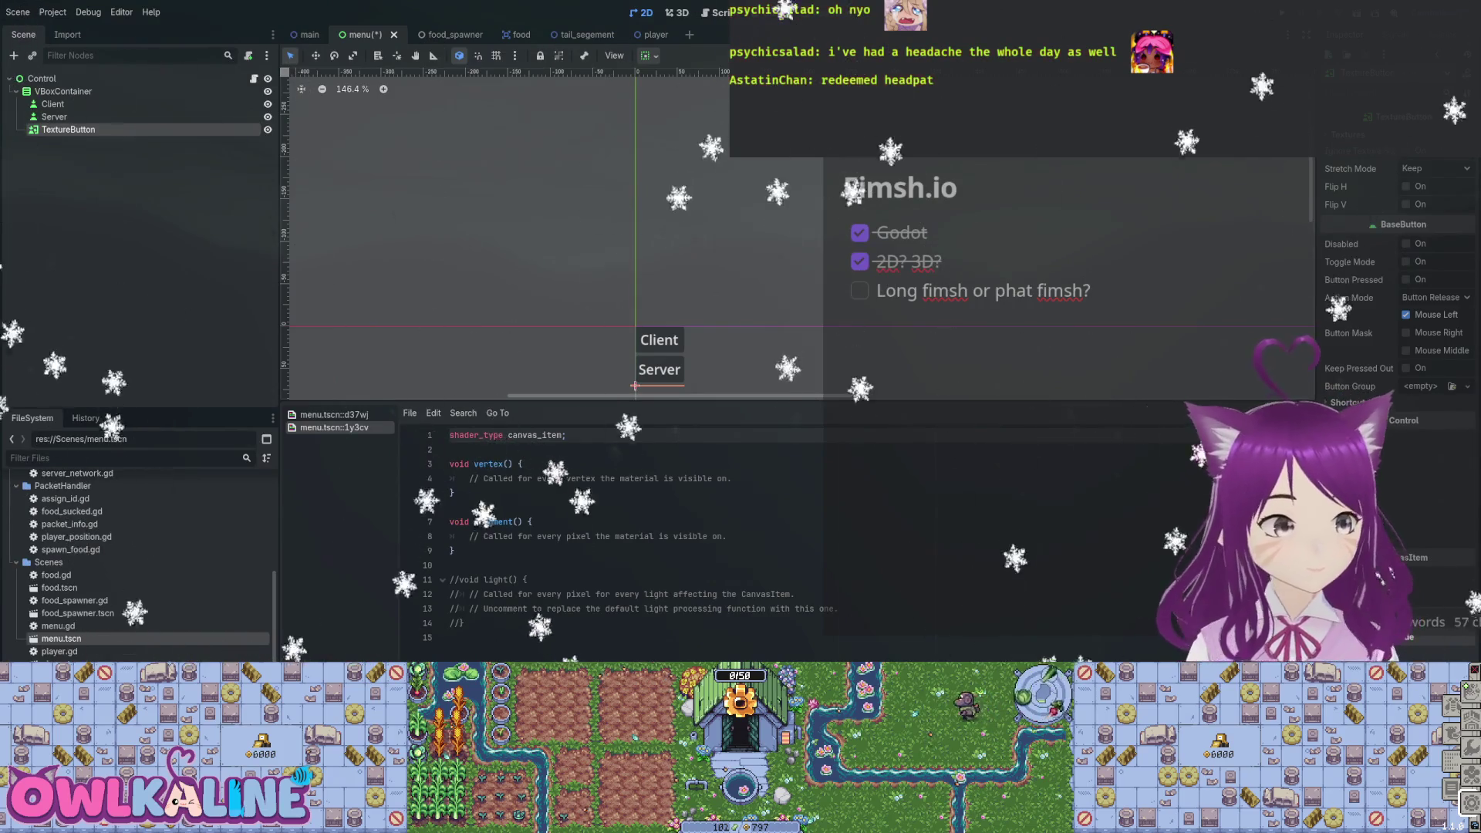
Move the TextureButton above Client and give it a blue button_rectangle texture.
left_click_drag(81, 105, 77, 98)
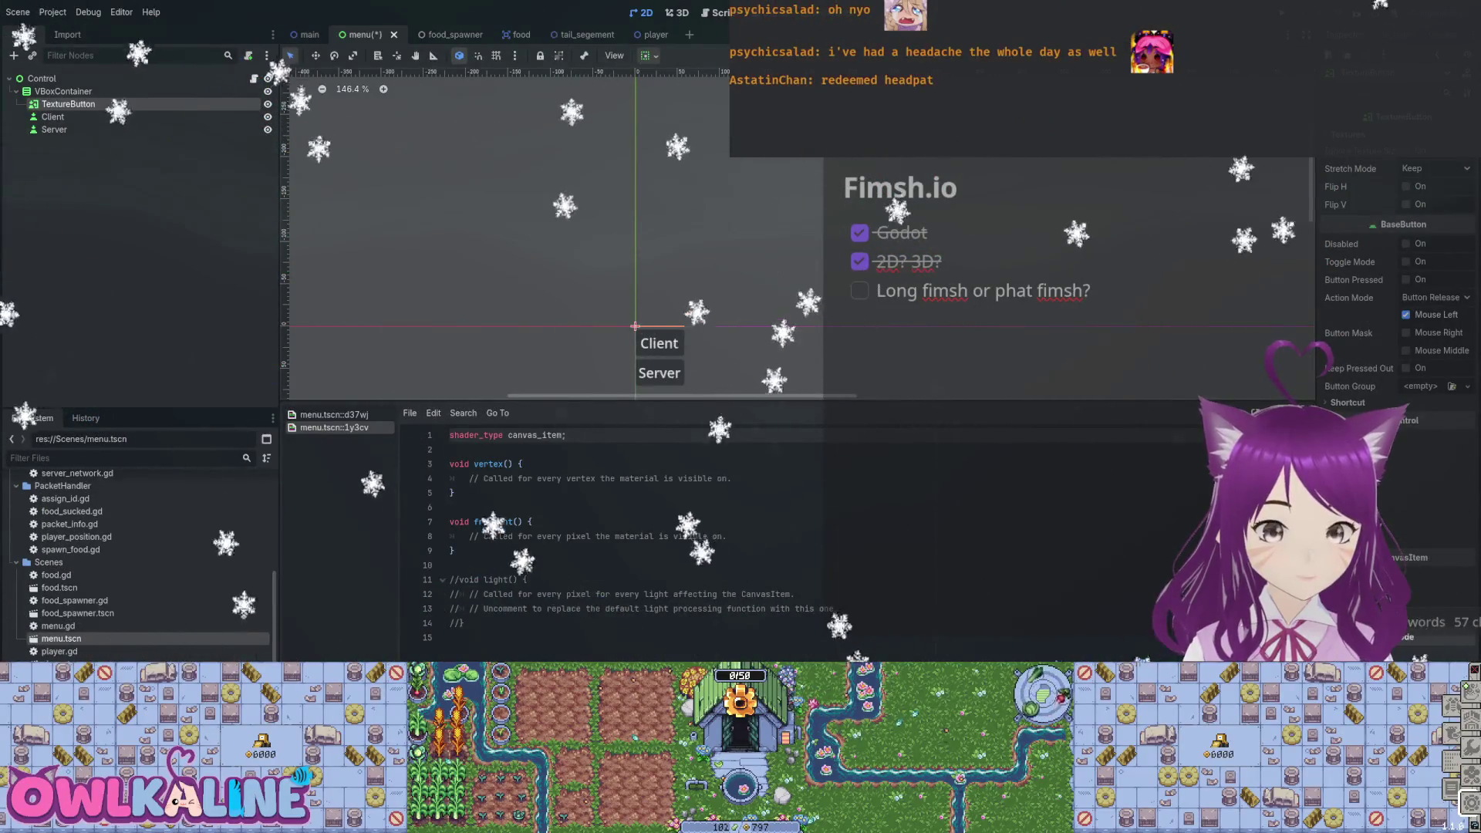
scroll(139, 564, "up", 4)
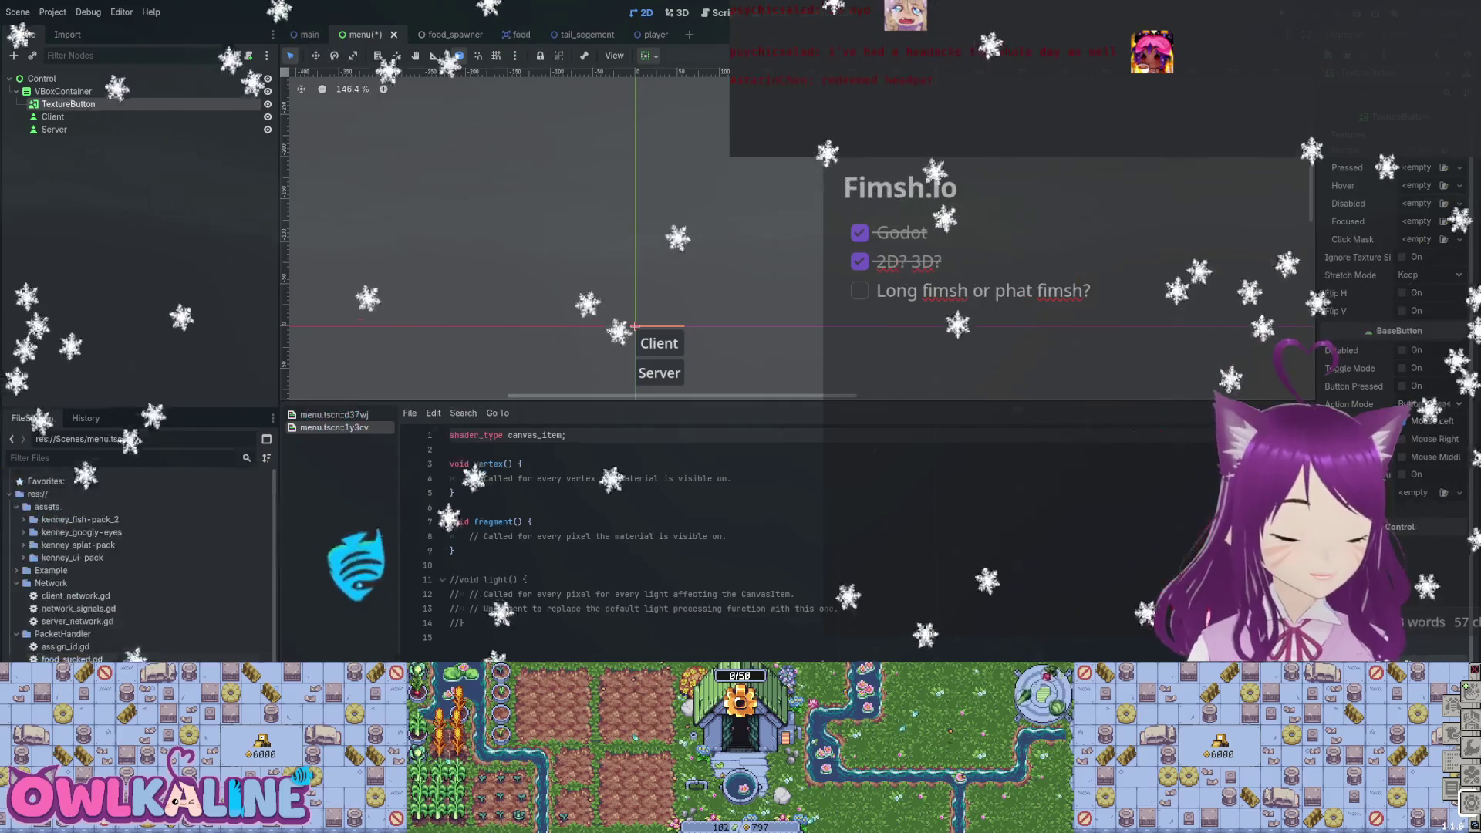
left_click(72, 557)
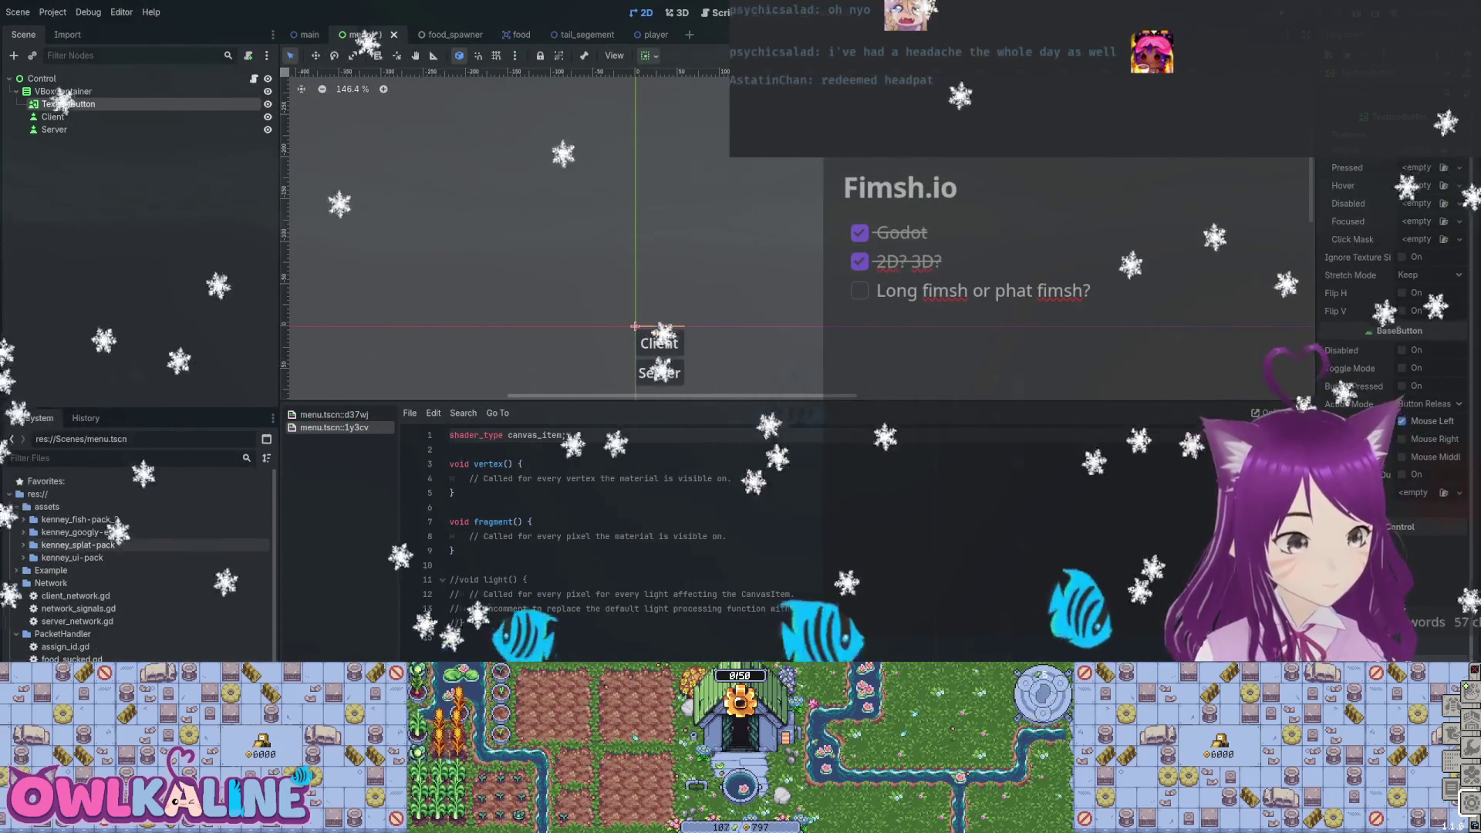
scroll(139, 571, "down", 10)
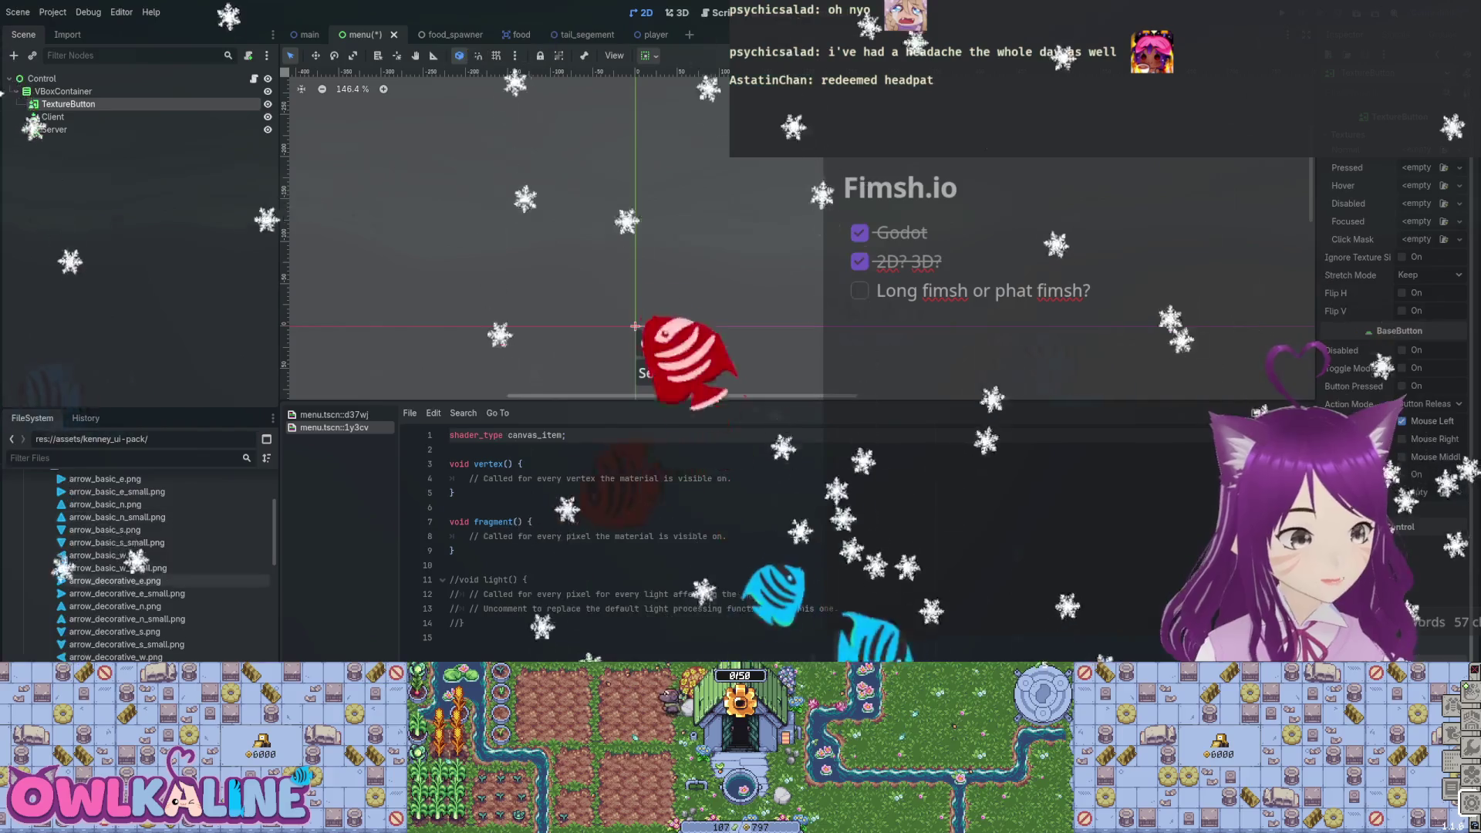
mouse_move(131, 553)
left_mouse_down()
mouse_move(115, 566)
mouse_move(1417, 150)
left_mouse_up()
scroll(951, 284, "down", 3)
scroll(1007, 230, "up", 4)
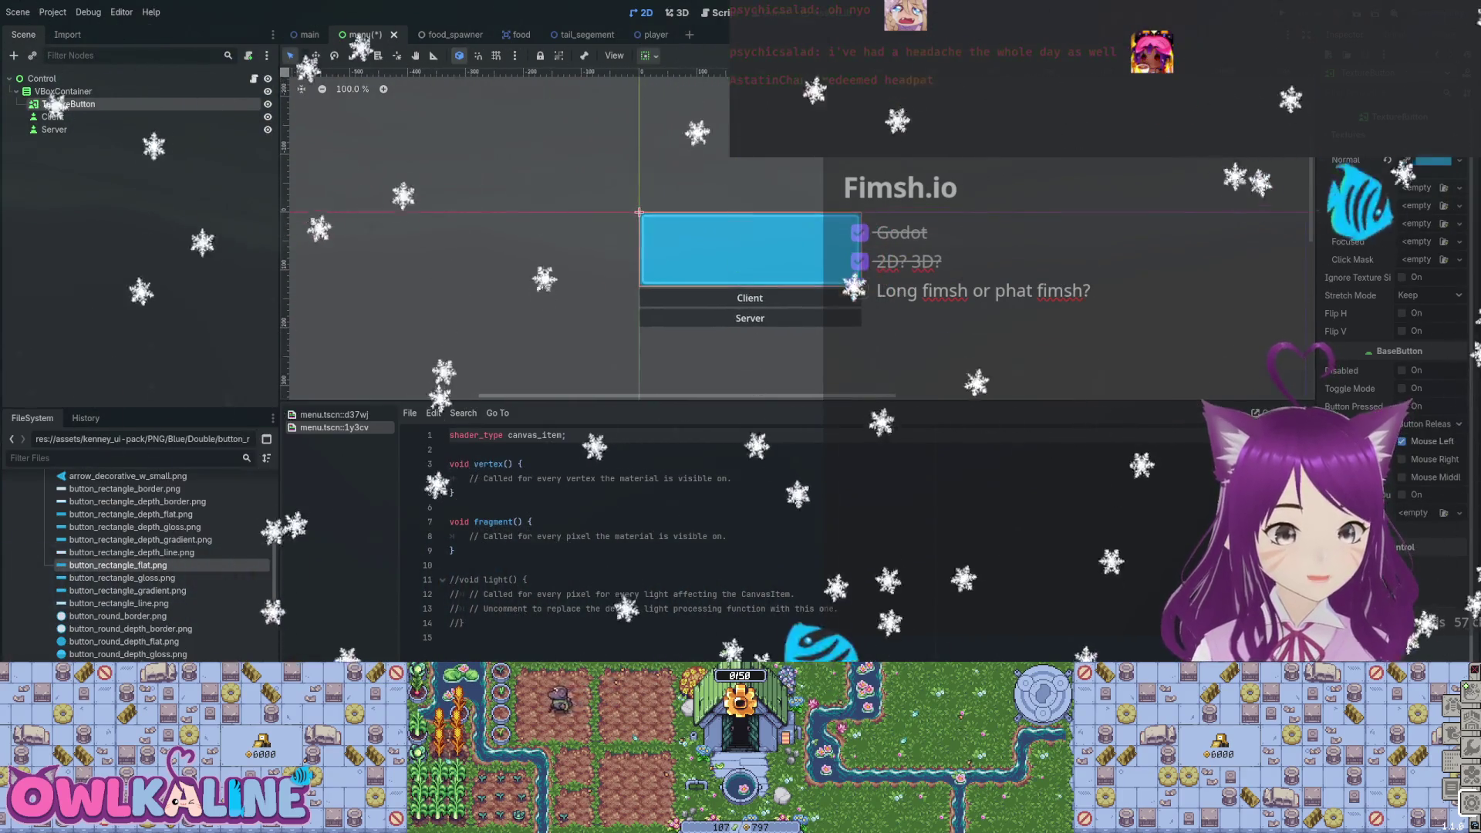
scroll(924, 296, "up", 2)
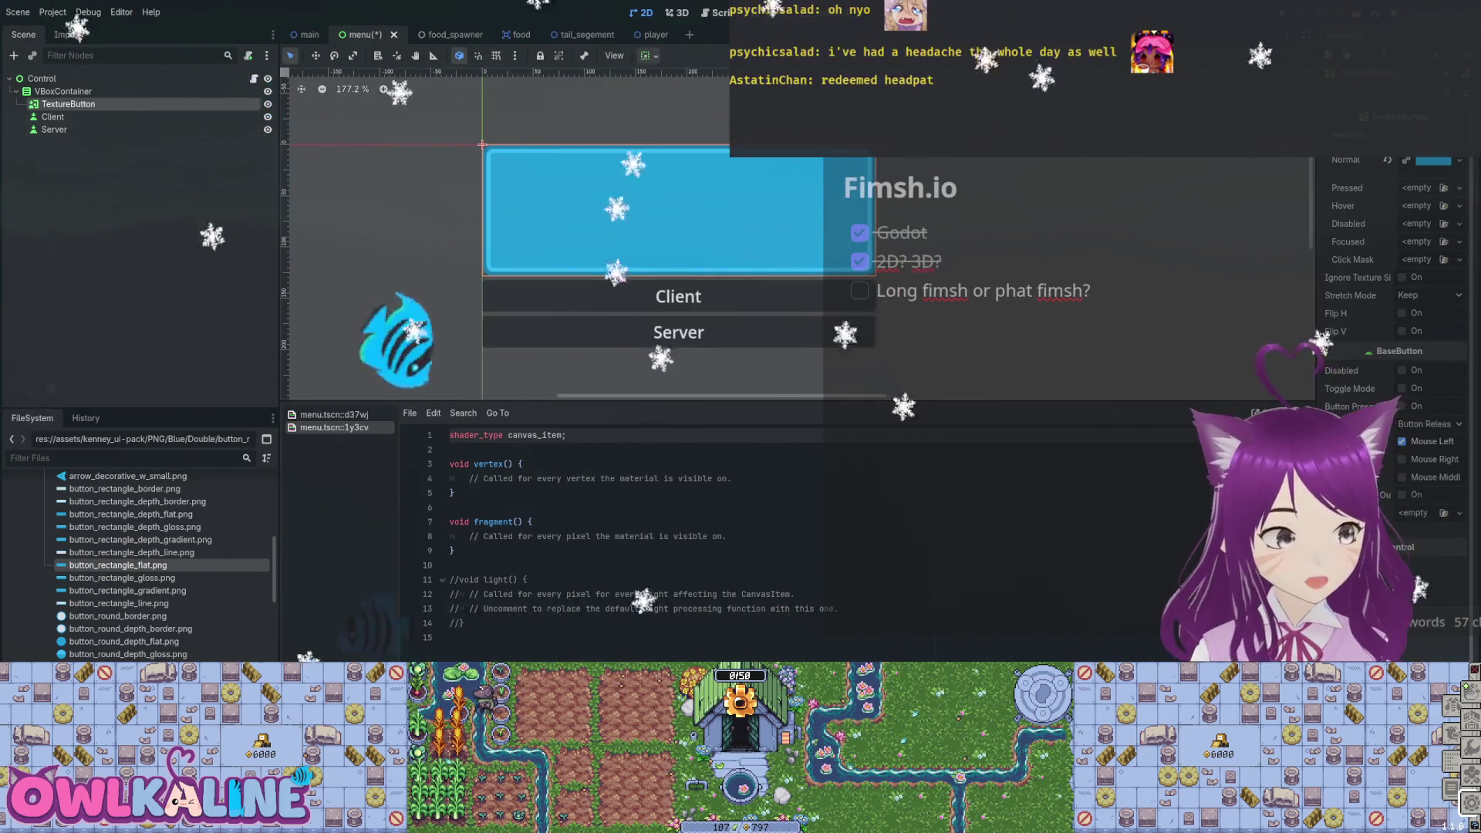
Rename the TextureButton to 'ClientButton', save the menu scene, and open menu.gd.
left_click(540, 347)
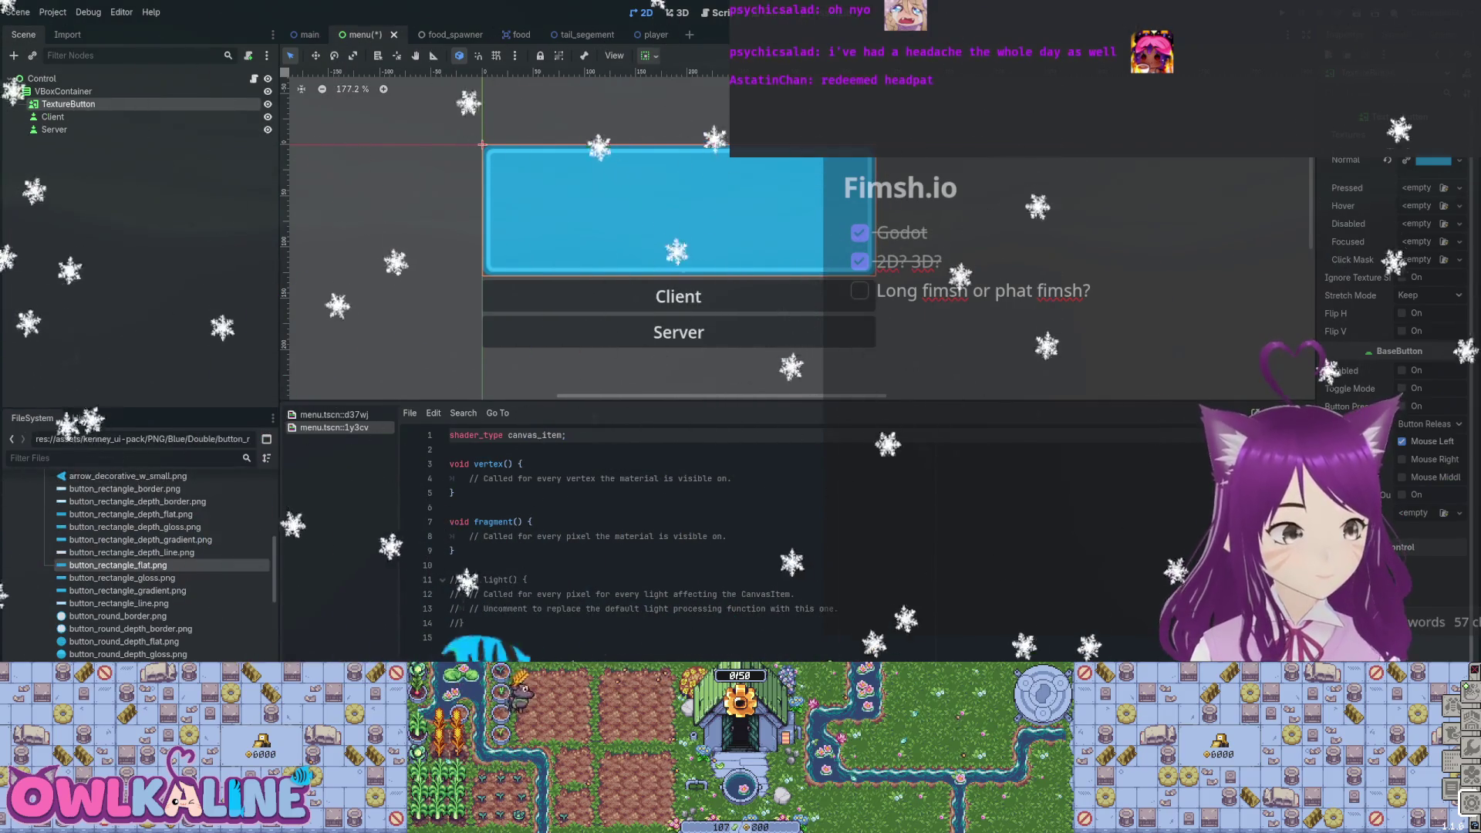
type("ClientButton")
key("Return")
left_click(41, 78)
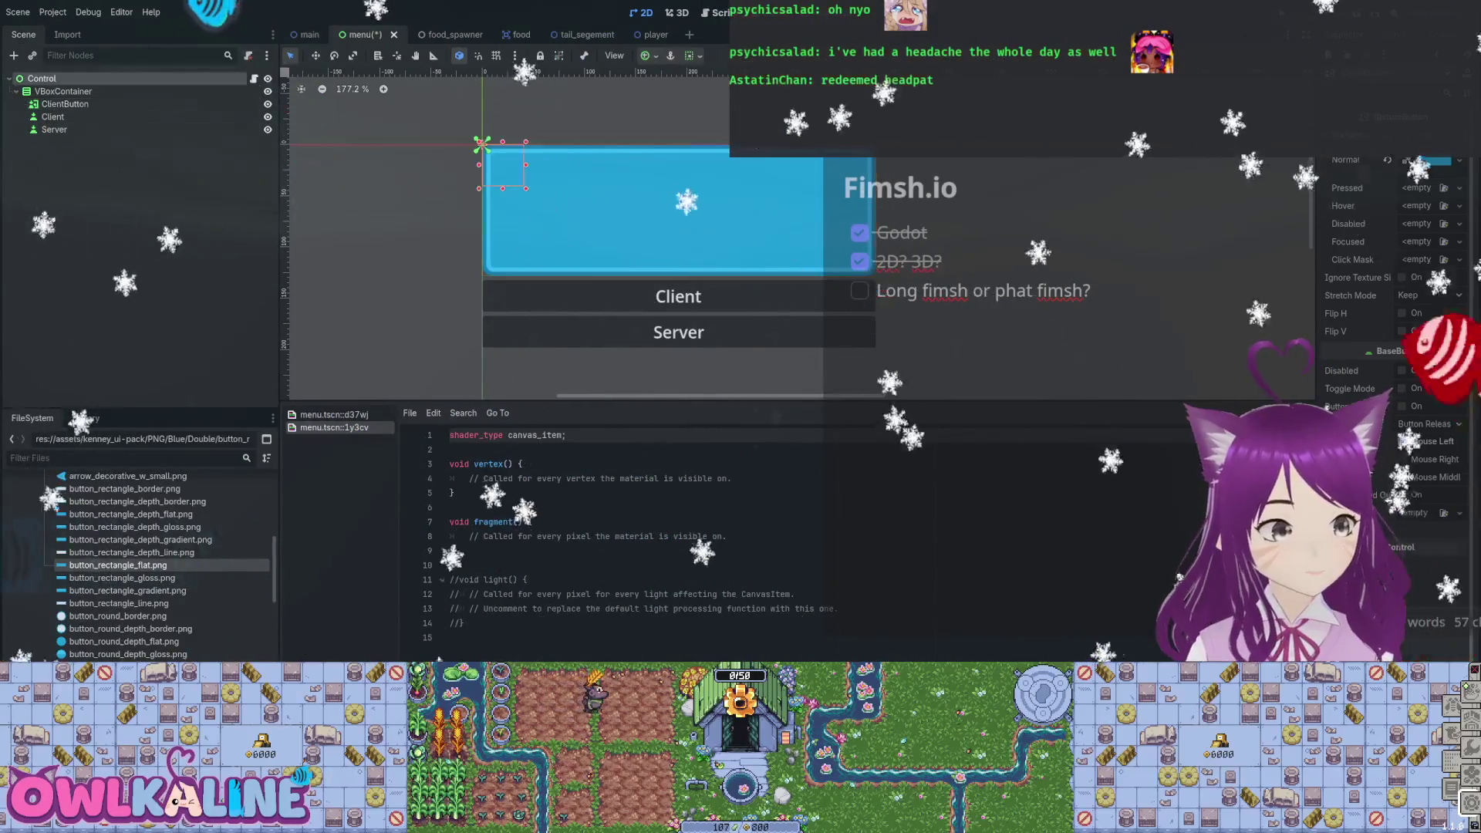
left_click(54, 129)
key("ctrl+s")
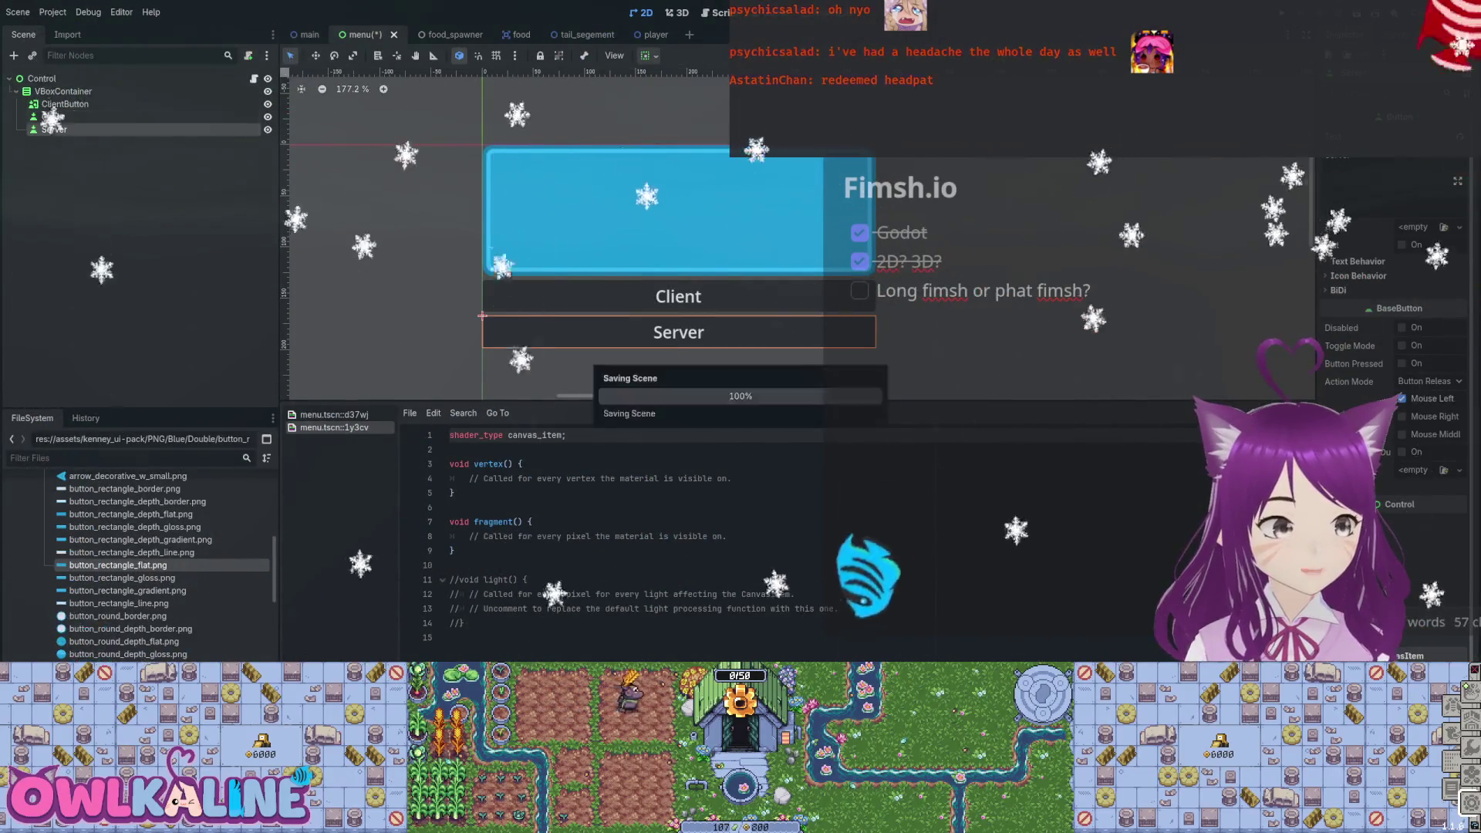
left_click(253, 77)
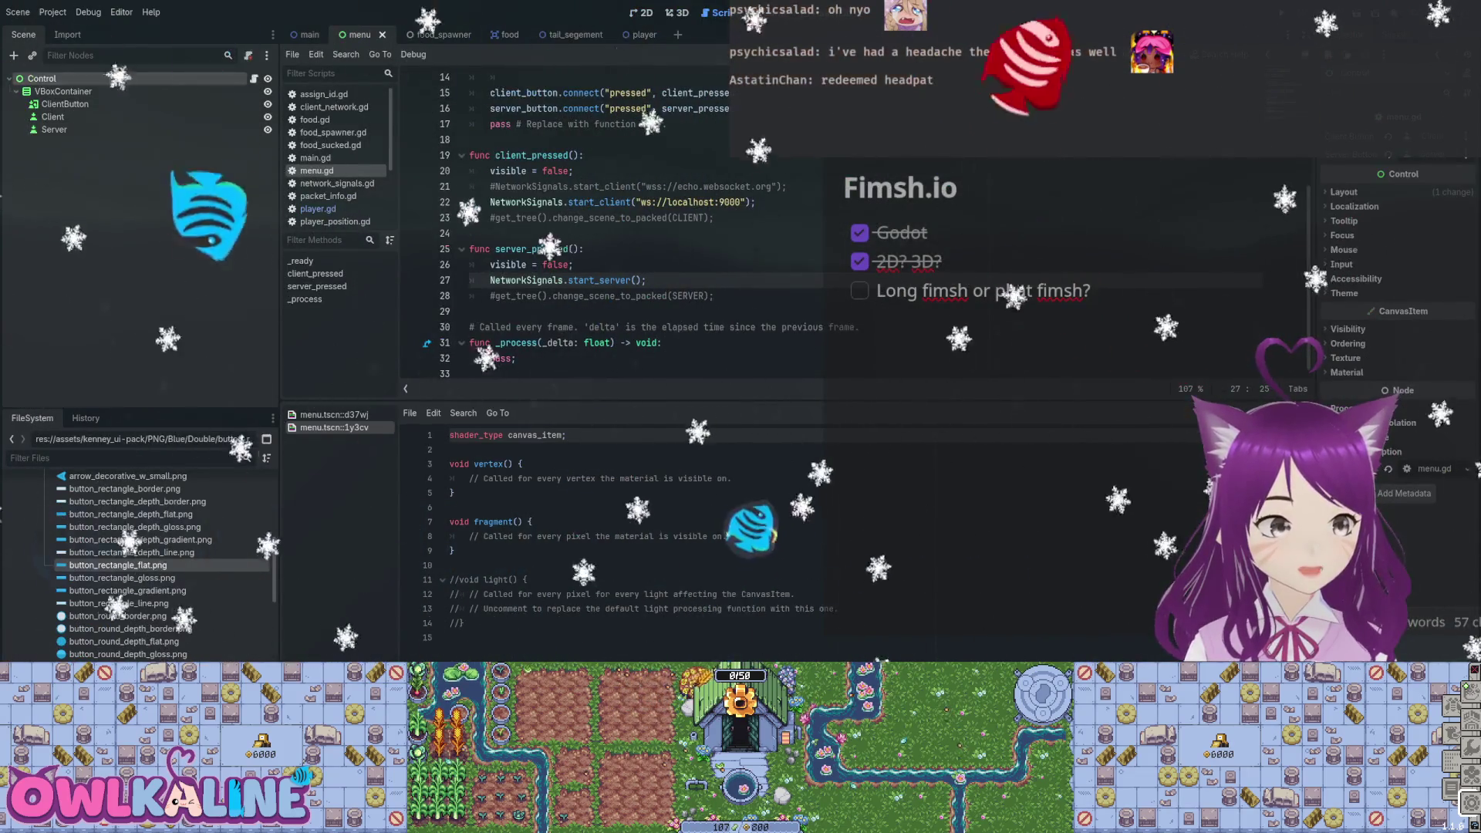
Return to the 2D view and open the TextureButton class reference from the Inspector.
key("ctrl+F1")
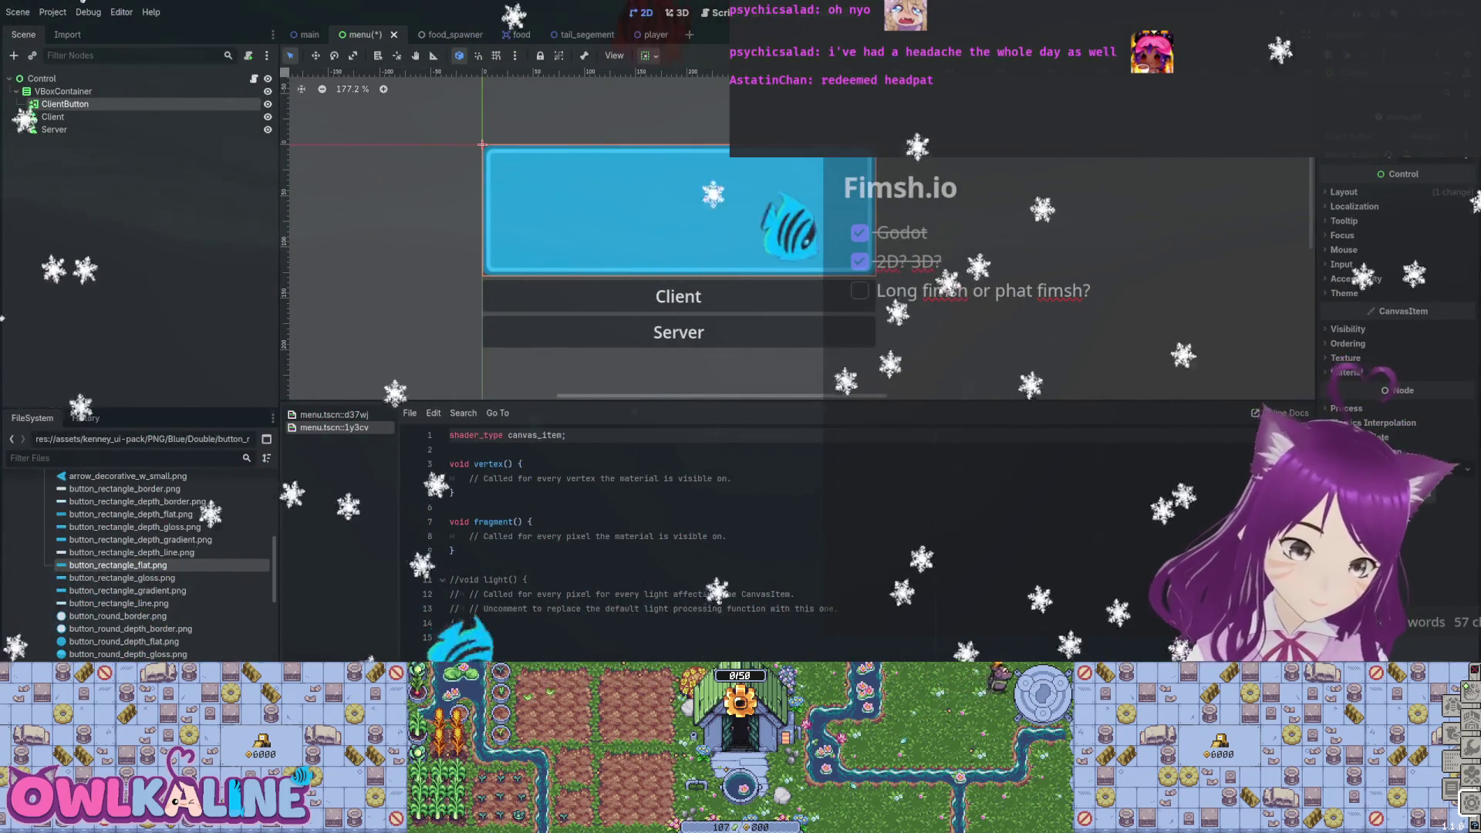
scroll(1397, 347, "up", 5)
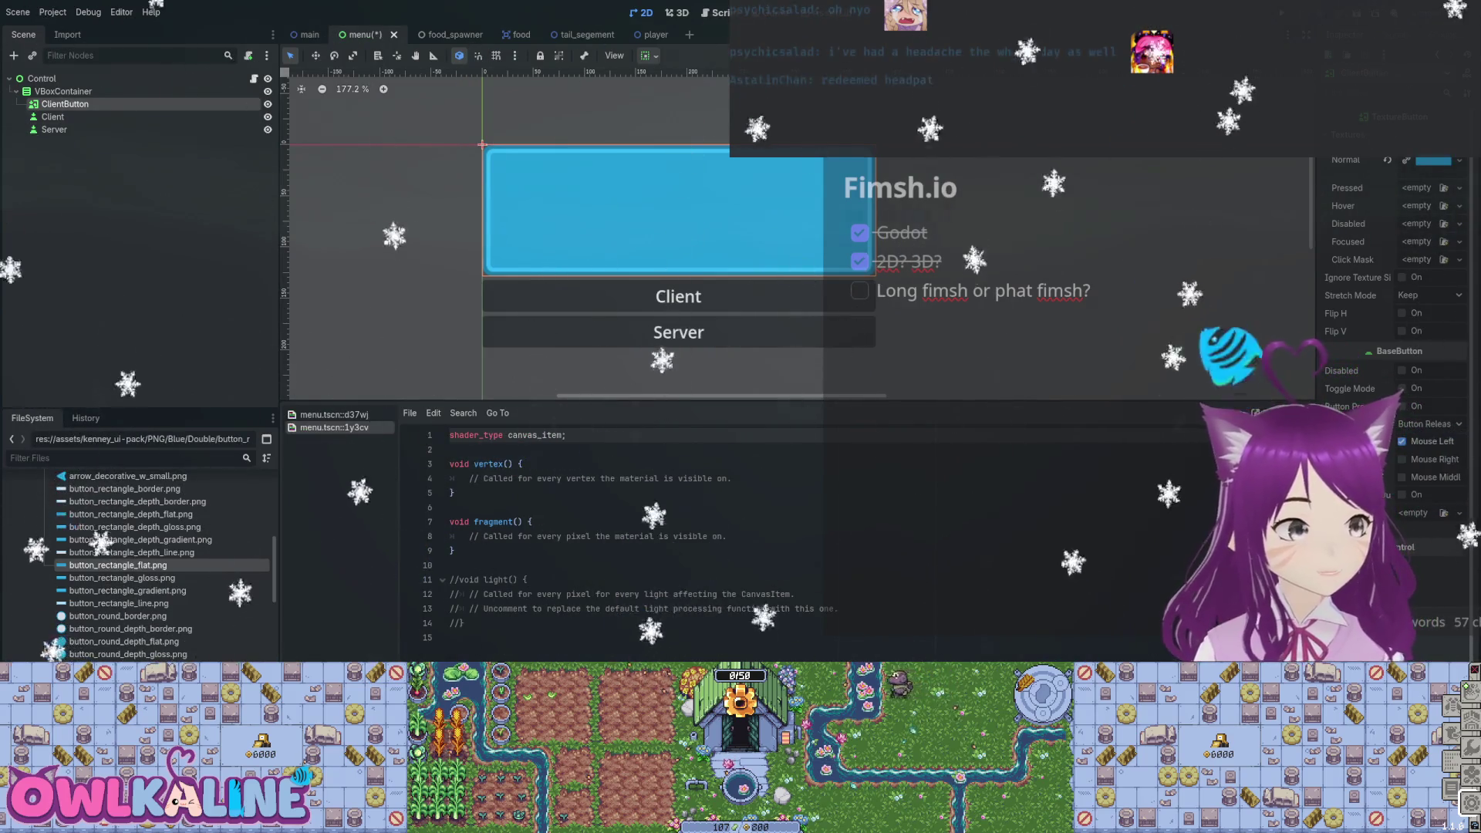
left_click(717, 12)
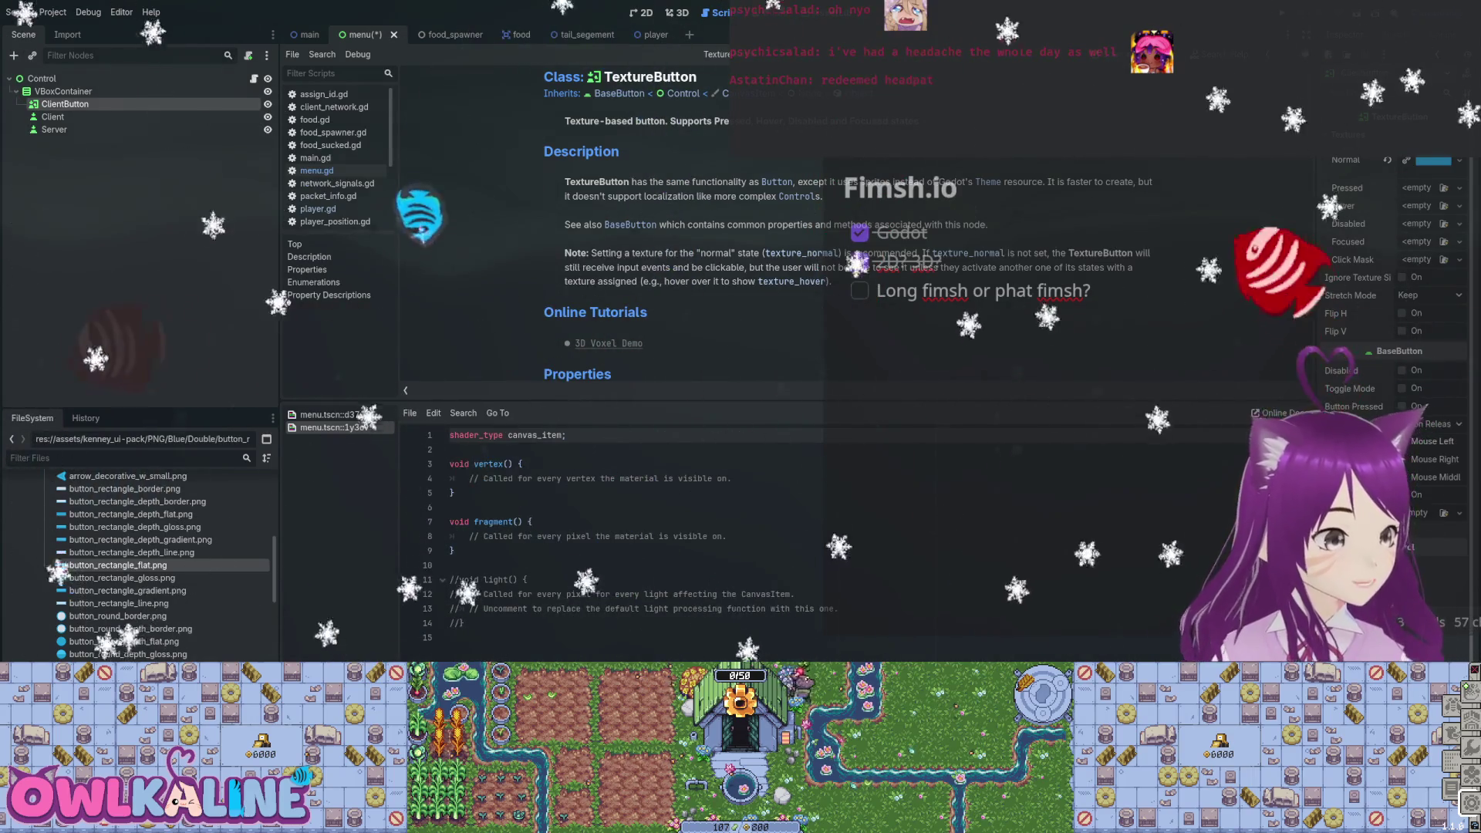
Read the BaseButton and Button class references, then go back to the menu.gd script.
scroll(772, 232, "down", 3)
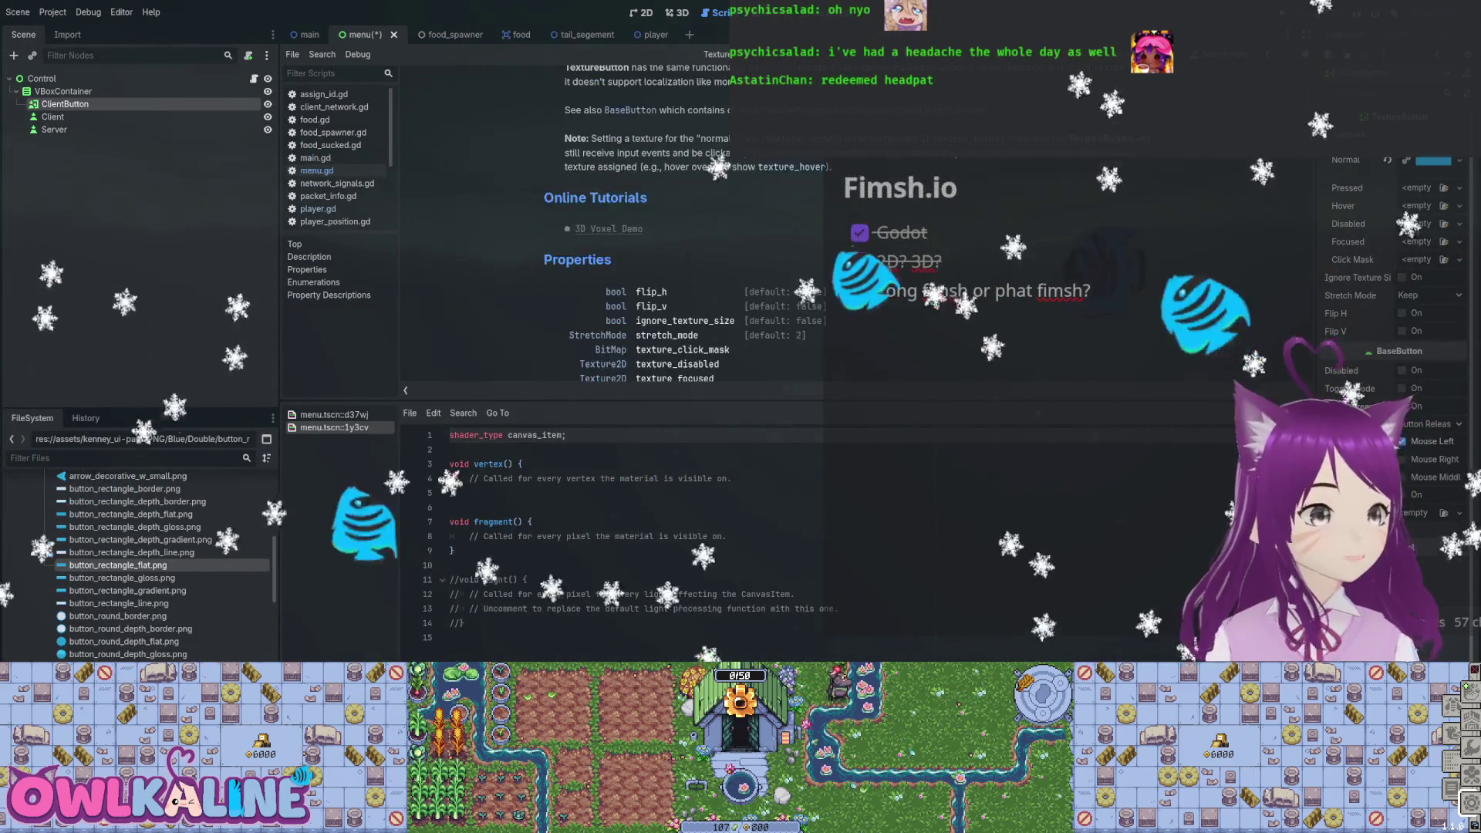
scroll(772, 231, "up", 3)
left_click(620, 94)
left_click(307, 270)
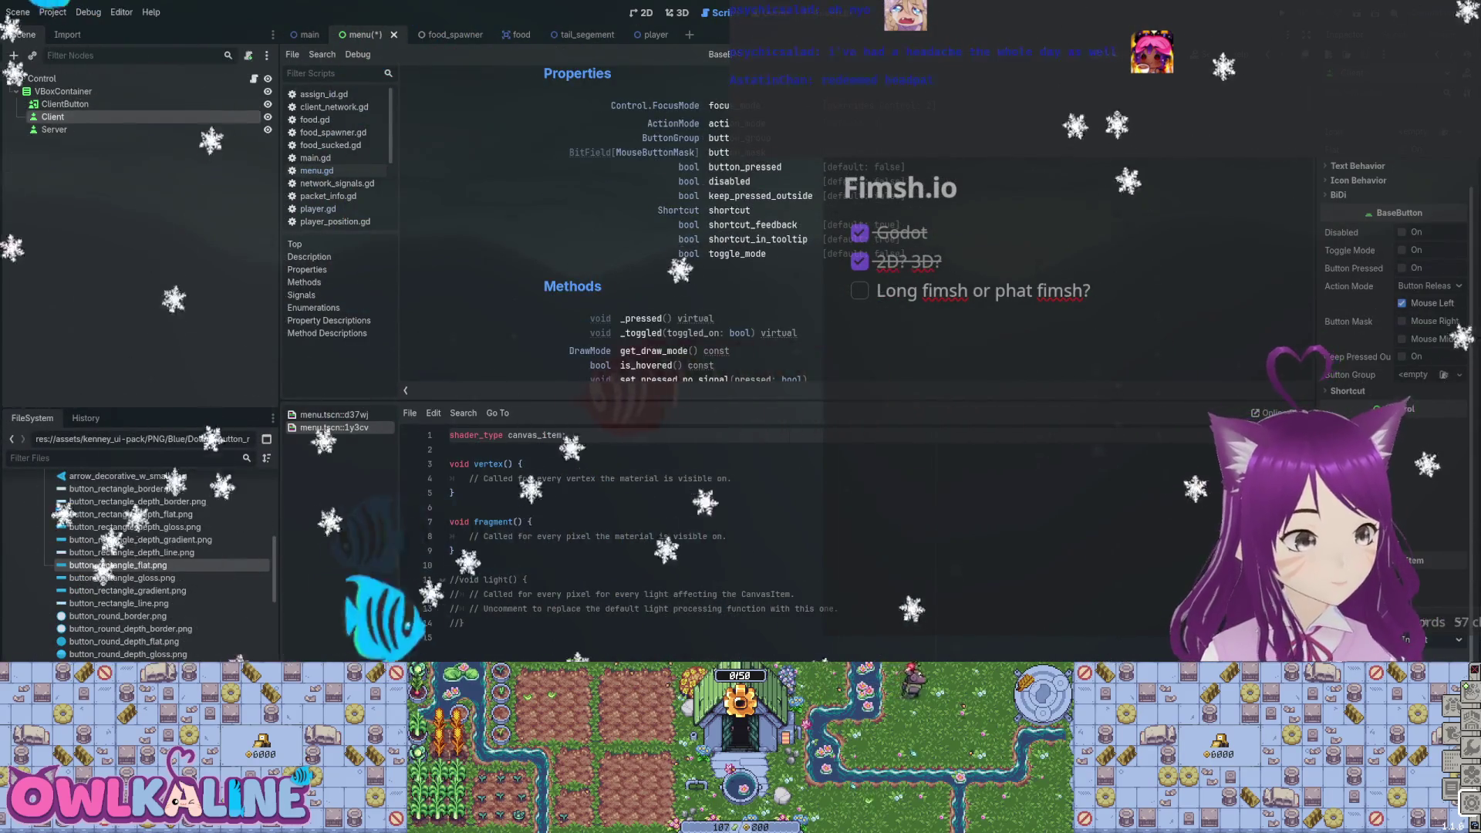
scroll(571, 224, "up", 4)
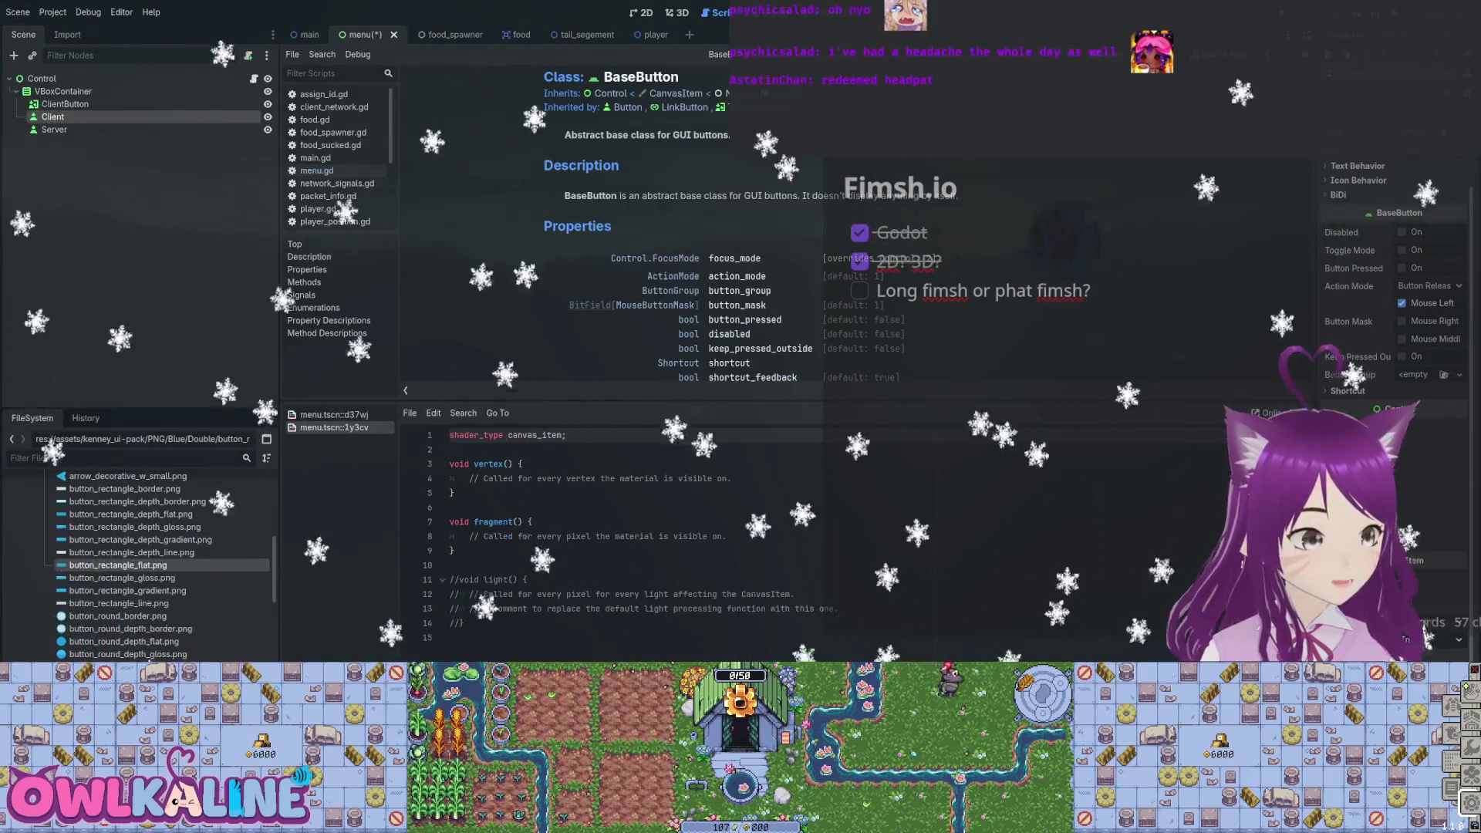
left_click(627, 107)
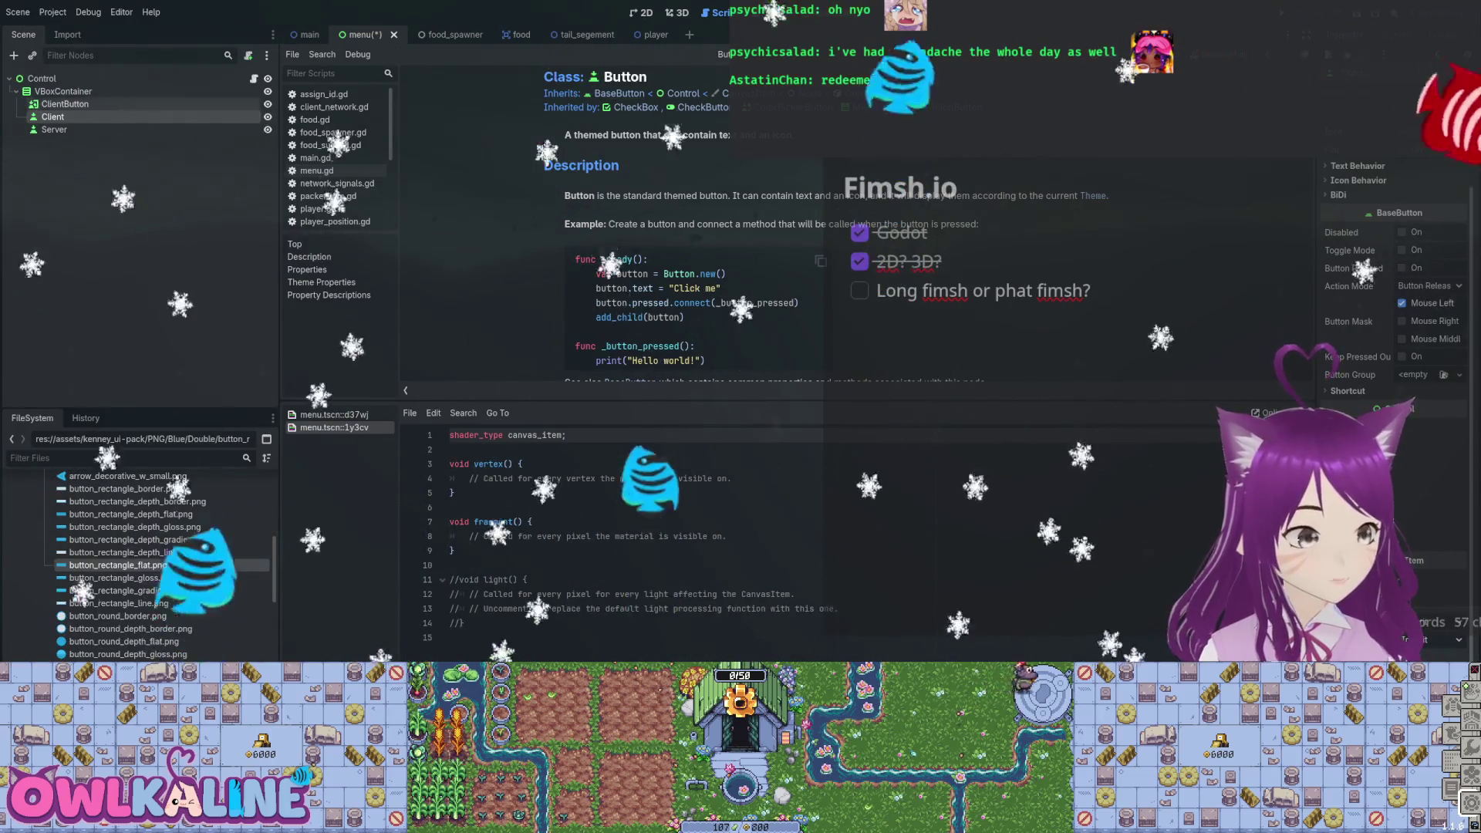
left_click(317, 171)
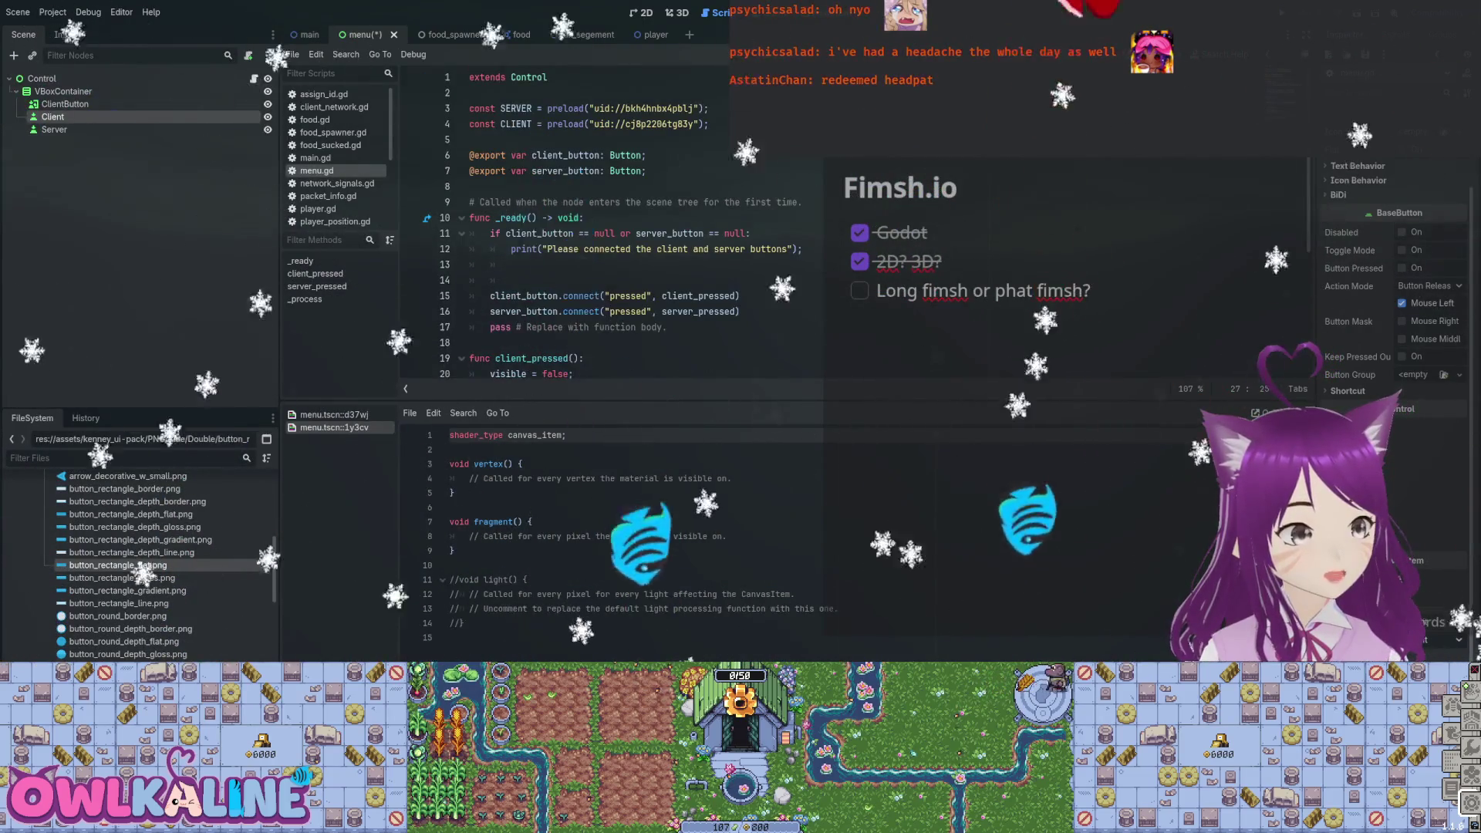
Change the client_button and server_button export types to BaseButton, then show the 2D menu scene.
type("Base")
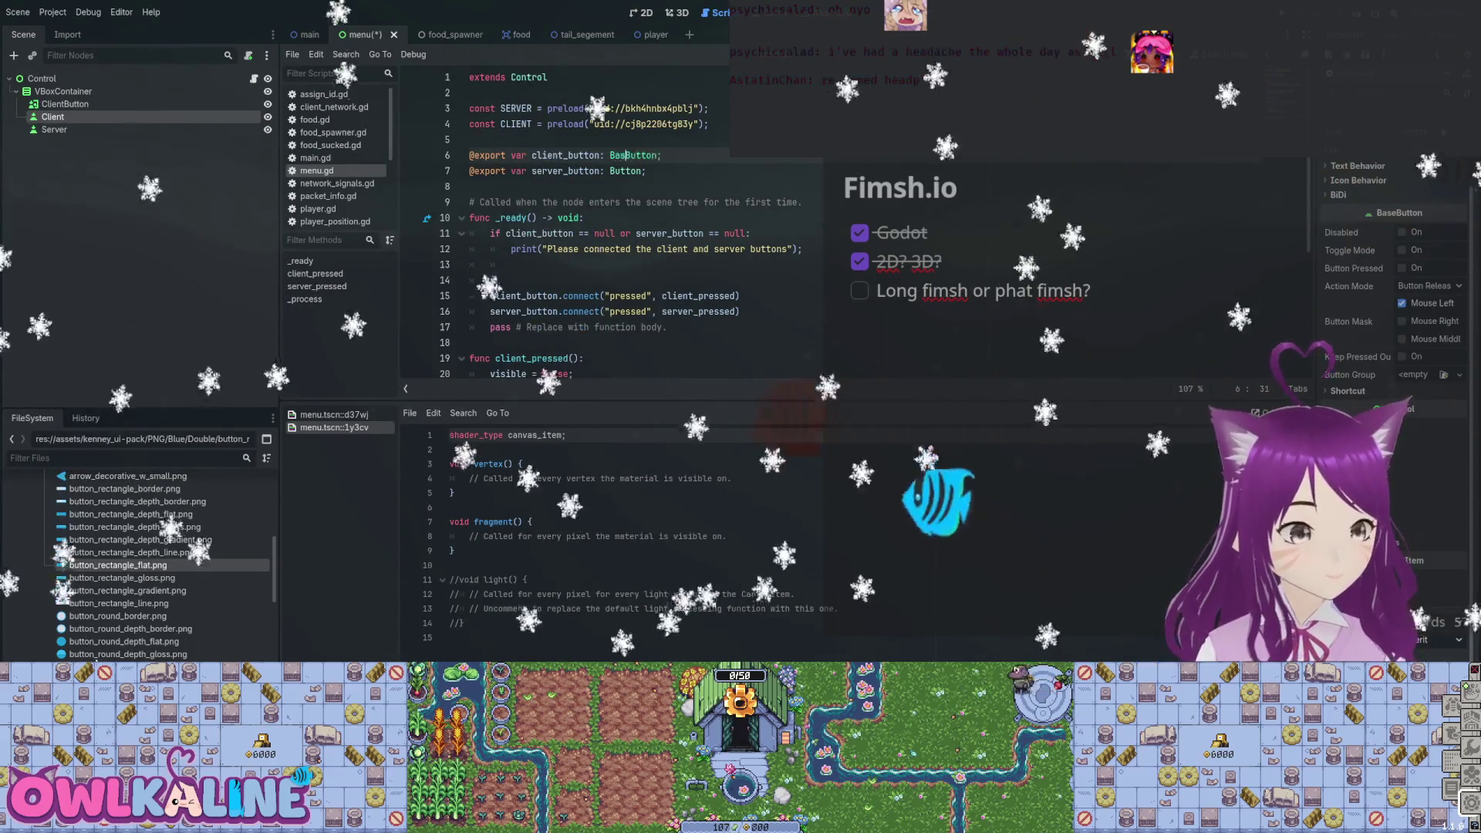
left_click(621, 170)
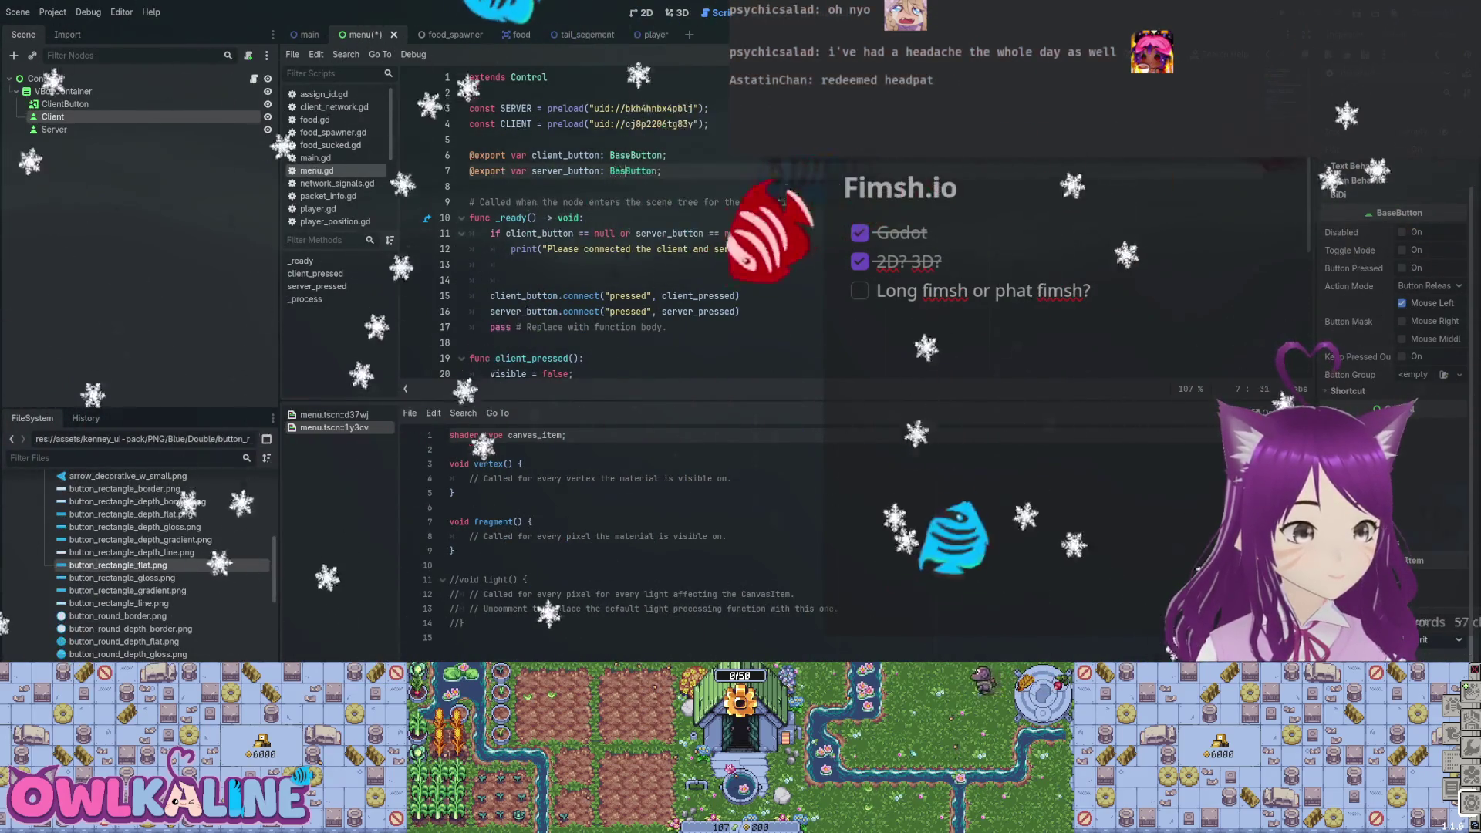
type("Base")
left_click(668, 155)
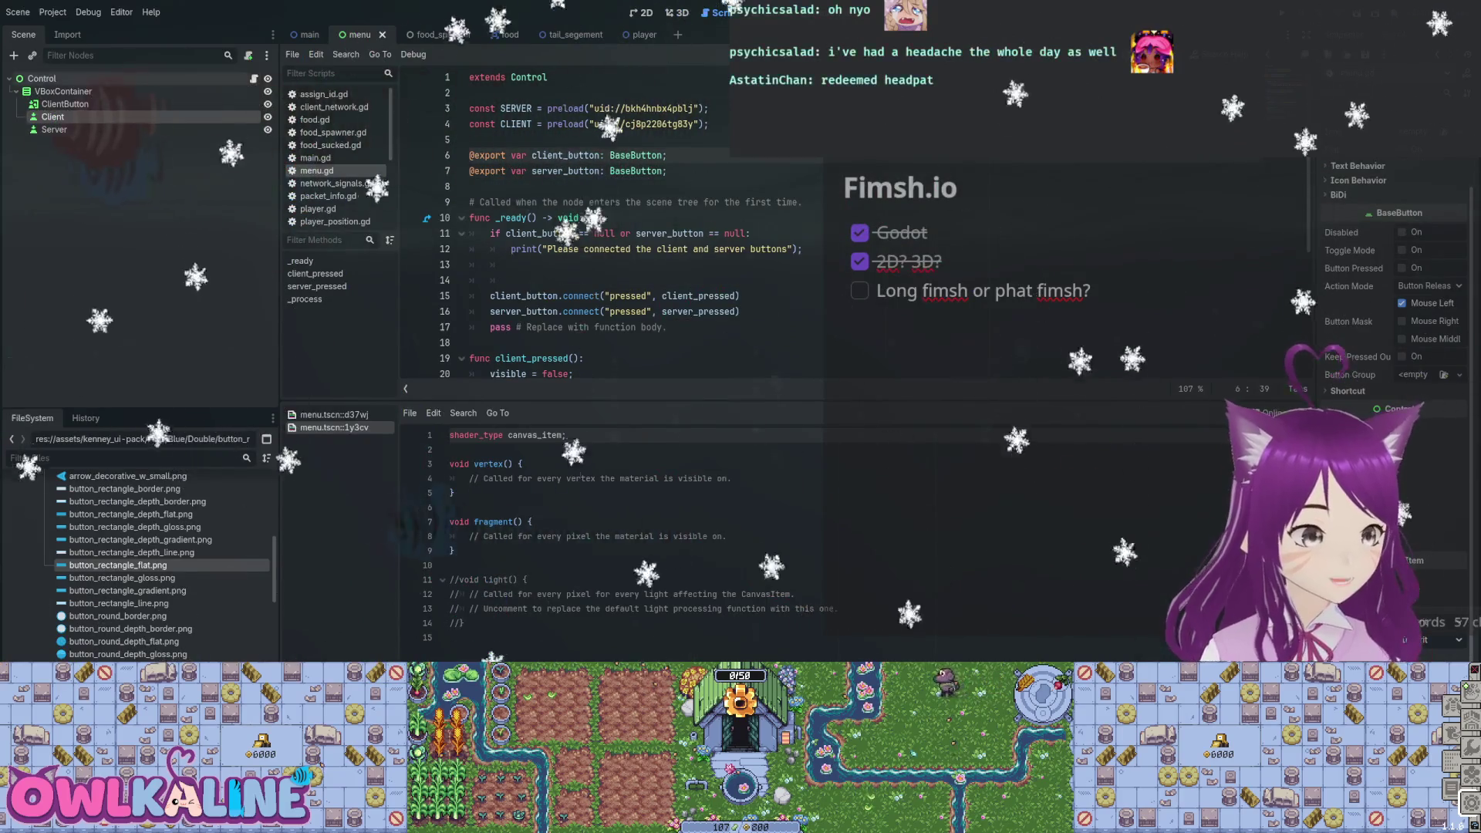
left_click(41, 78)
key("ctrl+F1")
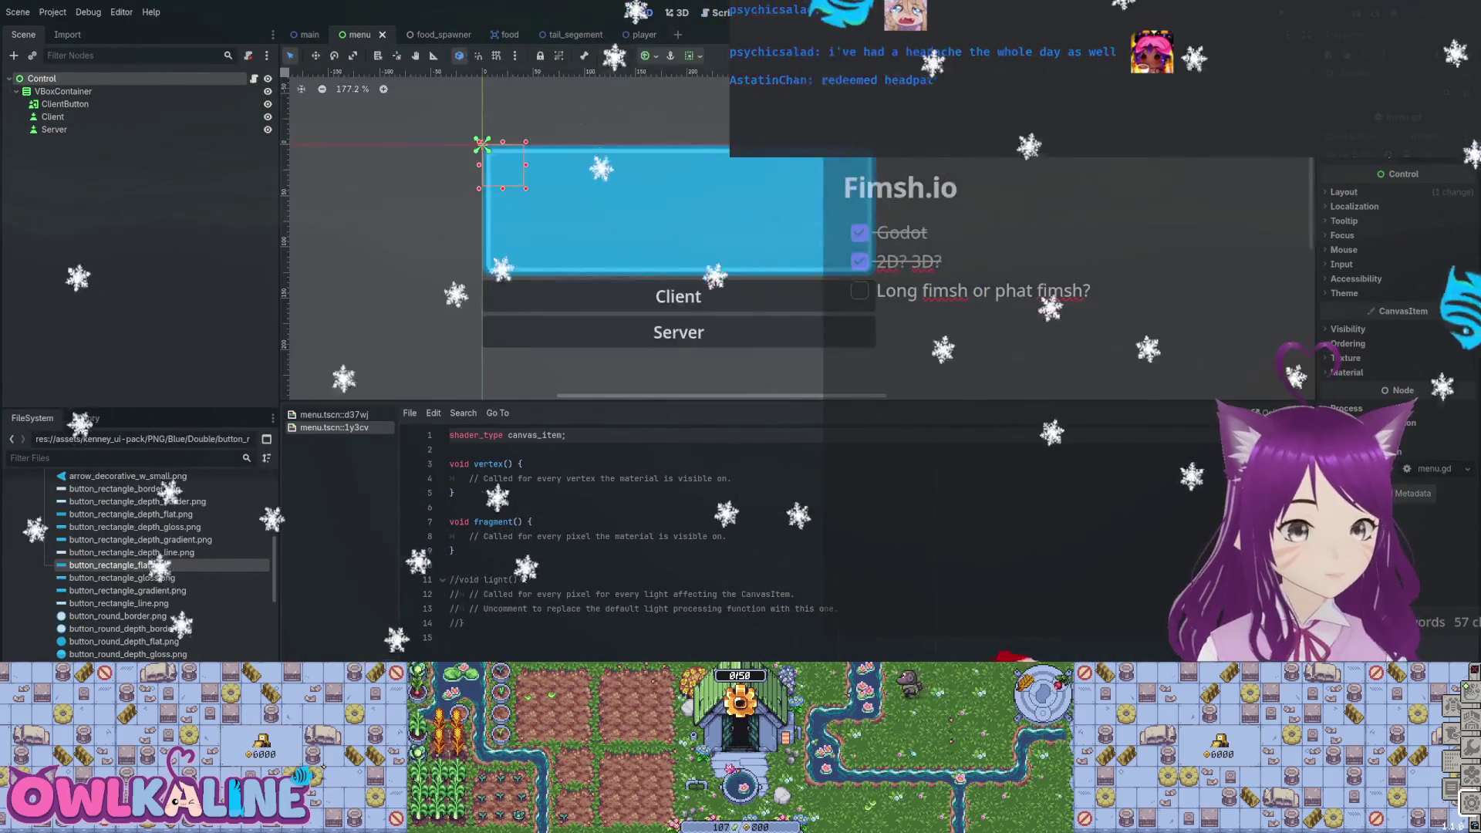
Run the project with F5, try starting the server from the menu, then stop it.
left_click(64, 103)
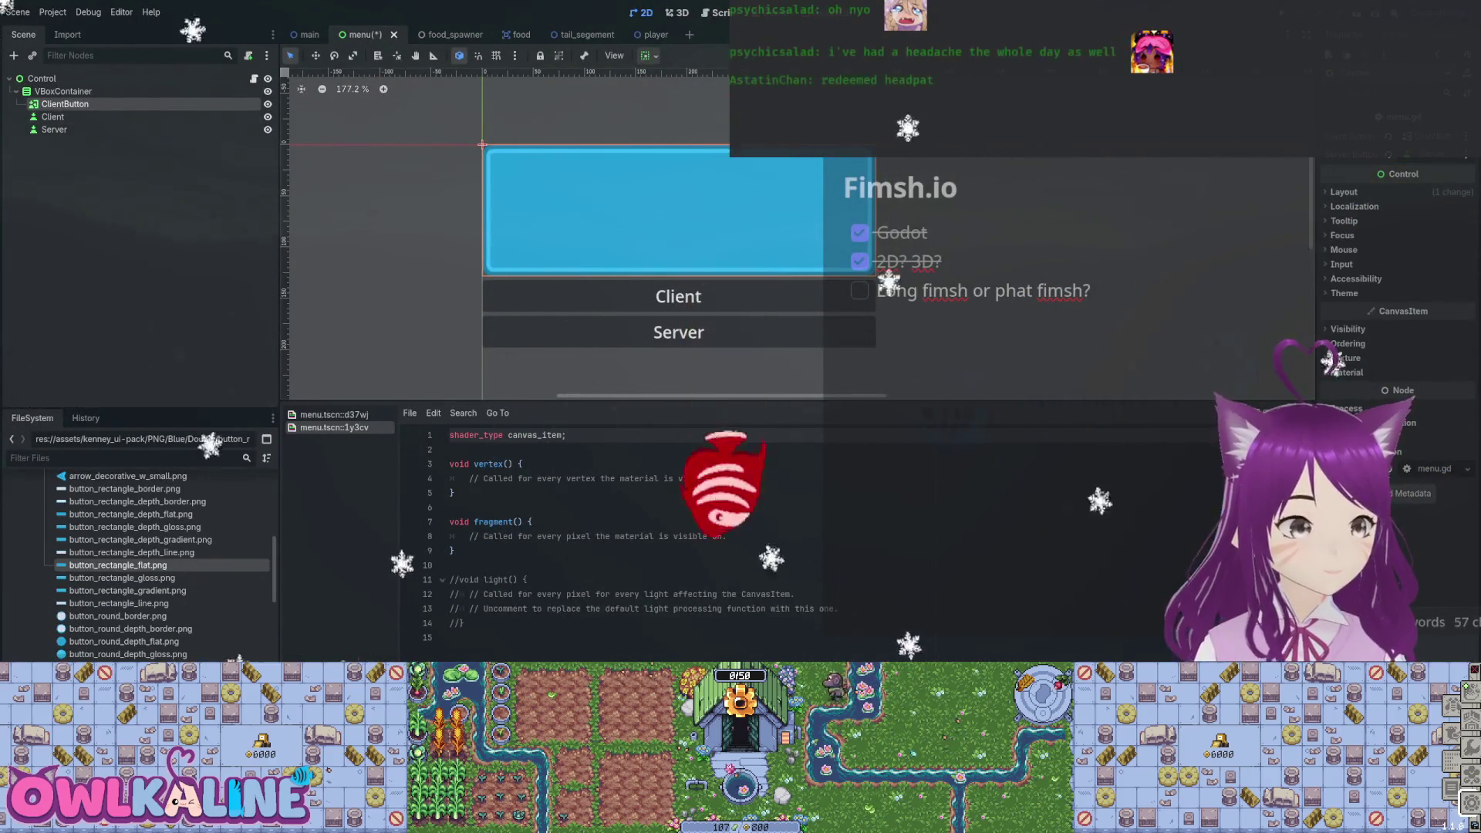
key("F5")
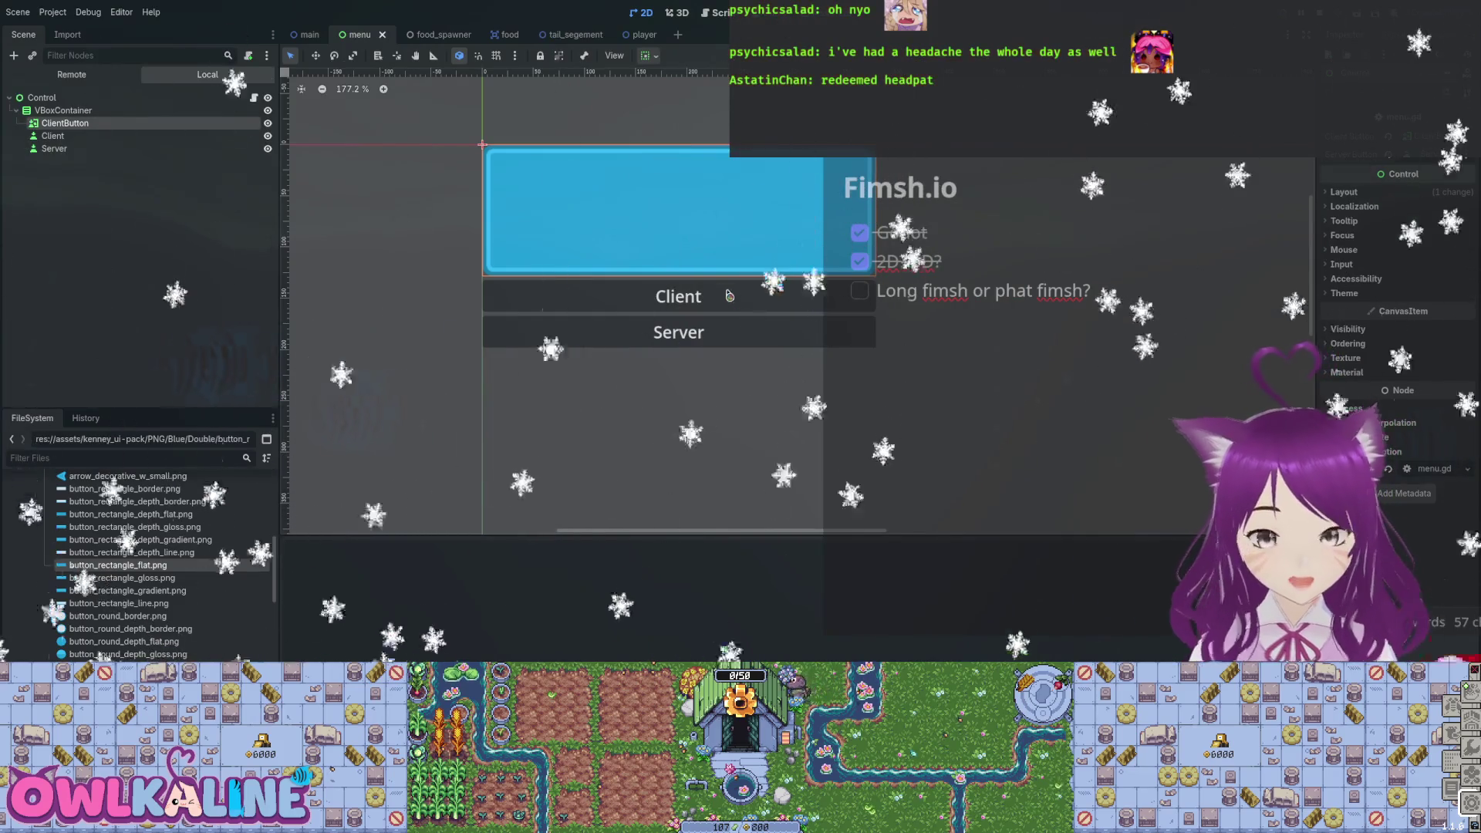
left_click(855, 341)
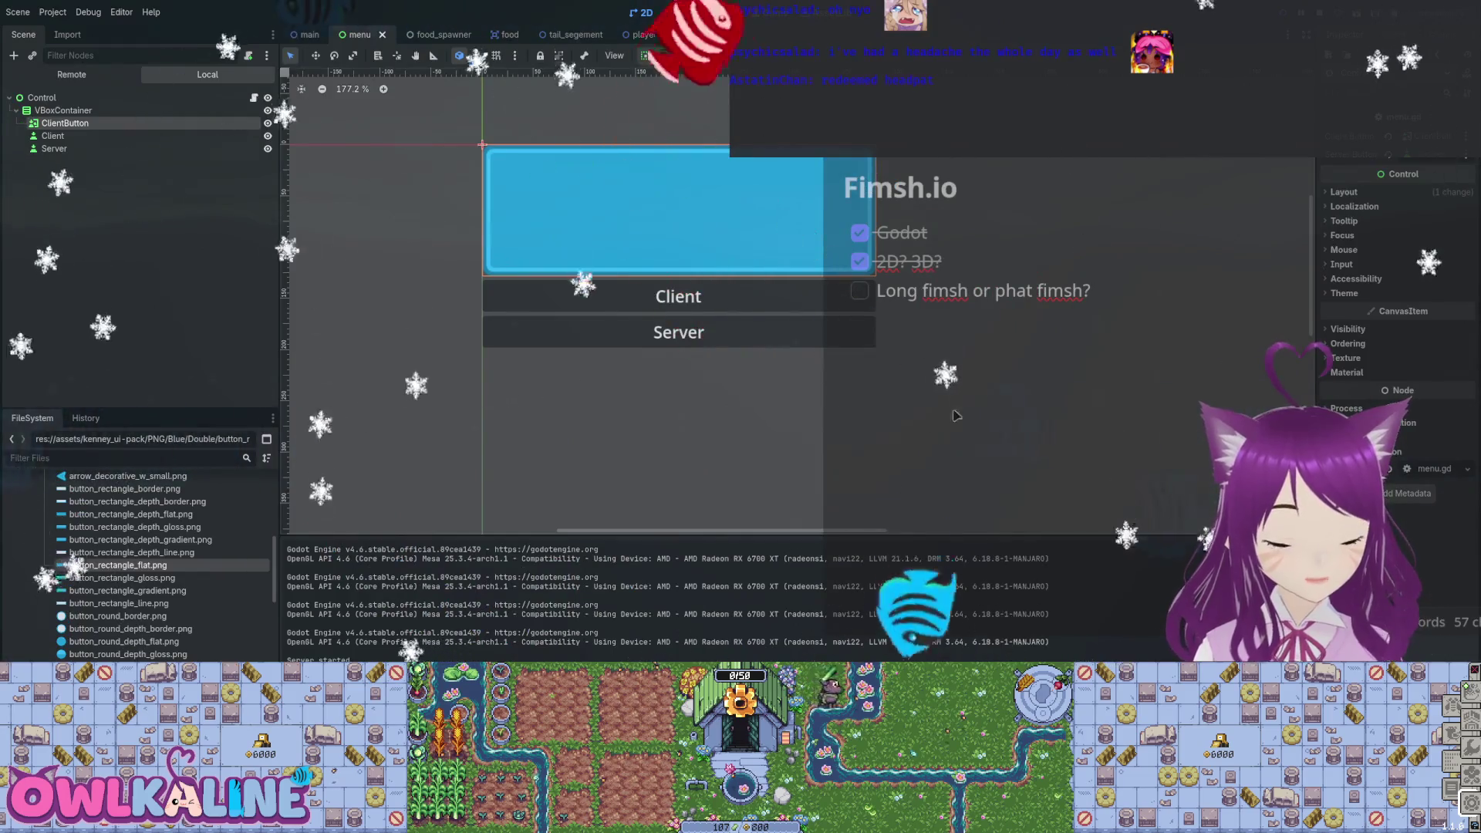
key("F8")
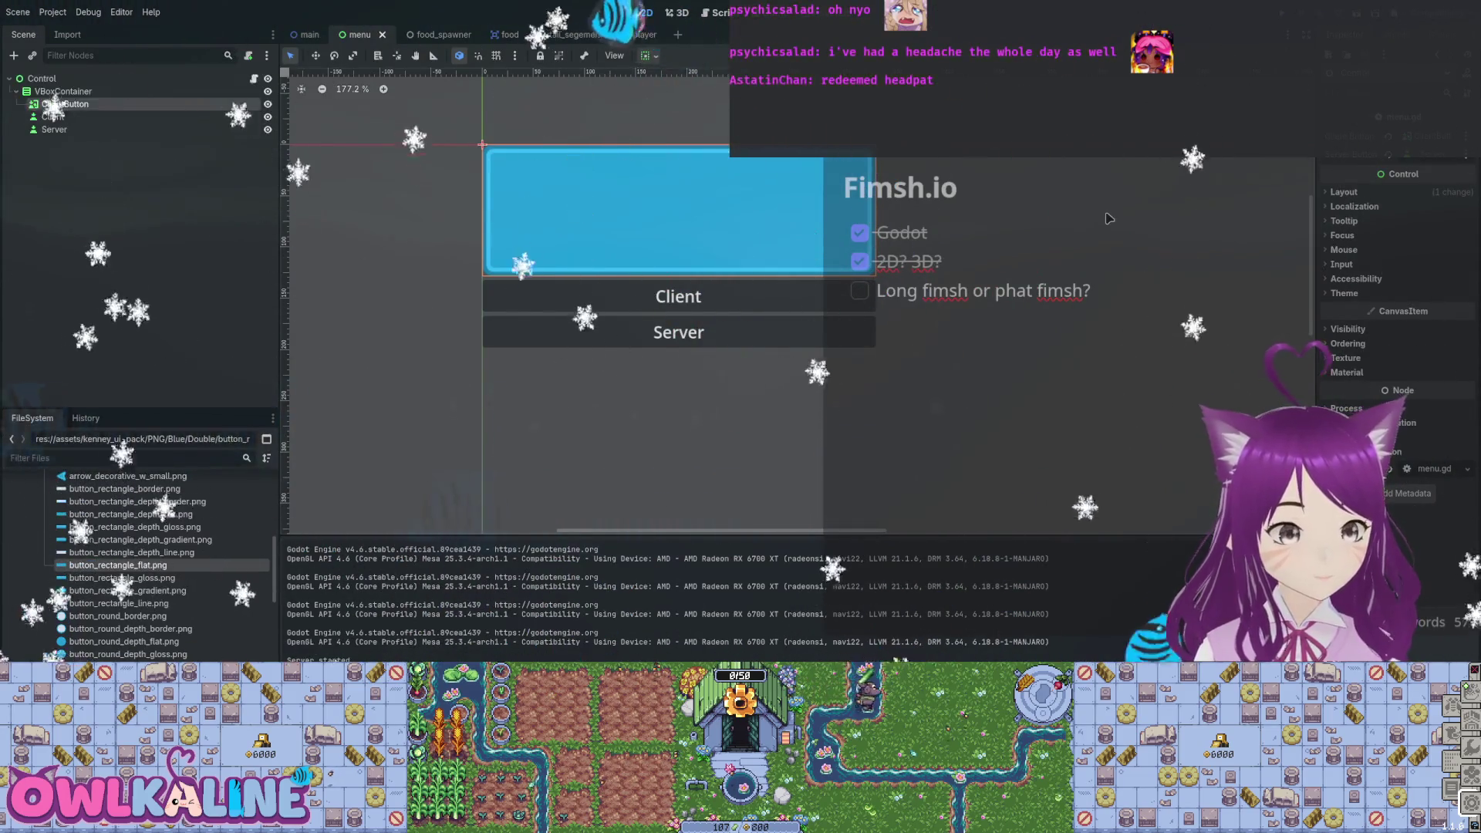
Delete the old plain Client button and set ClientButton to ignore its texture size.
key("ctrl+minus")
key("ctrl+minus")
key("ctrl+minus")
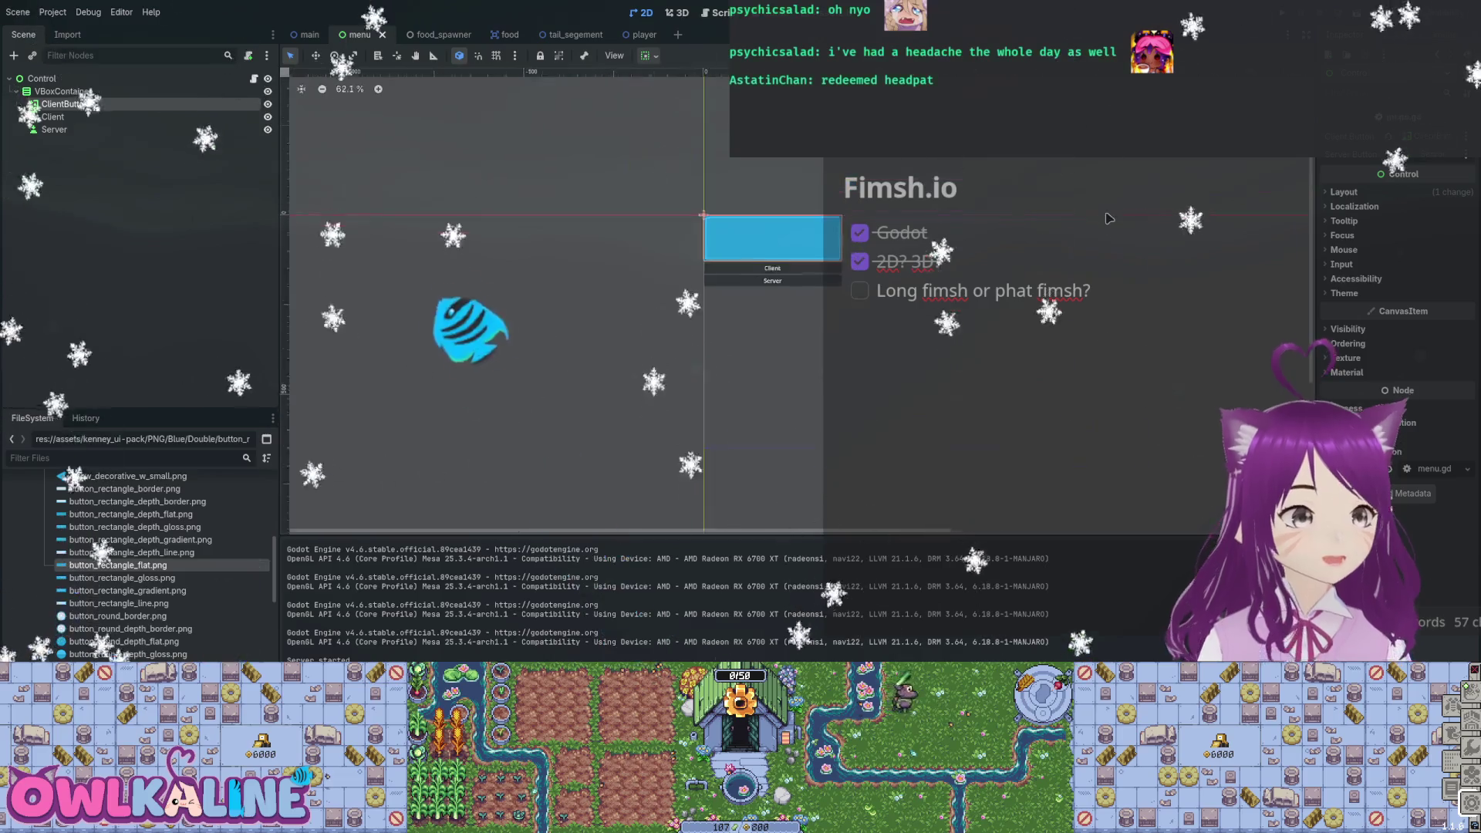
key("ctrl+equal")
key("ctrl+equal")
key("ctrl+equal")
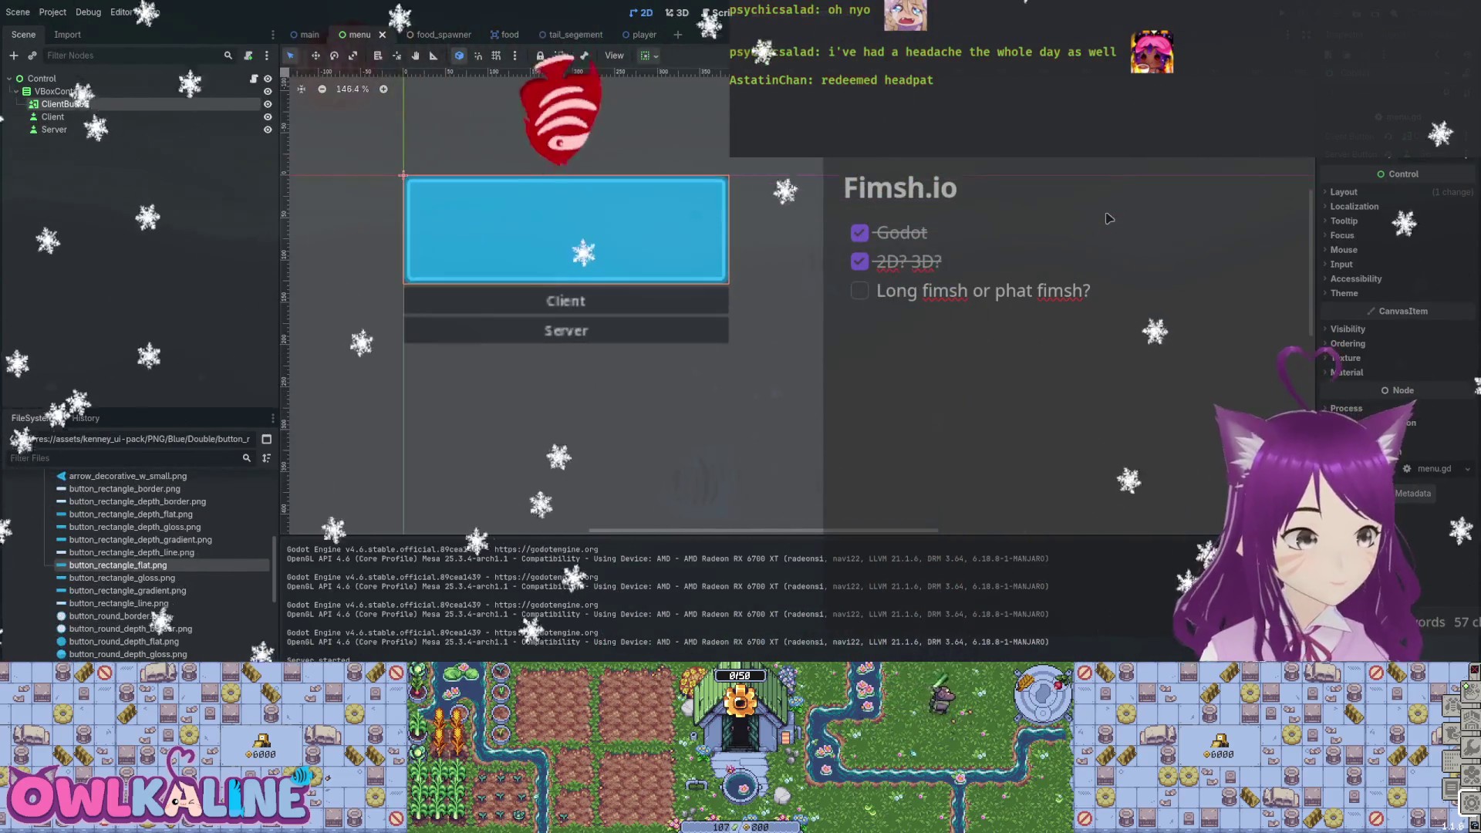
key("ctrl+equal")
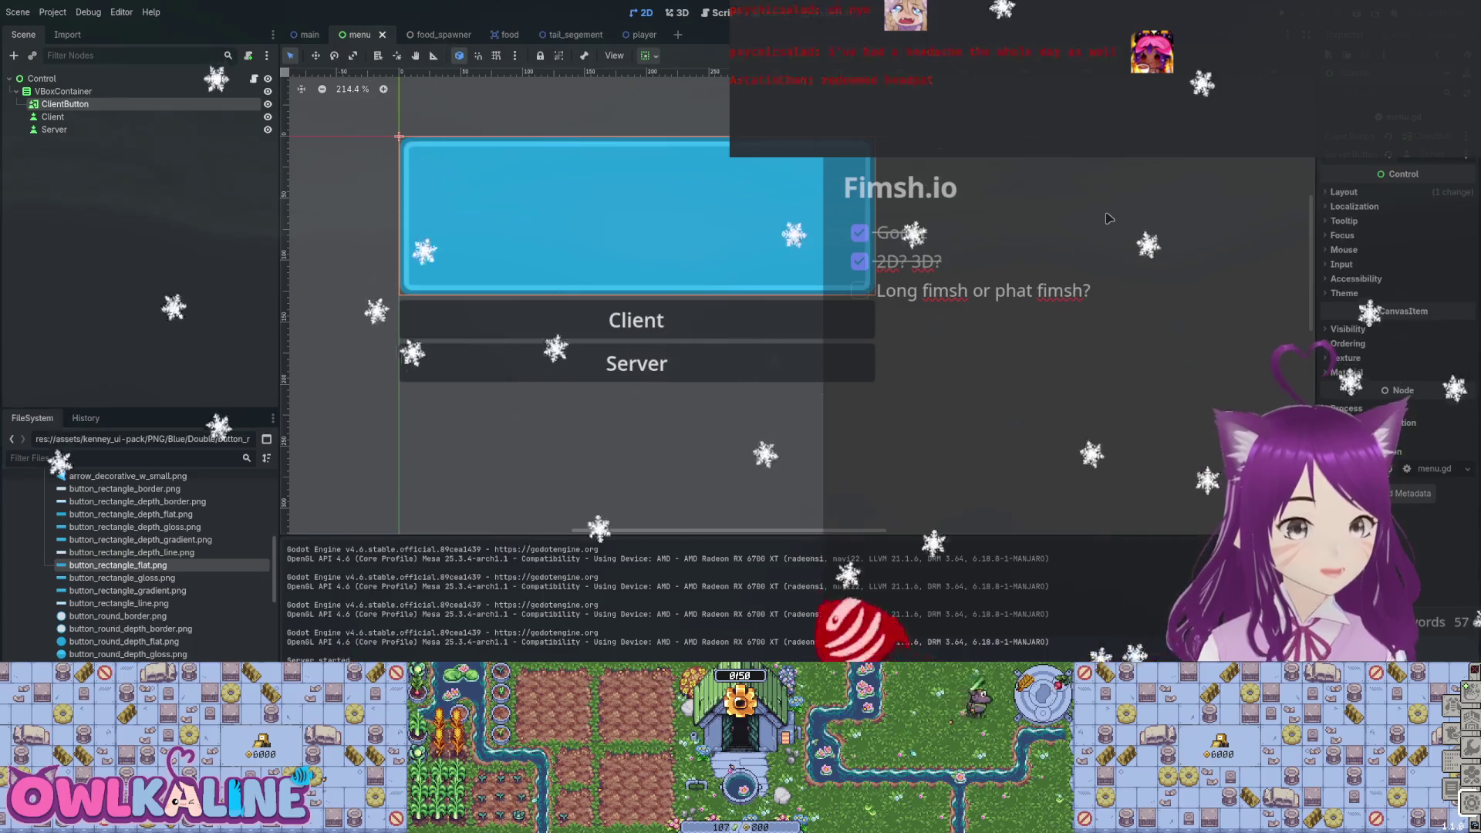
key("Down")
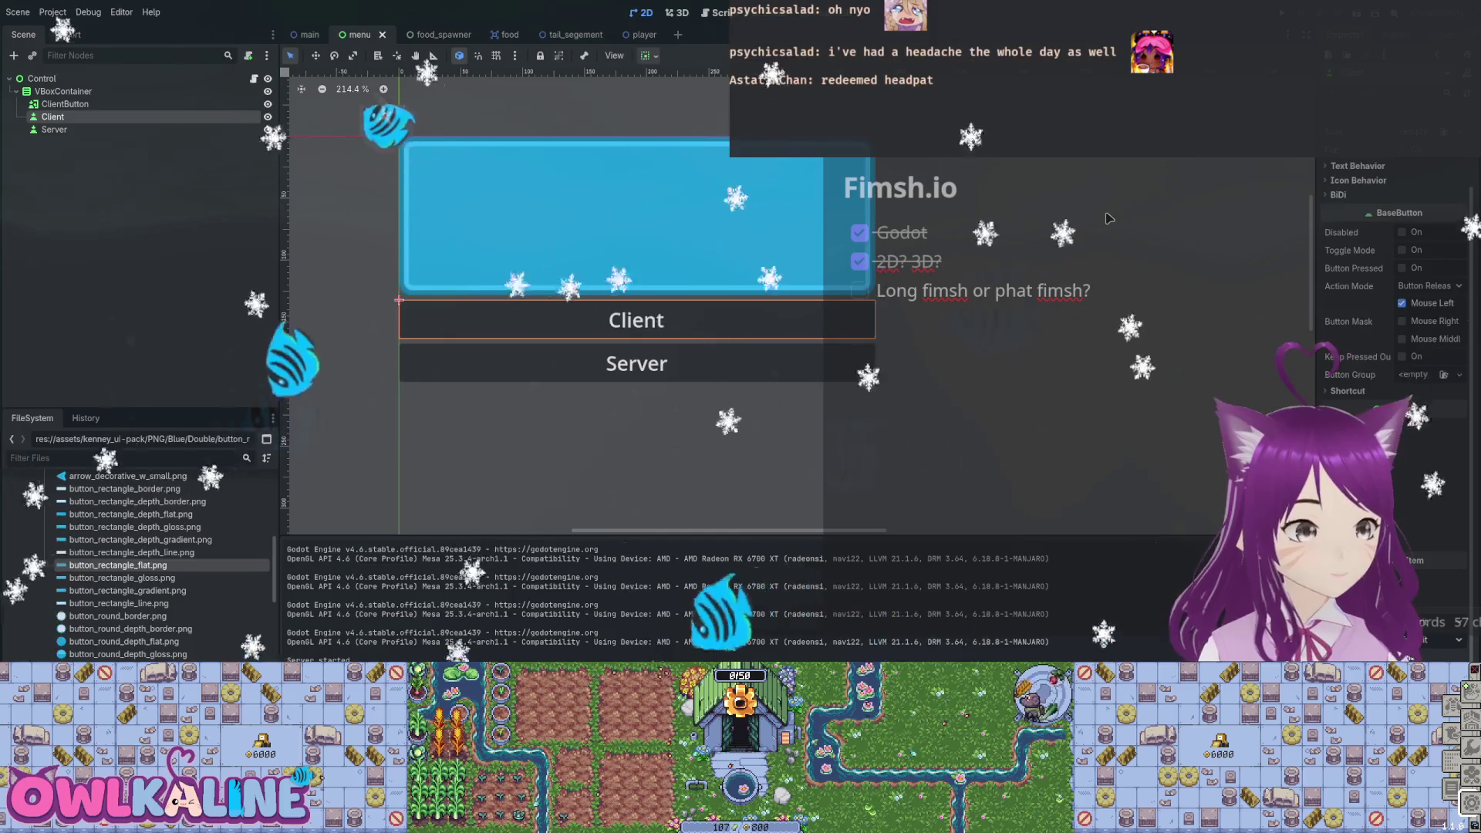
key("Delete")
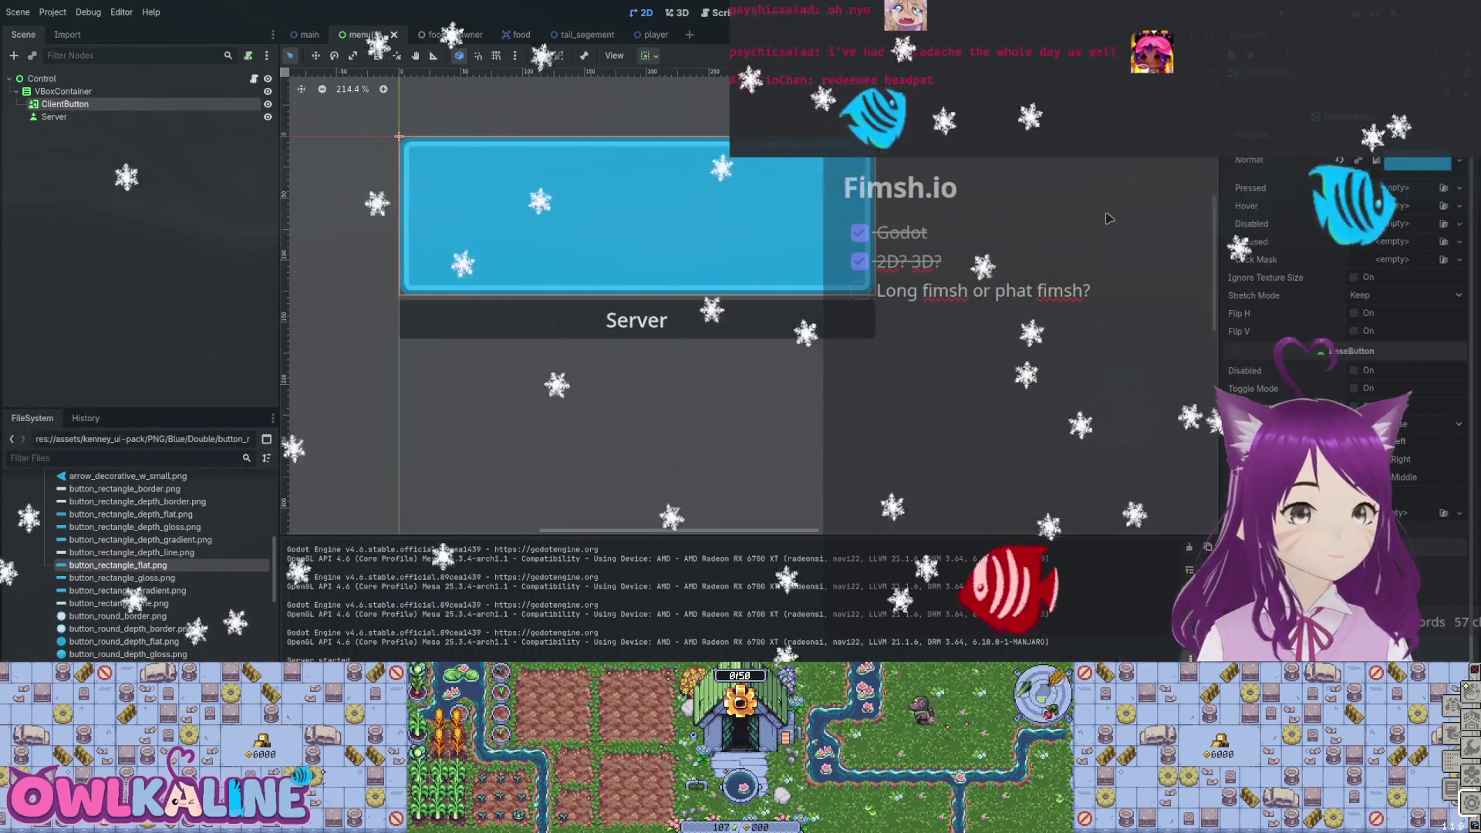
left_click(1354, 277)
Revert the Ignore Texture Size and Stretch Mode trials, set button_rectangle_gradient.png as Pressed texture, and test-run.
key("ctrl+z")
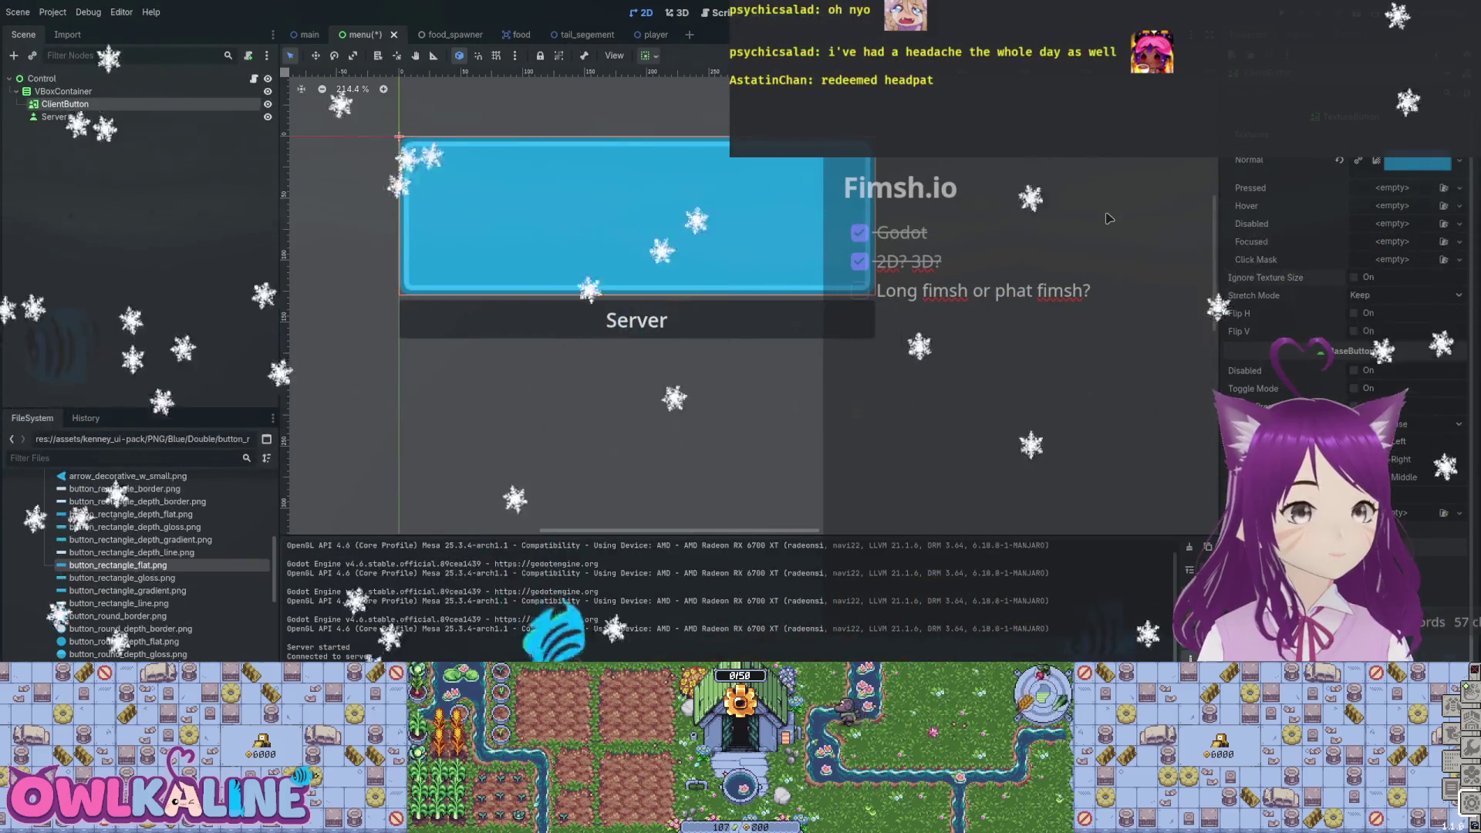
key("ctrl+z")
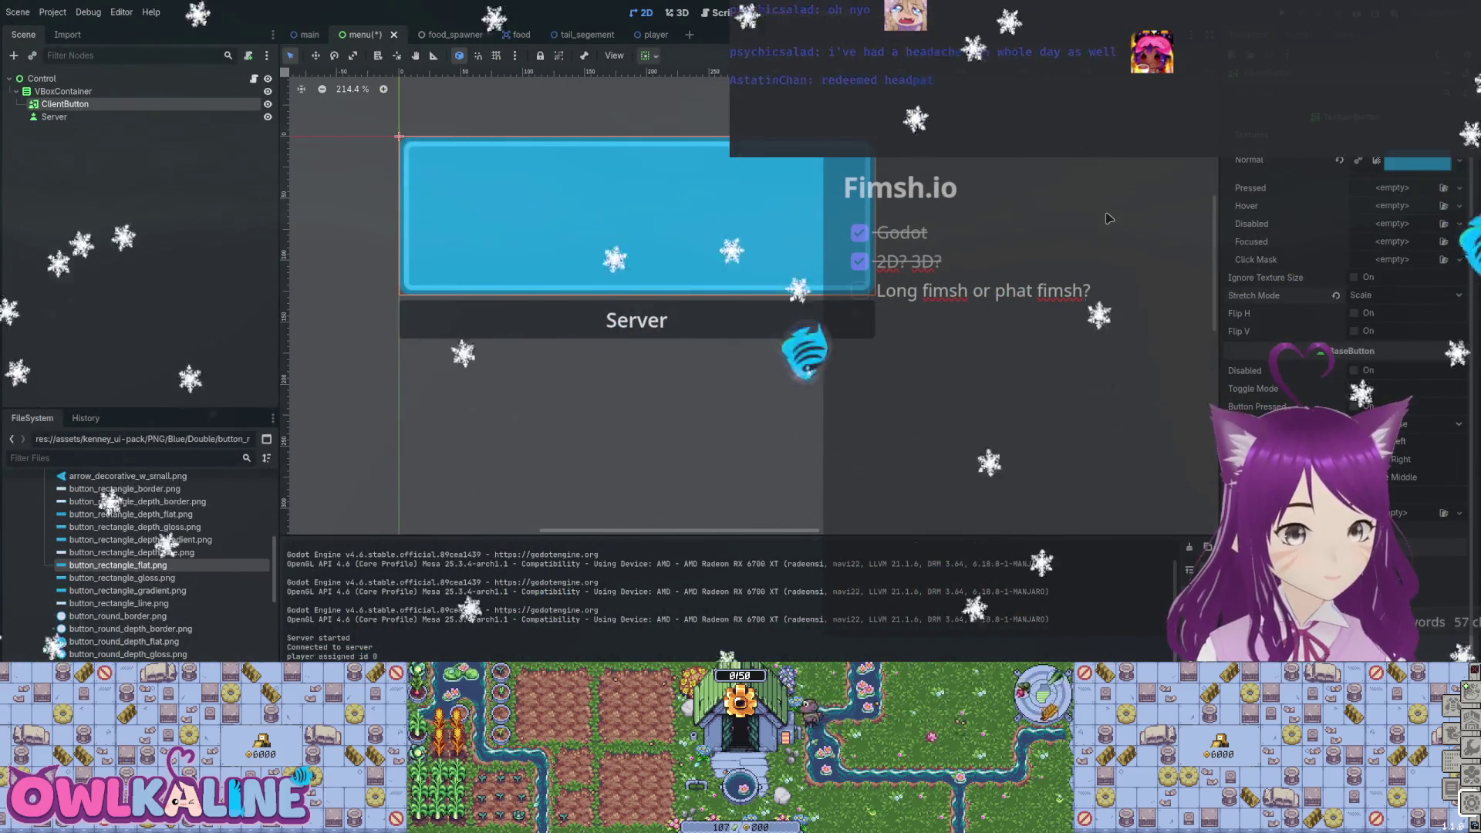
key("ctrl+shift+z")
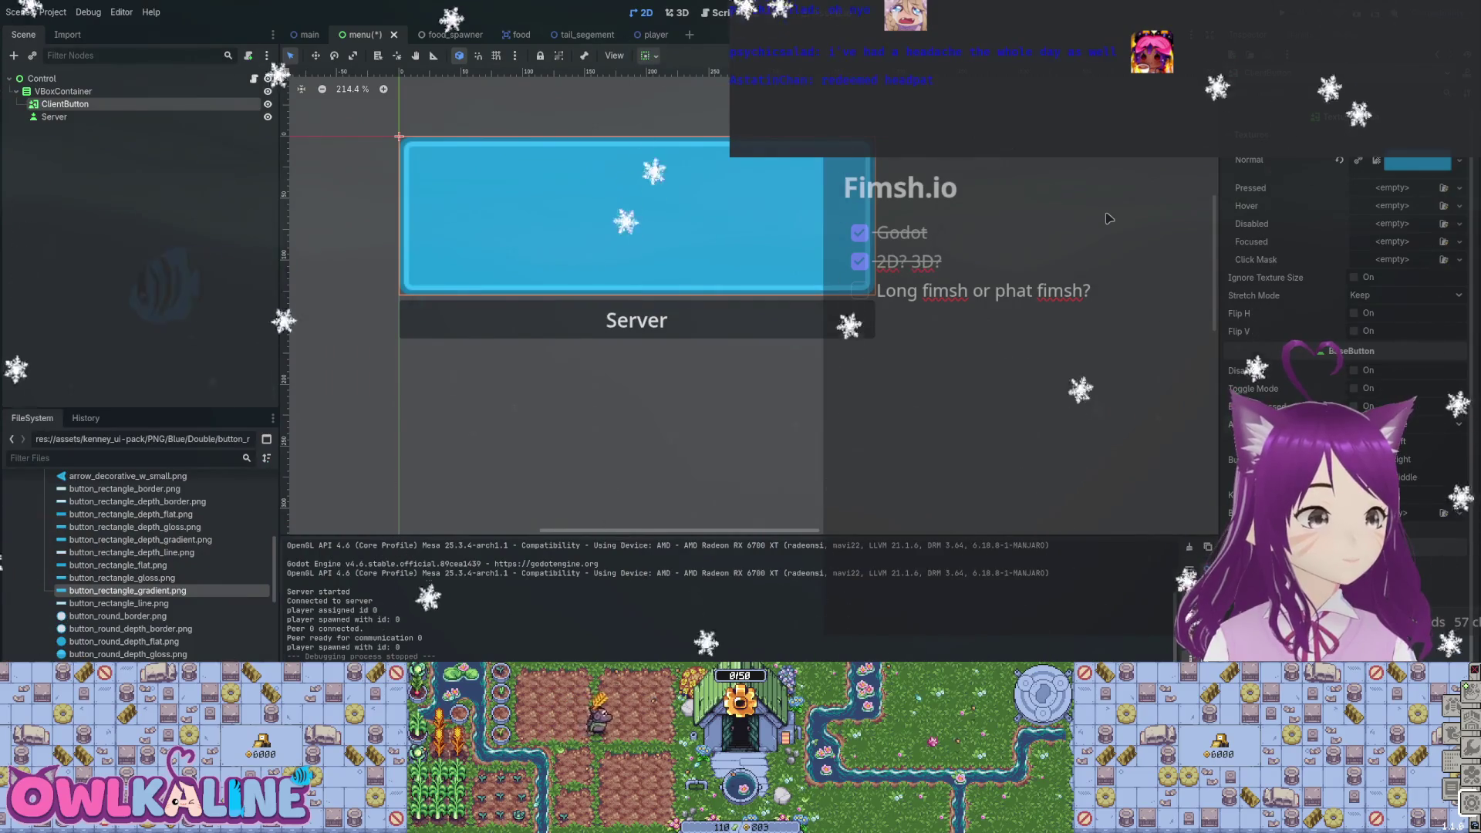
mouse_move(128, 590)
left_mouse_down()
mouse_move(772, 386)
mouse_move(1389, 255)
mouse_move(1393, 189)
left_mouse_up()
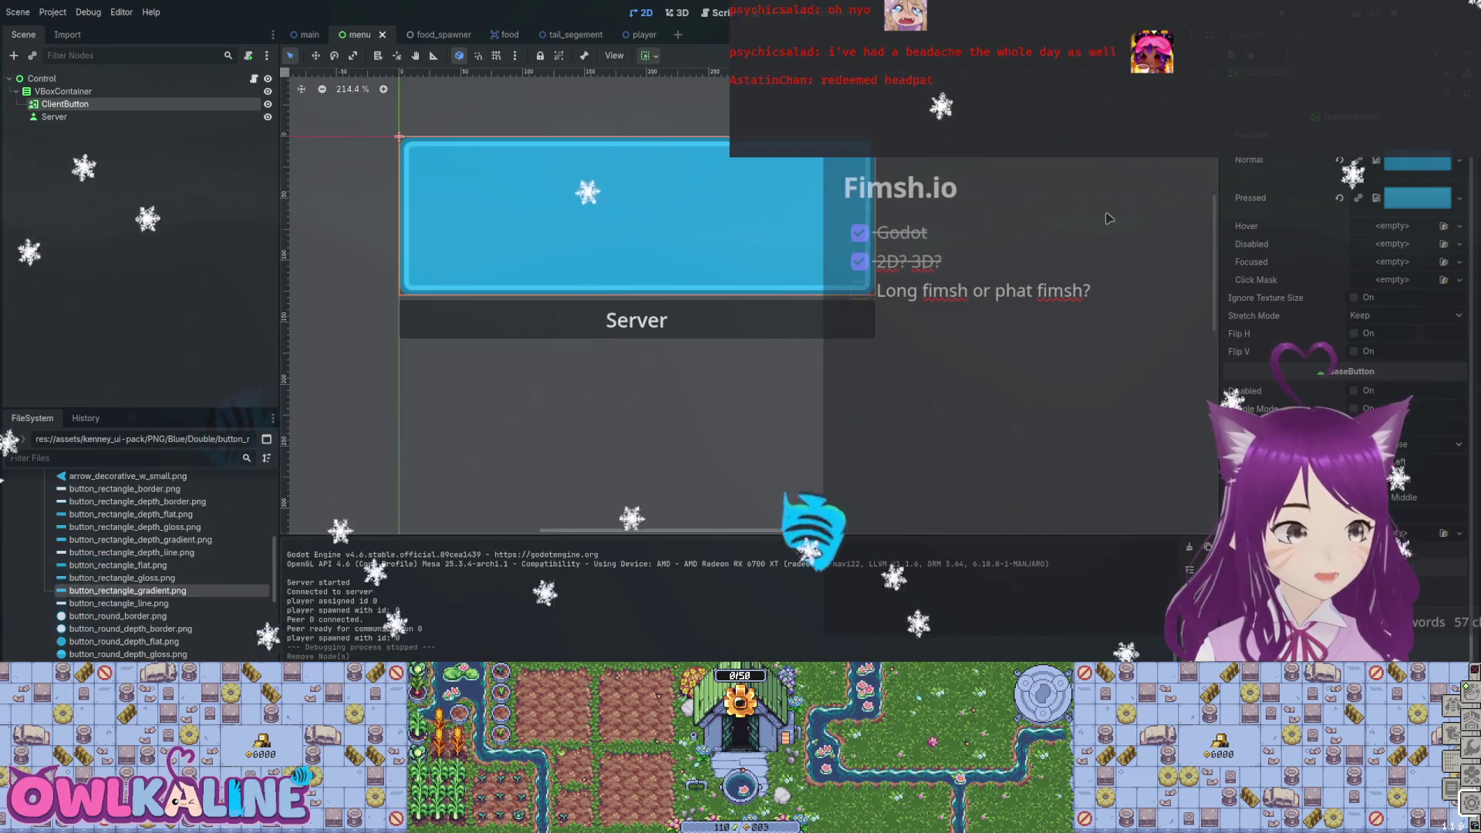
key("F5")
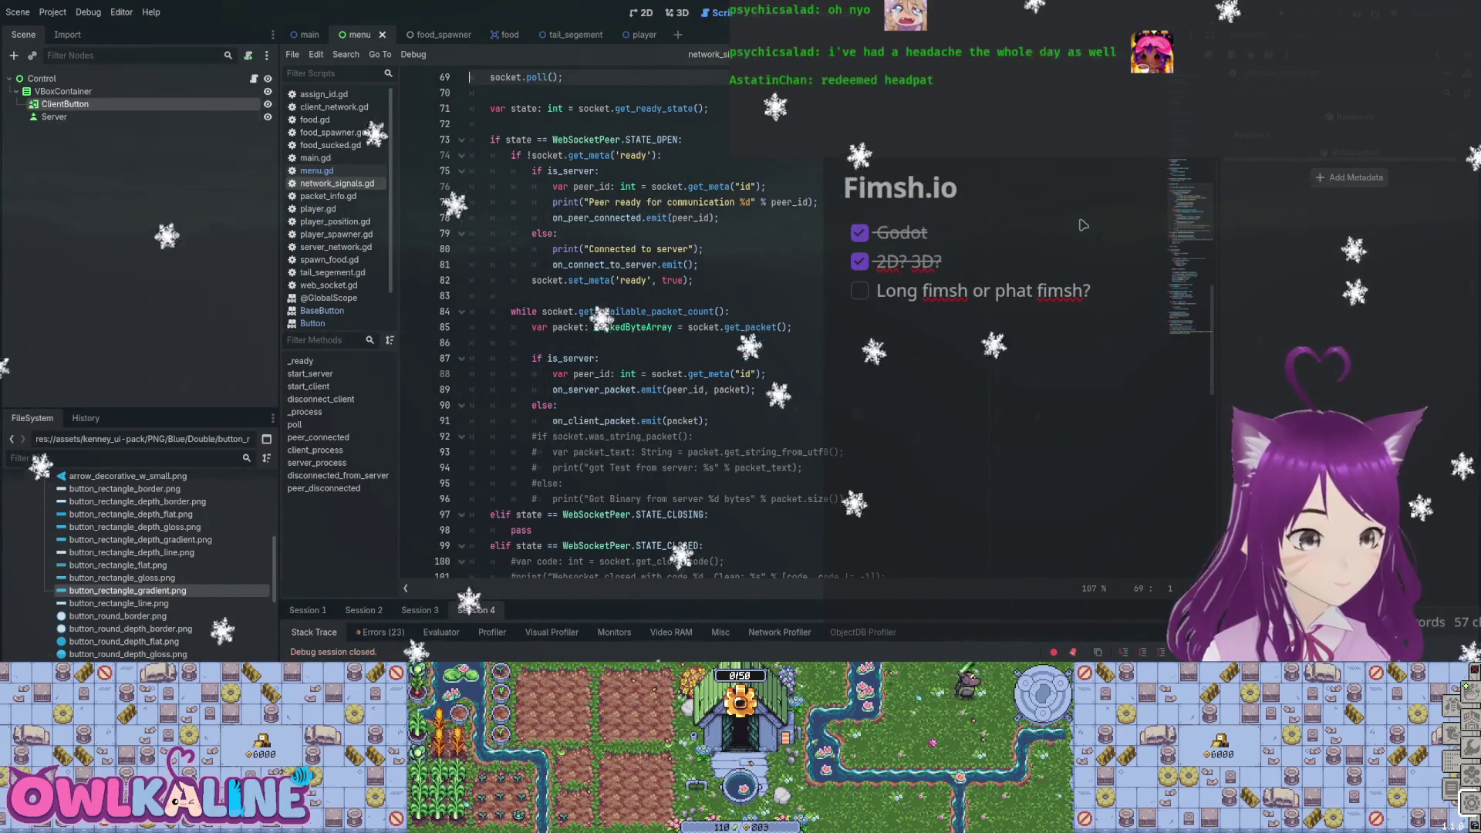
Back in the 2D view, undo the ClientButton's Normal and Pressed texture assignments.
key("ctrl+F1")
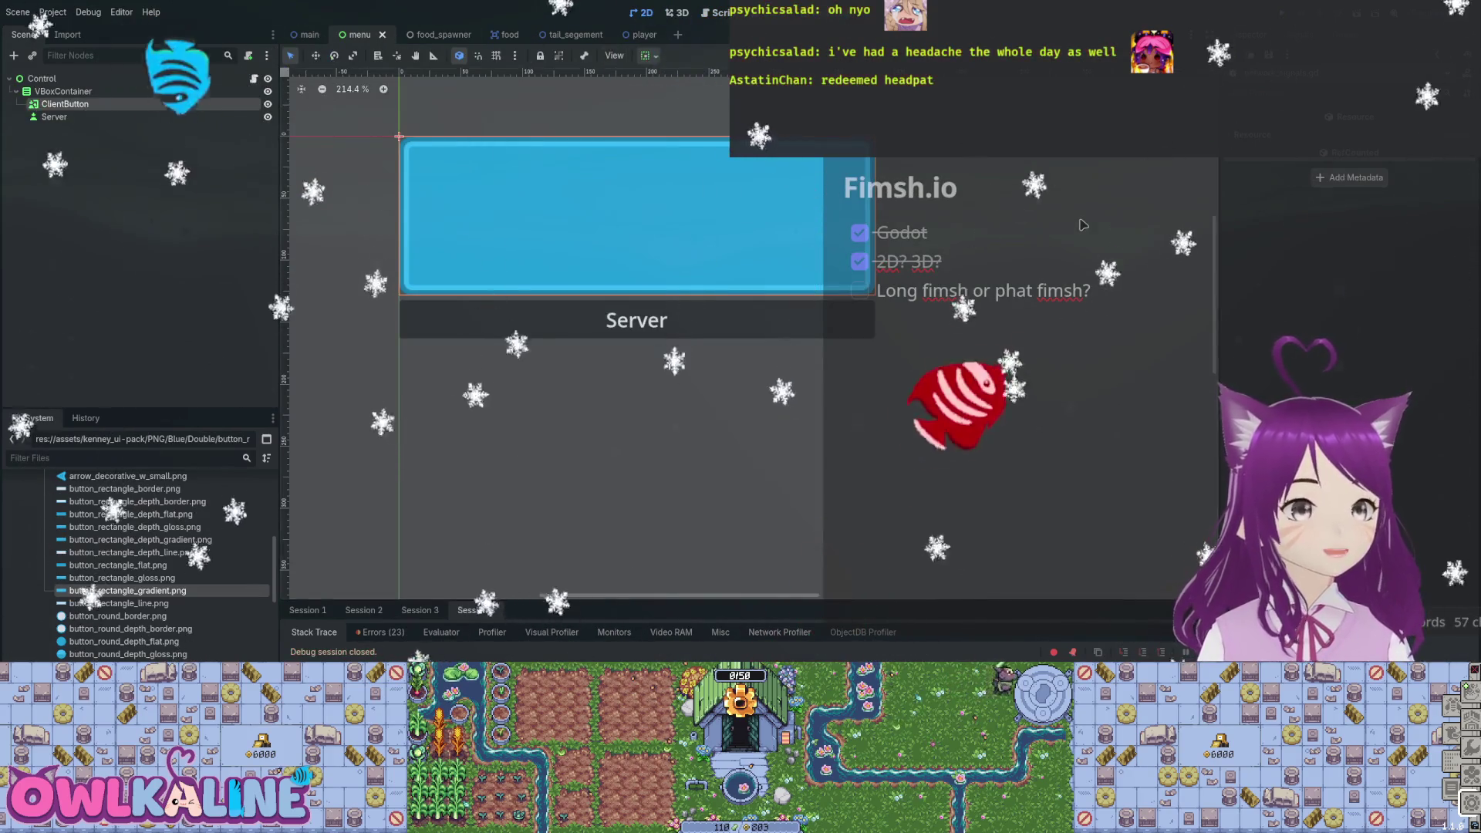
key("ctrl+F3")
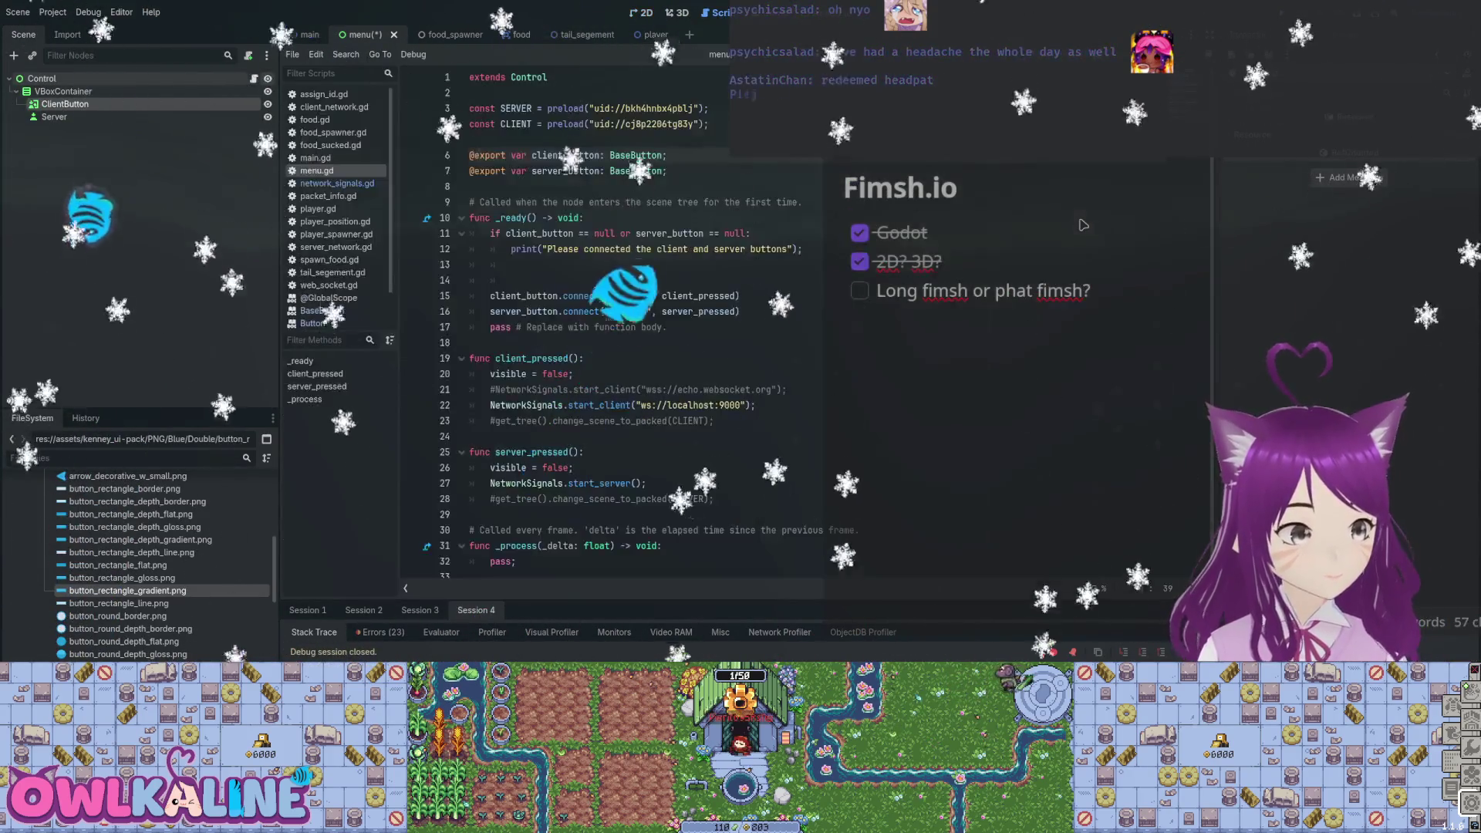
key("ctrl+F1")
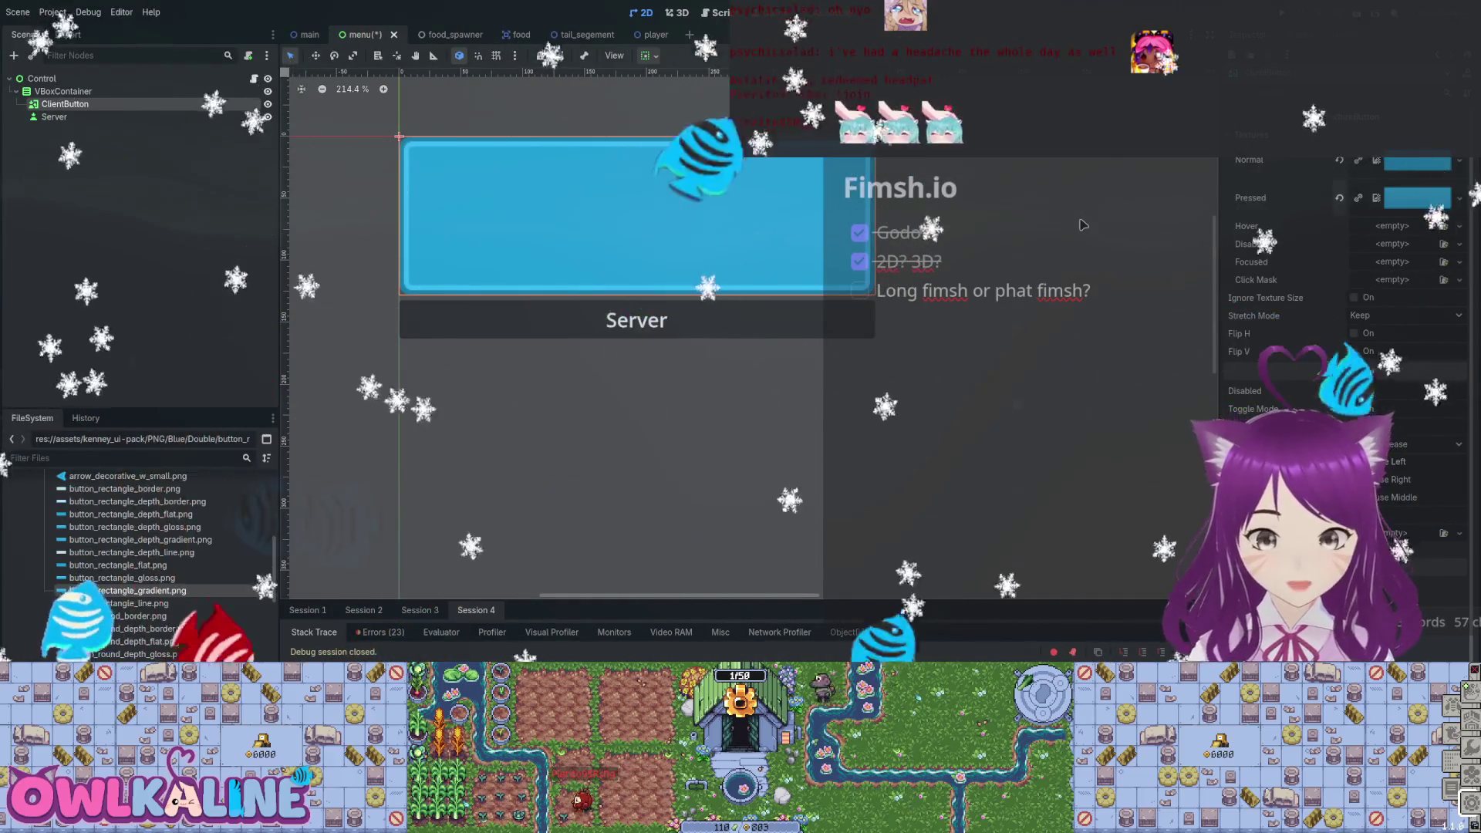
key("ctrl+z")
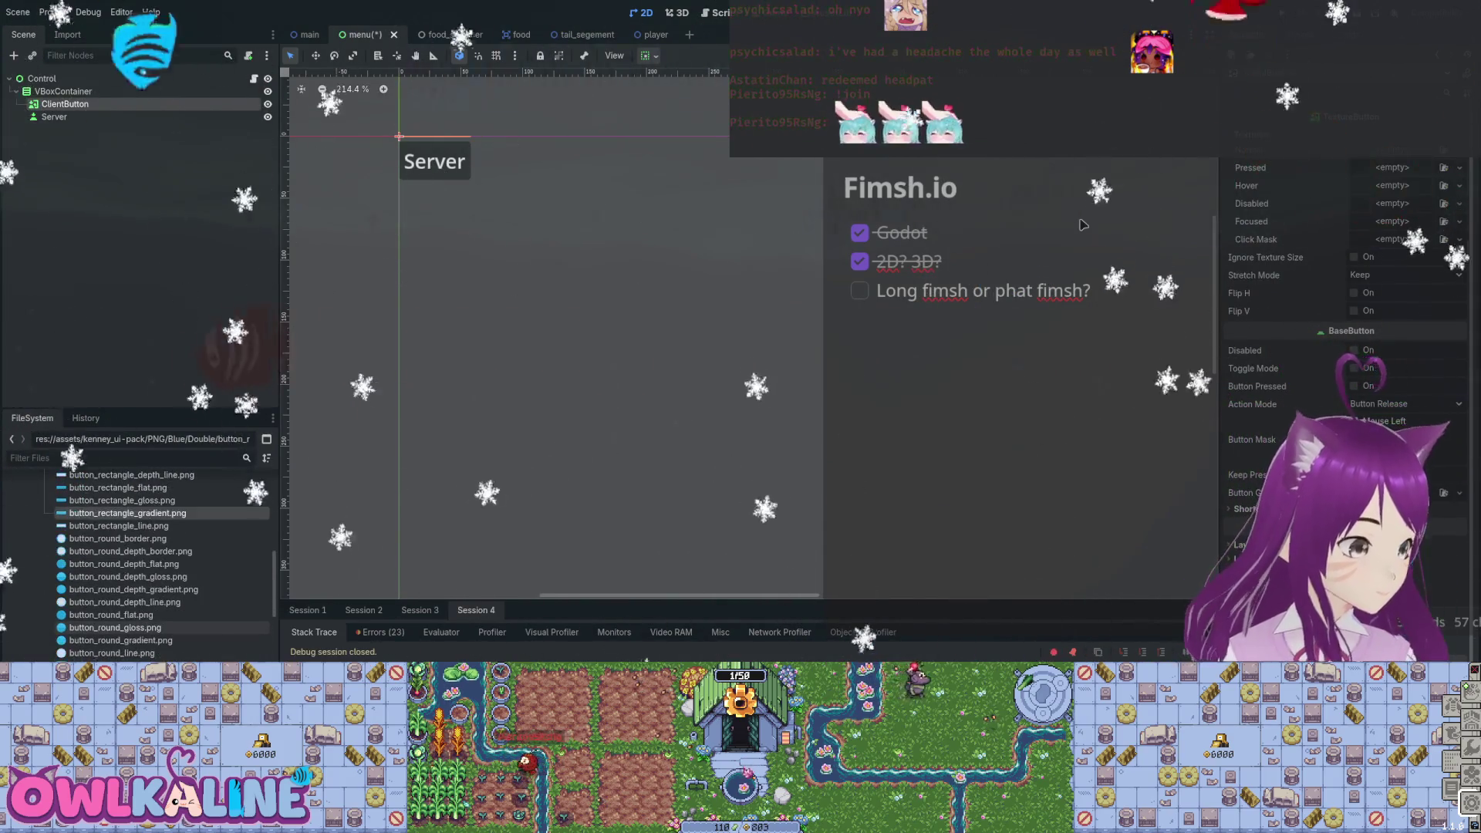
Place the depth line, gradient, gloss, flat and border button-rectangle sprites on the 2D canvas.
scroll(139, 563, "down", 3)
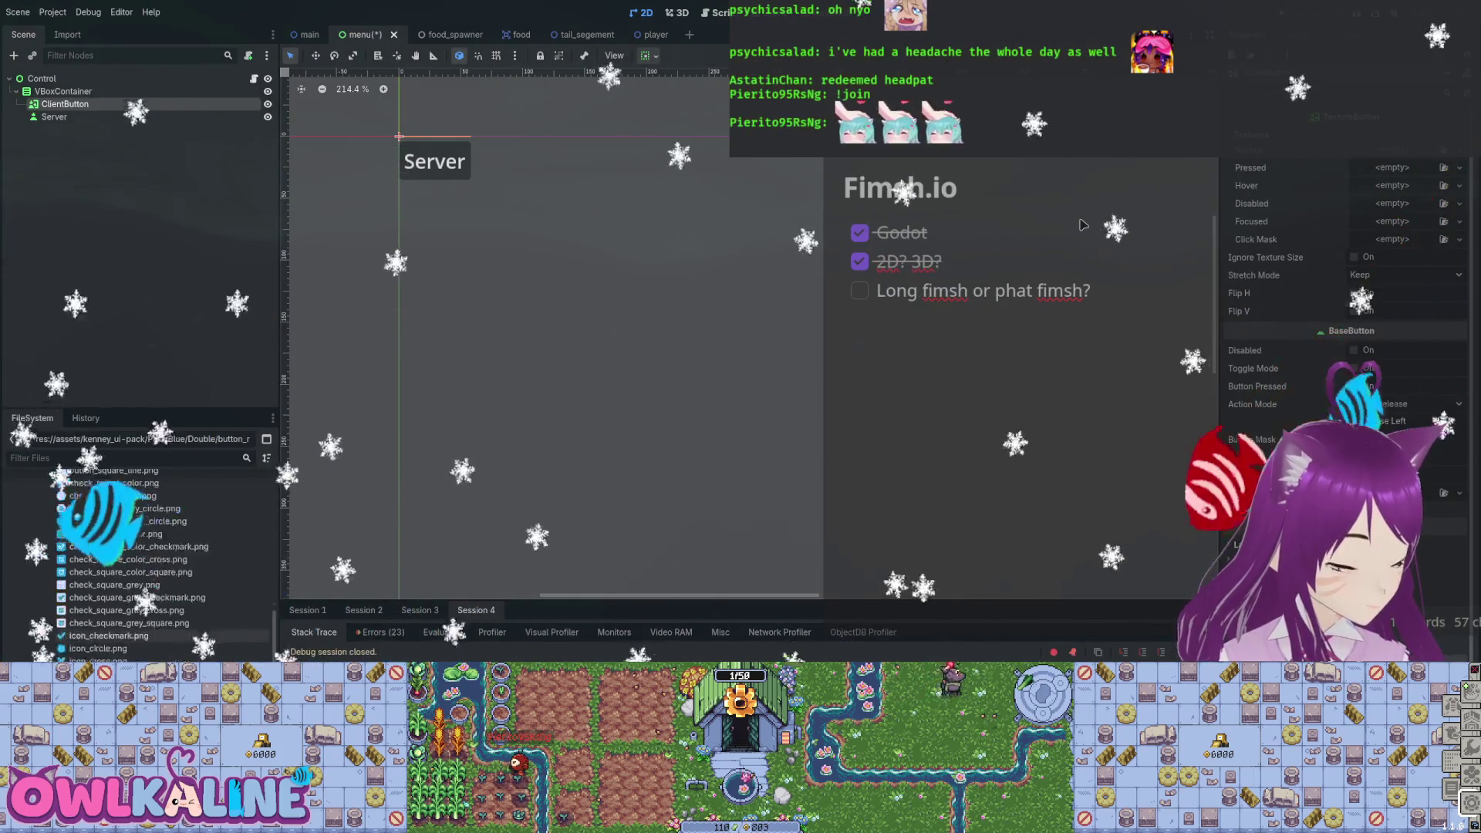
scroll(139, 563, "up", 10)
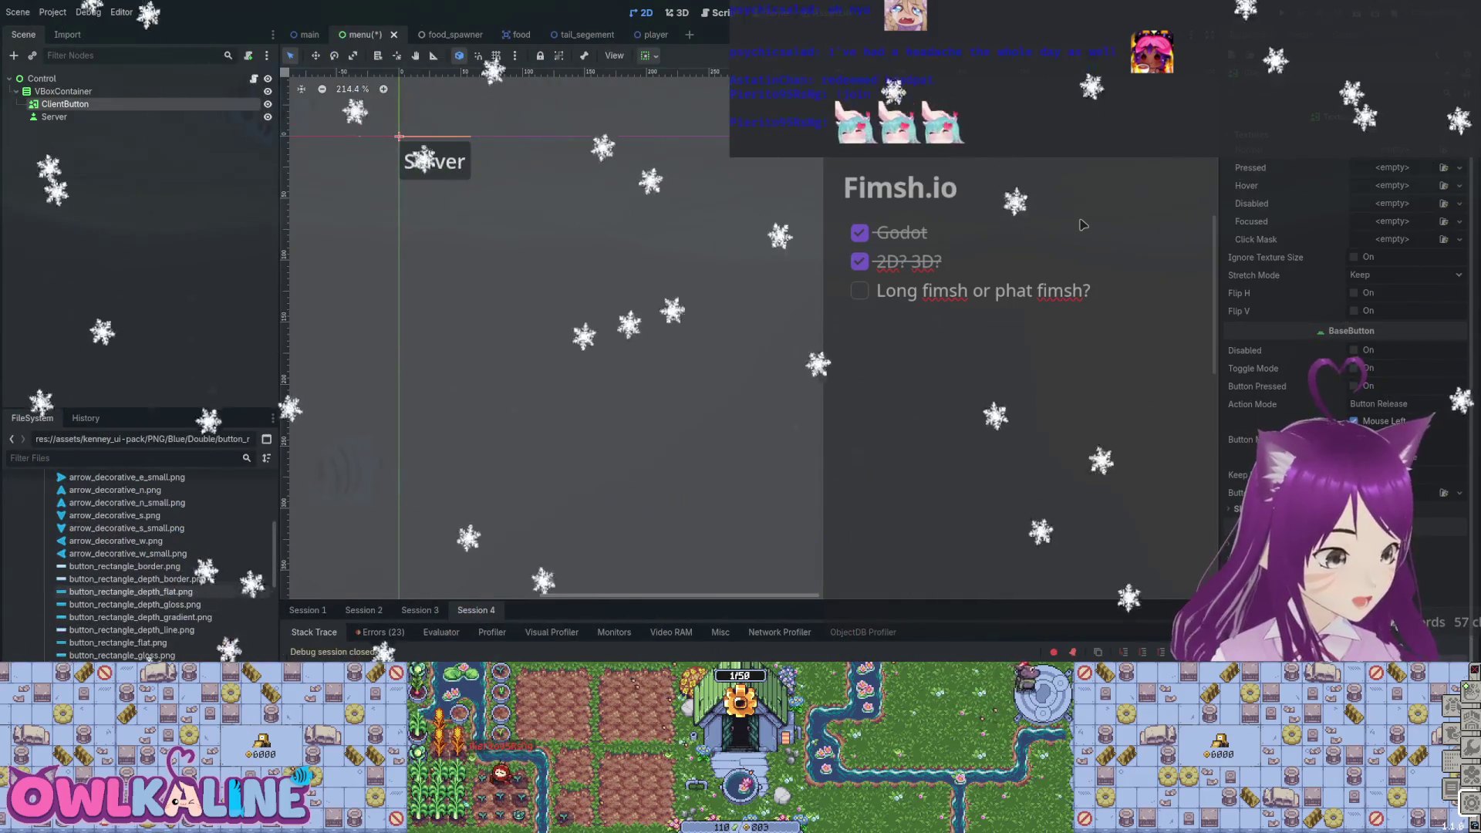
scroll(139, 563, "down", 1)
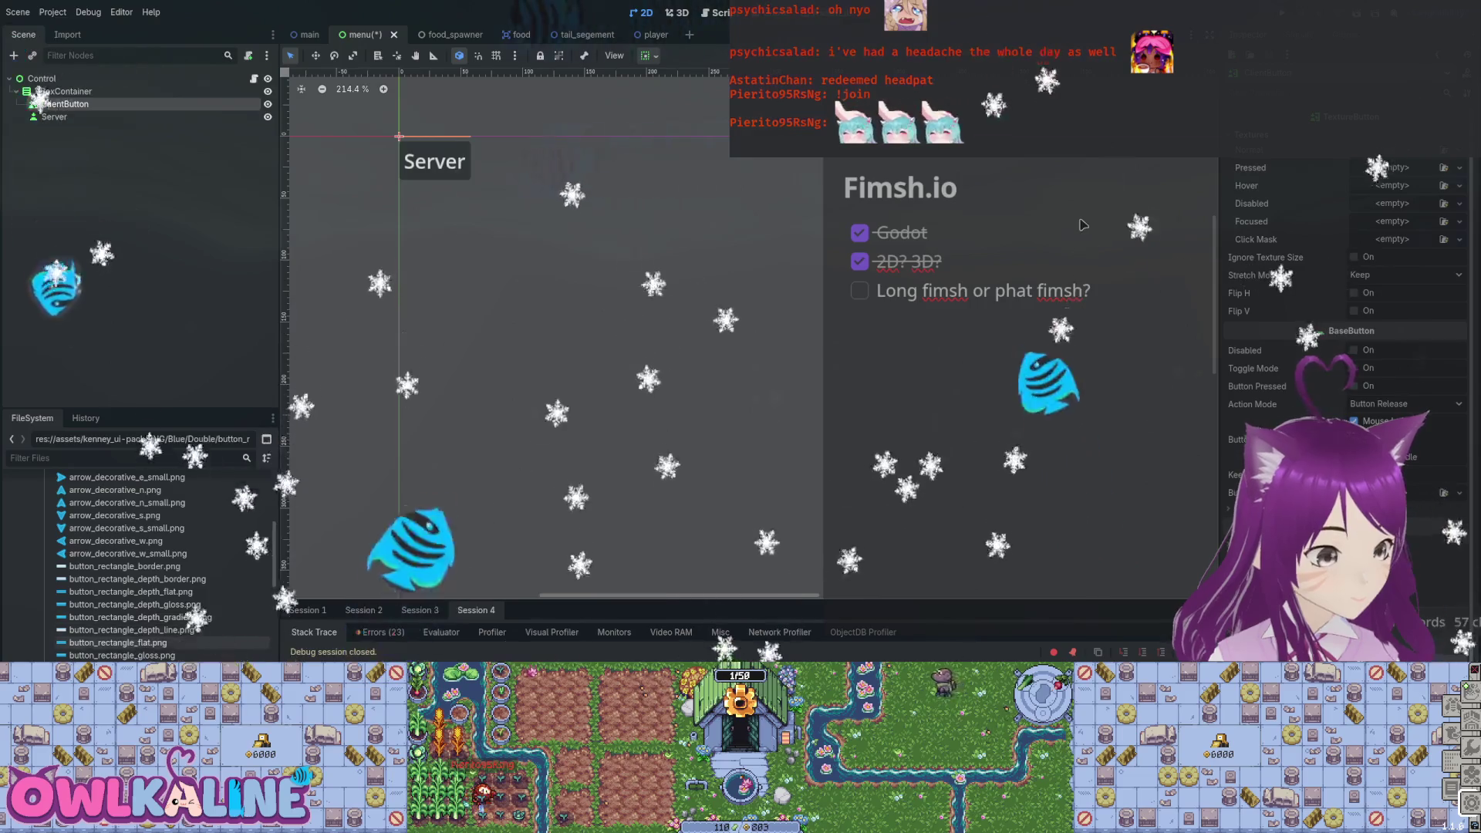
mouse_move(124, 630)
left_mouse_down()
mouse_move(478, 533)
mouse_move(756, 347)
left_mouse_up()
mouse_move(238, 606)
left_mouse_down()
mouse_move(752, 472)
mouse_move(855, 262)
mouse_move(814, 225)
left_mouse_up()
left_click_drag(135, 604, 966, 453)
left_click_drag(131, 592, 542, 498)
mouse_move(138, 579)
left_mouse_down()
mouse_move(447, 451)
mouse_move(594, 331)
mouse_move(959, 294)
left_mouse_up()
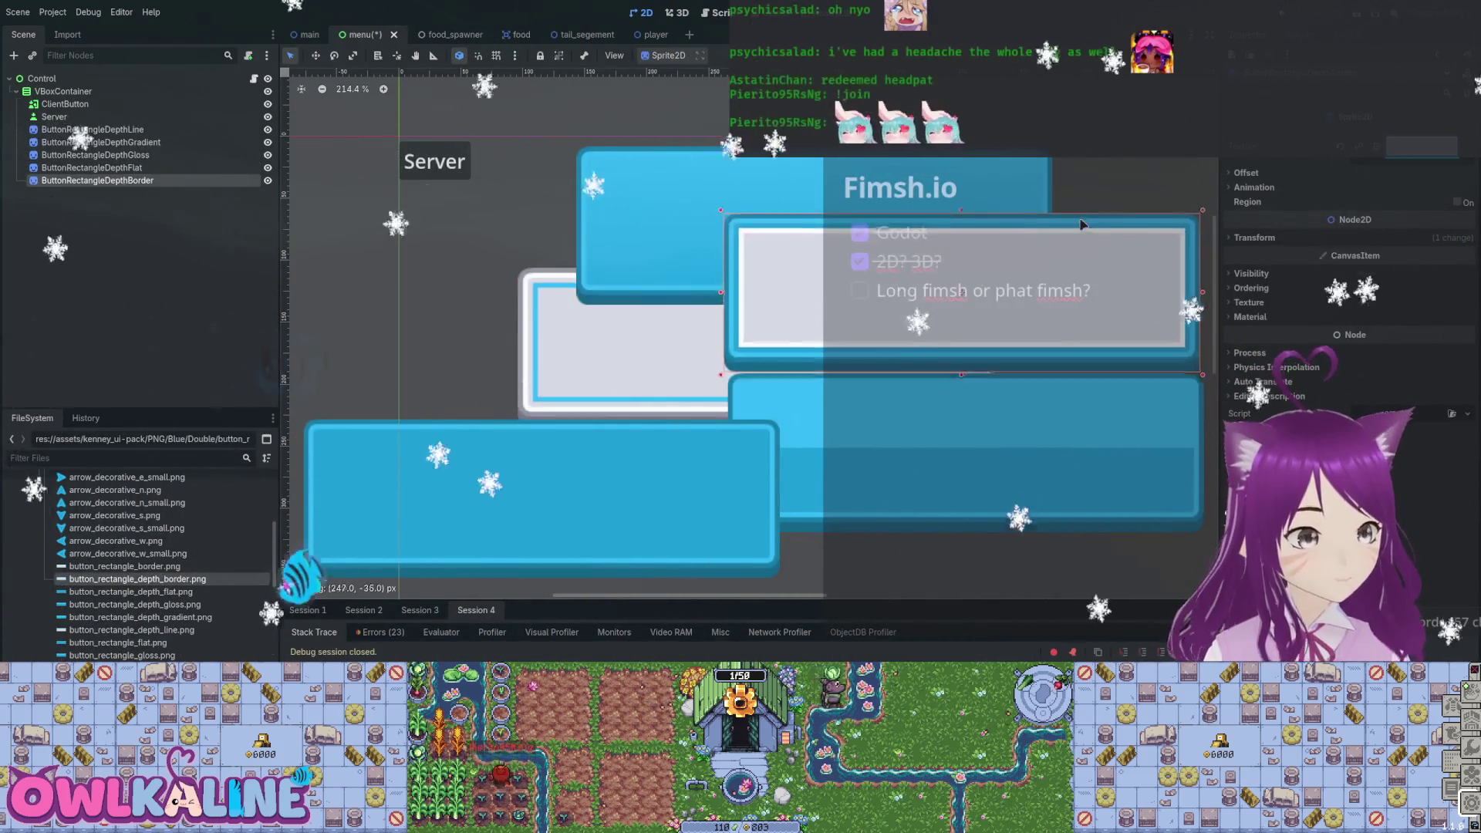
Add the plain button_rectangle_border sprite to the canvas, then delete it again.
key("Right")
key("Right")
key("Right")
key("Up")
mouse_move(125, 567)
left_mouse_down()
mouse_move(503, 437)
mouse_move(536, 318)
mouse_move(543, 345)
mouse_move(473, 282)
left_mouse_up()
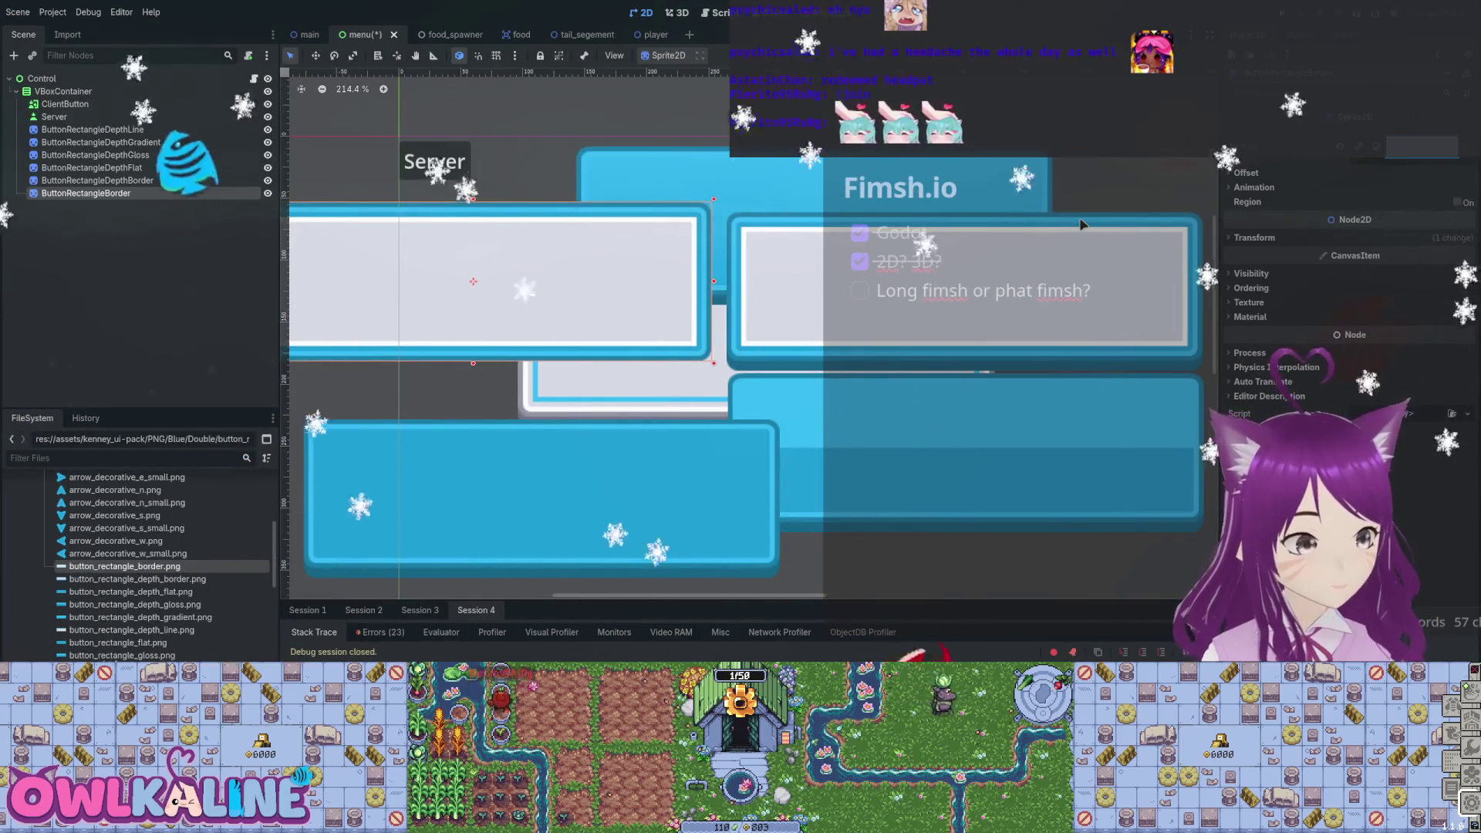
key("Down")
key("Down")
key("Down")
key("Left")
key("Left")
key("Left")
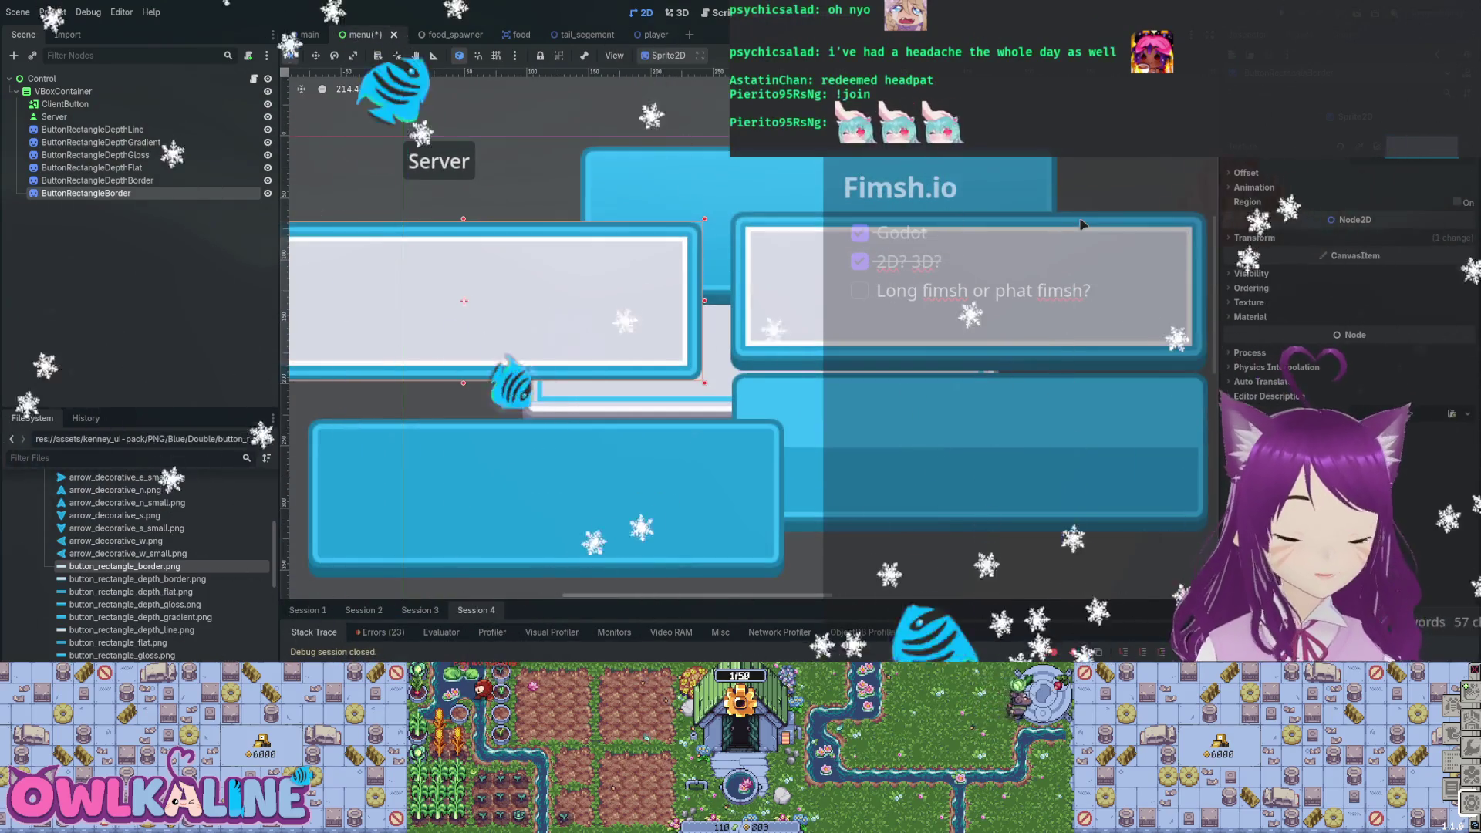
key("Delete")
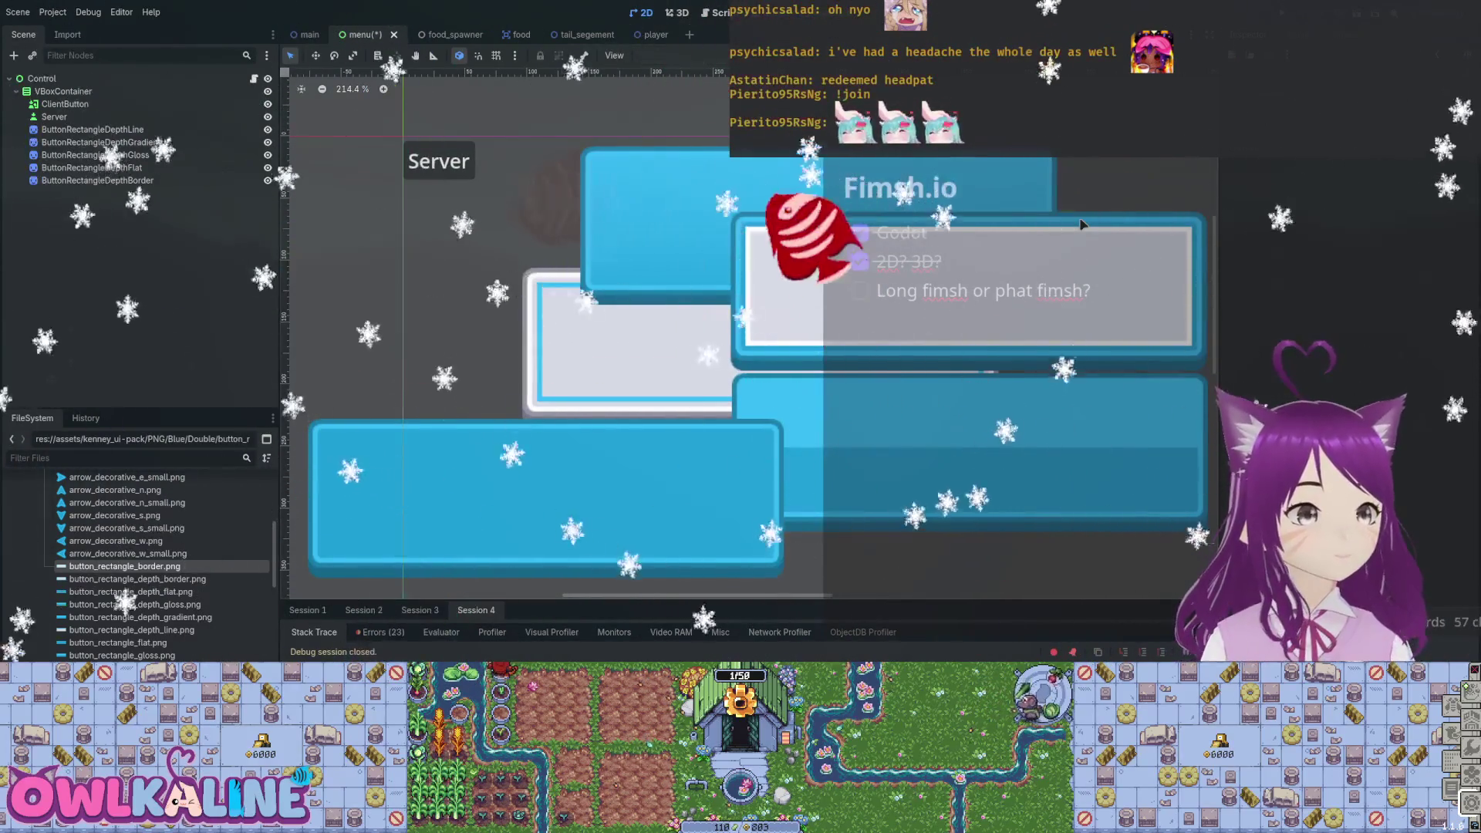
Spread the depth-line, gradient, gloss and border sprites apart in a staggered layout for comparison.
key("Right")
key("Right")
key("Right")
key("Up")
key("Up")
mouse_move(968, 453)
left_mouse_down()
mouse_move(768, 344)
mouse_move(563, 297)
mouse_move(514, 308)
left_mouse_up()
mouse_move(695, 224)
left_mouse_down()
mouse_move(706, 270)
mouse_move(887, 386)
mouse_move(694, 308)
mouse_move(576, 234)
left_mouse_up()
mouse_move(432, 339)
left_mouse_down()
mouse_move(520, 389)
mouse_move(494, 353)
left_mouse_up()
mouse_move(903, 371)
left_mouse_down()
mouse_move(995, 370)
mouse_move(714, 370)
left_mouse_up()
mouse_move(583, 374)
left_mouse_down()
mouse_move(852, 375)
mouse_move(1067, 421)
left_mouse_up()
mouse_move(401, 278)
left_mouse_down()
mouse_move(504, 355)
mouse_move(387, 303)
left_mouse_up()
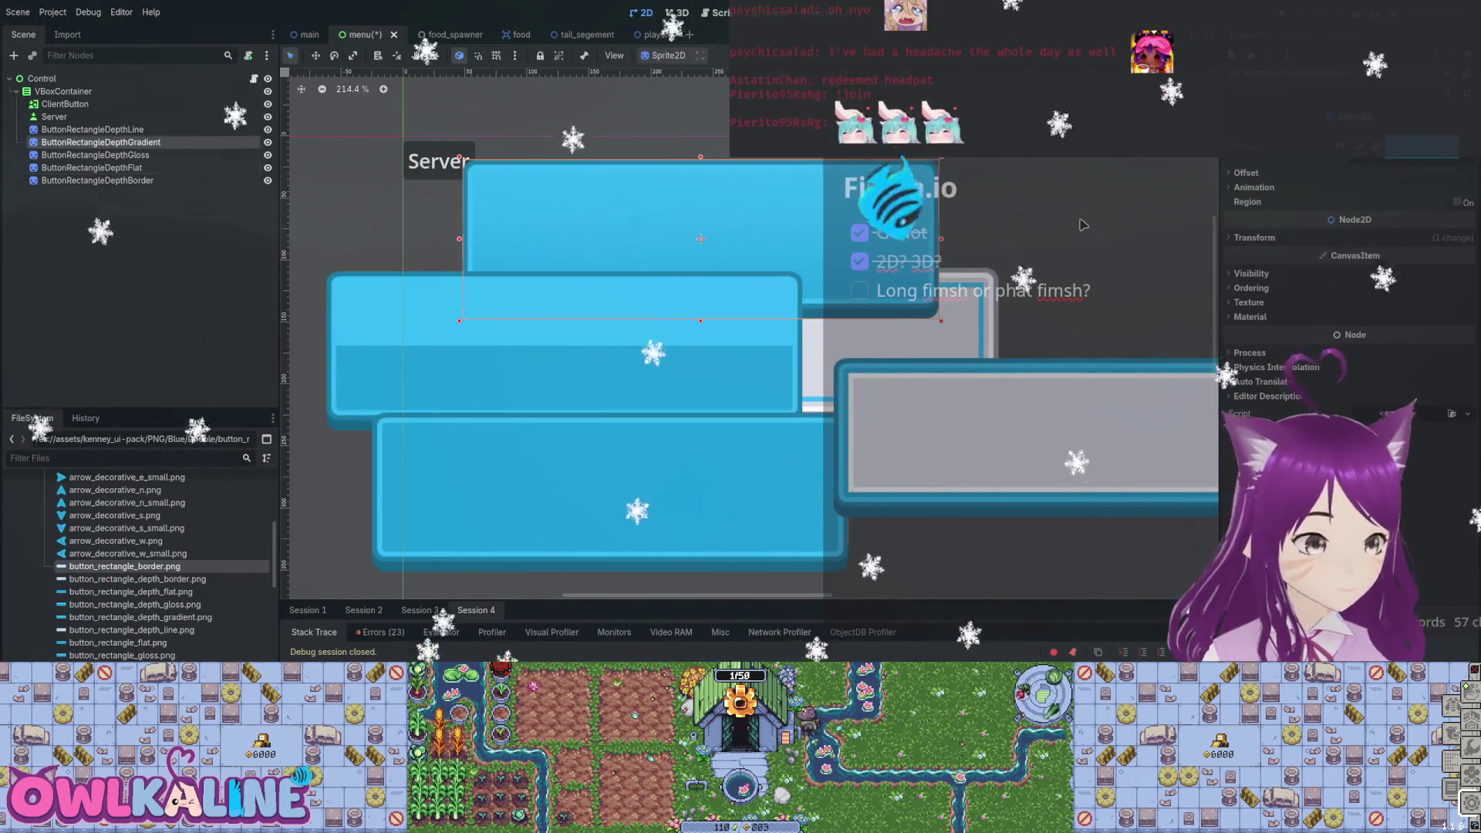
mouse_move(656, 216)
left_mouse_down()
mouse_move(714, 205)
mouse_move(697, 181)
mouse_move(796, 200)
mouse_move(846, 176)
left_mouse_up()
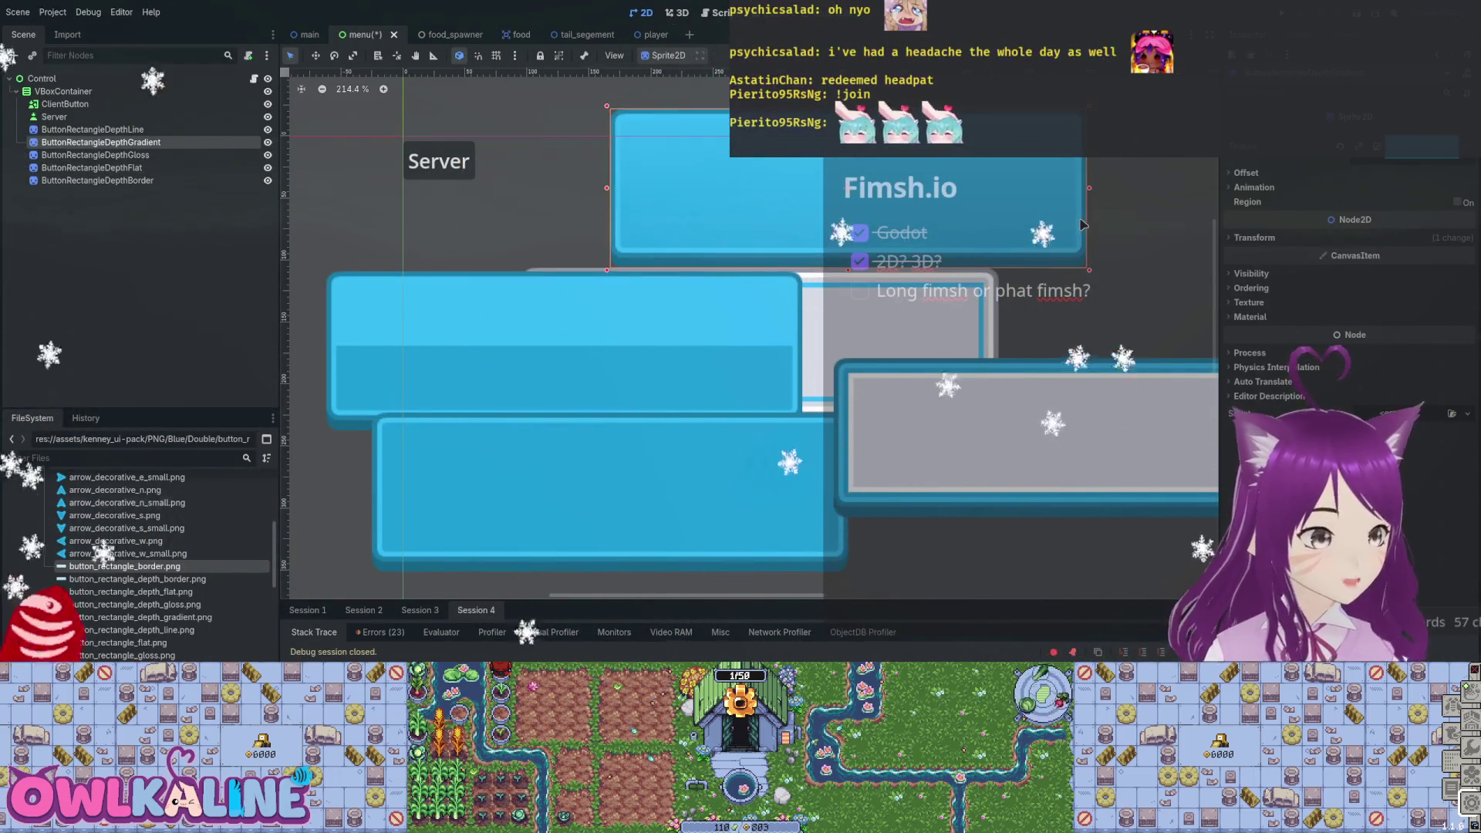
scroll(139, 563, "down", 5)
scroll(139, 540, "up", 3)
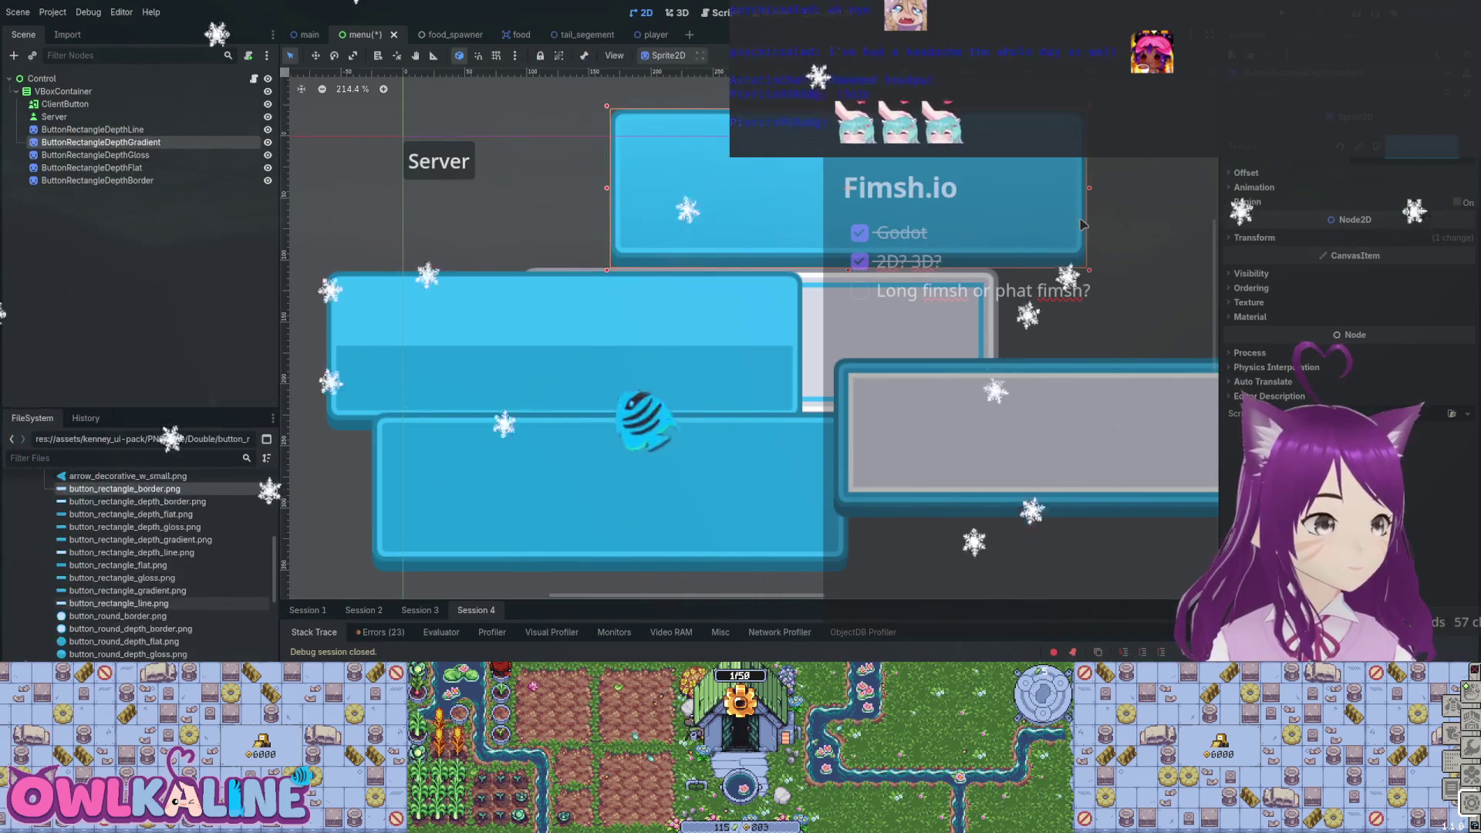
Give ClientButton the depth-gradient rectangle textures and delete the depth-gloss and depth-line sprites.
mouse_move(127, 629)
left_mouse_down()
mouse_move(857, 306)
mouse_move(1003, 224)
mouse_move(1082, 225)
left_mouse_up()
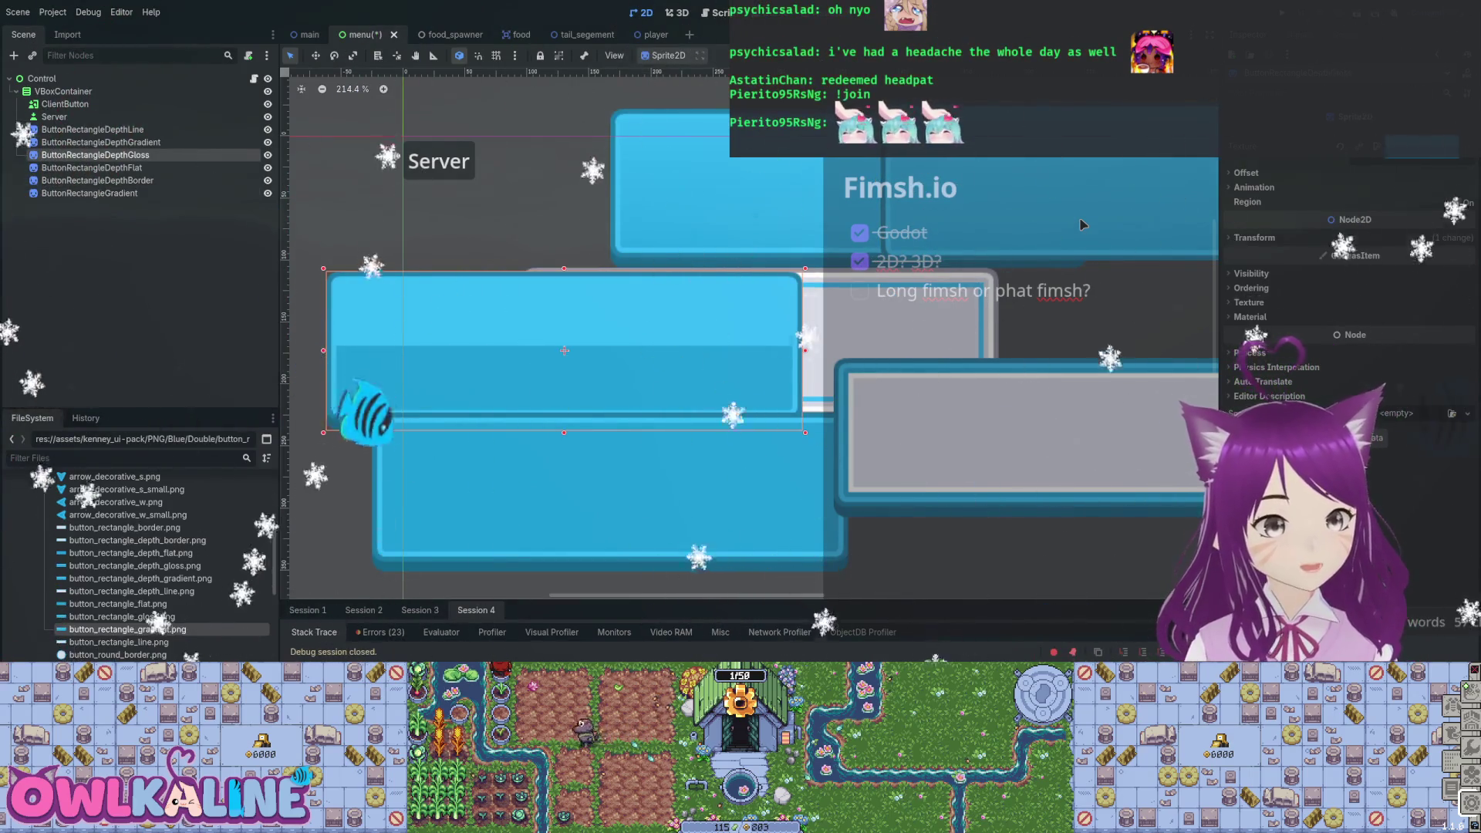
key("Delete")
key("Delete")
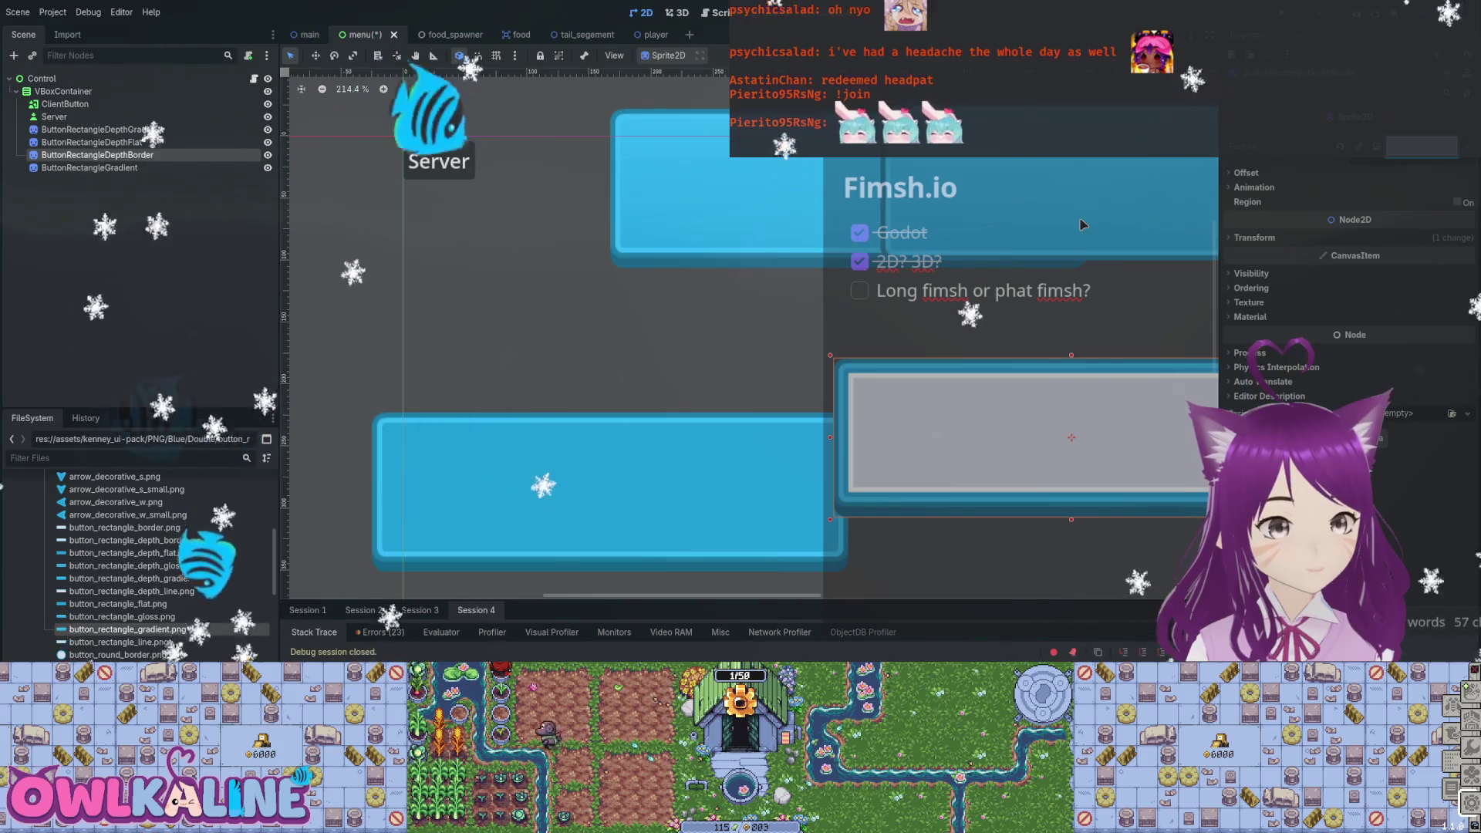
key("Delete")
key("Delete")
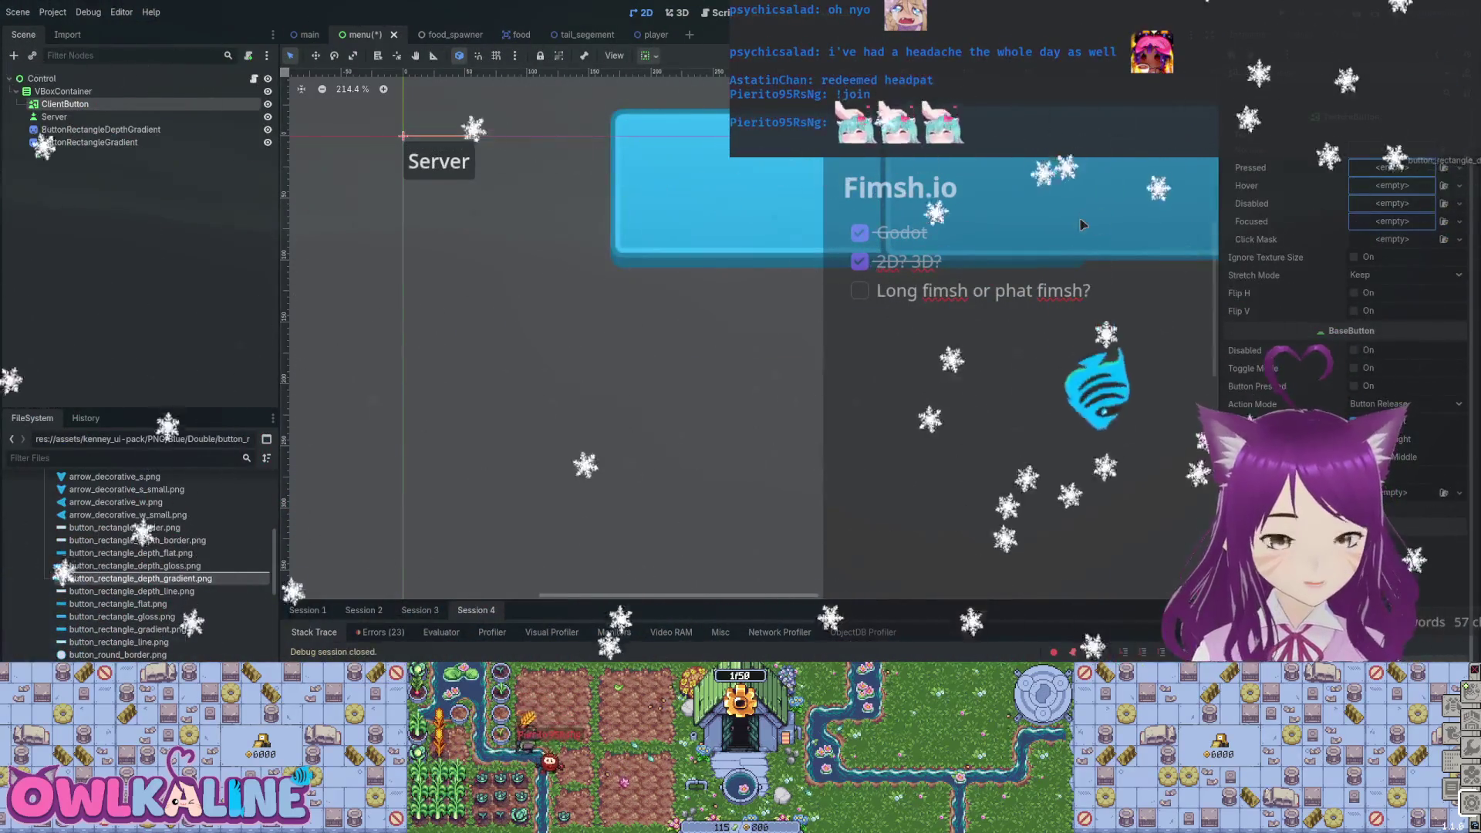
left_click_drag(140, 579, 1418, 160)
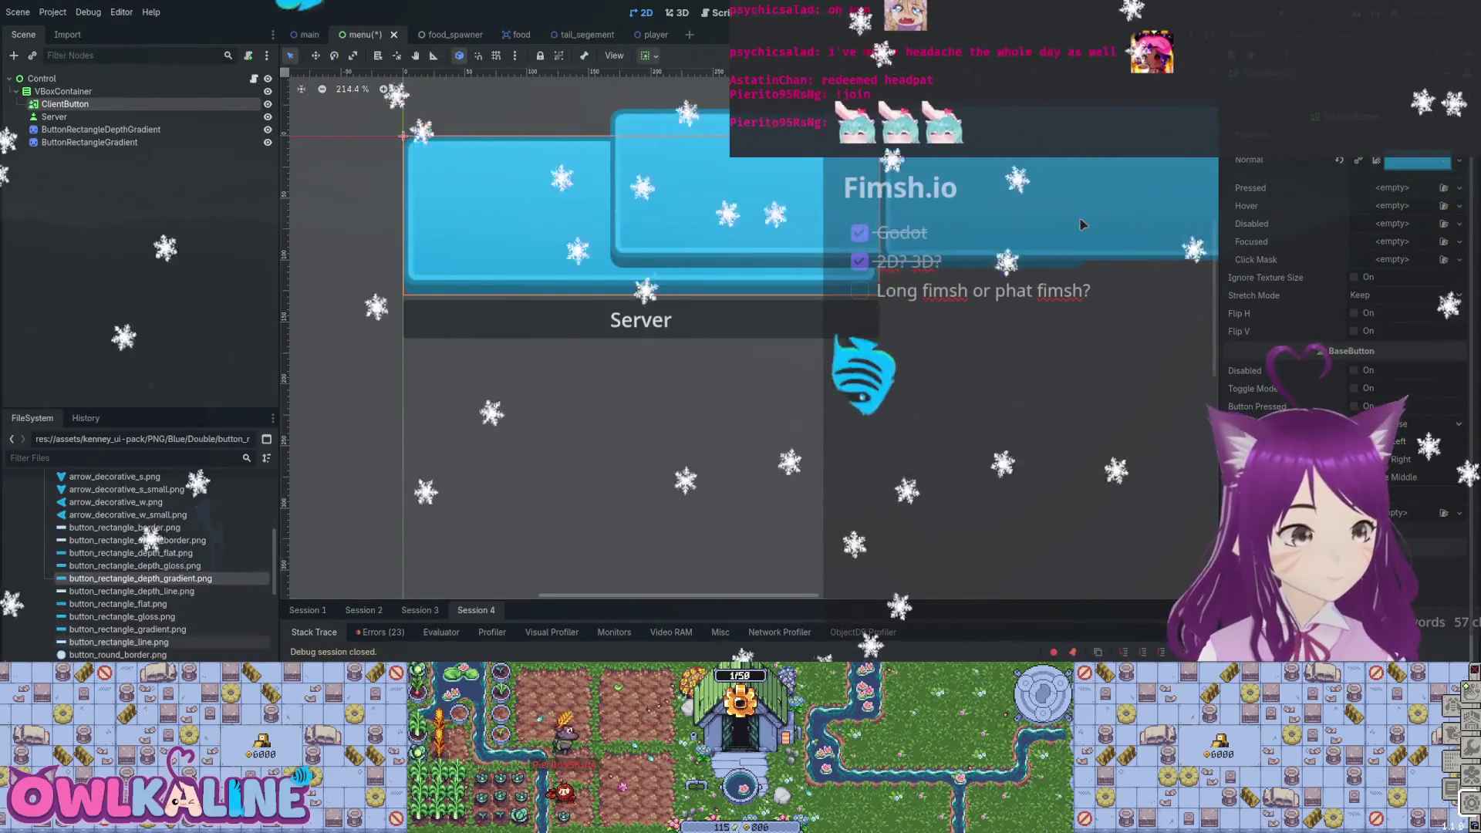
mouse_move(128, 629)
left_mouse_down()
mouse_move(537, 550)
mouse_move(1316, 280)
left_mouse_up()
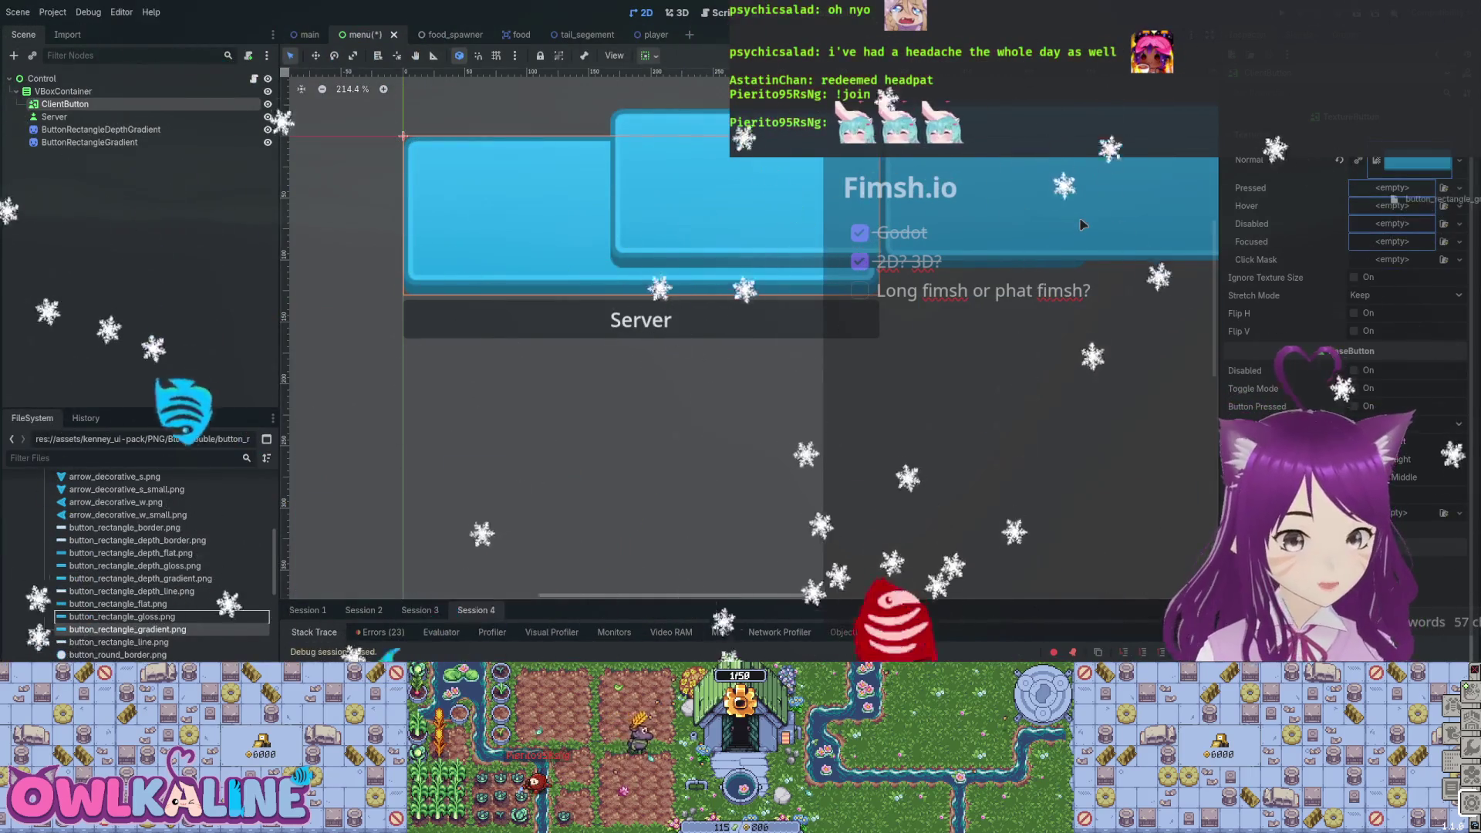
Delete the remaining gradient comparison sprites, save the menu scene, and test-run it.
left_click(100, 129)
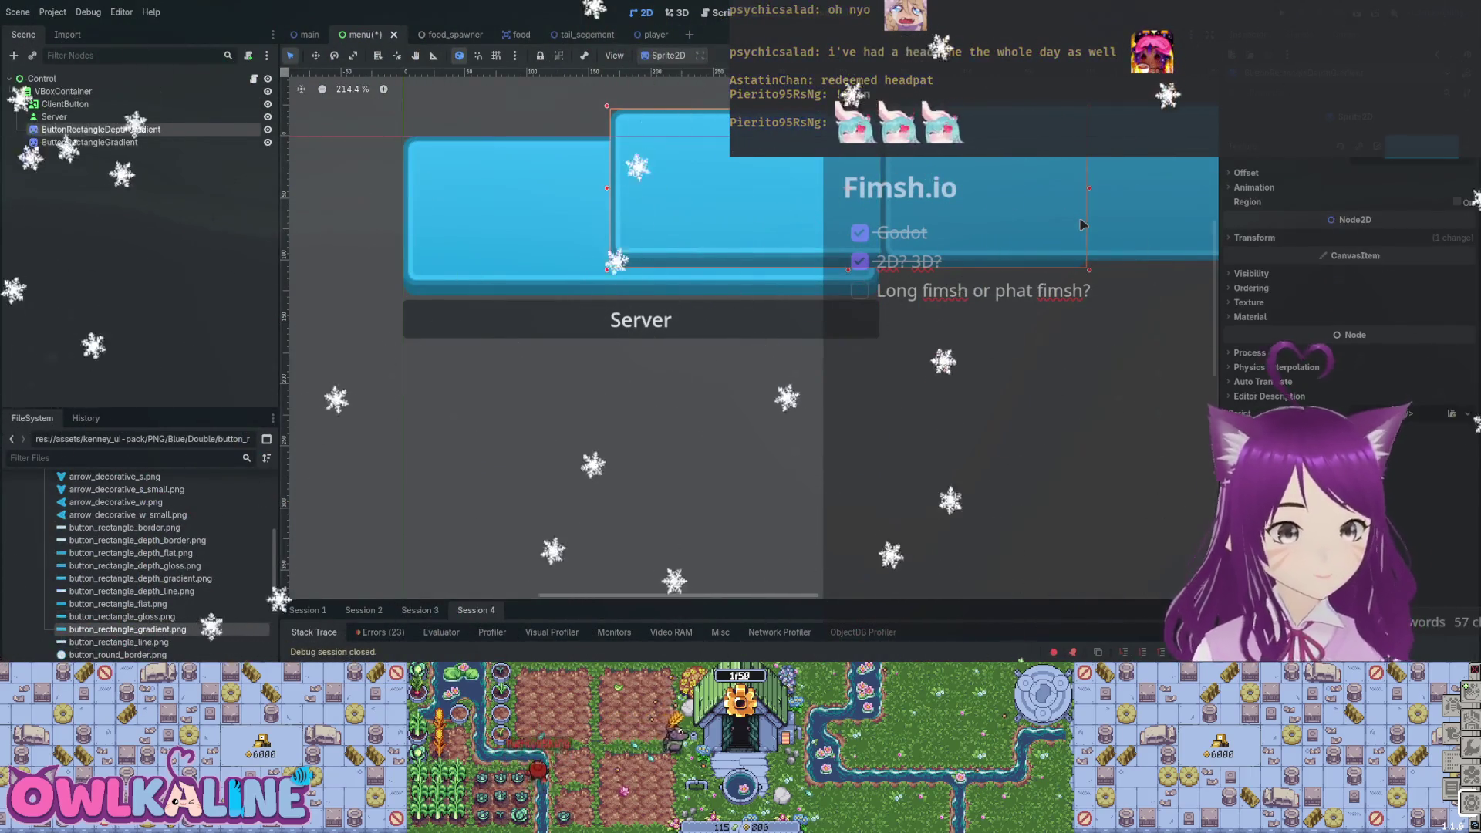
key("Delete")
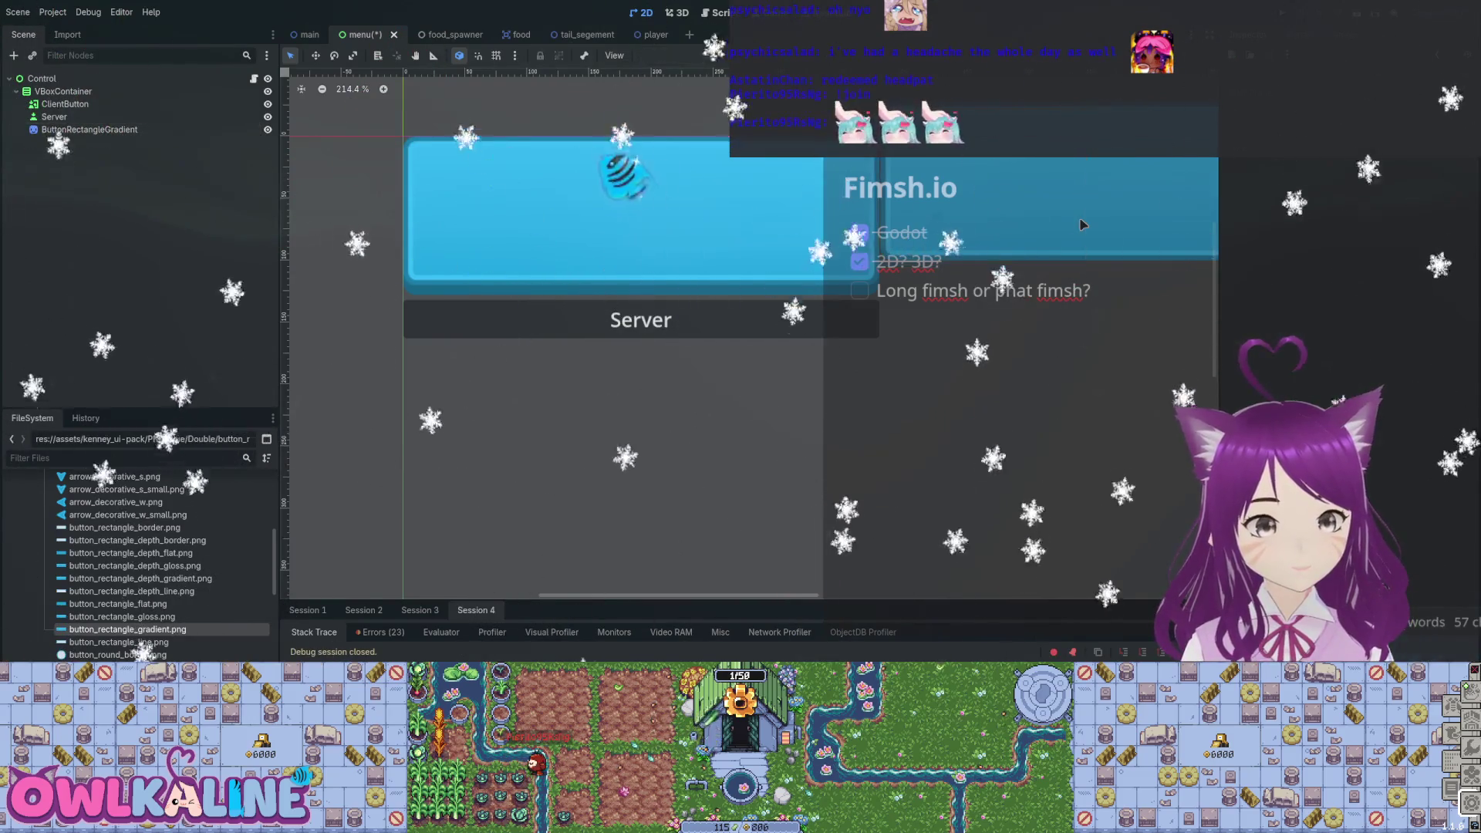
key("Delete")
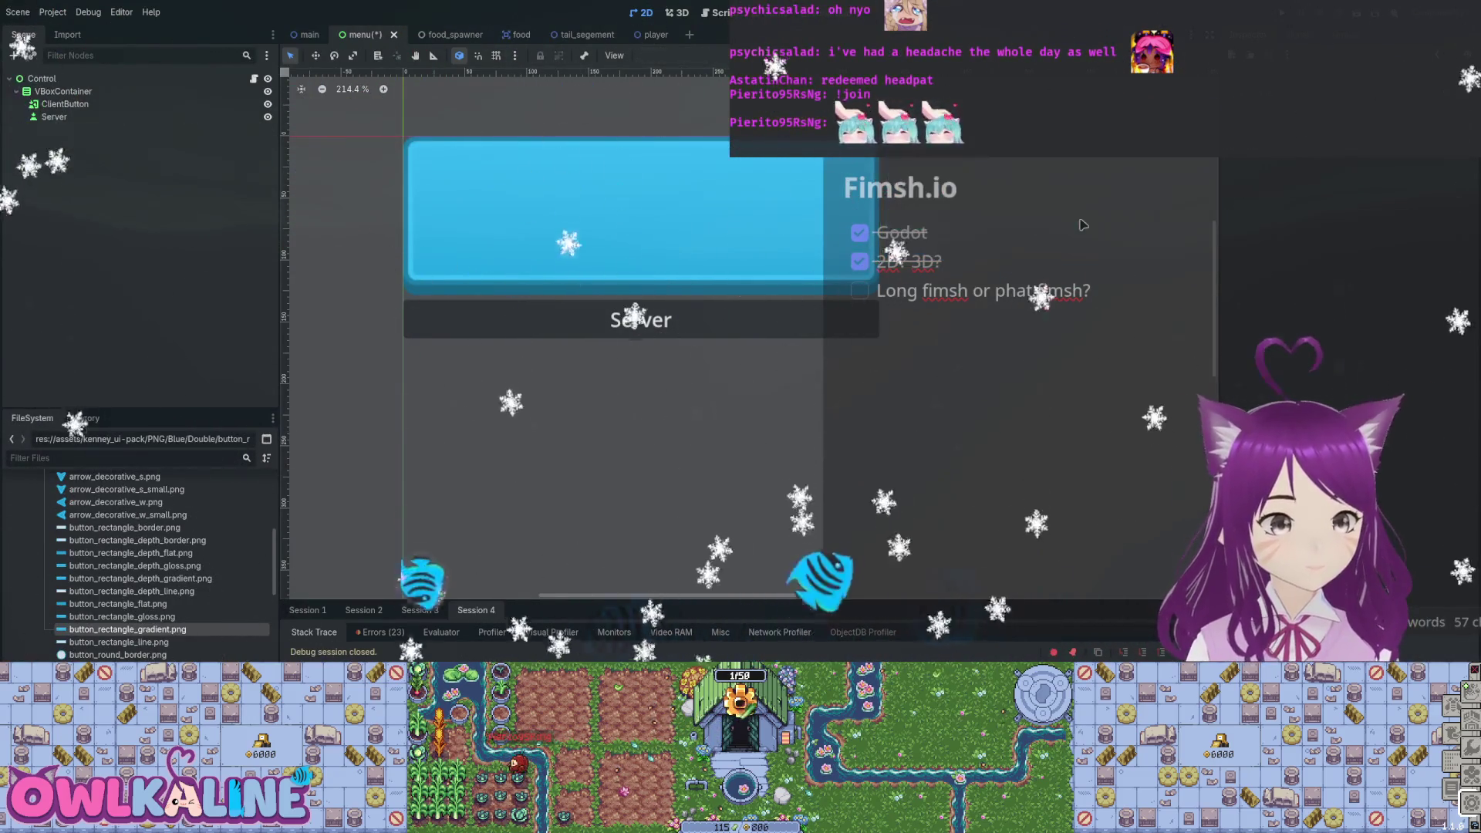
key("ctrl+s")
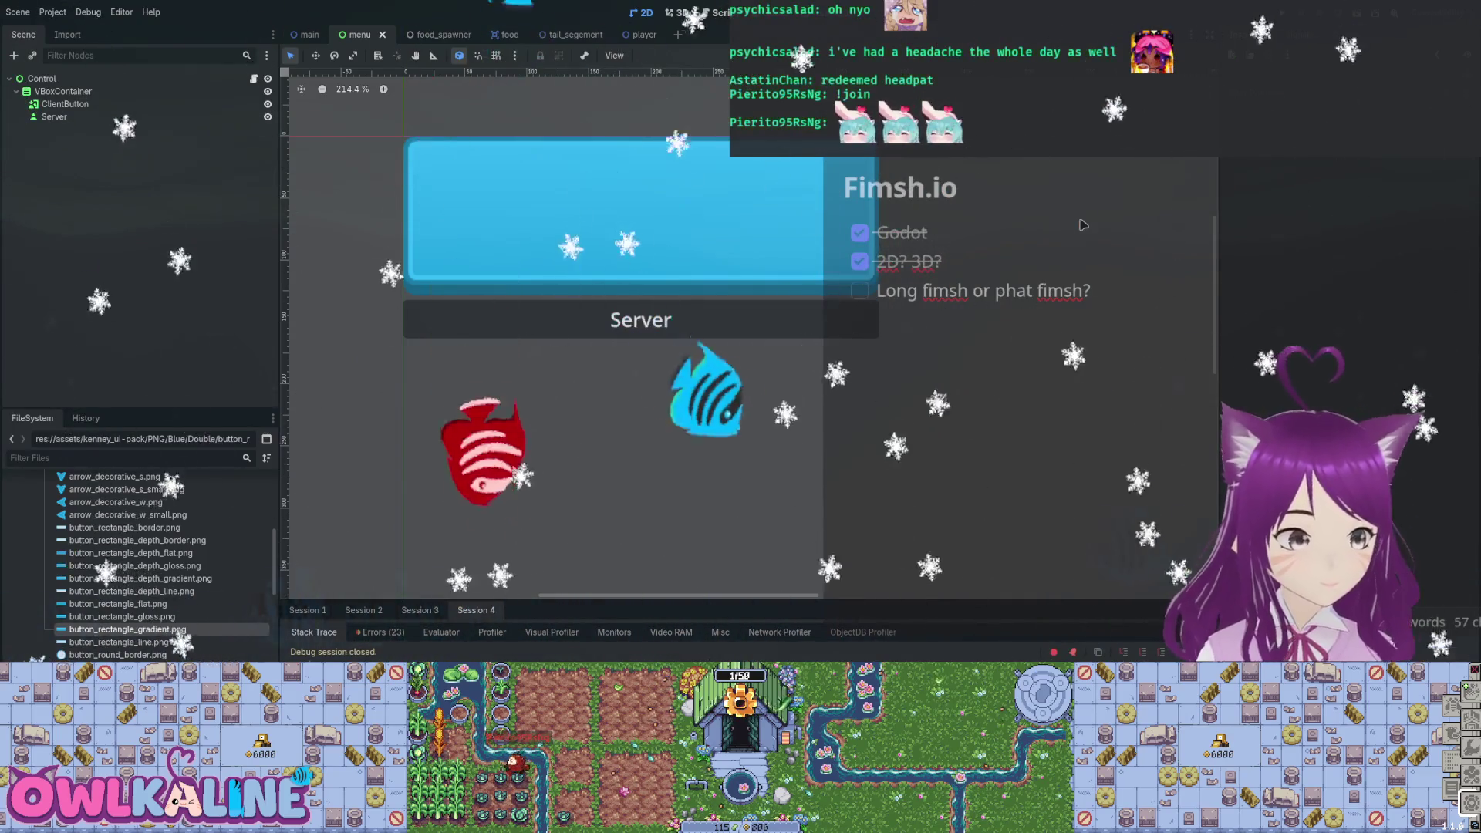
key("F5")
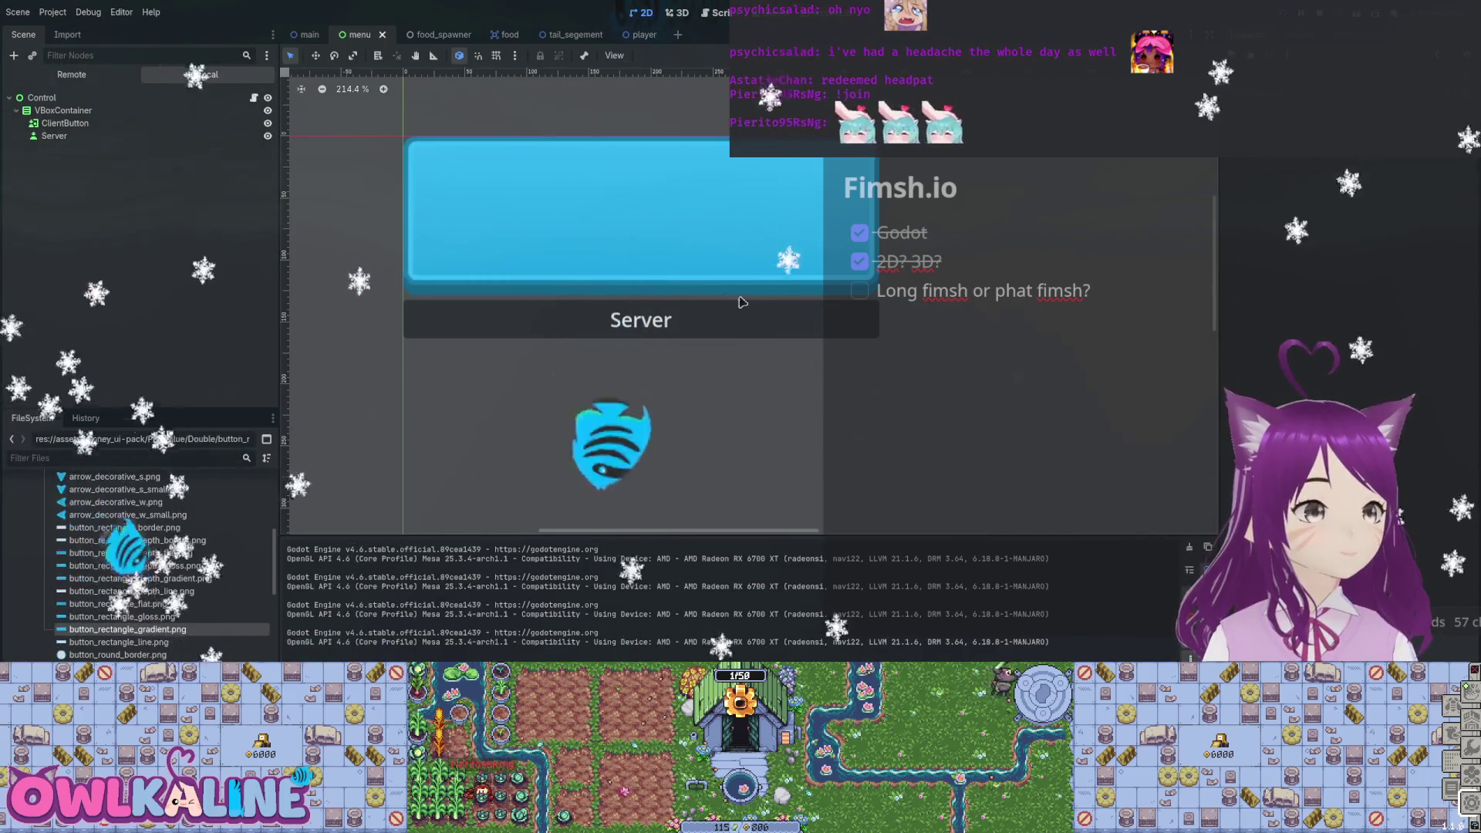
Stop the test run, select ClientButton in the 2D view, and add a Label child under it.
key("F8")
key("ctrl+F1")
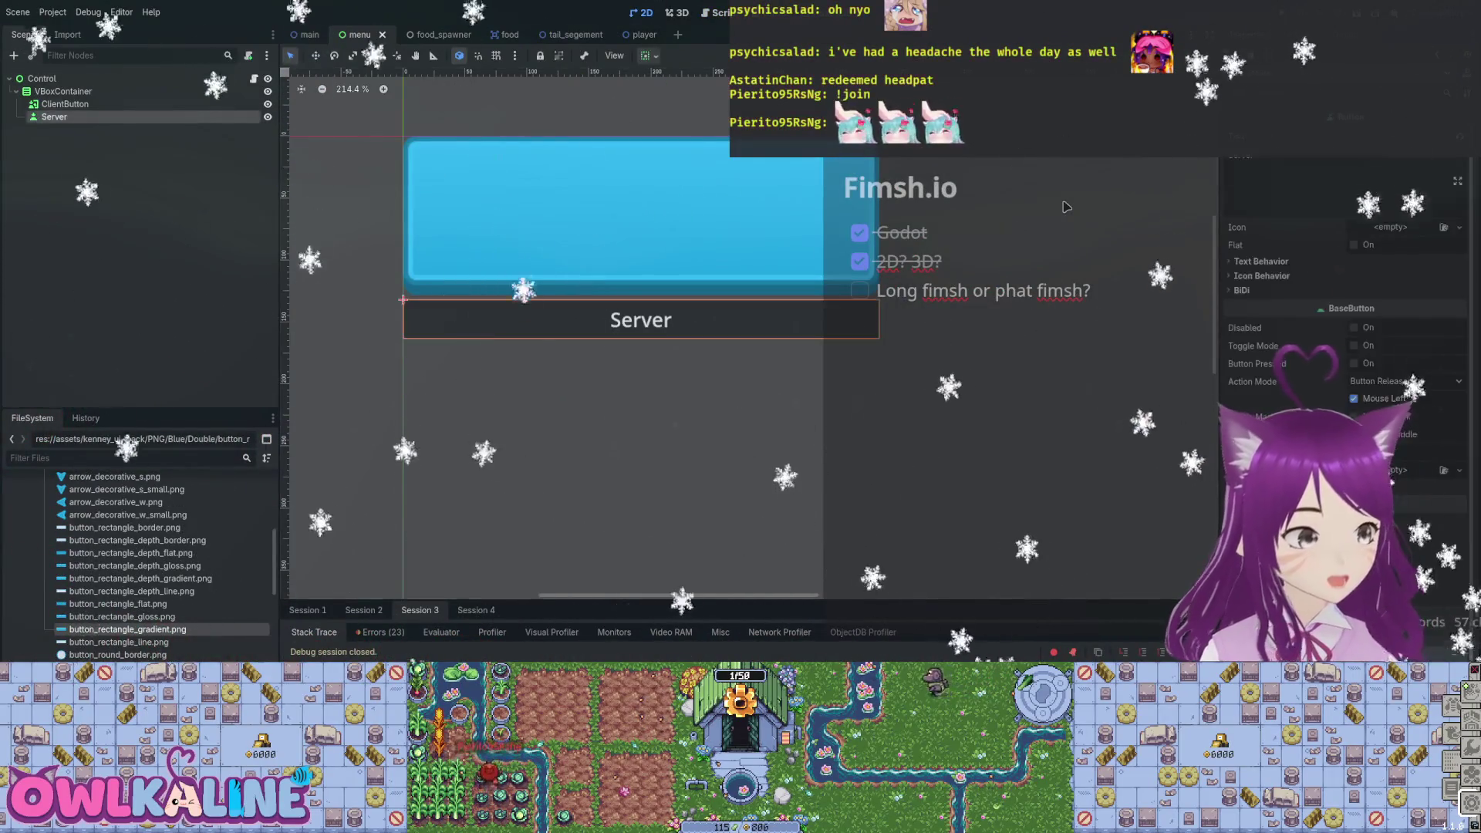
key("Up")
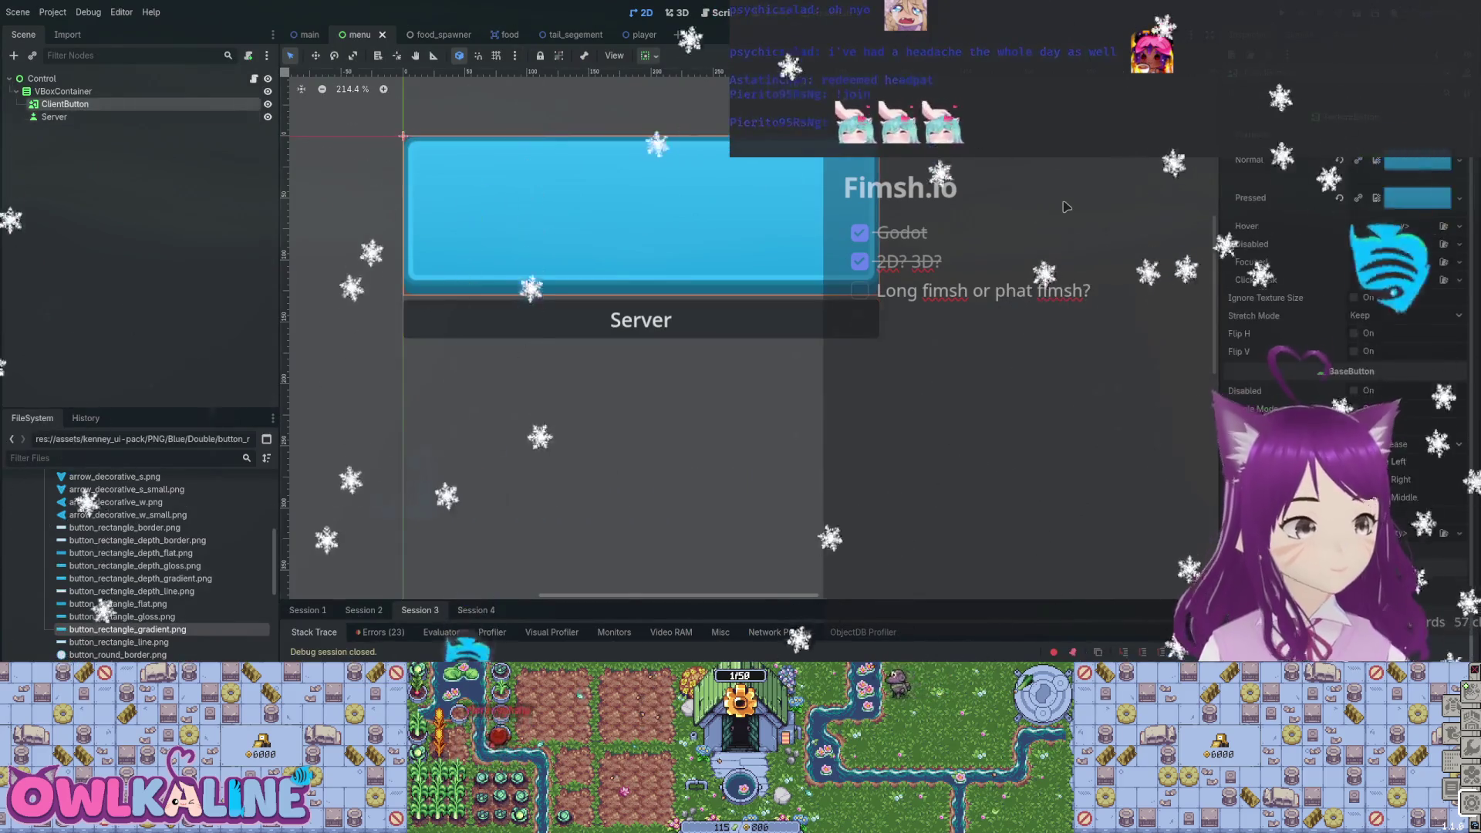
scroll(1346, 309, "down", 3)
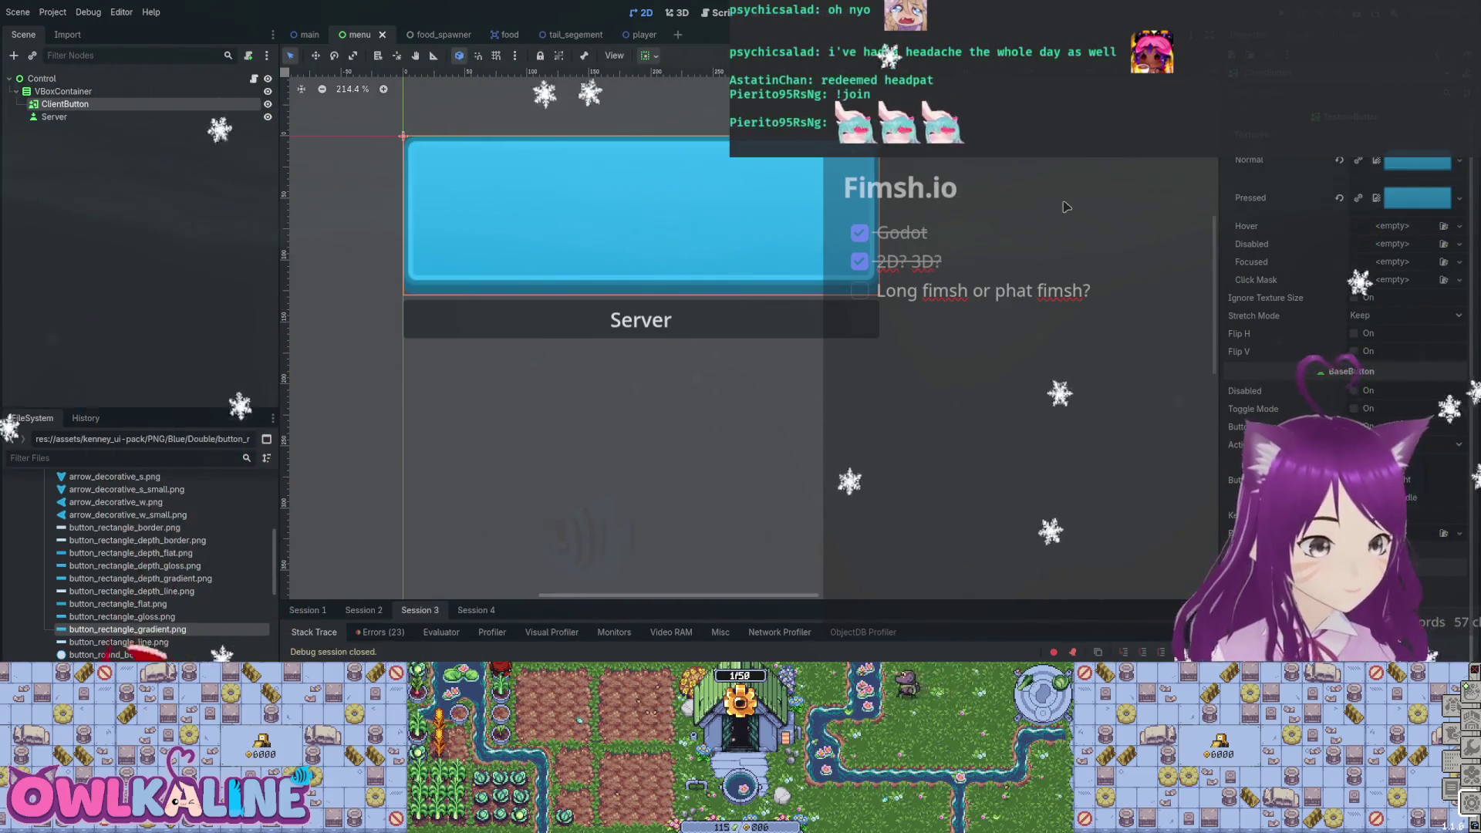
key("ctrl+v")
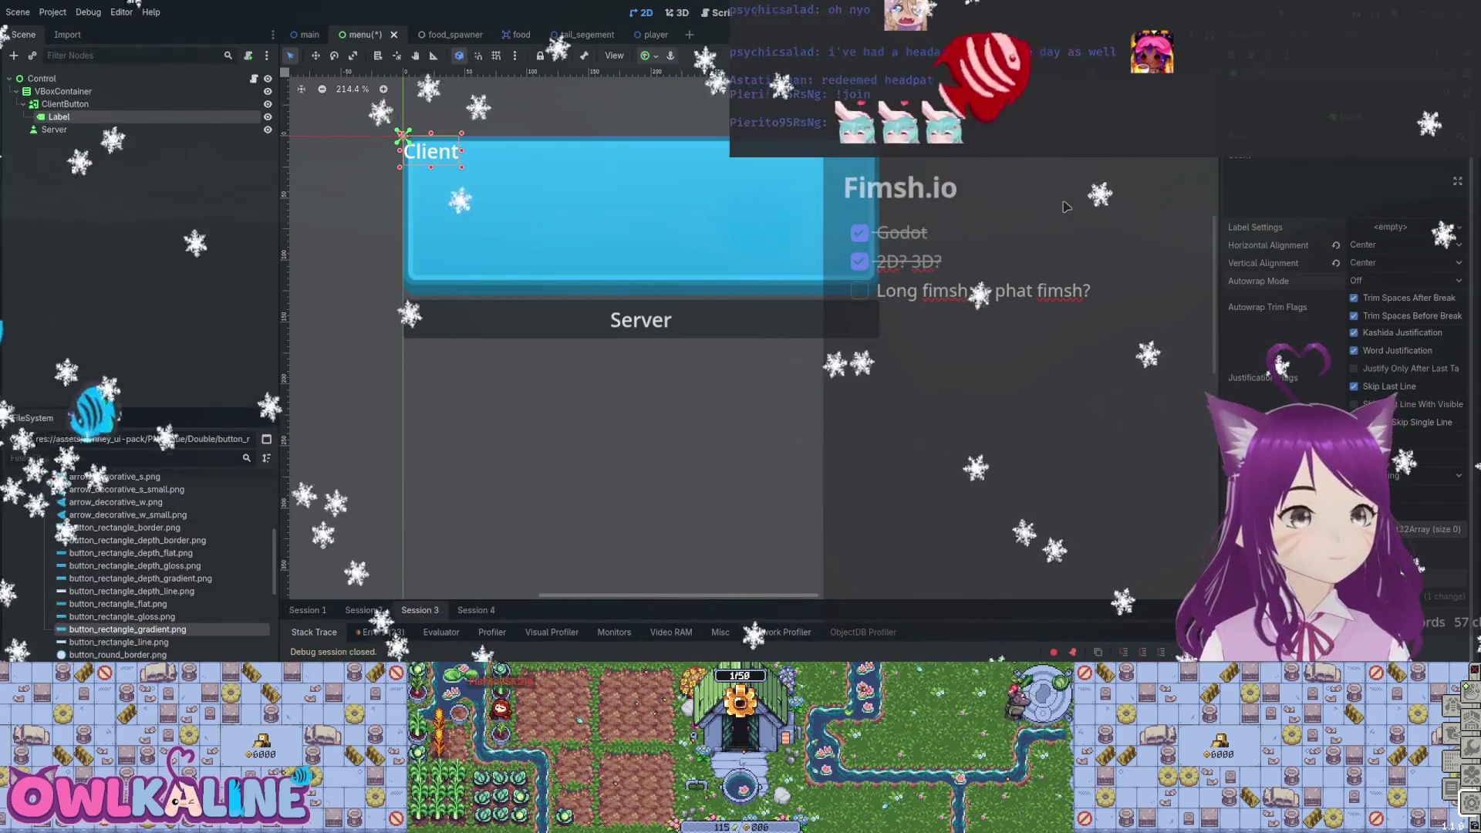
Centre the 'Client' label across ClientButton, save the scene, and apply the Kenney Future font.
scroll(1347, 348, "down", 4)
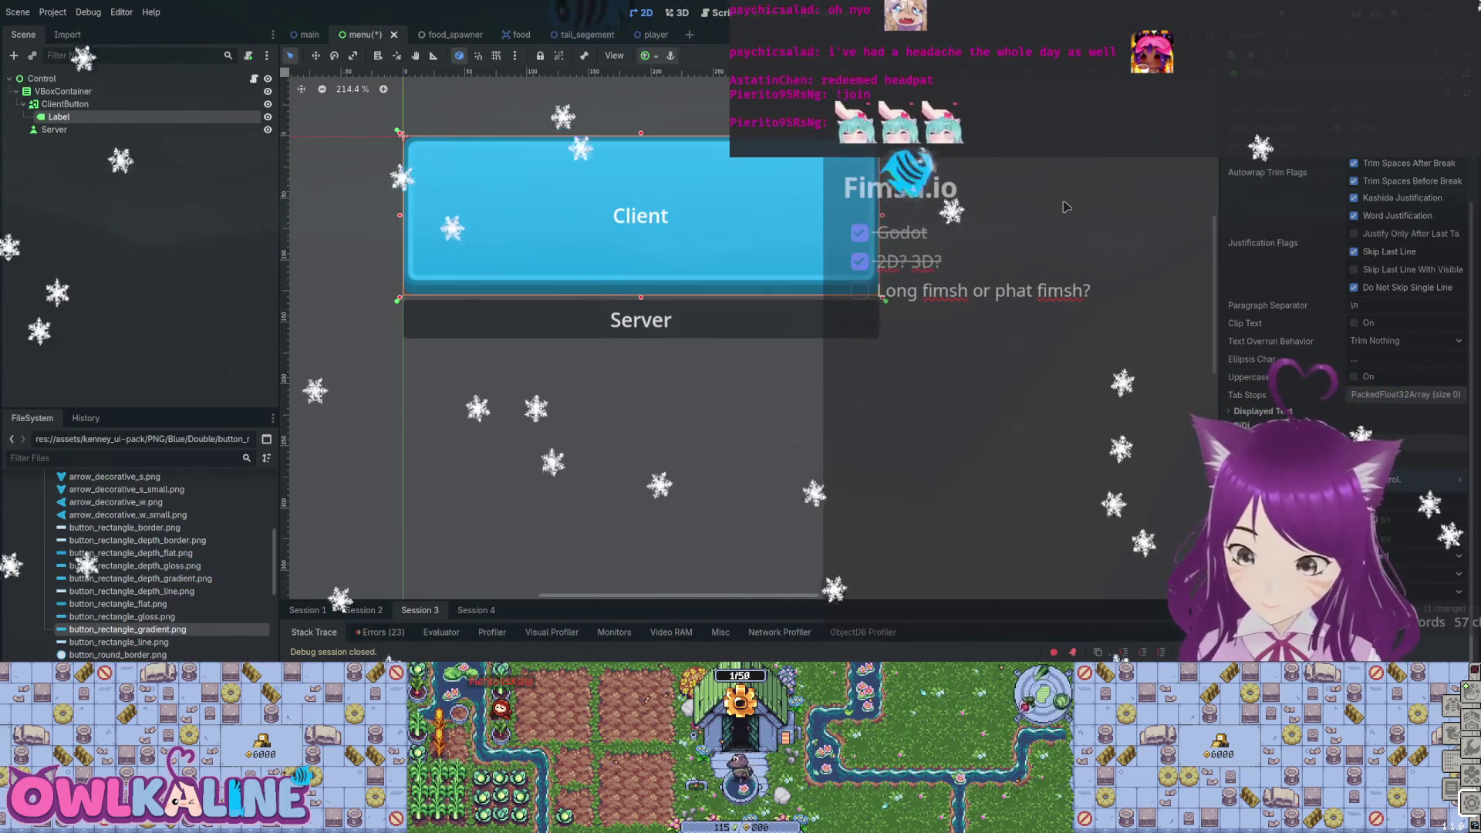
key("ctrl+s")
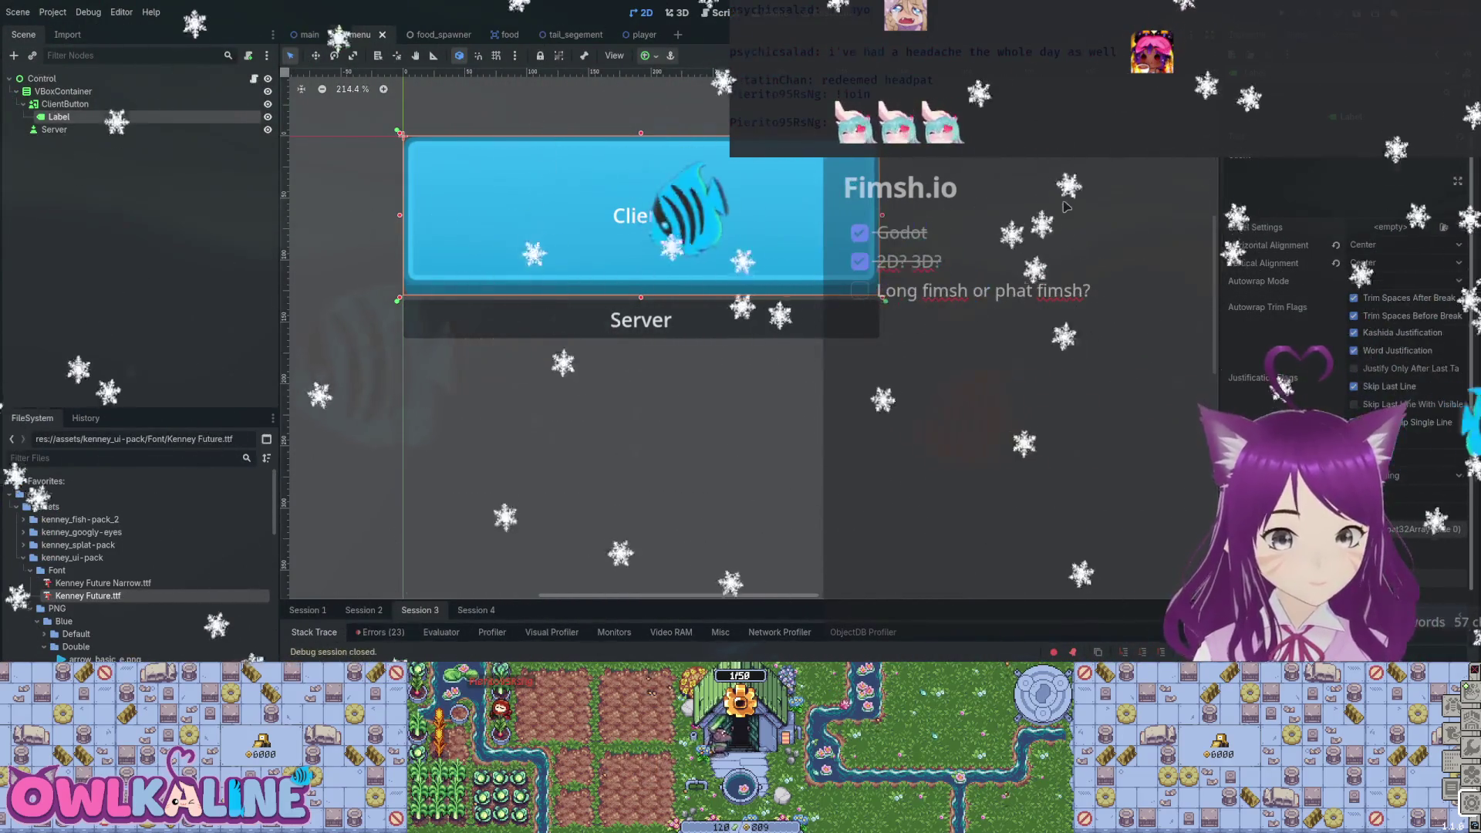
scroll(1343, 309, "down", 4)
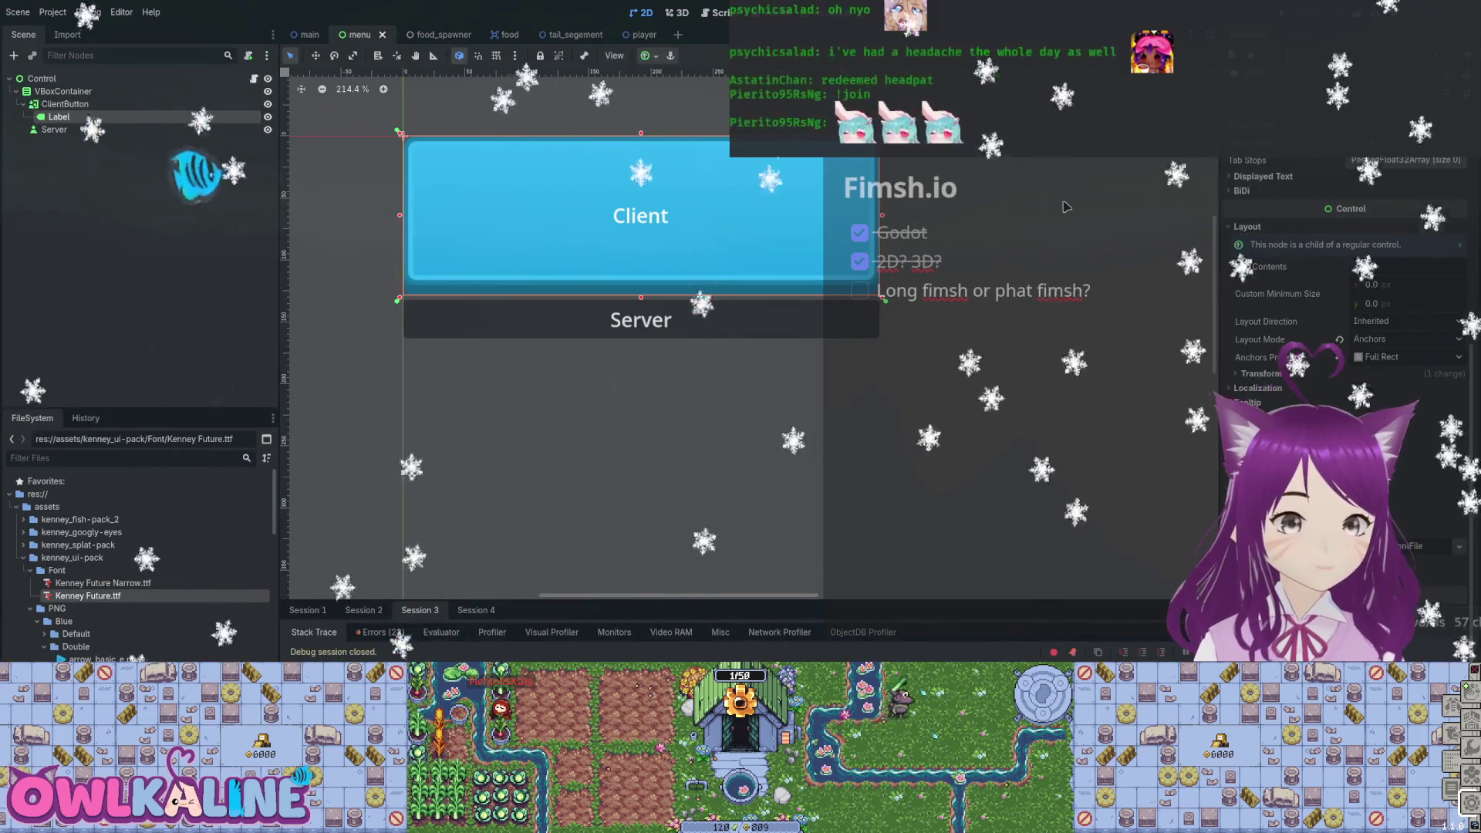
left_click_drag(1423, 548, 1422, 548)
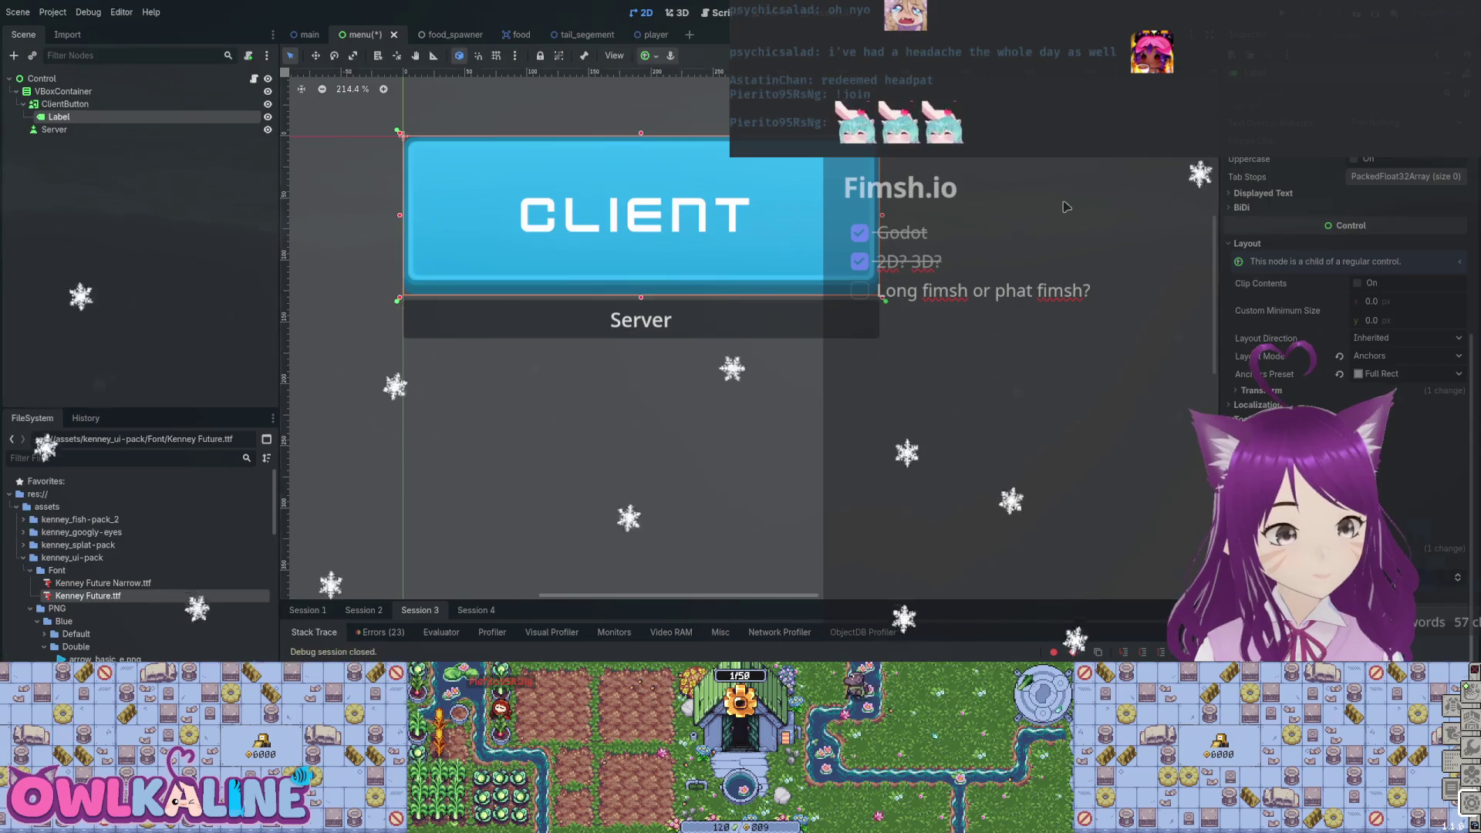
Compare Kenney Future Narrow against regular Kenney Future, keeping the regular font for the CLIENT label.
scroll(1066, 207, "down", 6)
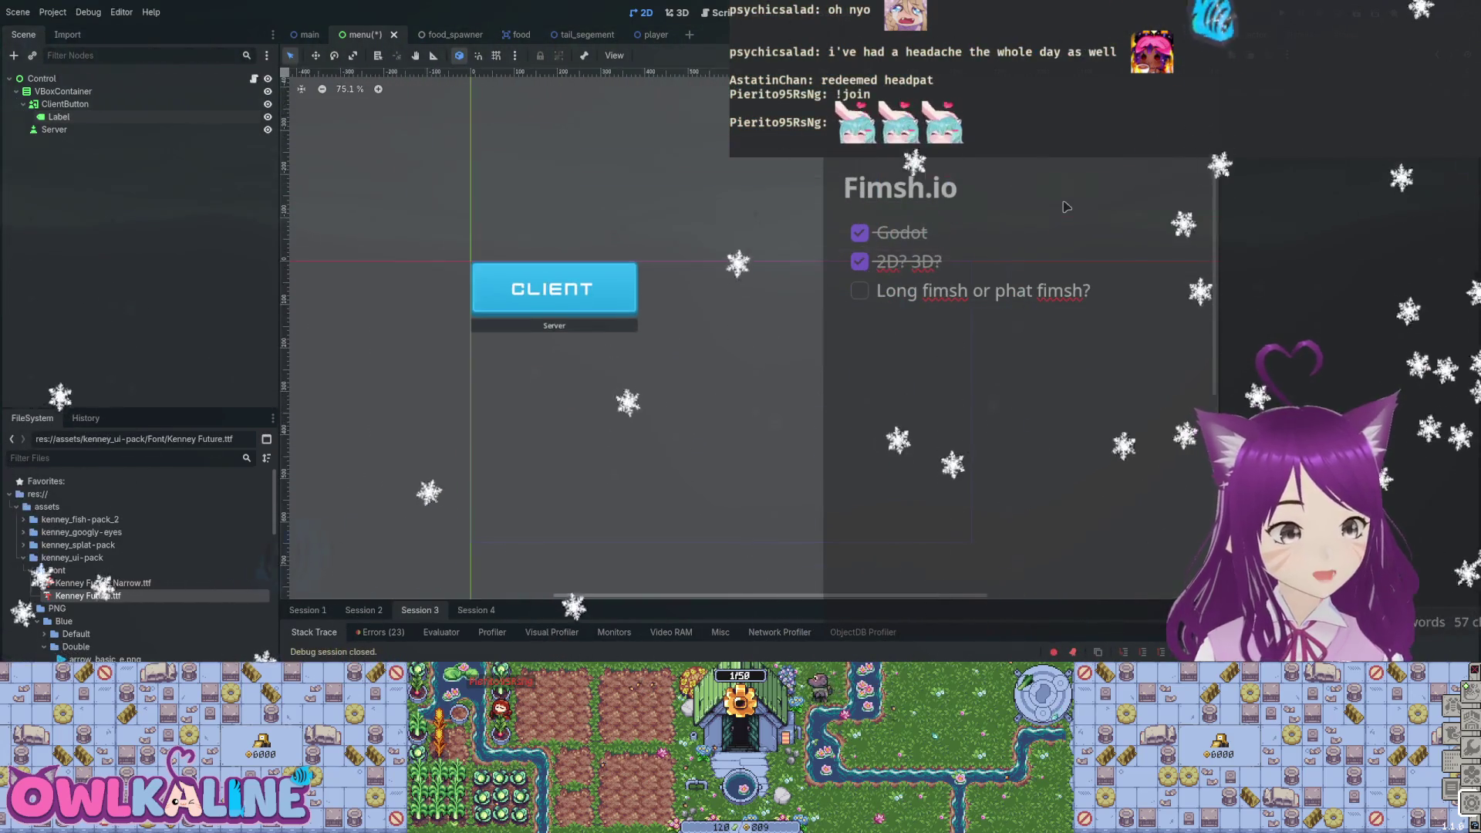
scroll(1066, 207, "up", 6)
scroll(1066, 207, "down", 2)
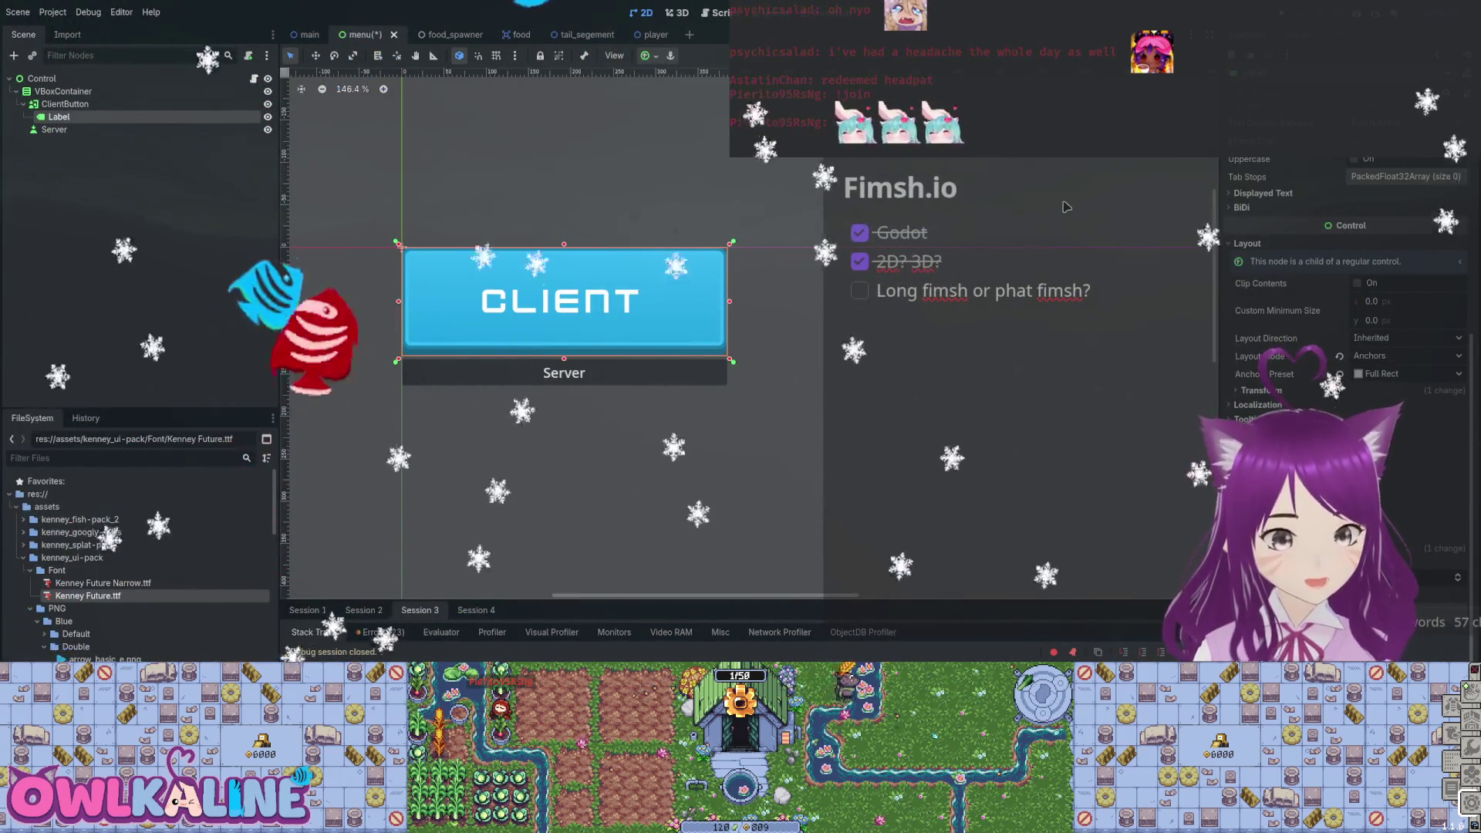
key("Up")
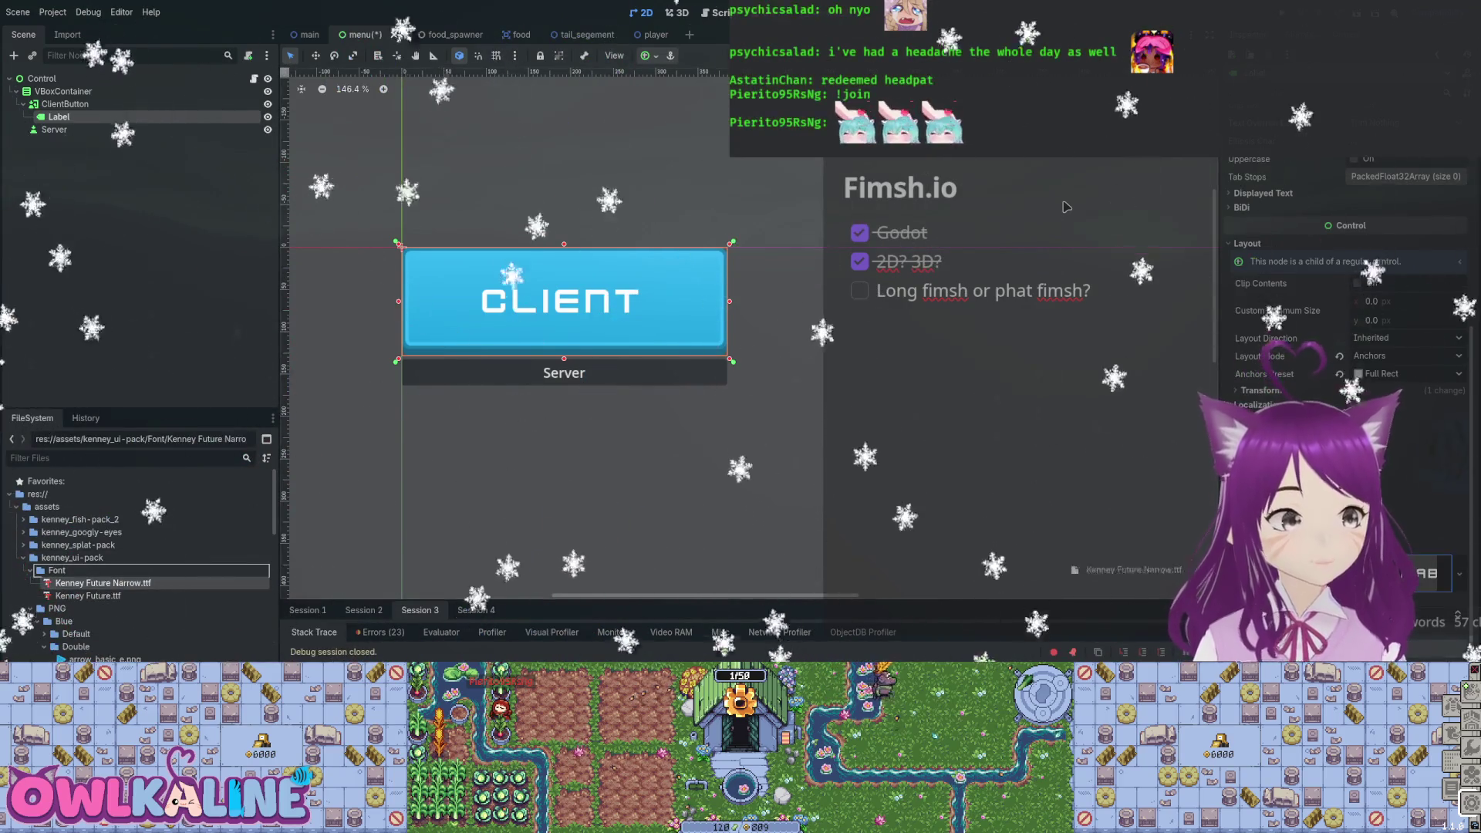
key("Down")
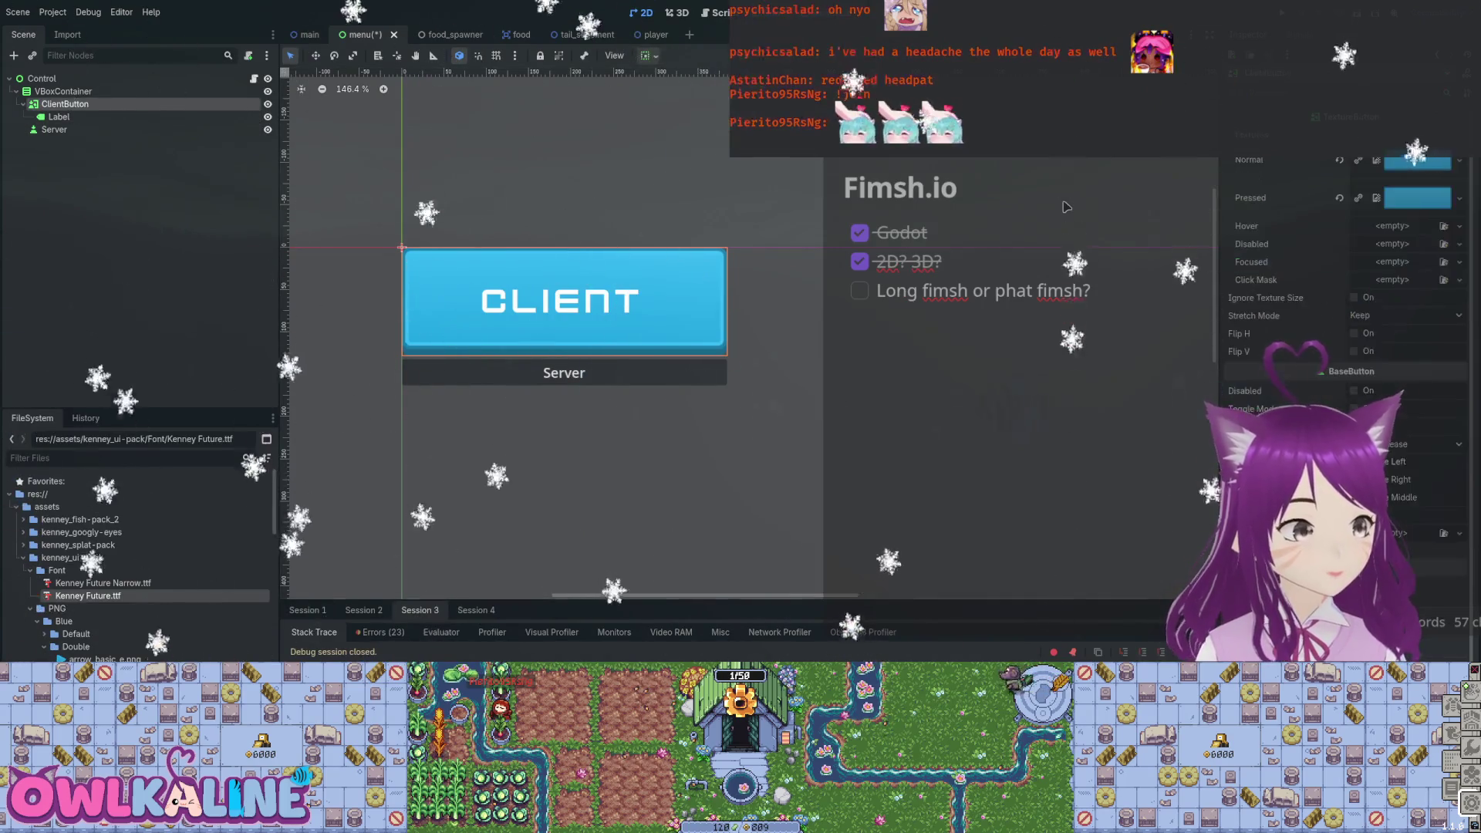
Duplicate ClientButton with its label and name the copy 'ServerButton'.
key("f")
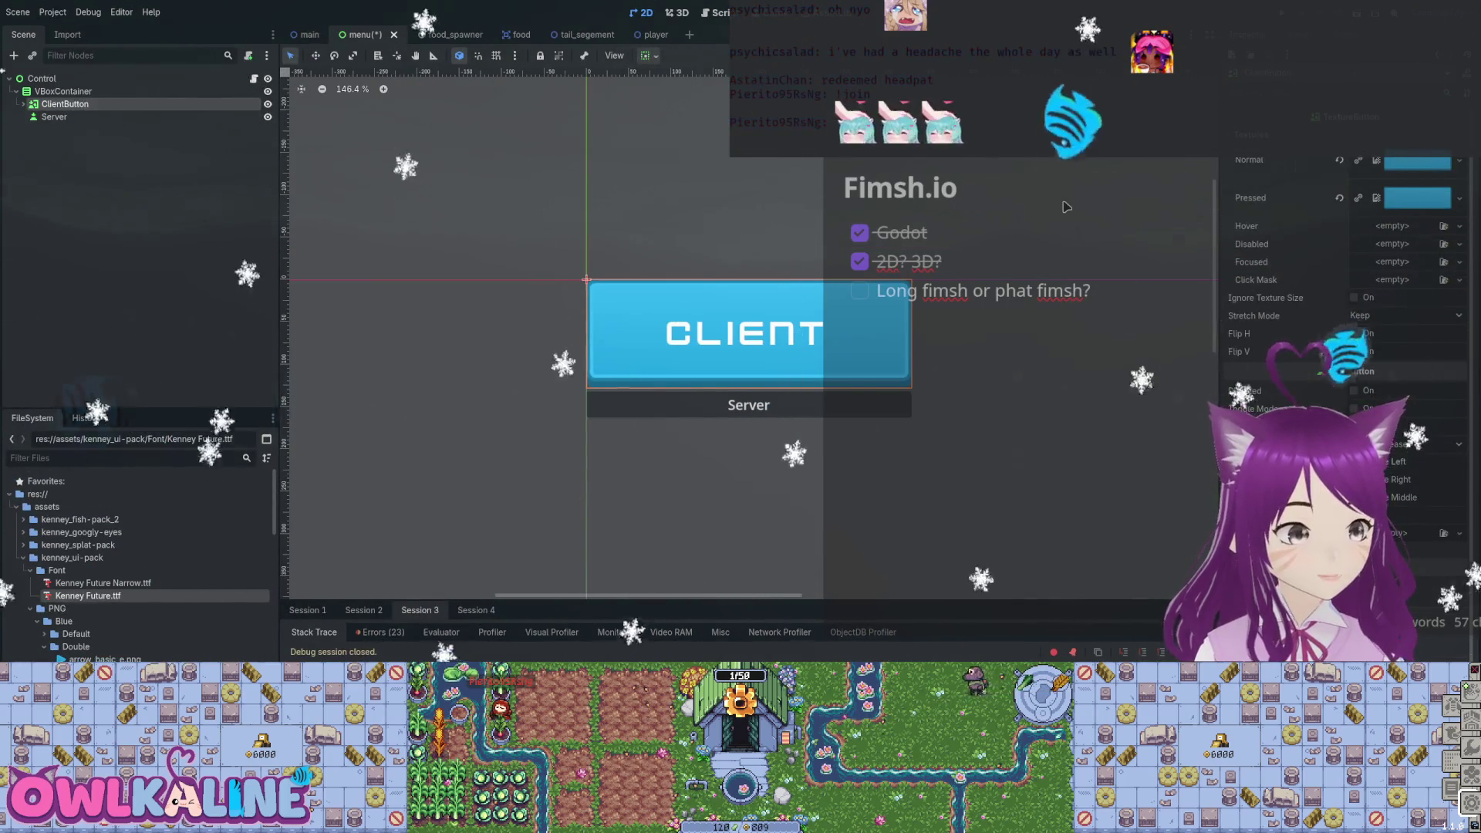
key("ctrl+d")
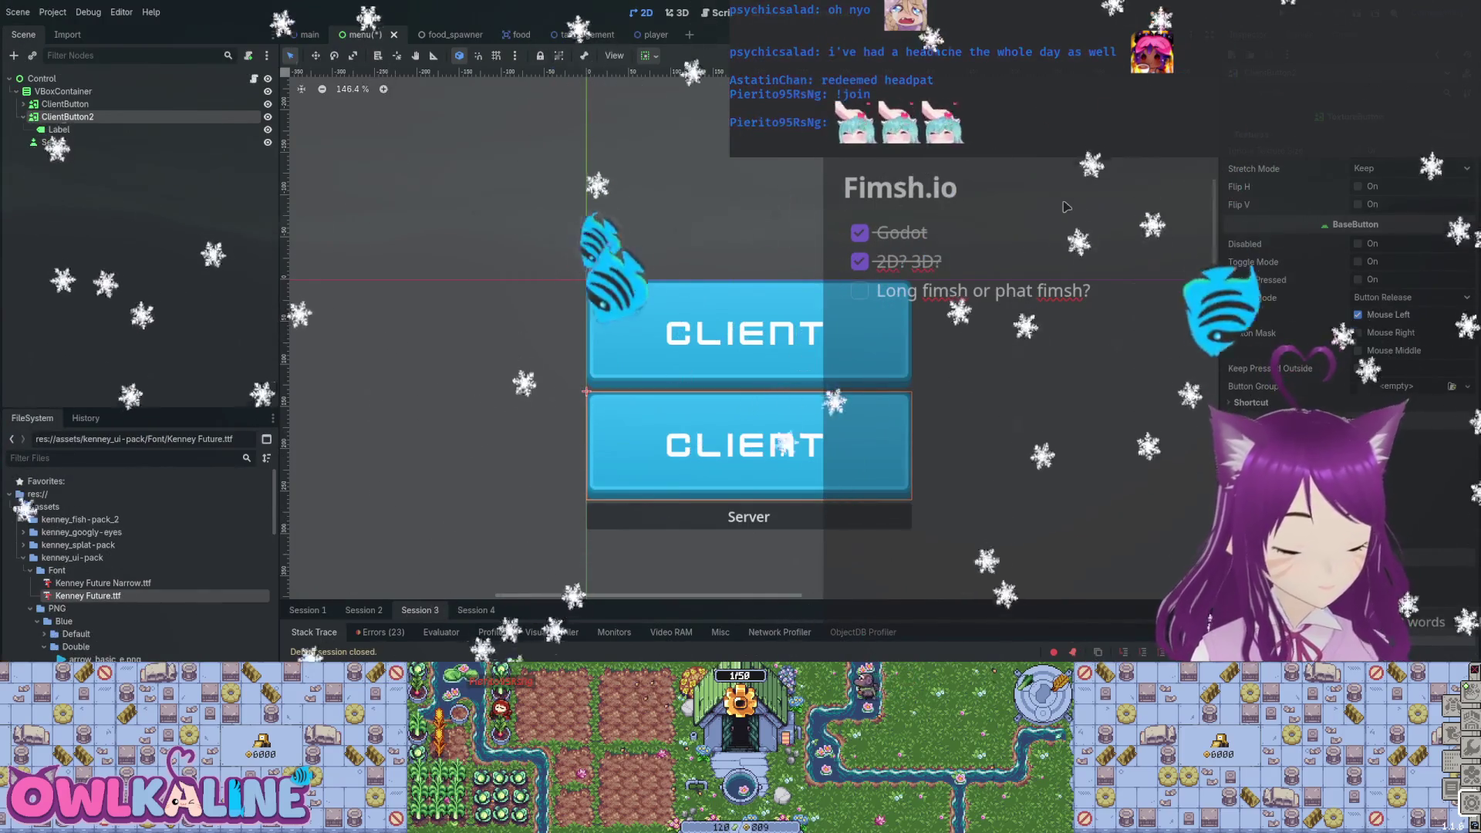
key("F2")
type("ServerButton")
key("Return")
Delete the old Server node and return to the 2D scene view.
key("Down")
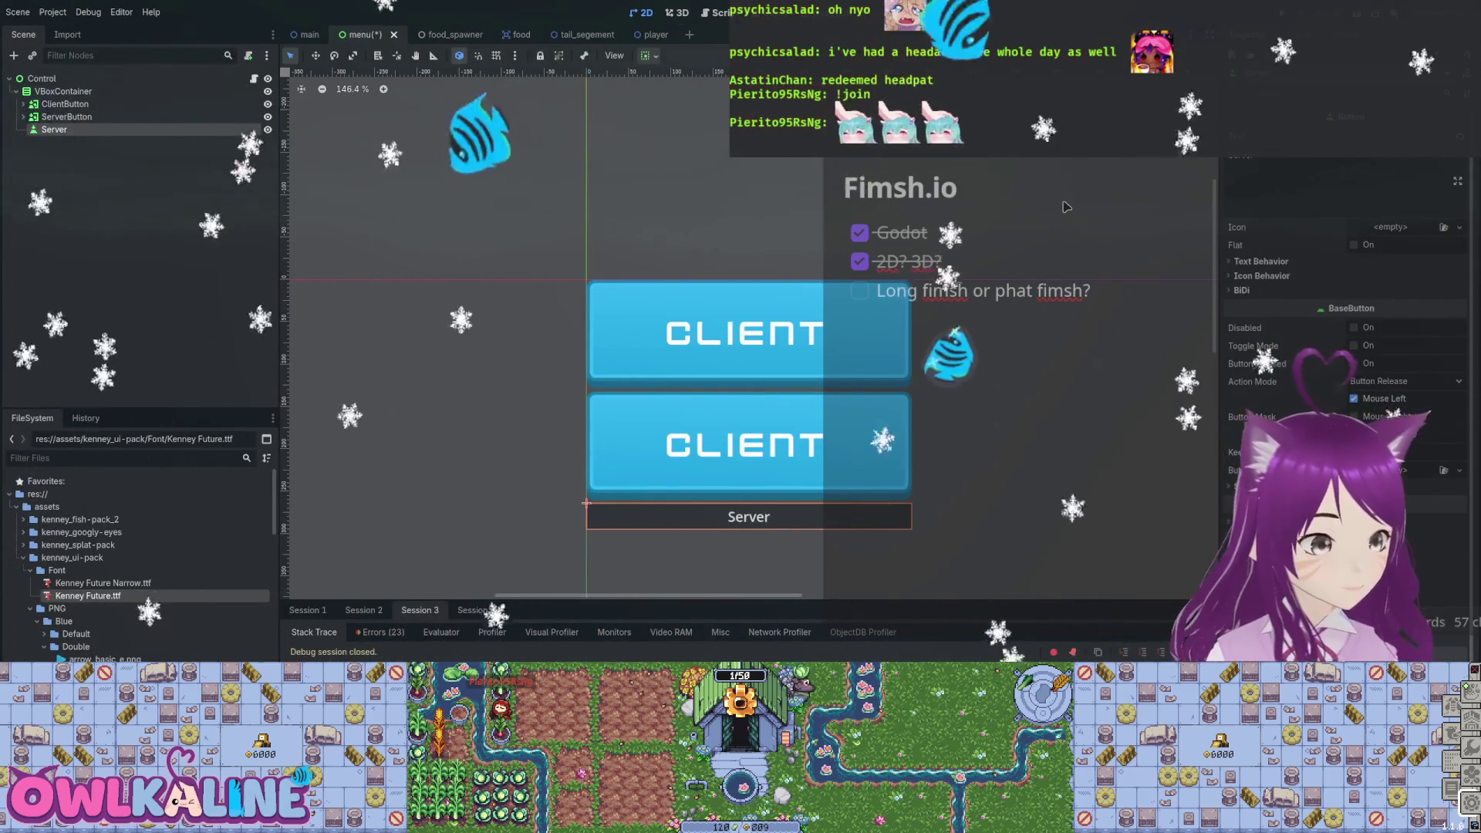
key("Delete")
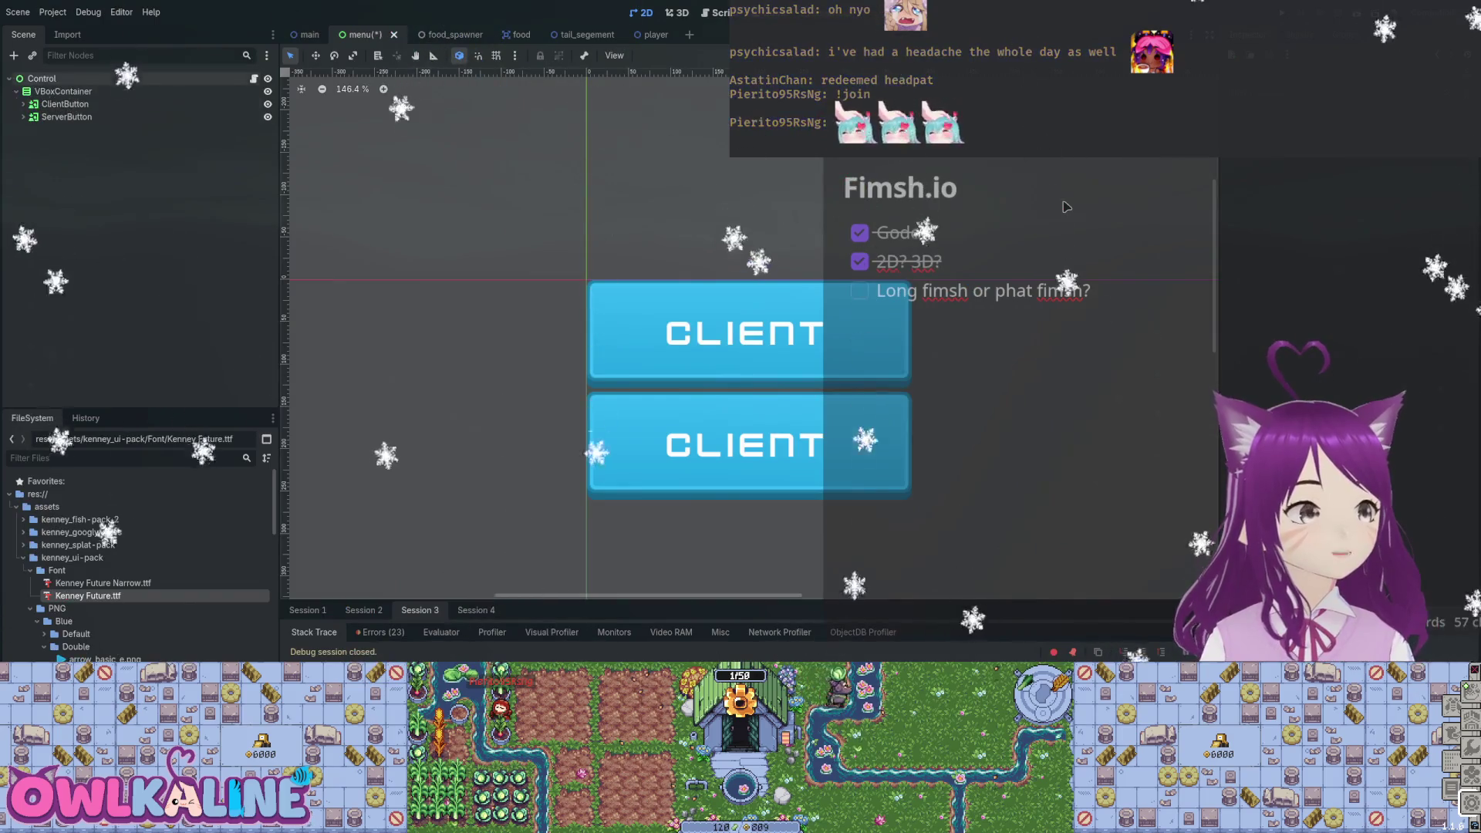
key("ctrl+F3")
key("ctrl+F1")
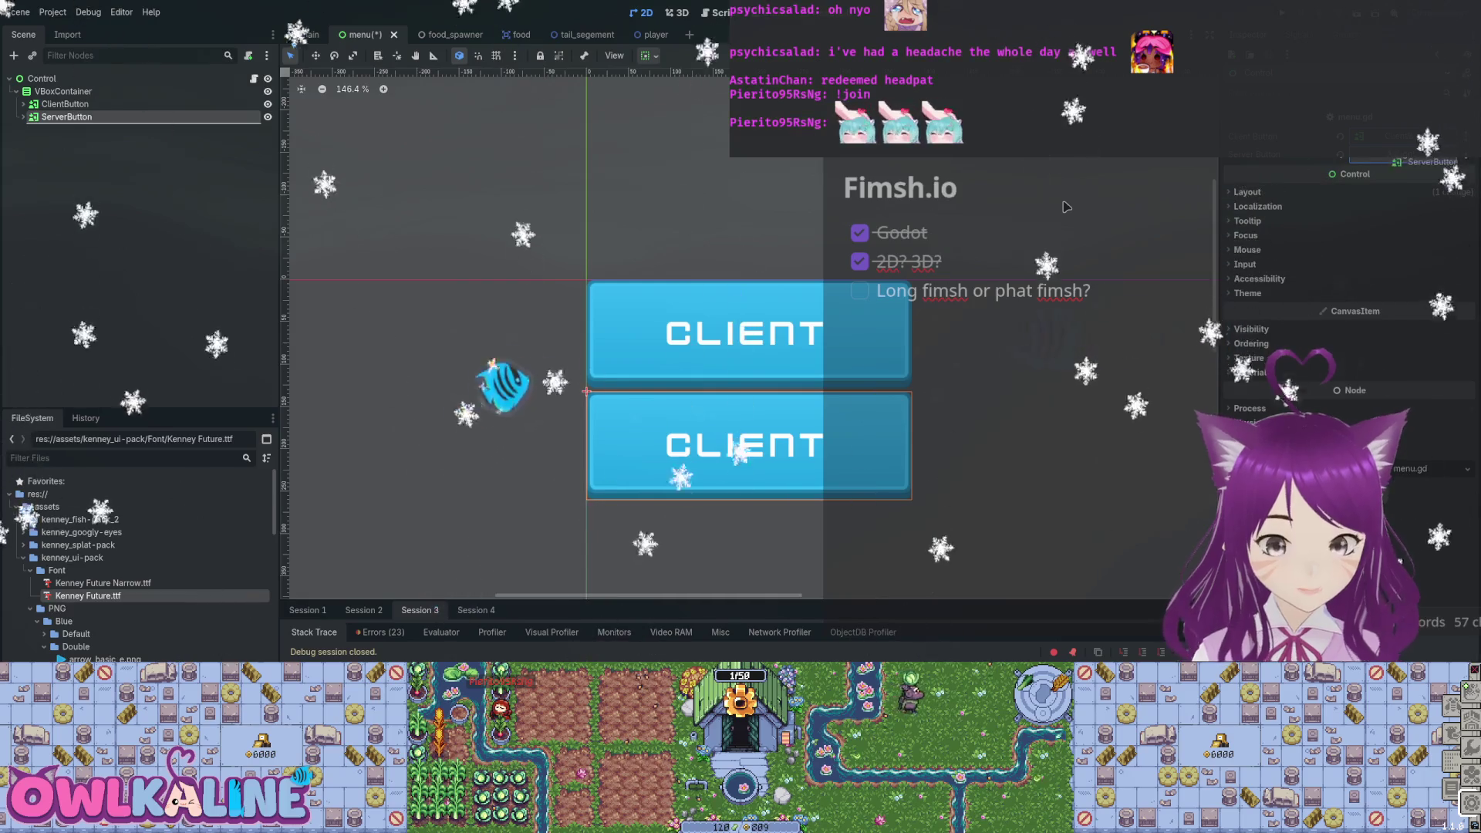
left_click(1066, 206)
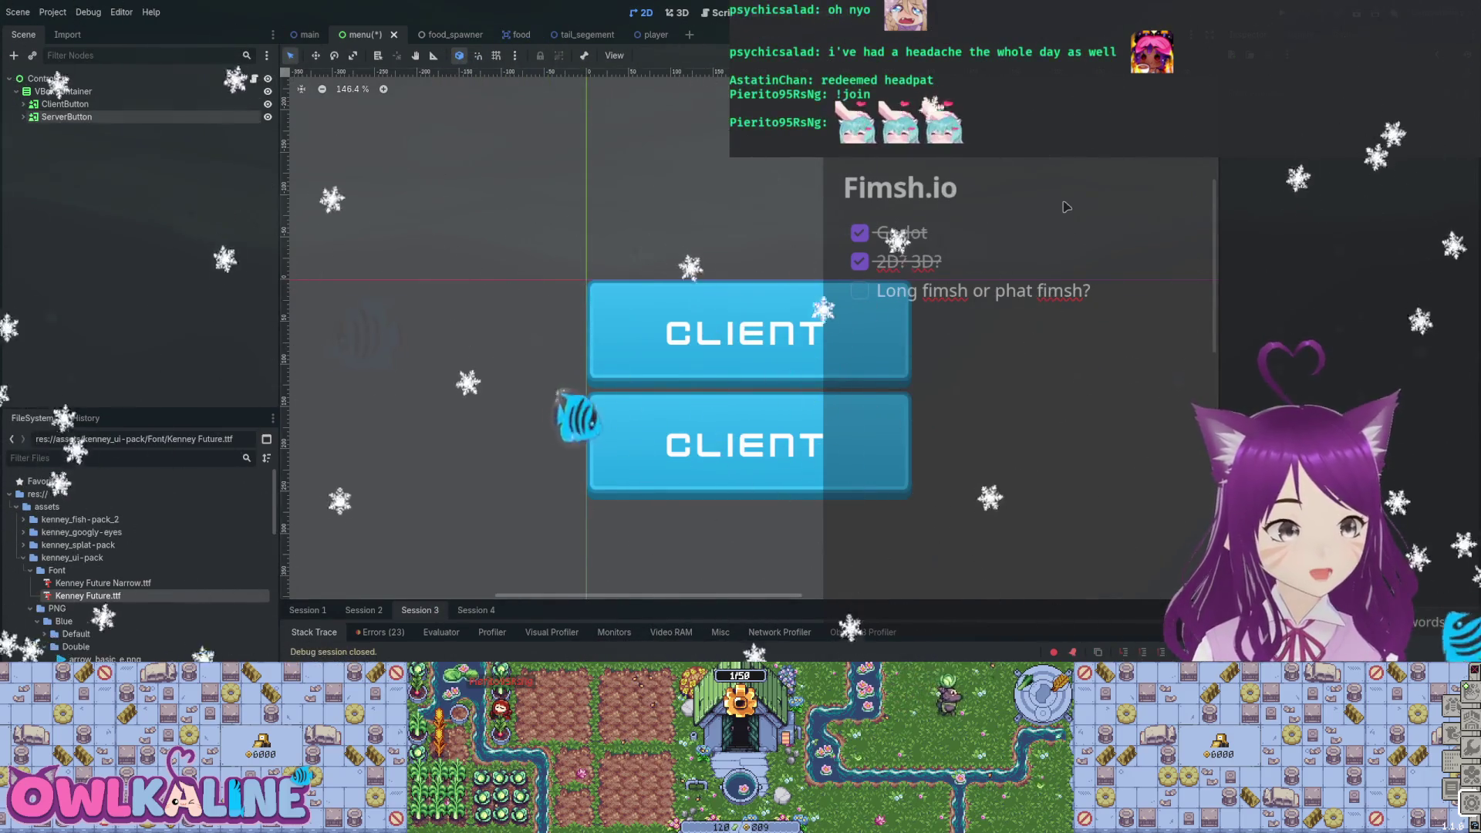
Change ServerButton's label text to SERVER and add an AspectRatioContainer node to the menu scene.
key("ctrl+z")
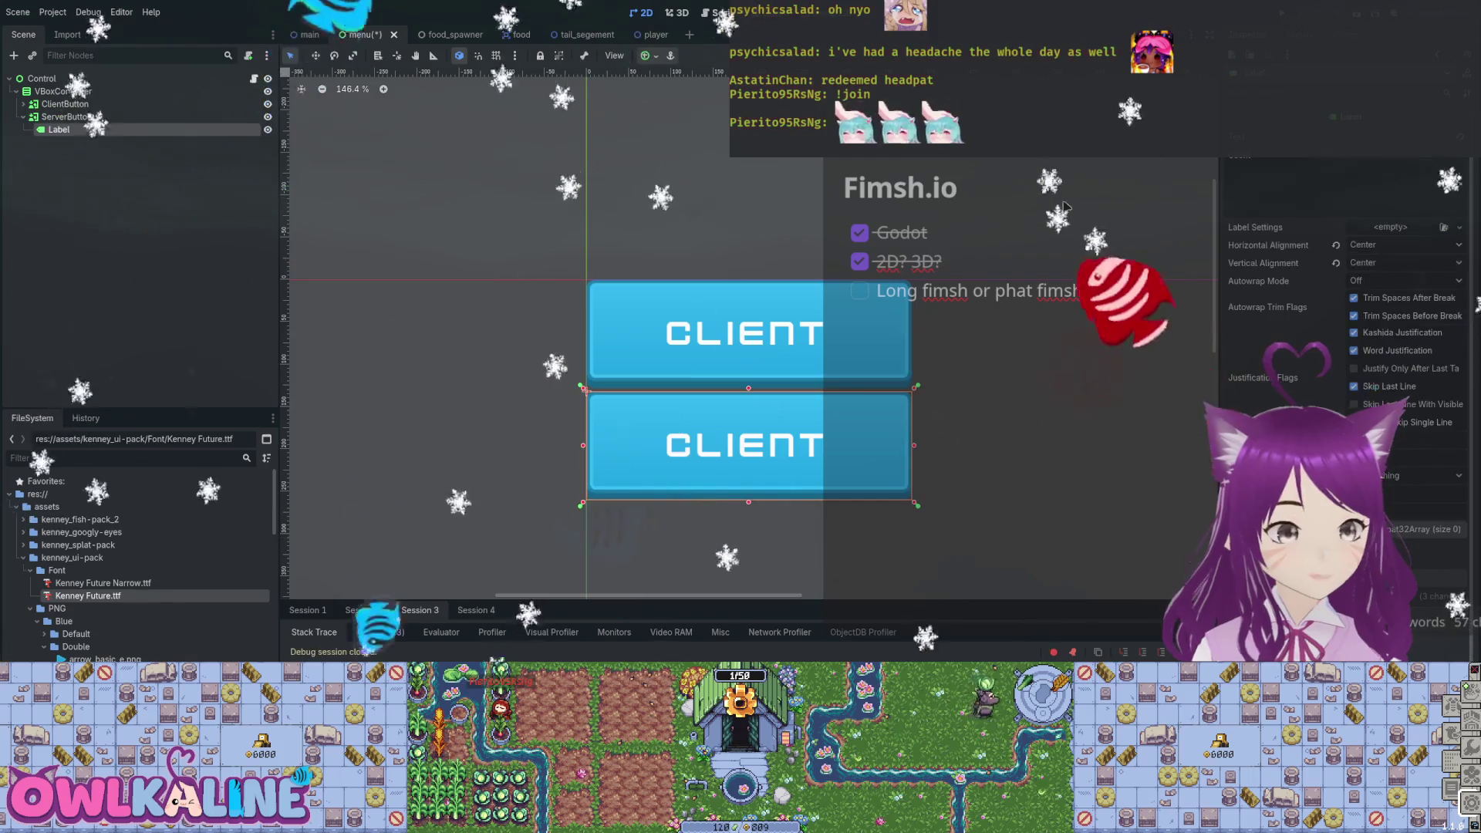
type("SERVER")
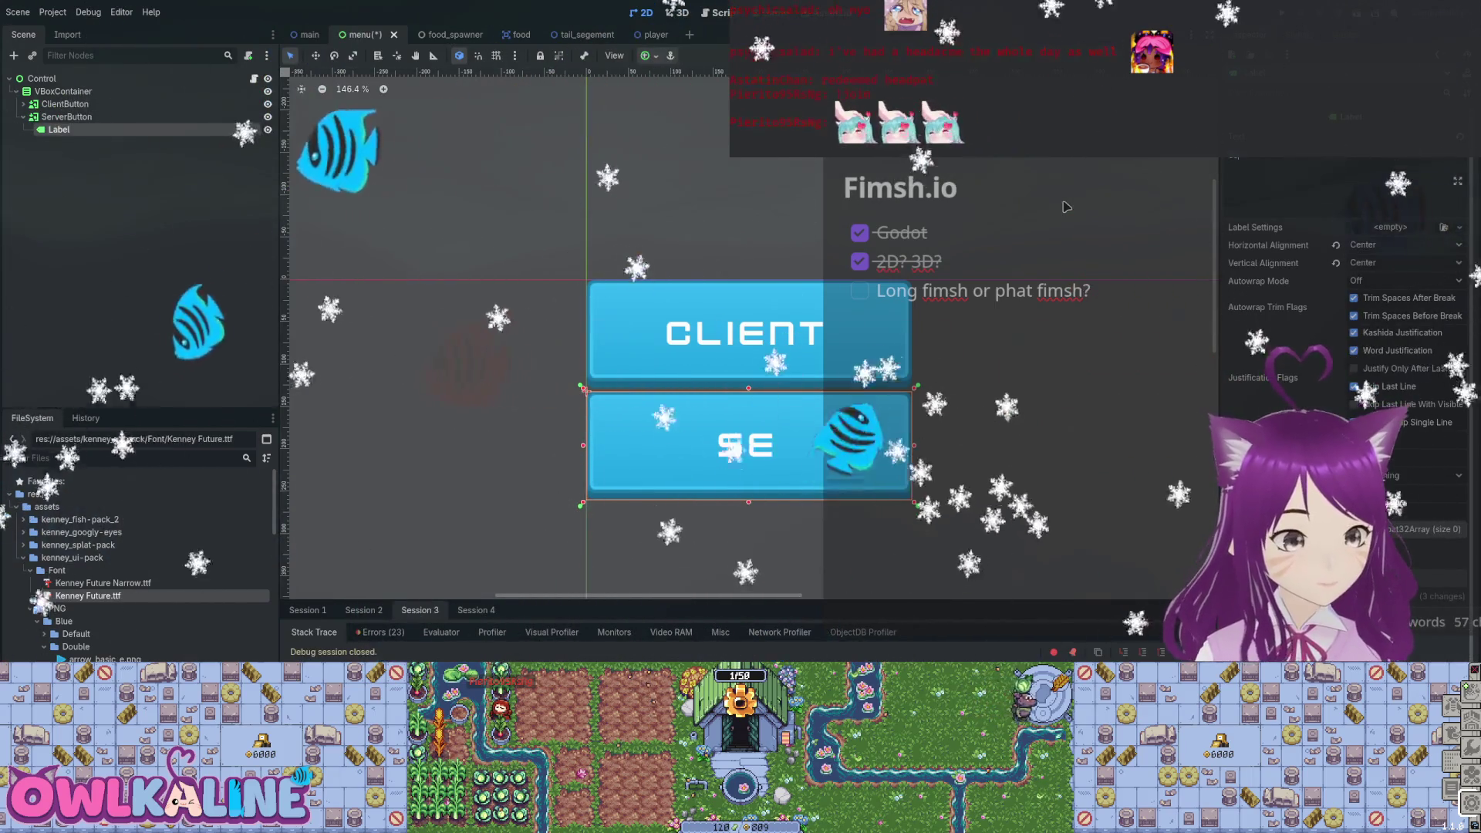
key("ctrl+s")
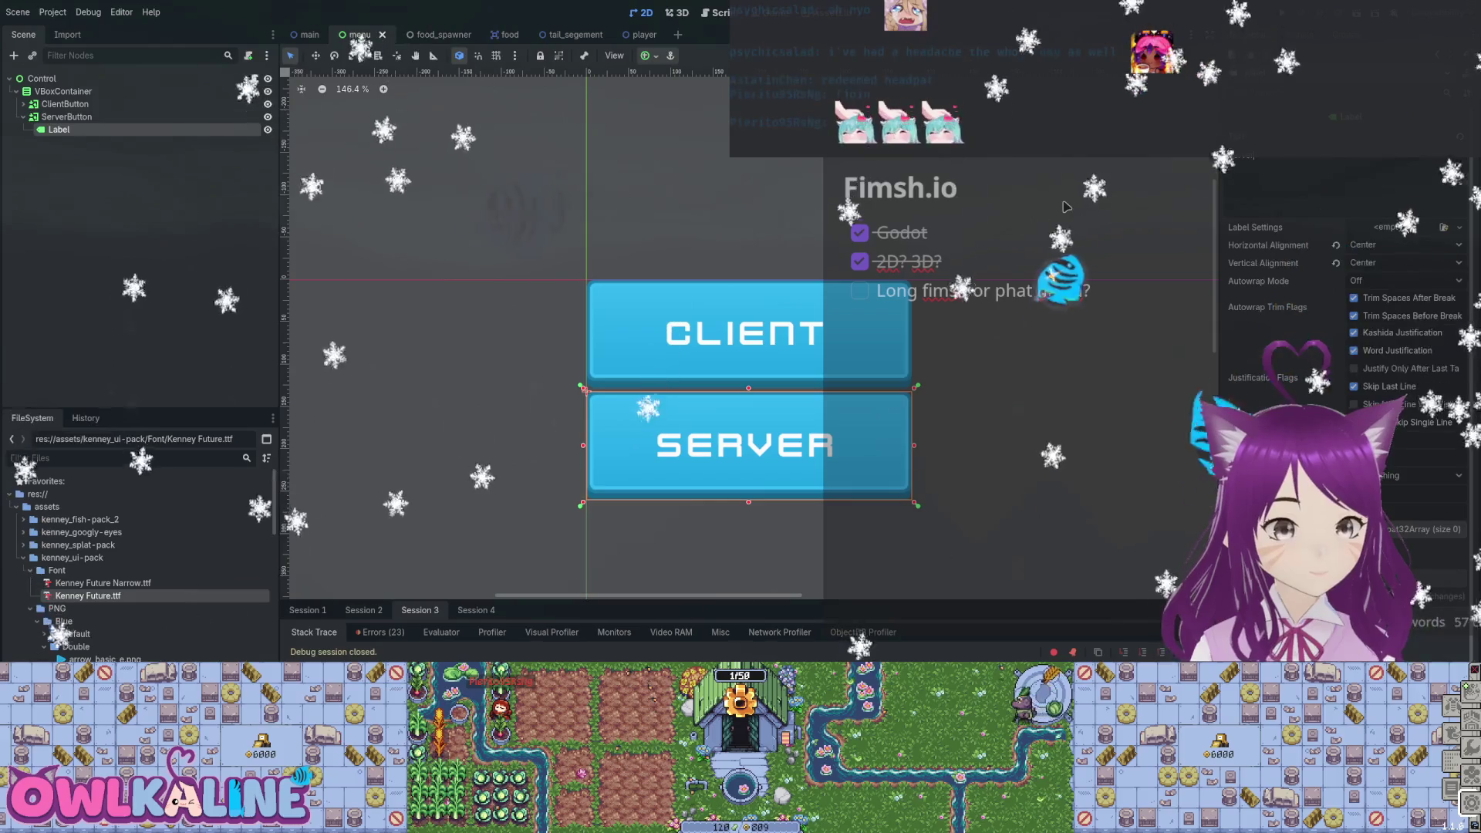
key("ctrl+z")
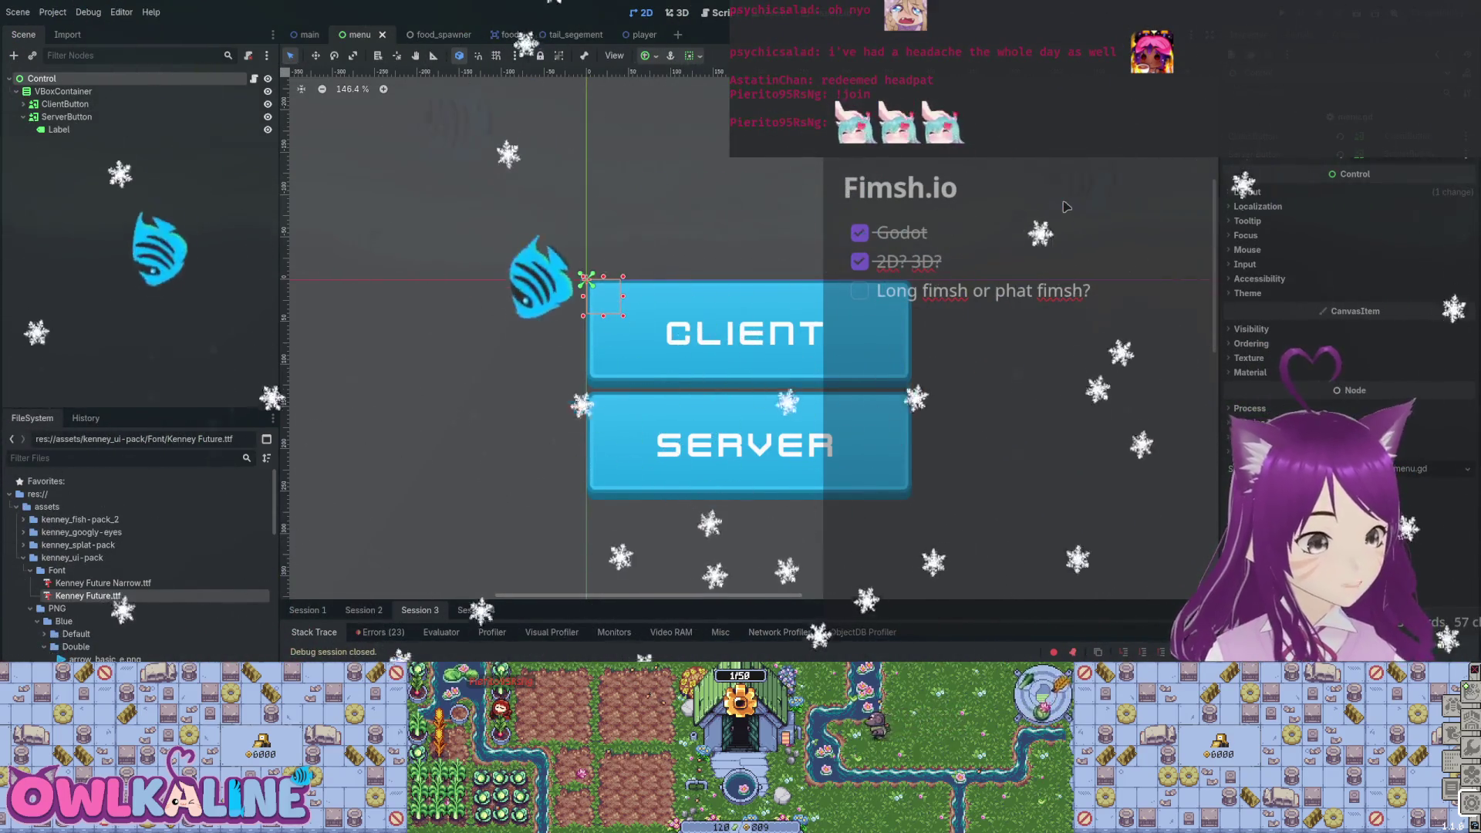
key("ctrl+z")
key("ctrl+z")
key("ctrl+z")
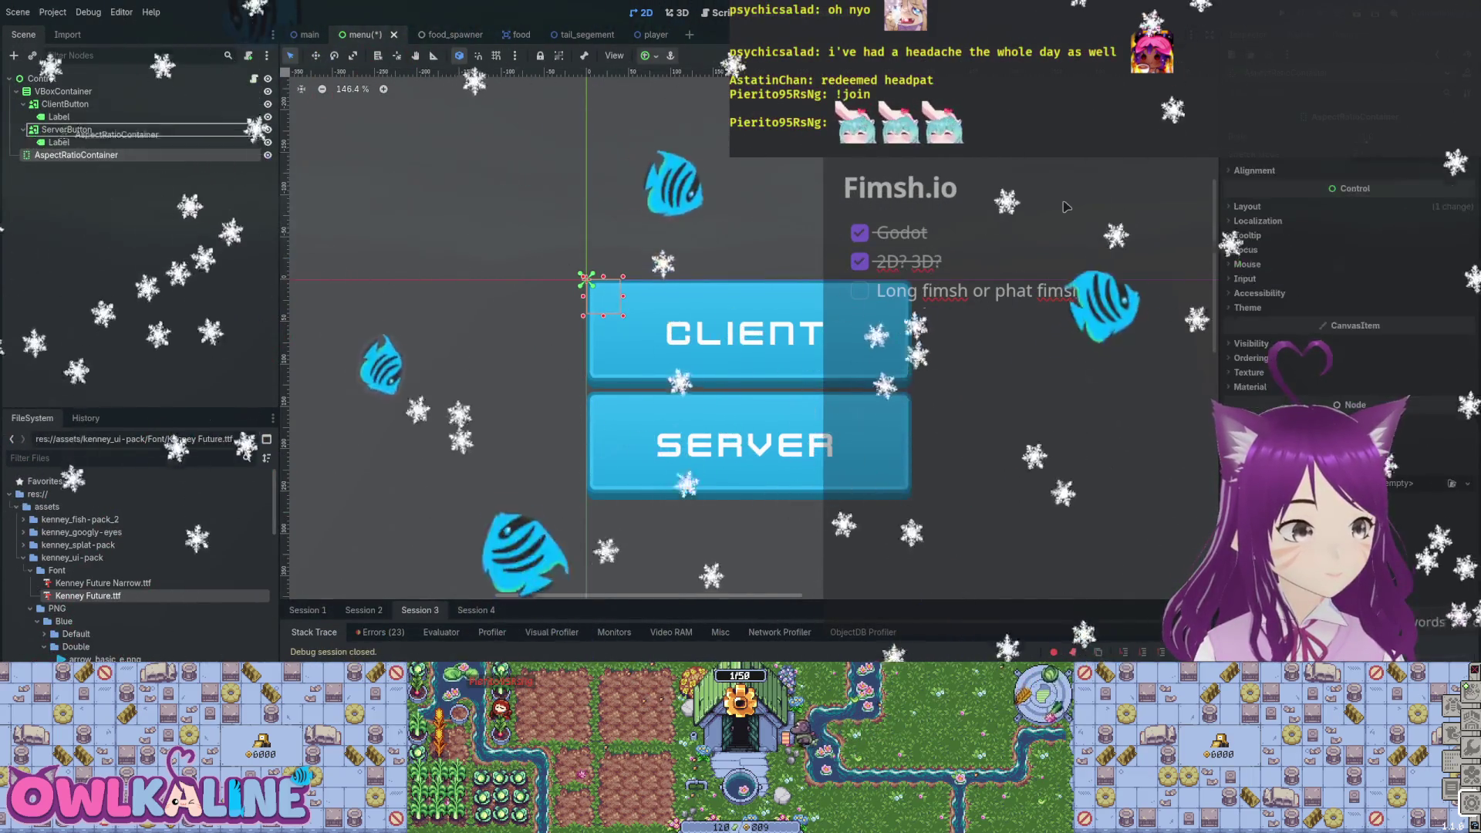
Move AspectRatioContainer above VBoxContainer and nest the VBoxContainer with both buttons inside it.
key("ctrl+z")
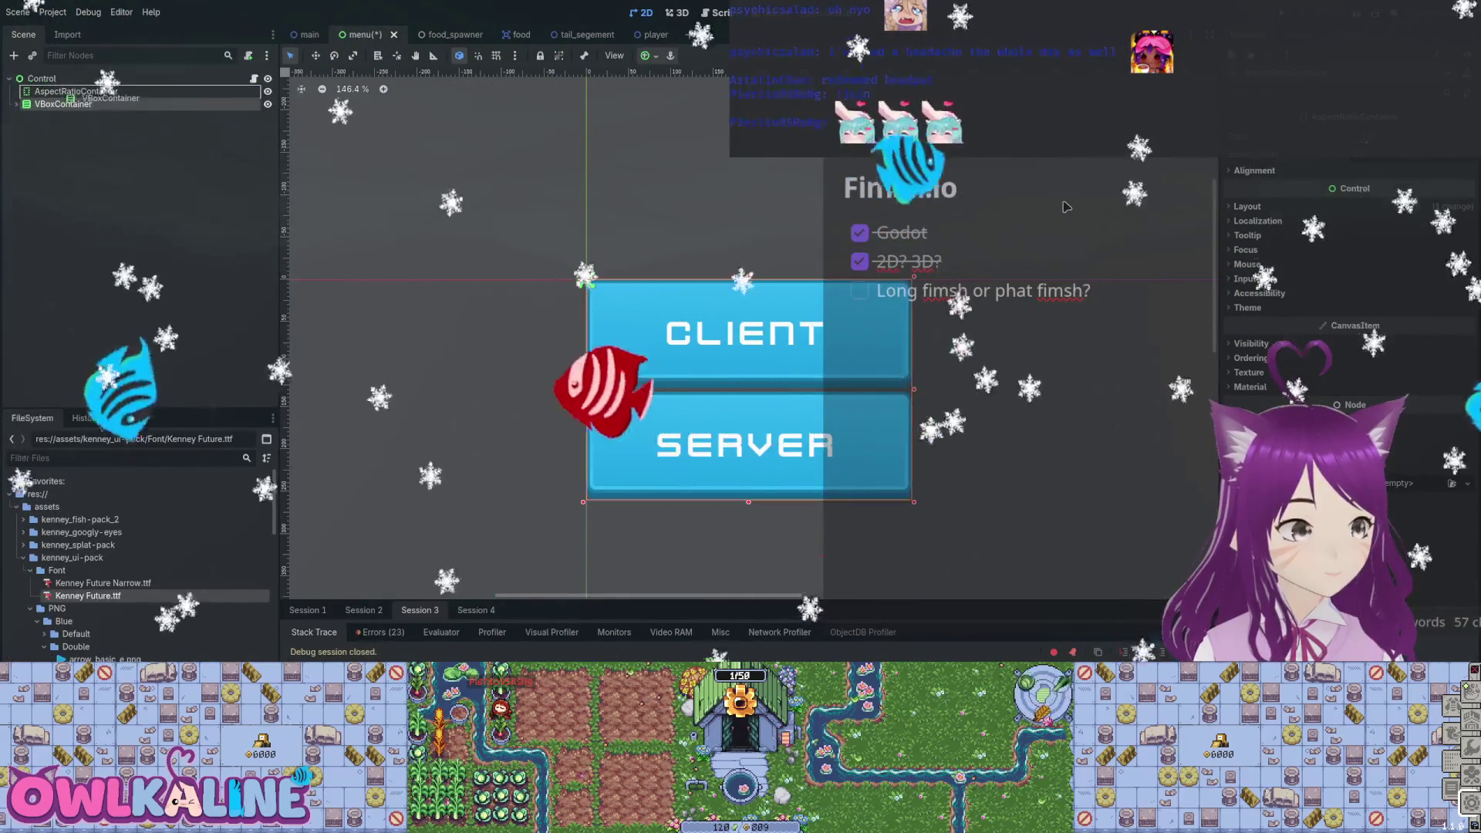
key("ctrl+z")
scroll(1066, 207, "right", 5)
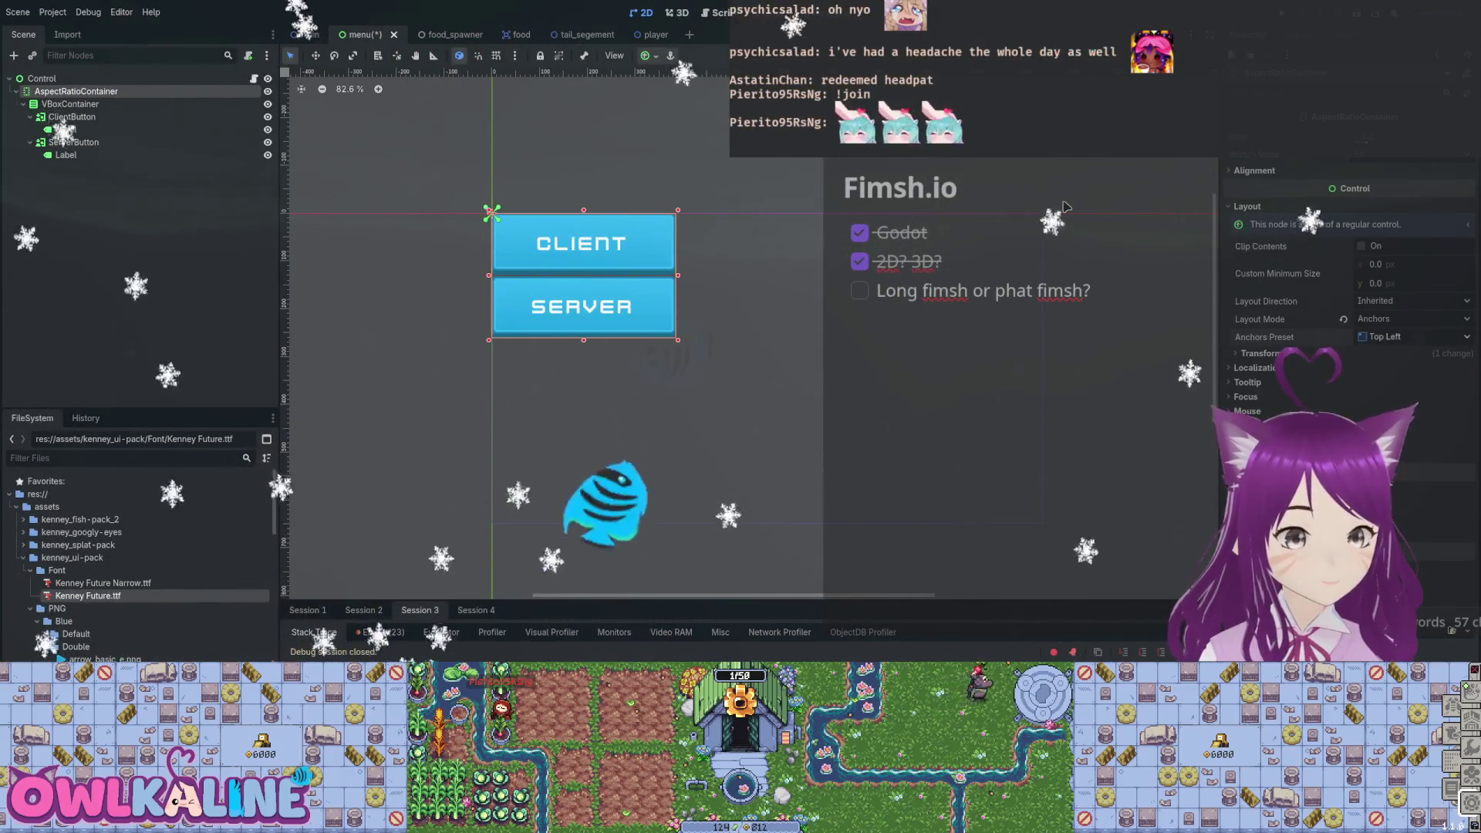
key("Down")
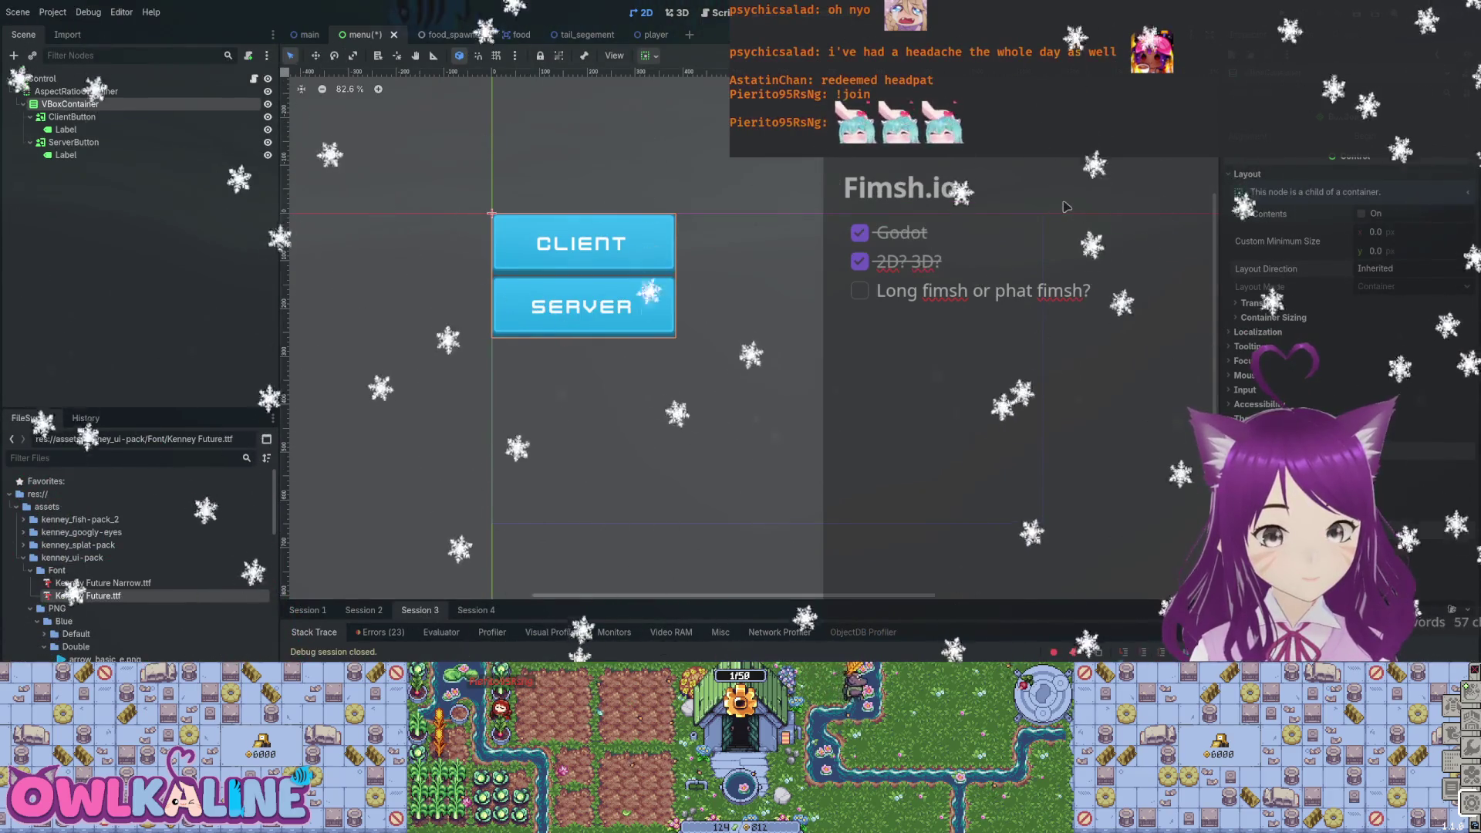
Anchor the root Control to Full Rect and the AspectRatioContainer to HCenter.
key("Up")
key("Up")
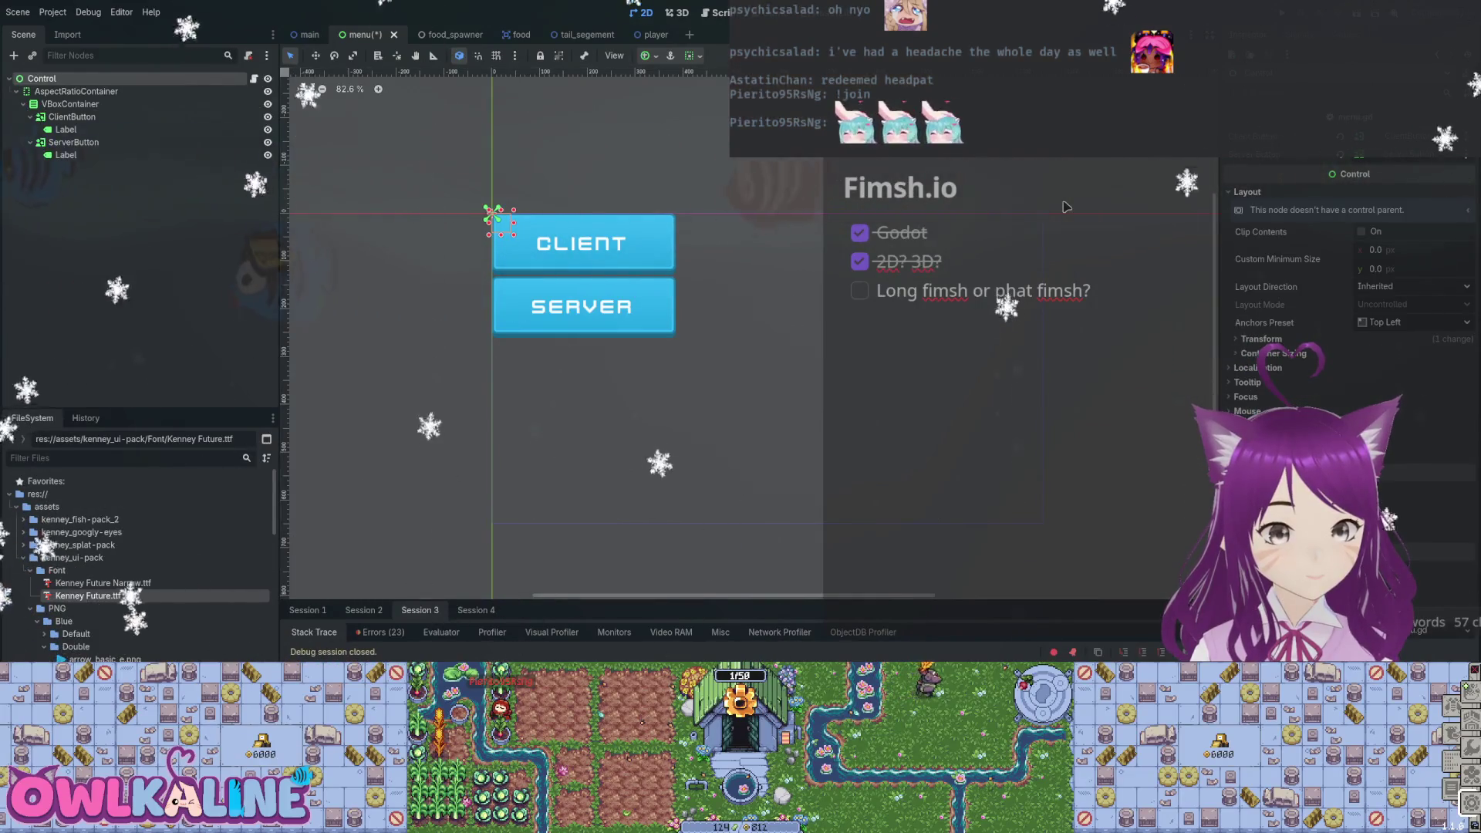
key("ctrl+shift+f")
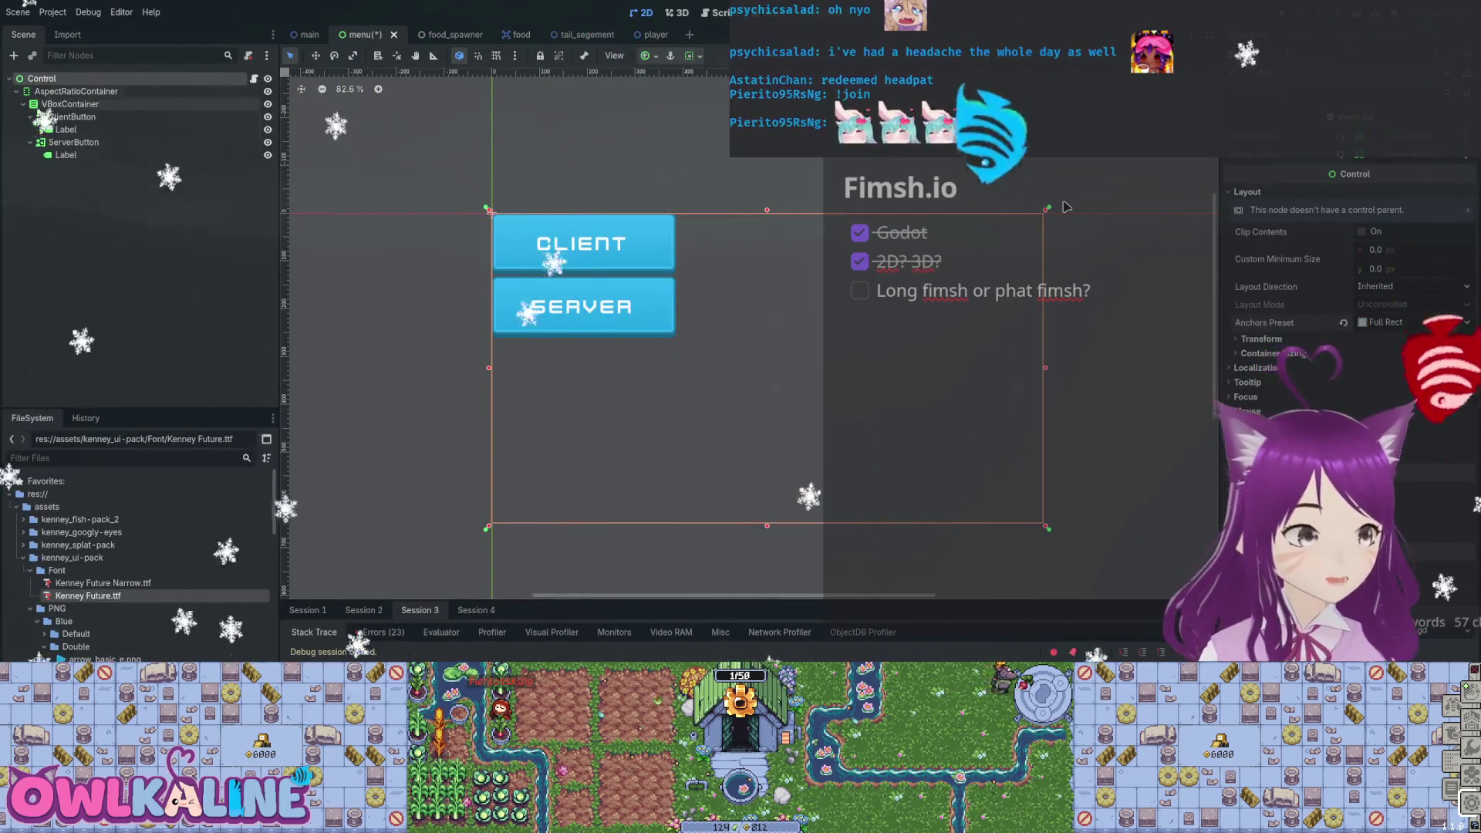
key("Down")
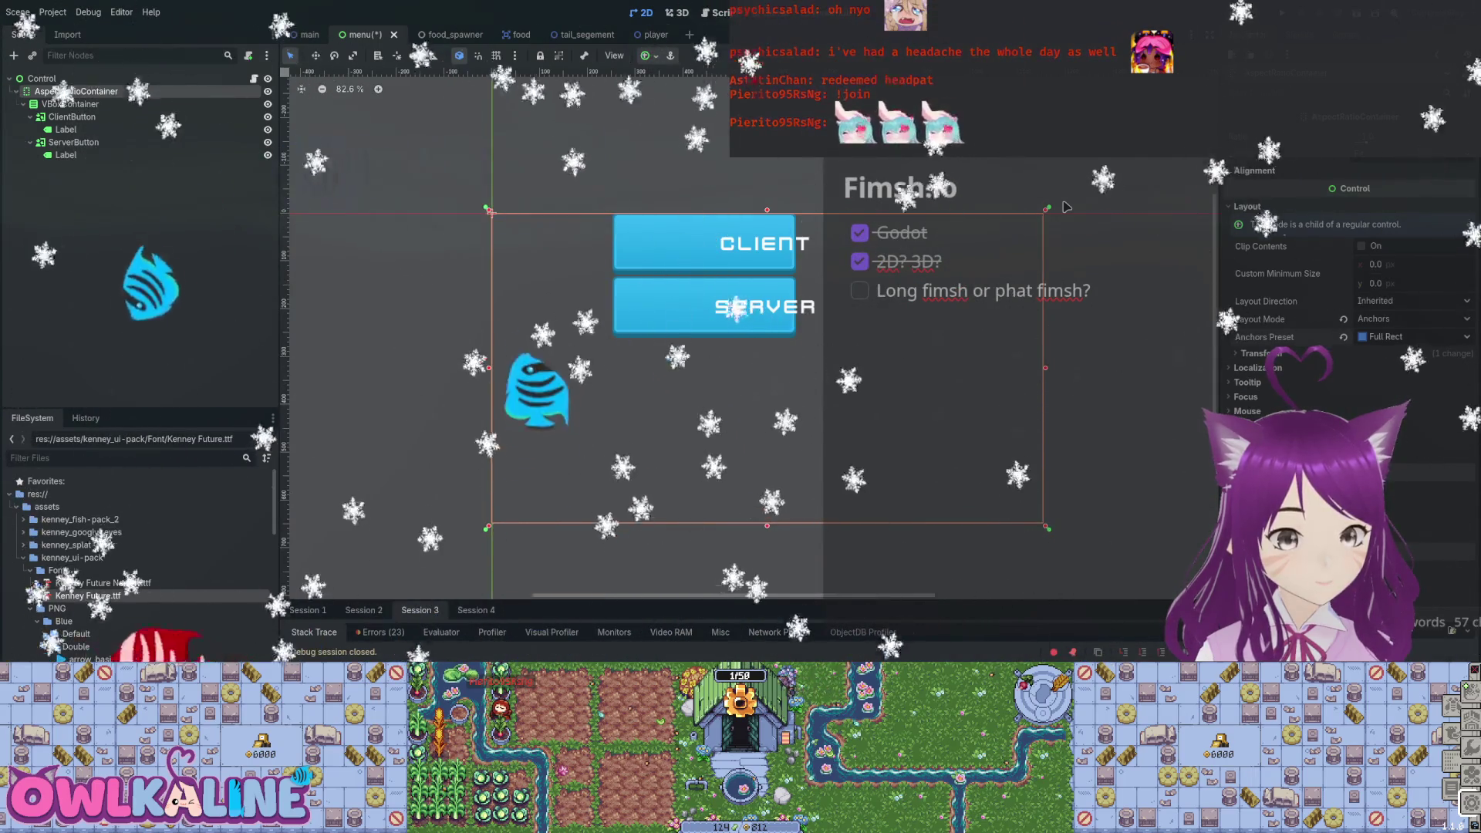
key("ctrl+z")
scroll(1065, 207, "down", 2)
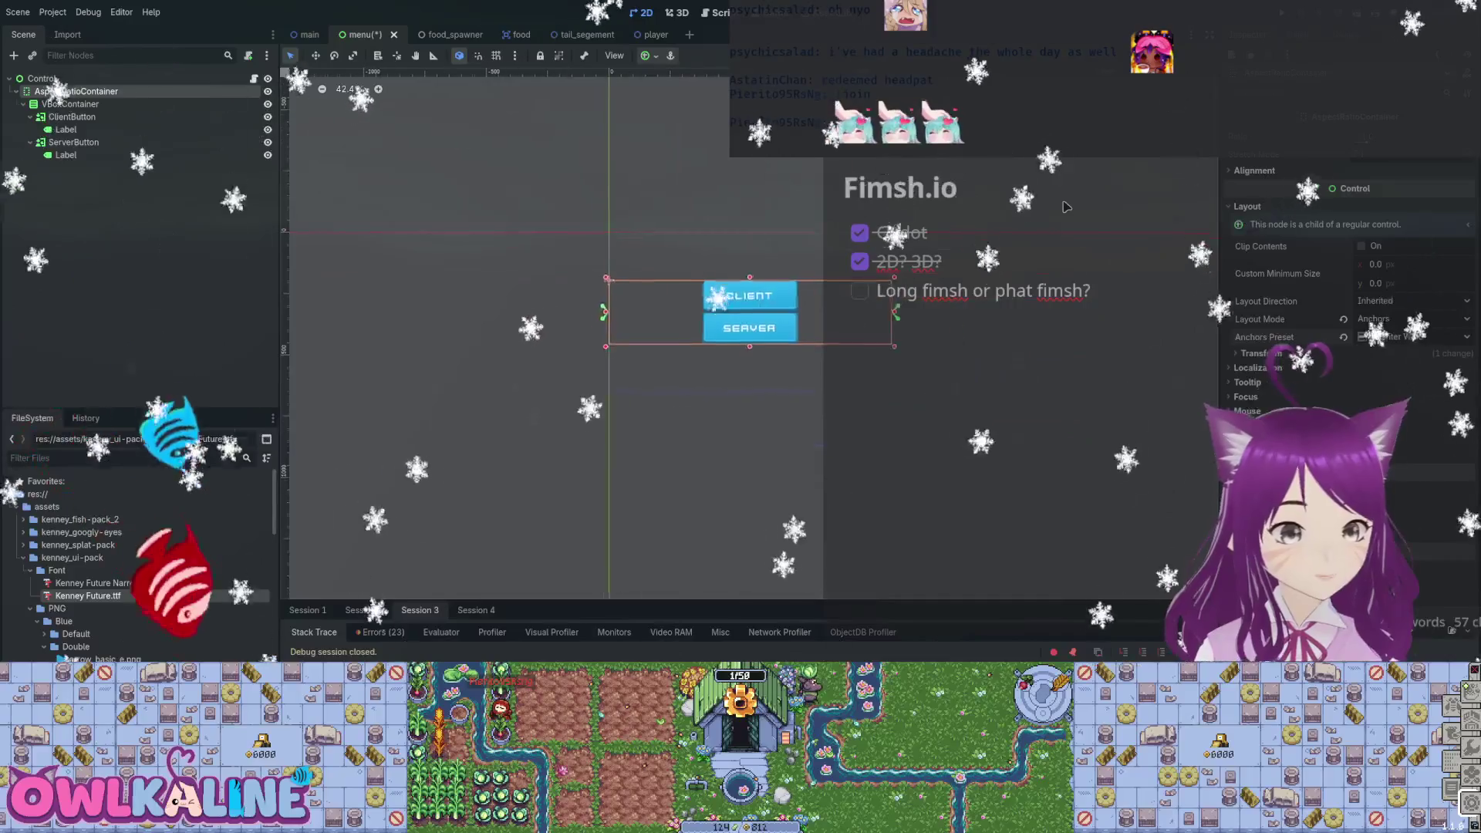
key("Escape")
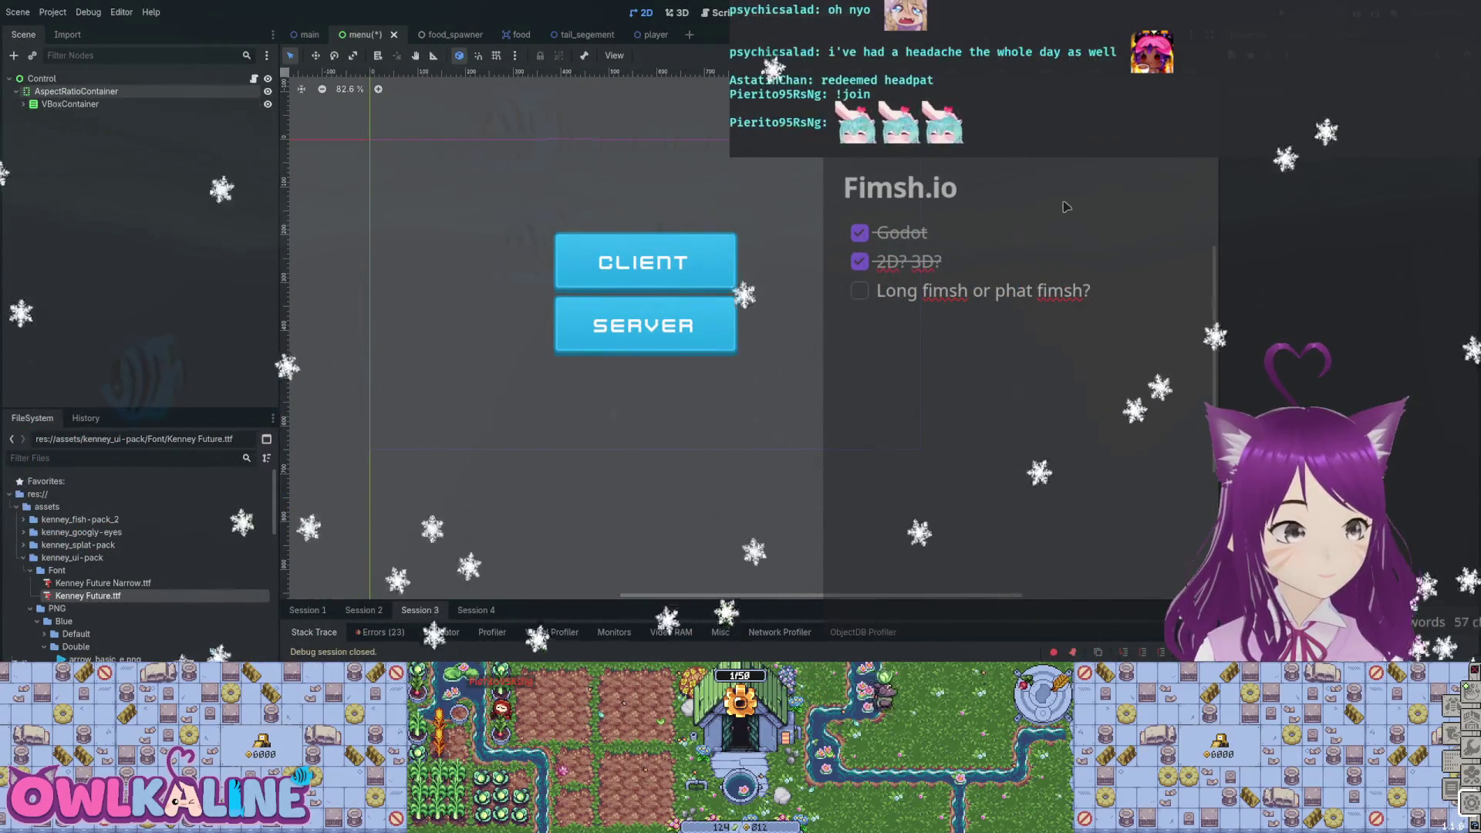
Save the menu scene, run the project, and go back to the main scene.
key("ctrl+s")
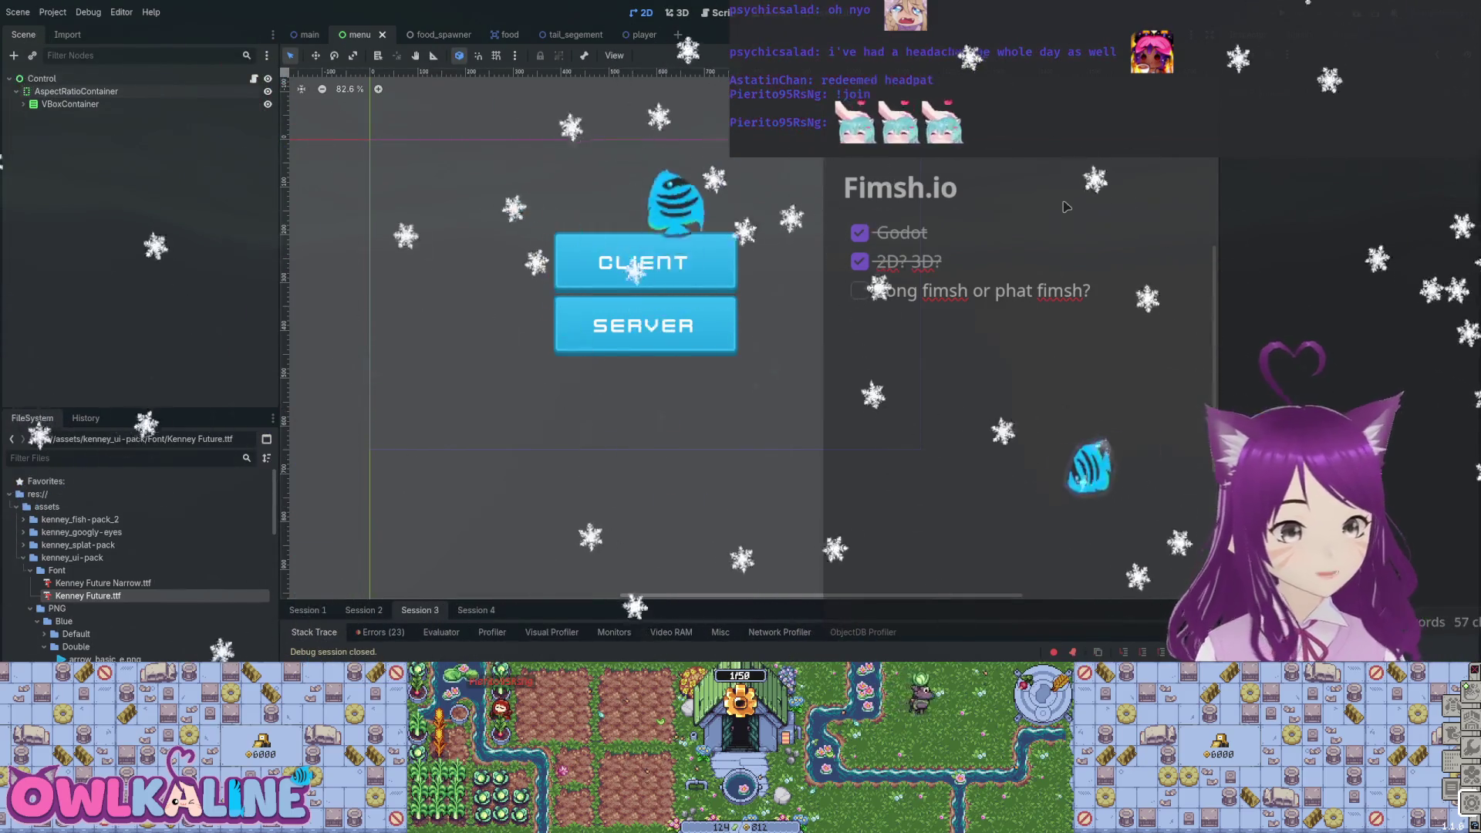
key("F5")
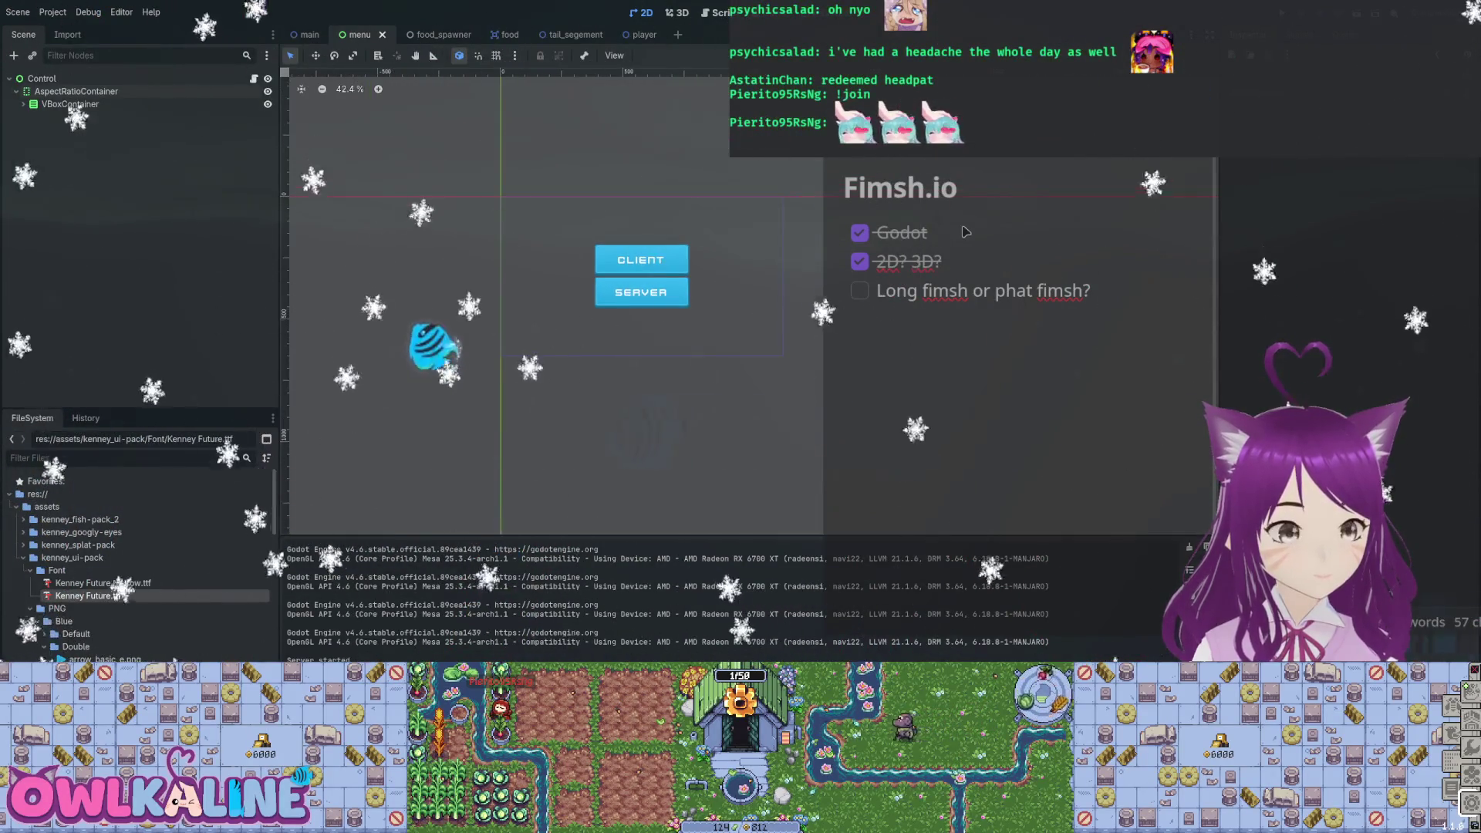
scroll(862, 323, "down", 3)
key("ctrl+shift+Tab")
scroll(549, 306, "down", 5)
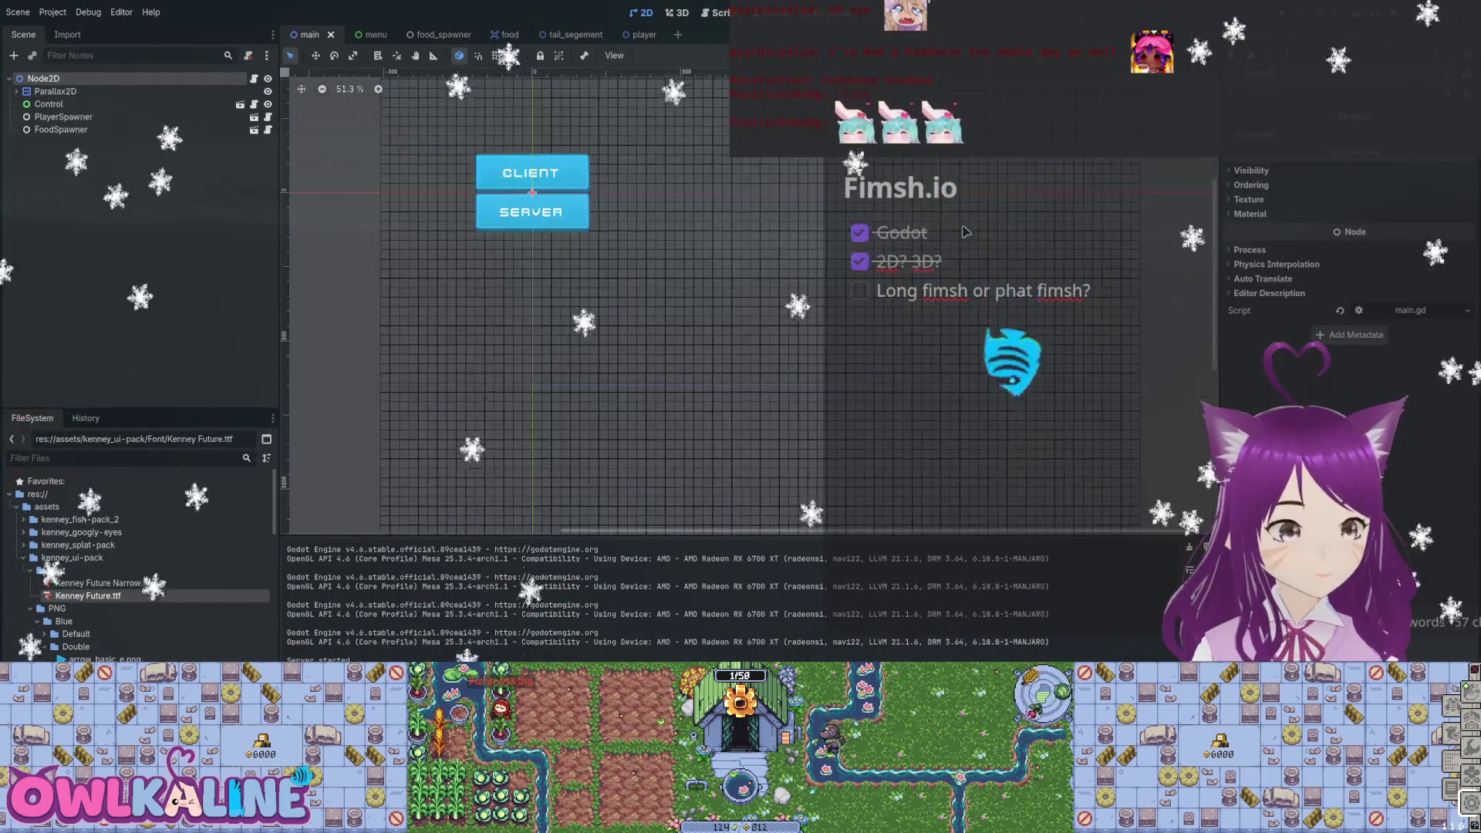
Set the instanced menu's Control to the Full Rect anchor preset and save the main scene.
left_click(49, 103)
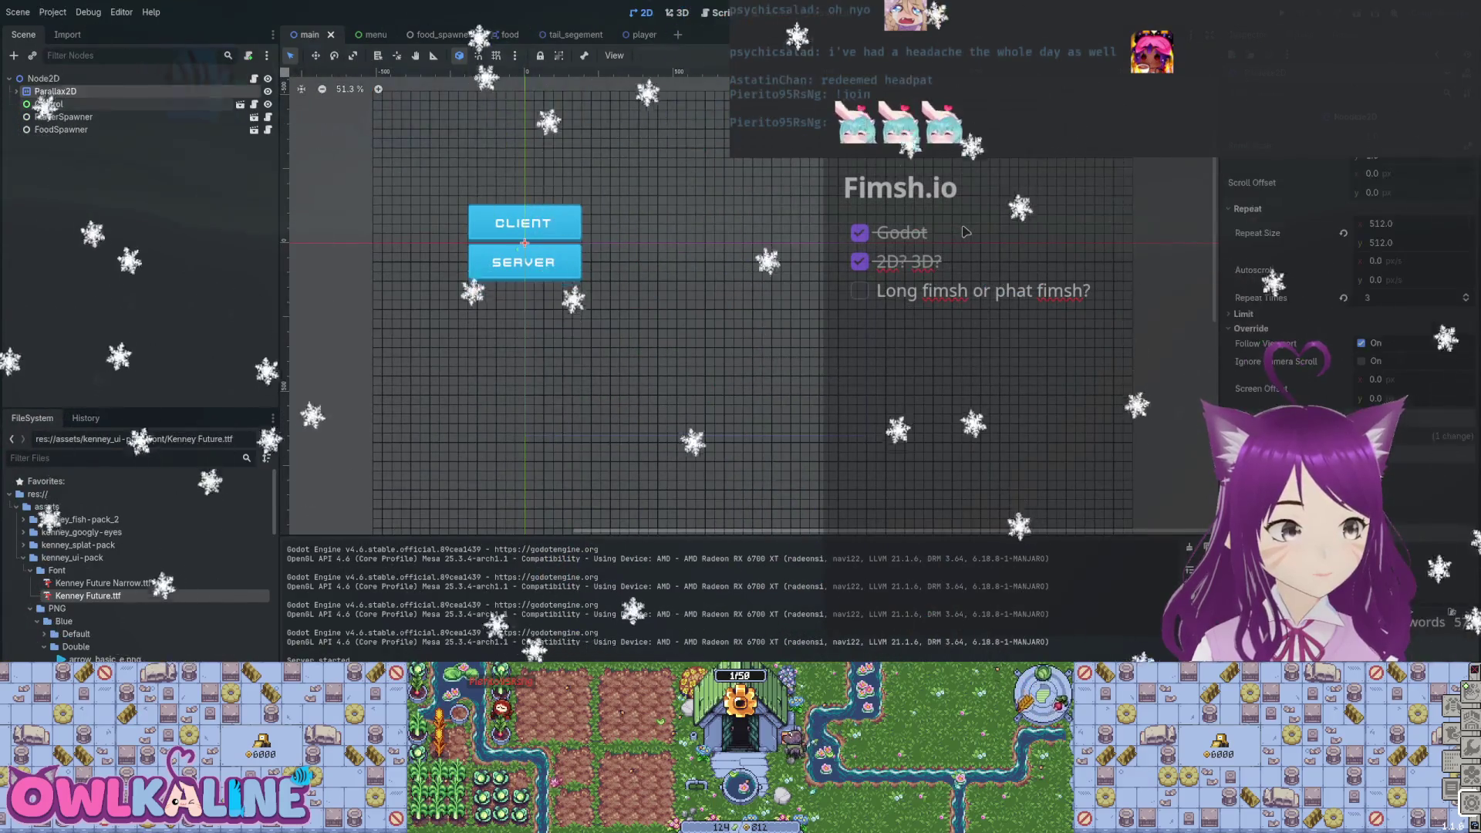
left_click(268, 104)
key("f")
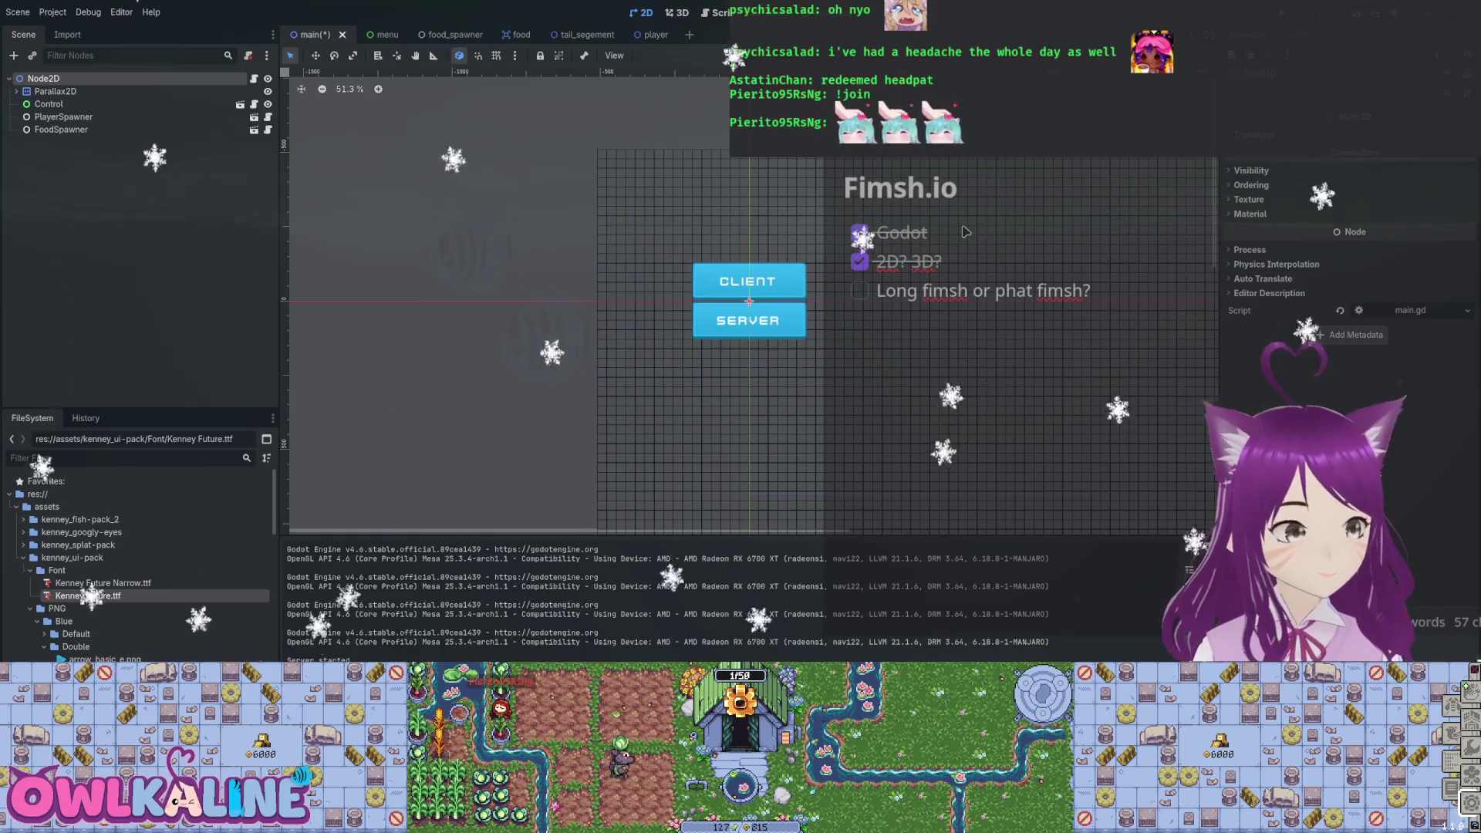
scroll(1350, 309, "up", 3)
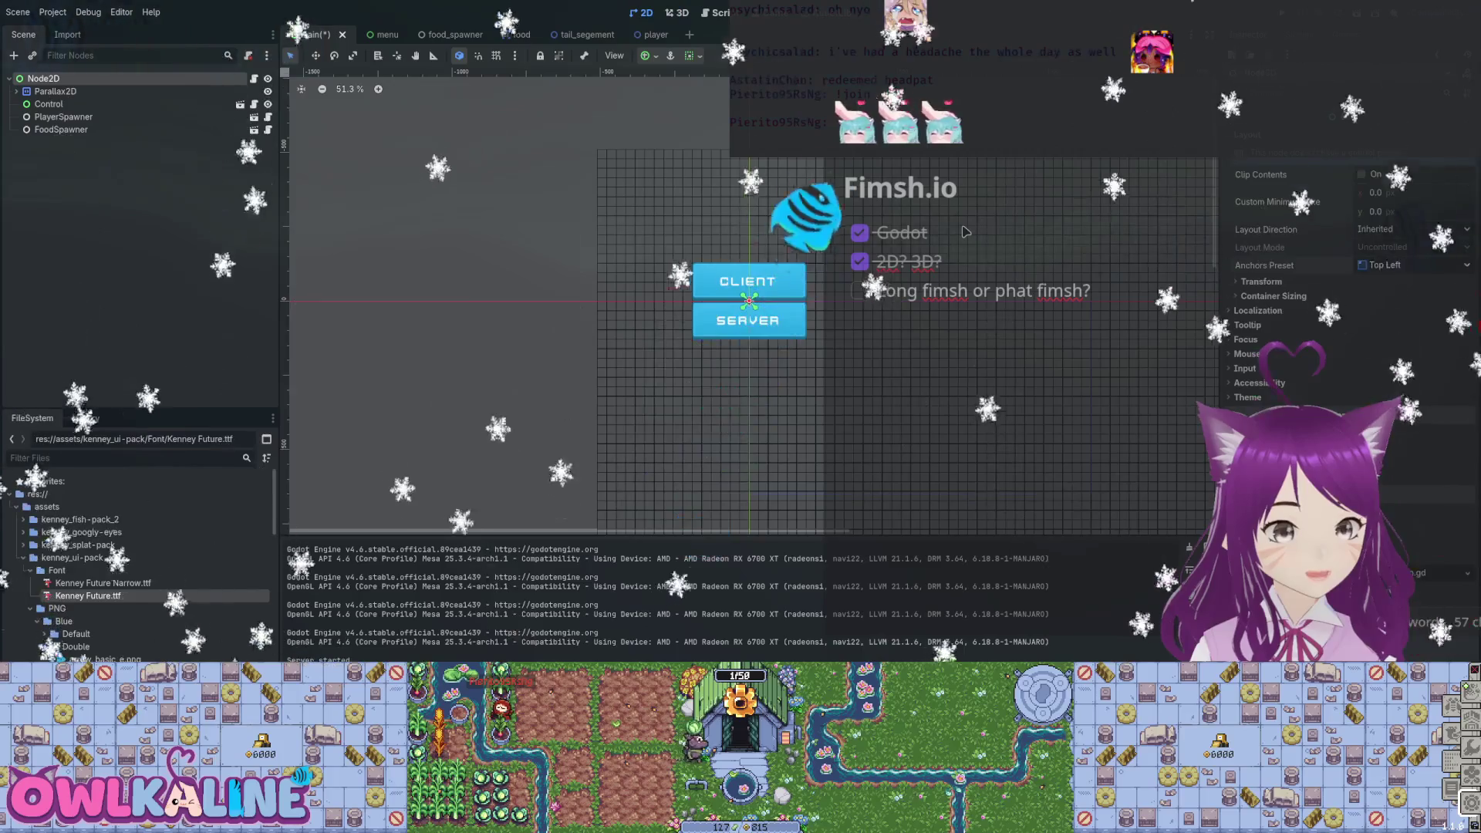
left_click(1412, 265)
key("ctrl+s")
key("ctrl+F3")
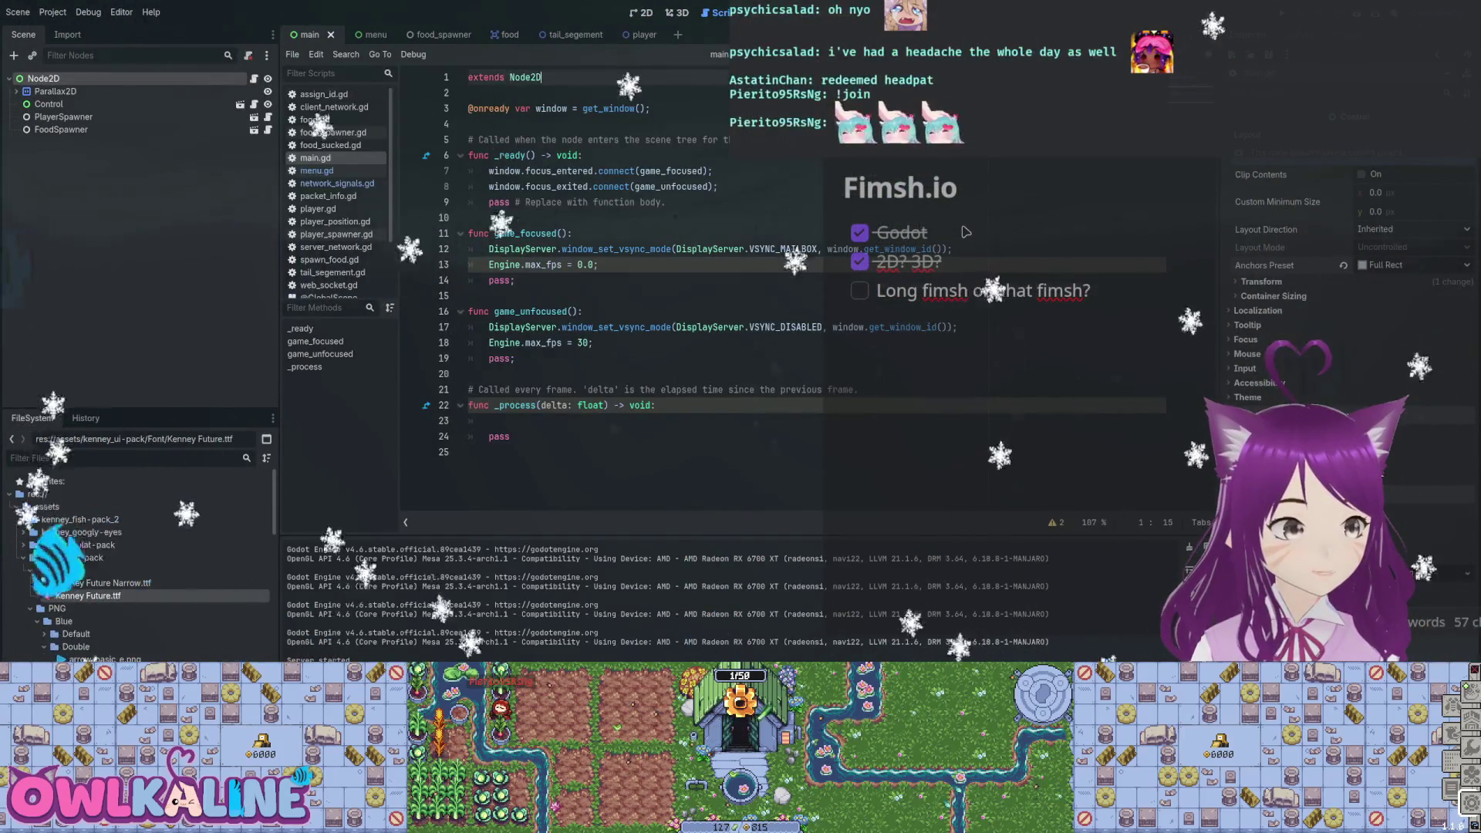
Try making main.gd extend Control, then undo the change.
type("ontrol")
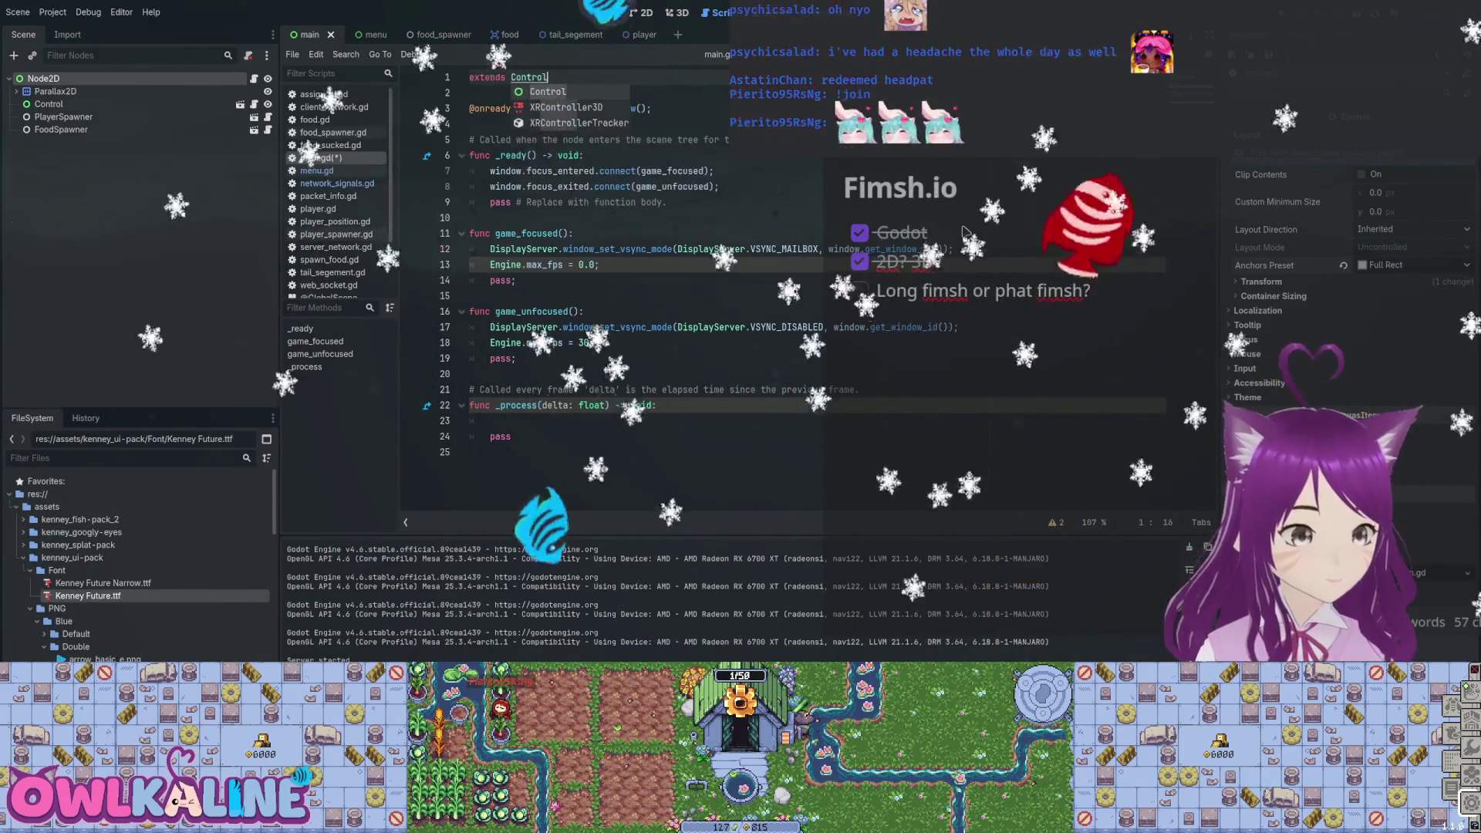
key("ctrl+F1")
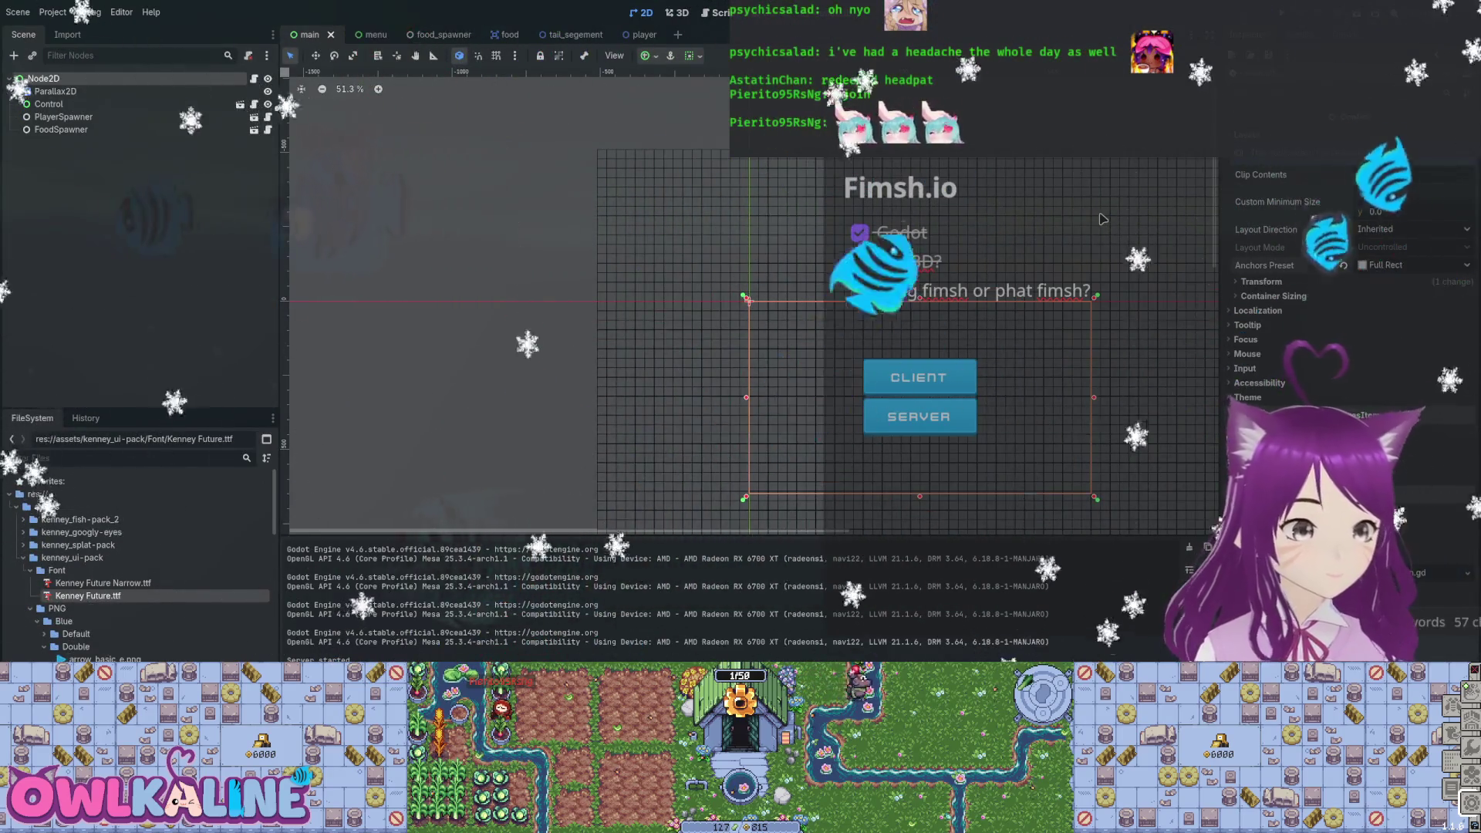
key("ctrl+z")
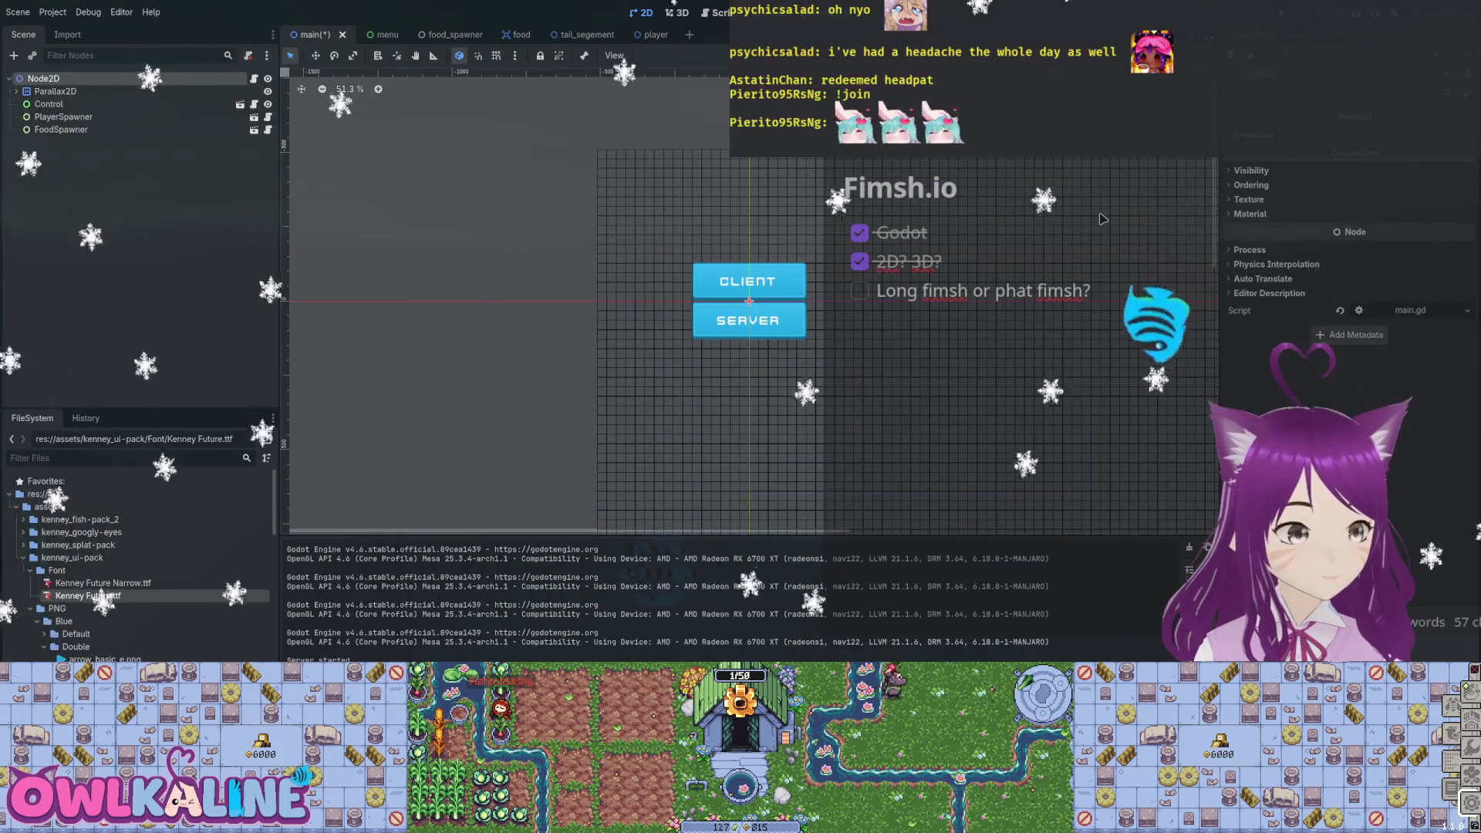
Set main.gd back to extends Node2D and save the script.
key("ctrl+F3")
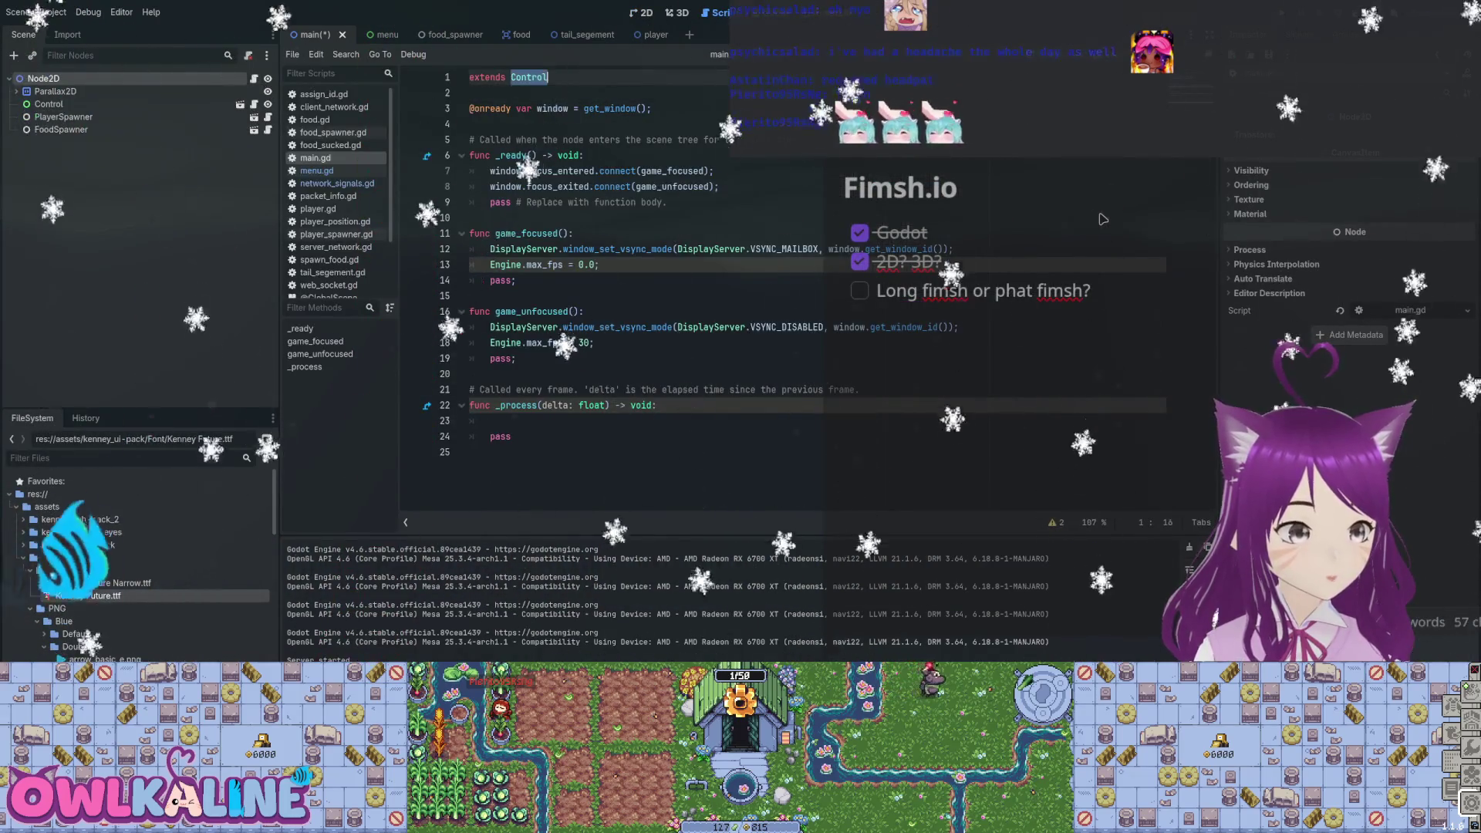
type("ode")
key("Return")
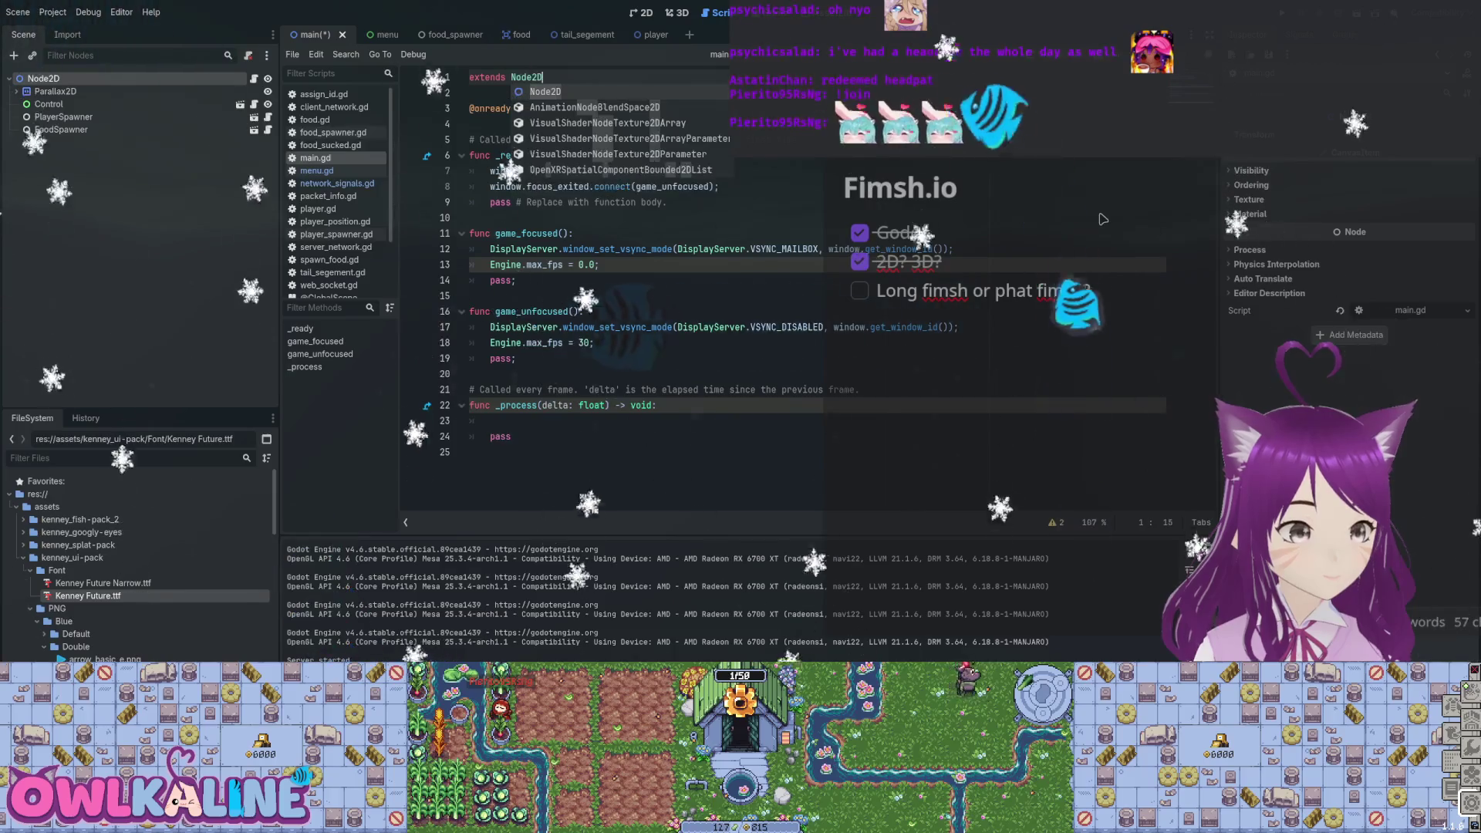
key("ctrl+s")
key("ctrl+F1")
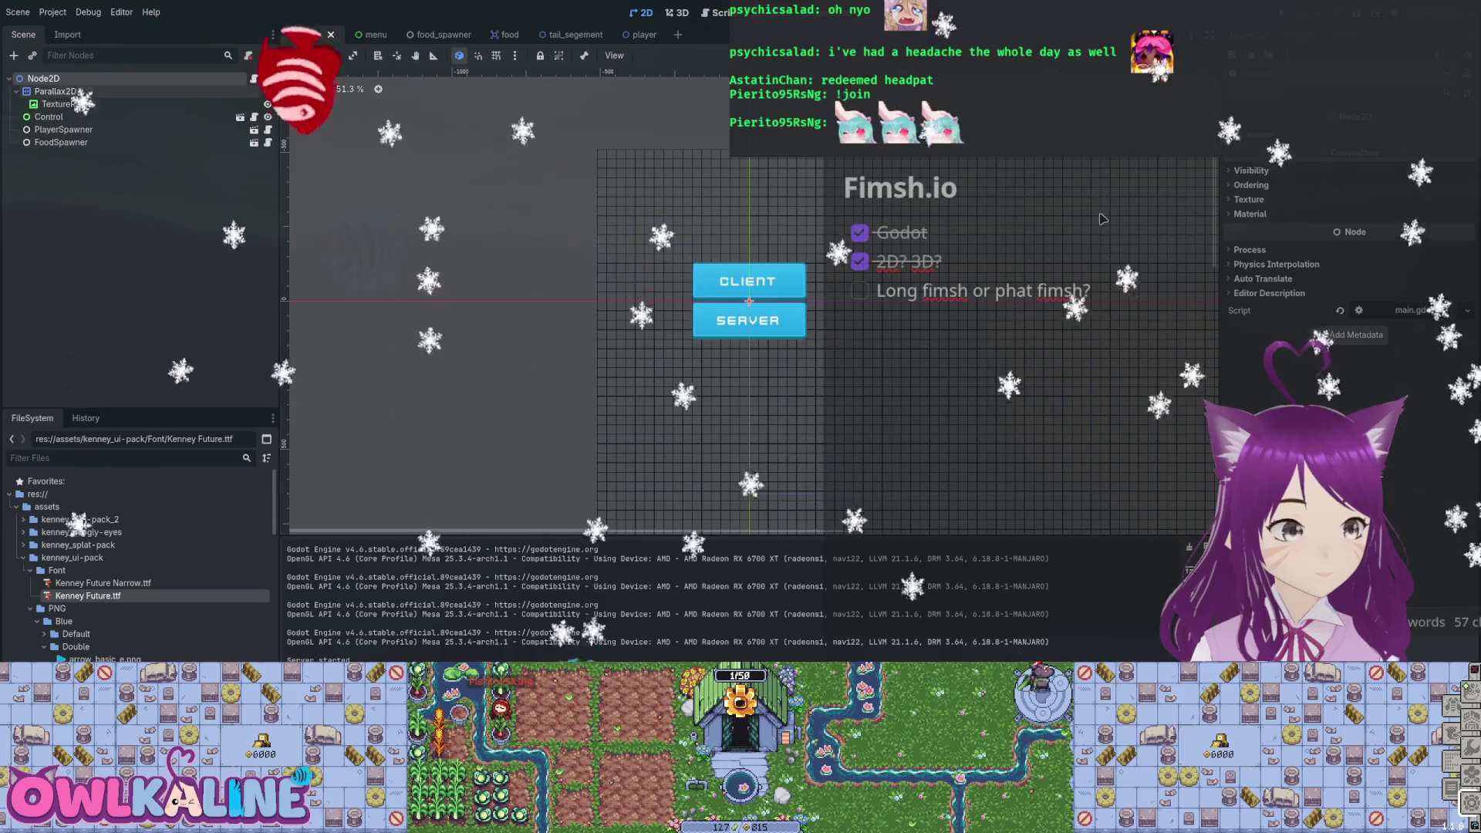
Change the Control's anchor preset and test-run the main scene.
left_click(1104, 220)
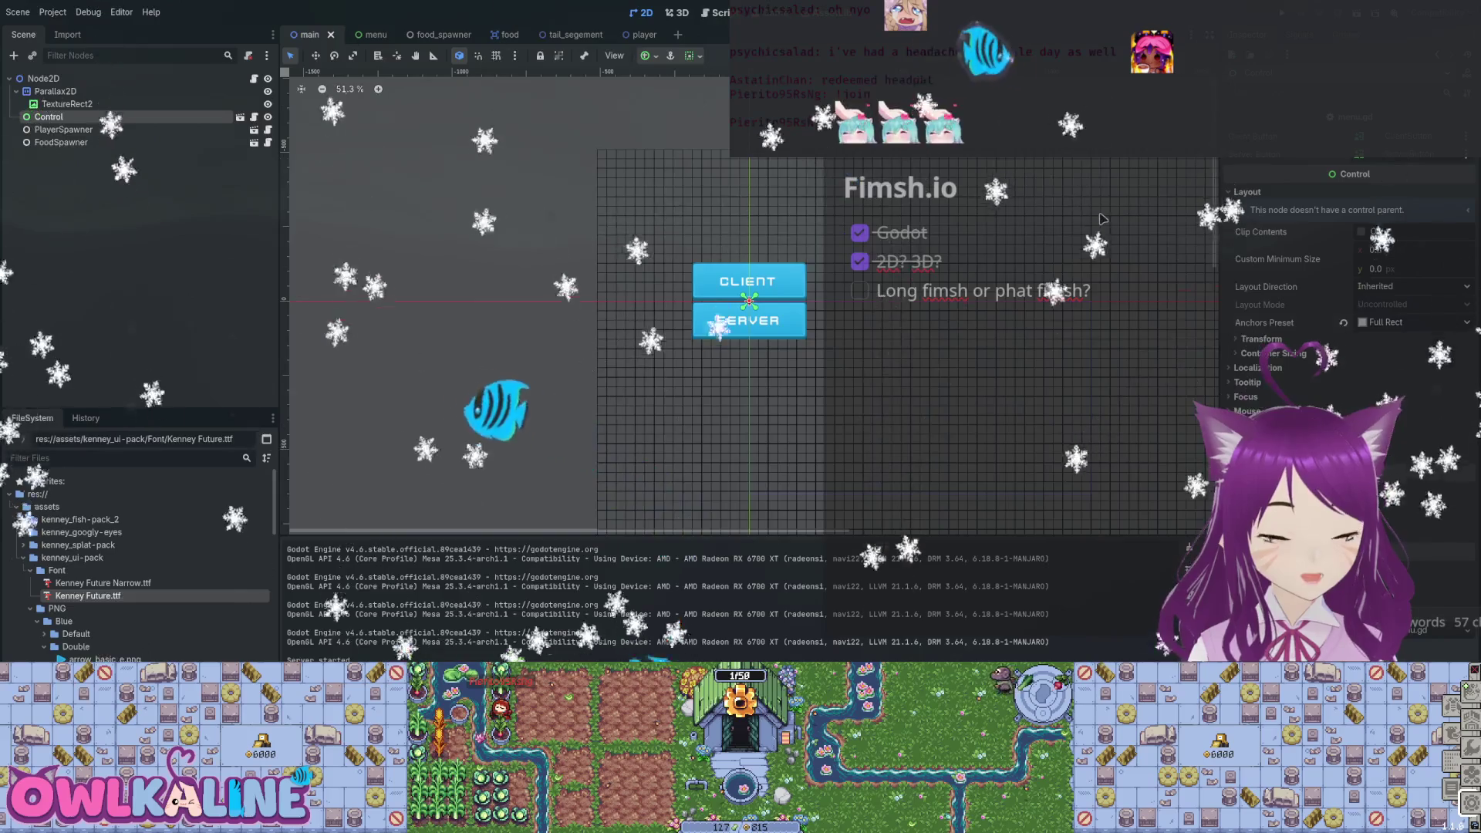
left_click(1104, 219)
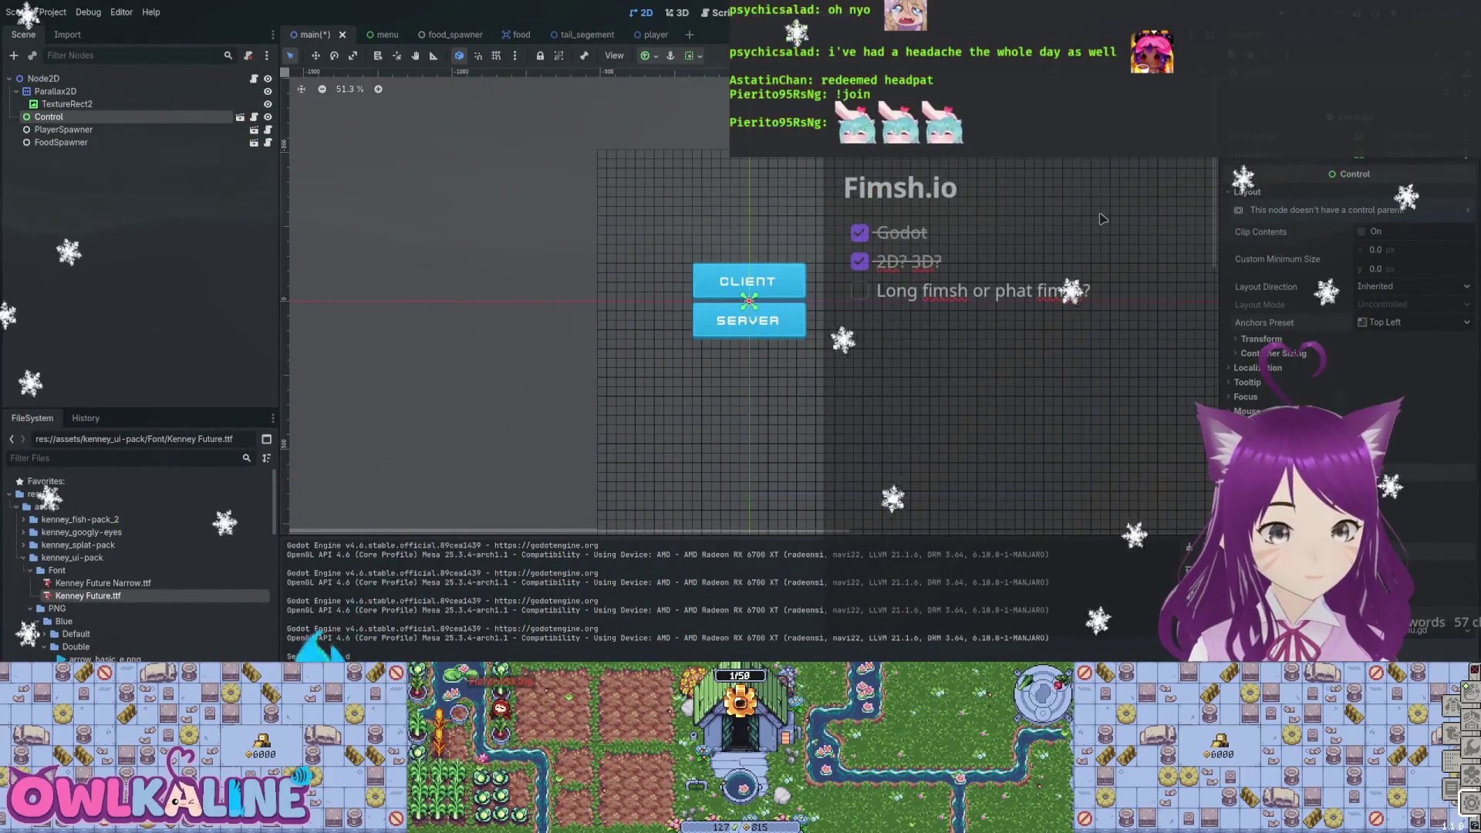
key("F5")
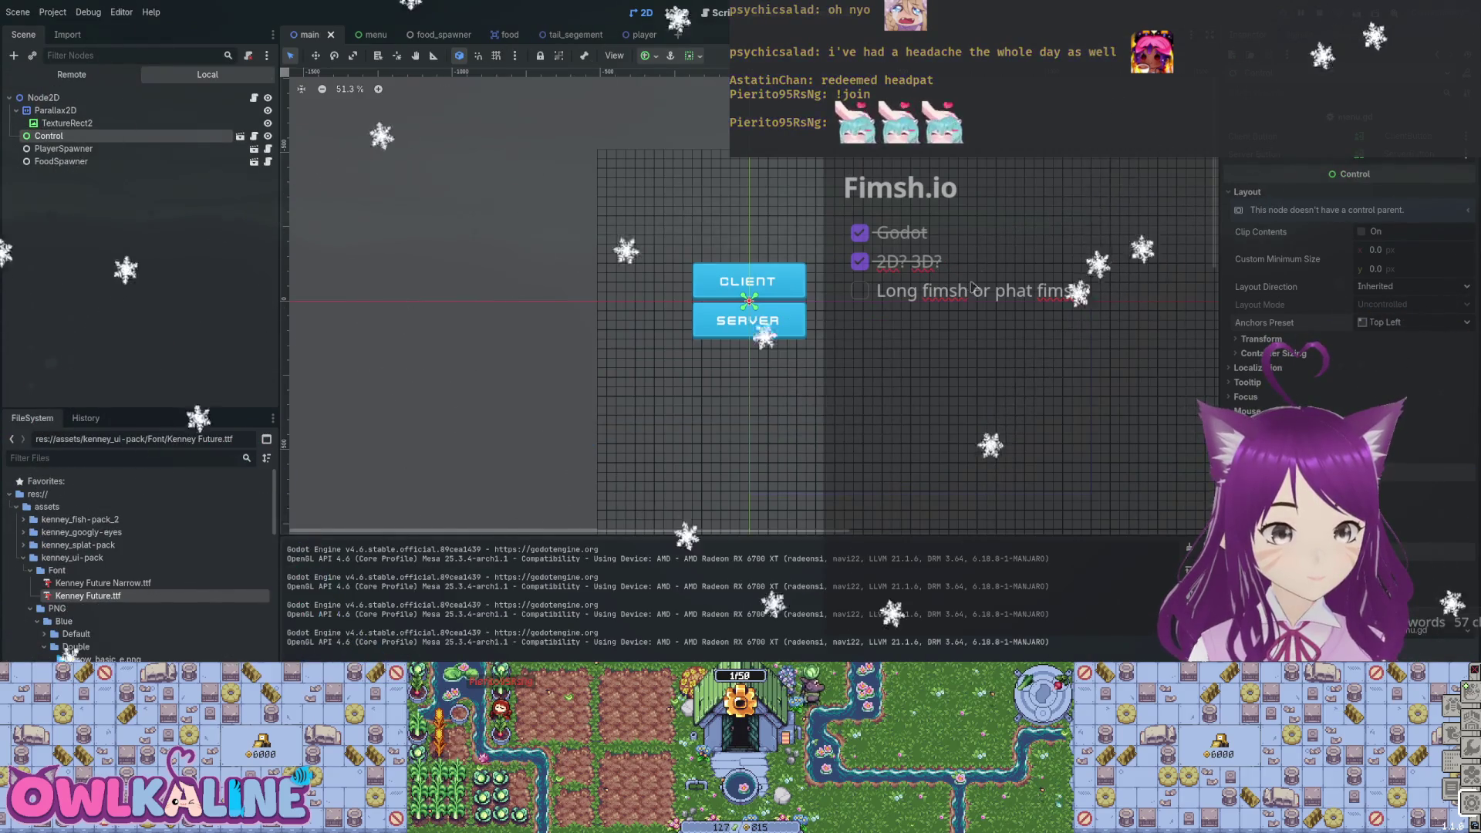
key("F8")
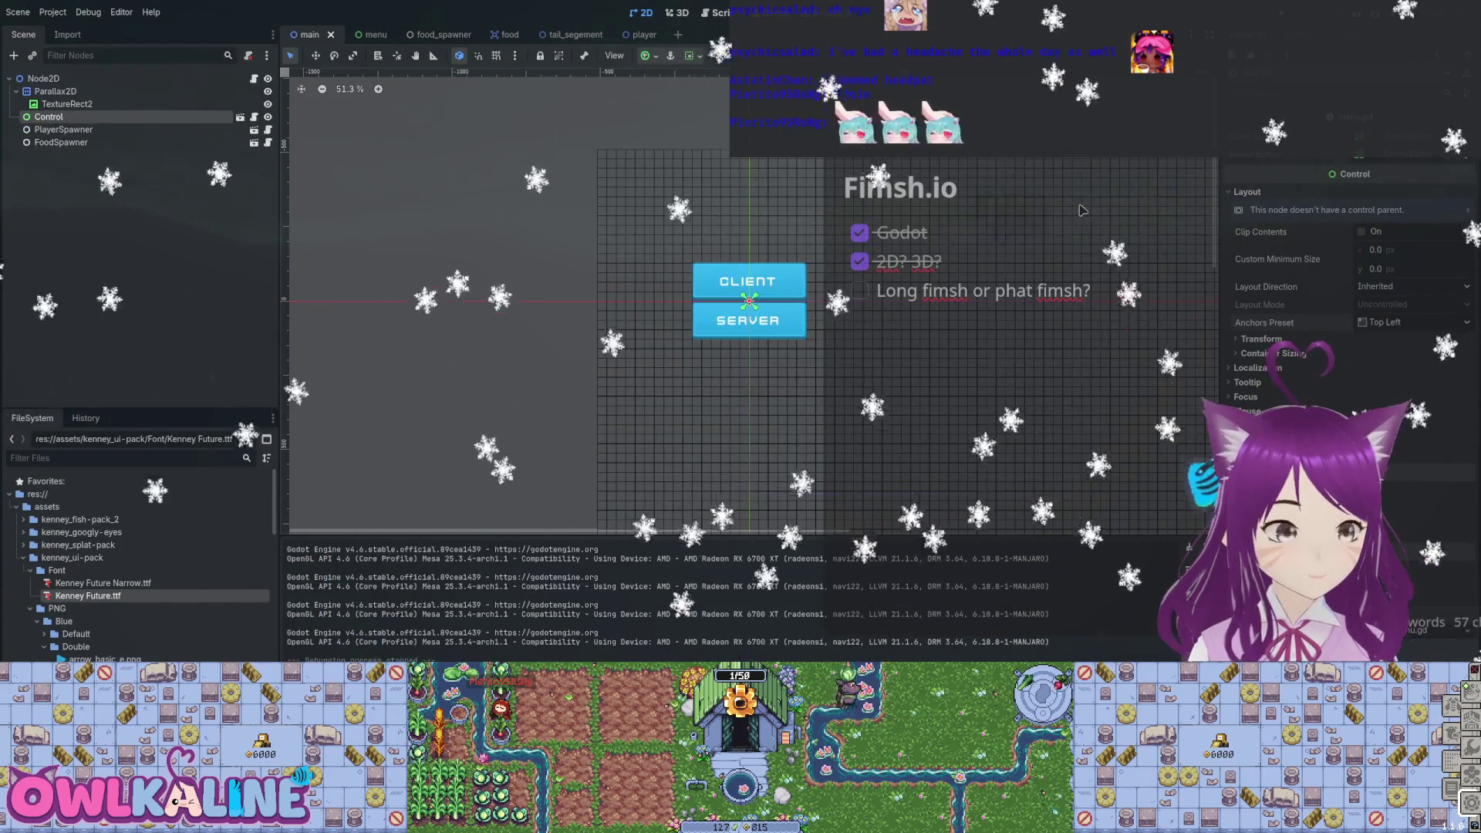
Collapse the Parallax2D branch and reselect the Control node.
key("Up")
key("Up")
key("Left")
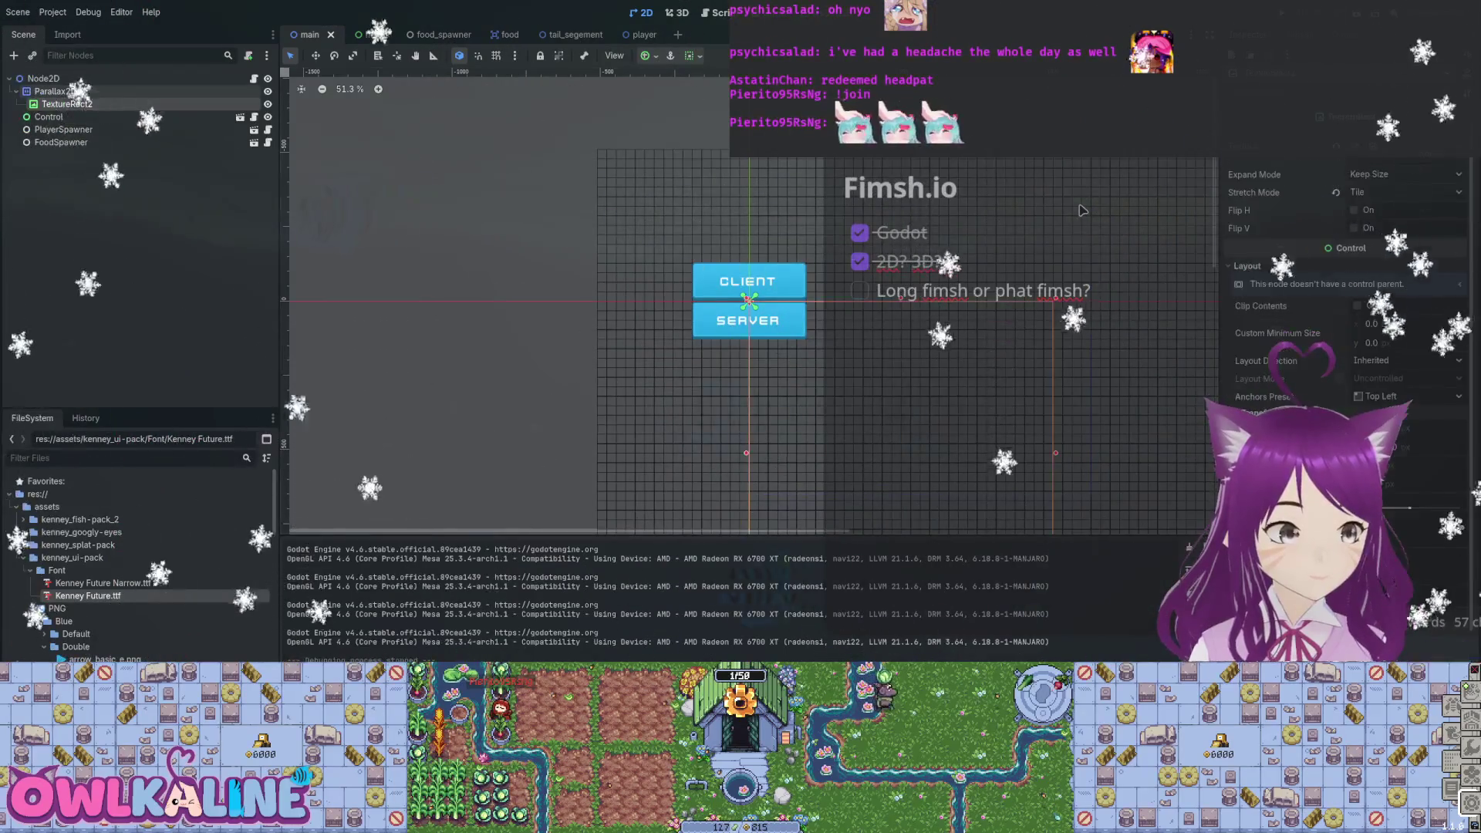
key("Down")
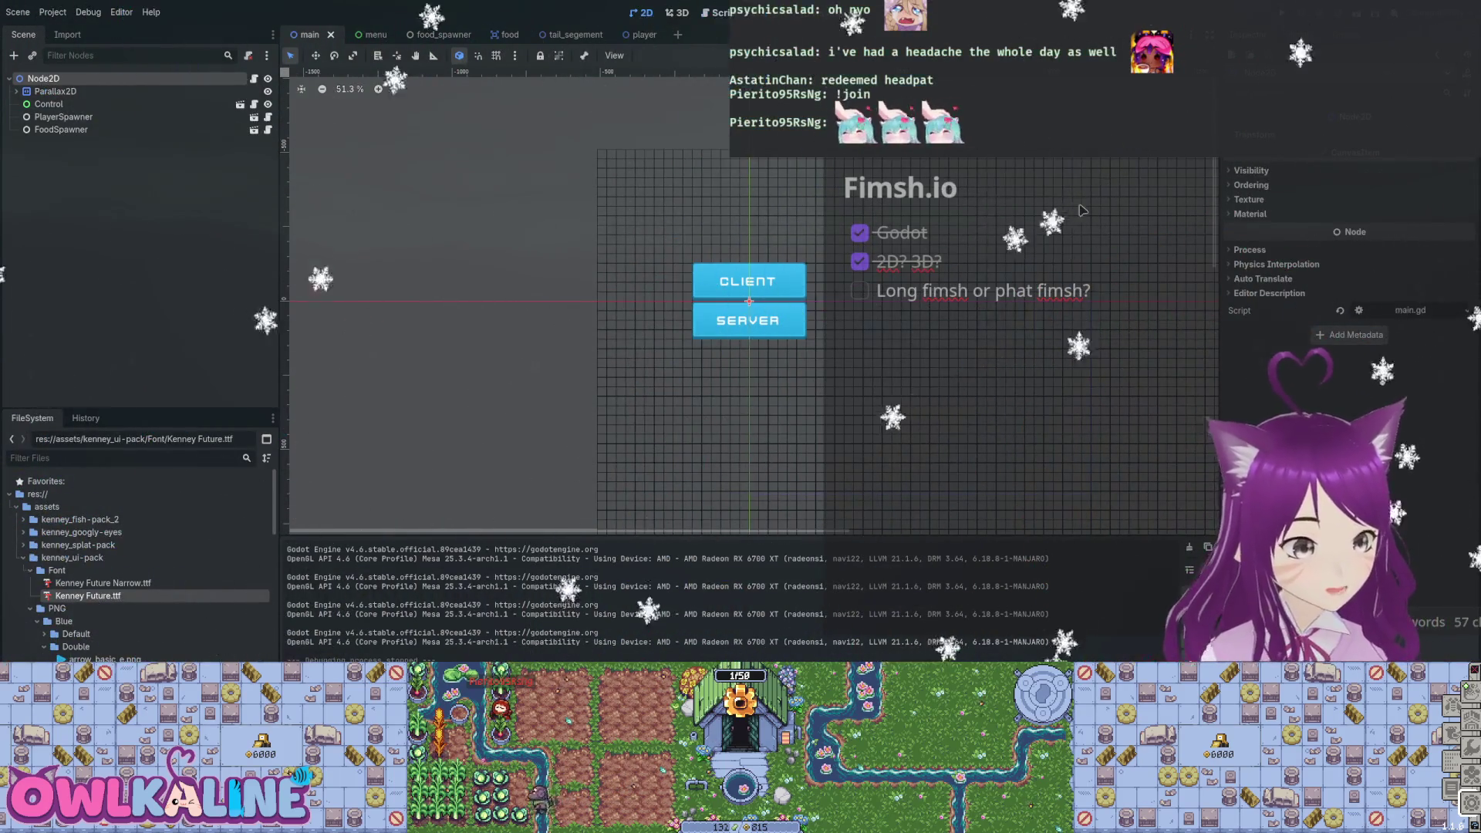
left_click(1083, 210)
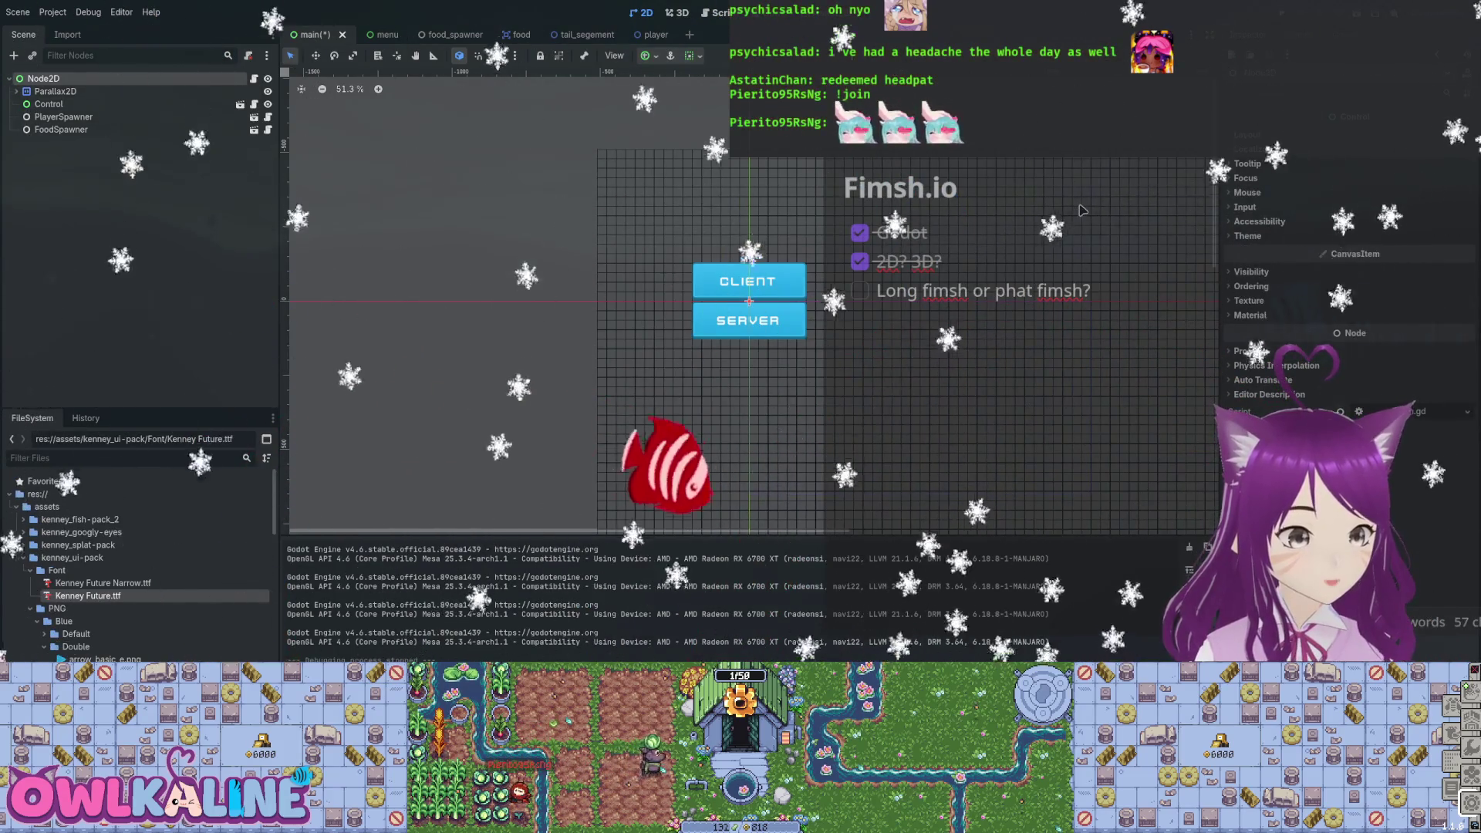
Group Parallax2D, PlayerSpawner and FoodSpawner under a new Node2D parent beside Control.
key("ctrl+a")
key("Return")
key("Up")
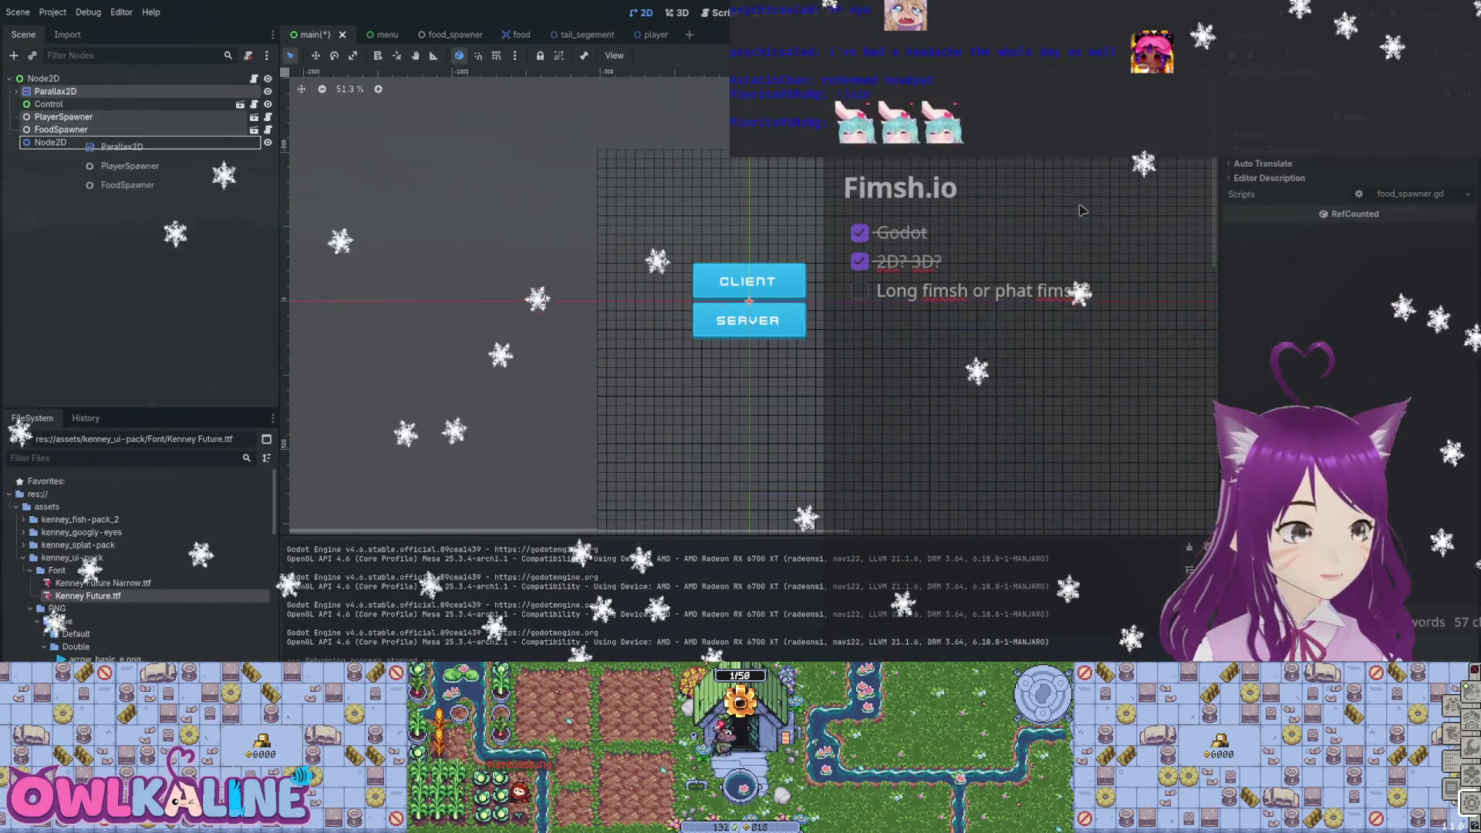
key("Left")
key("Left")
key("Up")
key("Up")
key("Down")
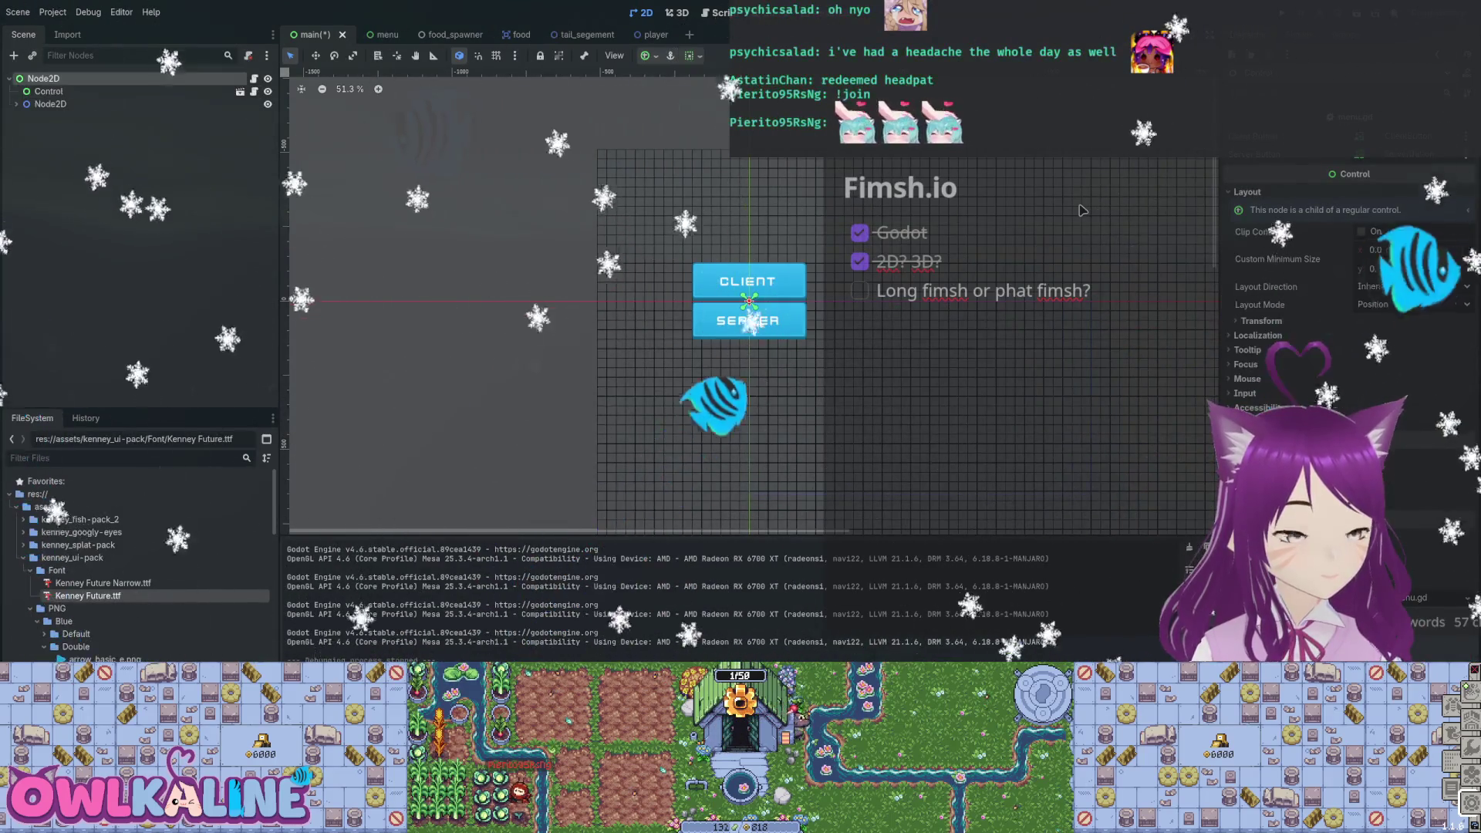
key("Up")
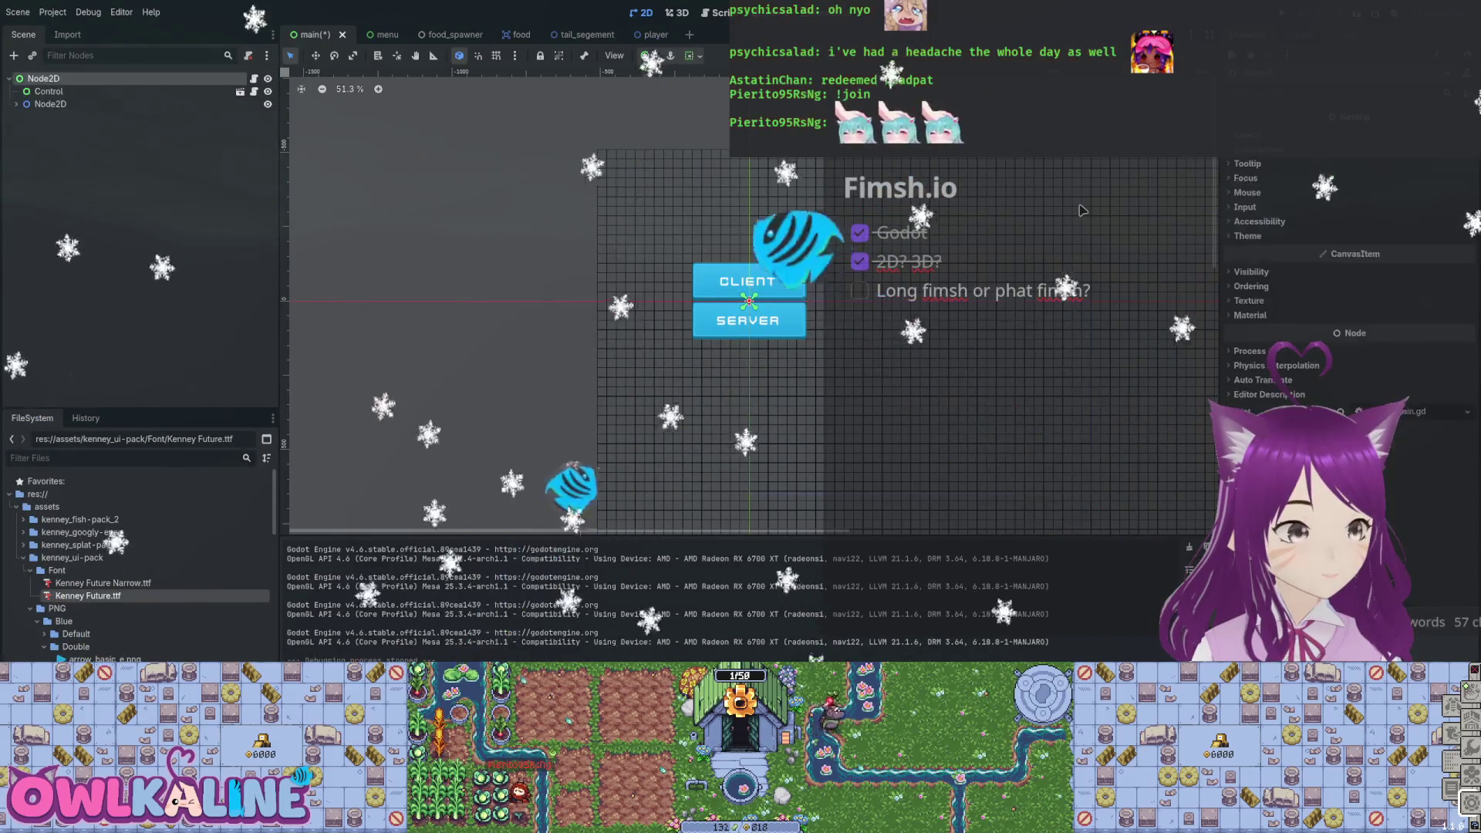
Change main.gd to extends Control, save it, and test-run the project.
key("ctrl+F3")
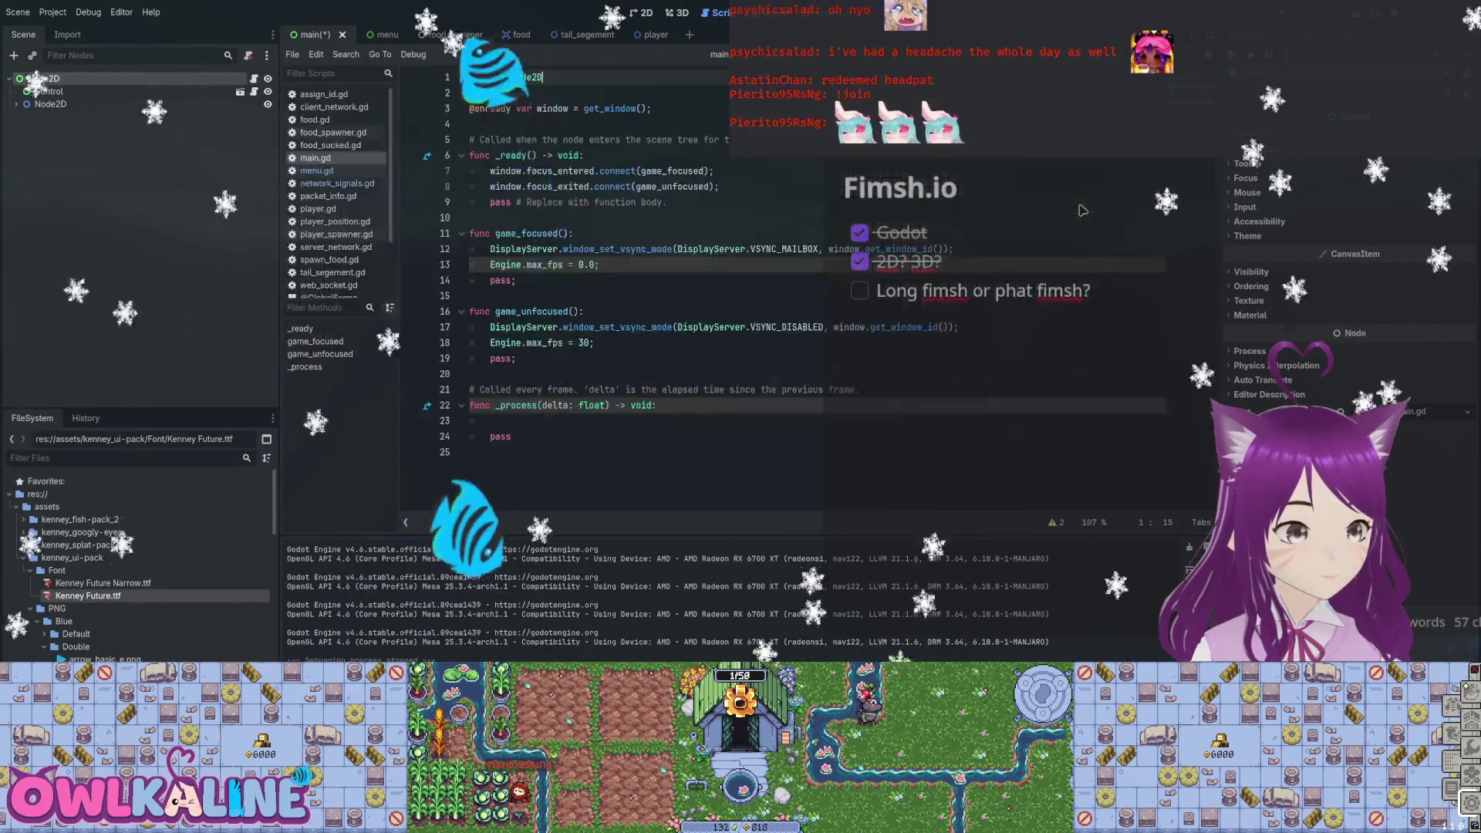
type("Control")
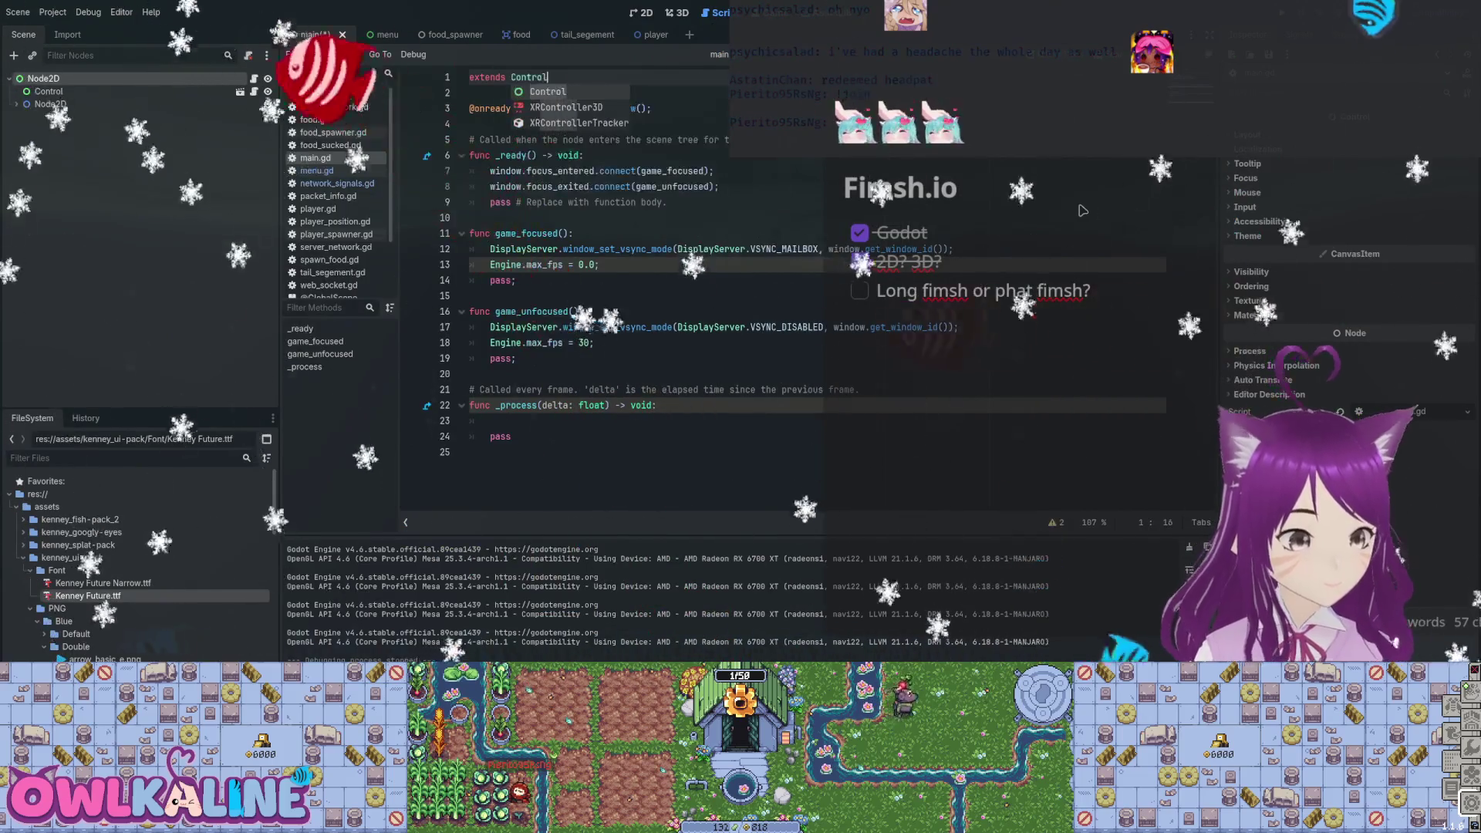
key("ctrl+s")
key("F5")
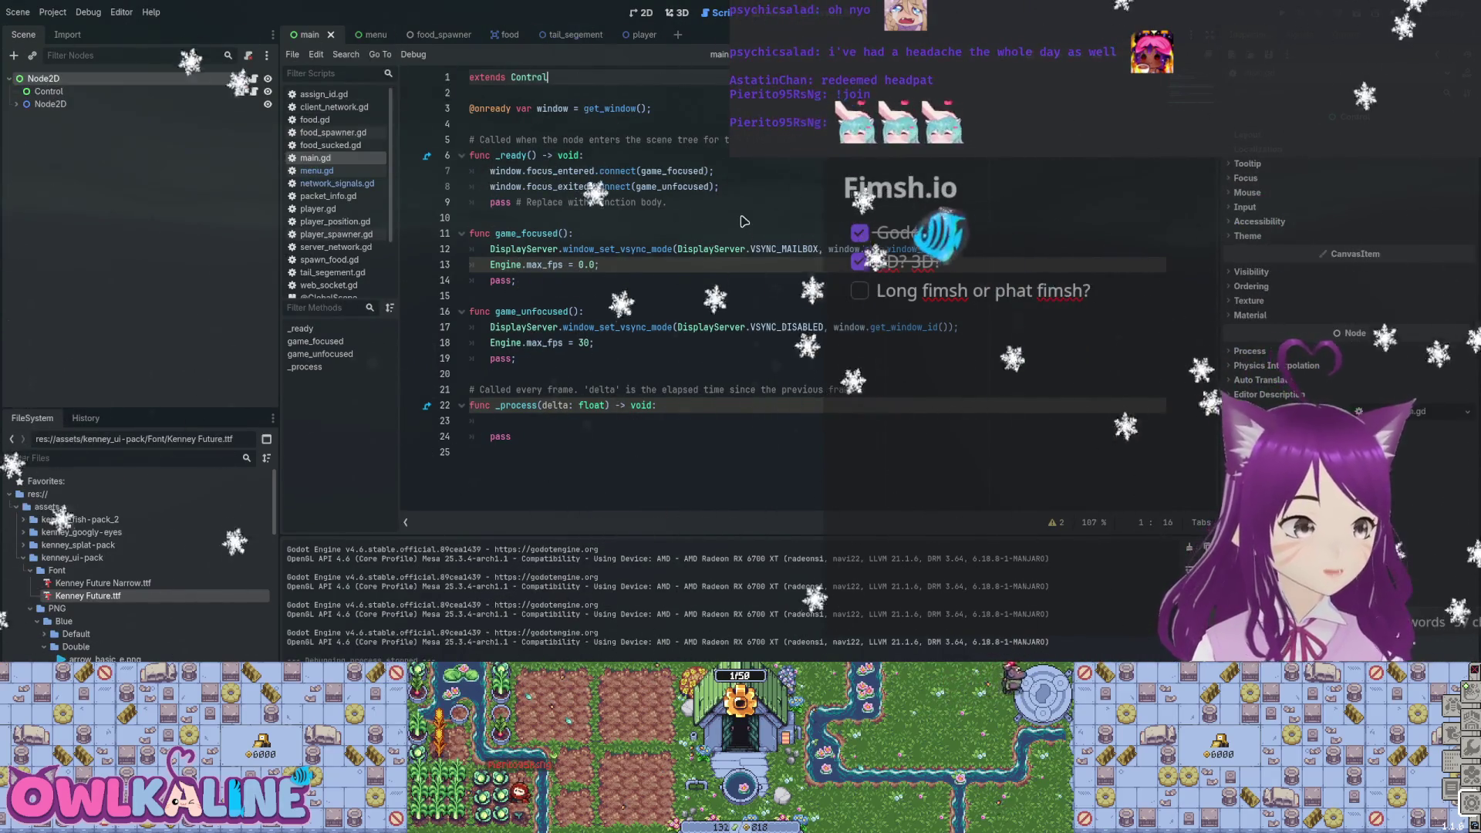
key("ctrl+F1")
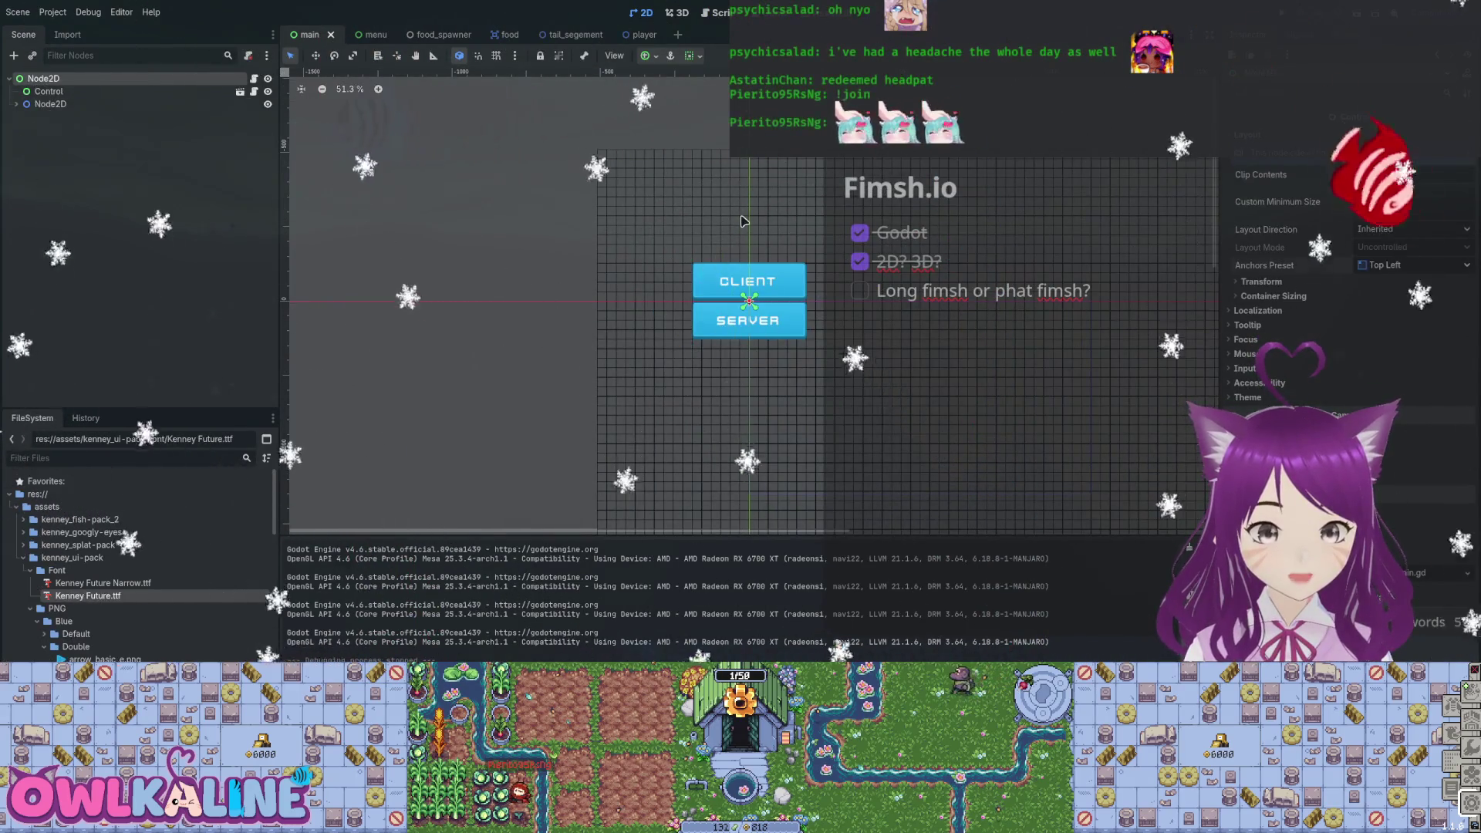
Save the main scene and compare it with the menu scene tab.
key("ctrl+s")
key("ctrl+Tab")
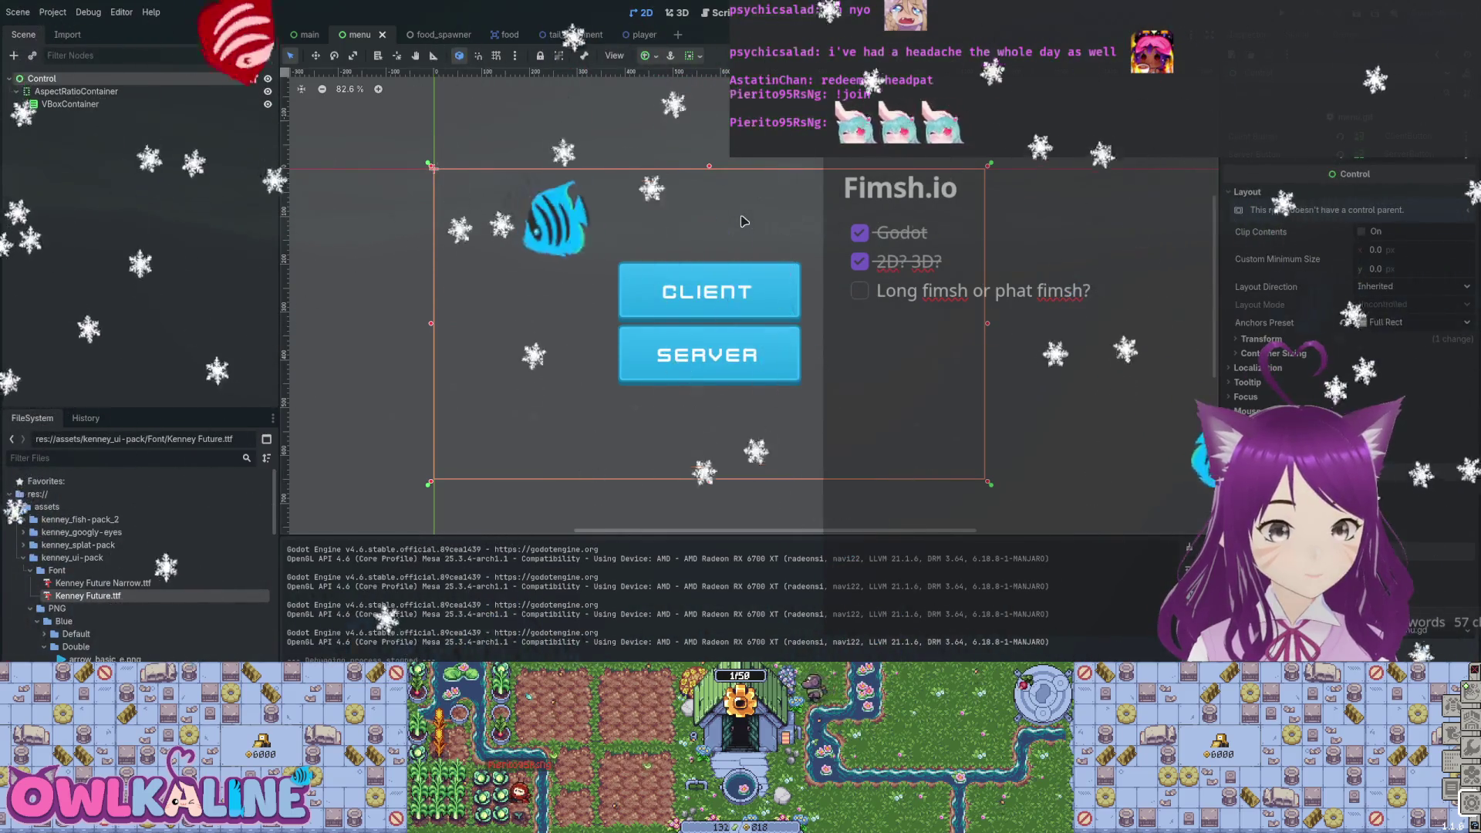
key("ctrl+shift+Tab")
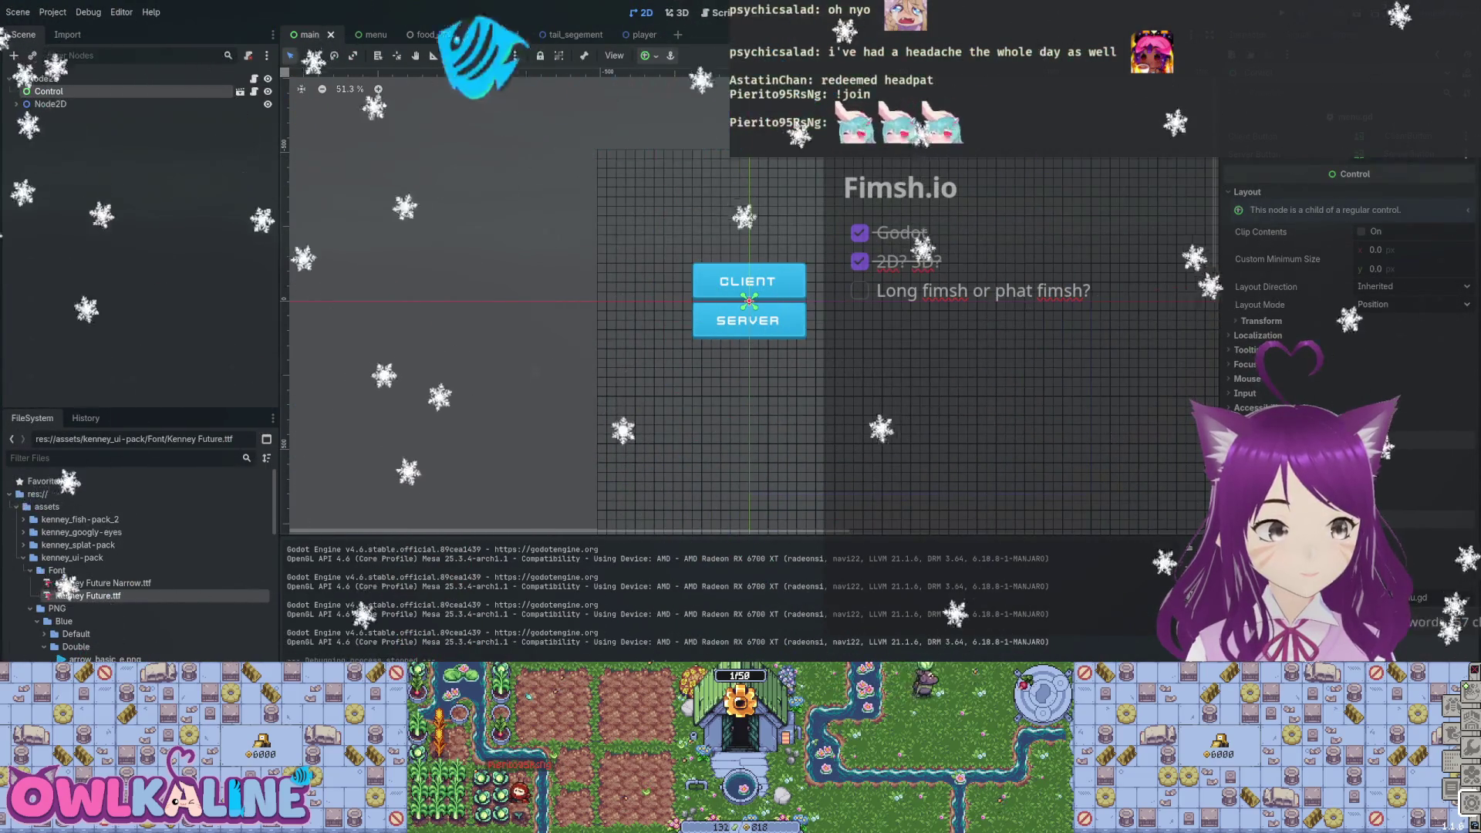
Give Control the Anchors layout mode with Full Rect preset, save, and test-run.
key("ctrl+z")
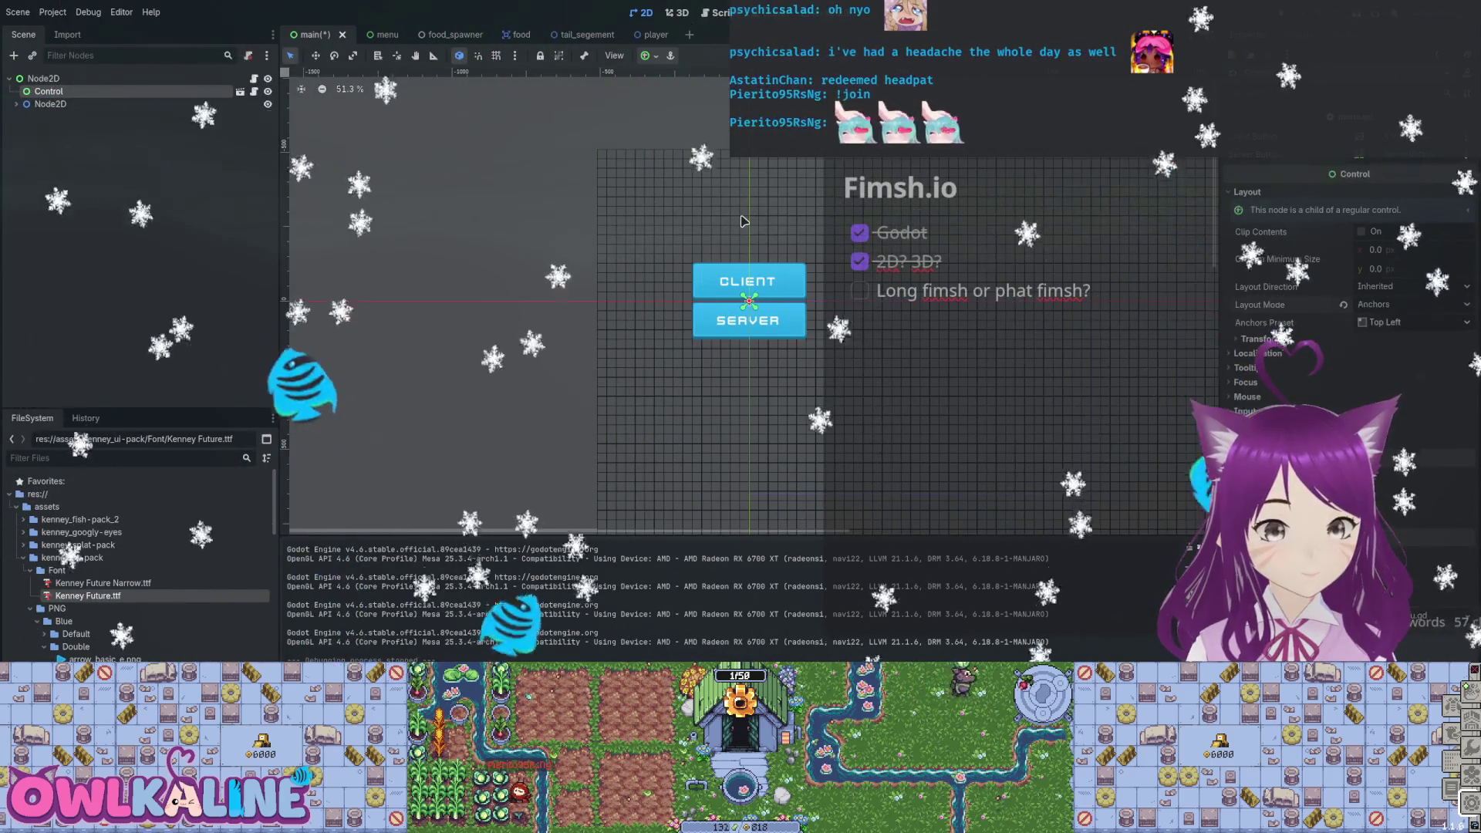
key("ctrl+z")
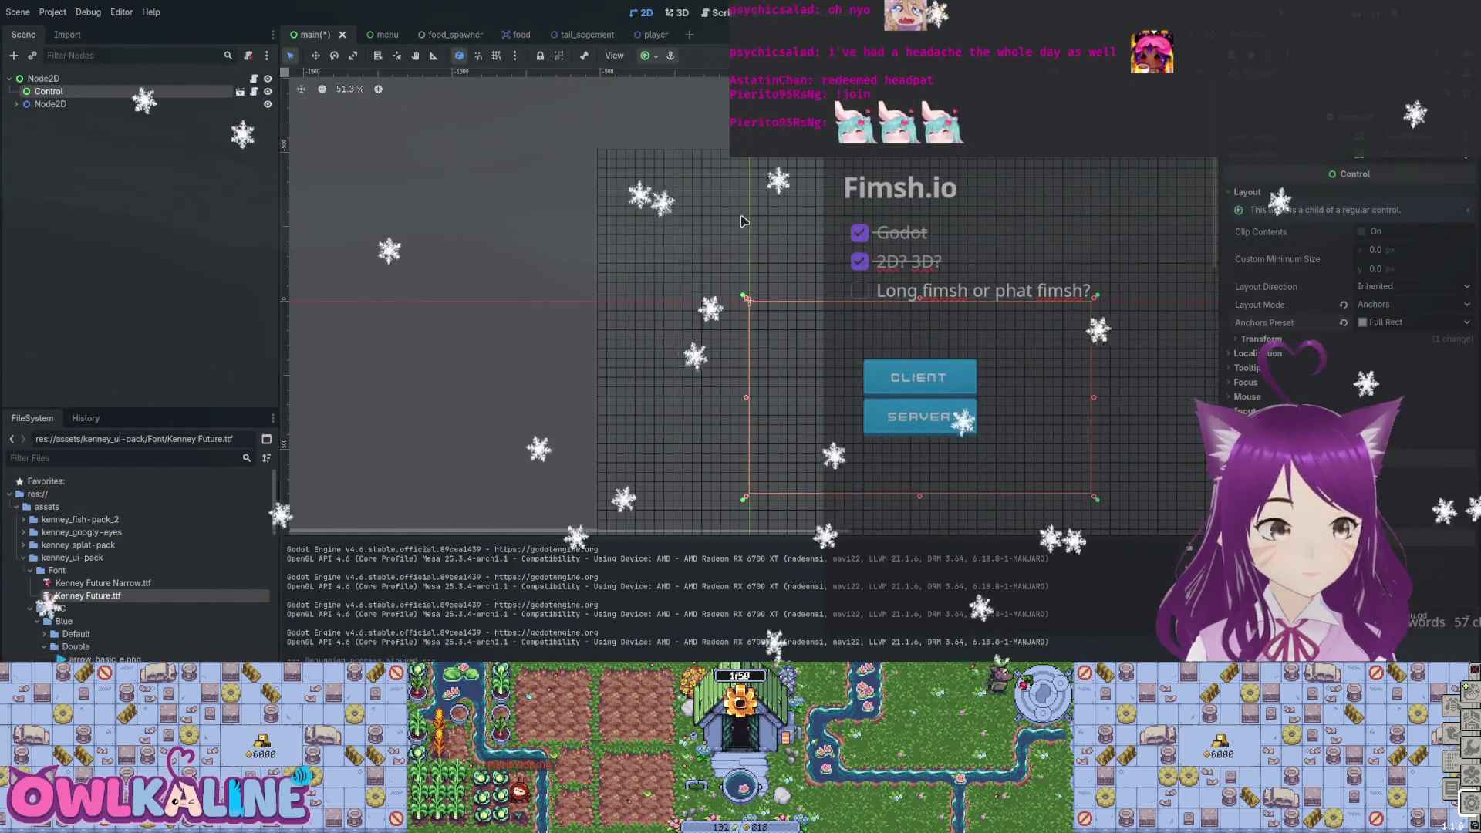
key("ctrl+z")
key("ctrl+z")
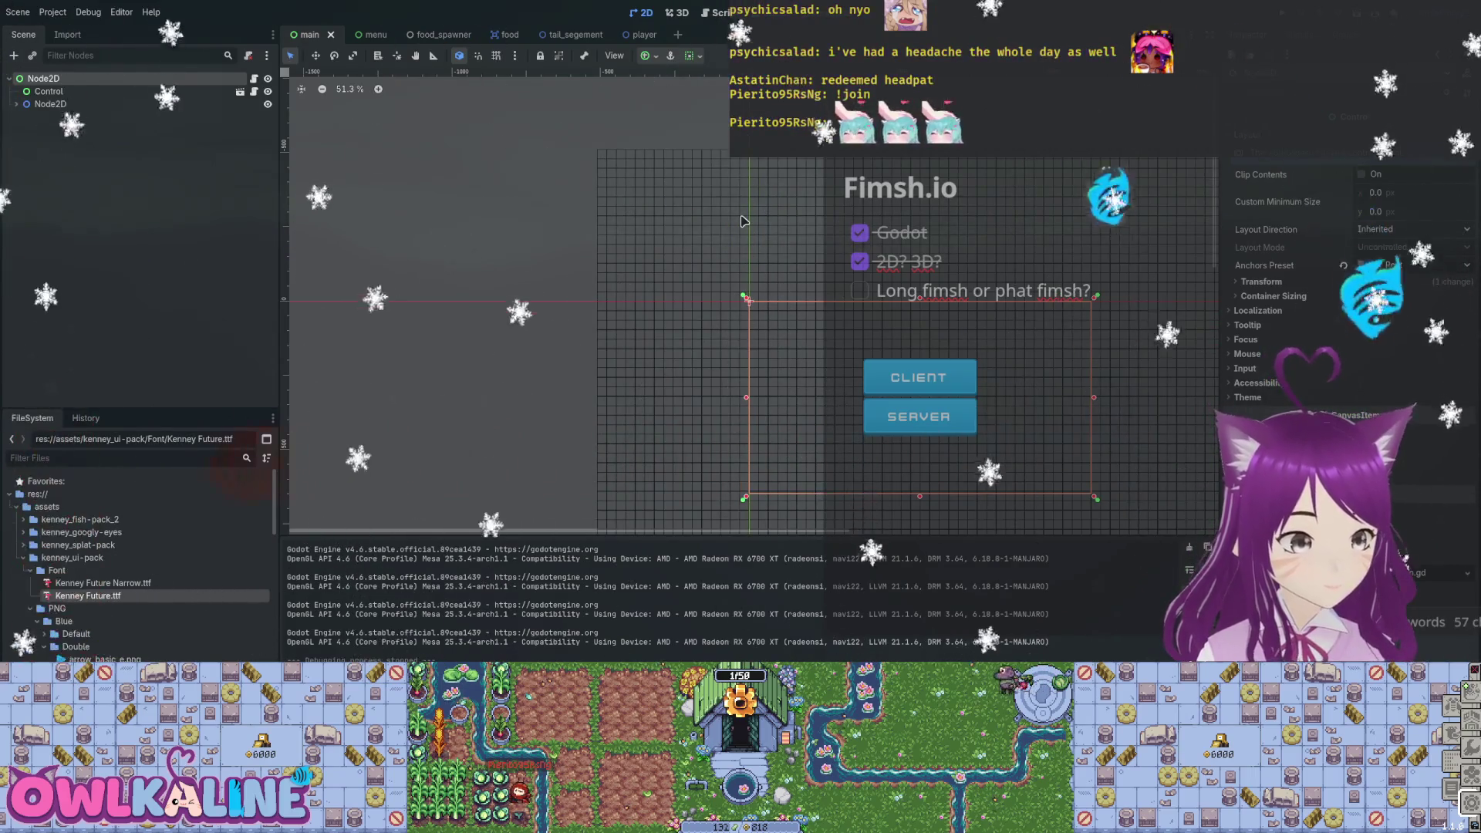
key("ctrl+z")
key("ctrl+shift+z")
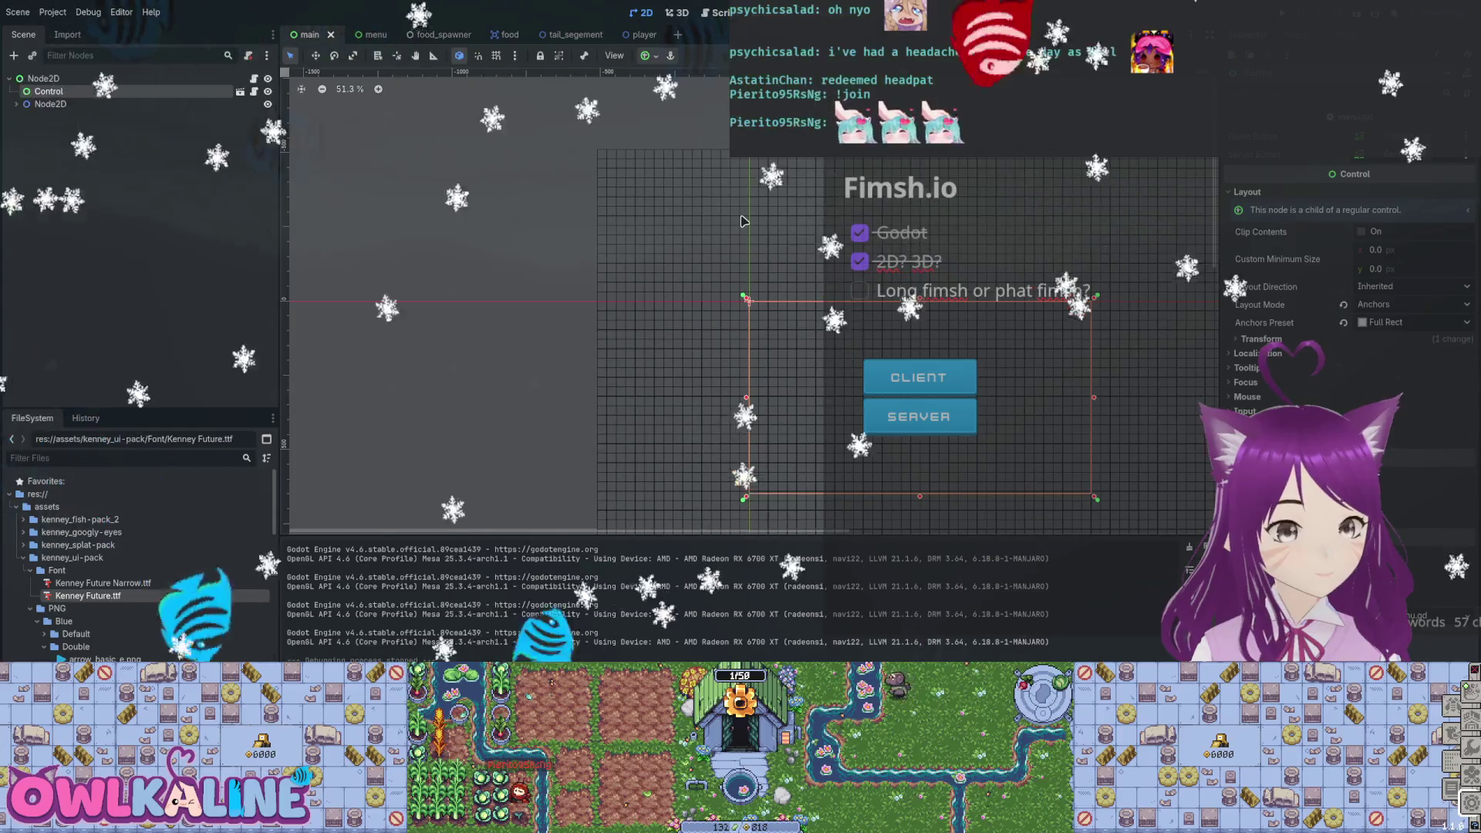
key("F5")
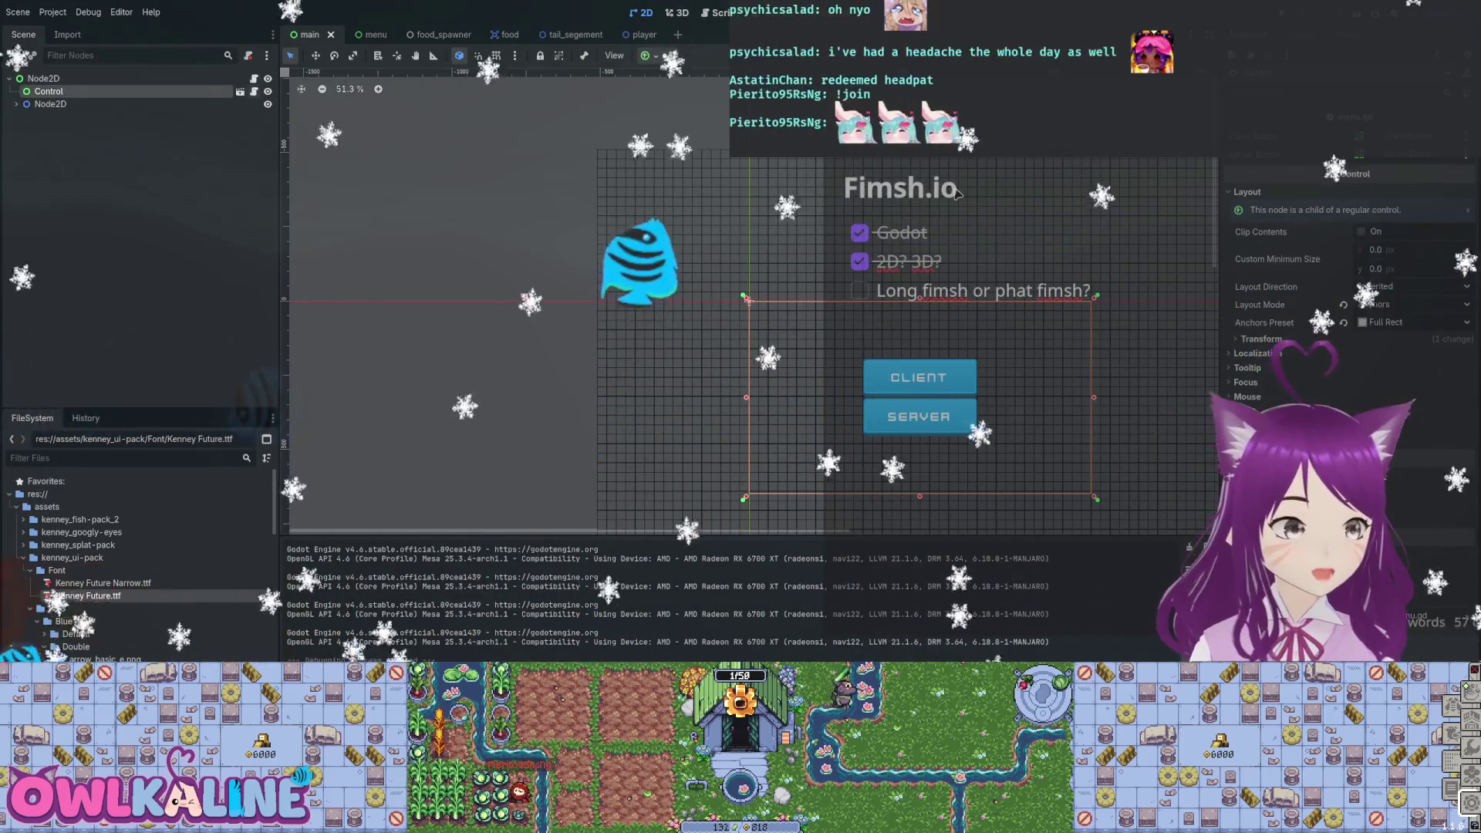
key("F8")
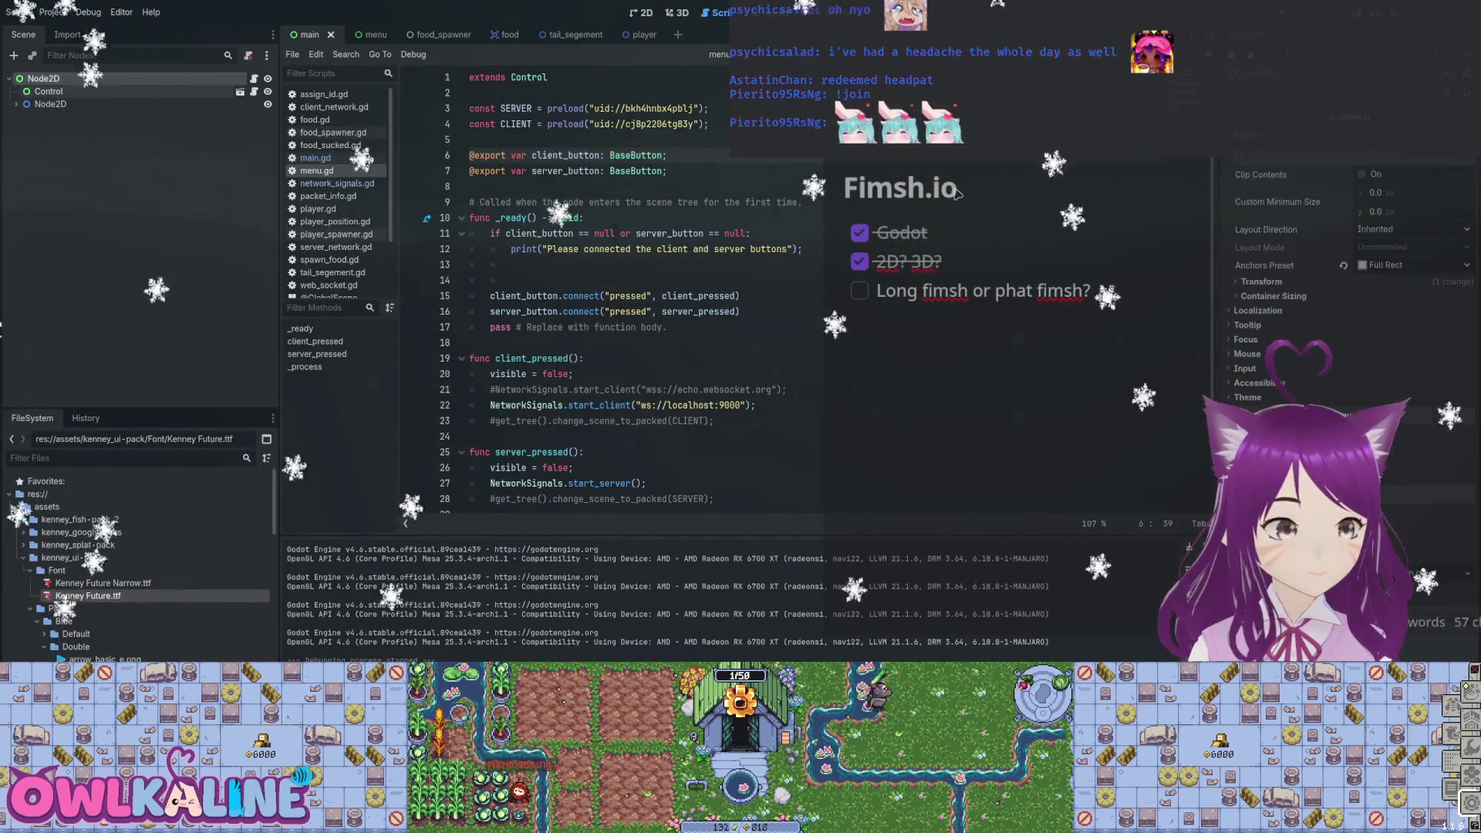
Inspect the ClientButton and ServerButton inside the menu scene's VBoxContainer.
key("ctrl+Tab")
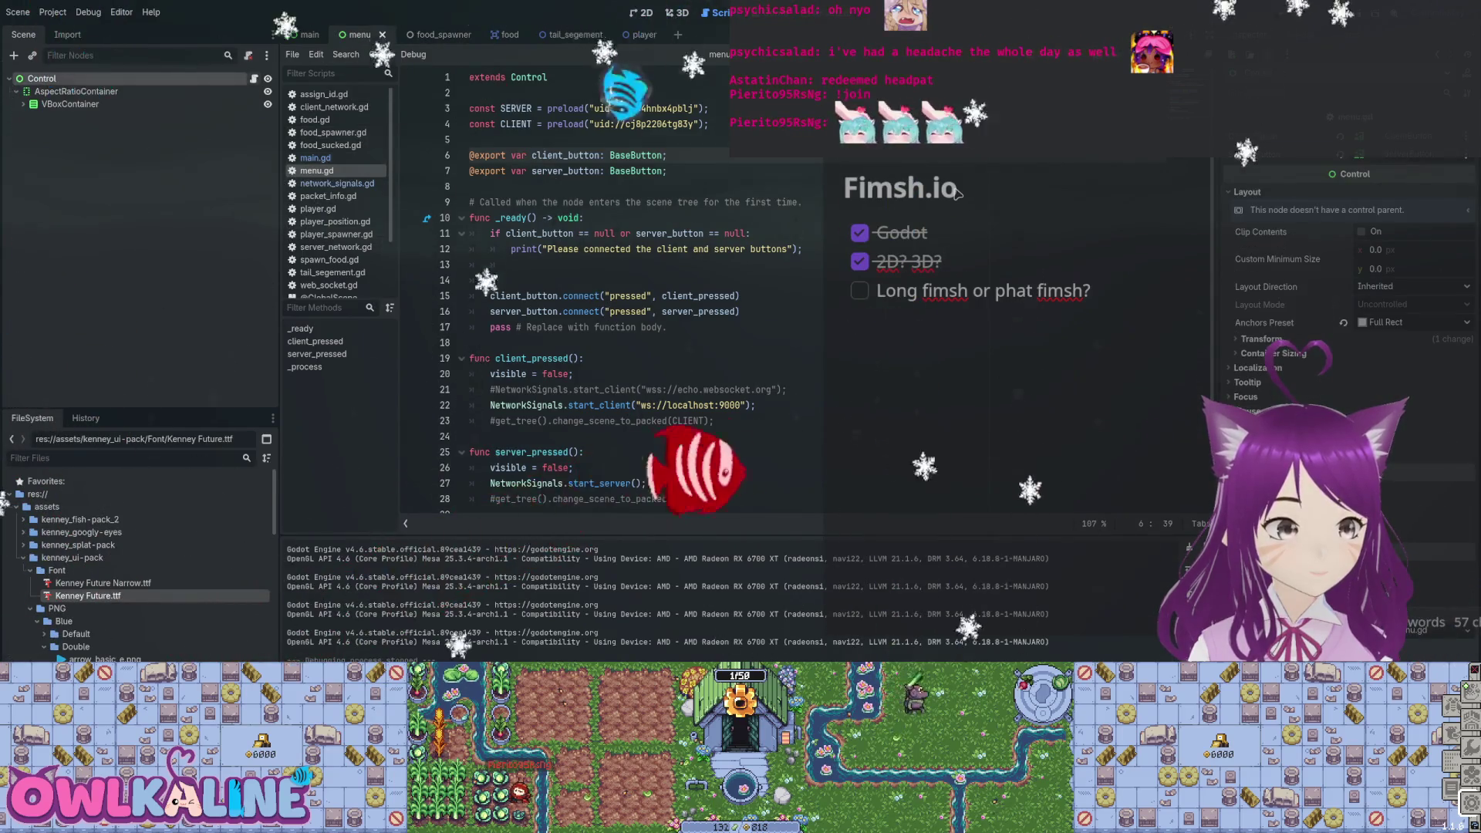
key("ctrl+F1")
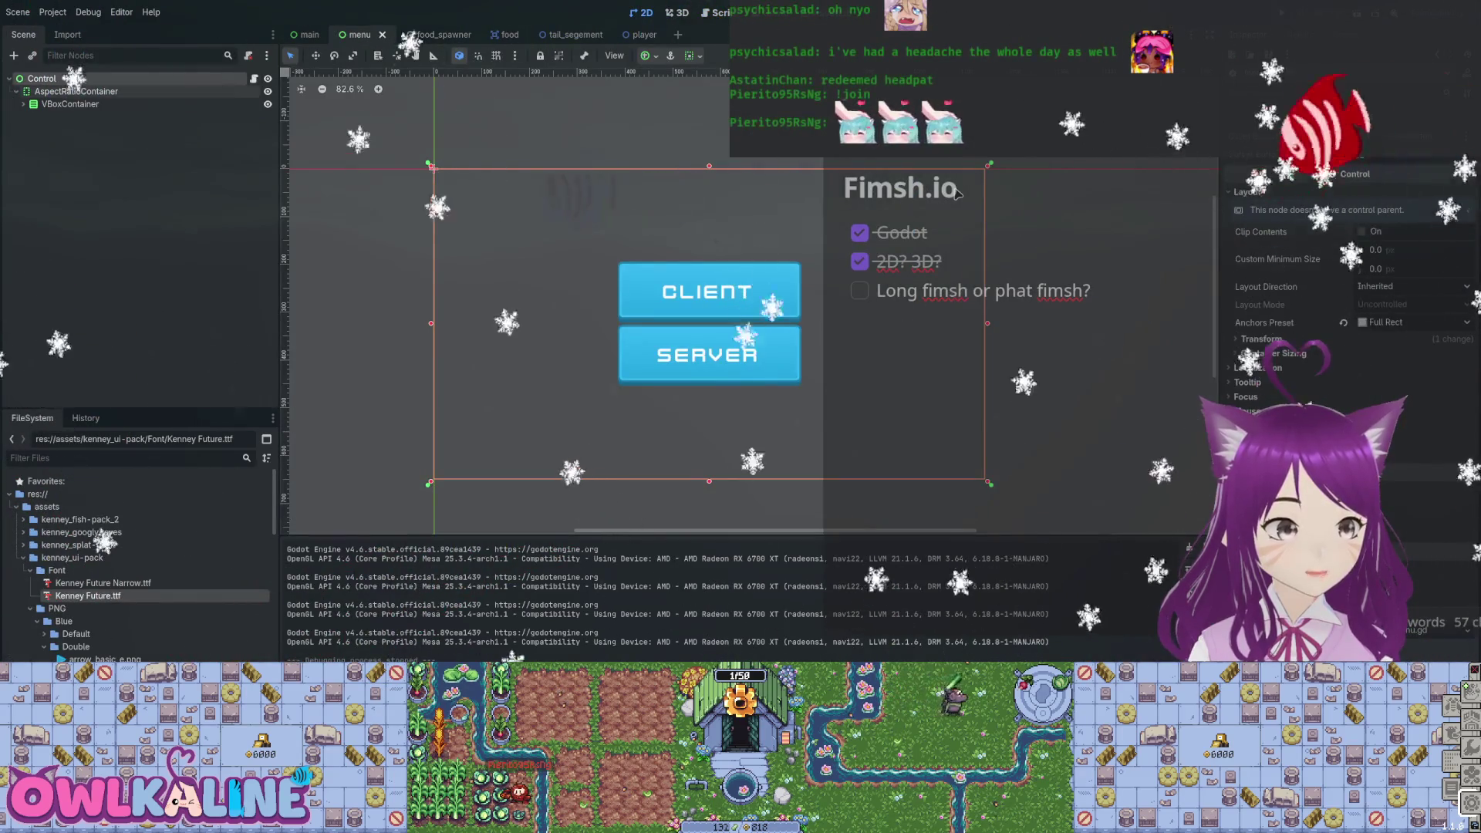
key("Down")
key("Down")
key("Right")
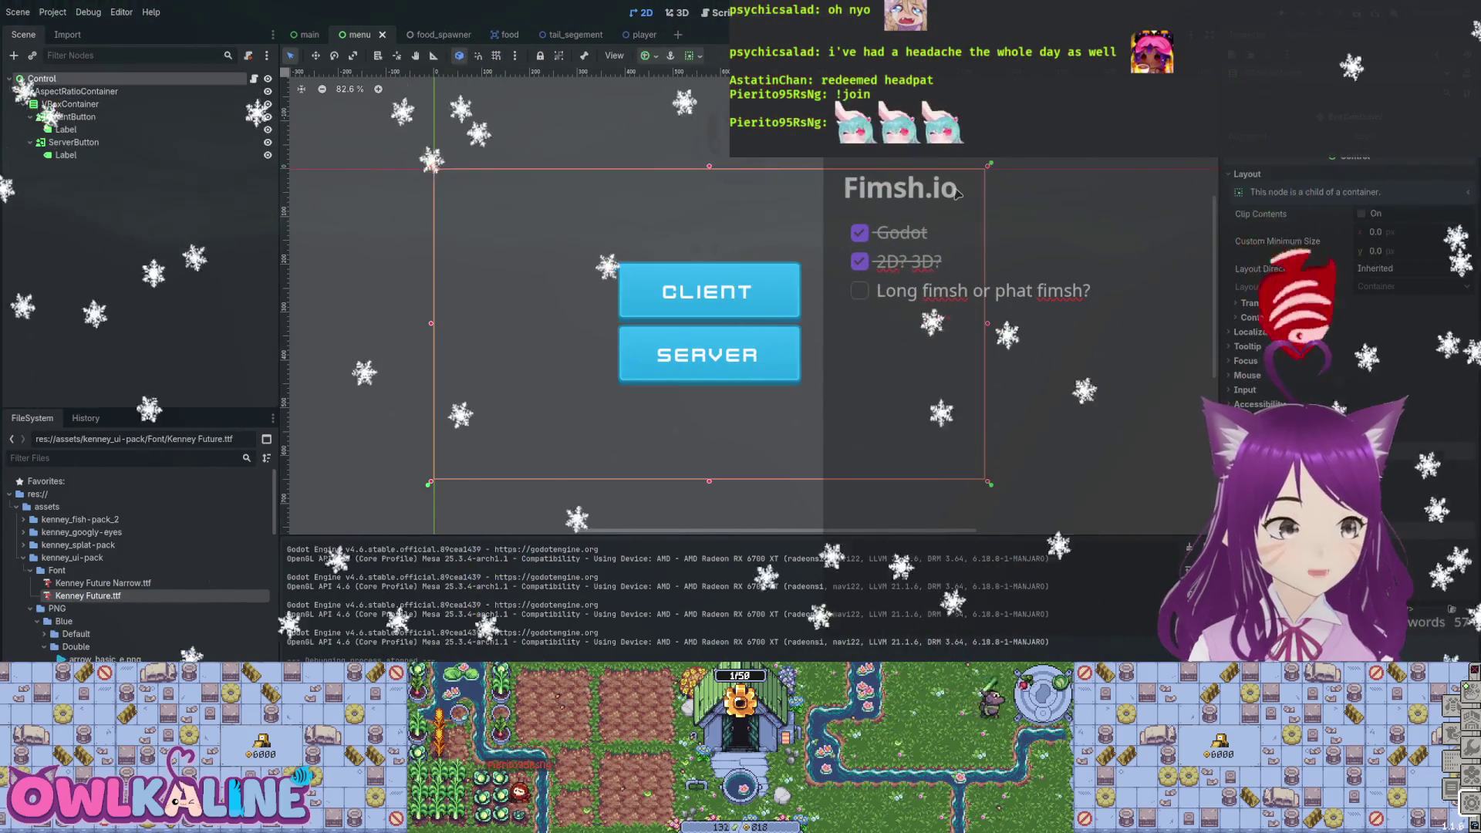
mouse_move(72, 116)
left_mouse_down()
mouse_move(158, 120)
mouse_move(146, 131)
left_mouse_up()
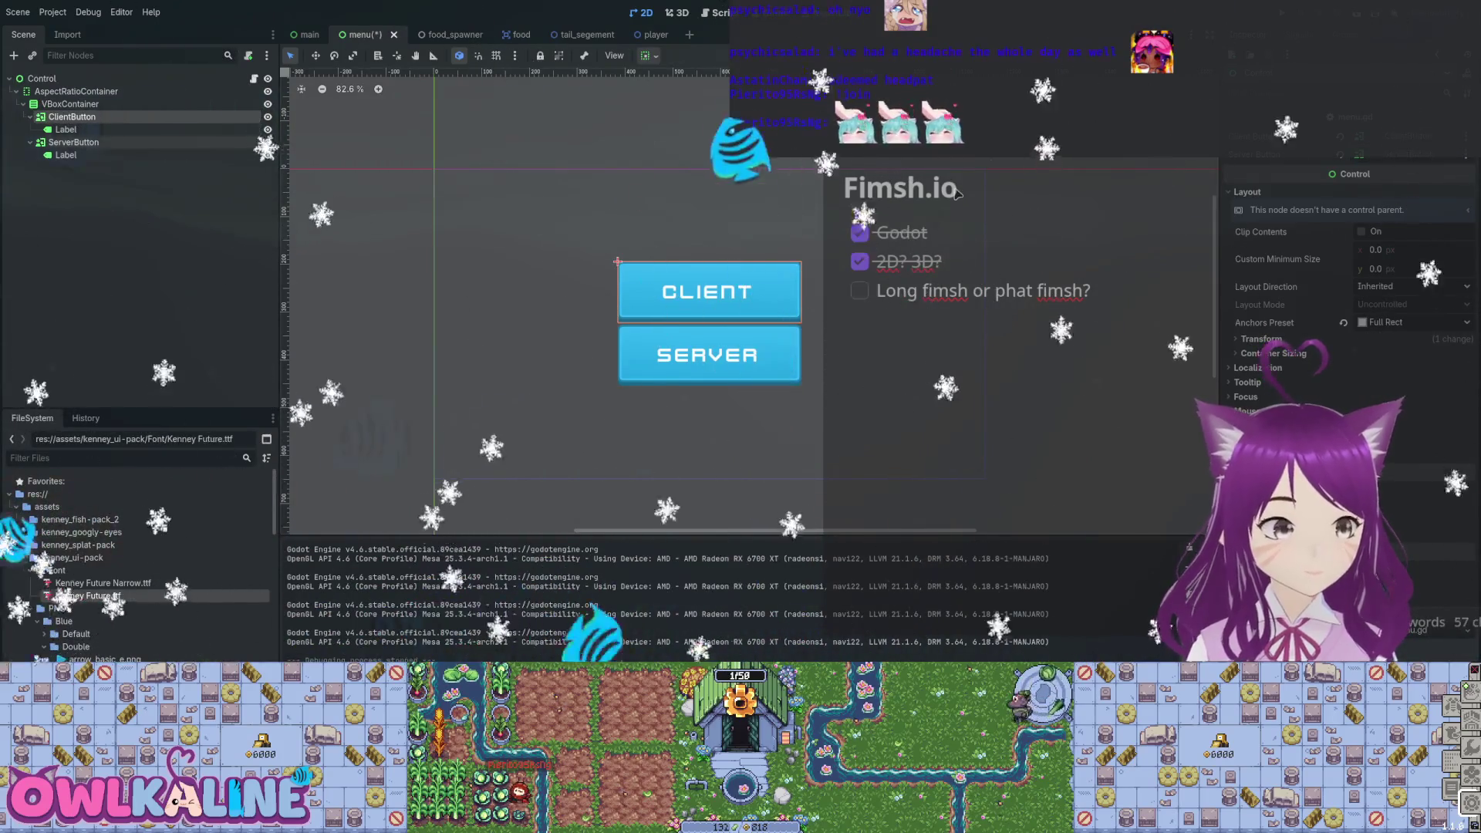
key("Down")
key("Down")
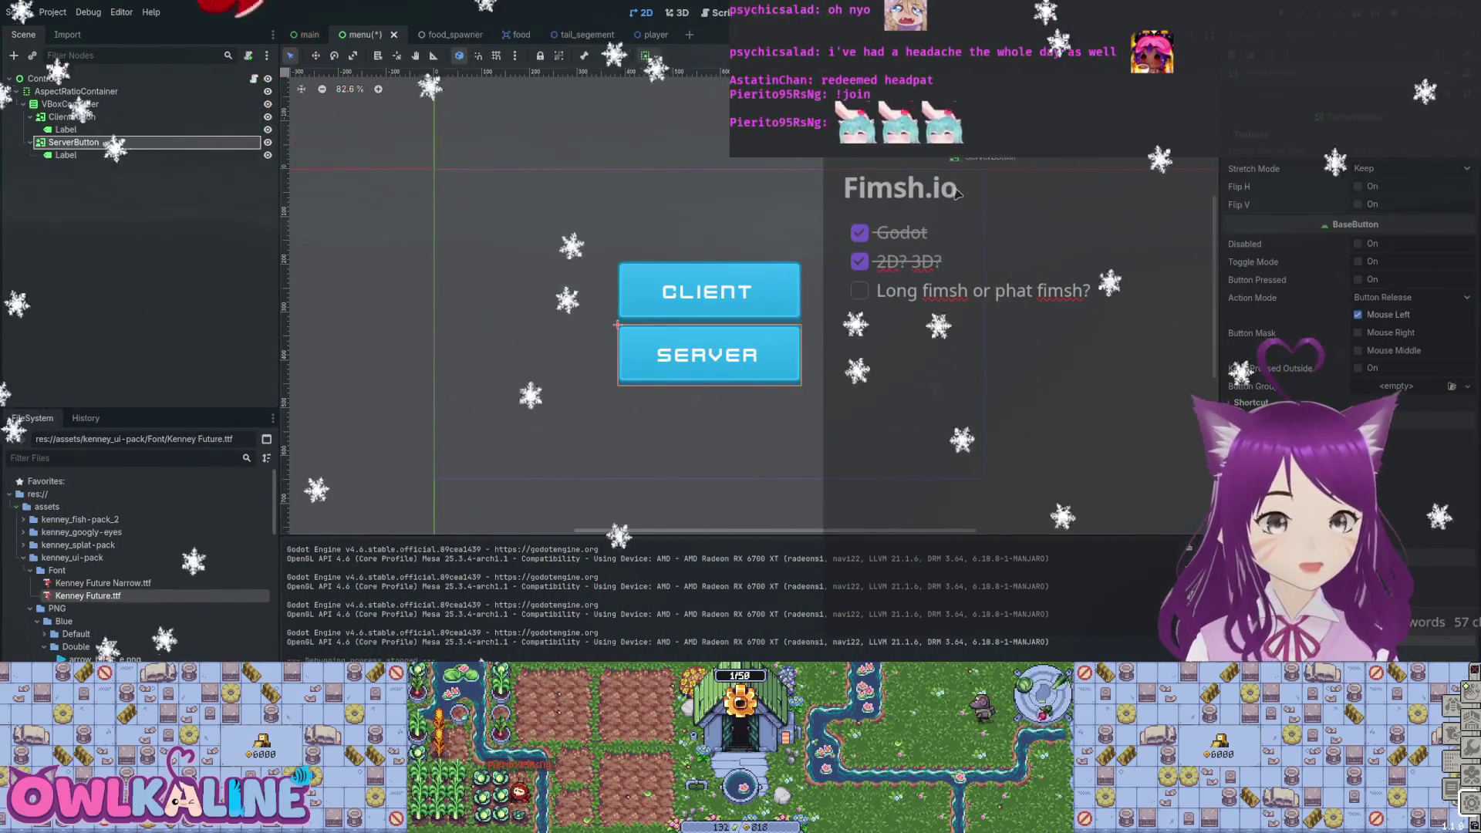
Review the menu's Control, AspectRatioContainer and VBoxContainer, then return to the main scene.
left_click(41, 78)
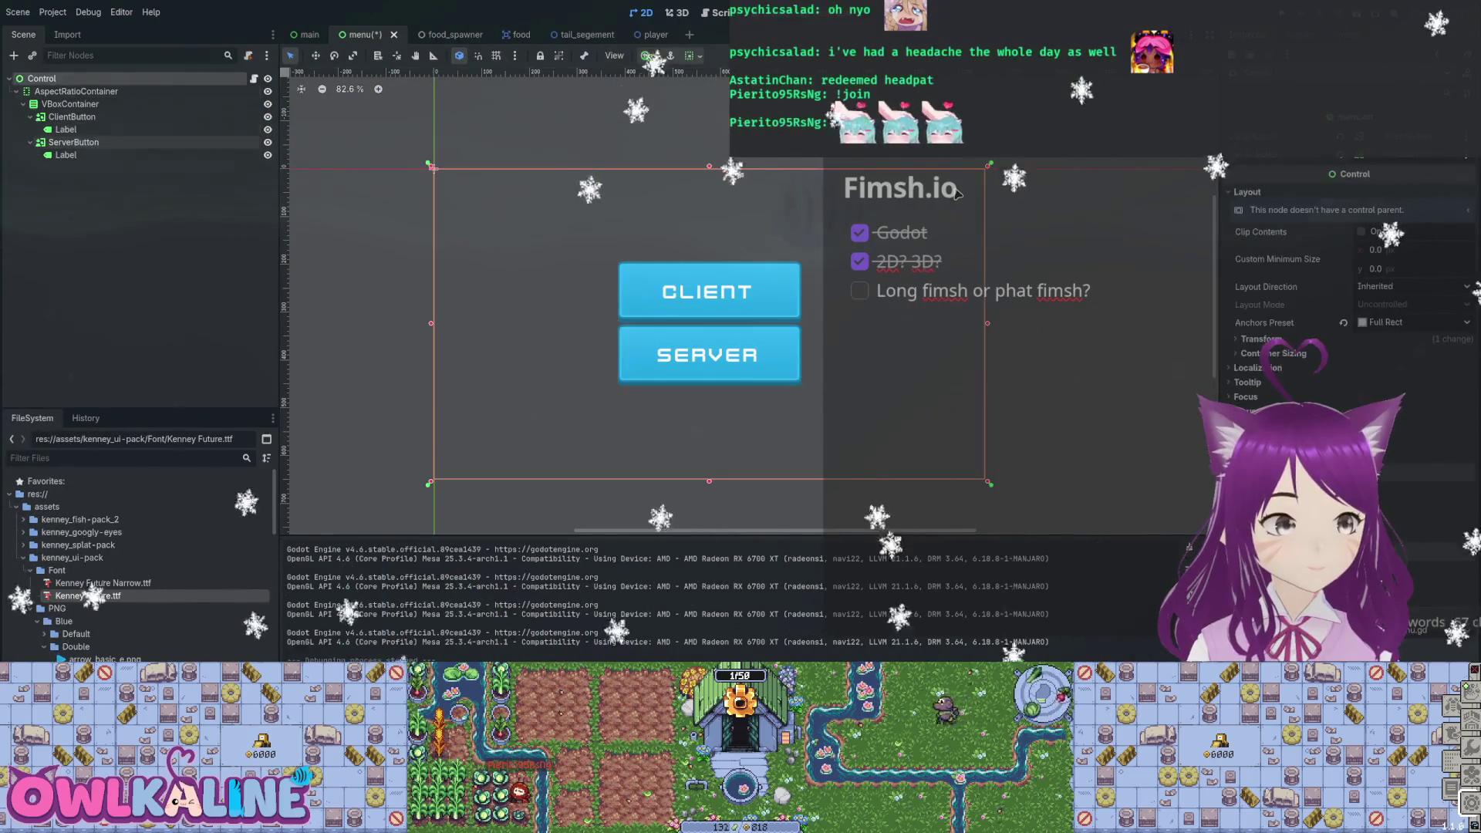
key("Down")
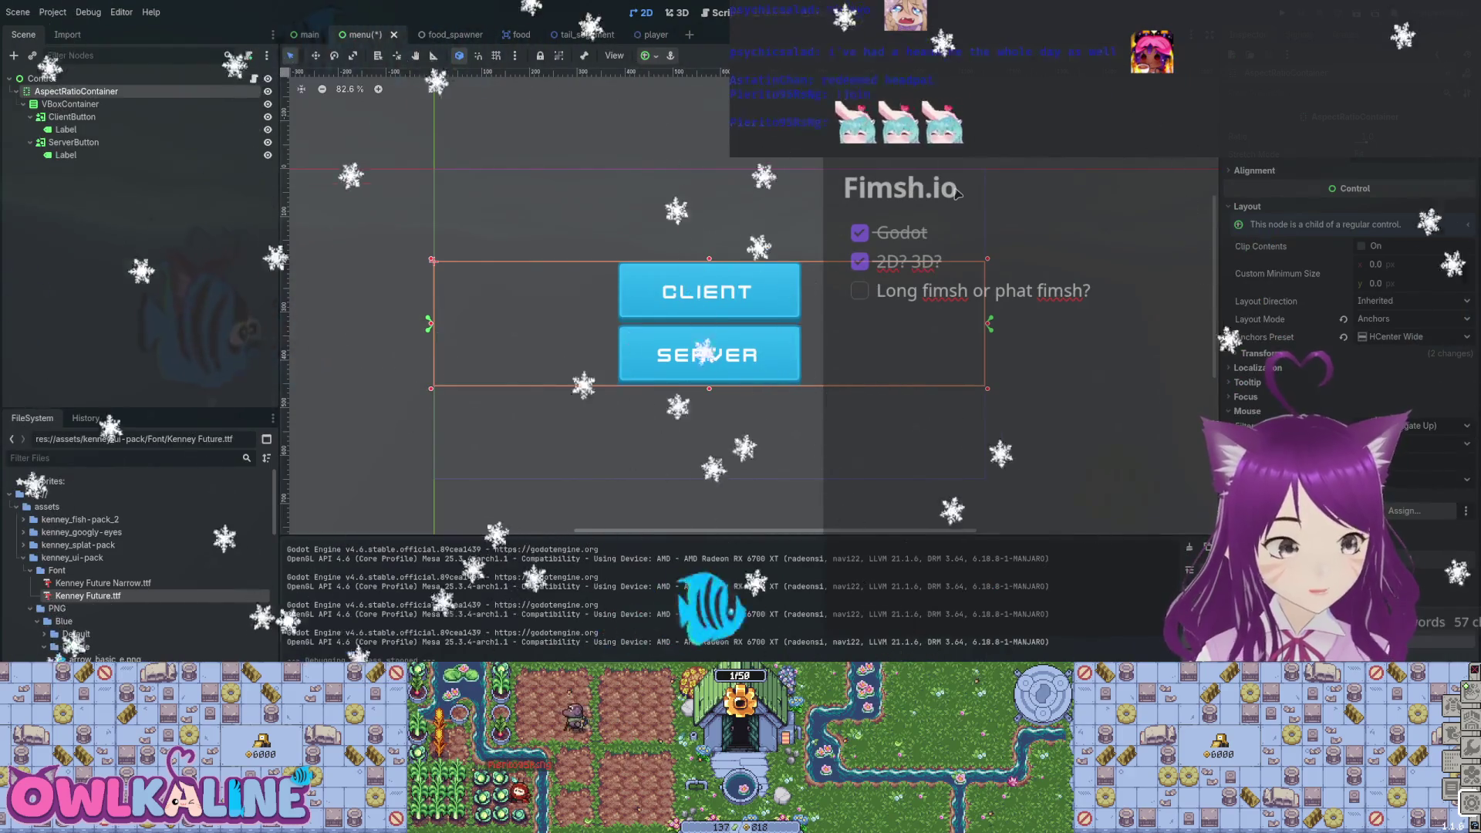
key("Down")
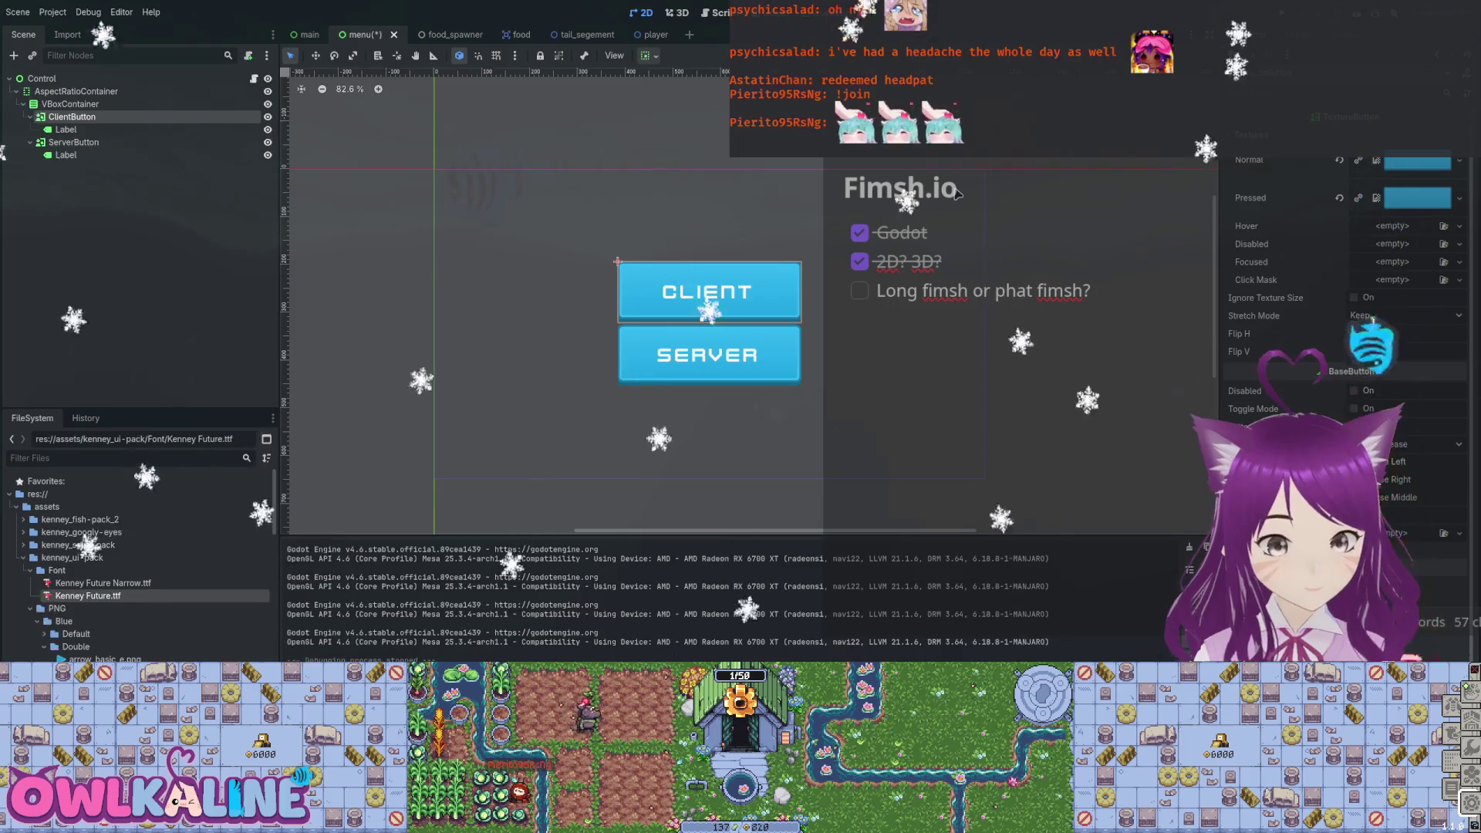
key("ctrl+shift+Tab")
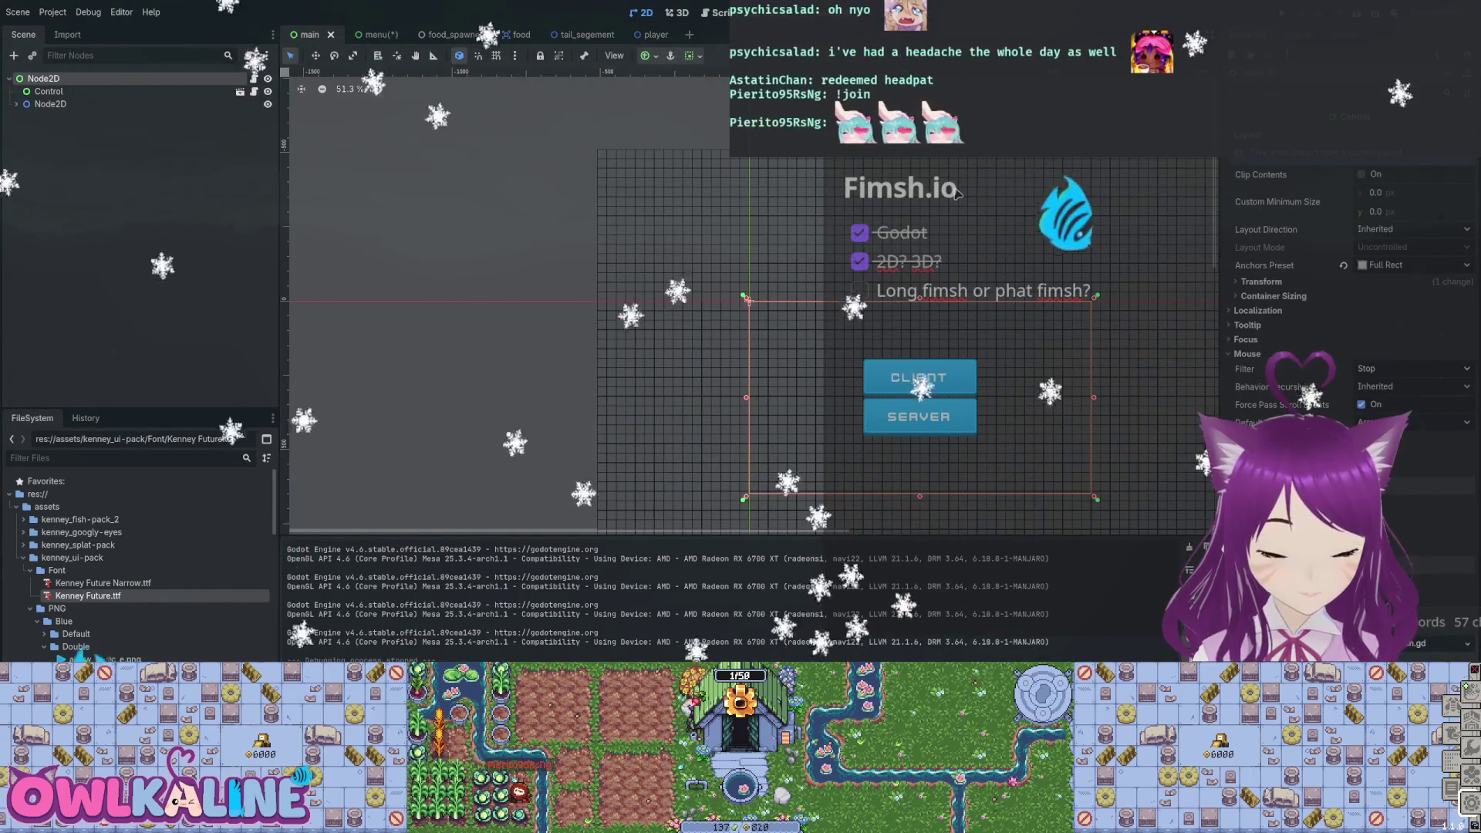
Set the Control's Mouse Filter to Pass and test the buttons in a run.
key("ctrl+z")
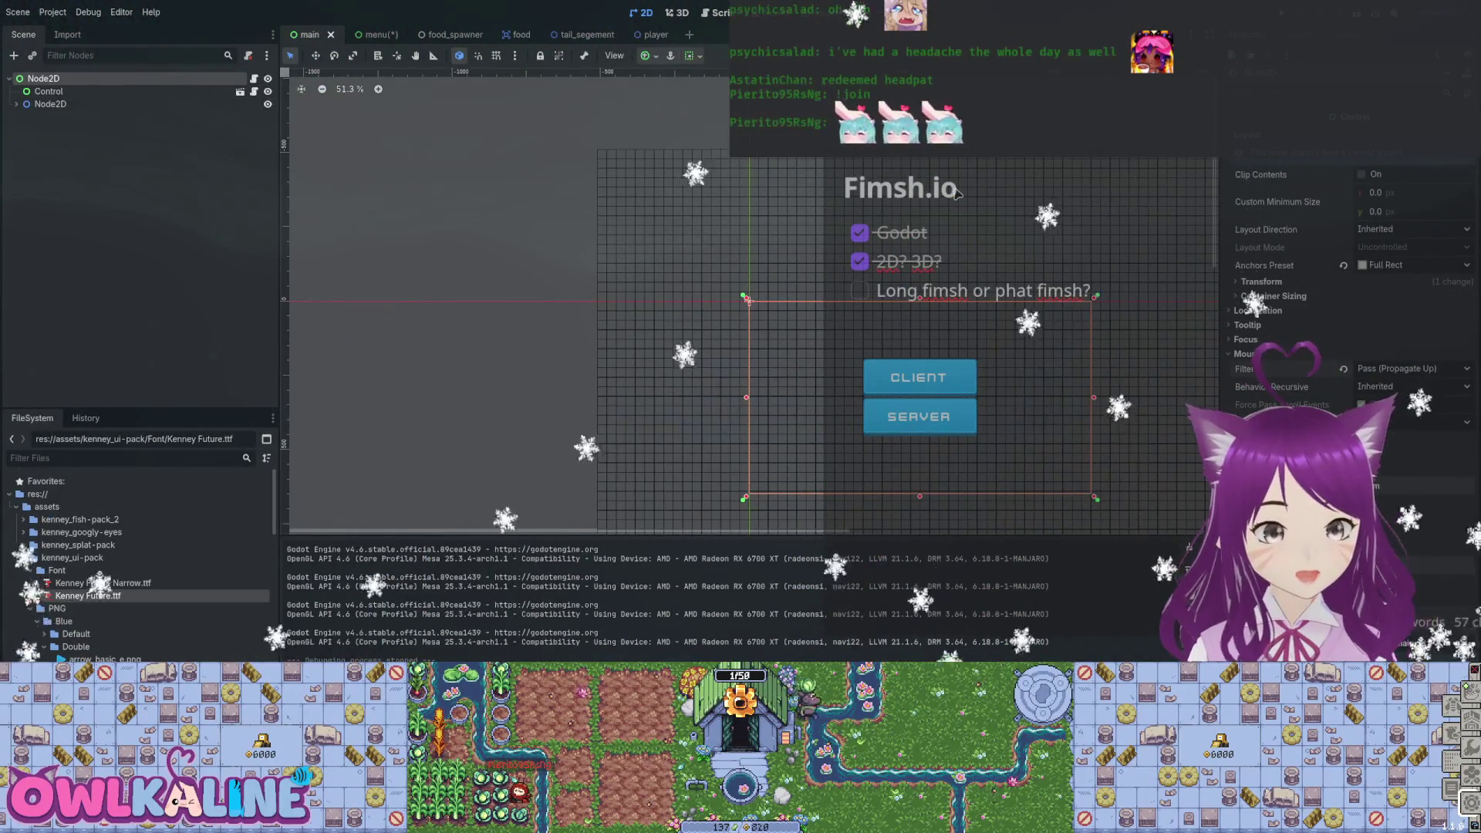
key("F5")
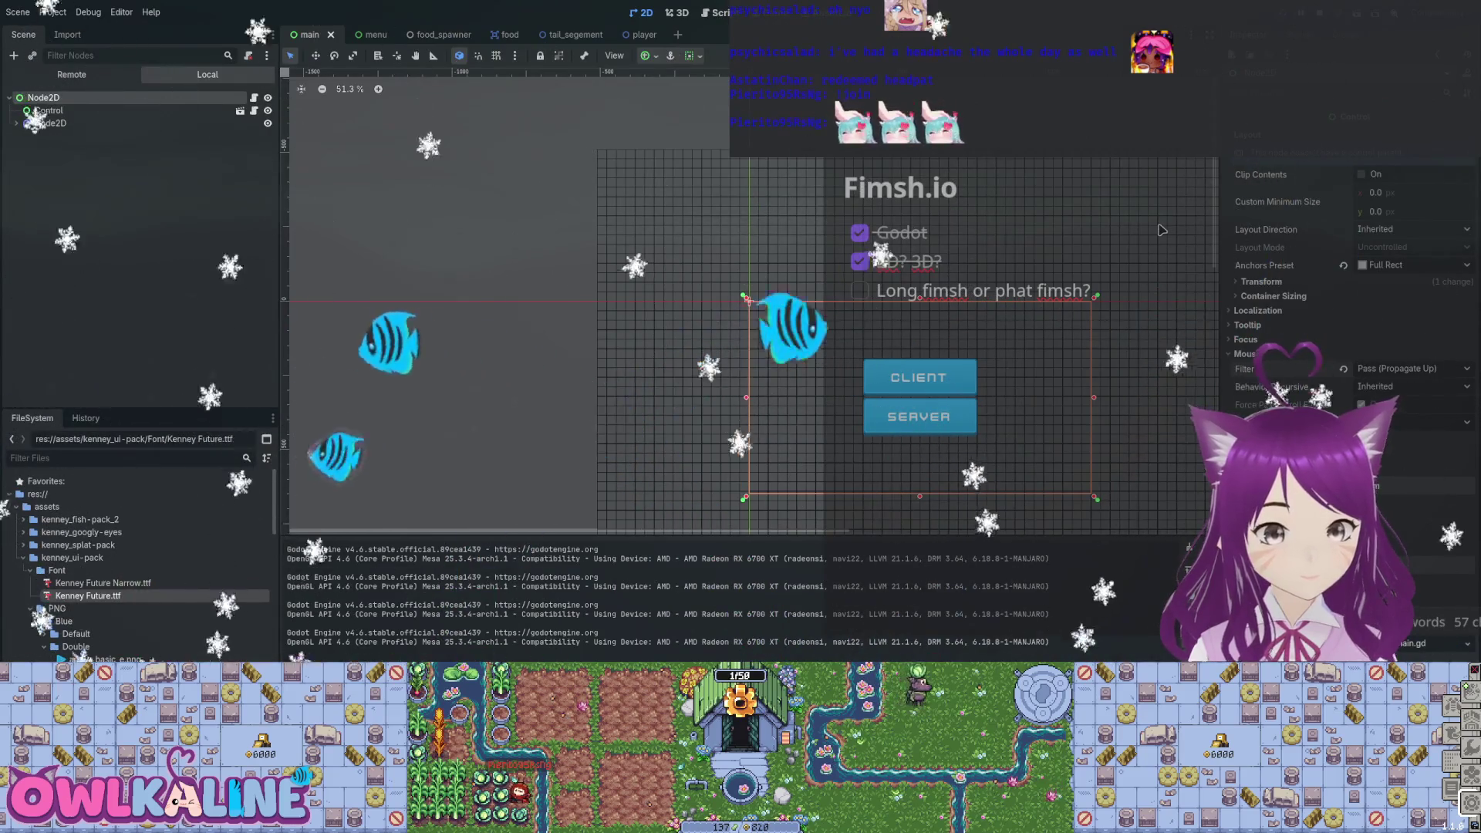
key("F8")
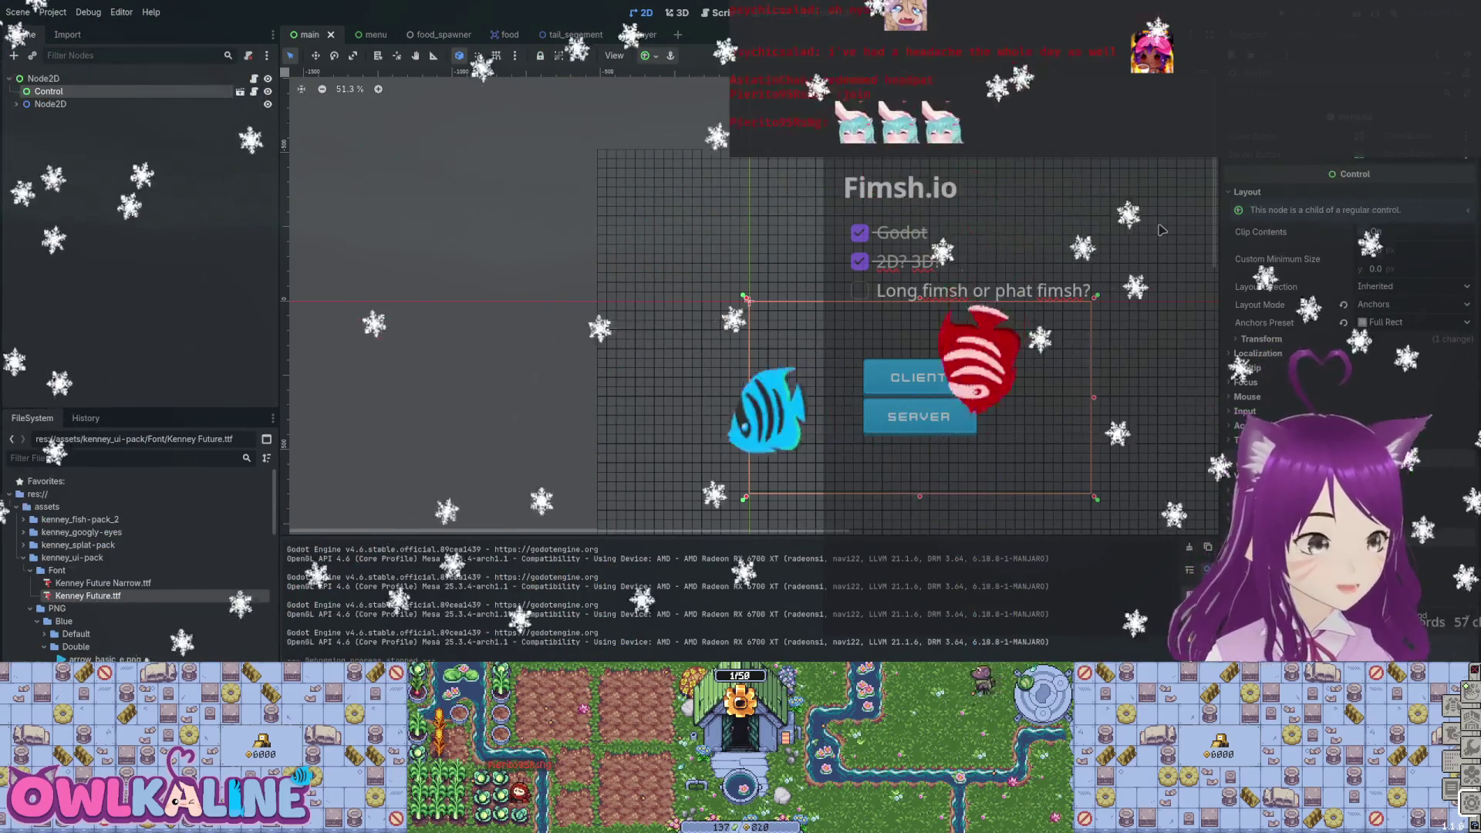
Check main.gd, test-run again, and switch the Control's Mouse Filter to Ignore.
key("ctrl+F3")
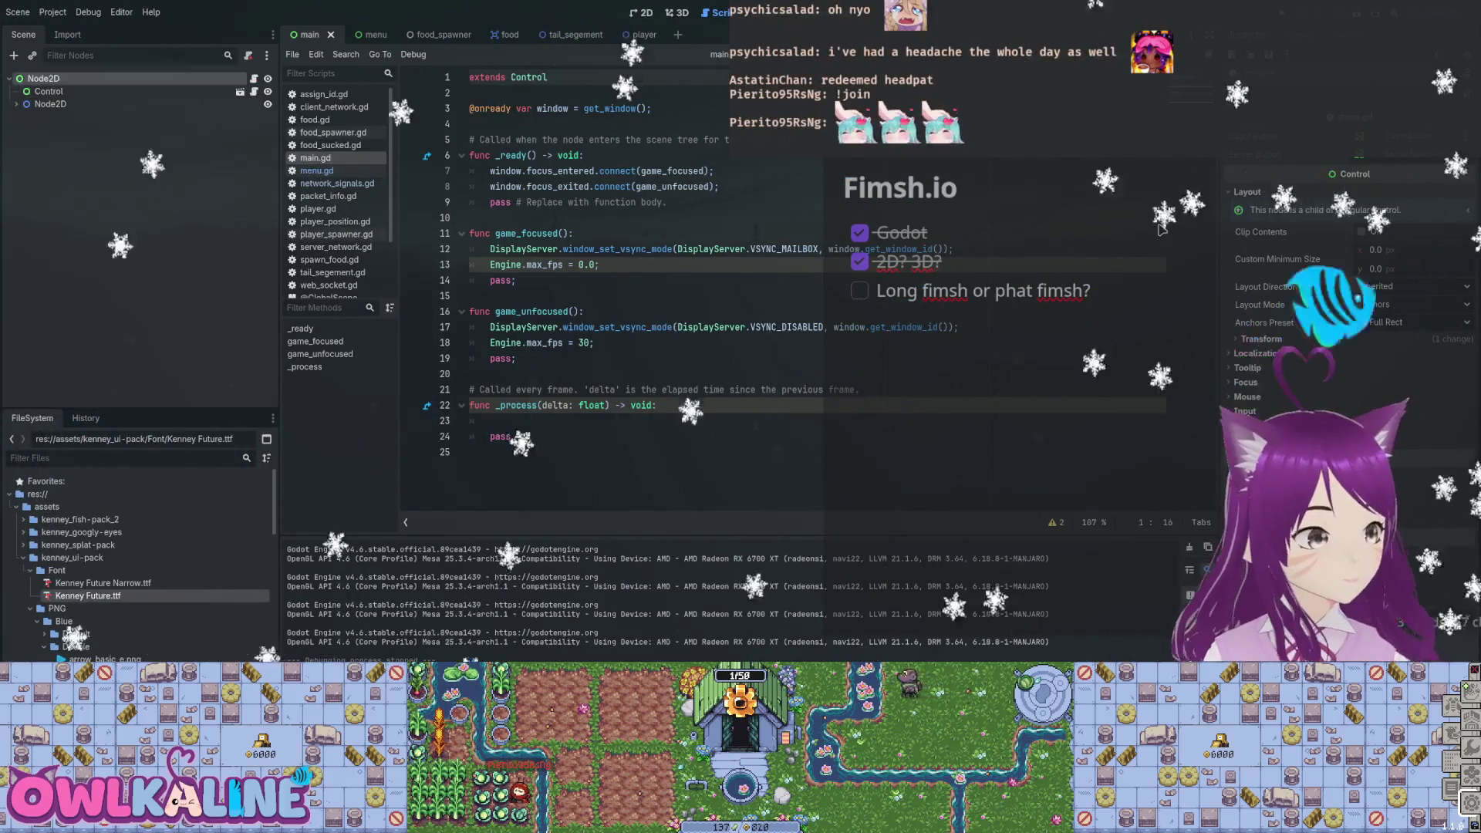
key("ctrl+F1")
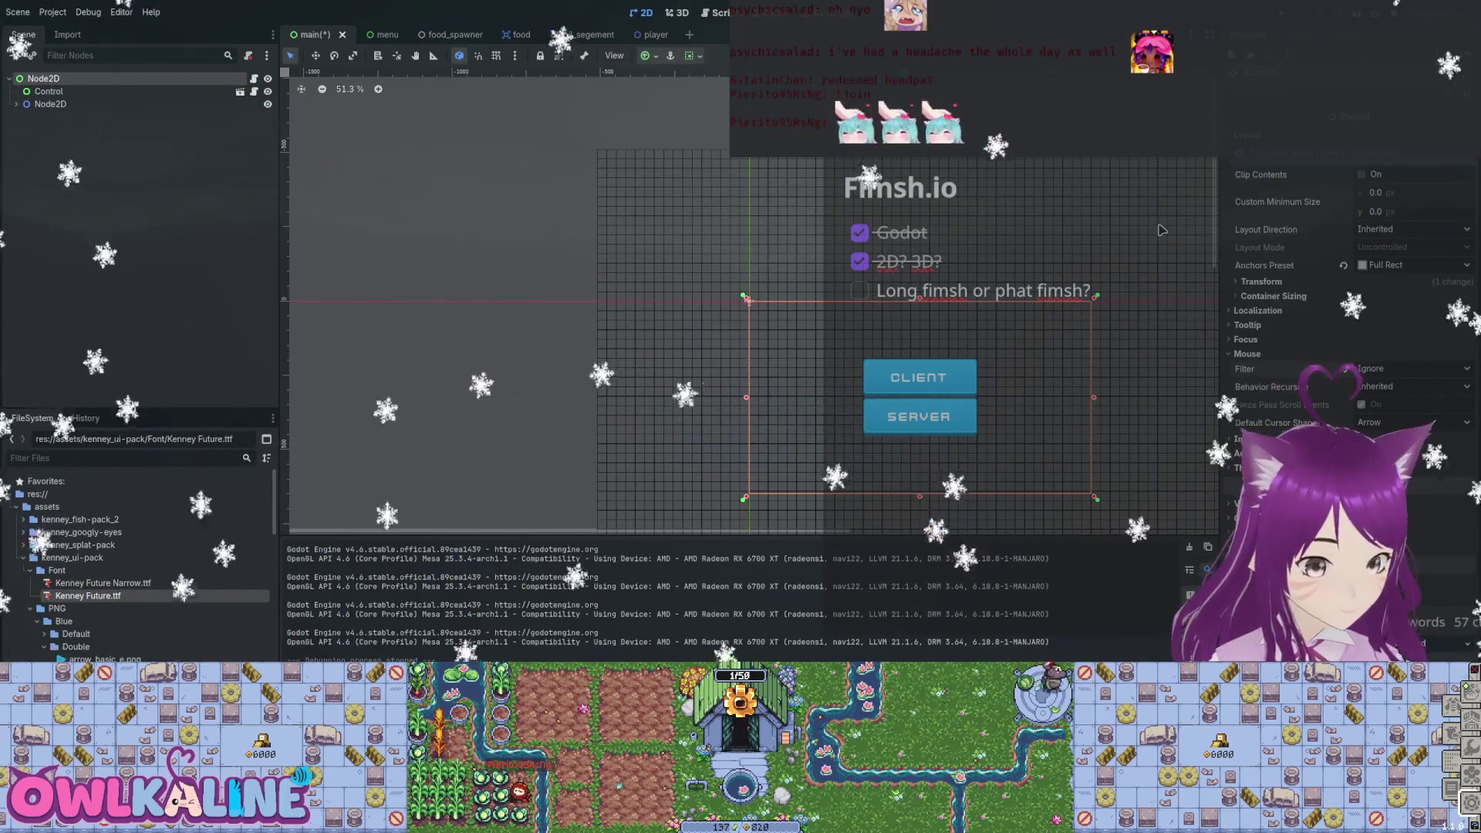
key("F5")
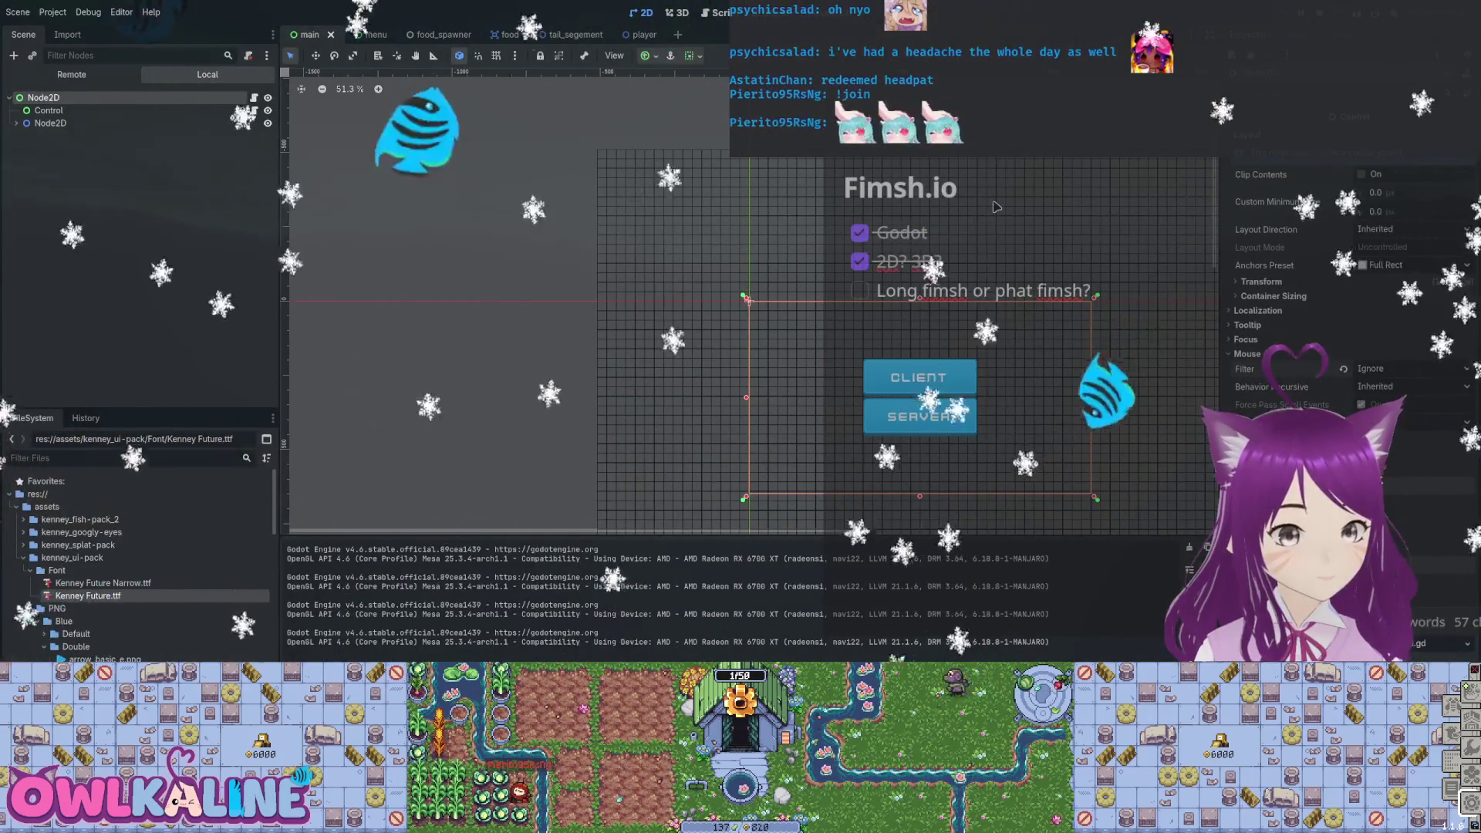
key("F8")
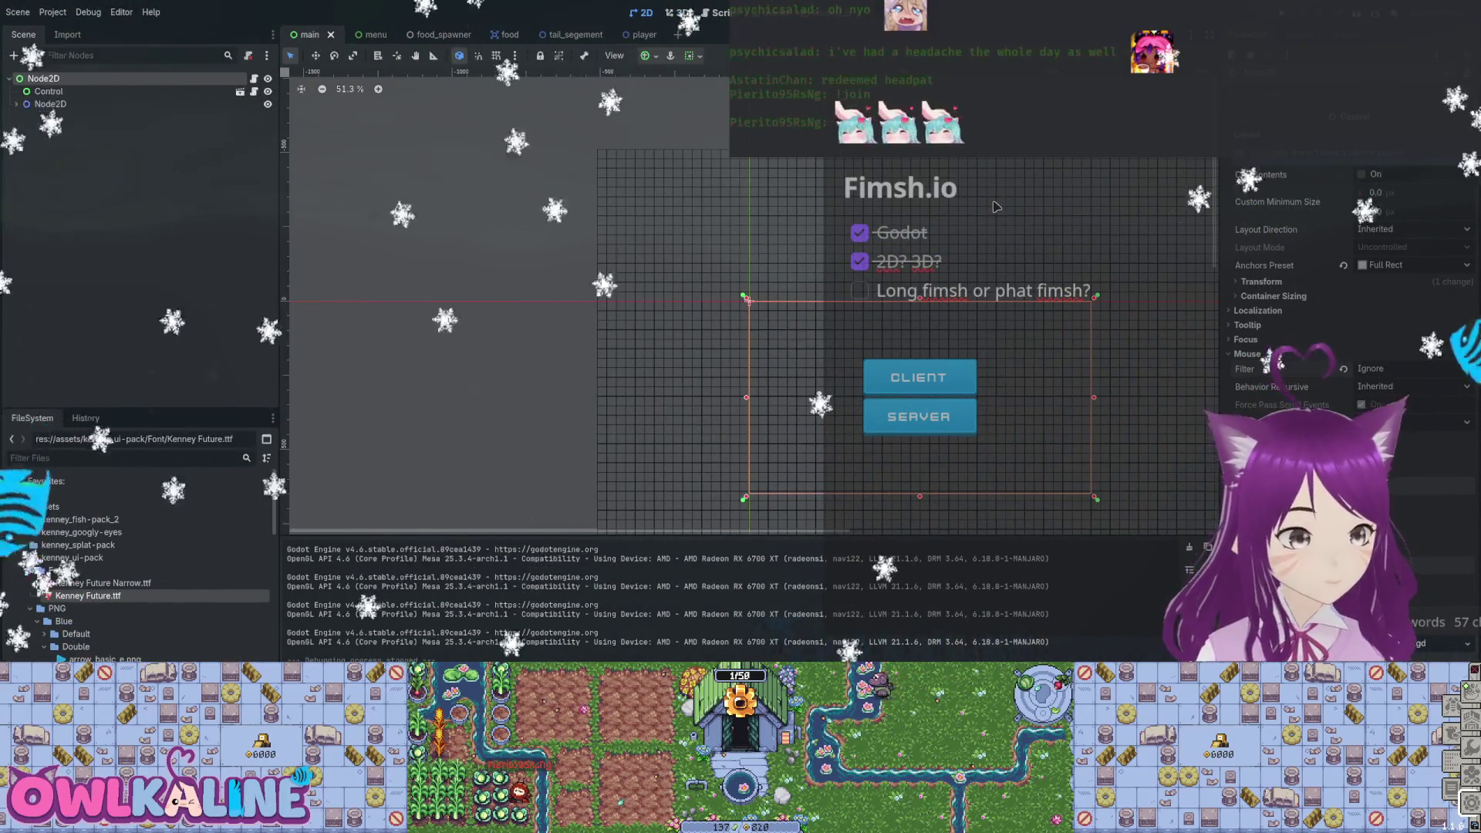
key("ctrl+z")
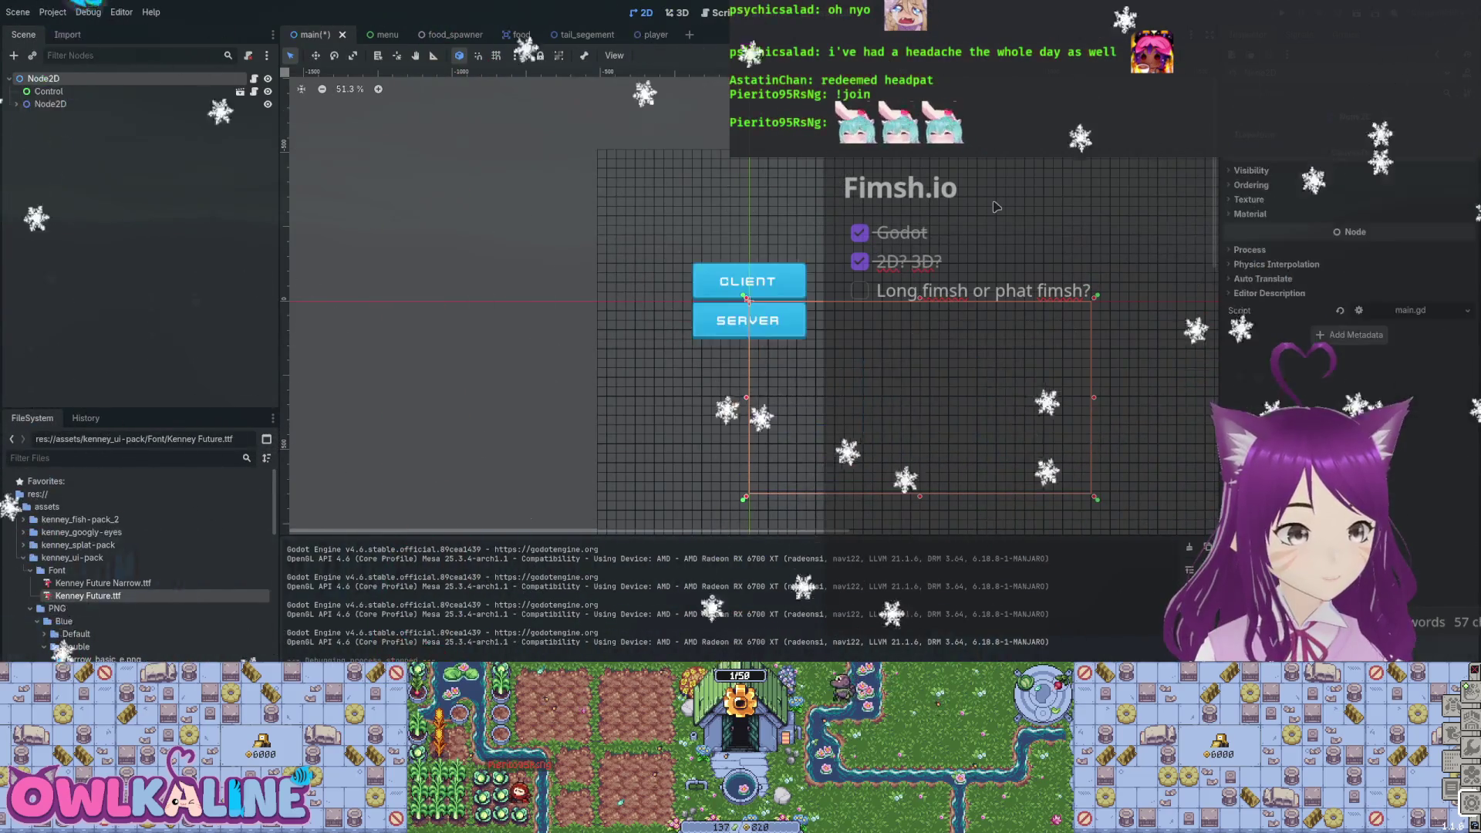
Save and run the main scene, then restore main.gd to extends Node2D.
key("ctrl+s")
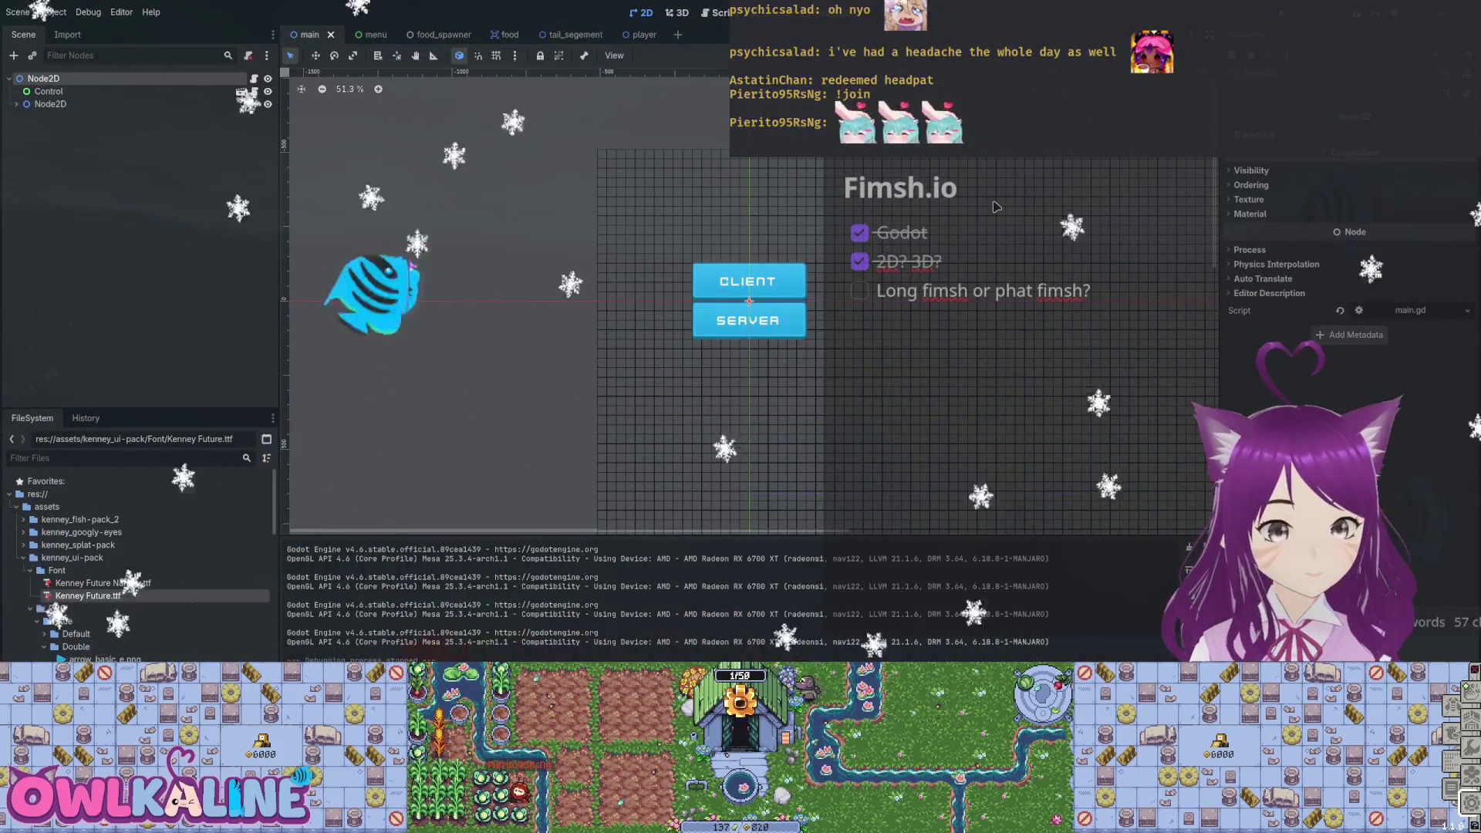
key("F5")
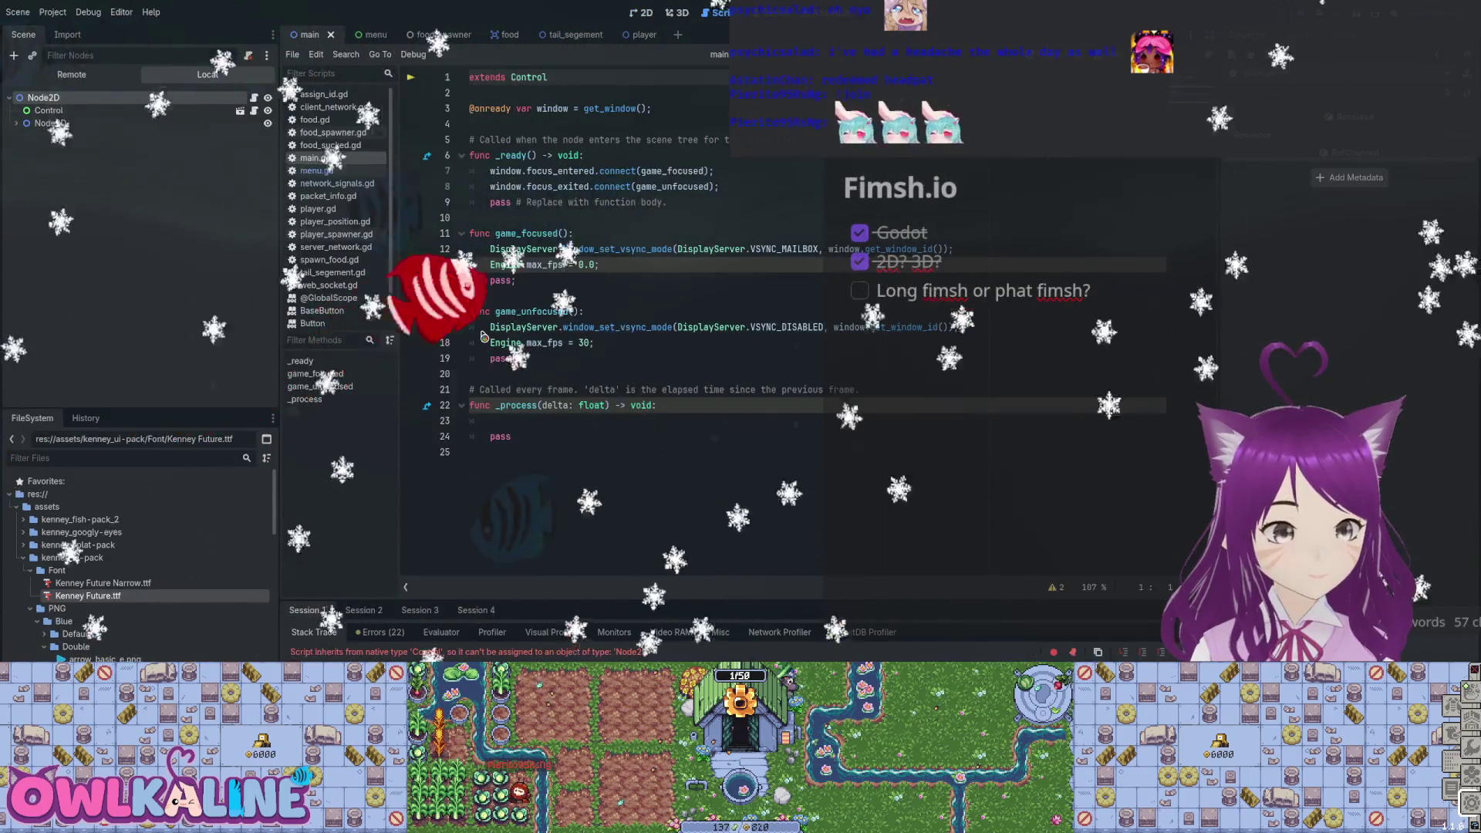
key("F8")
type("Node2D")
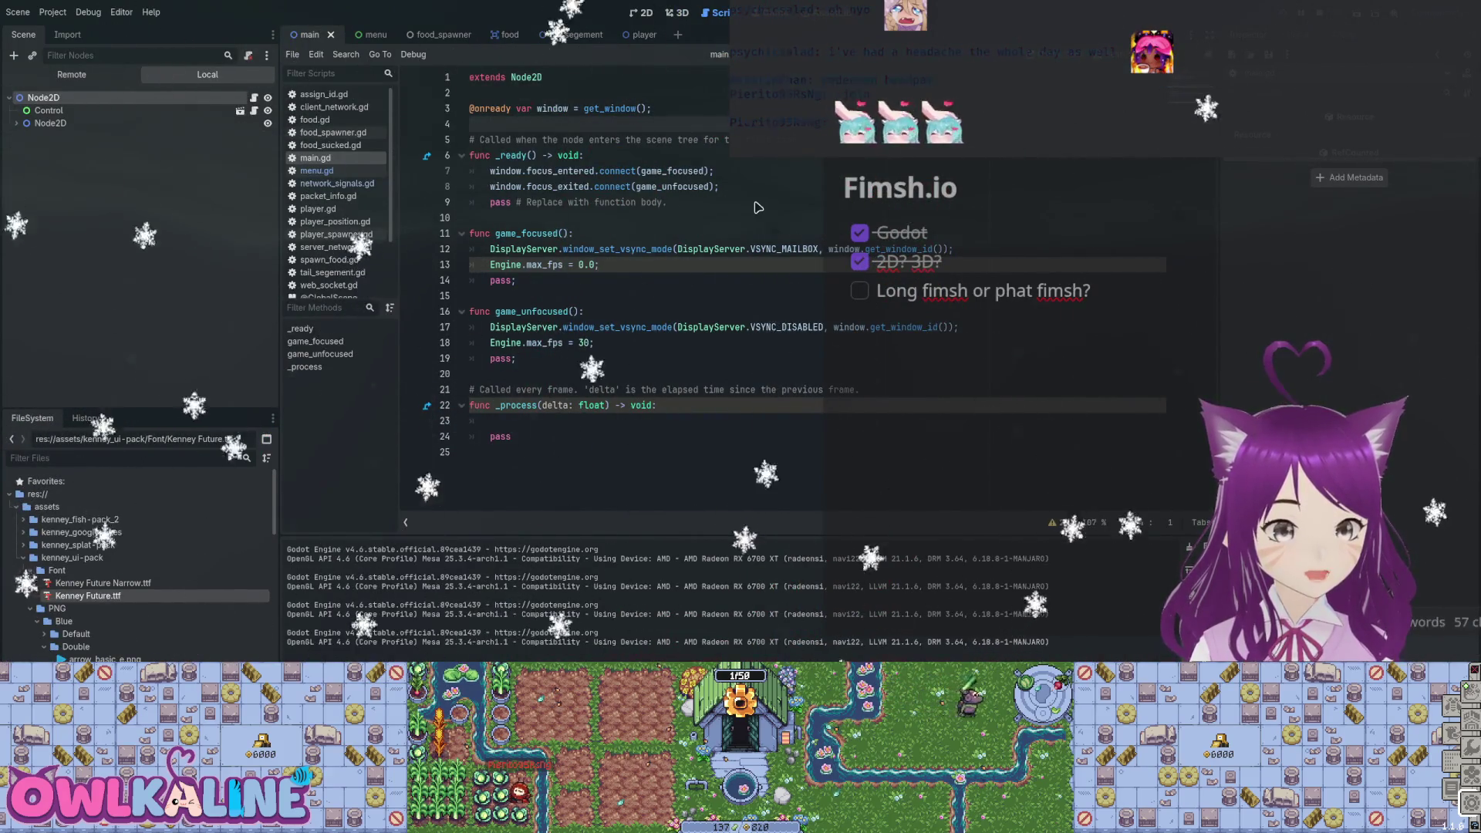
key("F8")
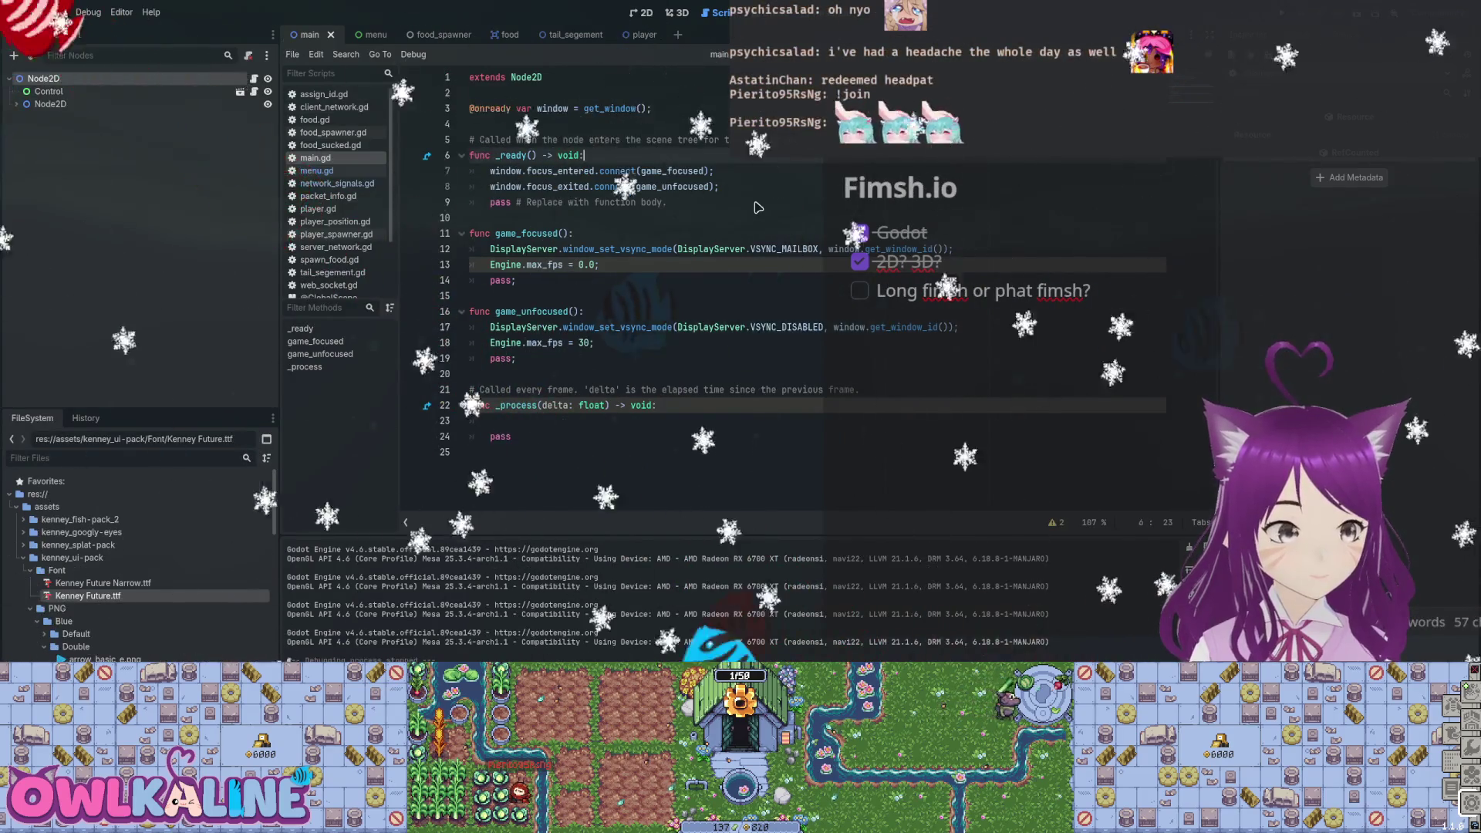
key("ctrl+F1")
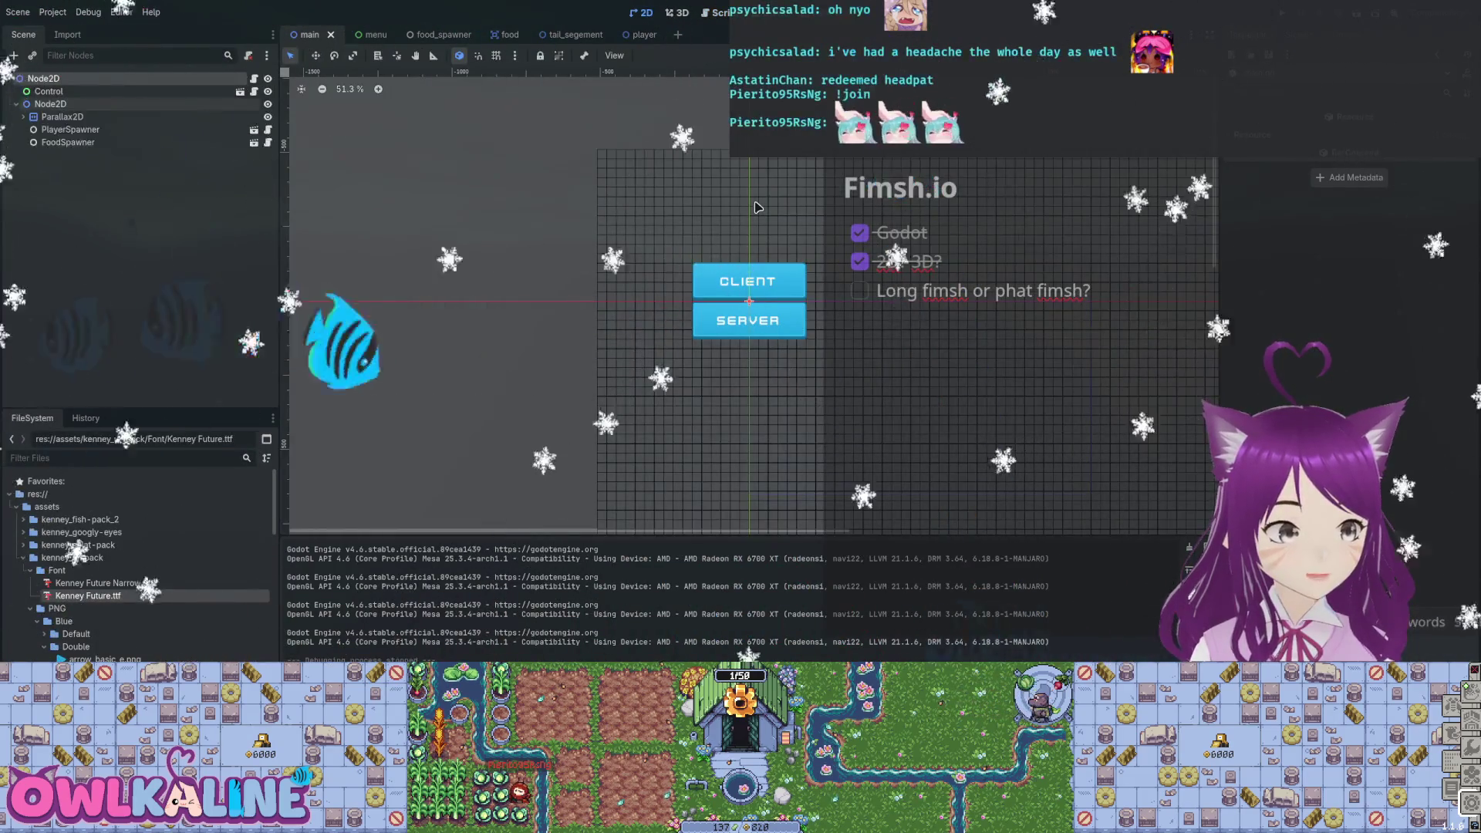
Move Parallax2D, PlayerSpawner and FoodSpawner directly under the root Node2D.
key("Down")
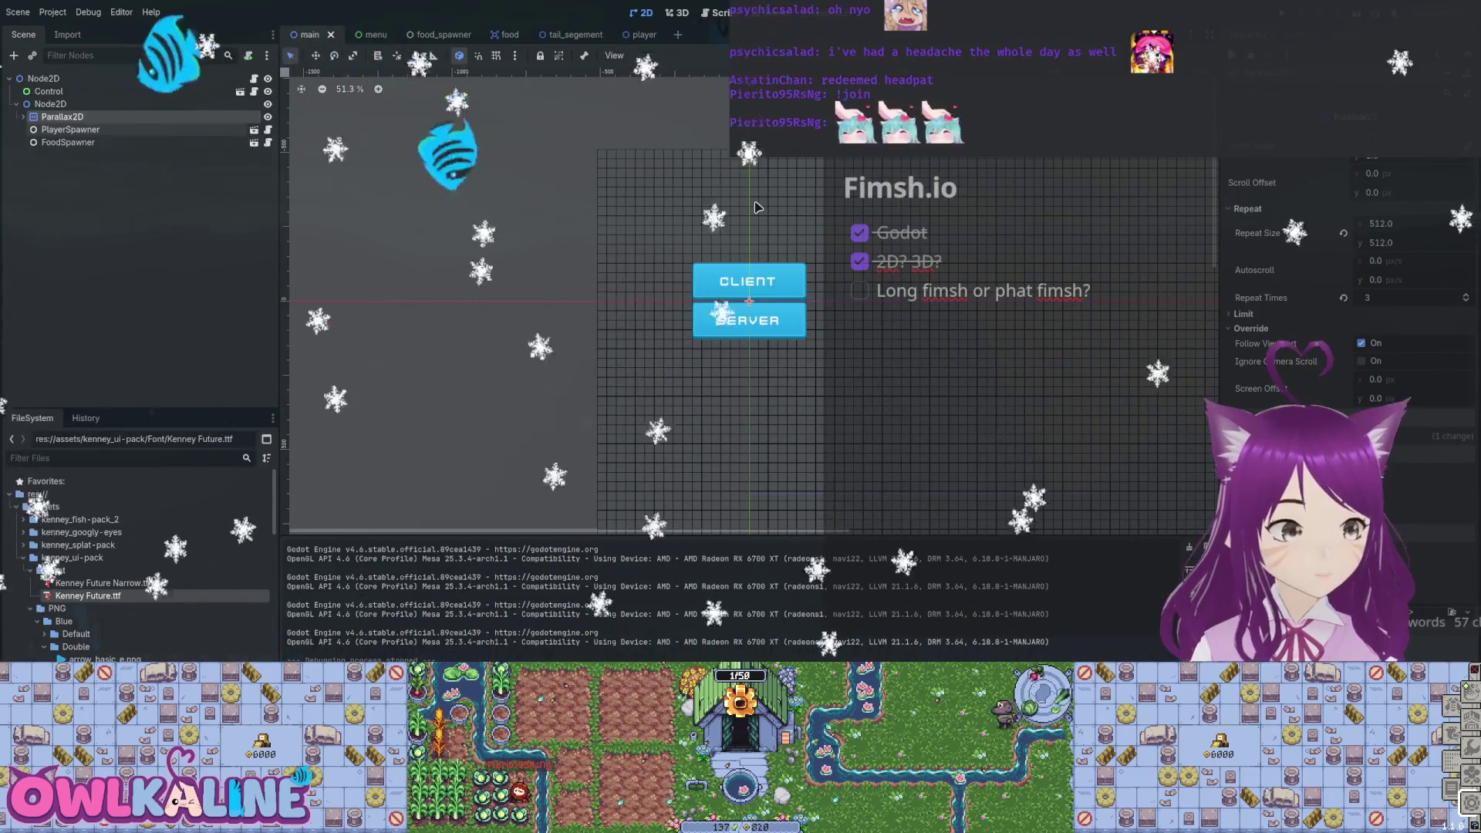
key("shift+Down")
key("shift+Down")
left_click_drag(69, 130, 86, 80)
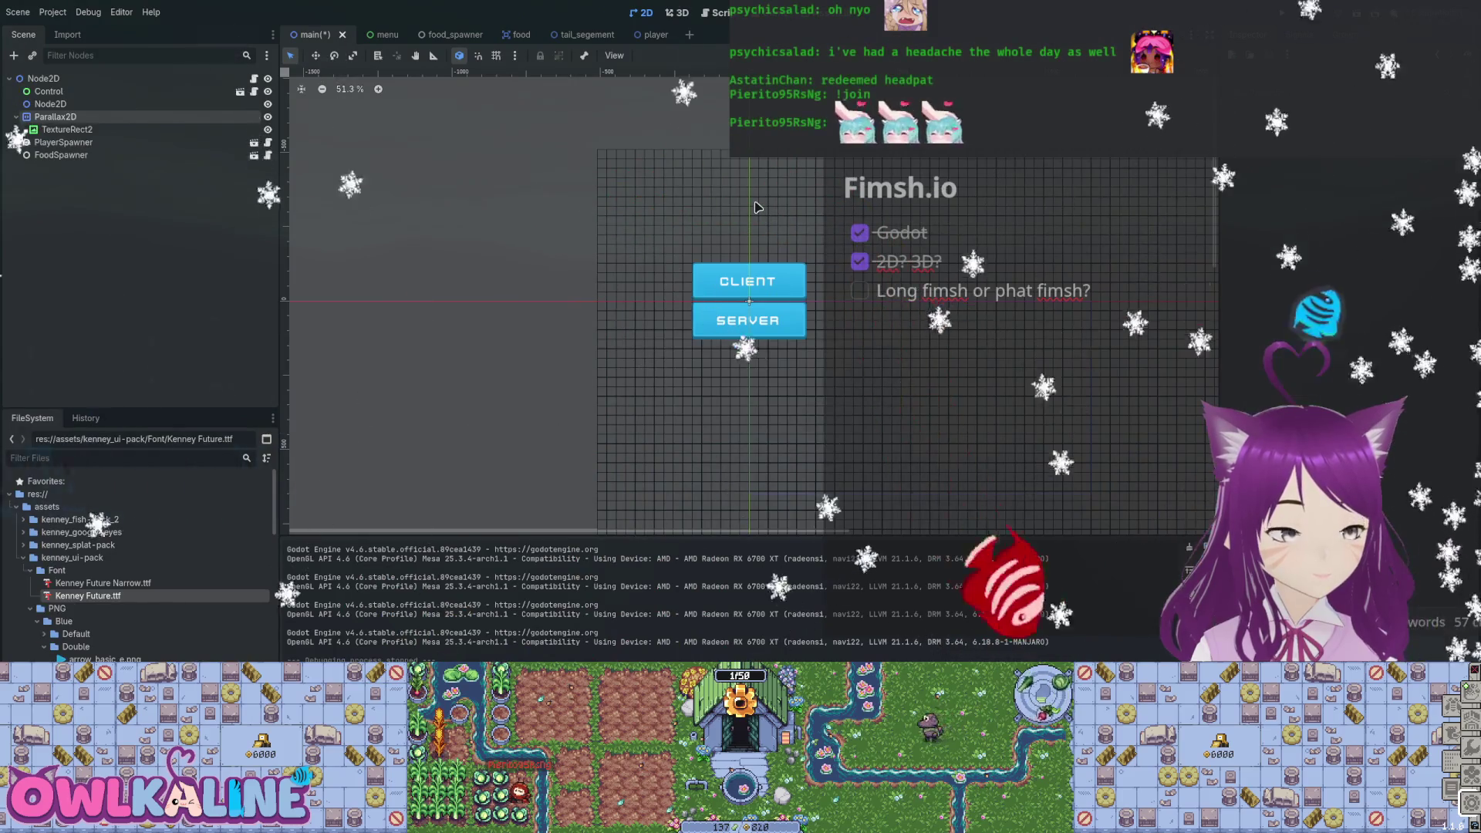
Save the main scene, test-run the game, then switch to the menu scene.
key("ctrl+z")
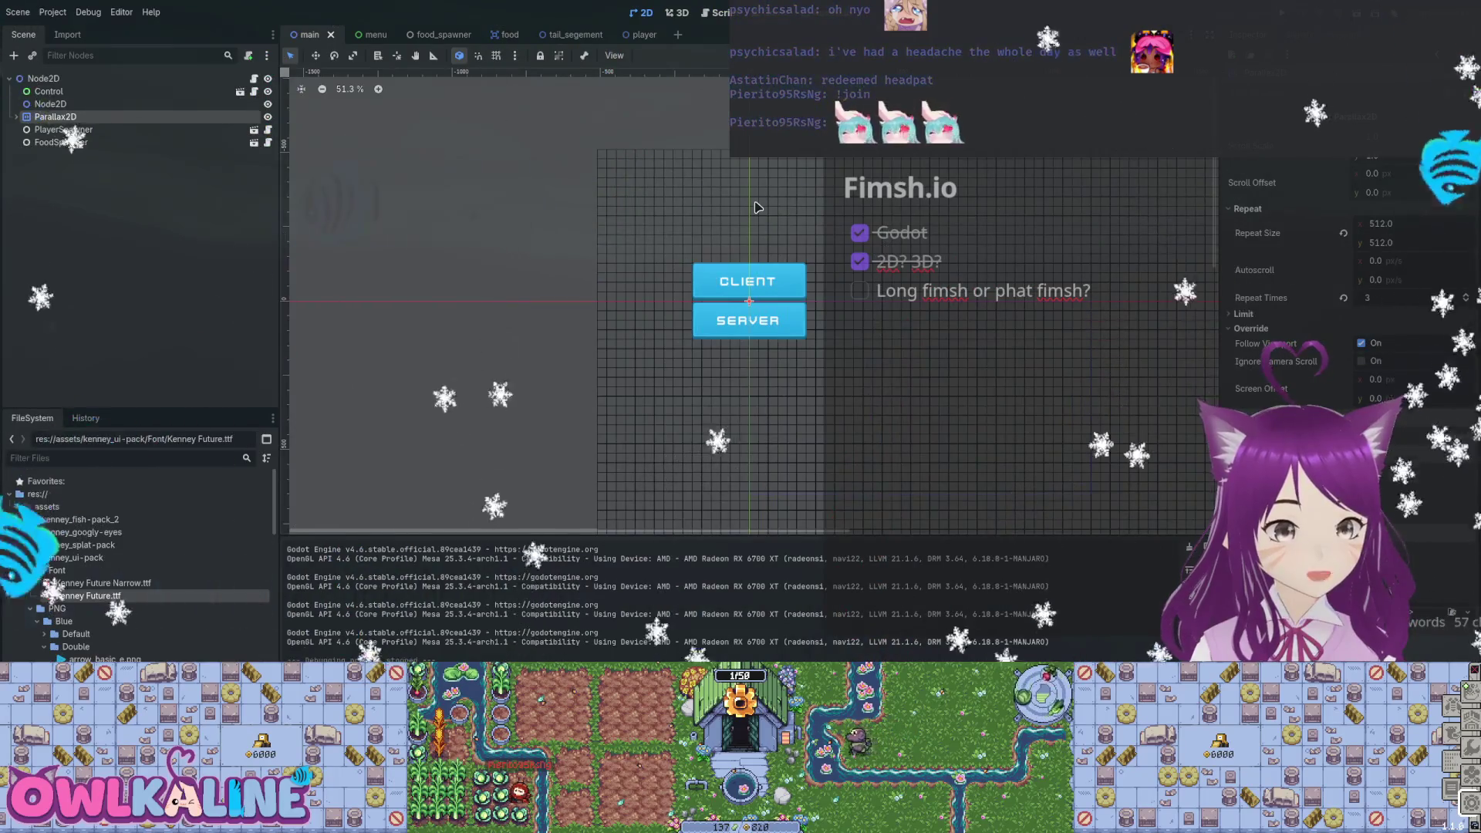
key("F5")
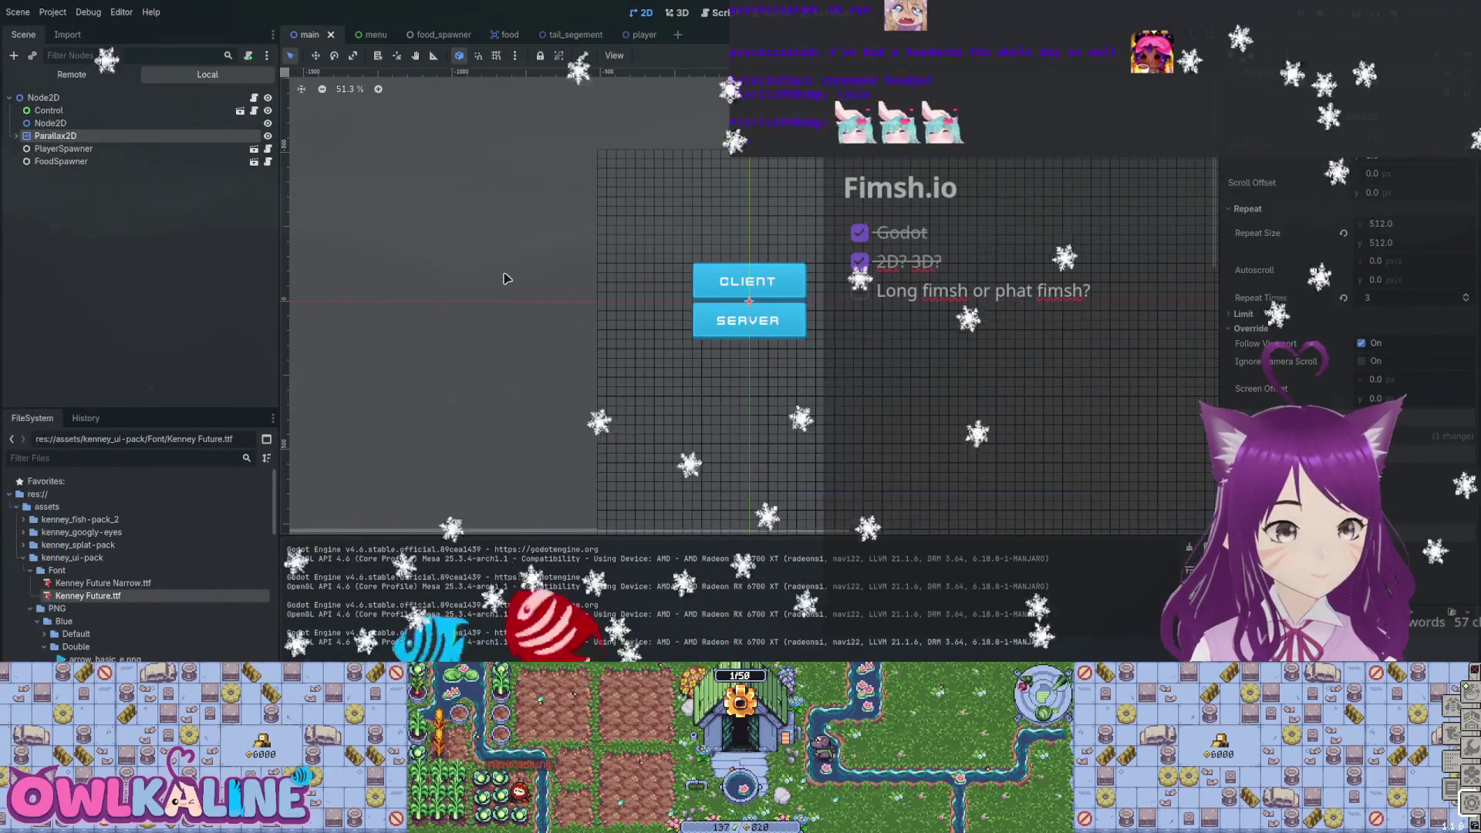
key("F8")
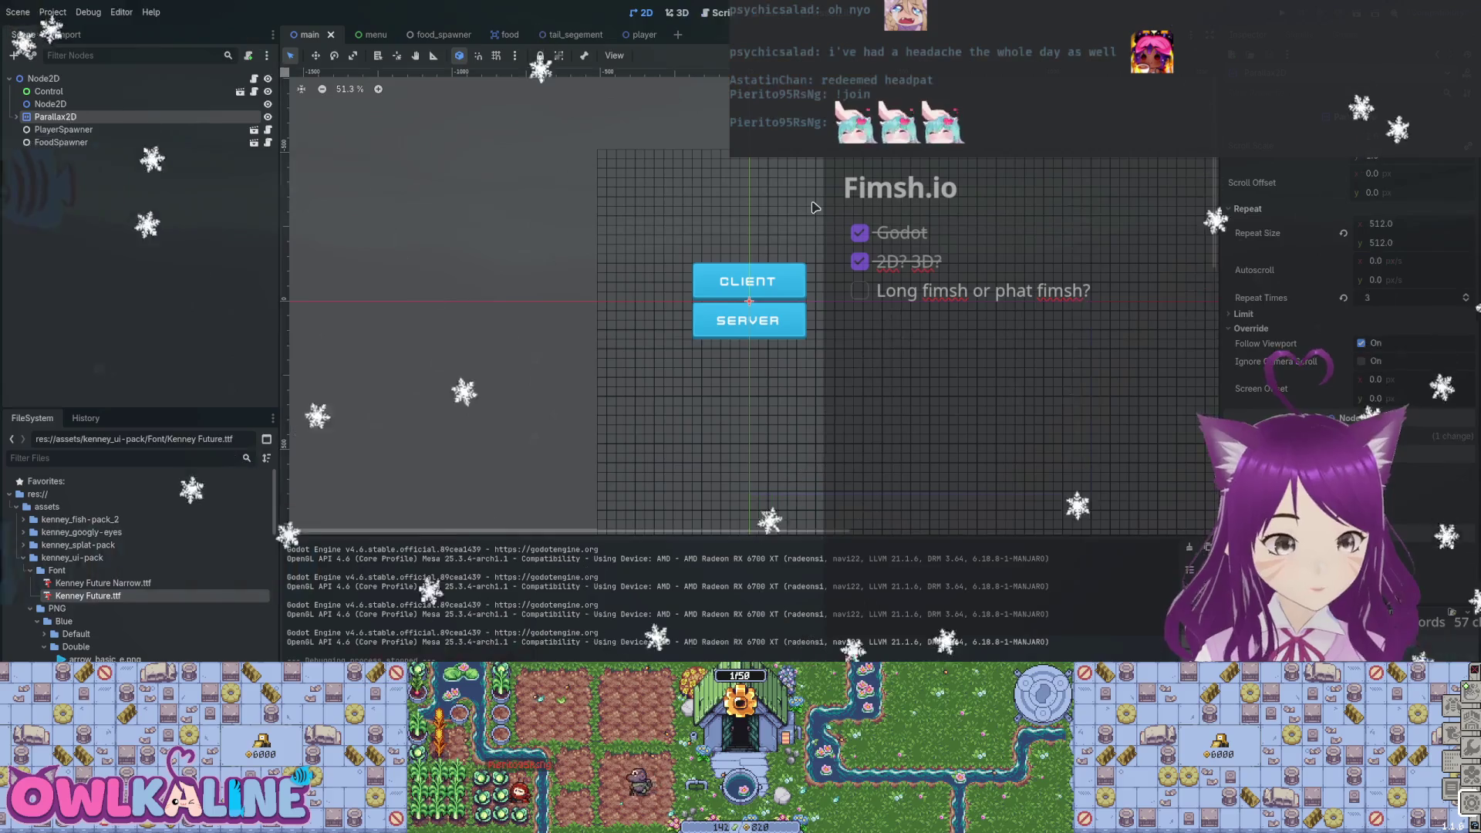
key("Down")
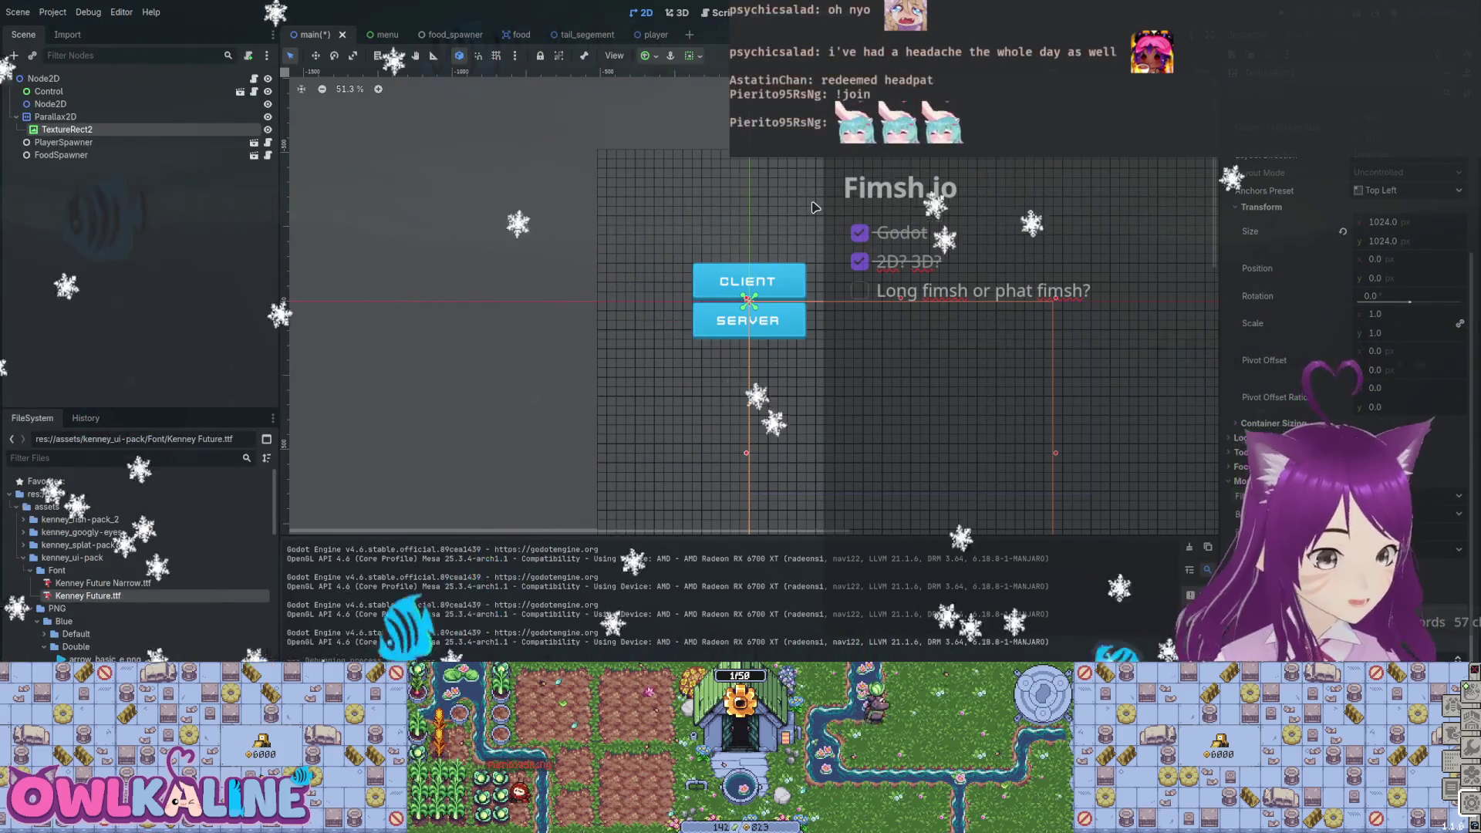
key("ctrl+s")
key("ctrl+Tab")
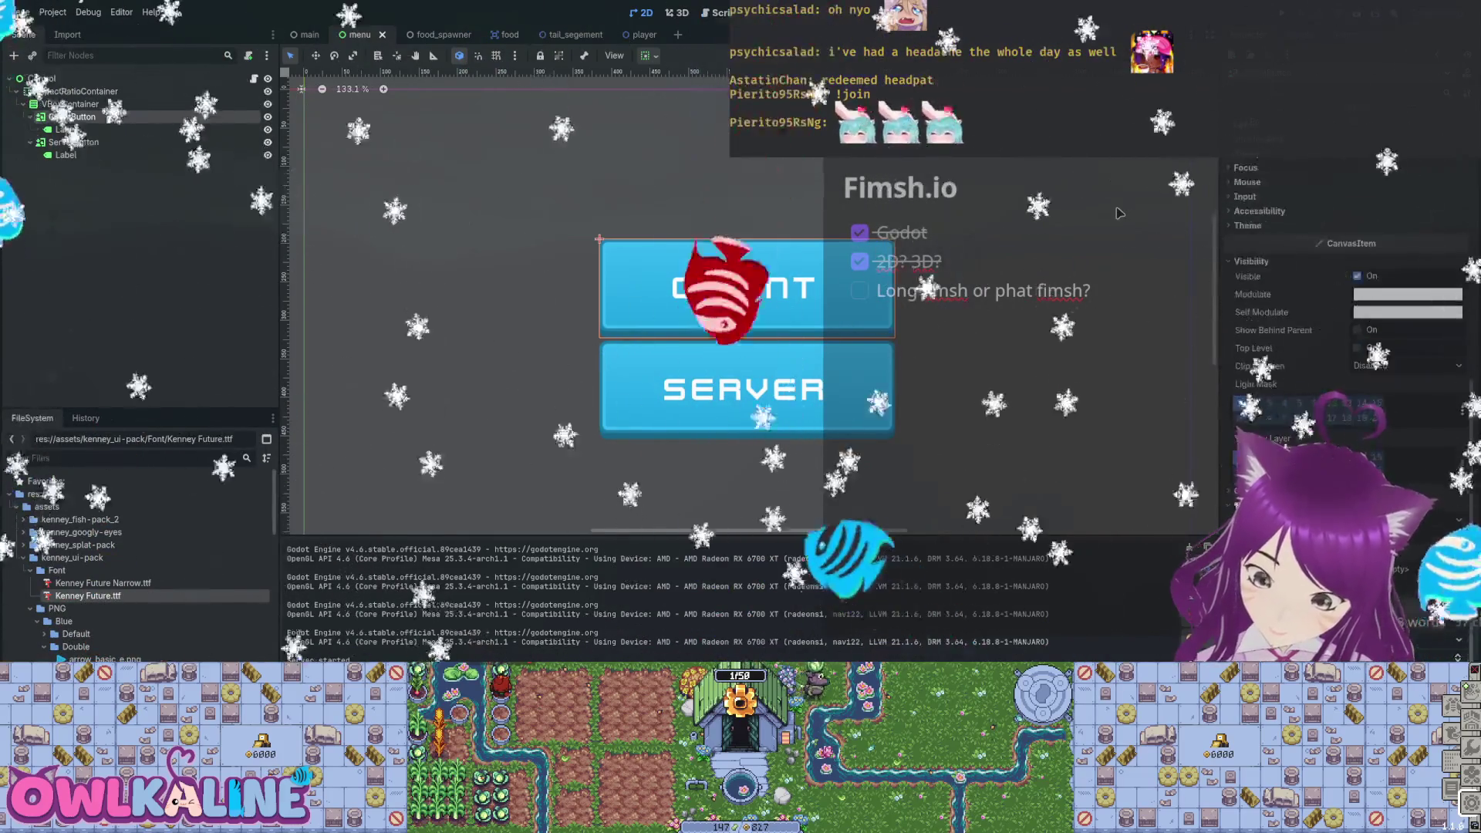
On the CLIENT TextureButton, toggle Ignore Texture Size and turn off Flip V.
scroll(1346, 308, "up", 10)
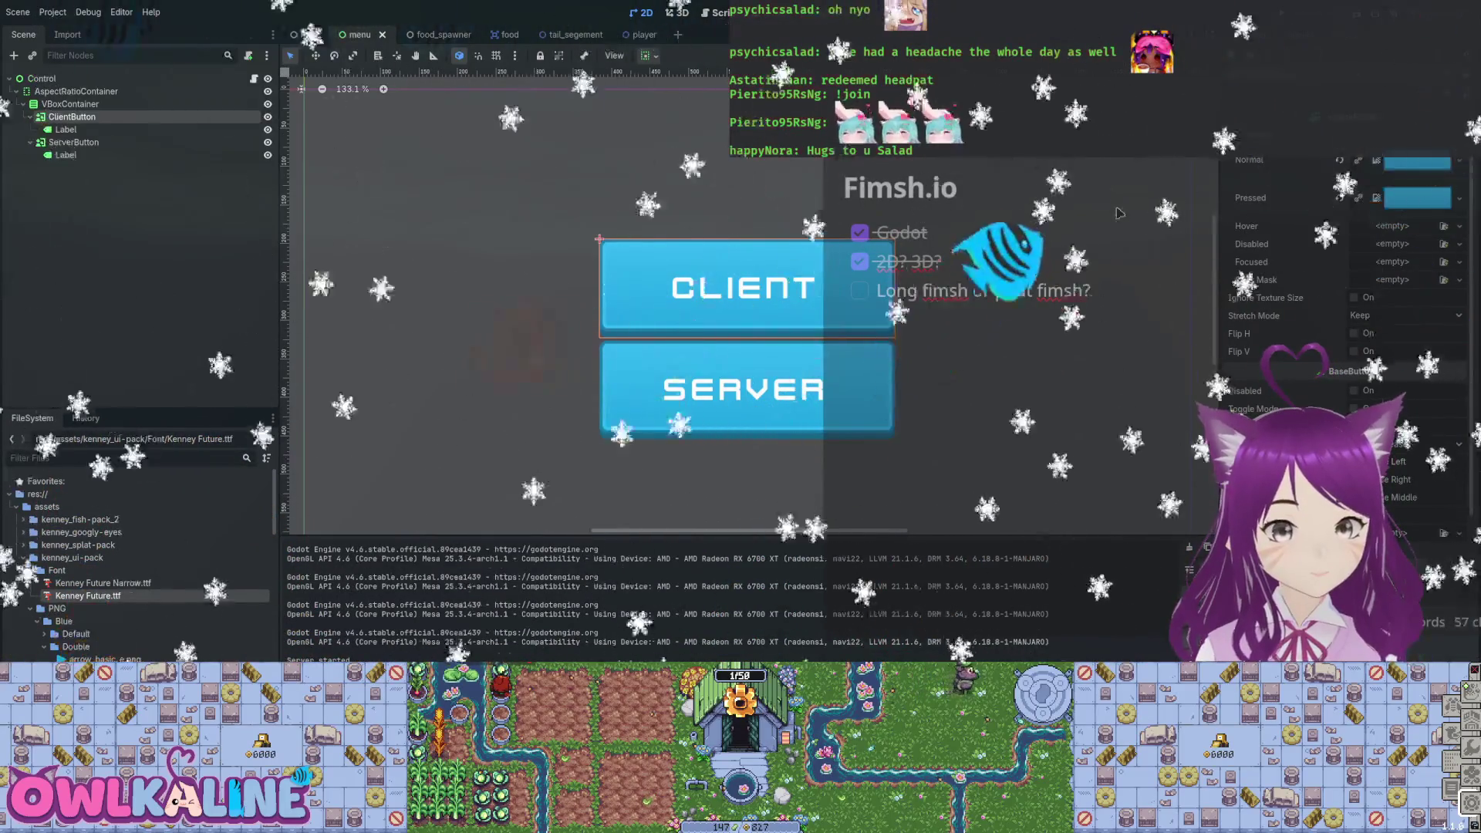
left_click(1354, 297)
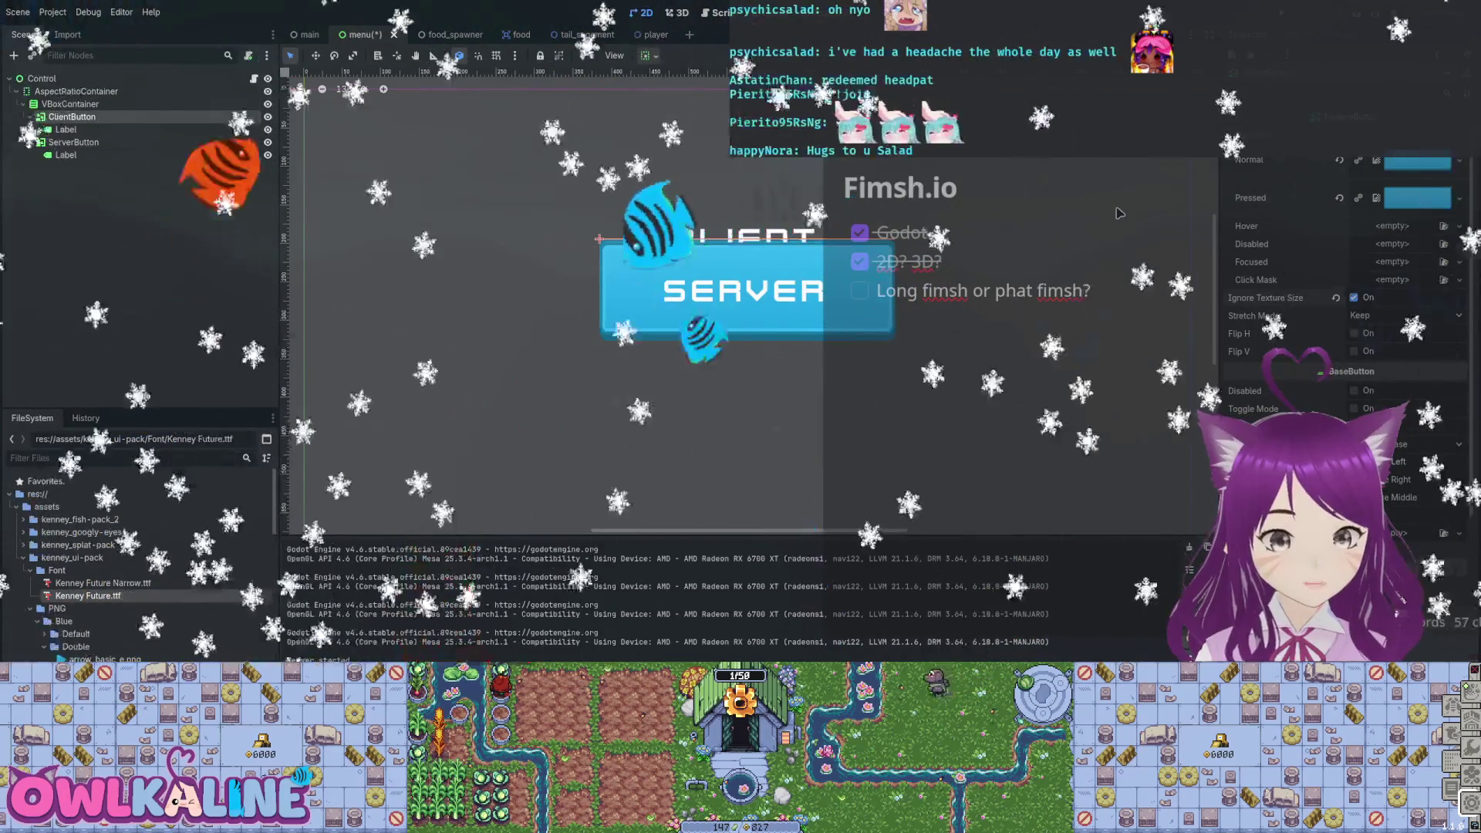
scroll(1343, 347, "down", 5)
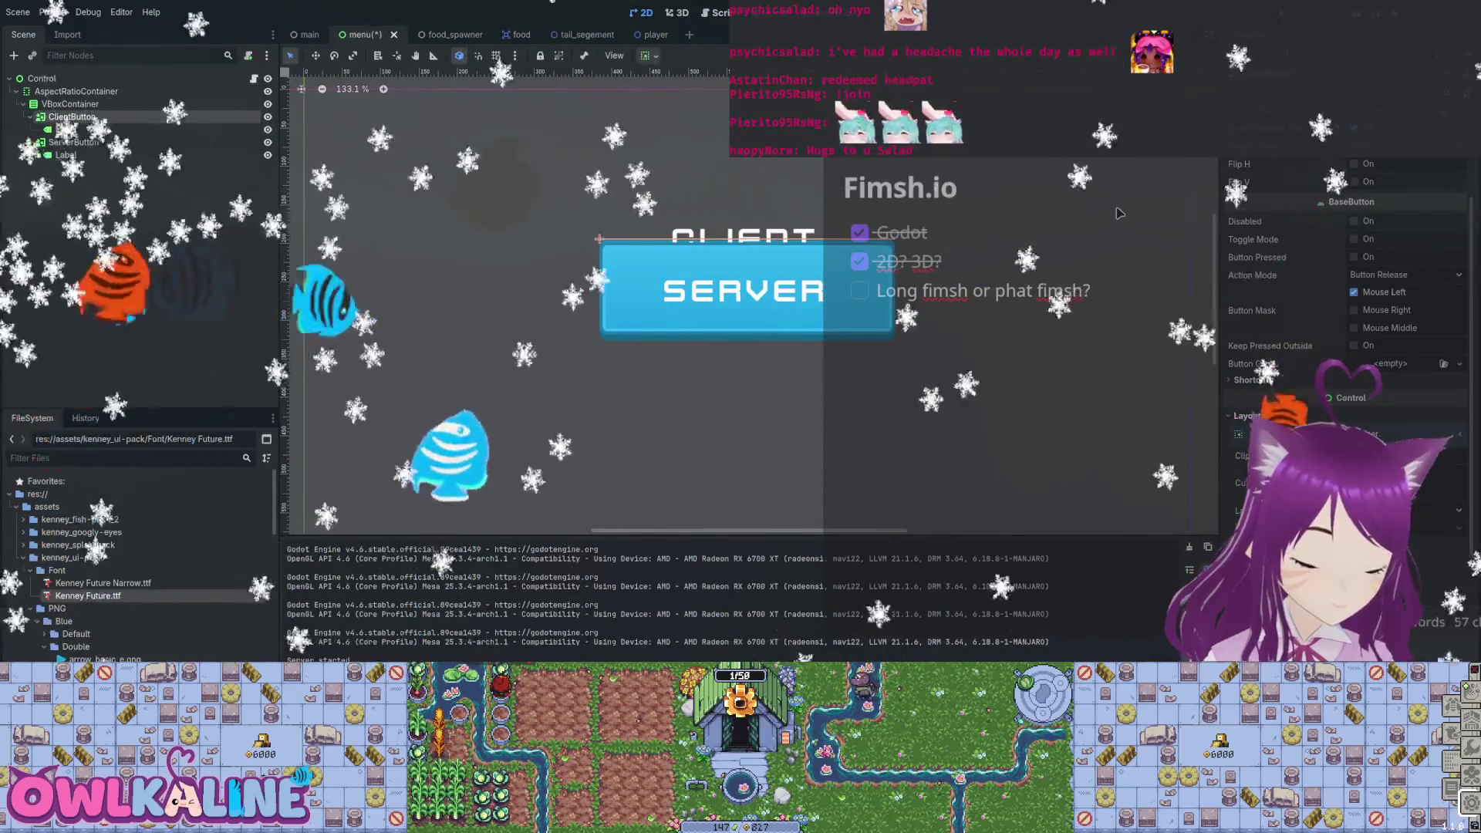
scroll(1343, 309, "down", 2)
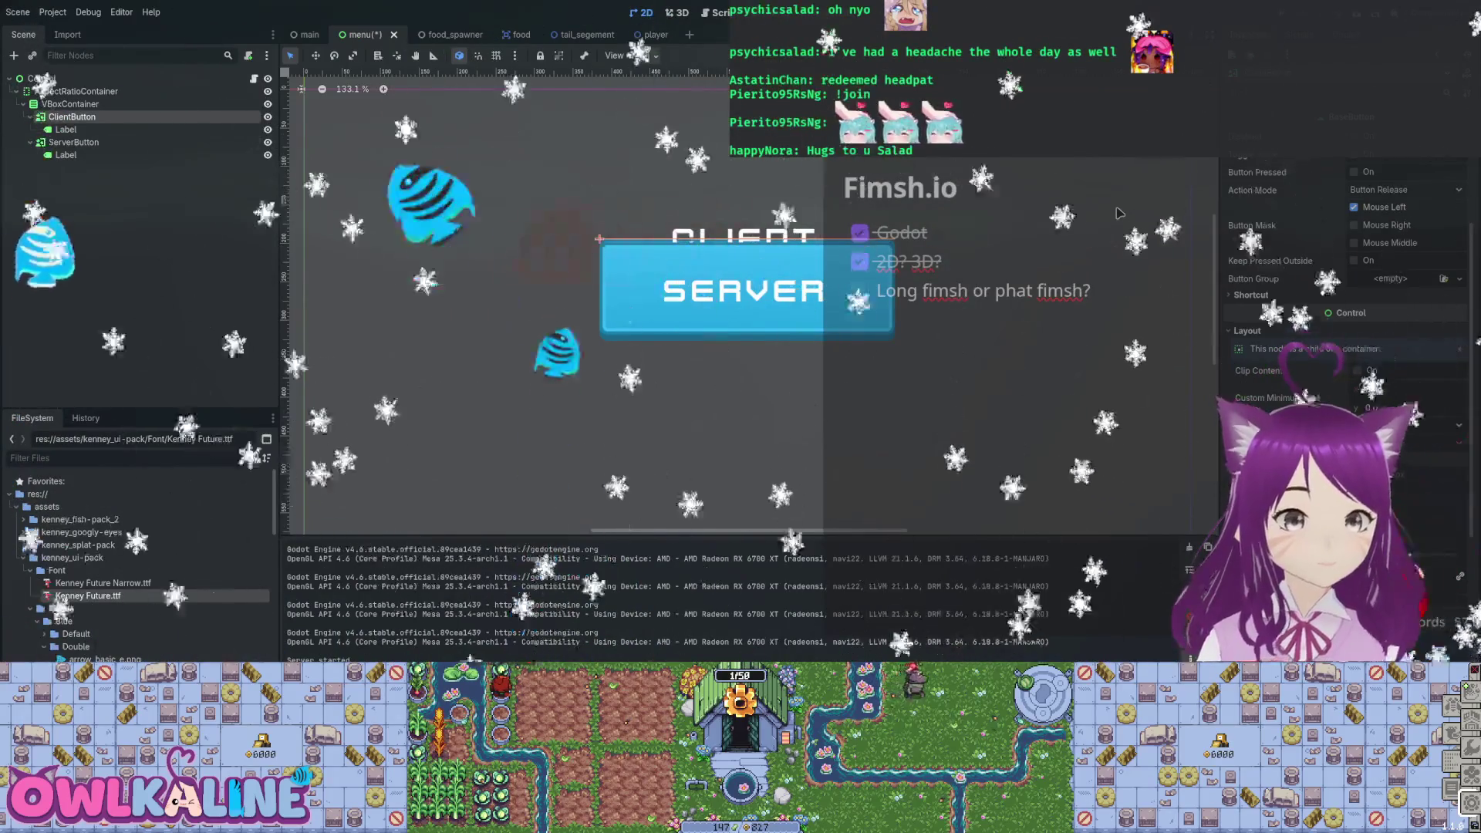
scroll(1119, 213, "down", 6)
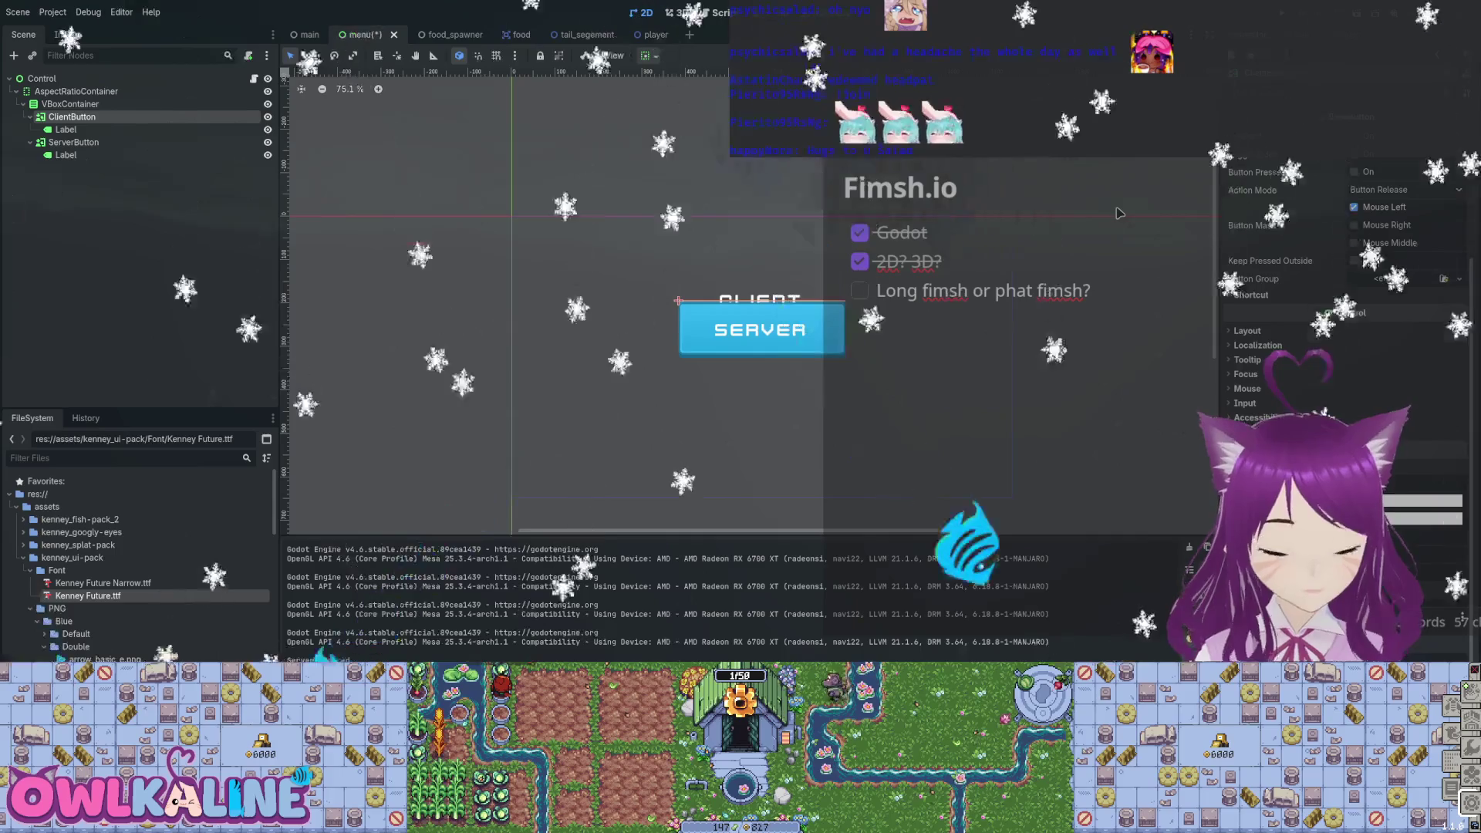
scroll(1346, 347, "up", 3)
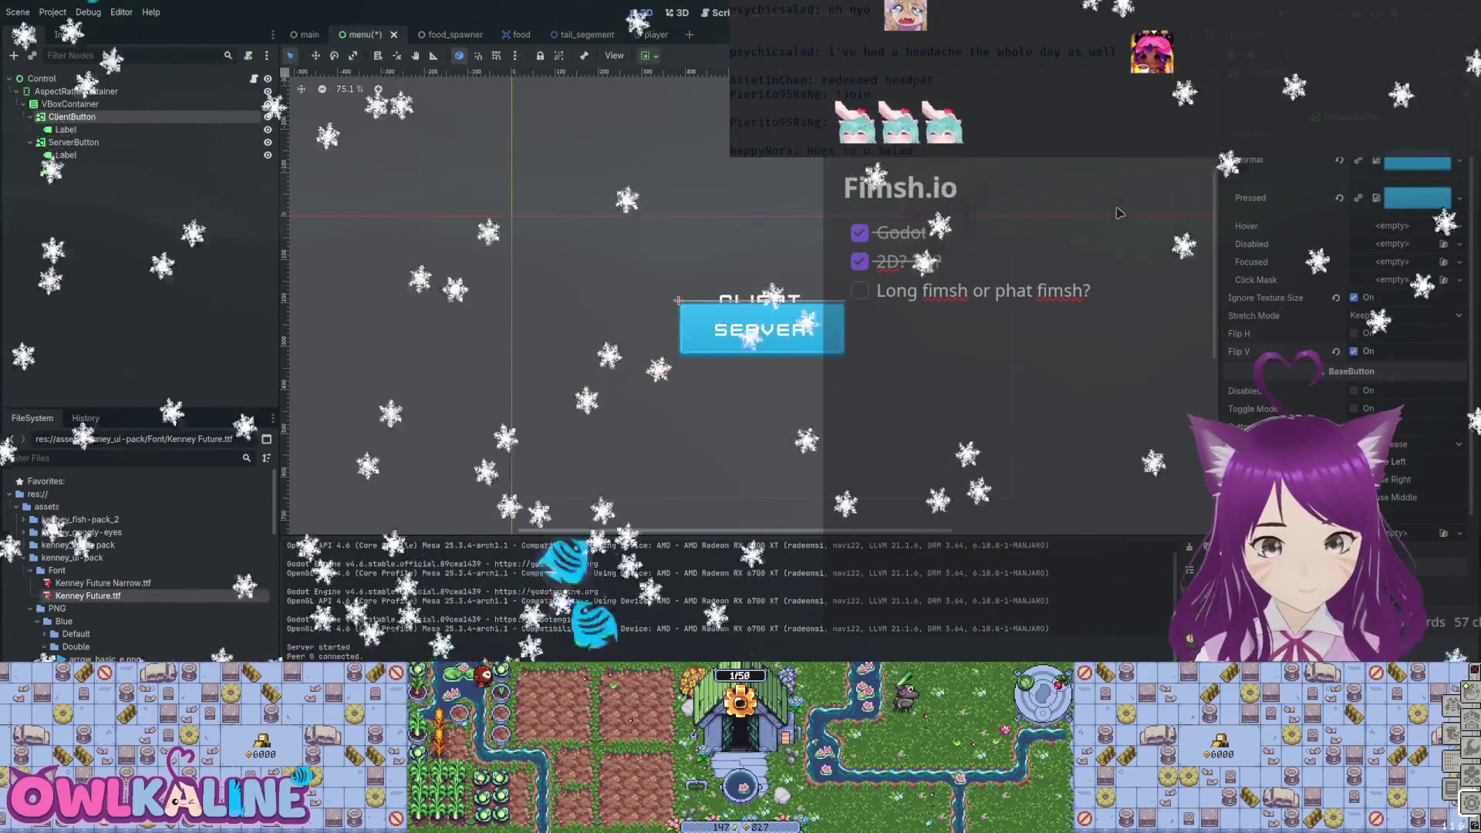
key("ctrl+z")
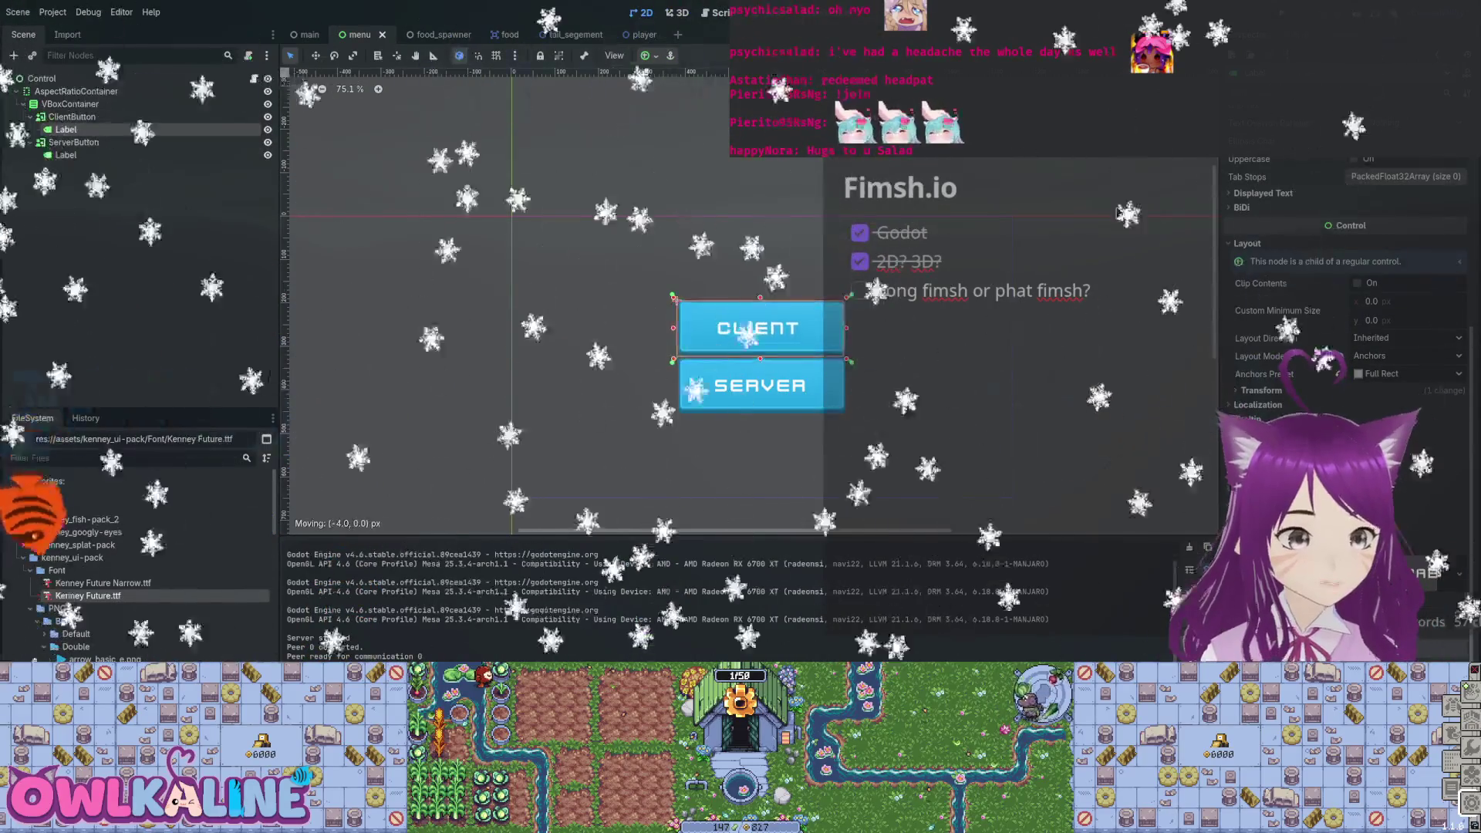
Zoom in on the menu buttons, select the root Control, then switch to the tail_segement scene.
key("ctrl+equal")
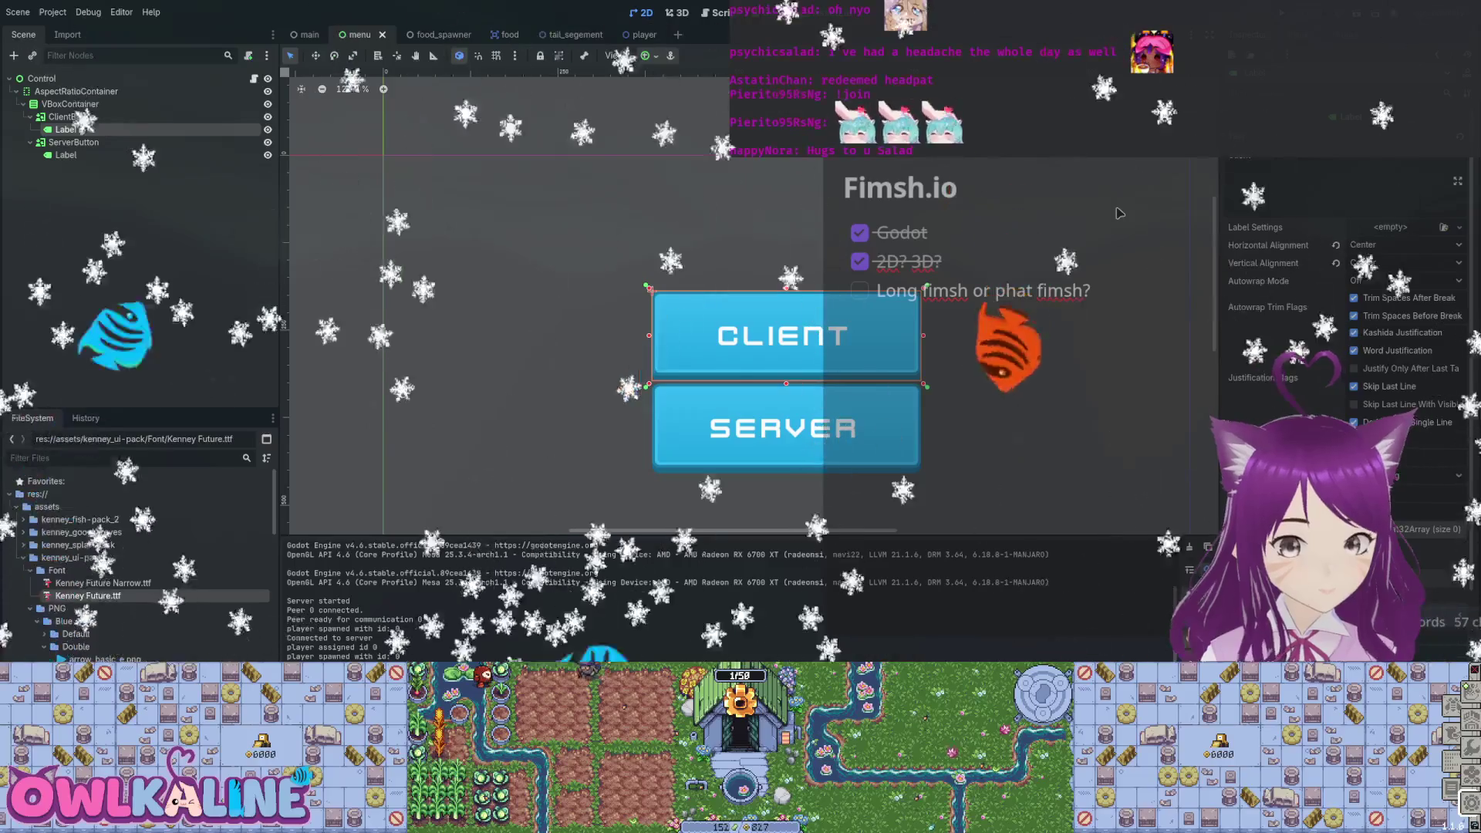
scroll(1119, 213, "down", 3)
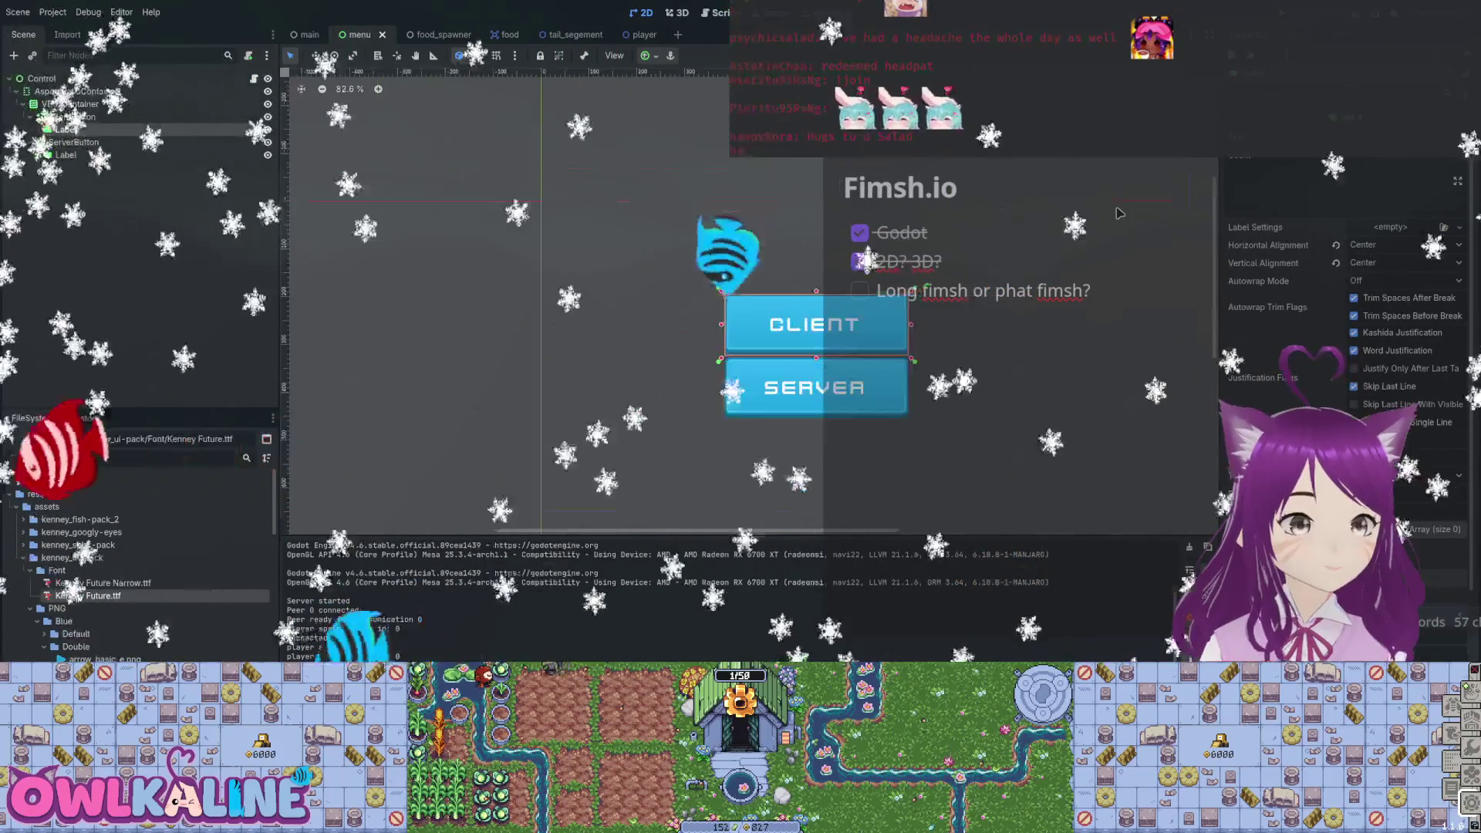
left_click(1119, 213)
scroll(1120, 213, "down", 6)
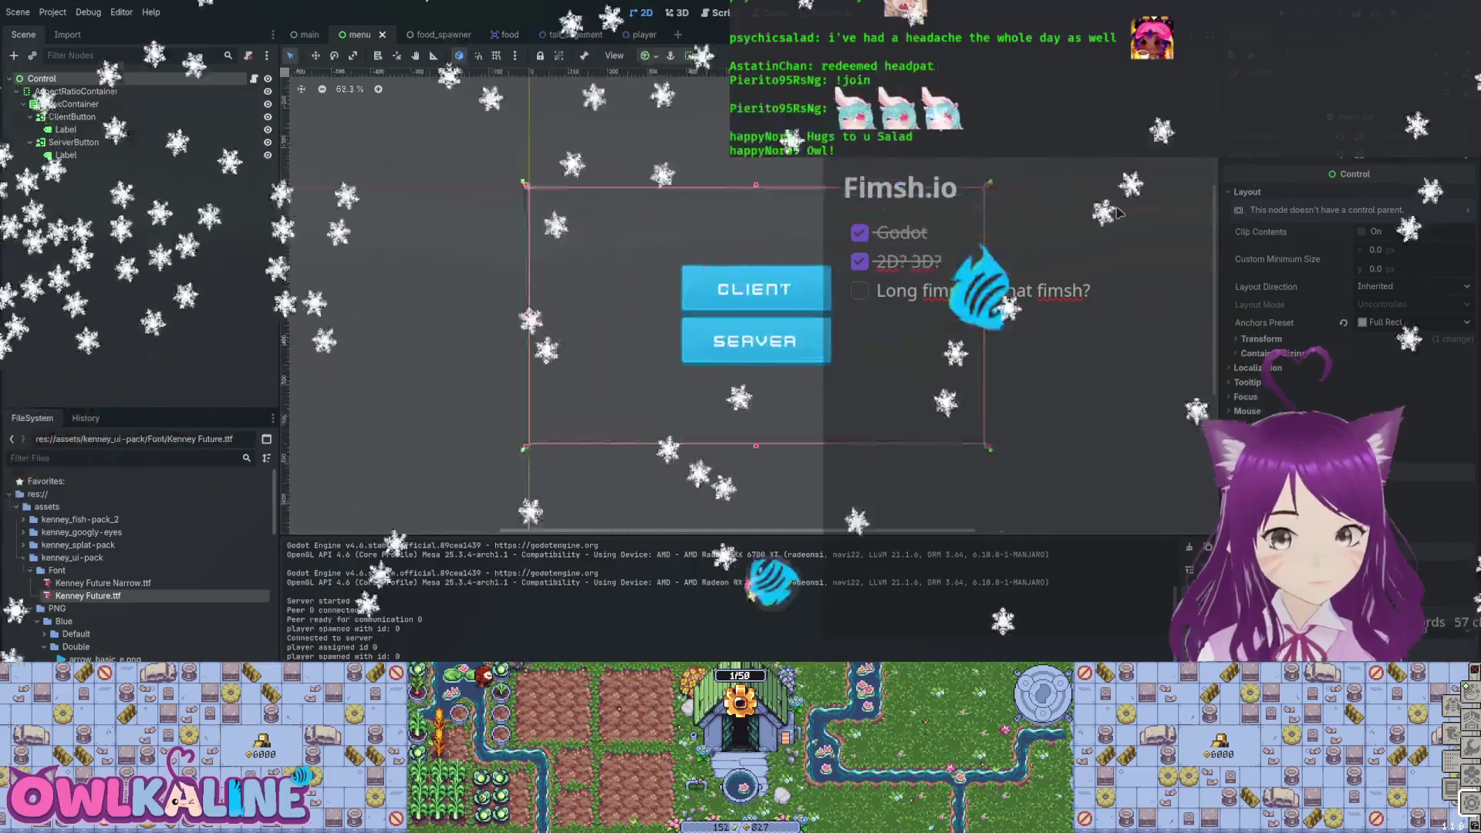
scroll(1120, 213, "up", 9)
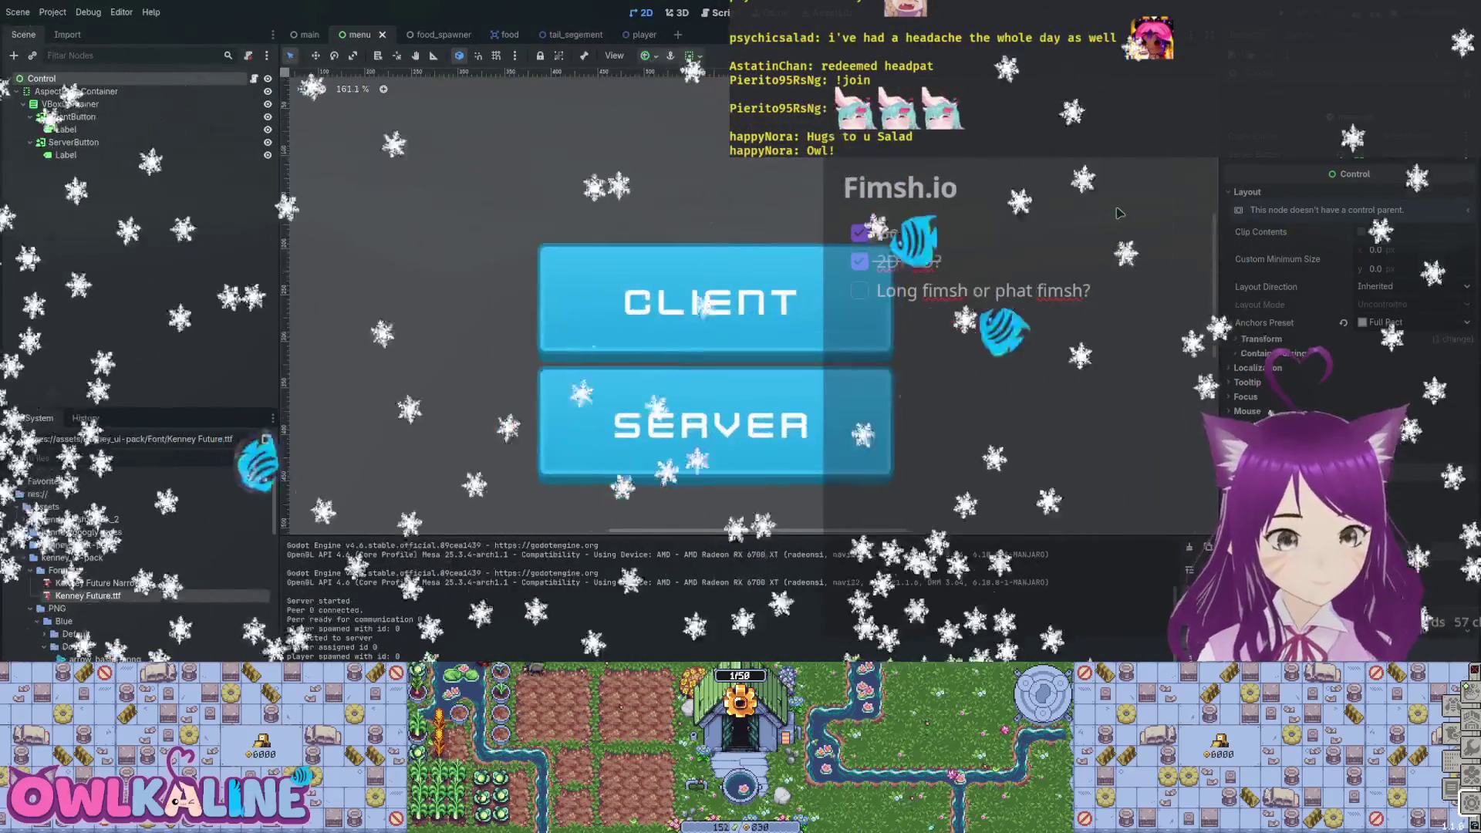
scroll(1120, 213, "down", 7)
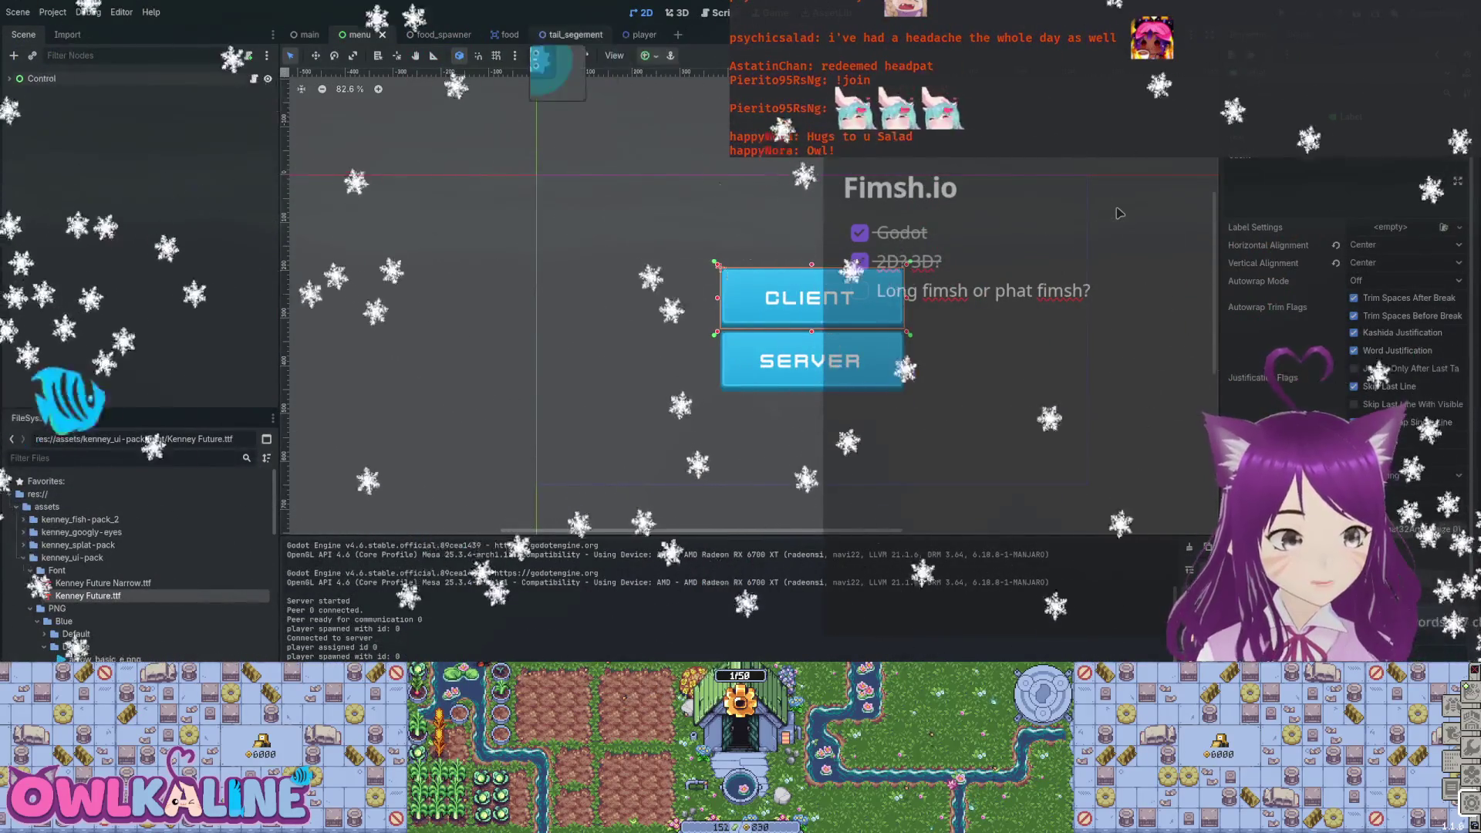
key("ctrl+Tab")
key("ctrl+Tab")
key("ctrl+Tab")
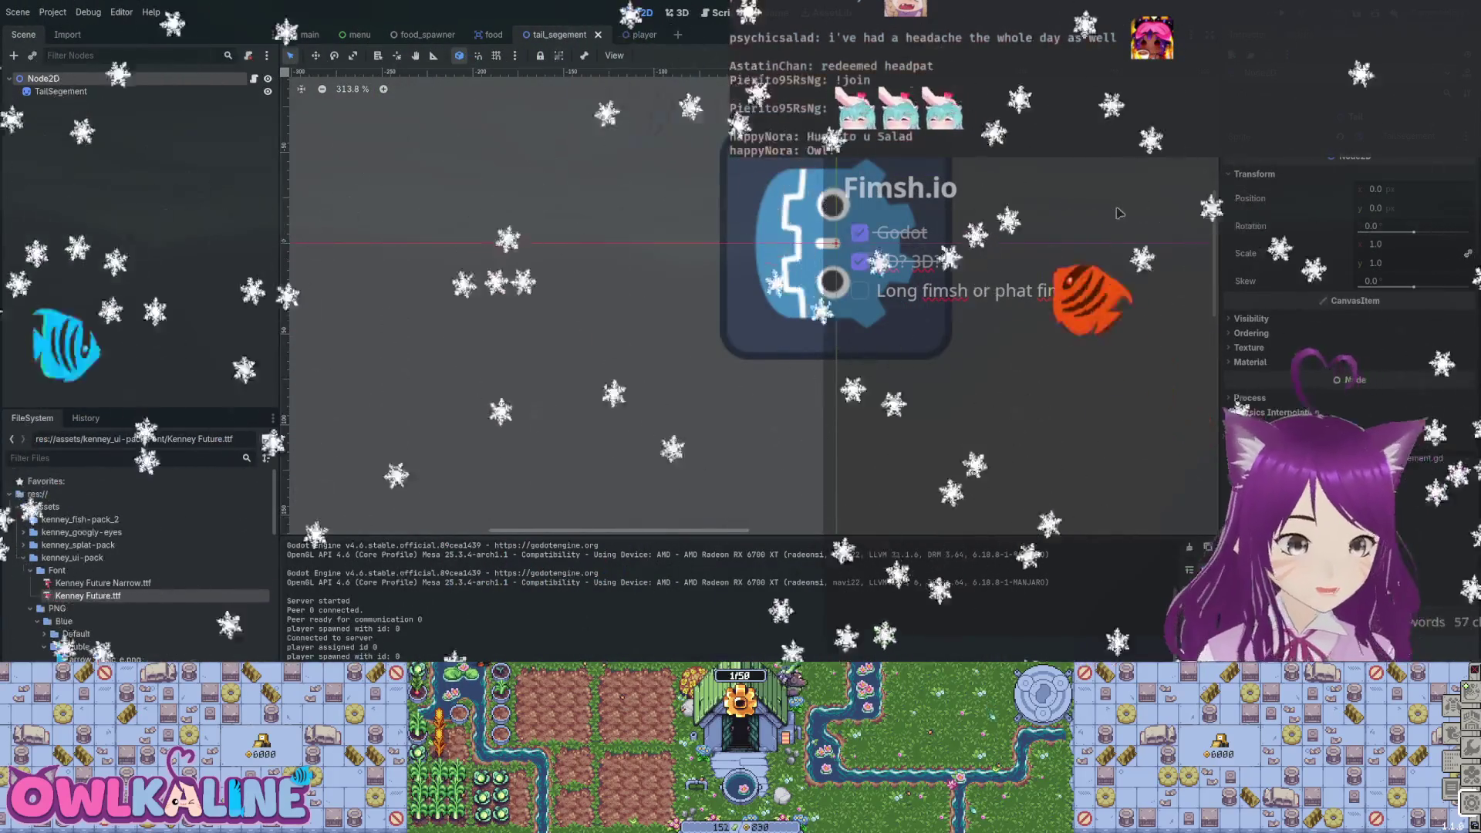
Return from tail_segement to the menu scene tab.
scroll(1119, 213, "down", 2)
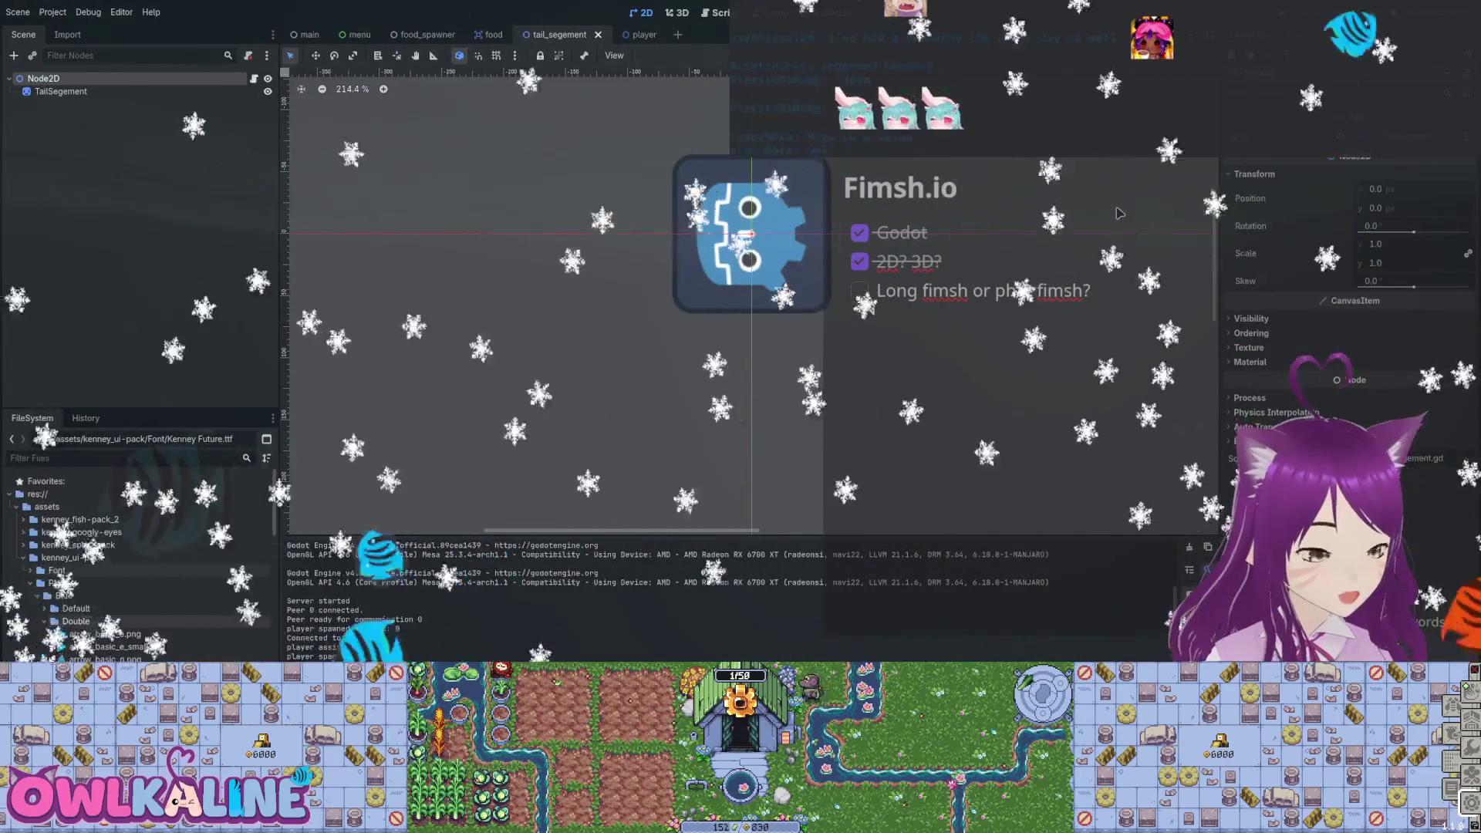
key("ctrl+shift+Tab")
key("ctrl+shift+Tab")
key("ctrl+shift+Tab")
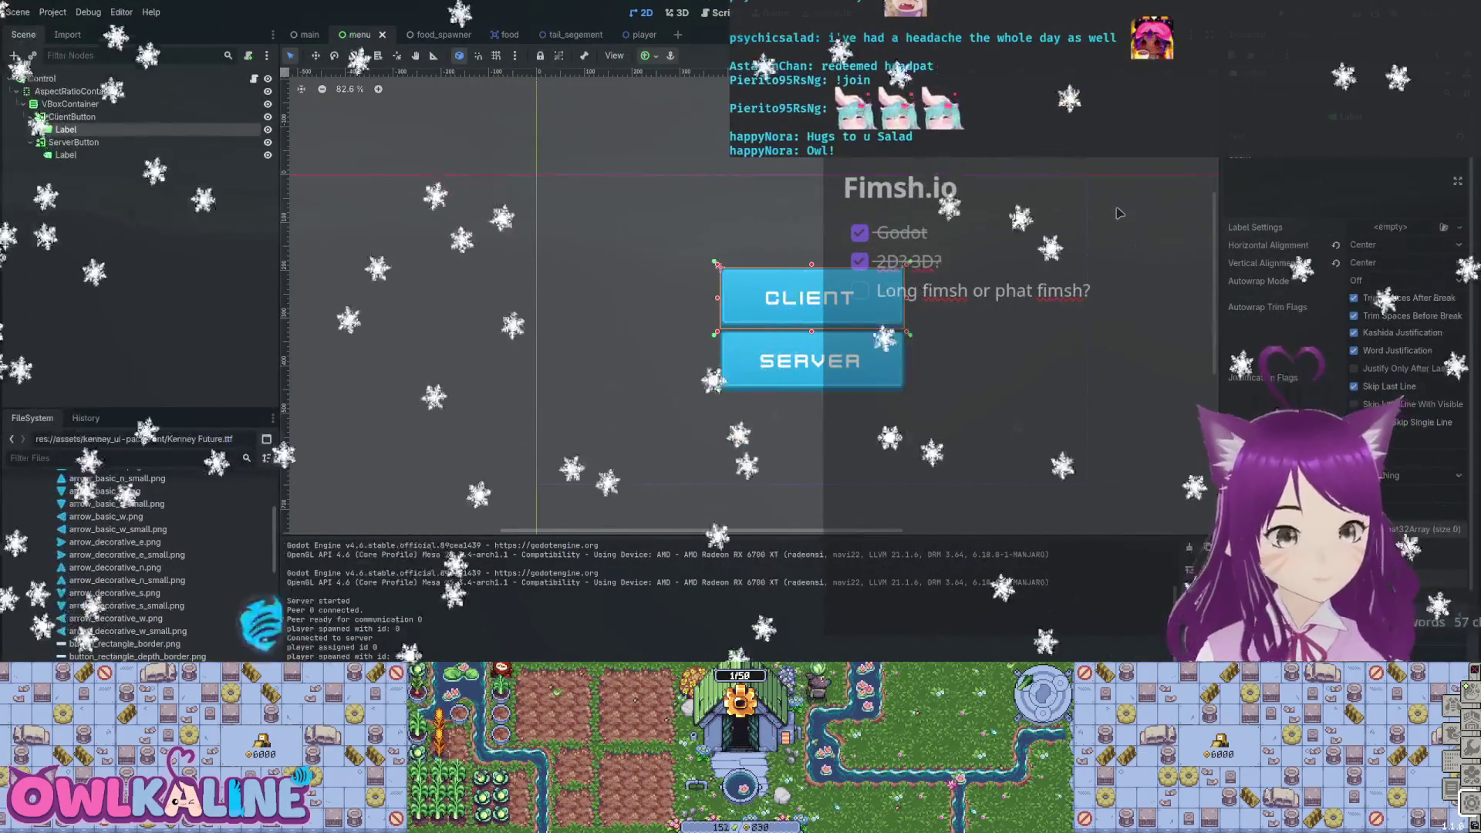
Toggle Ignore Texture Size on ClientButton, shrinking it to half height.
key("Up")
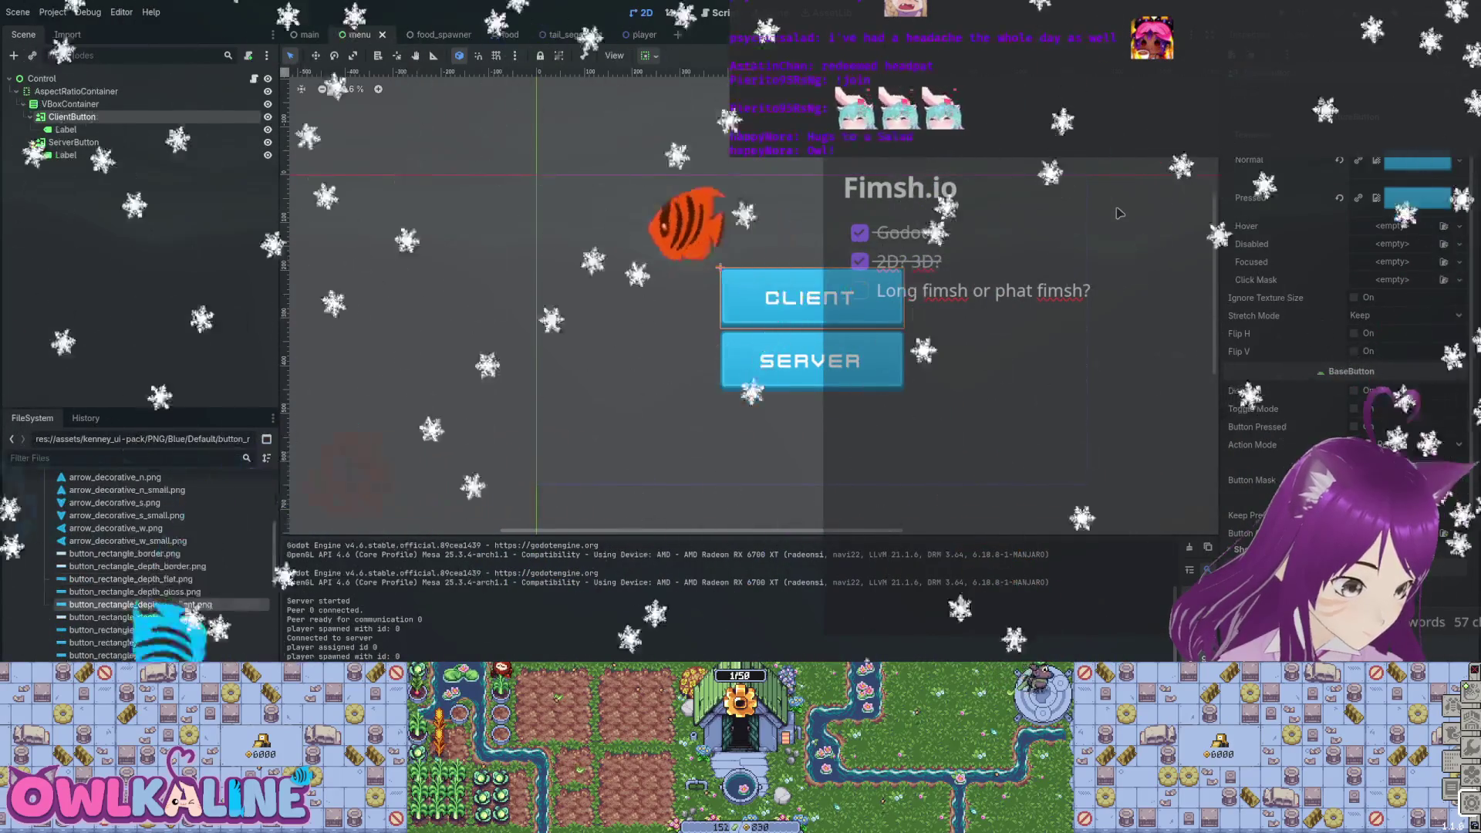
key("ctrl+z")
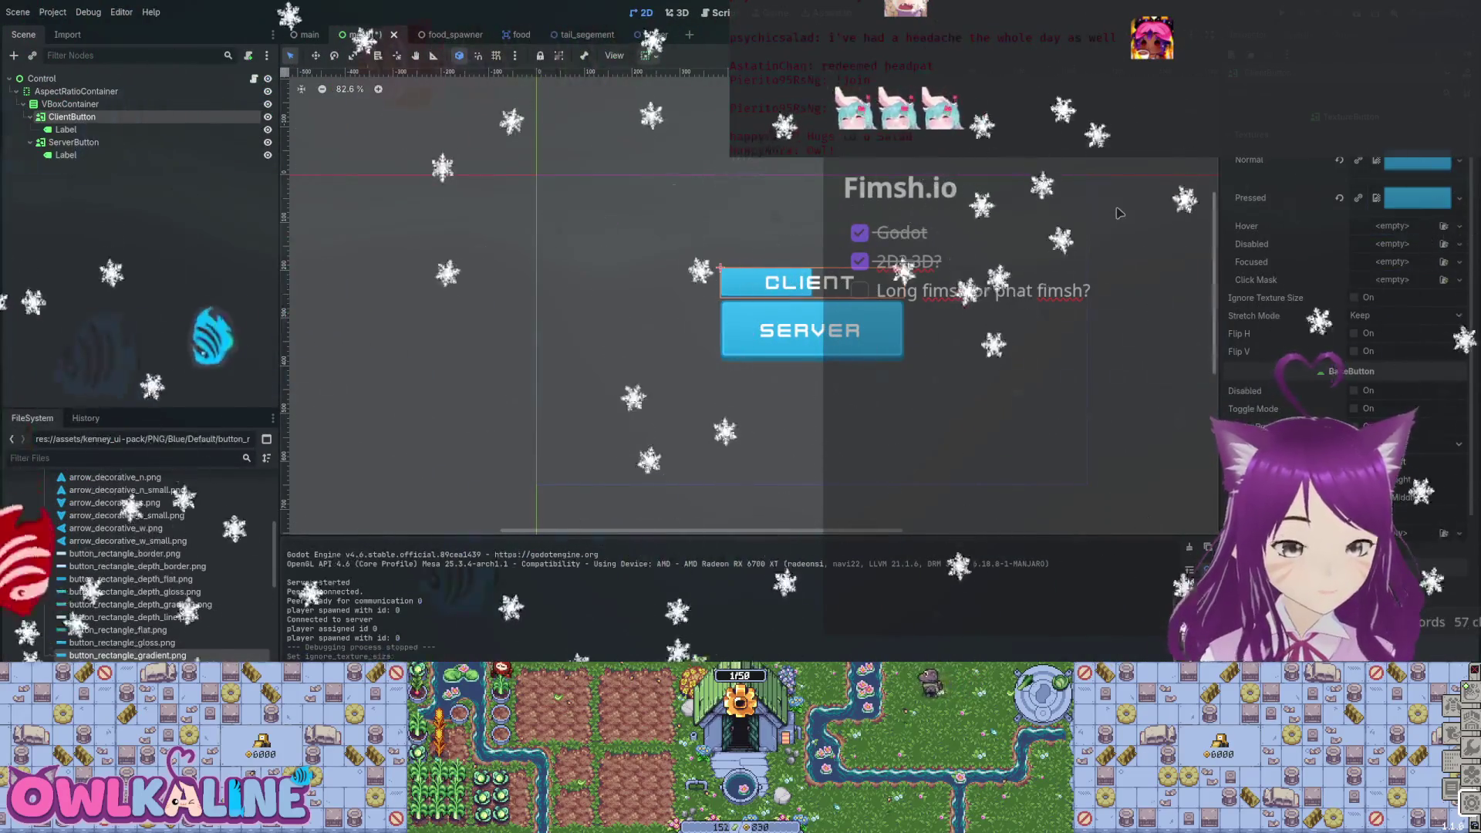
scroll(1346, 347, "down", 10)
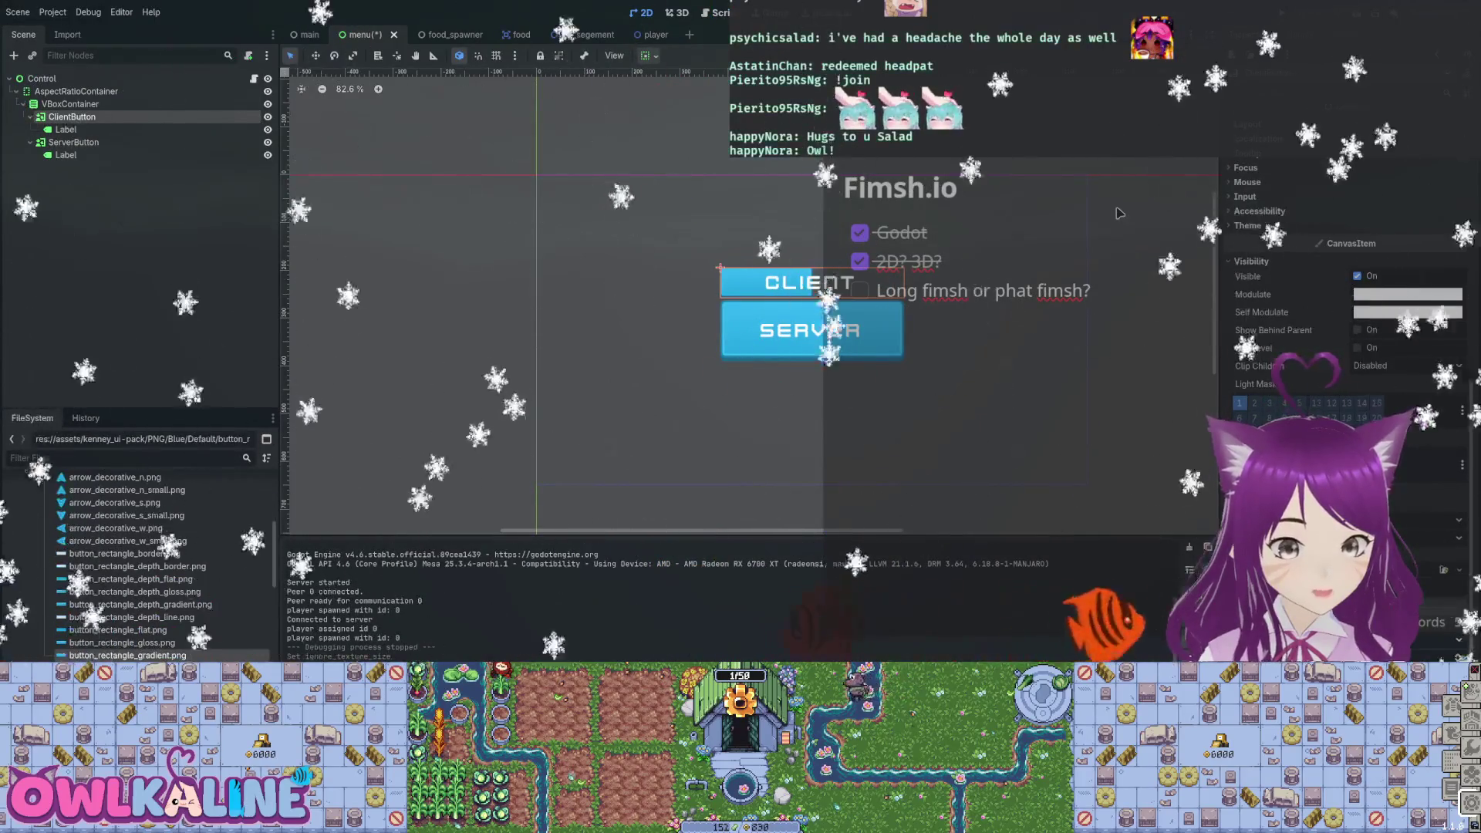
Frame the CLIENT label in the view and select the ServerButton.
key("Down")
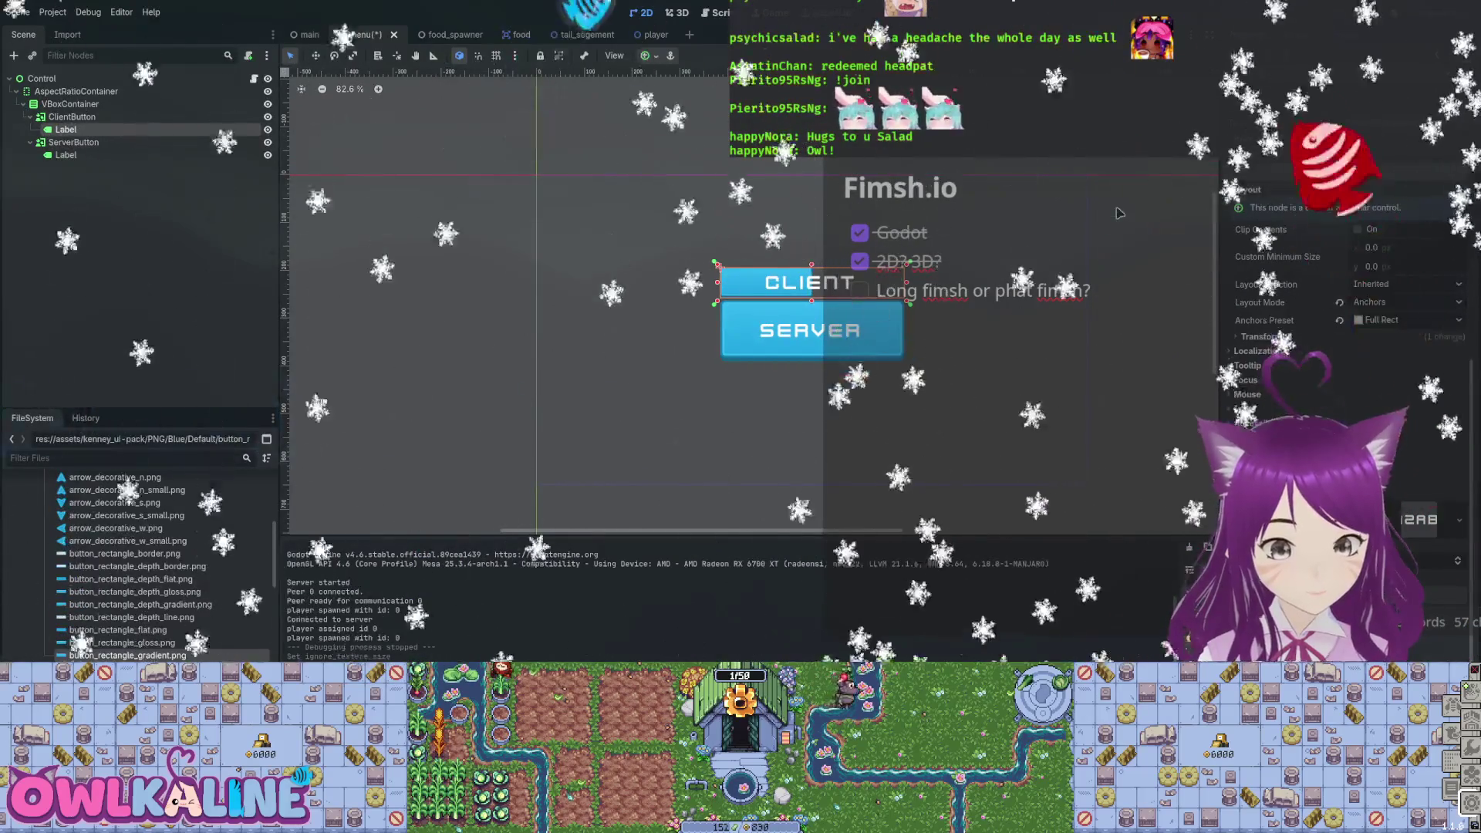
key("f")
key("ctrl+minus")
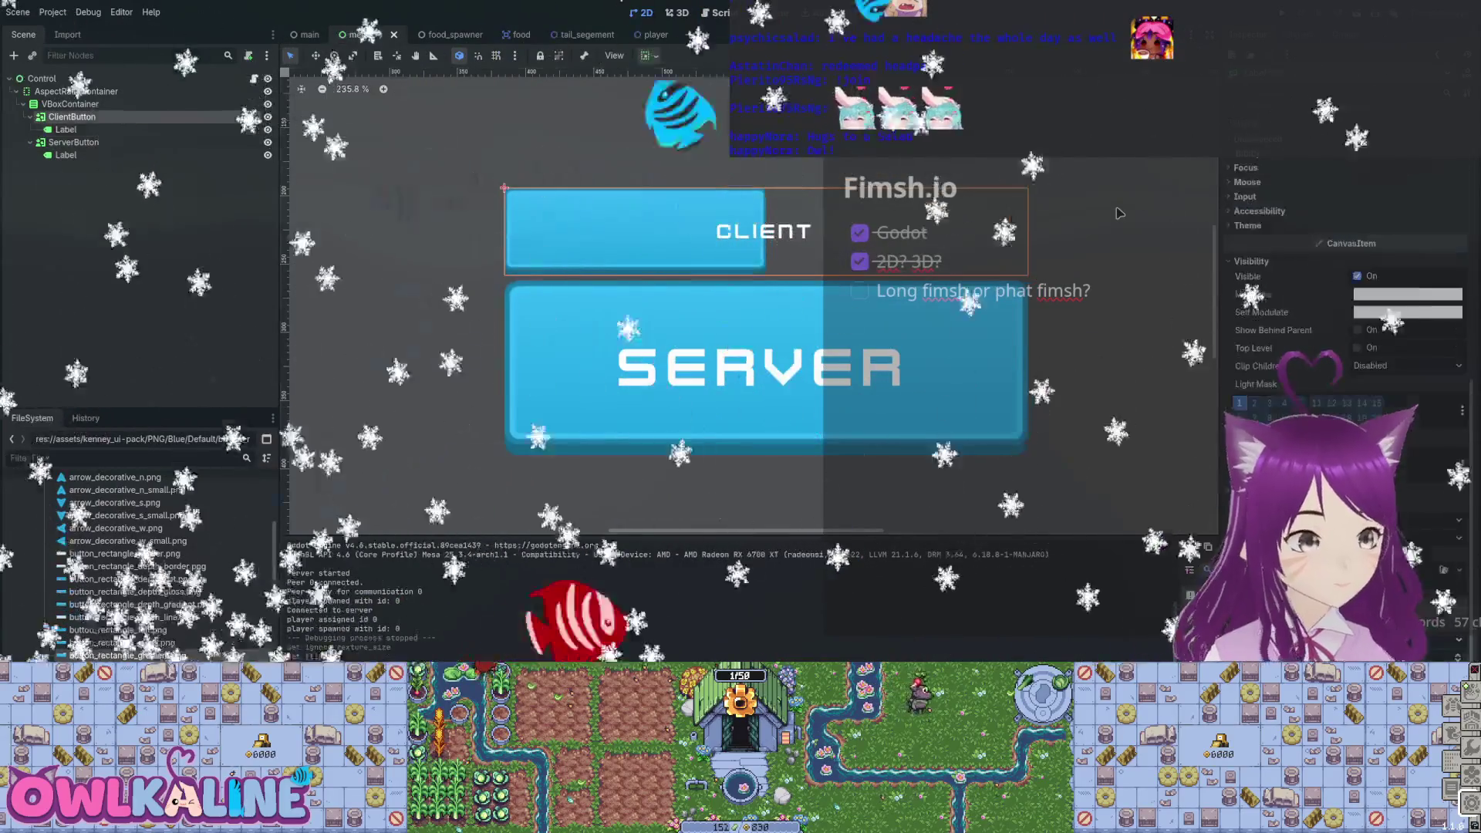
scroll(1342, 308, "up", 15)
key("Down")
key("Down")
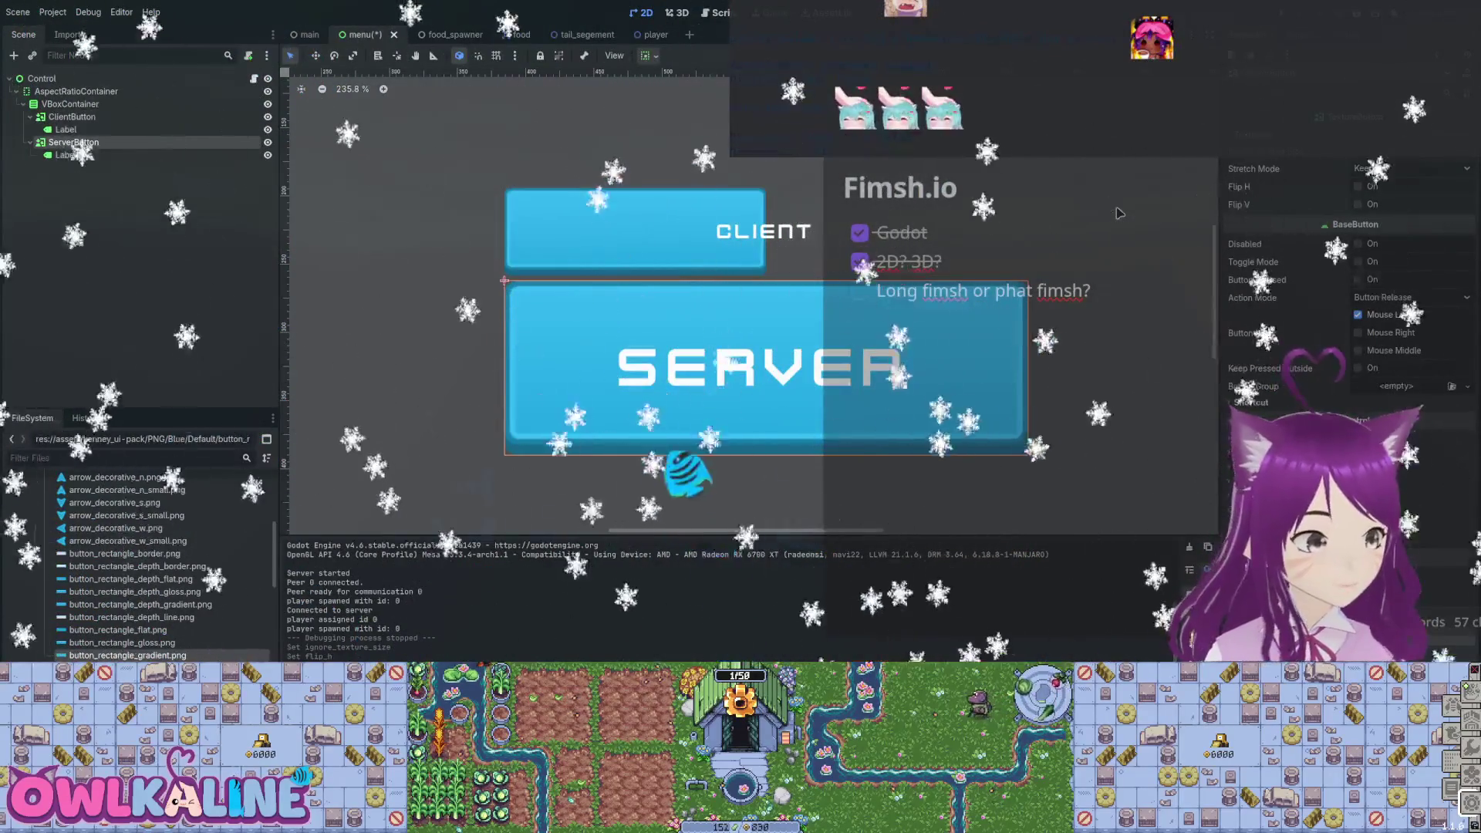
Delete ServerButton and ClientButton with their Labels, and add a new TextureButton under VBoxContainer.
key("Delete")
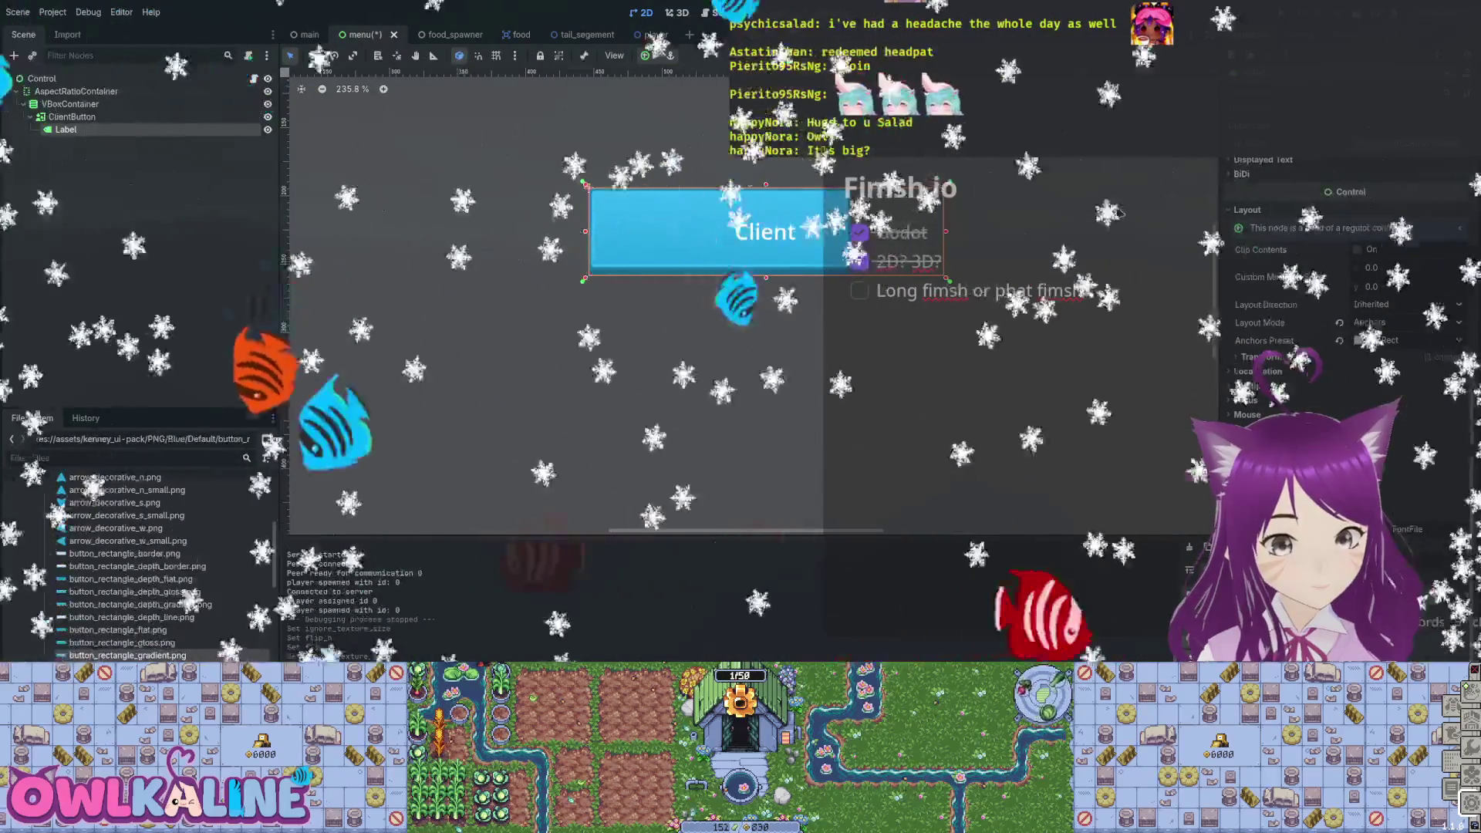
scroll(1119, 212, "down", 6)
scroll(1118, 212, "up", 7)
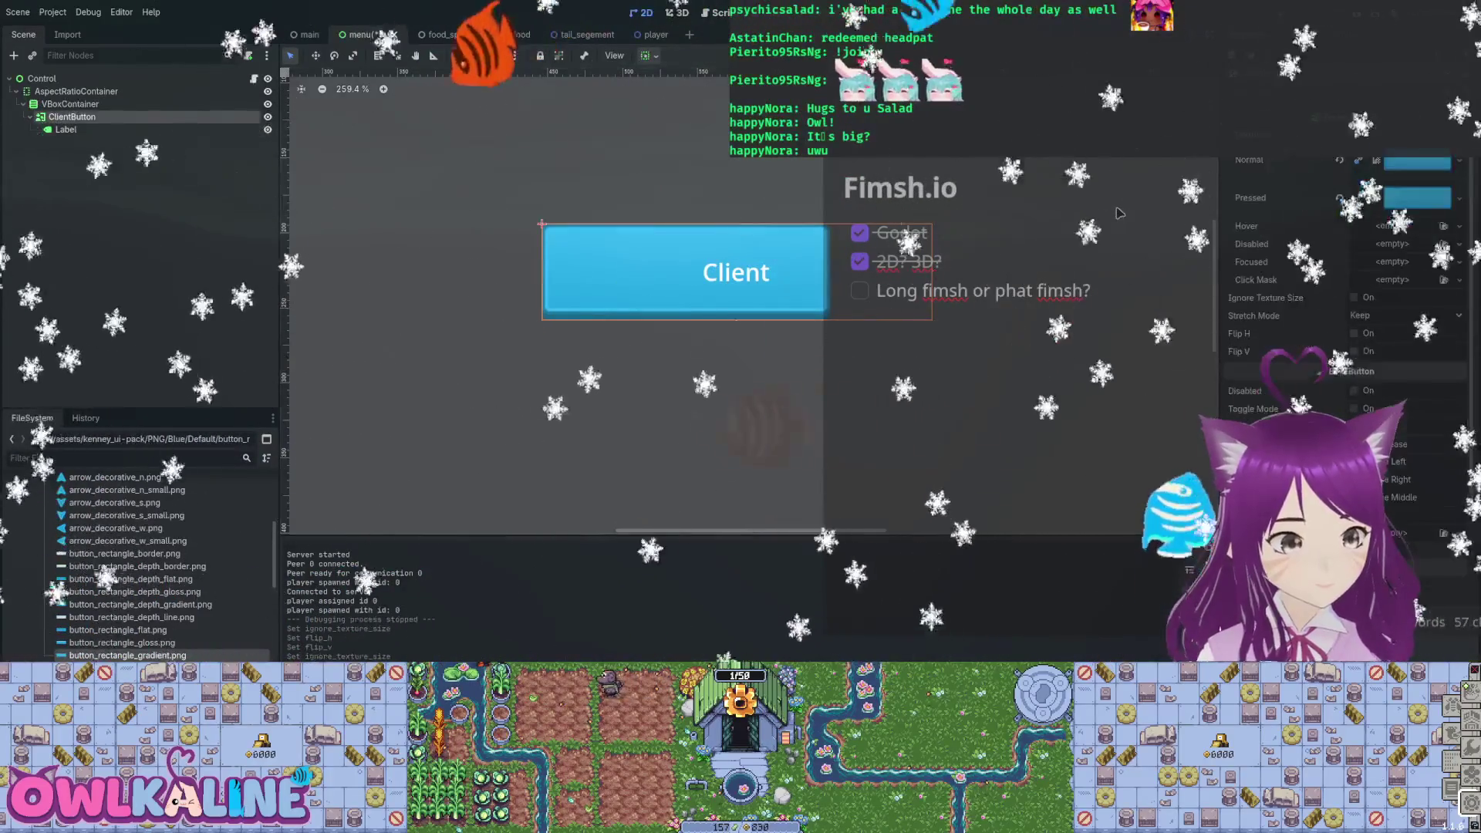
key("Up")
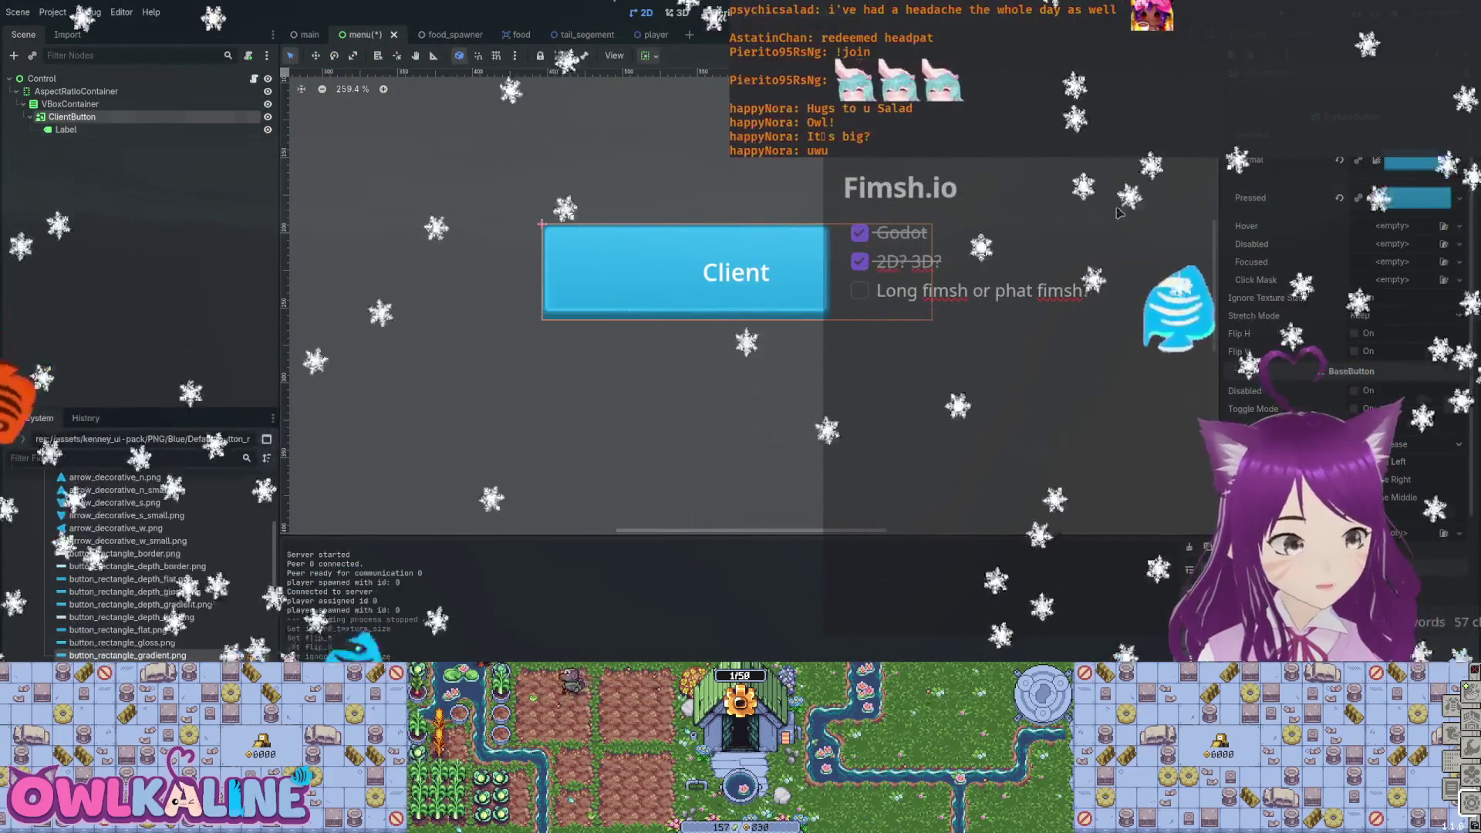
key("Delete")
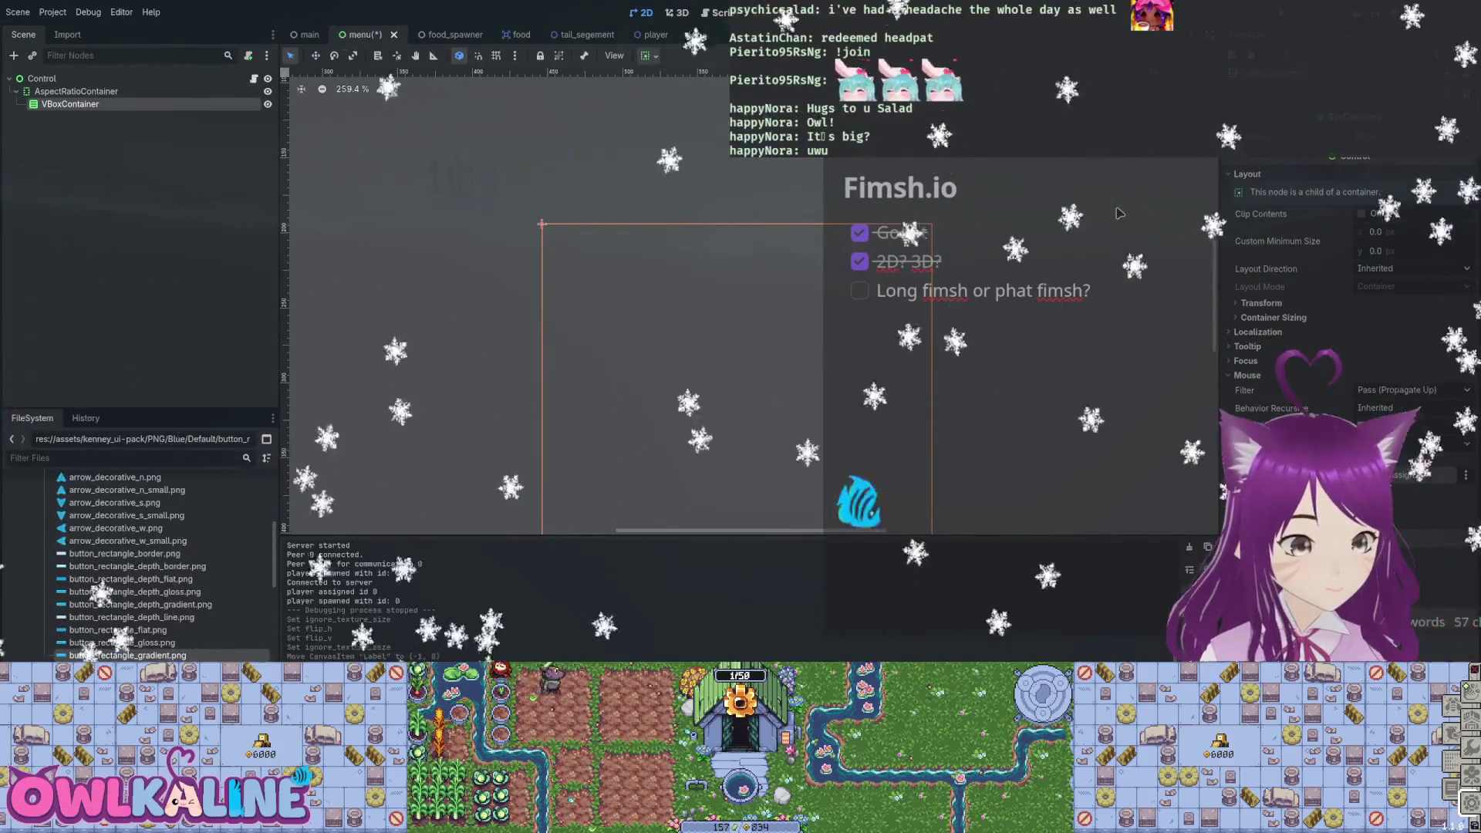
key("ctrl+v")
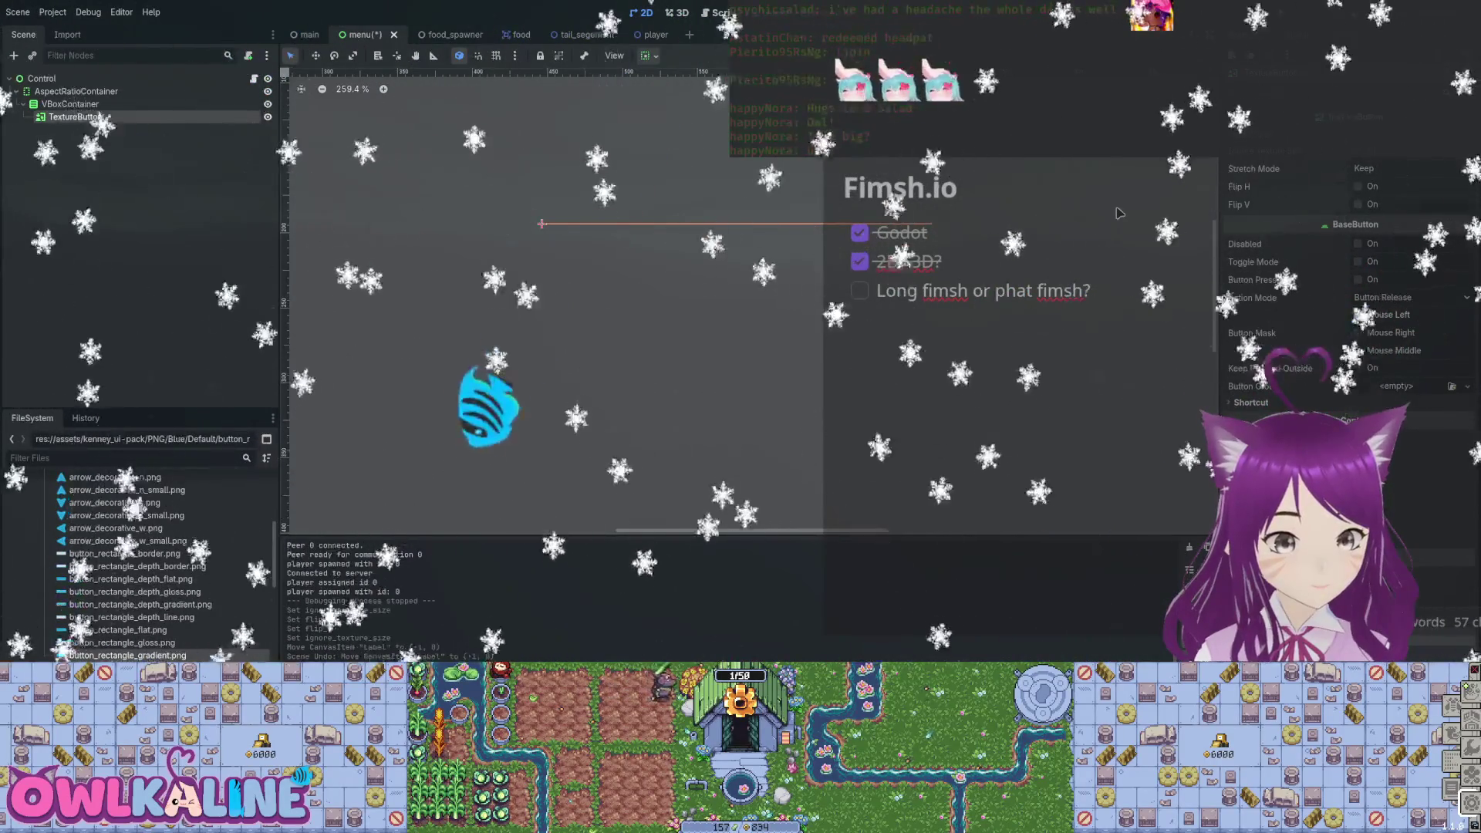
Give the TextureButton button_rectangle_depth_gradient.png as Normal texture plus a Pressed texture.
scroll(1347, 309, "up", 3)
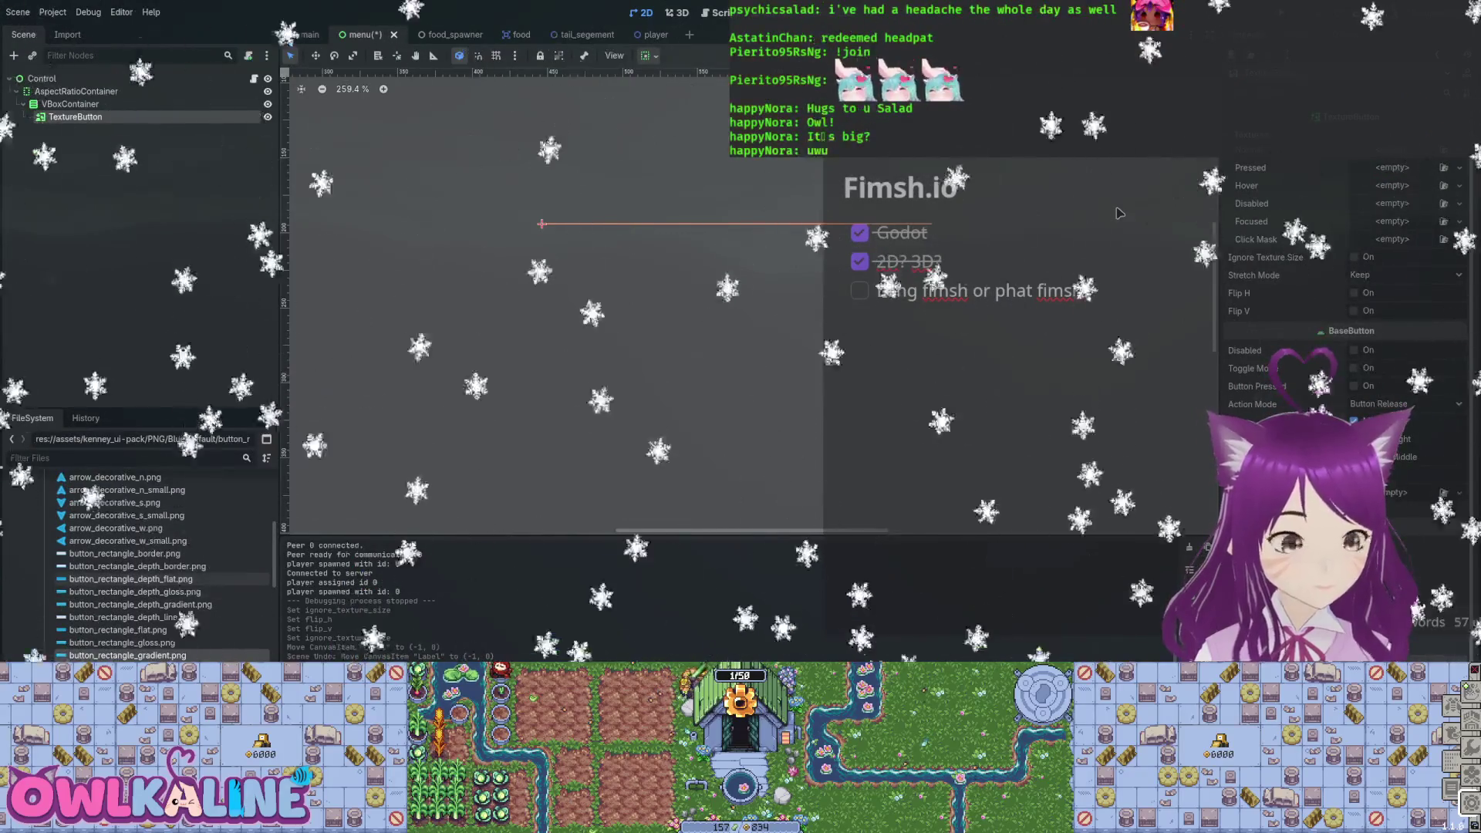
left_click_drag(140, 604, 1417, 162)
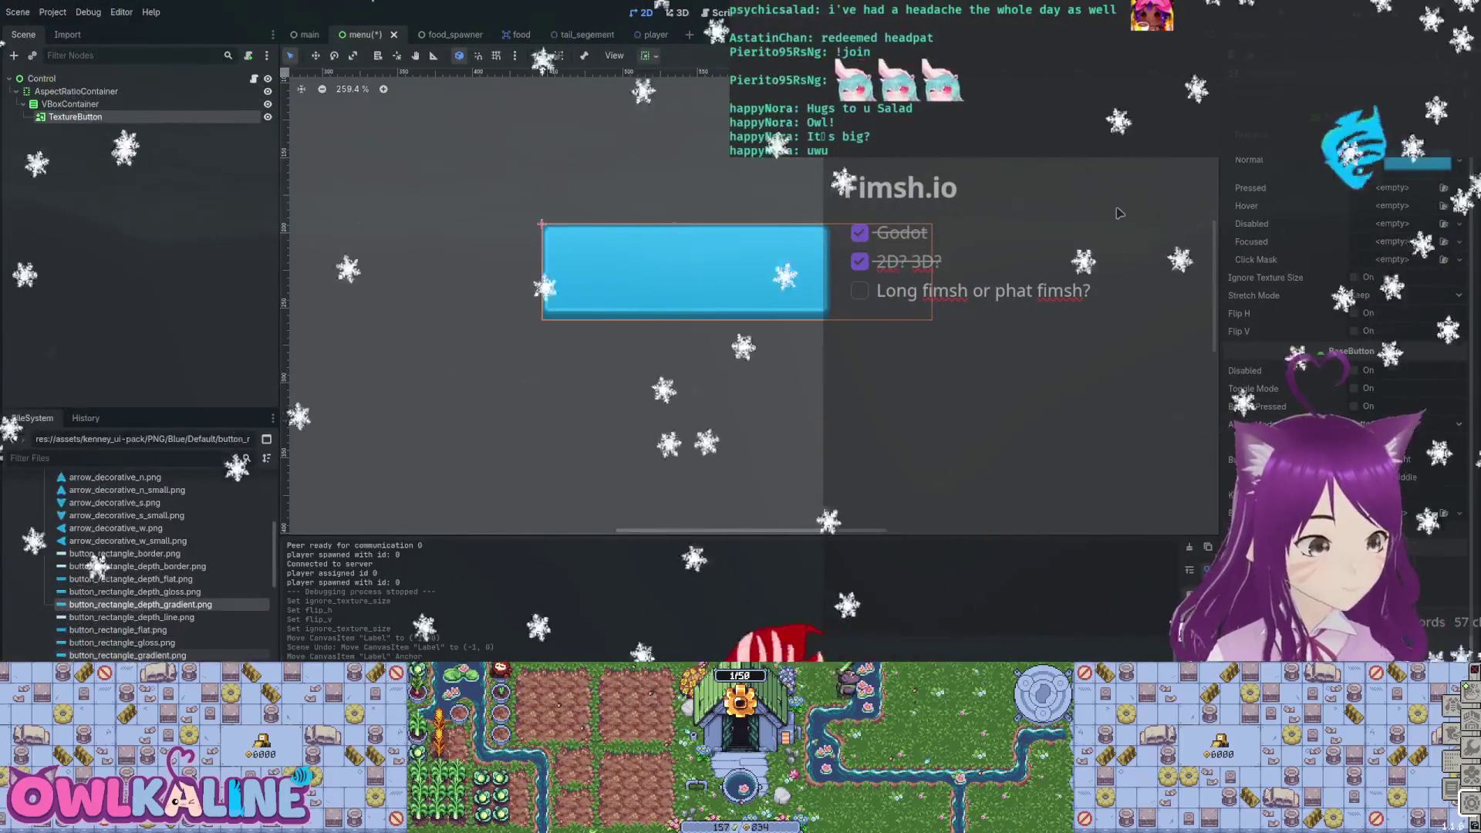
left_click_drag(117, 630, 1412, 204)
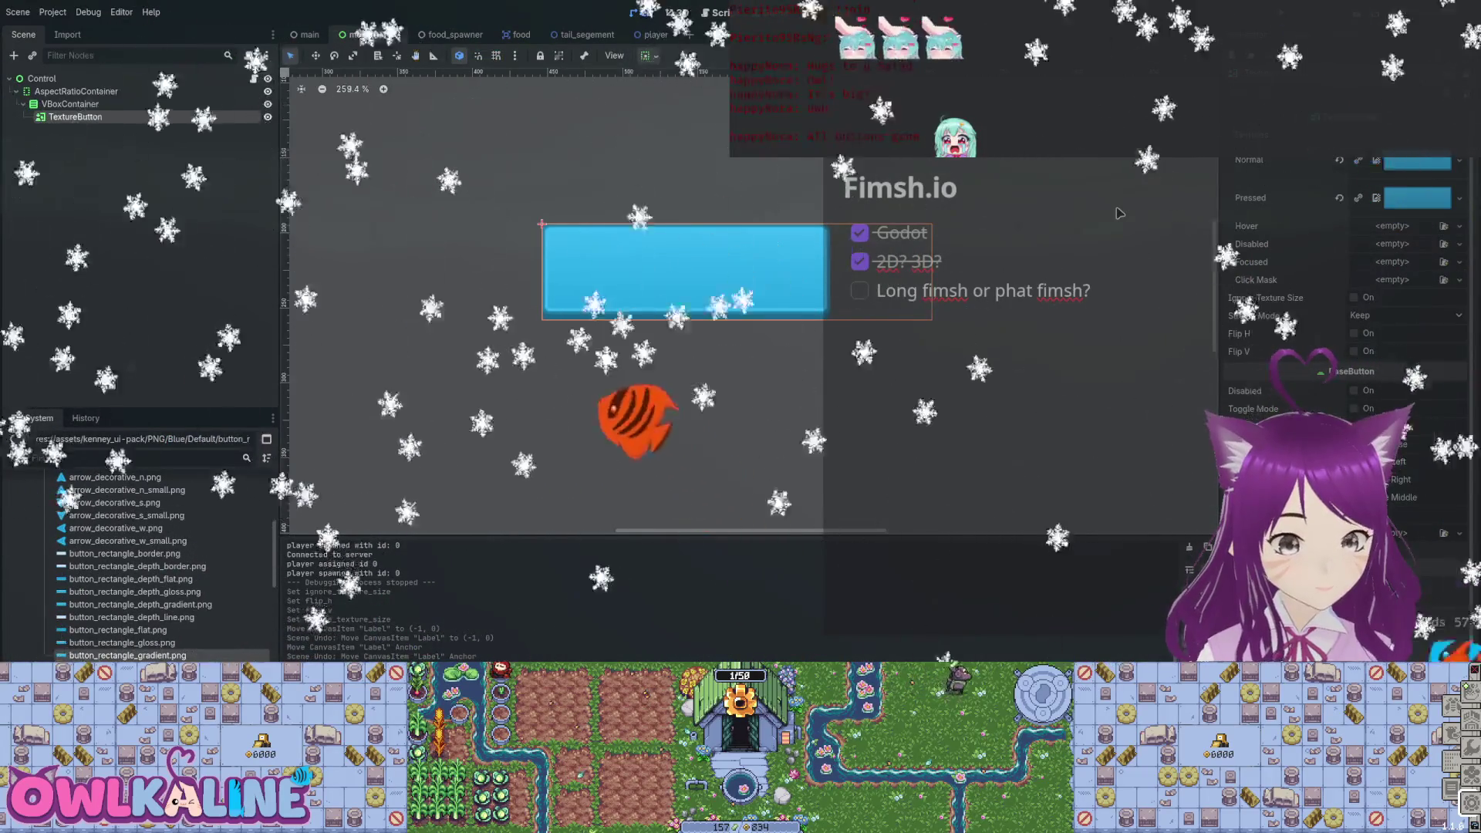
Set VBoxContainer horizontal sizing to Shrink Center, then add a Label under the TextureButton.
key("Up")
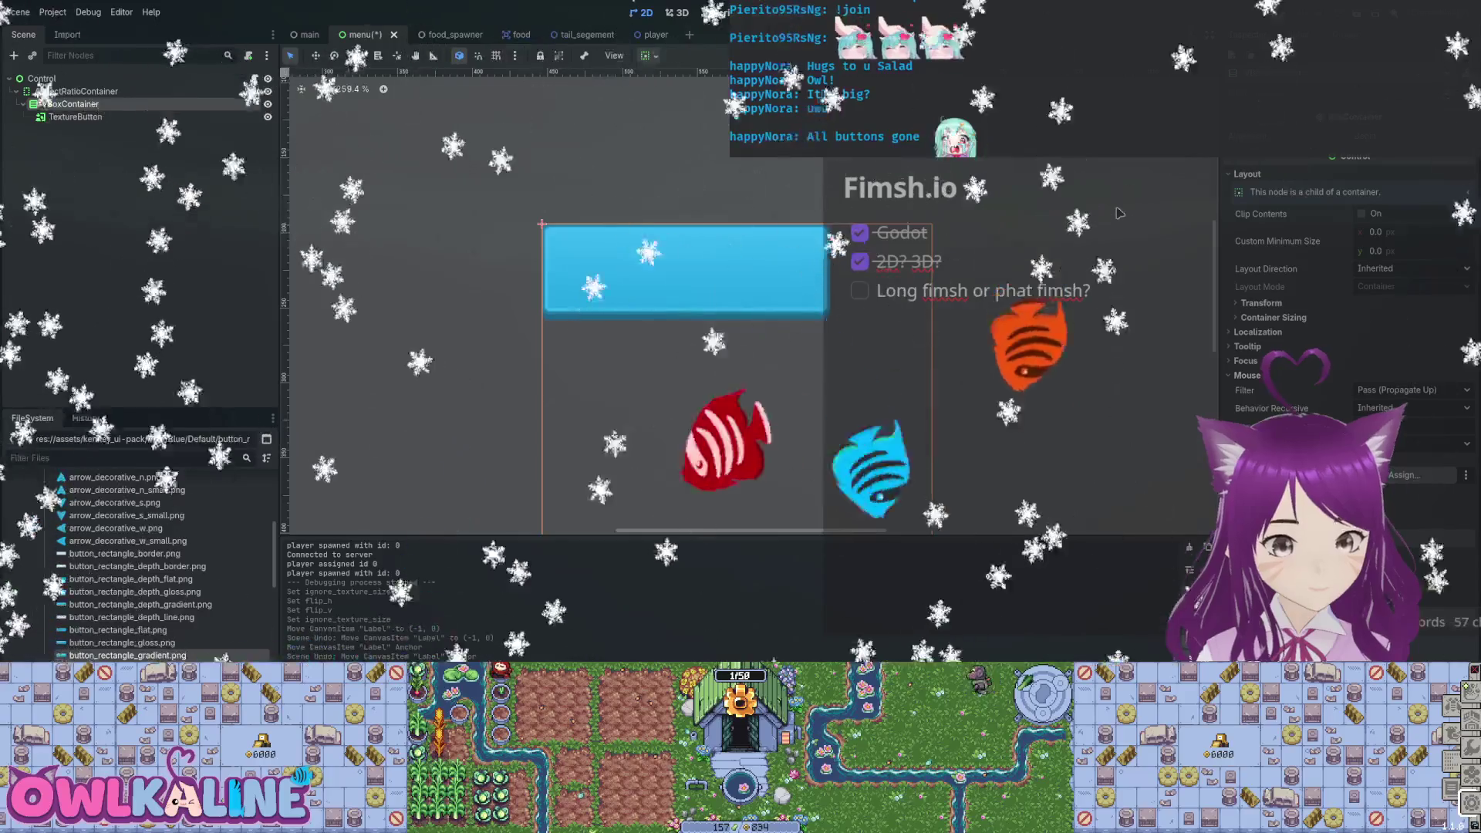
scroll(1121, 213, "up", 3)
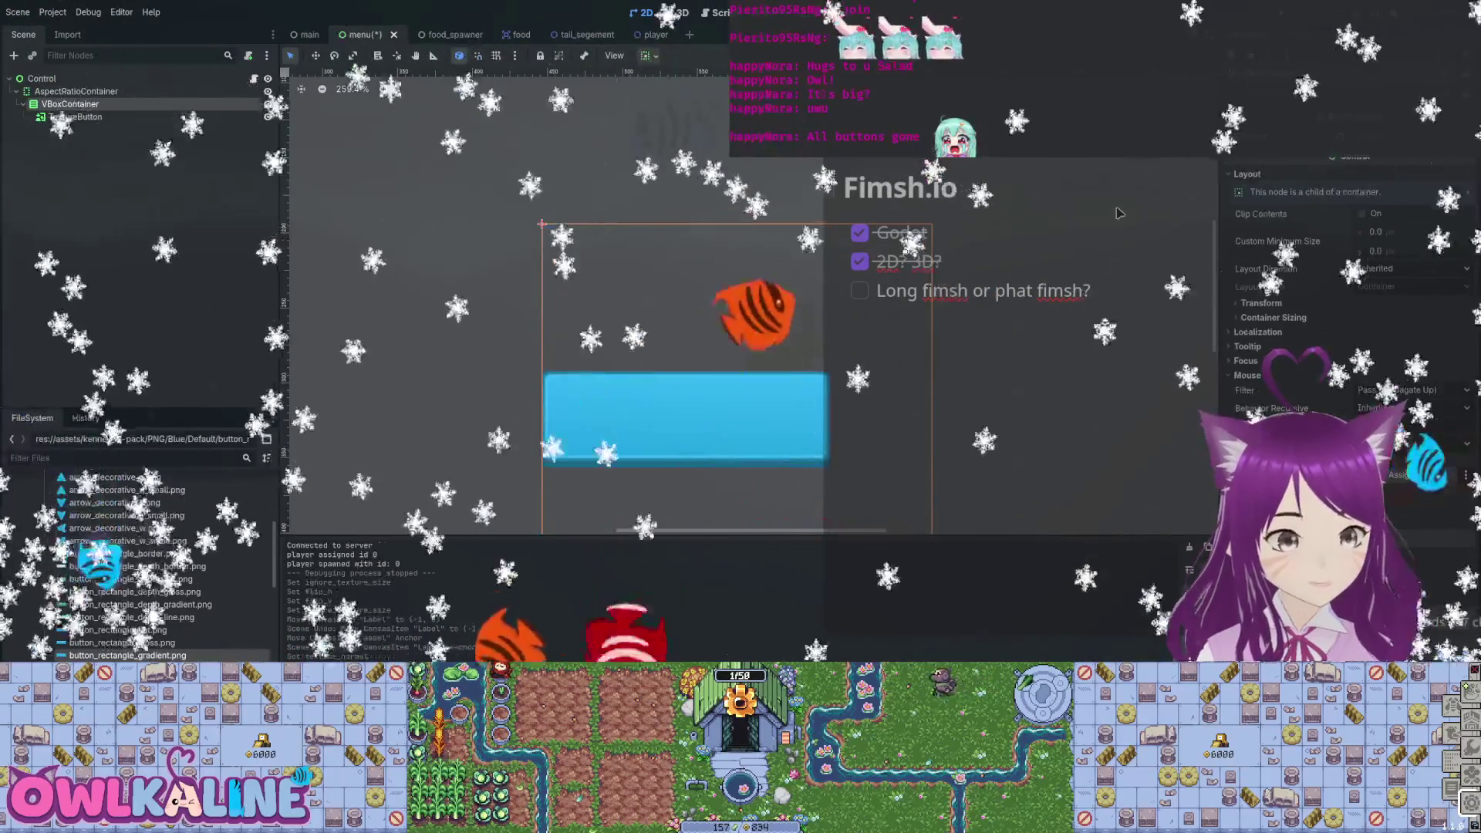
scroll(1120, 213, "down", 3)
scroll(1121, 213, "up", 1)
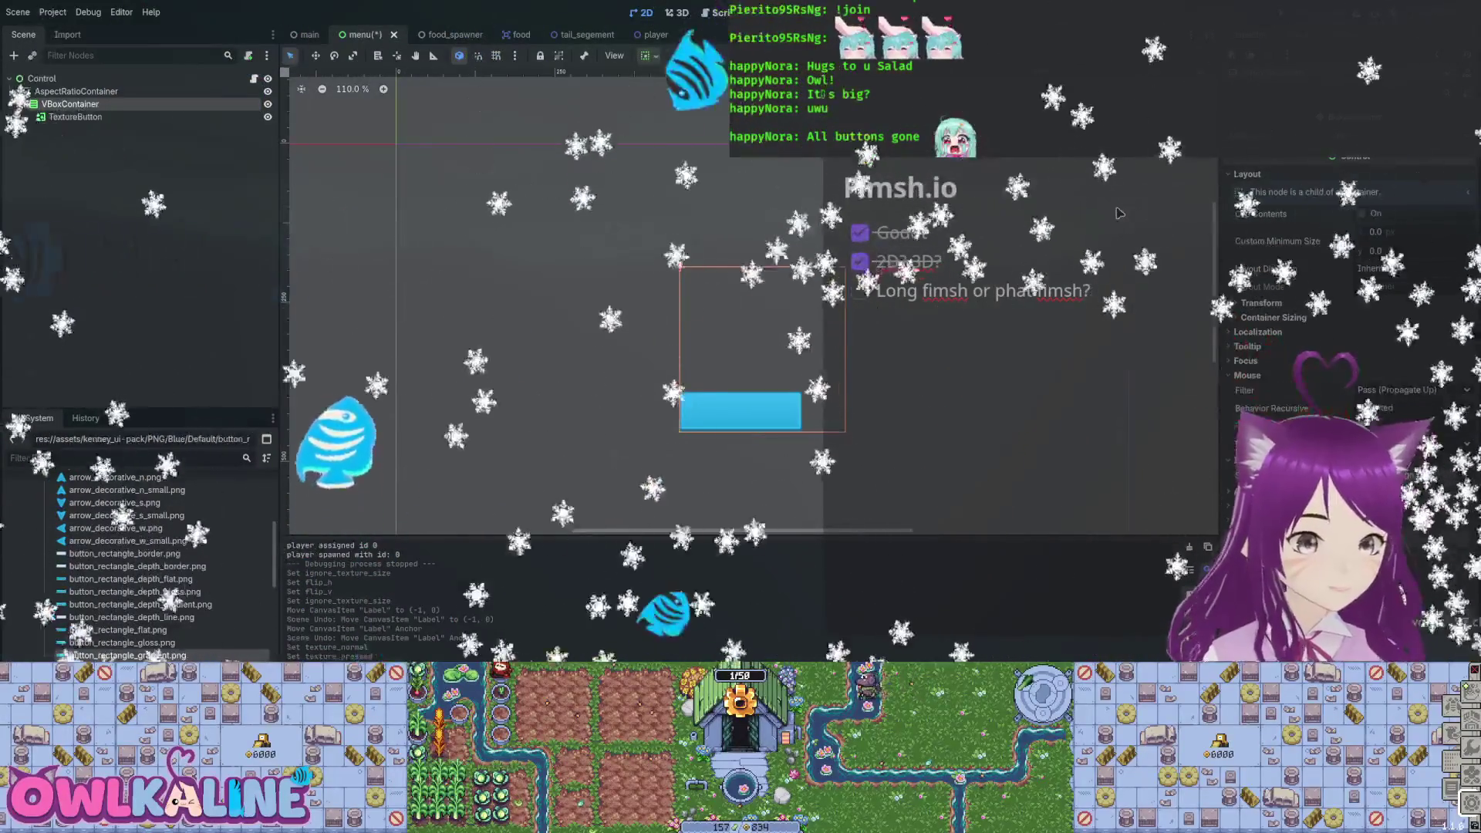
scroll(1121, 213, "down", 4)
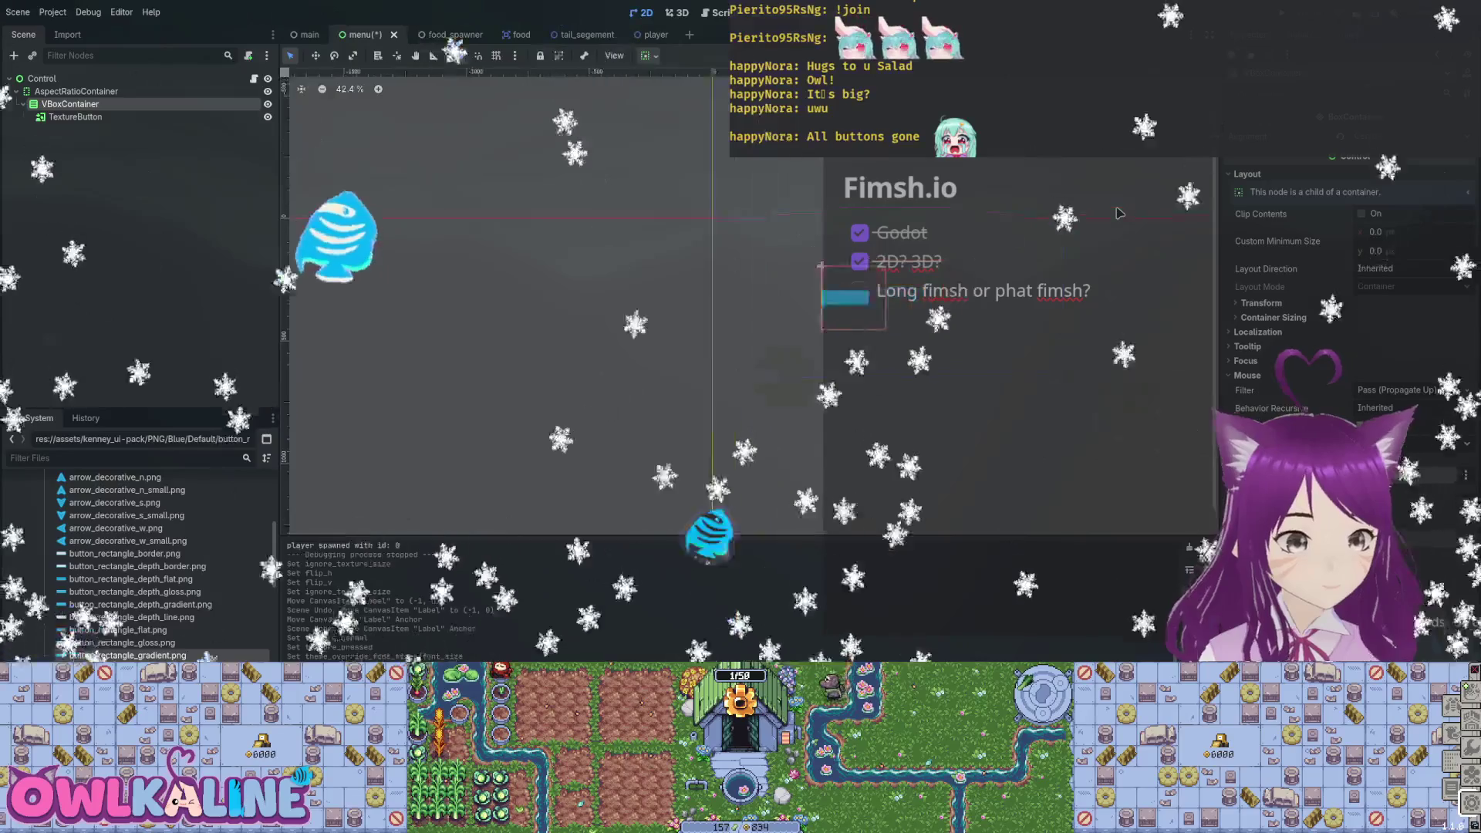
scroll(1120, 213, "up", 5)
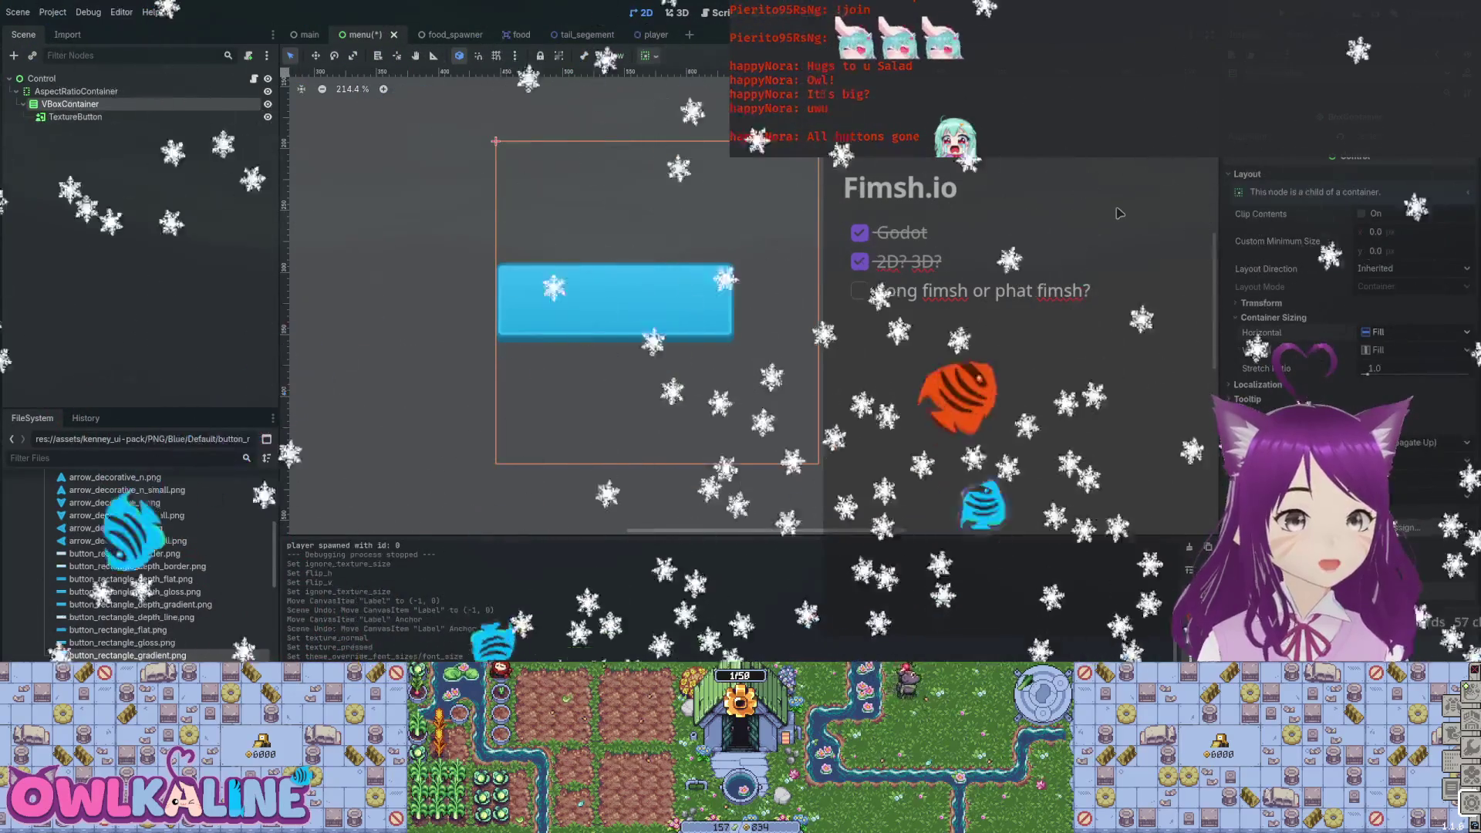
key("ctrl+z")
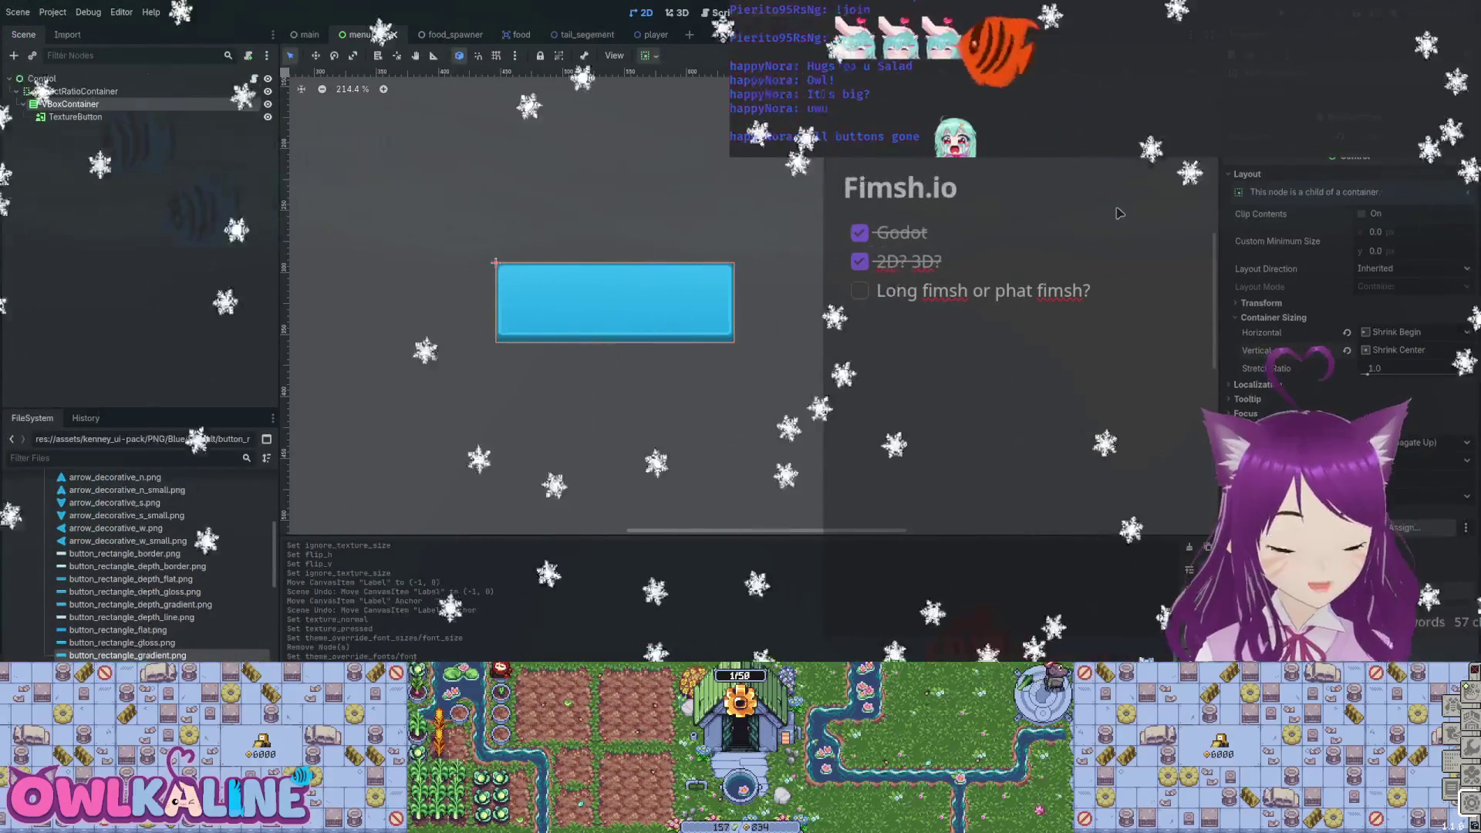
key("minus")
key("minus")
key("minus")
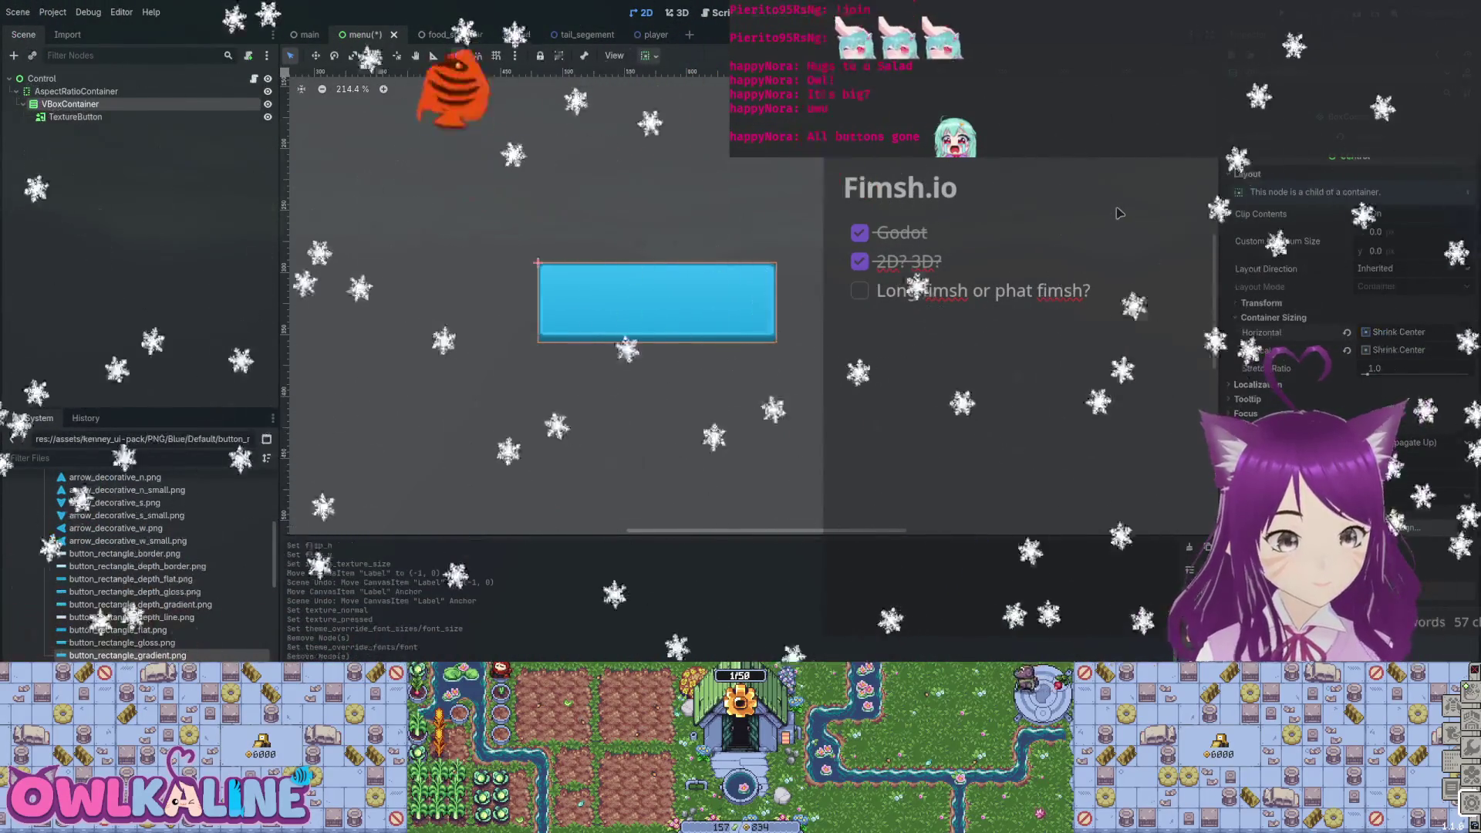
key("equal")
key("equal")
key("equal")
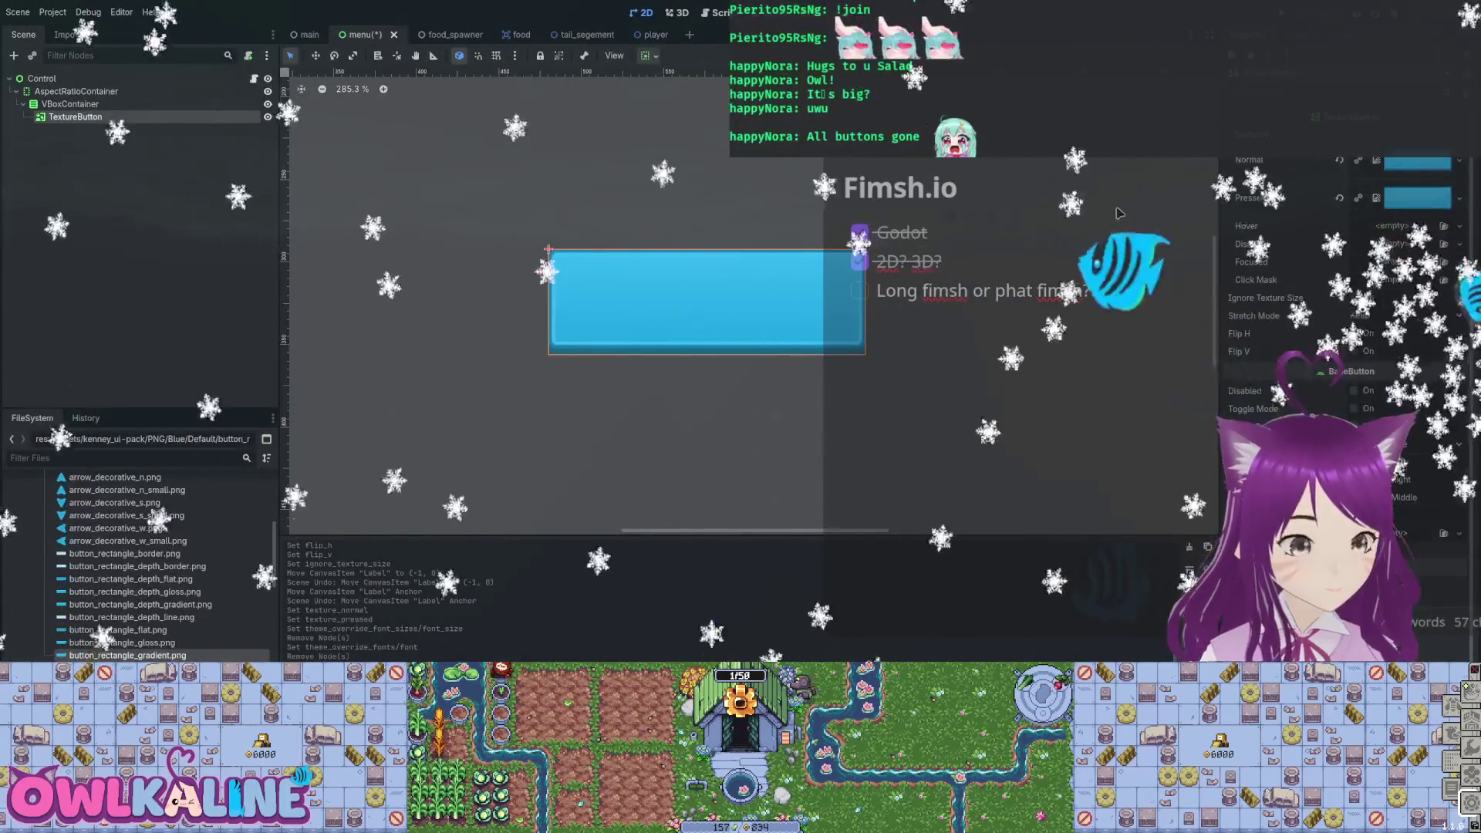
key("ctrl+a")
key("Return")
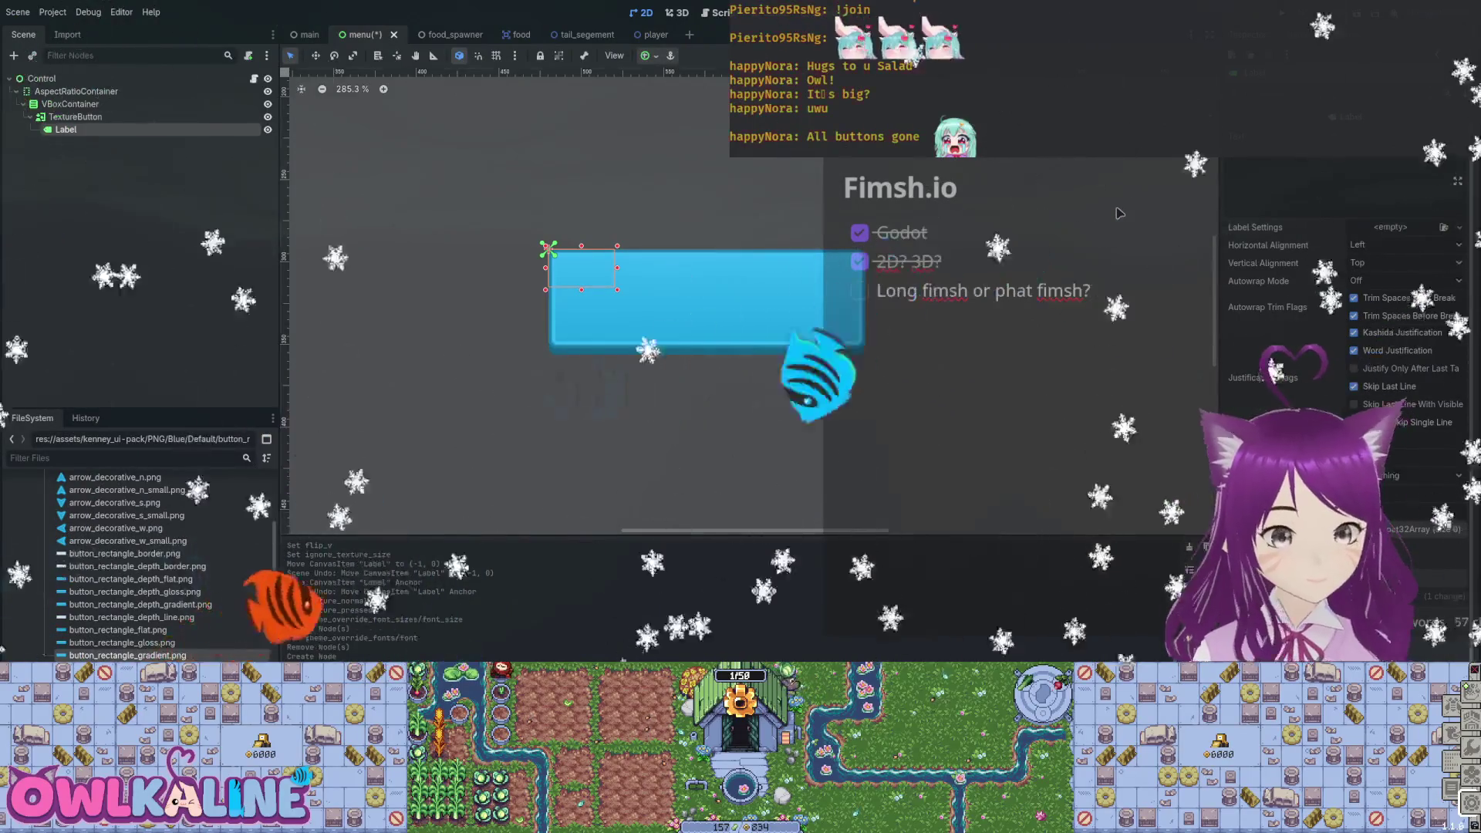
Make the label read Client in Kenney Future.ttf, centre it, and save.
type("Client")
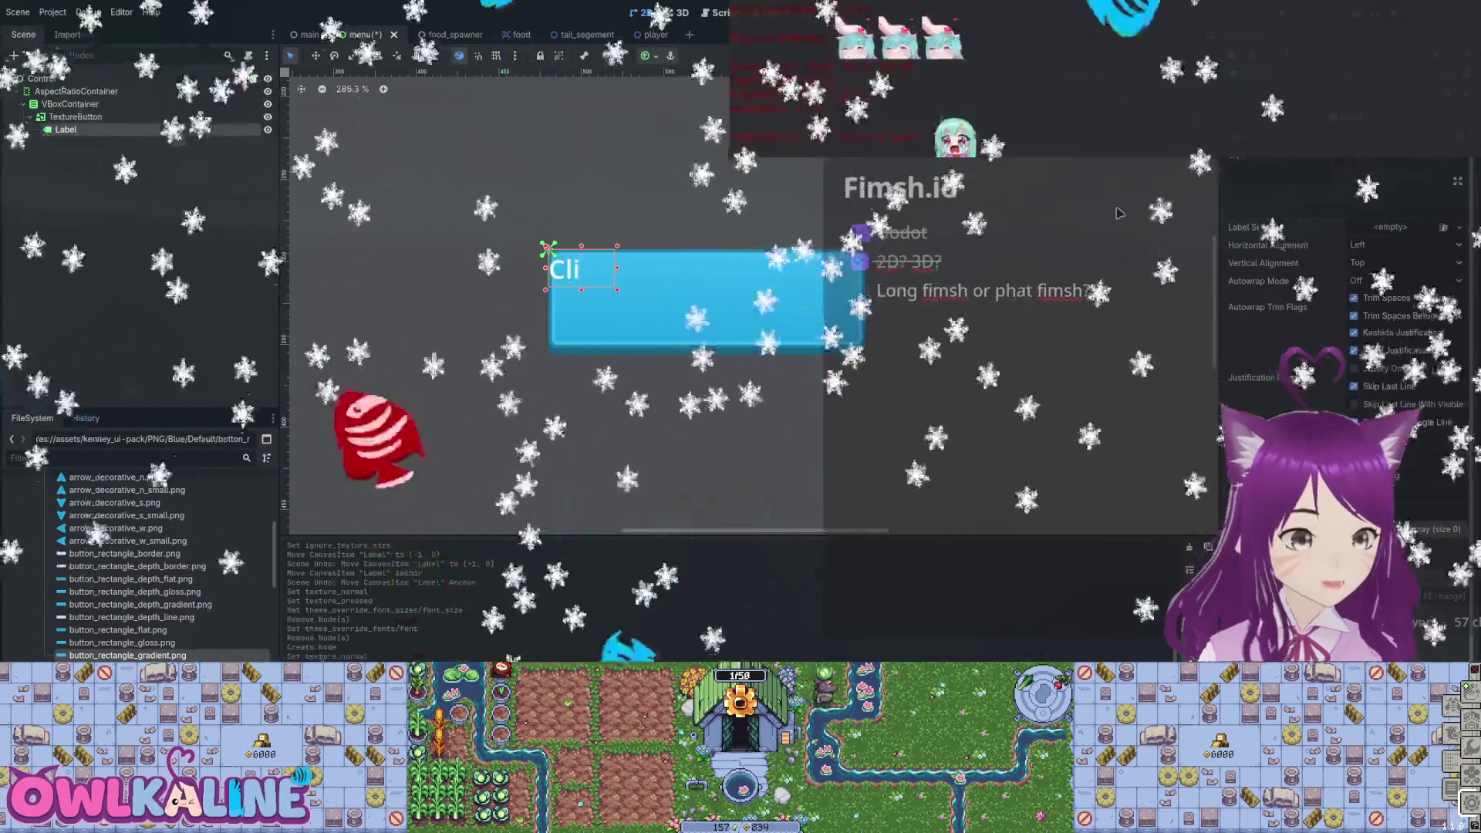
scroll(1346, 309, "down", 3)
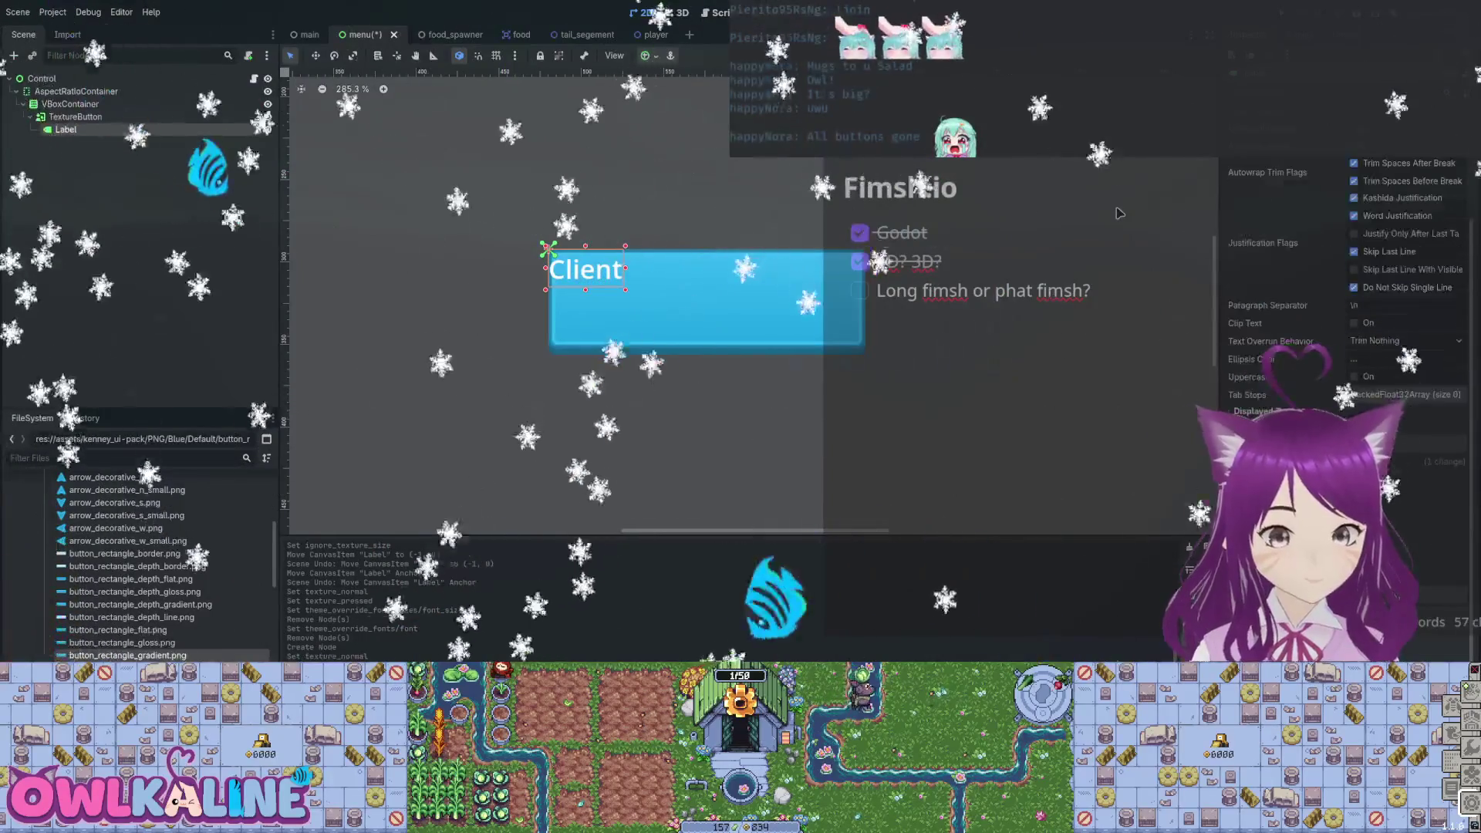
scroll(1347, 308, "down", 3)
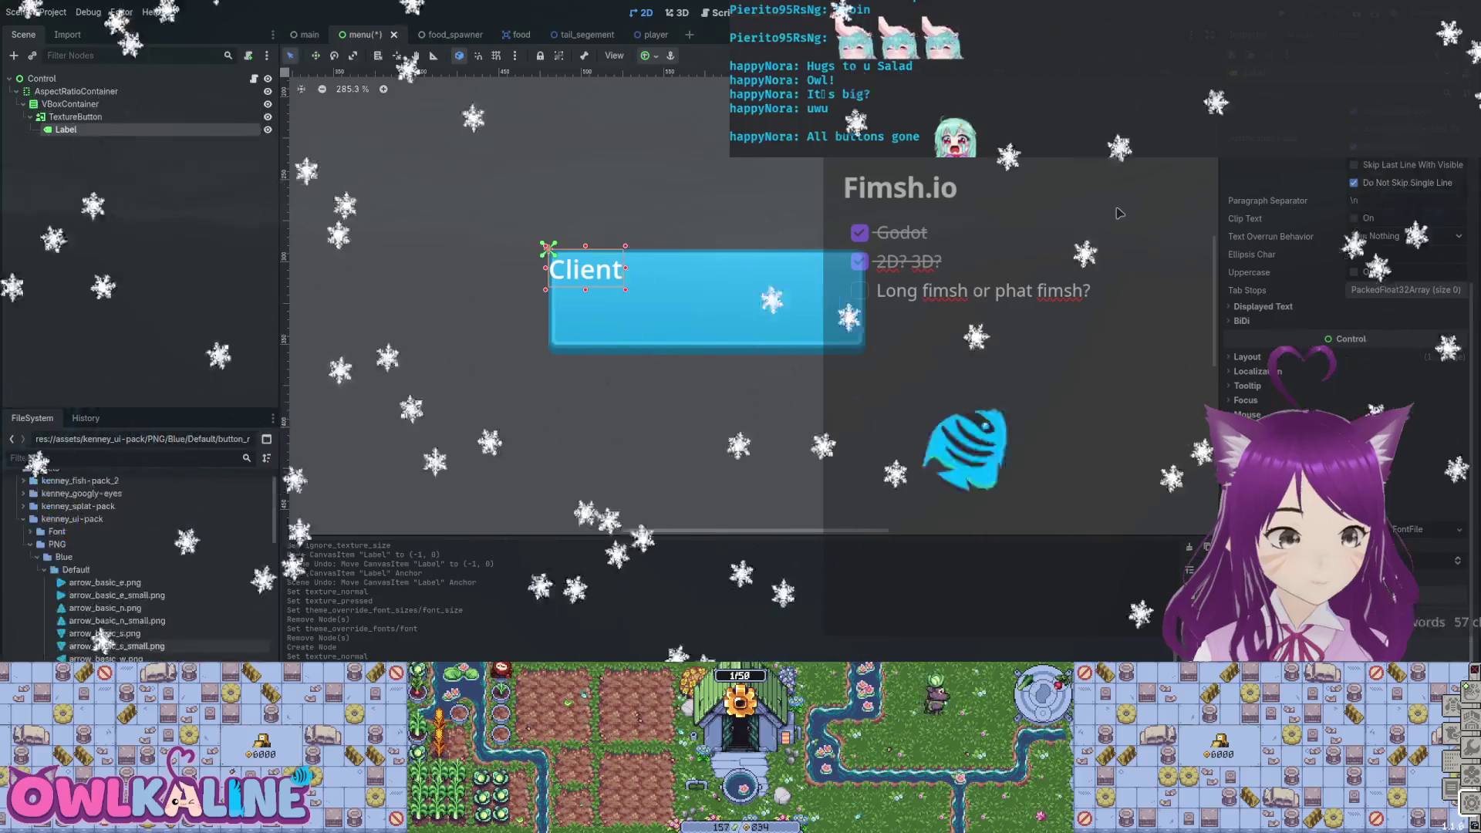
left_click_drag(88, 557, 930, 546)
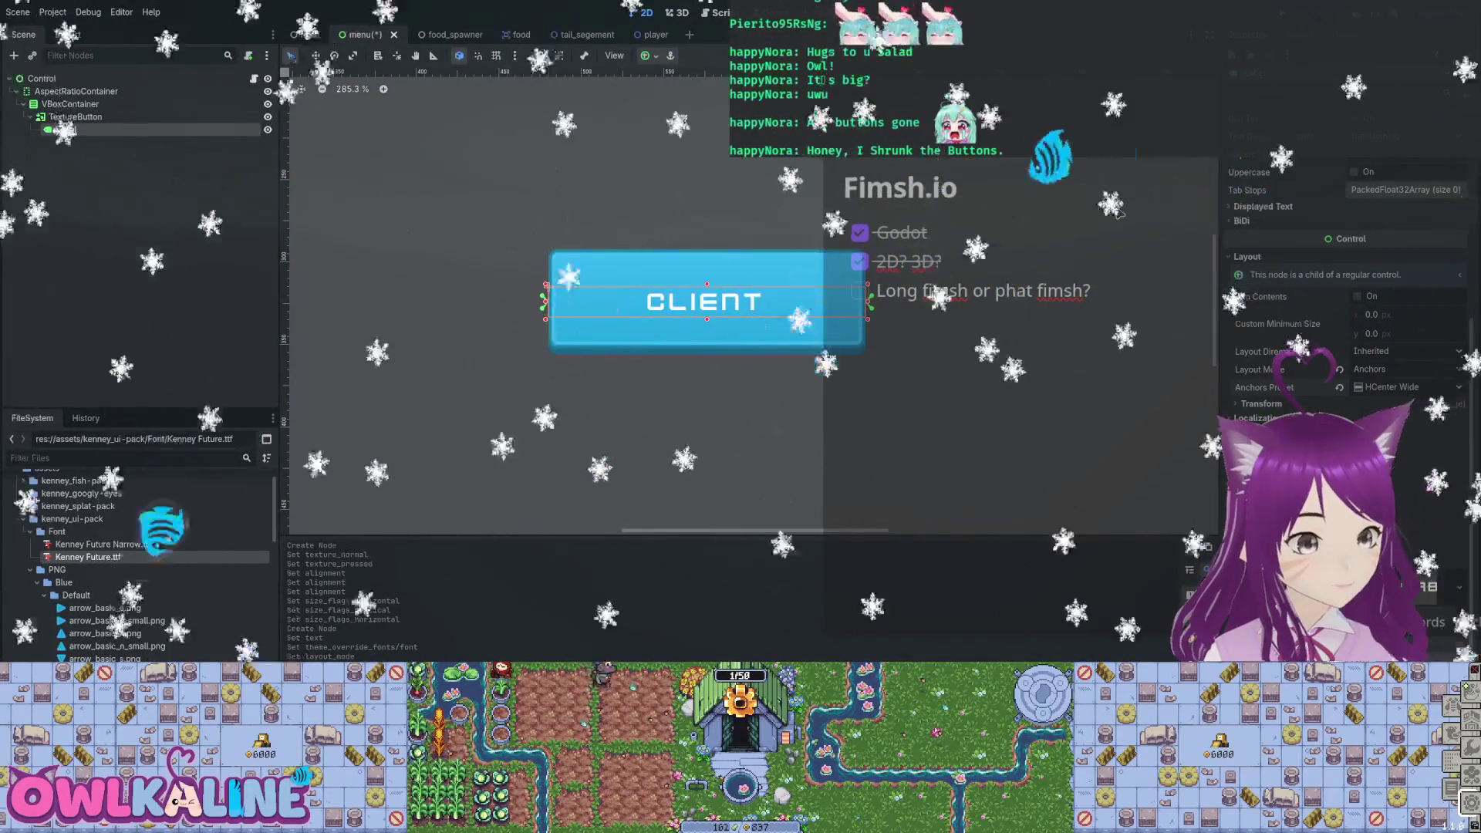
left_click(1409, 386)
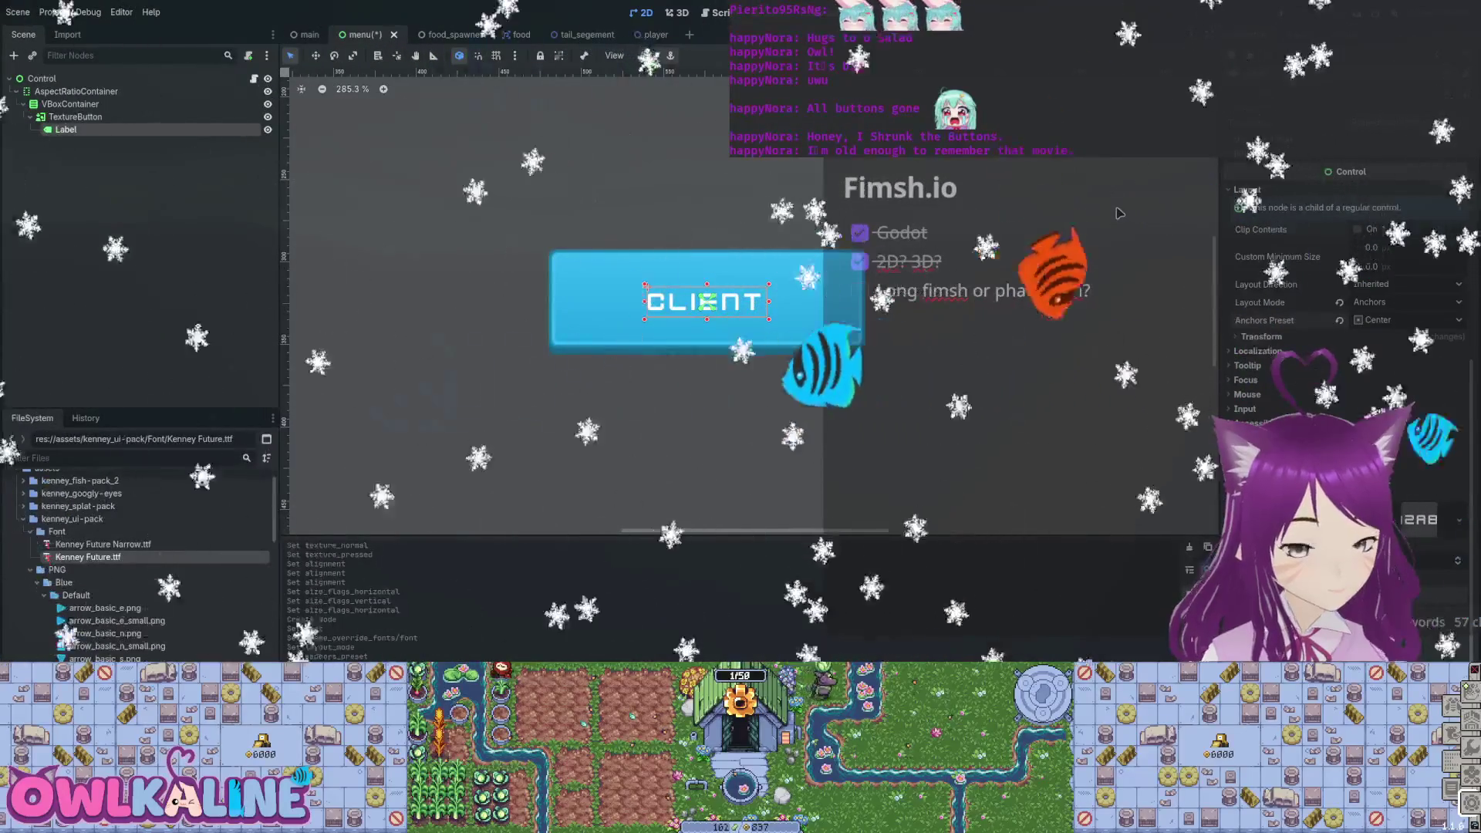
key("ctrl+s")
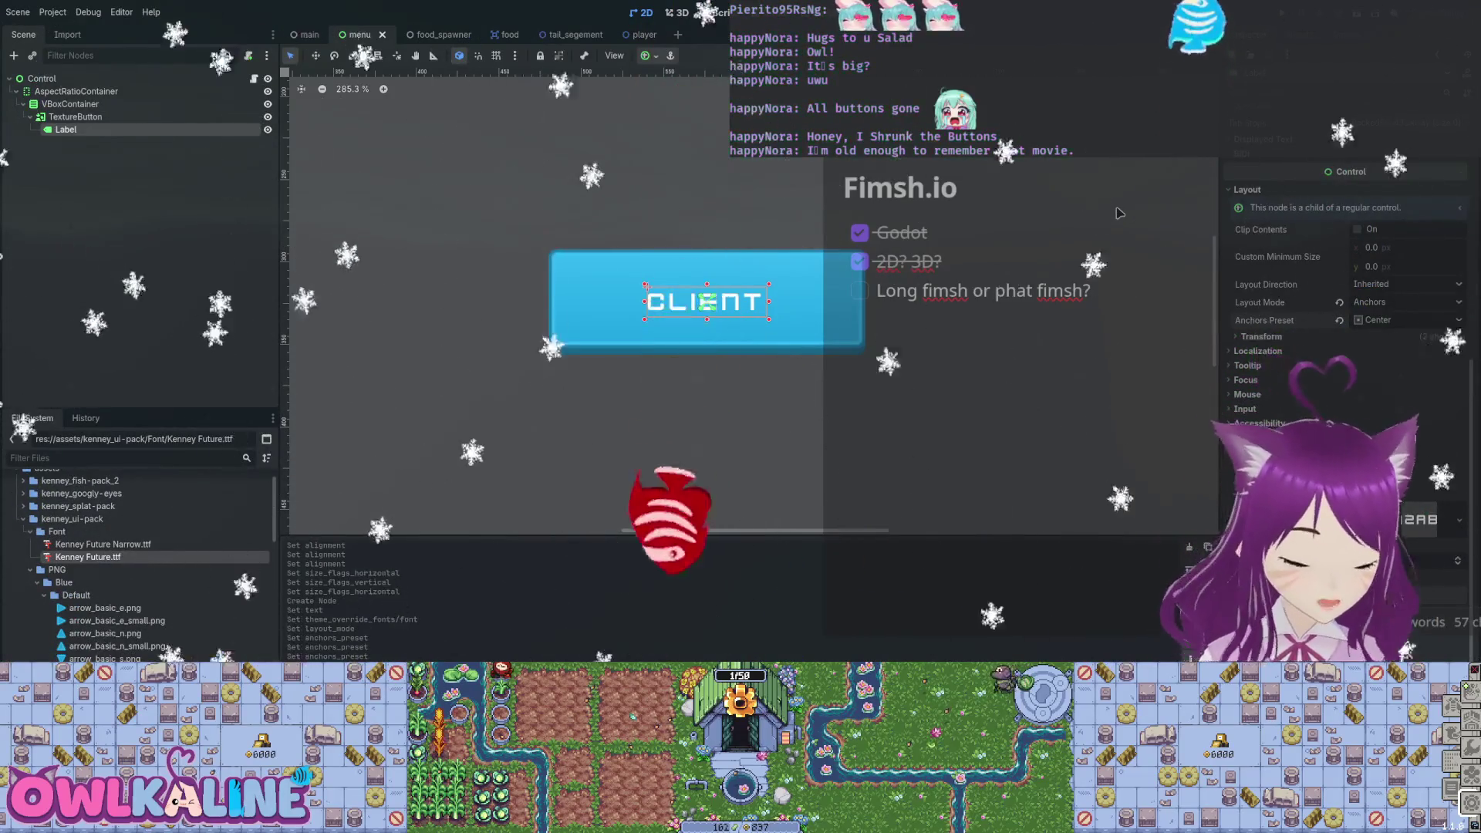
Duplicate the CLIENT TextureButton.
scroll(1120, 213, "down", 10)
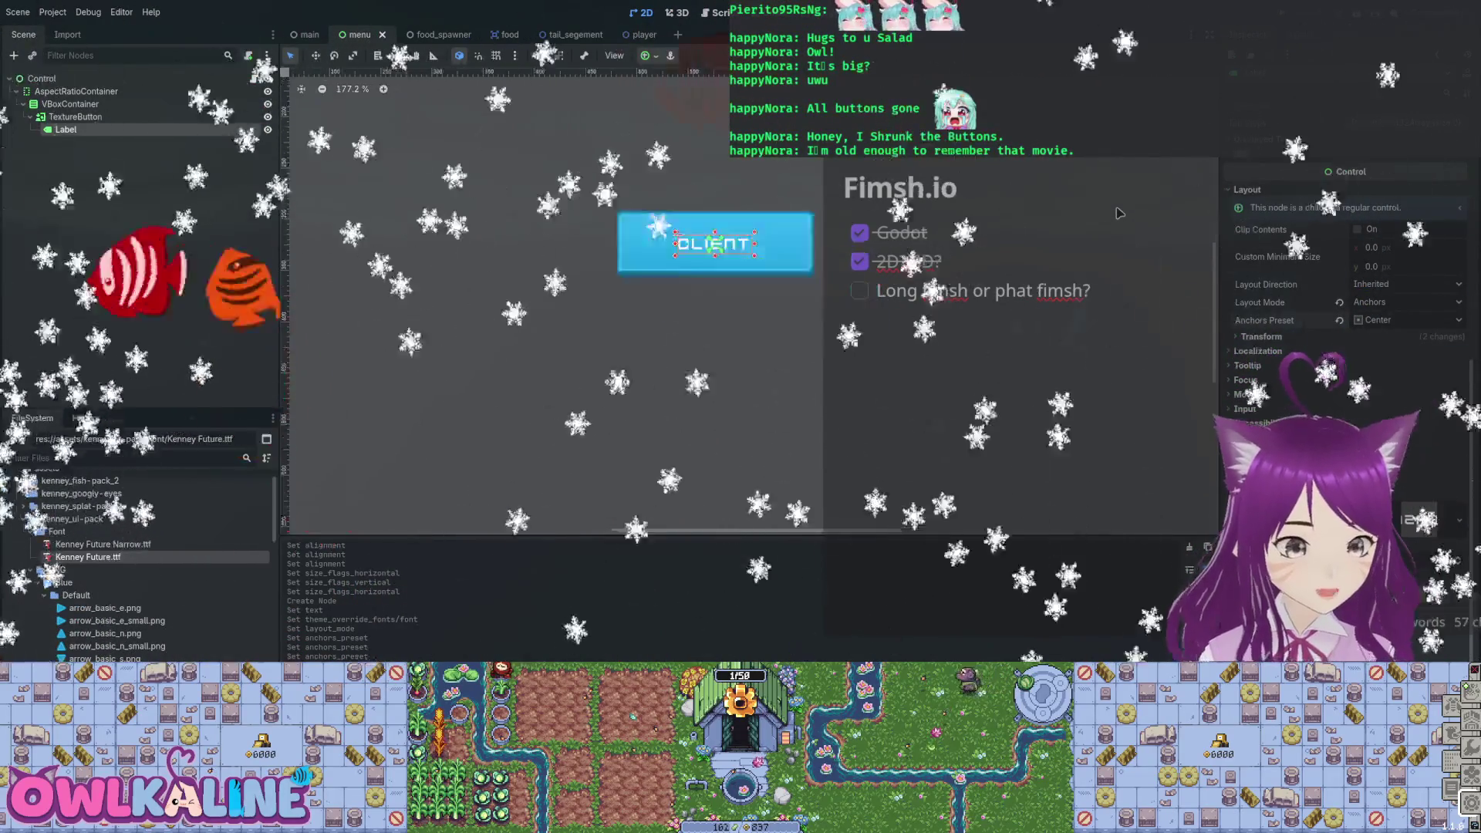
scroll(1120, 213, "up", 10)
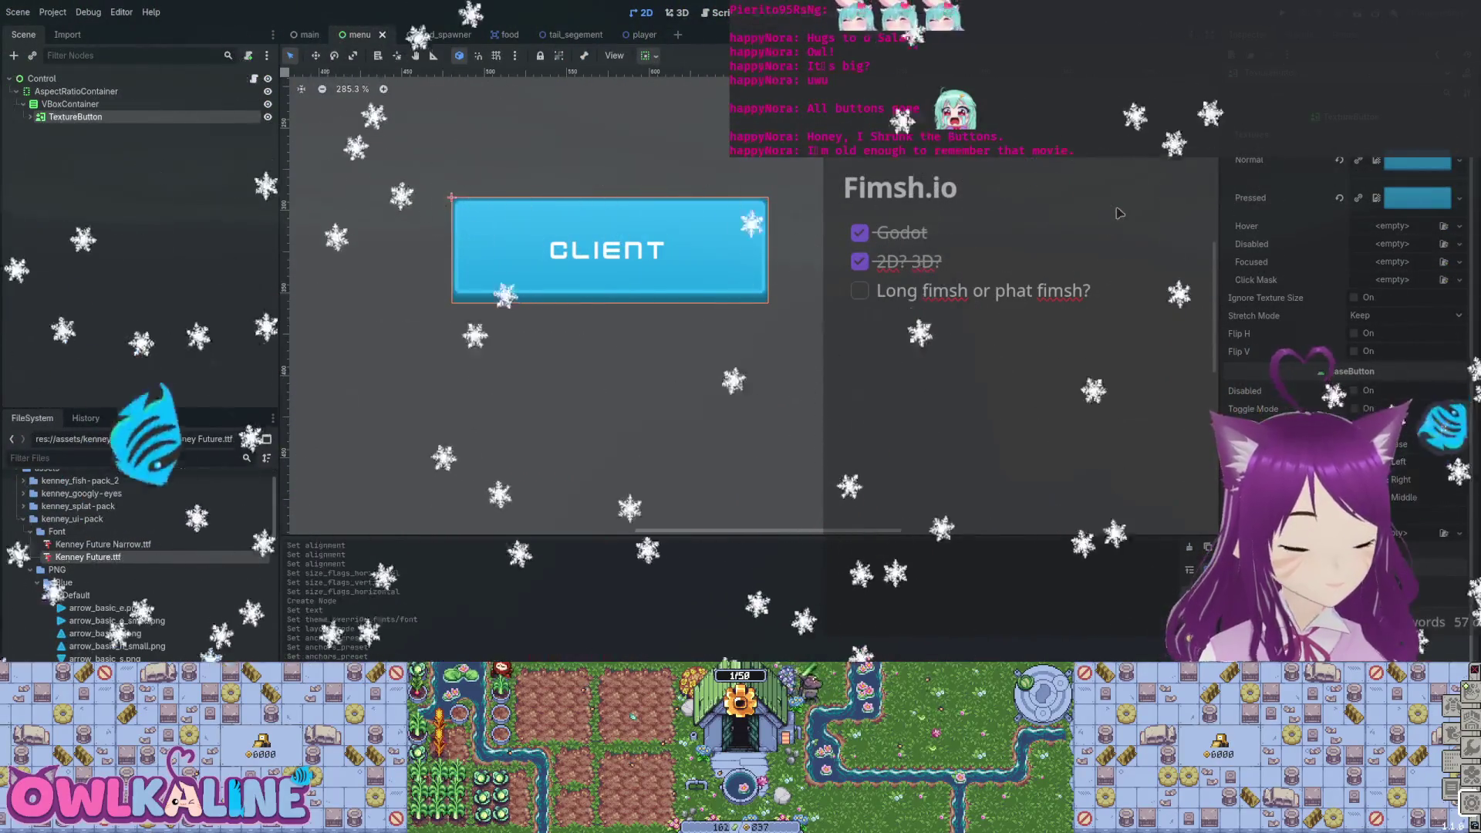
key("ctrl+d")
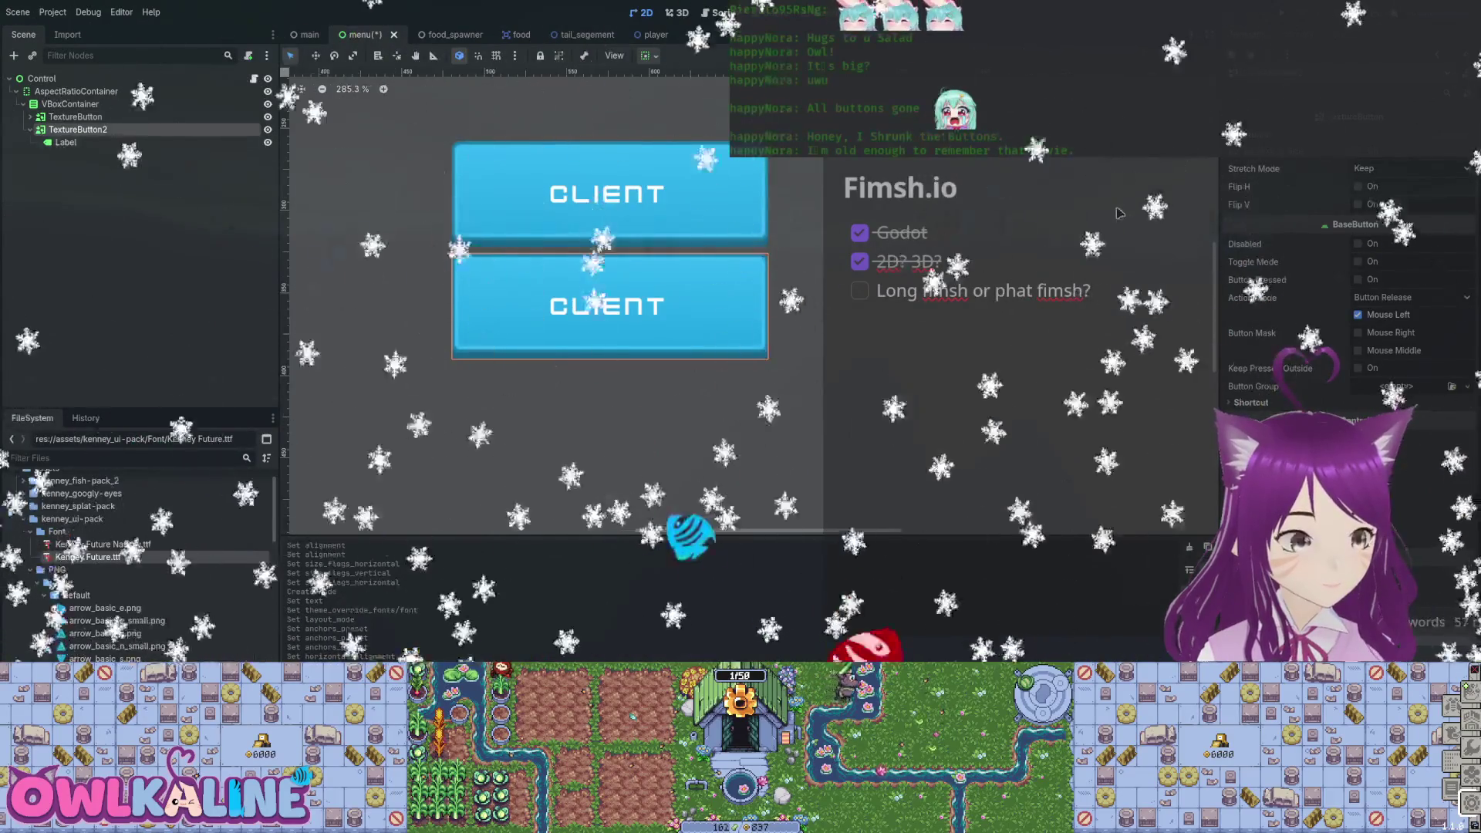
Rename the duplicate button to Server, label it Server, save, and open menu.gd.
key("Up")
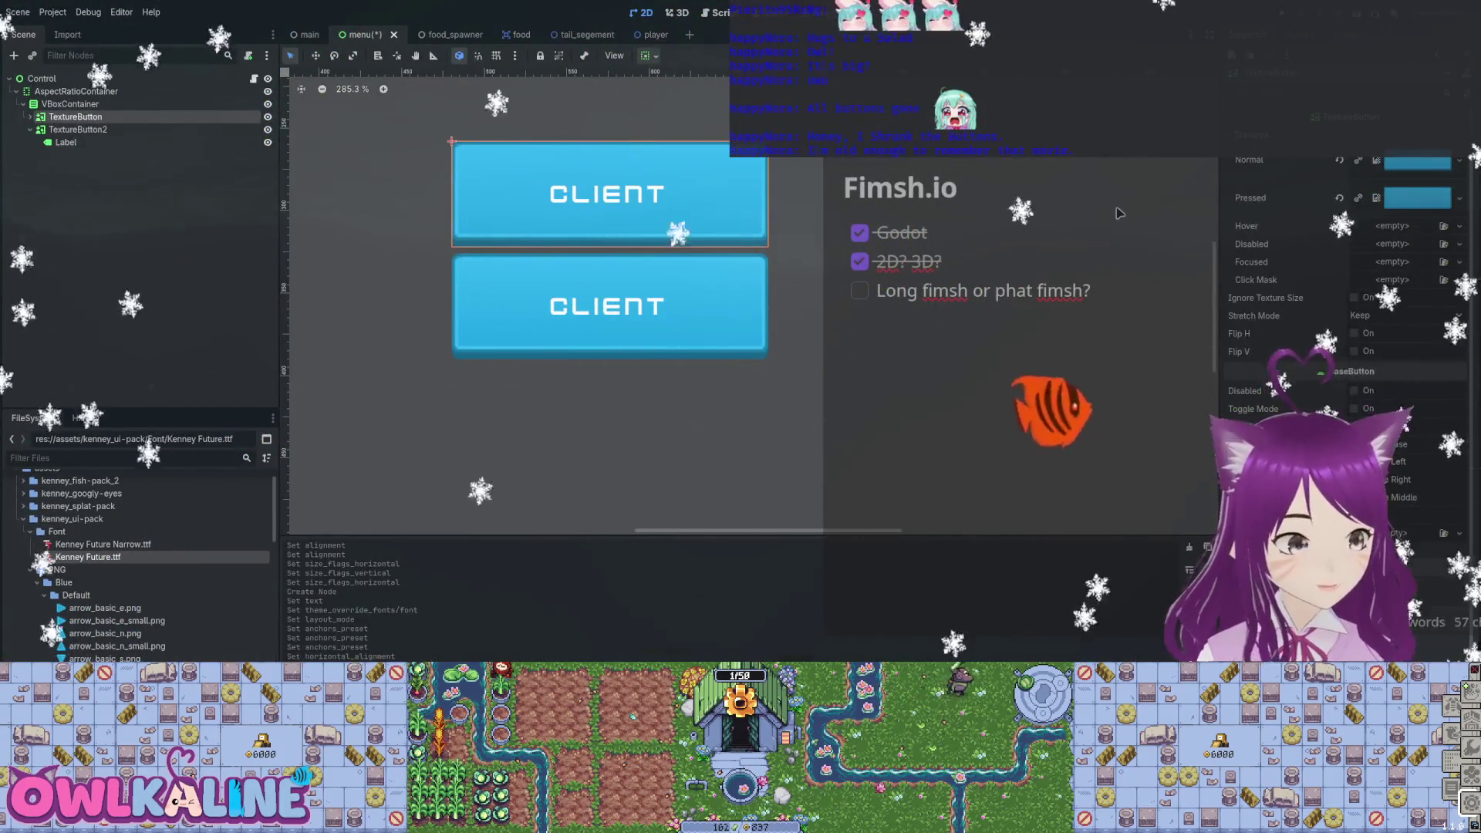
type("Client")
key("F2")
type("Server")
key("Return")
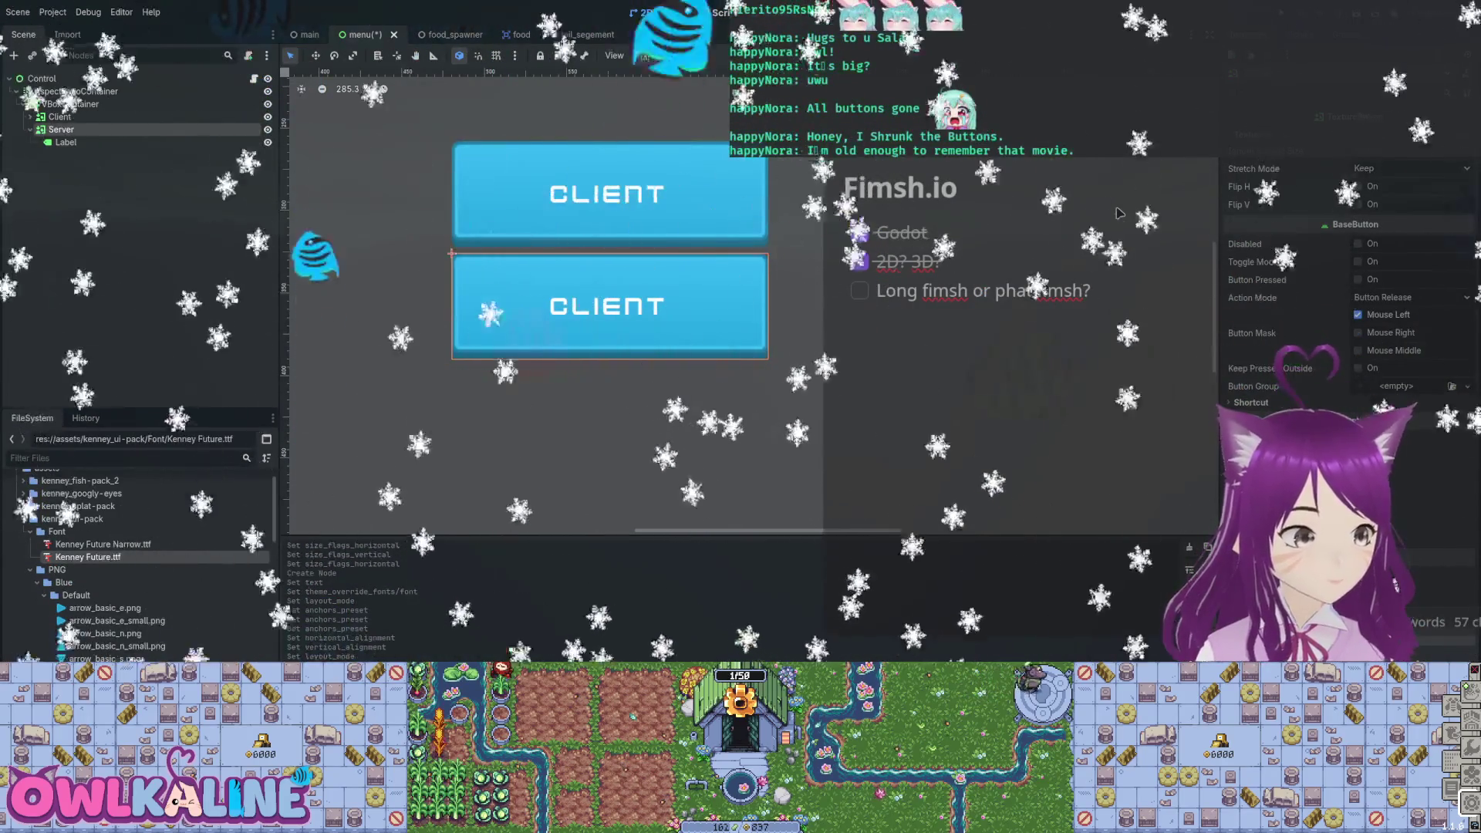
key("Down")
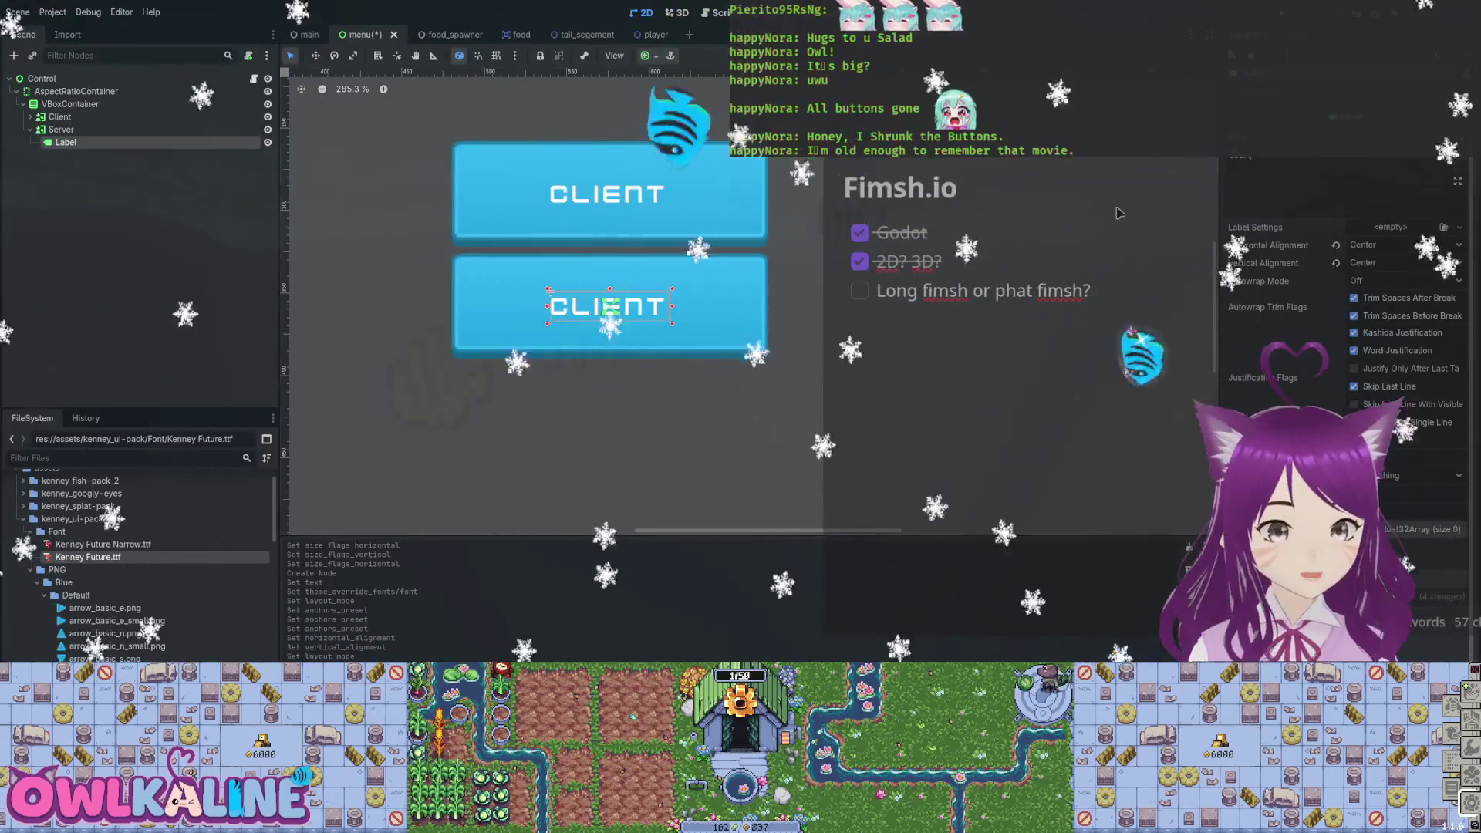
type("SERVER")
key("ctrl+s")
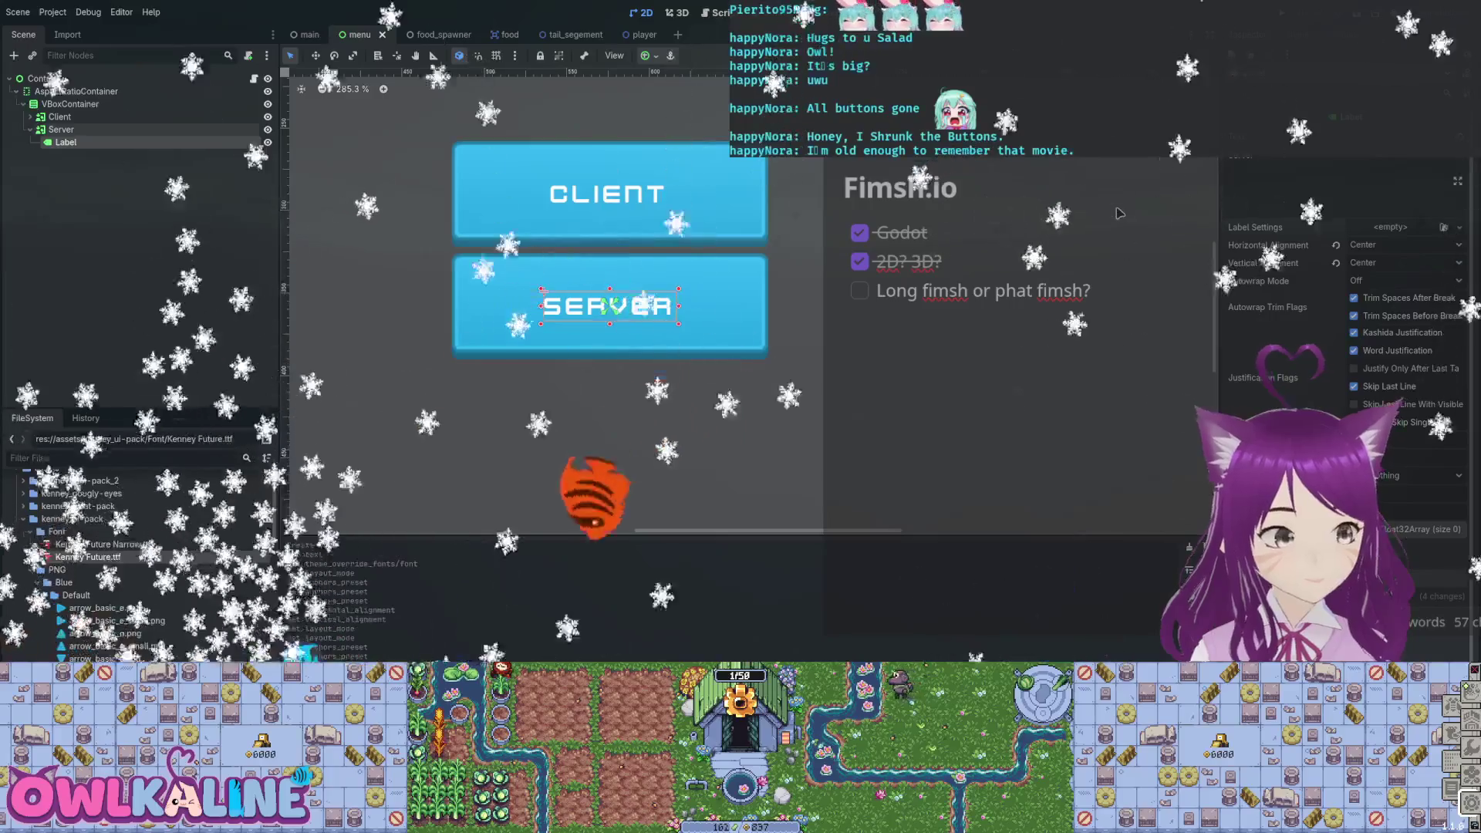
key("ctrl+F3")
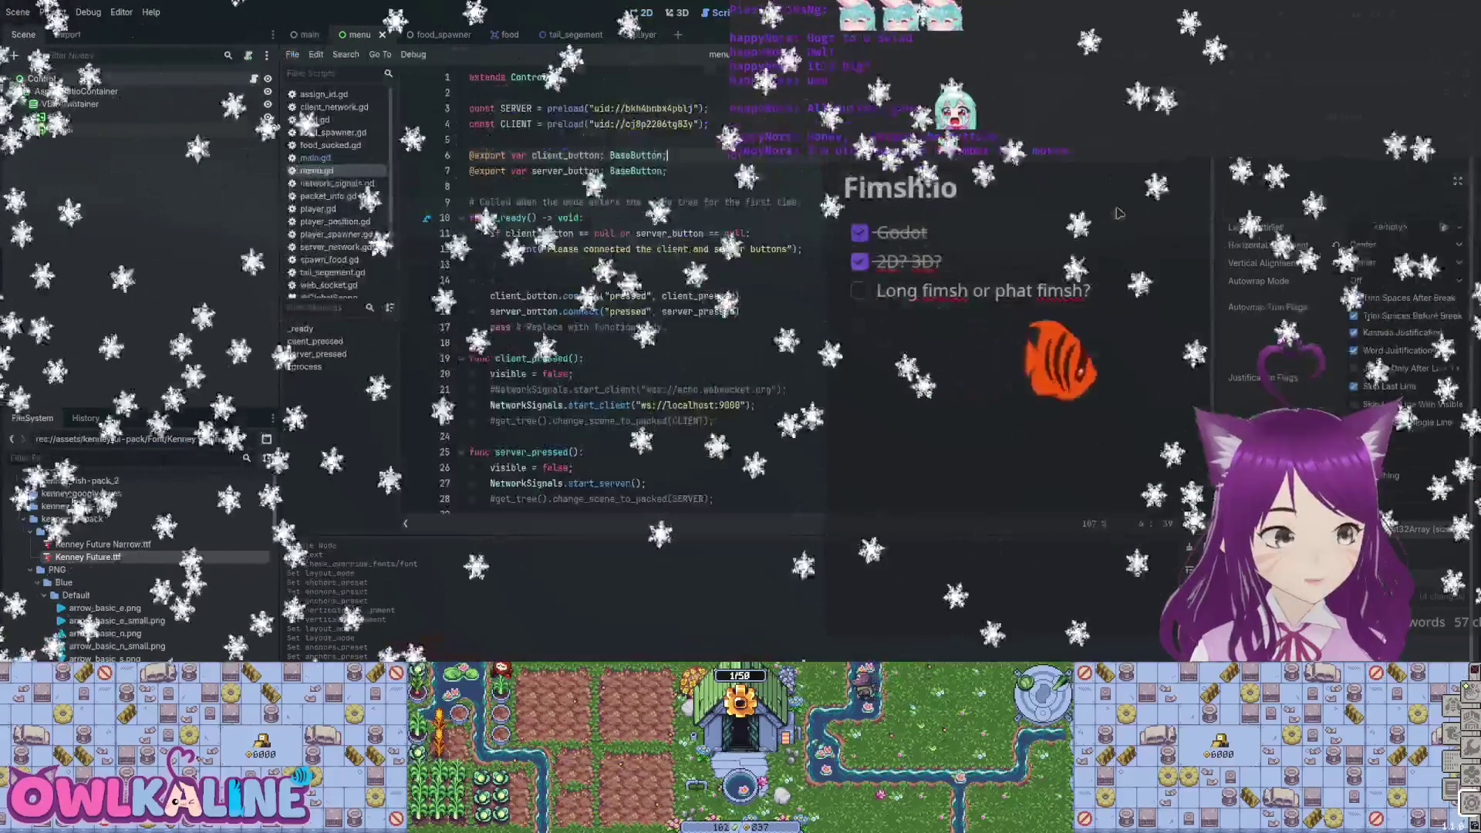
Return from the menu.gd script to the 2D view of the menu scene.
key("ctrl+F1")
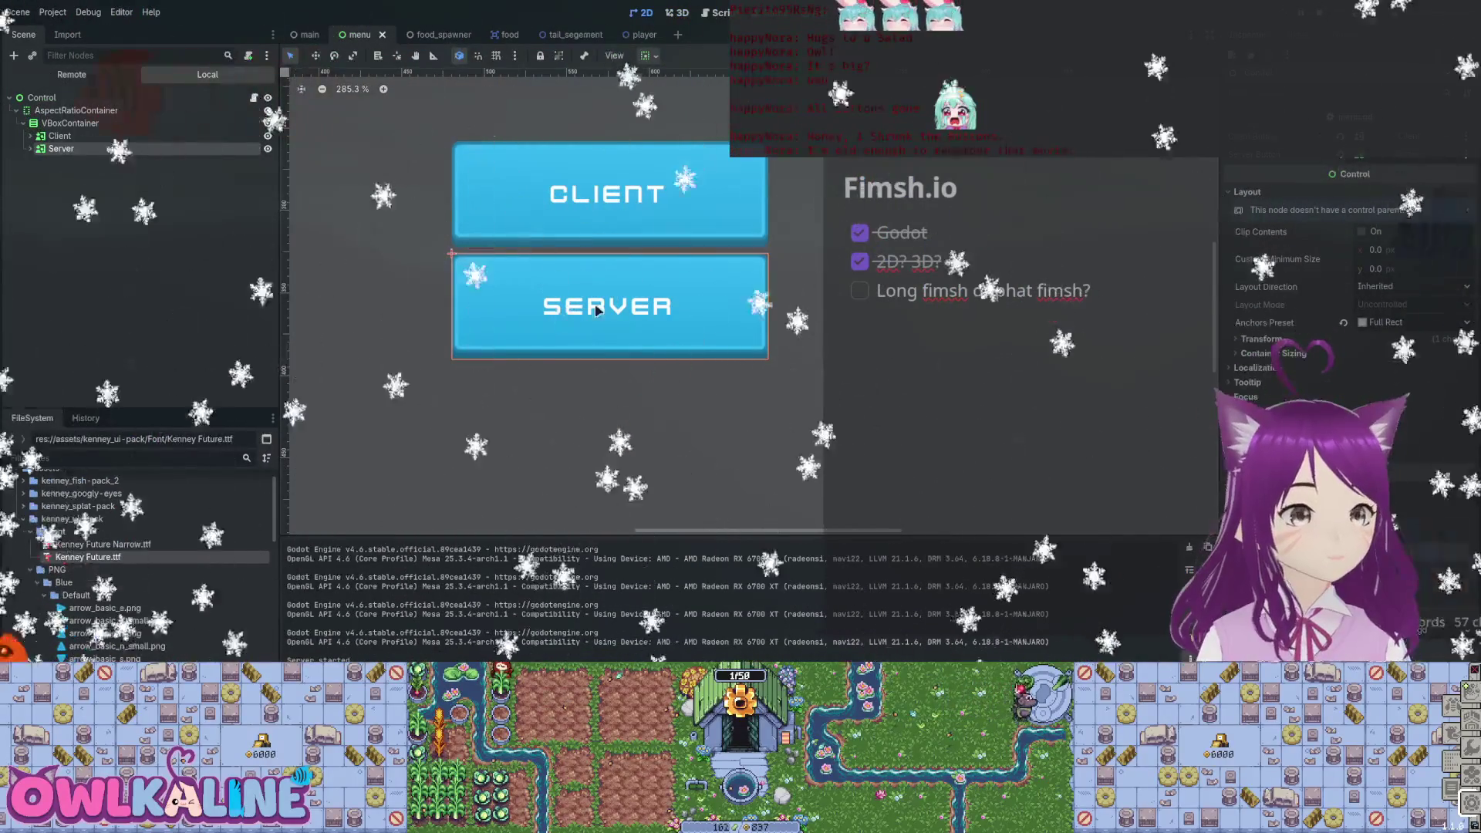
Reset the canvas zoom to 100% and frame the CLIENT and SERVER buttons.
key("1")
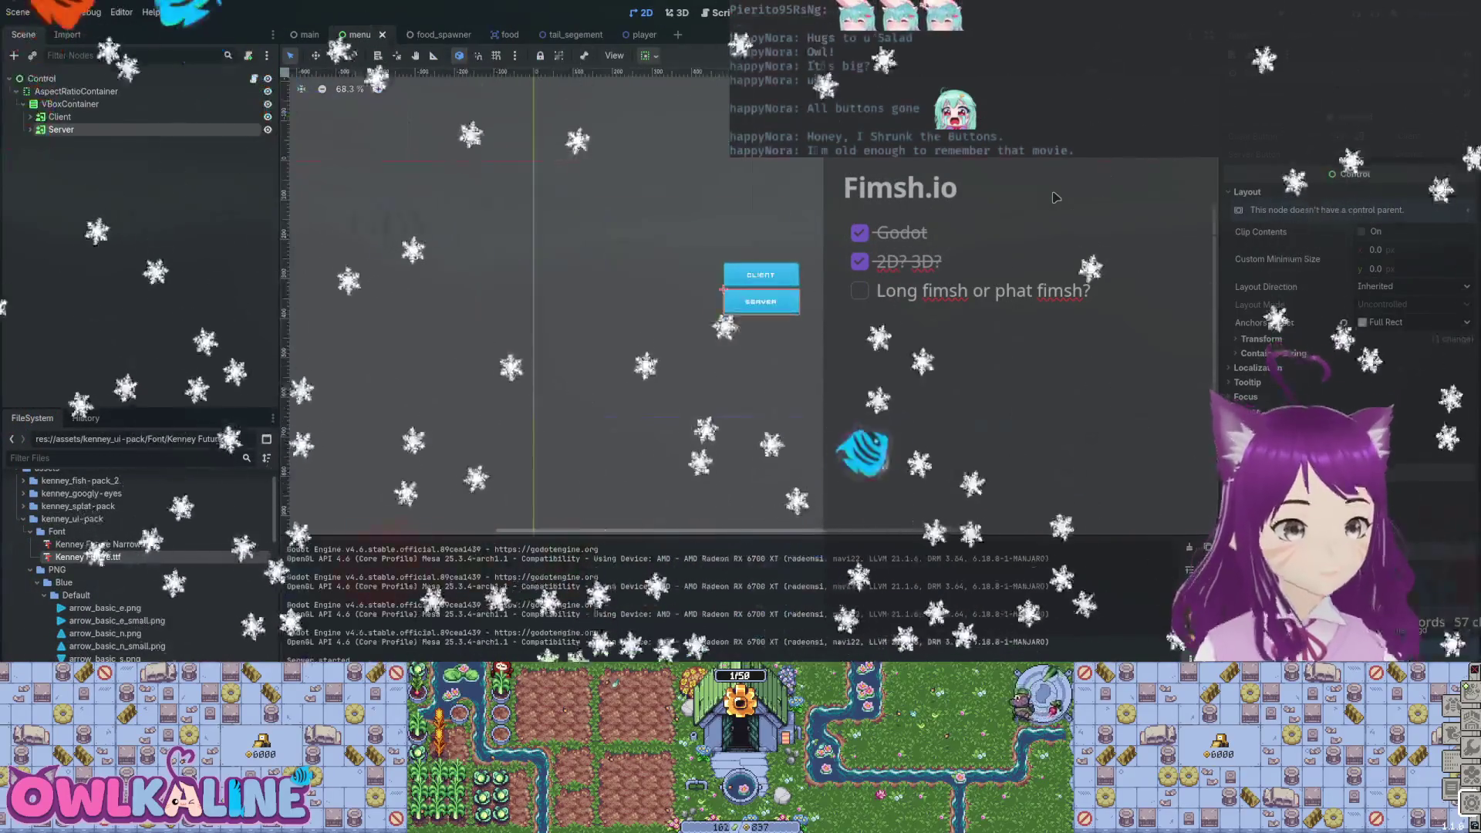
key("shift+f")
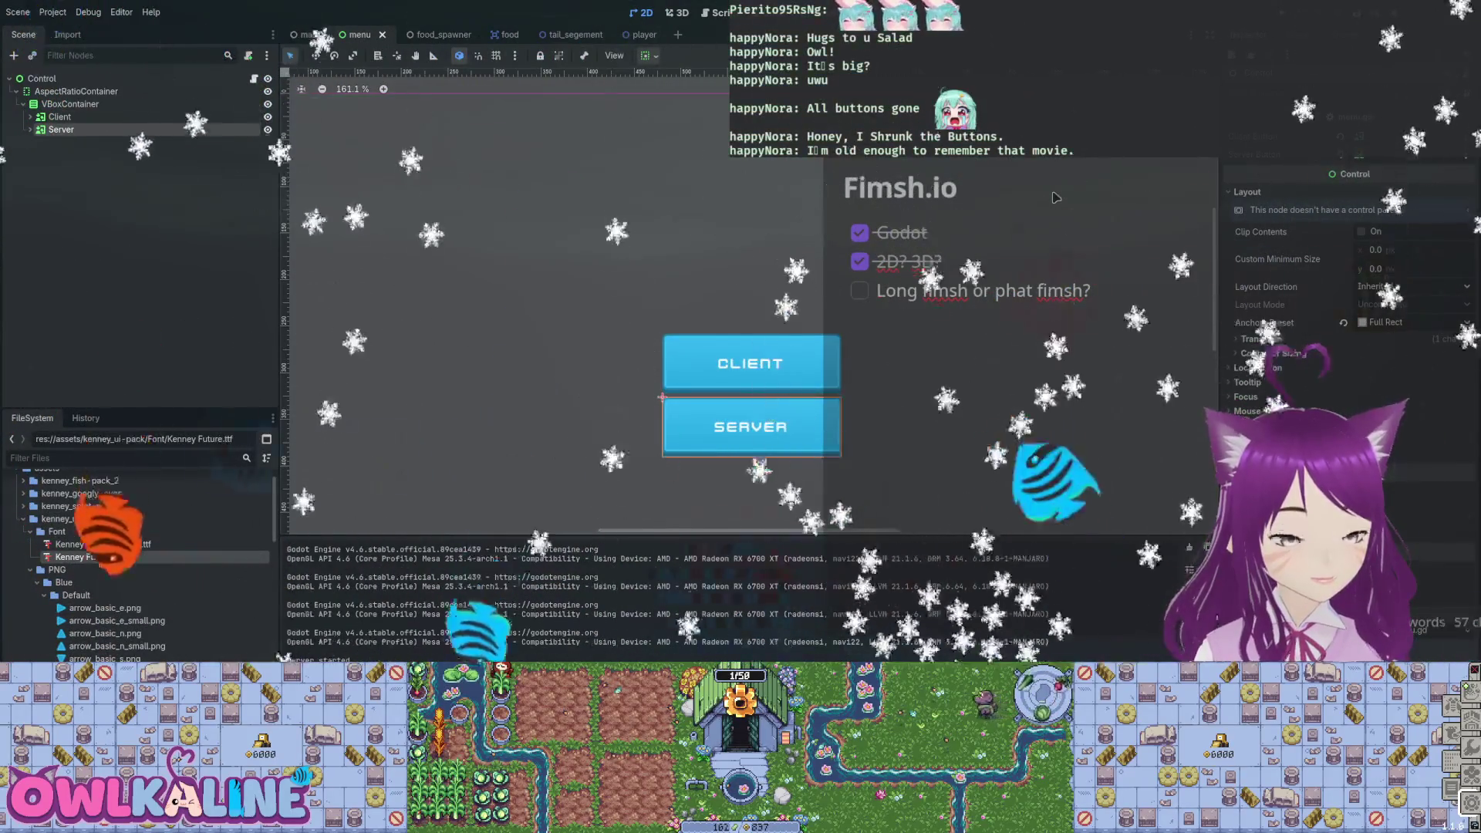
scroll(619, 163, "down", 3)
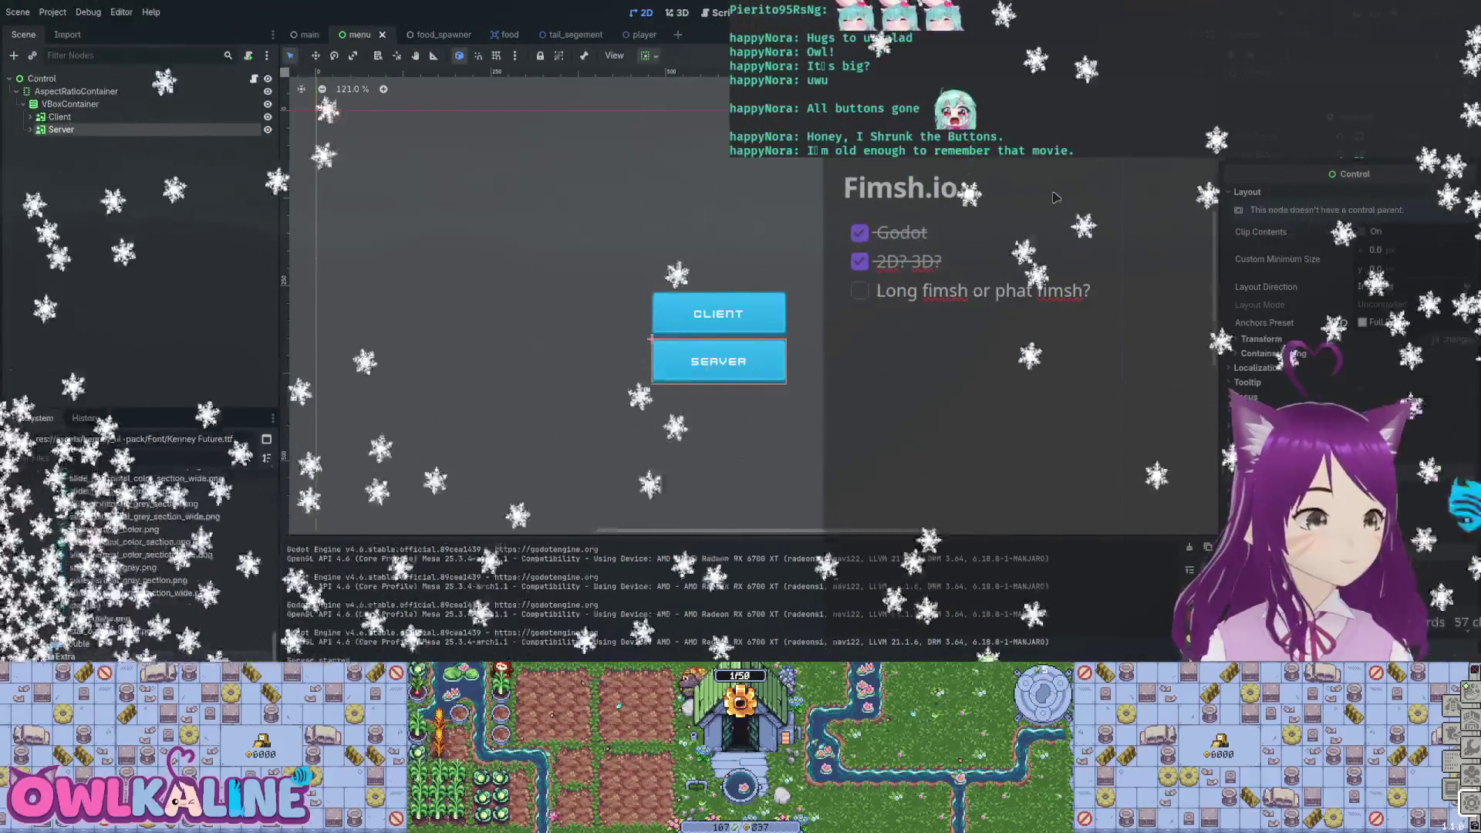
scroll(139, 563, "up", 4)
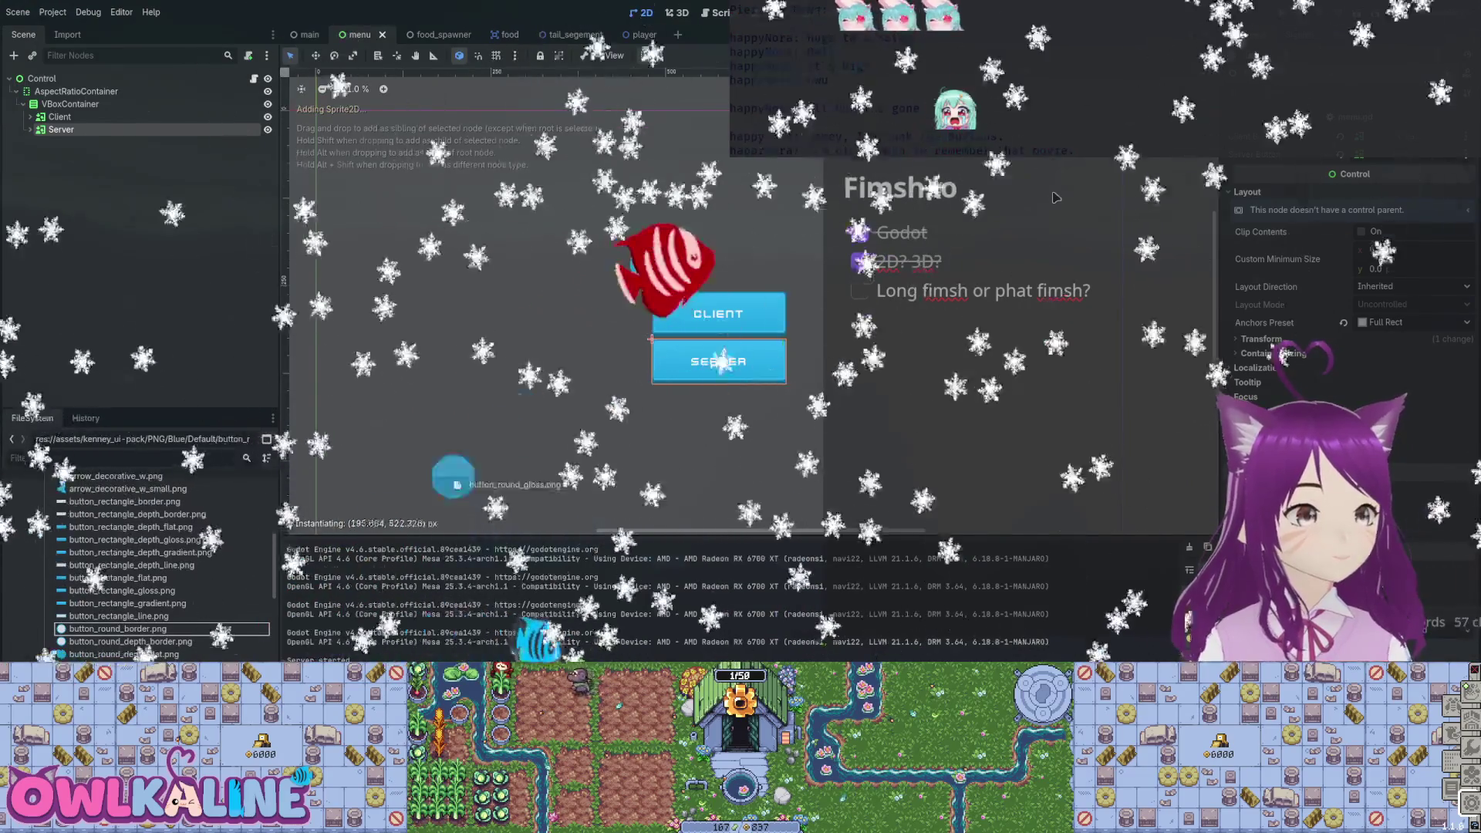
Trial-drag the round button and arrow images into the scene, back them out, and select tap-a.ogg in Sounds.
left_click_drag(123, 666, 485, 487)
key("Escape")
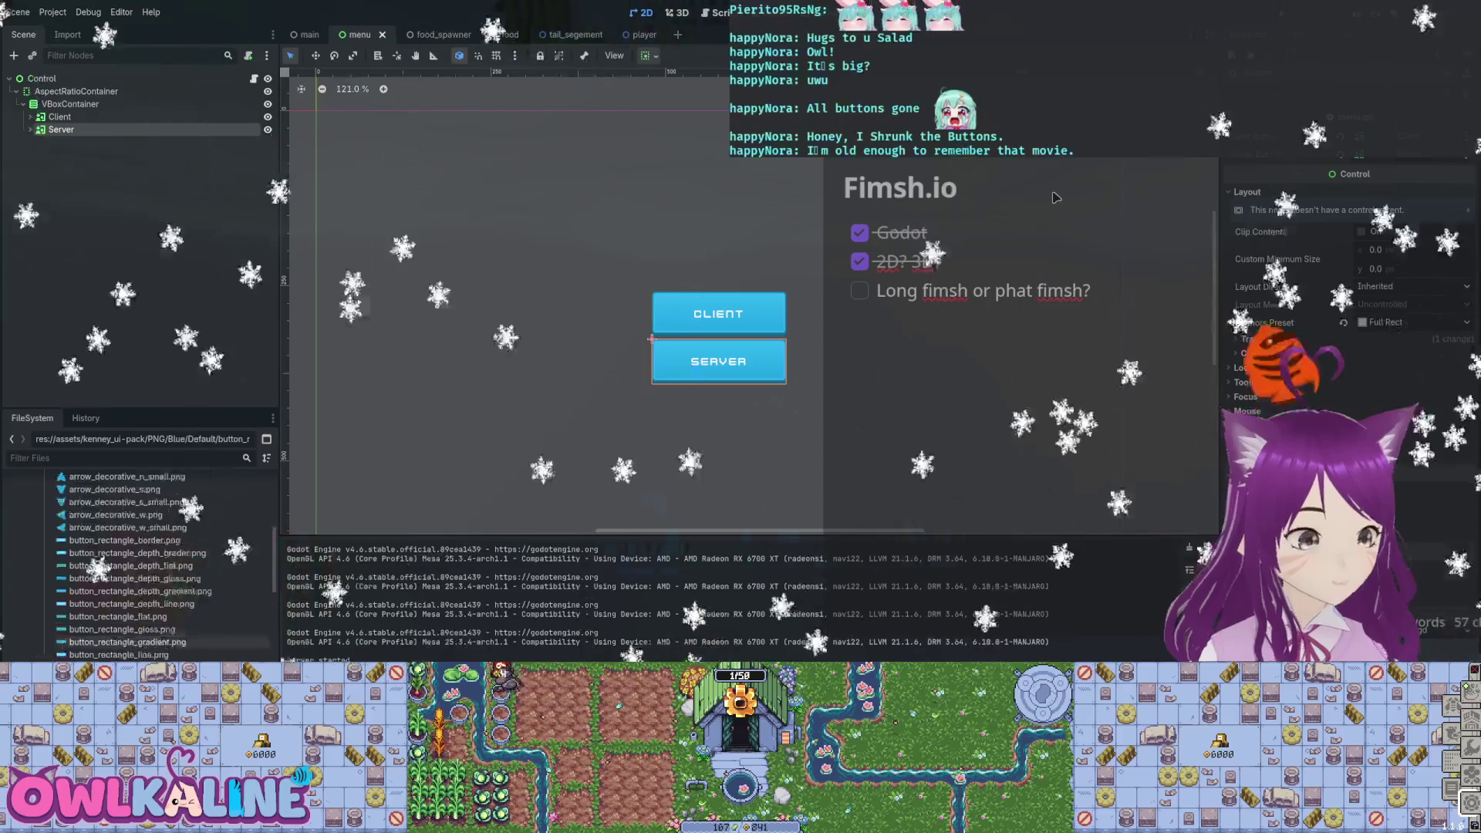
mouse_move(579, 452)
left_mouse_down()
mouse_move(529, 396)
mouse_move(154, 600)
left_mouse_up()
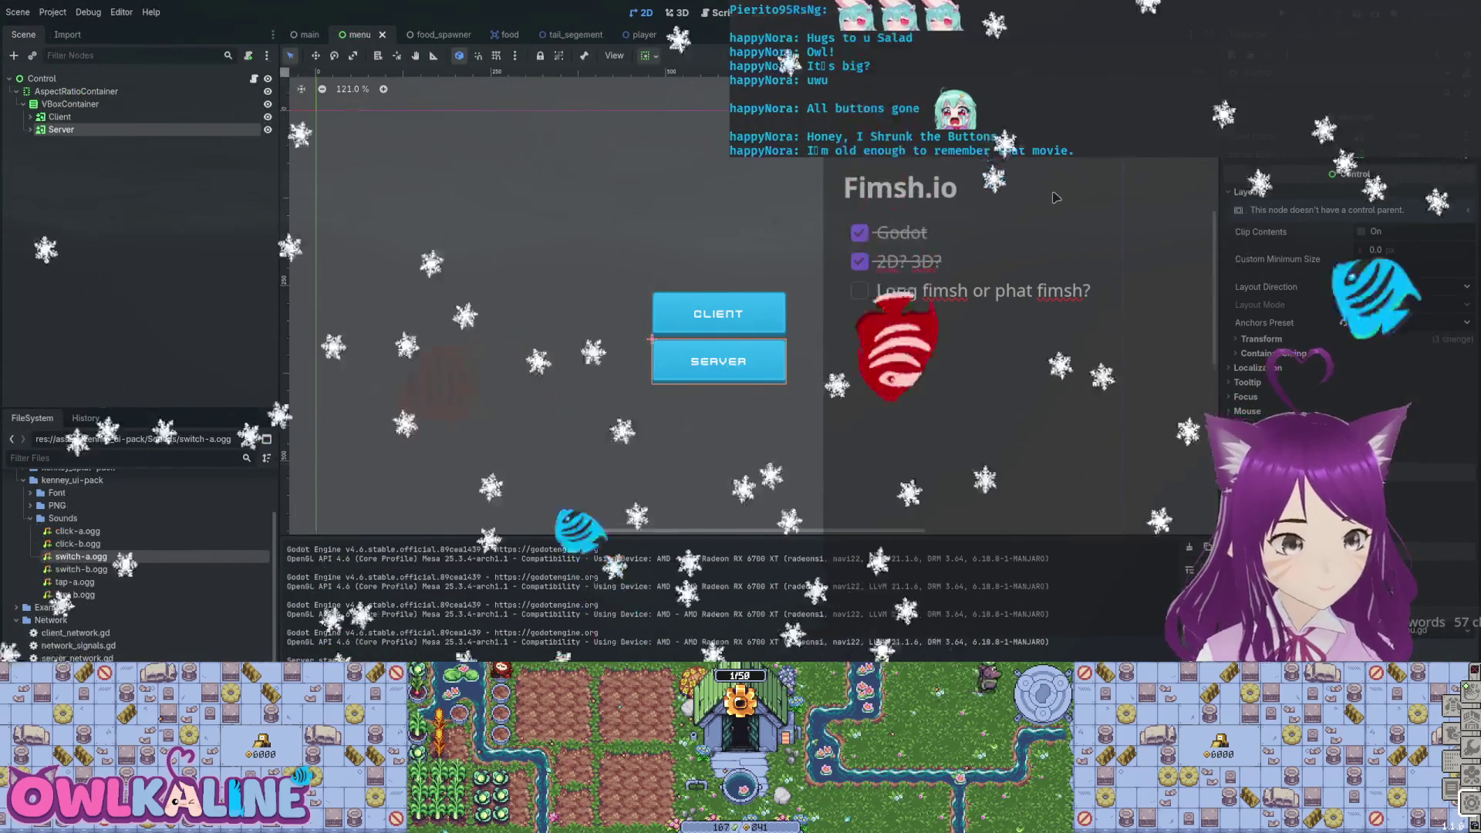
key("Down")
key("Down")
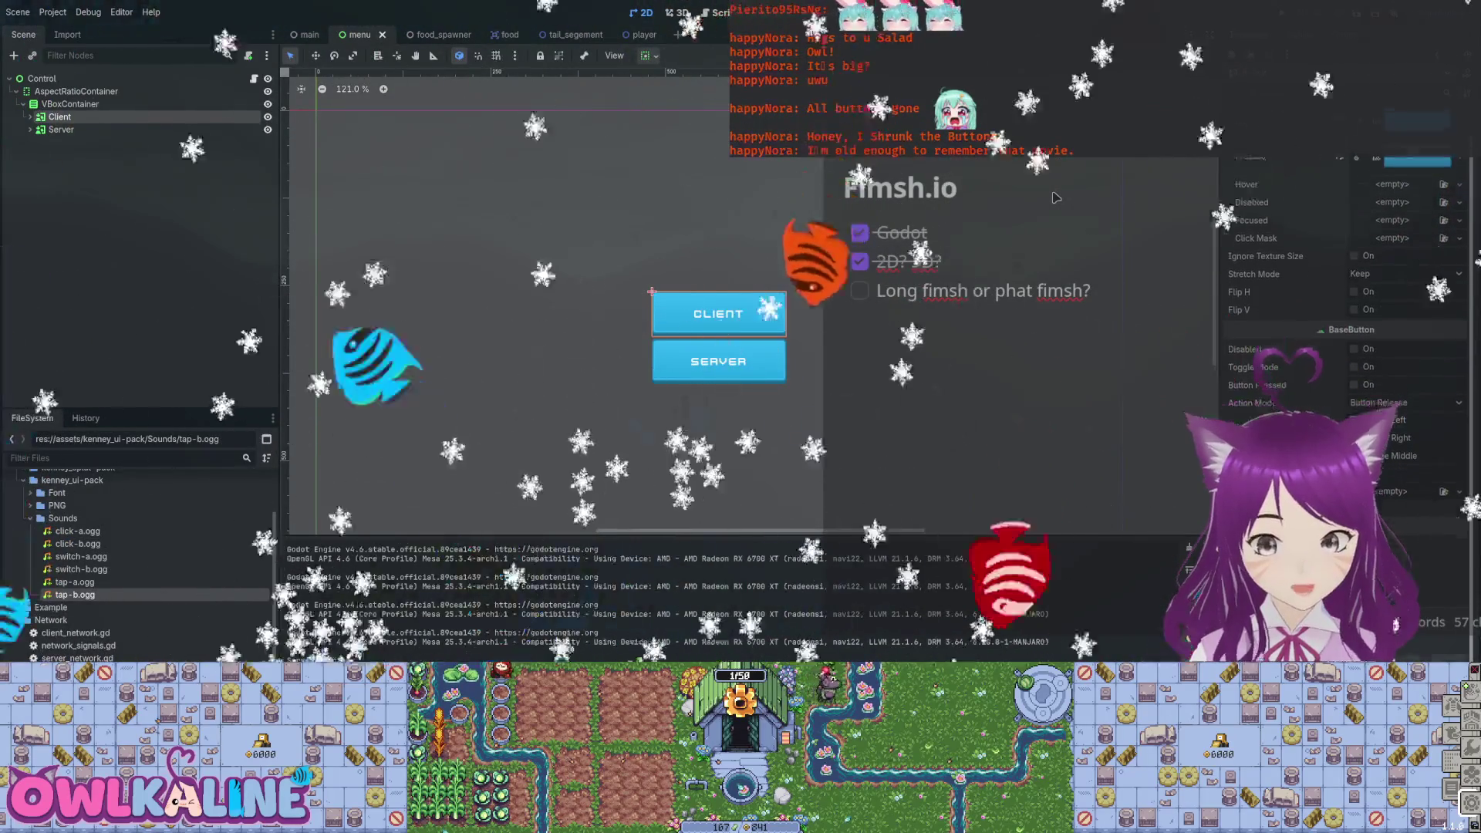
scroll(1346, 347, "down", 3)
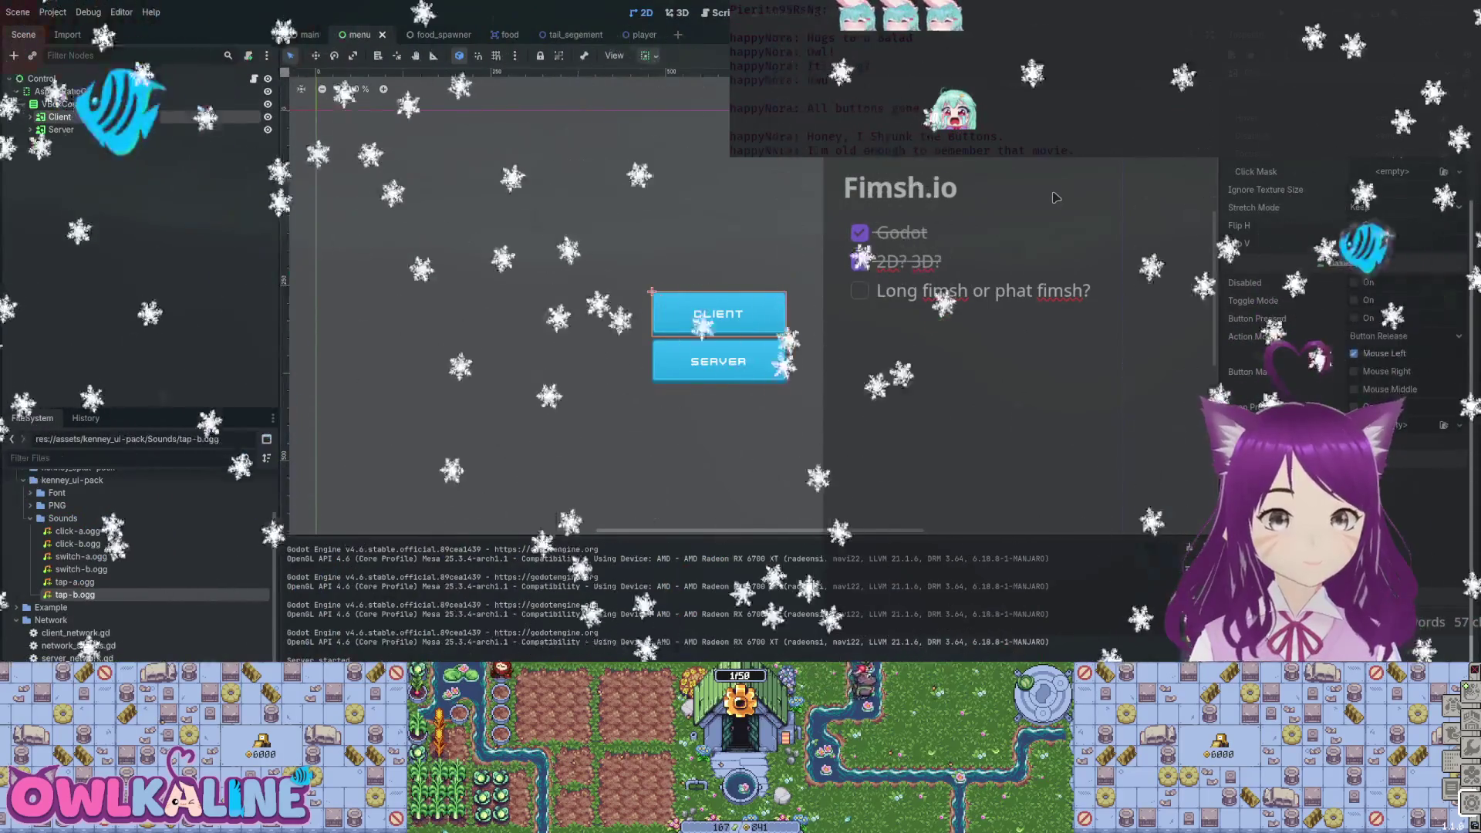
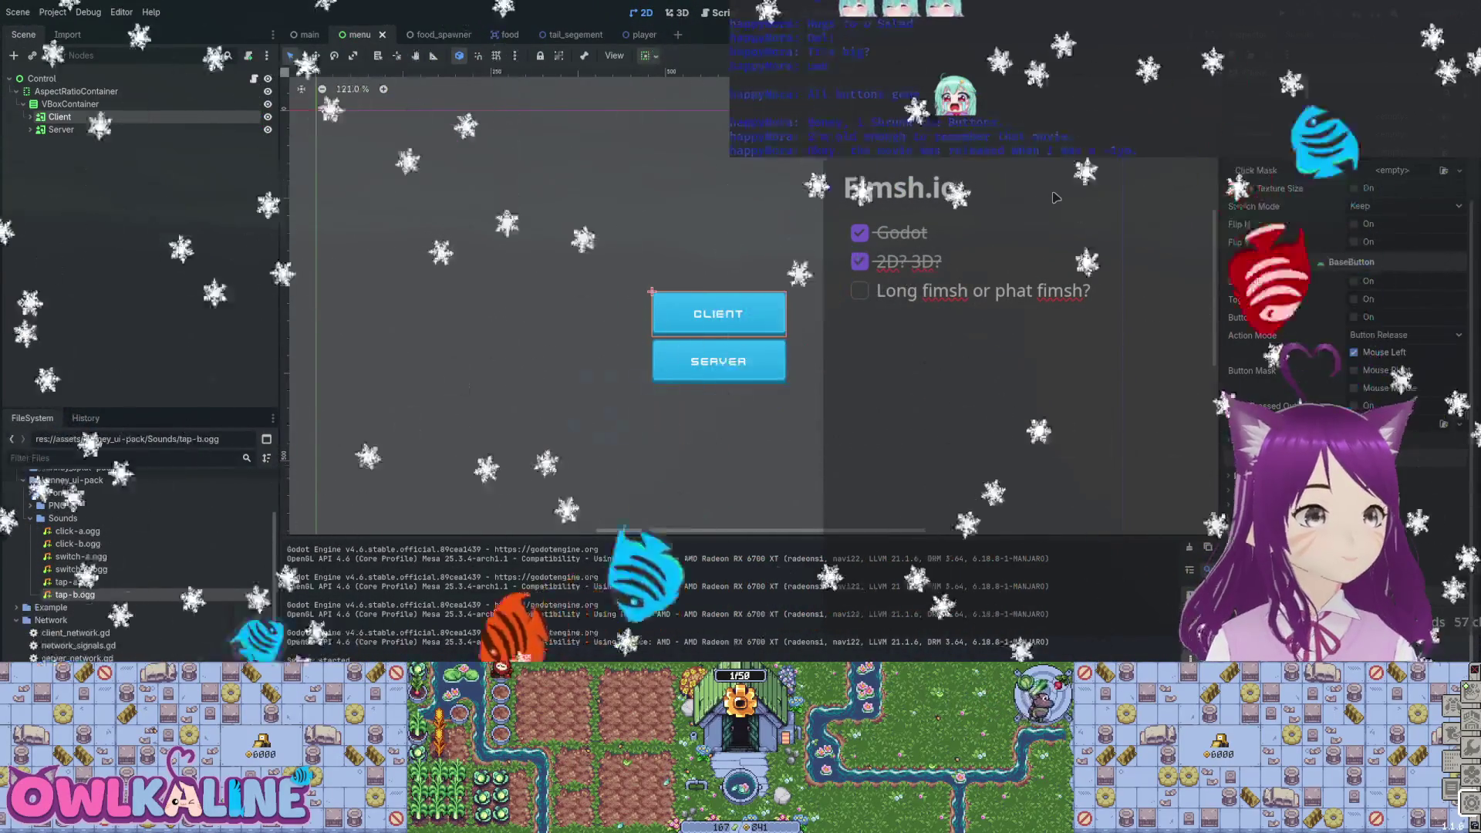
Save the scene, then write a connect call to play_button_sound in _ready().
key("ctrl+s")
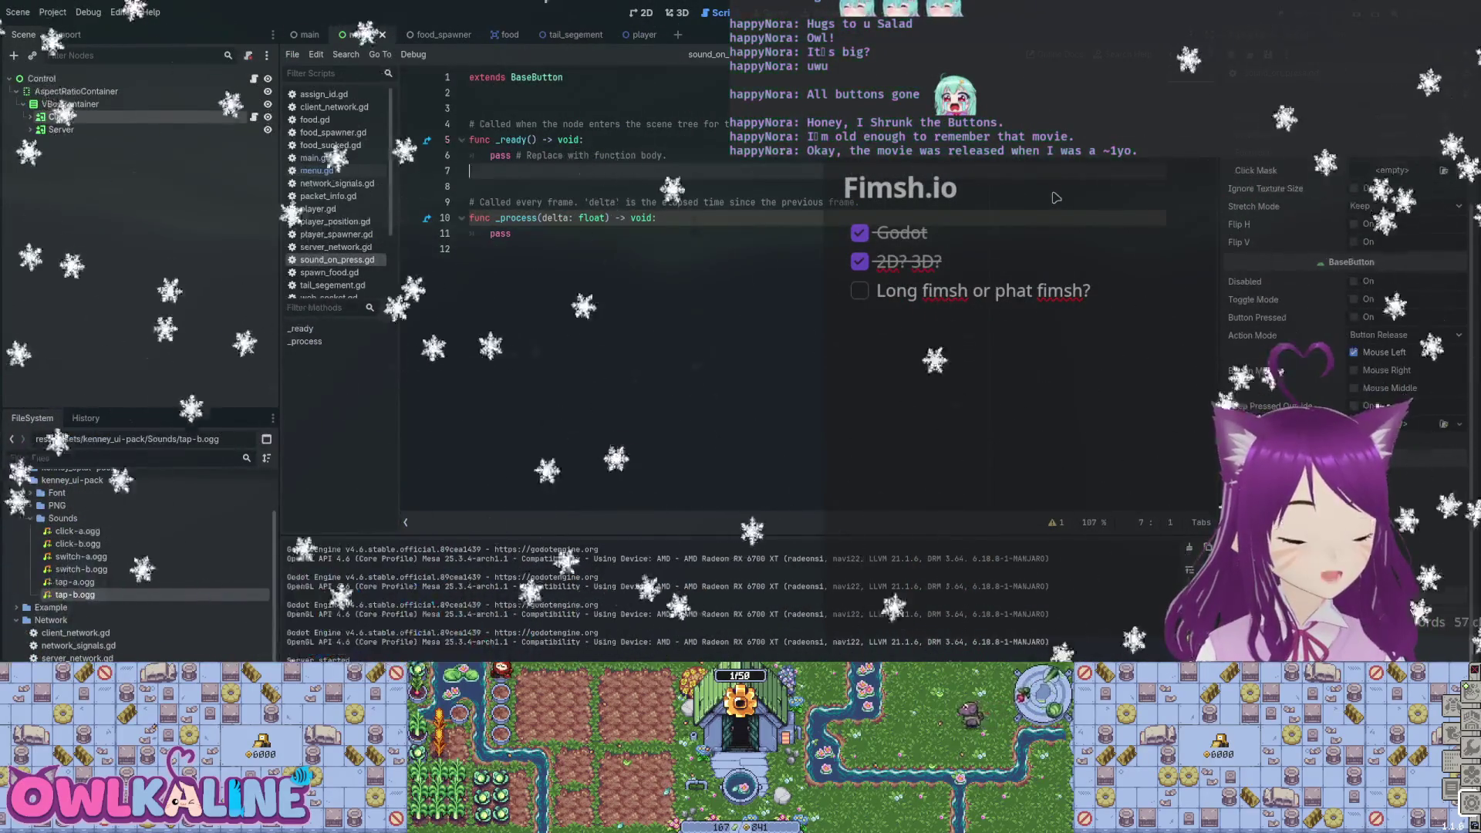
type("conn")
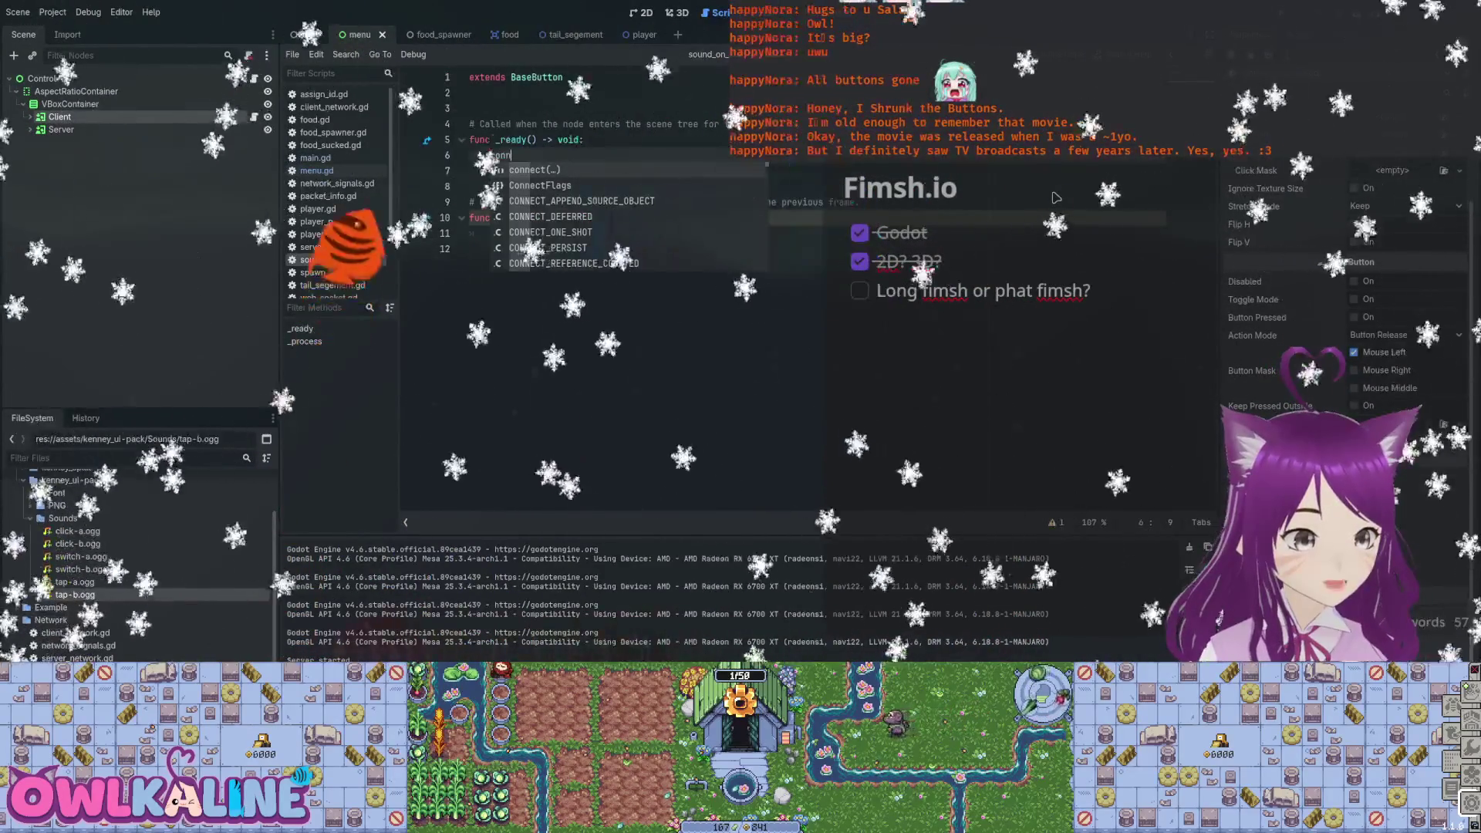
key("Return")
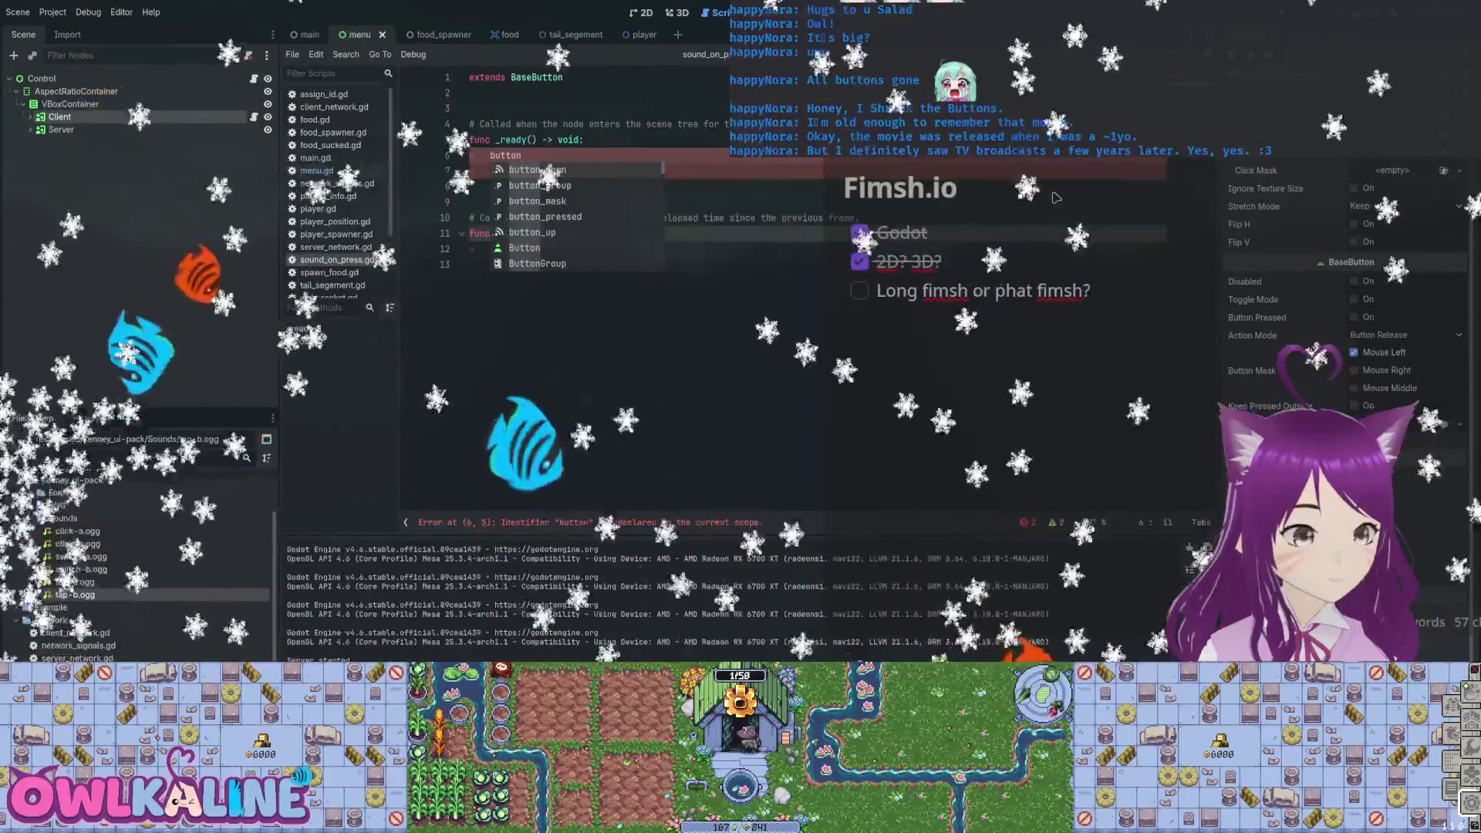
type("_pressed.c")
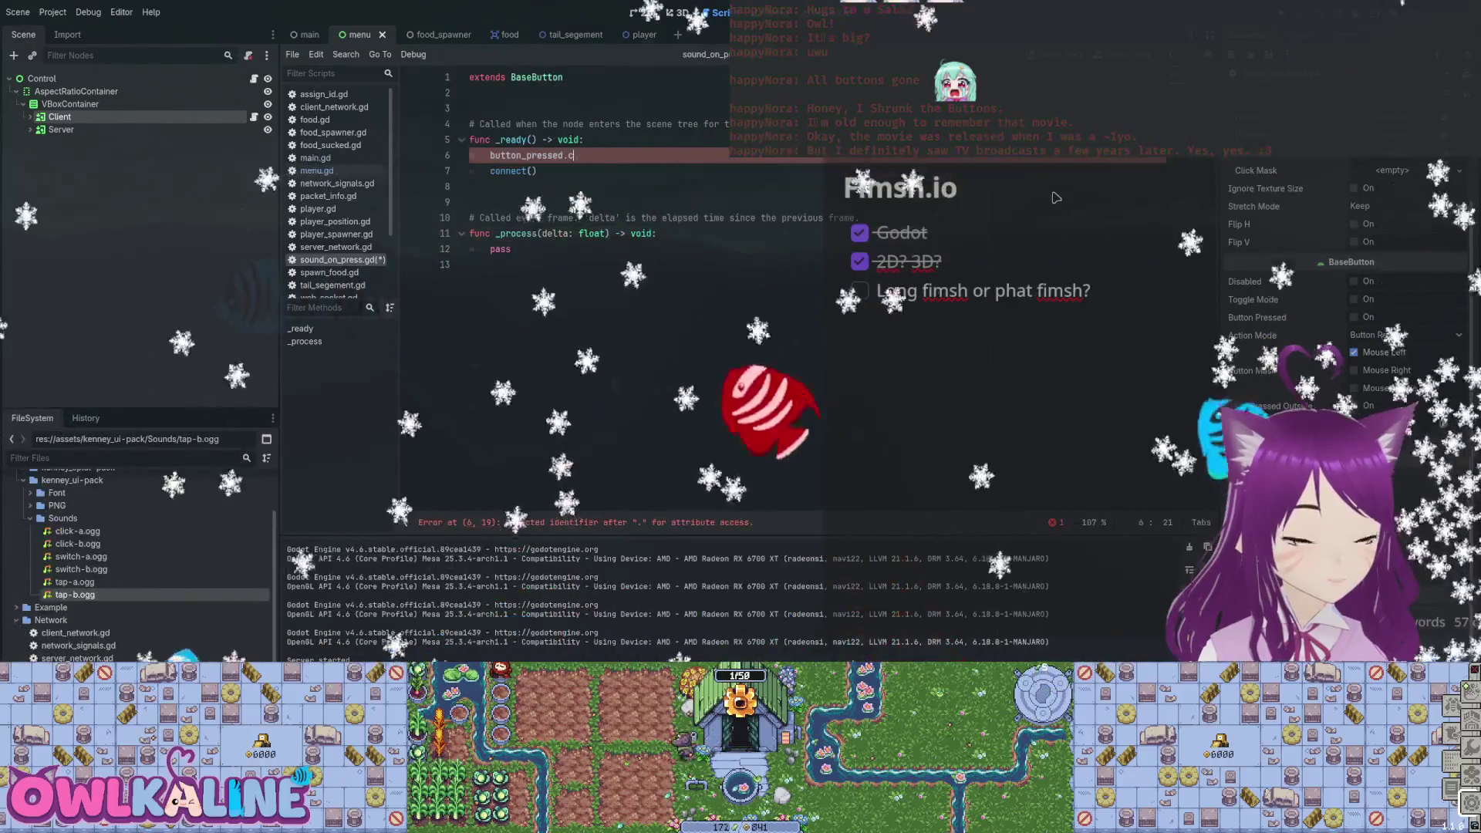
key("BackSpace")
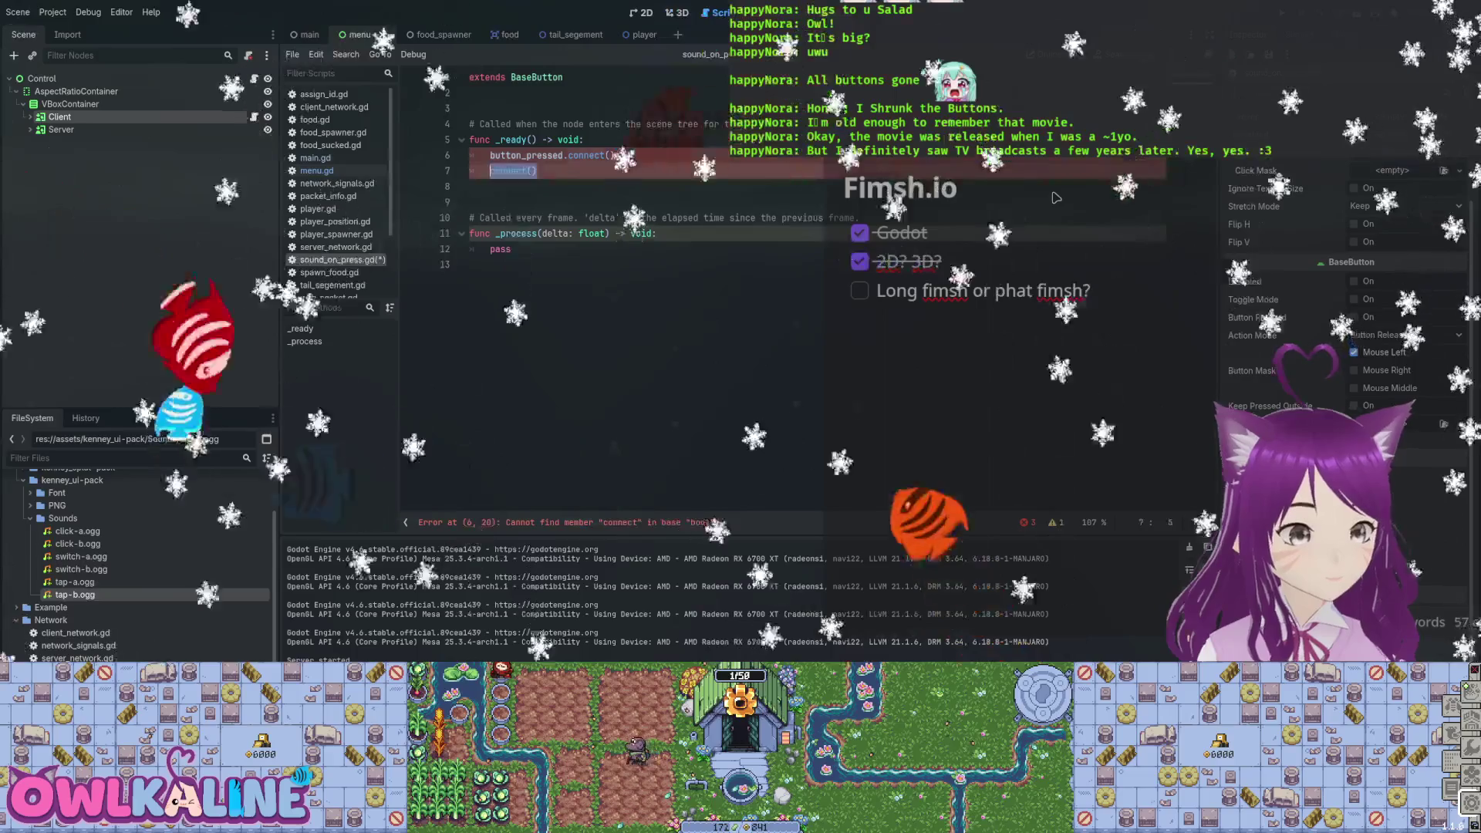
key("Return")
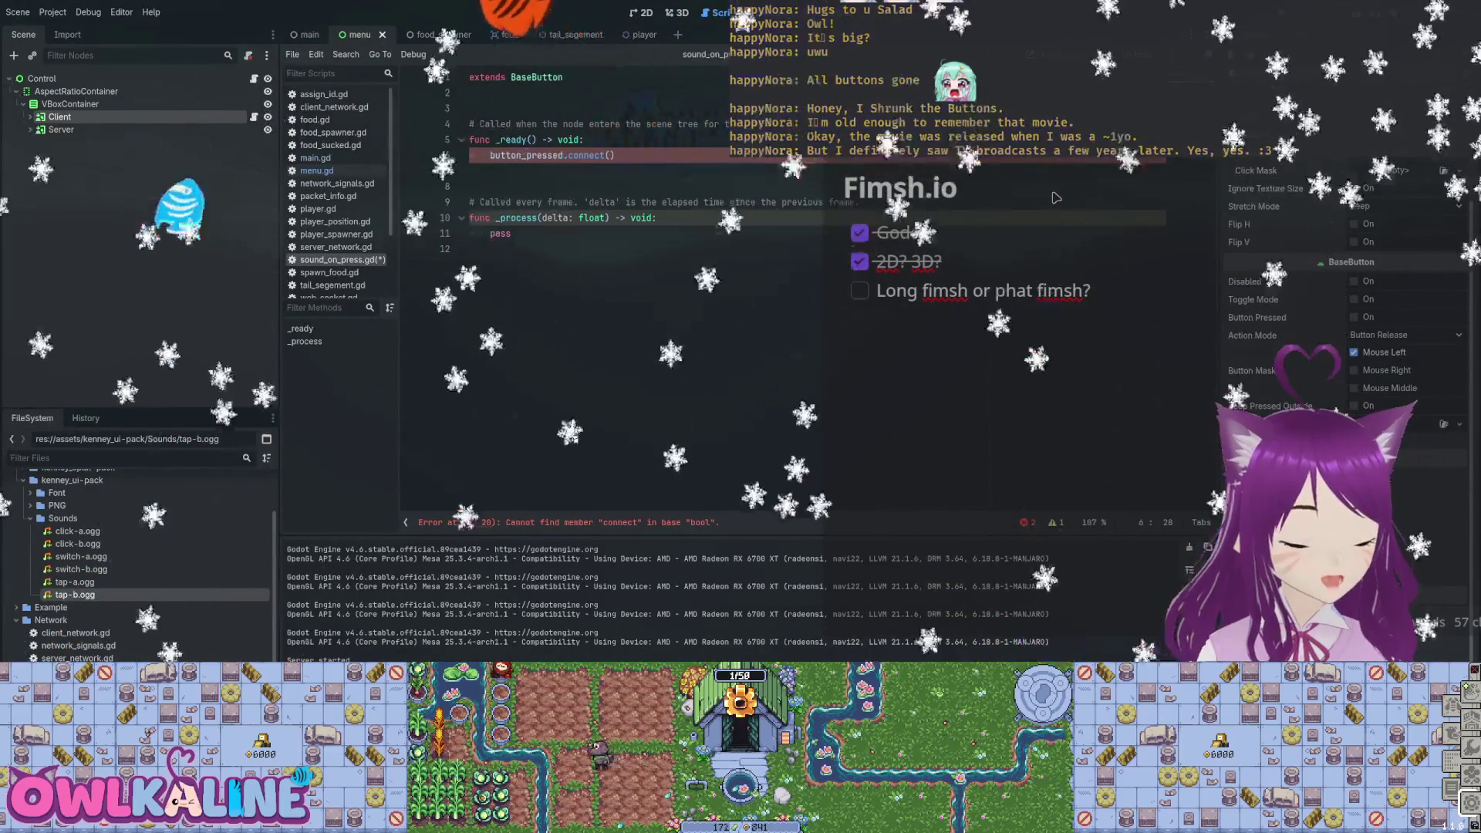
type("play_button_soudn")
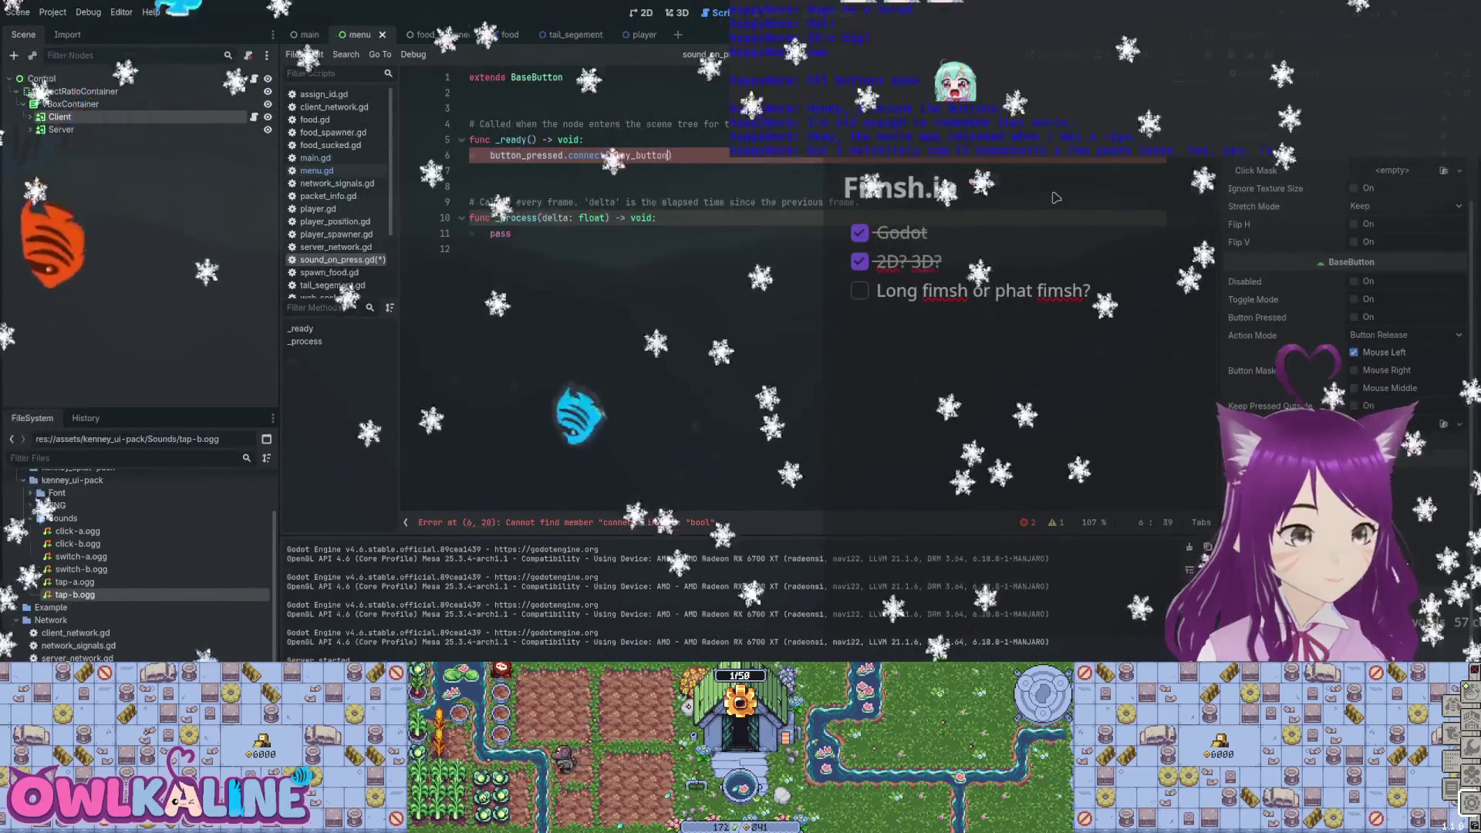
key("BackSpace")
key("BackSpace")
type("nd")
key("End")
type(";")
key("Down")
Add a play_button_sound() function containing pass, connect it to button_down, and save the script.
key("Return")
type("func p")
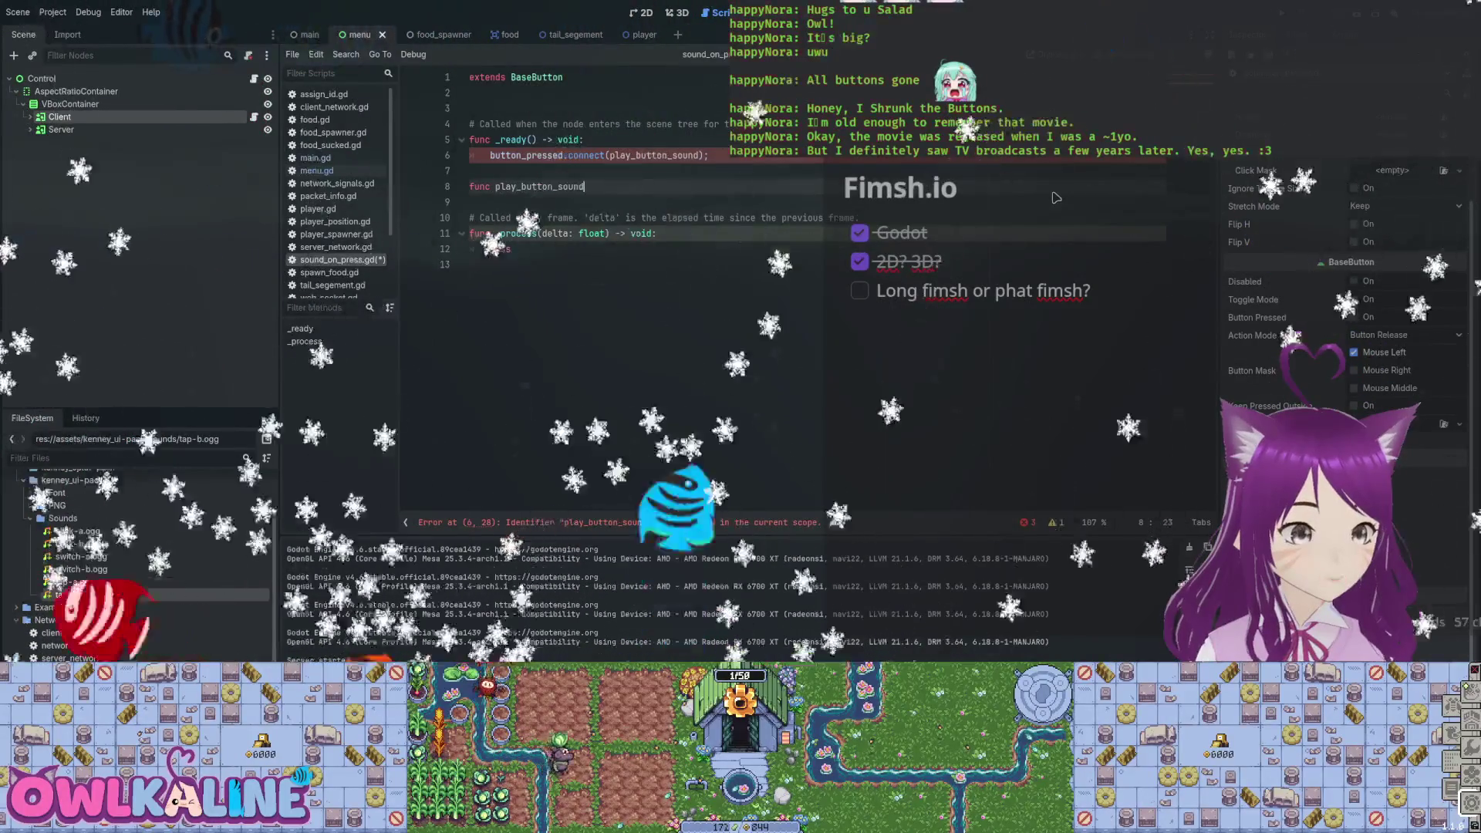
type(":")
key("Return")
type("pass;")
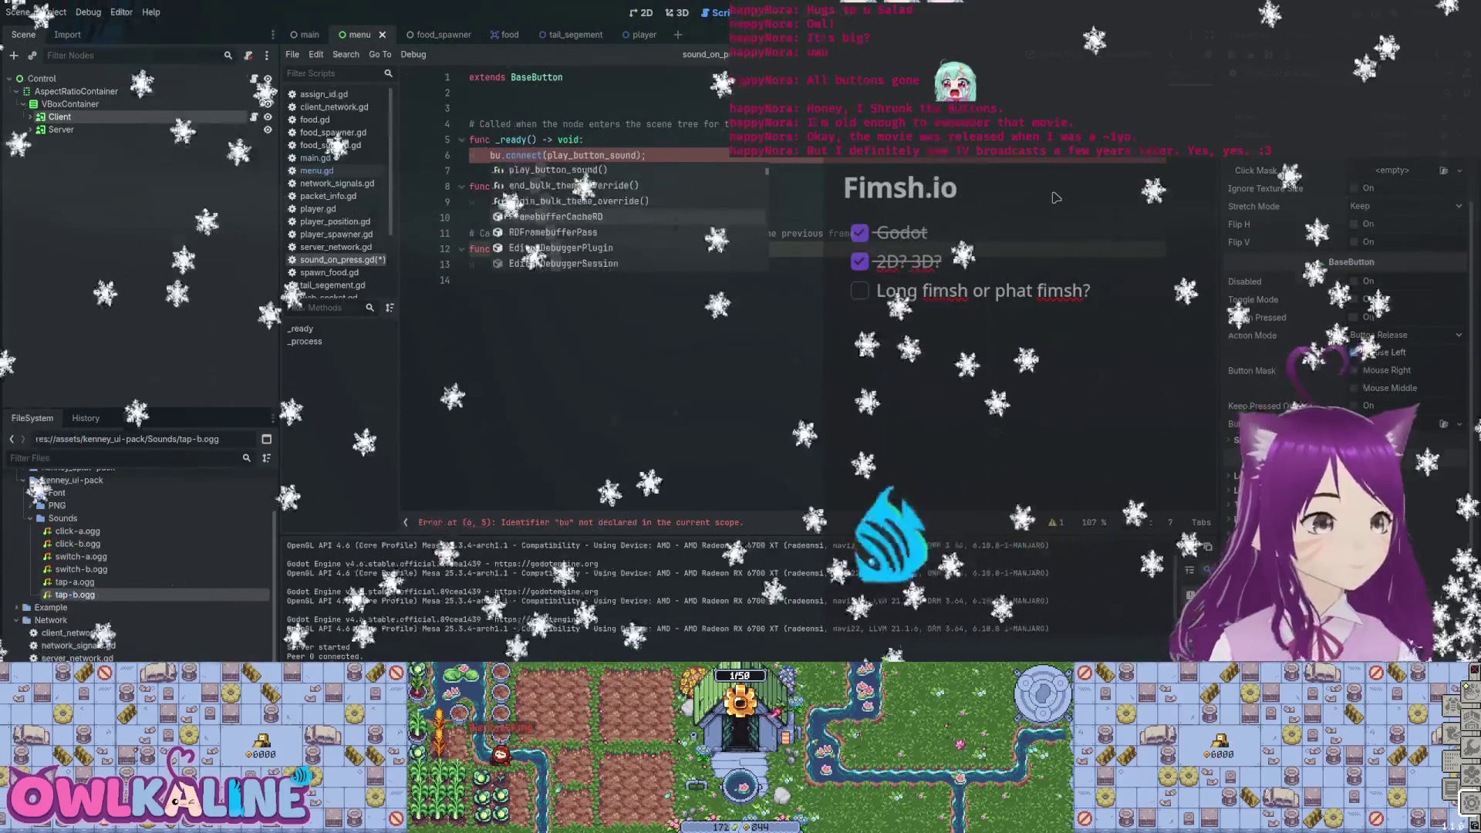
key("Down")
key("Down")
key("Down")
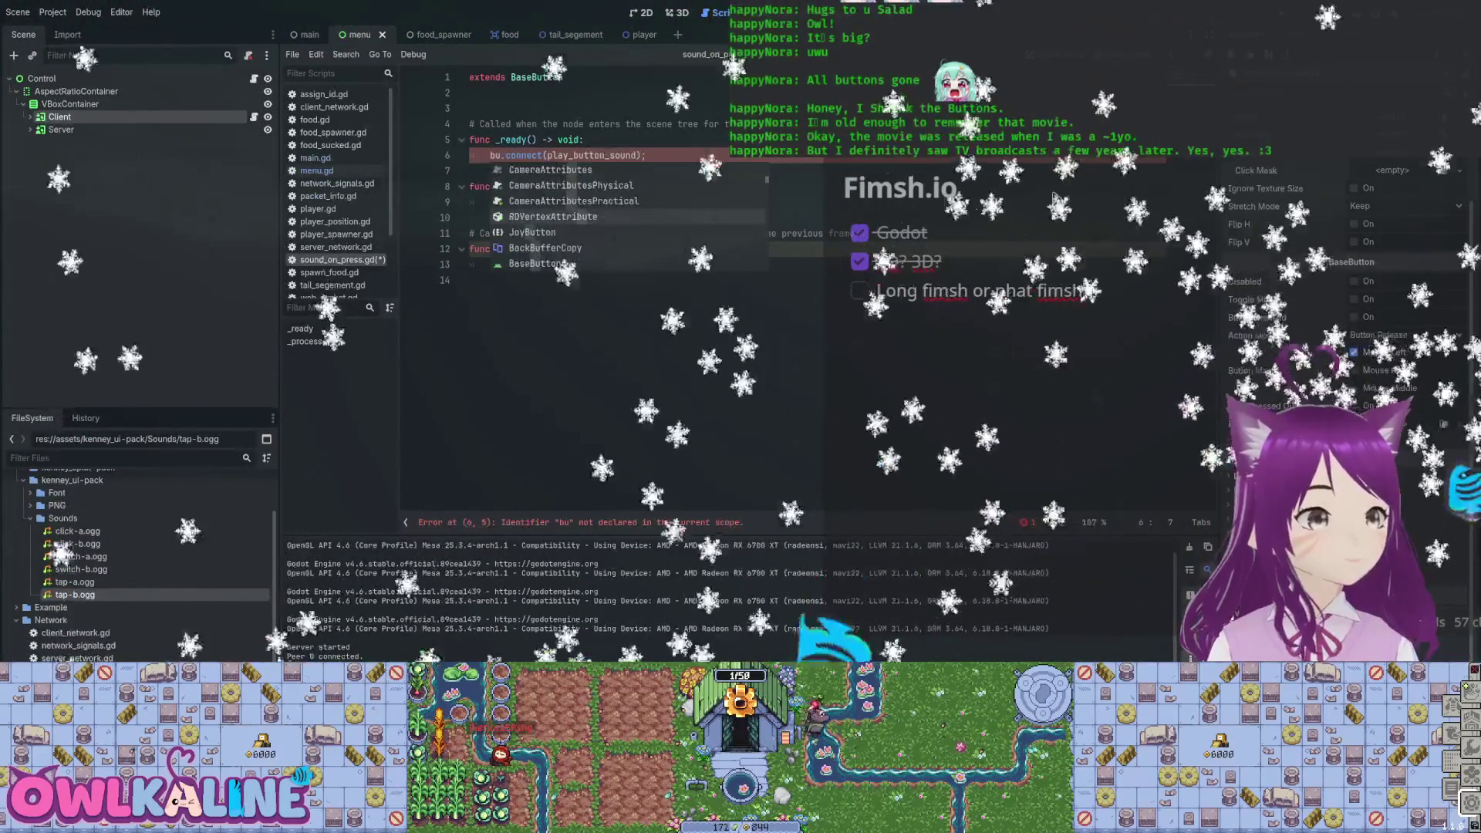
key("Up")
key("Up")
key("Up")
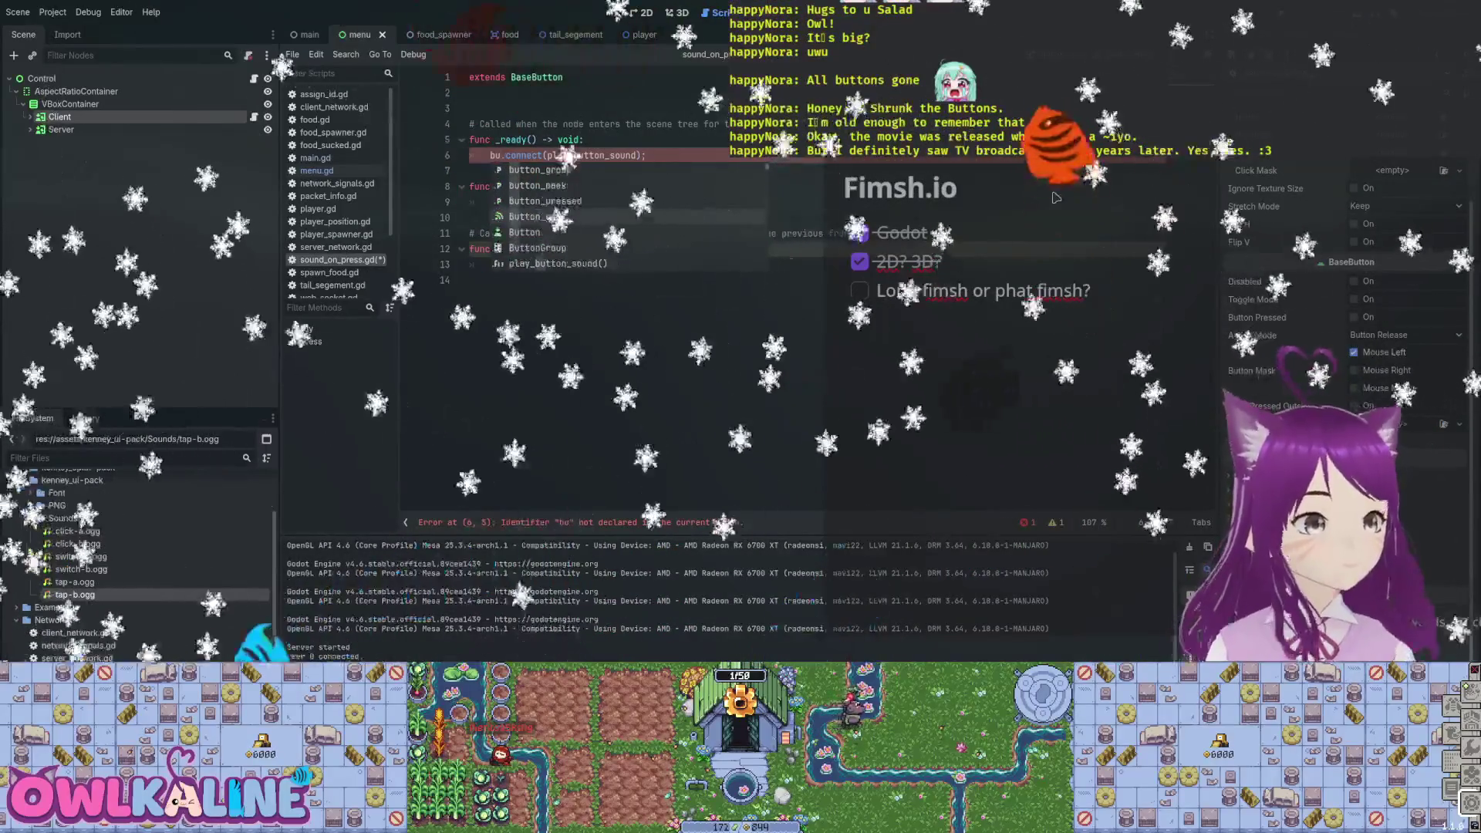
key("Up")
key("Up")
key("Up")
key("Return")
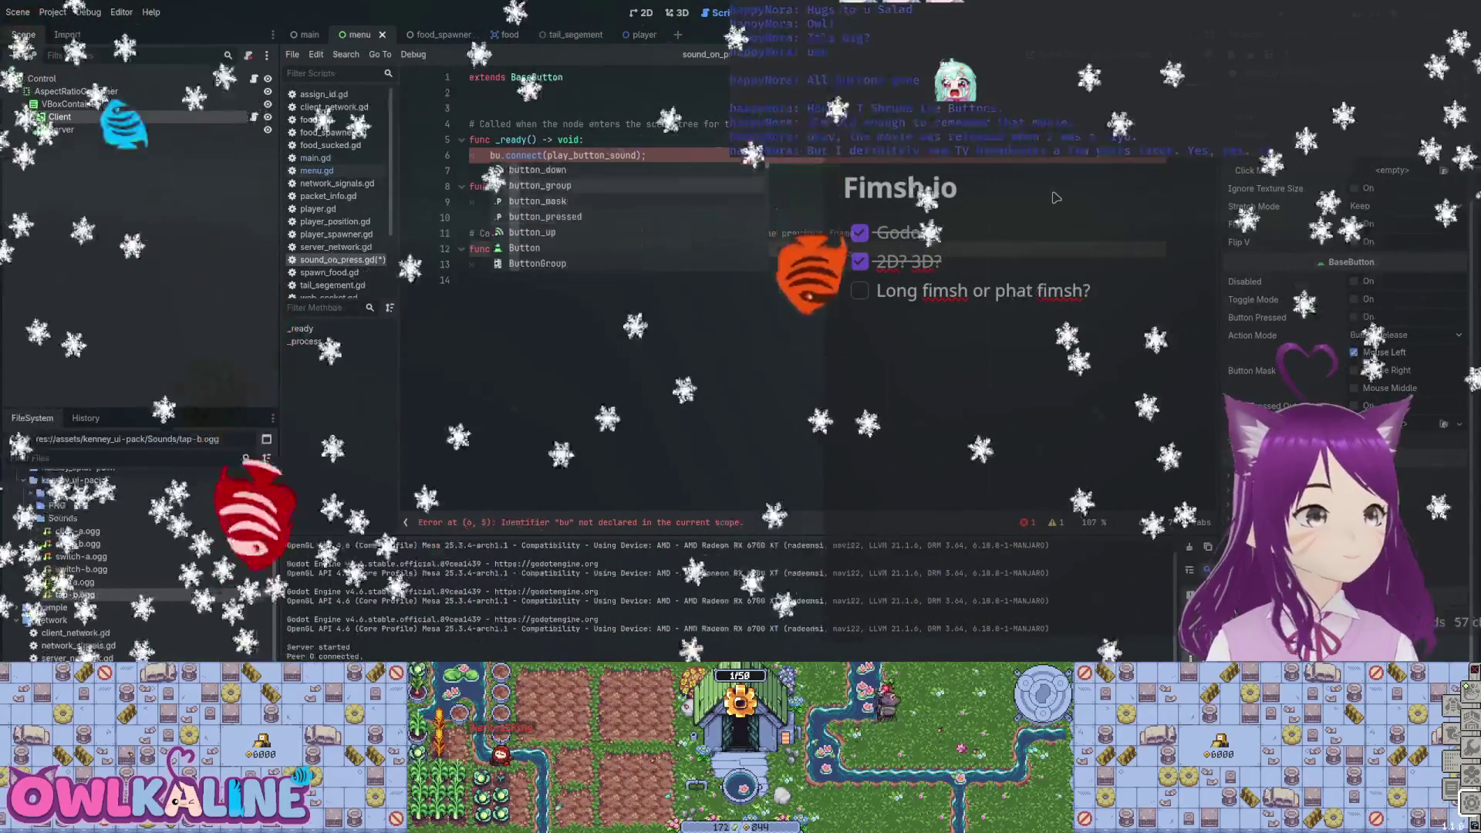
key("ctrl+s")
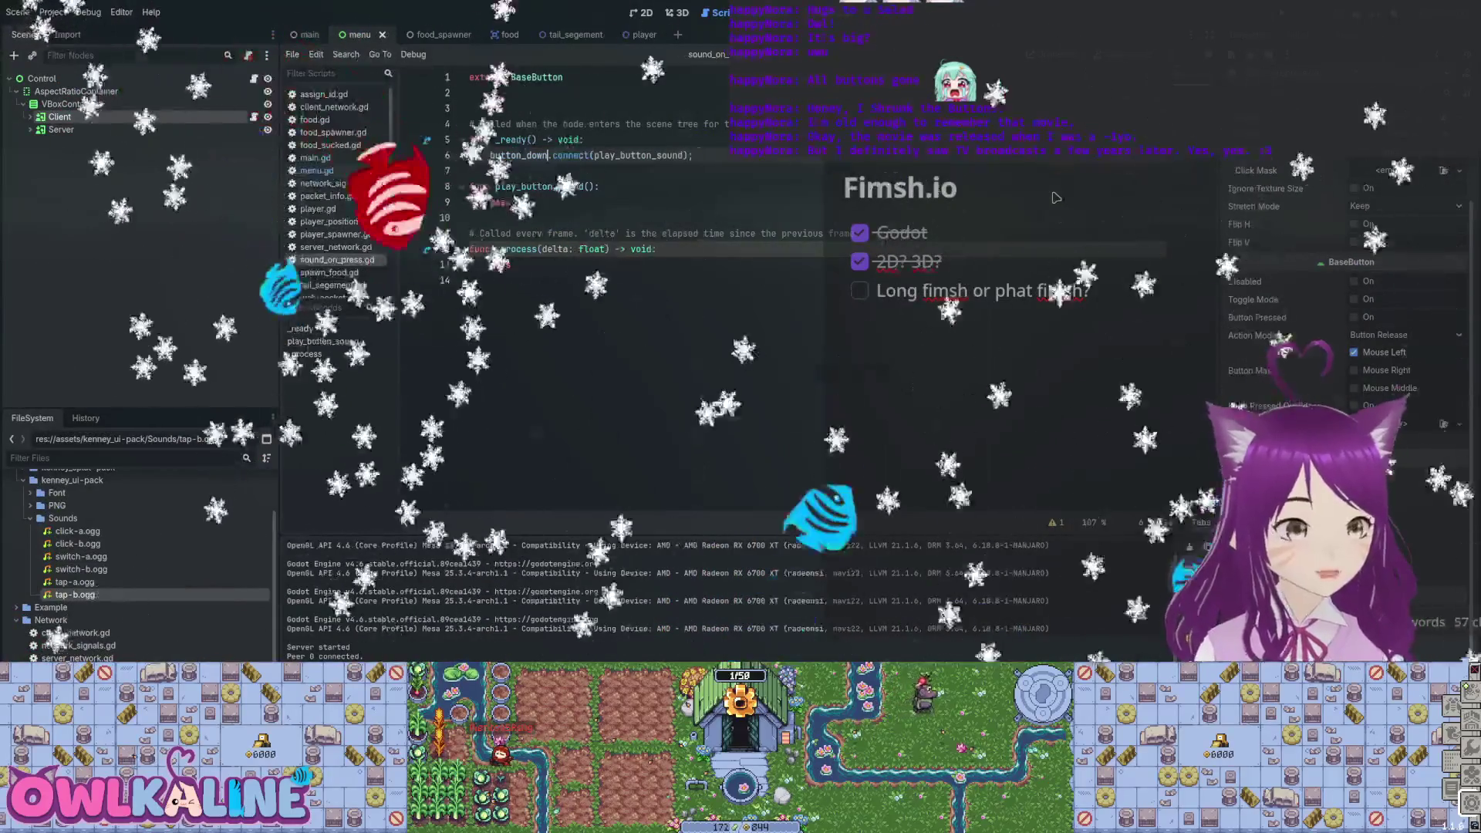
key("ctrl+End")
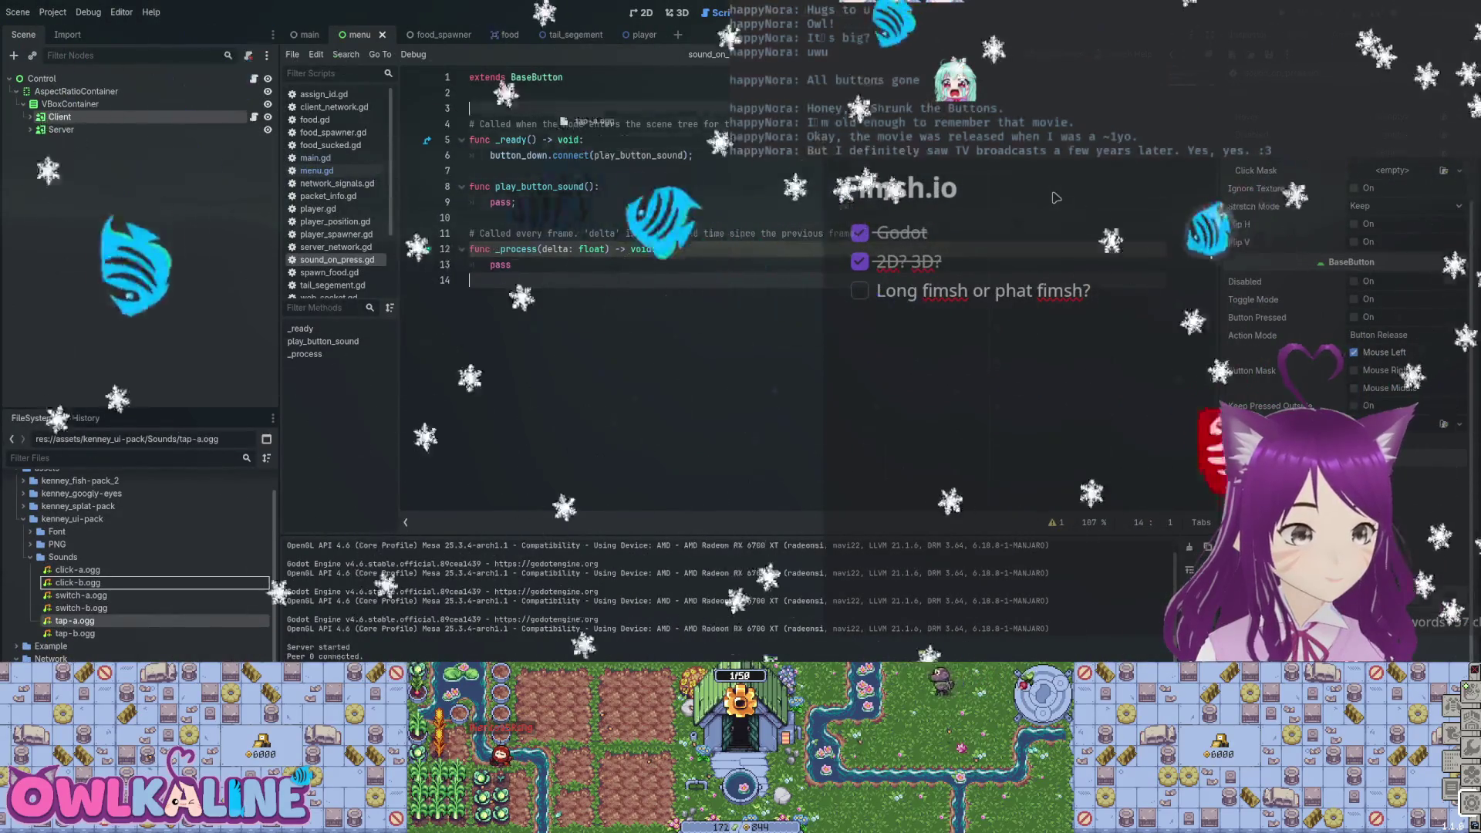
Add a TAP_A preload constant and replace pass in play_button_sound with an audio lookup.
left_click_drag(470, 108, 471, 97)
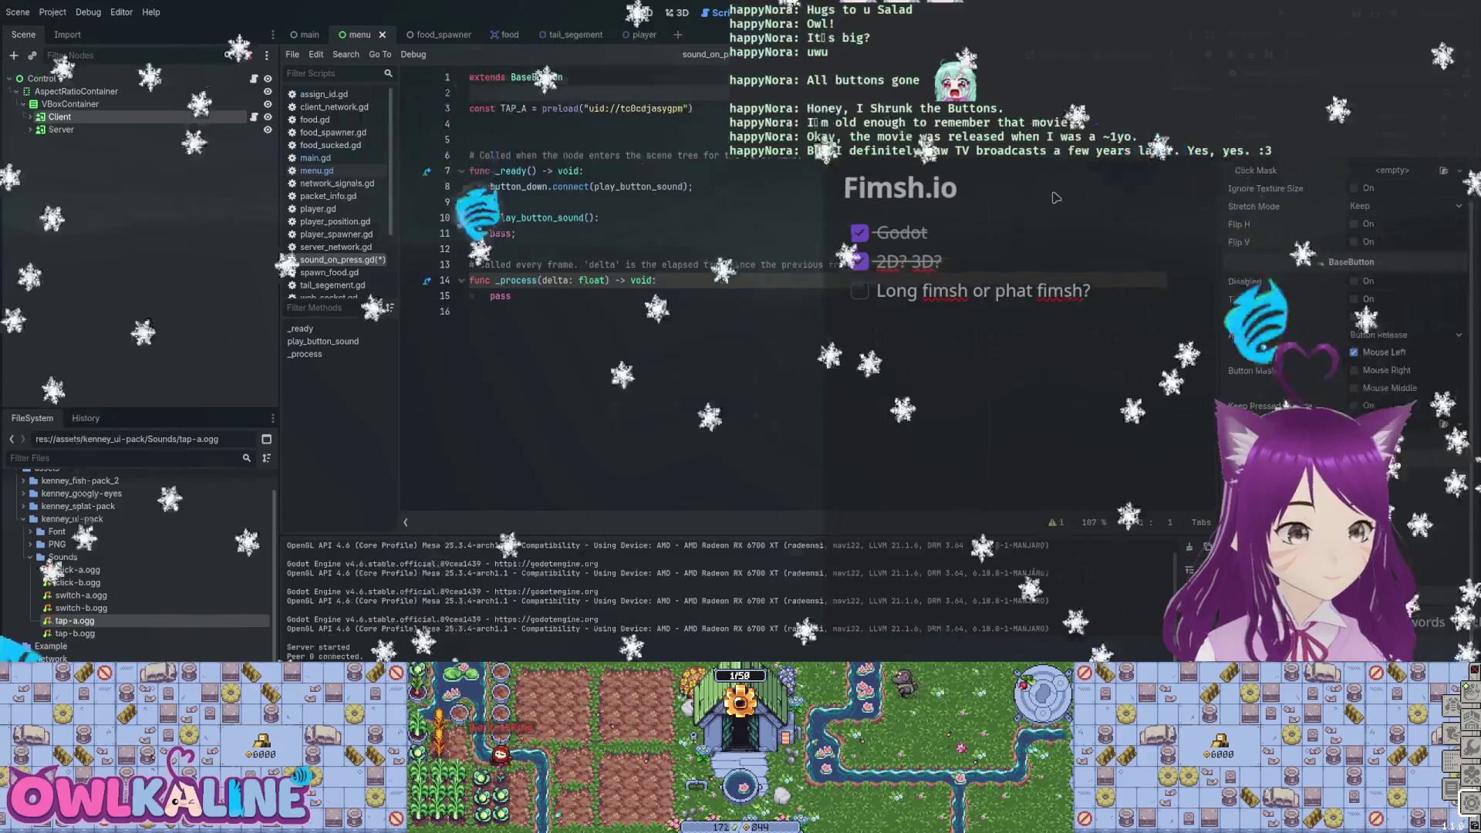
double_click(501, 218)
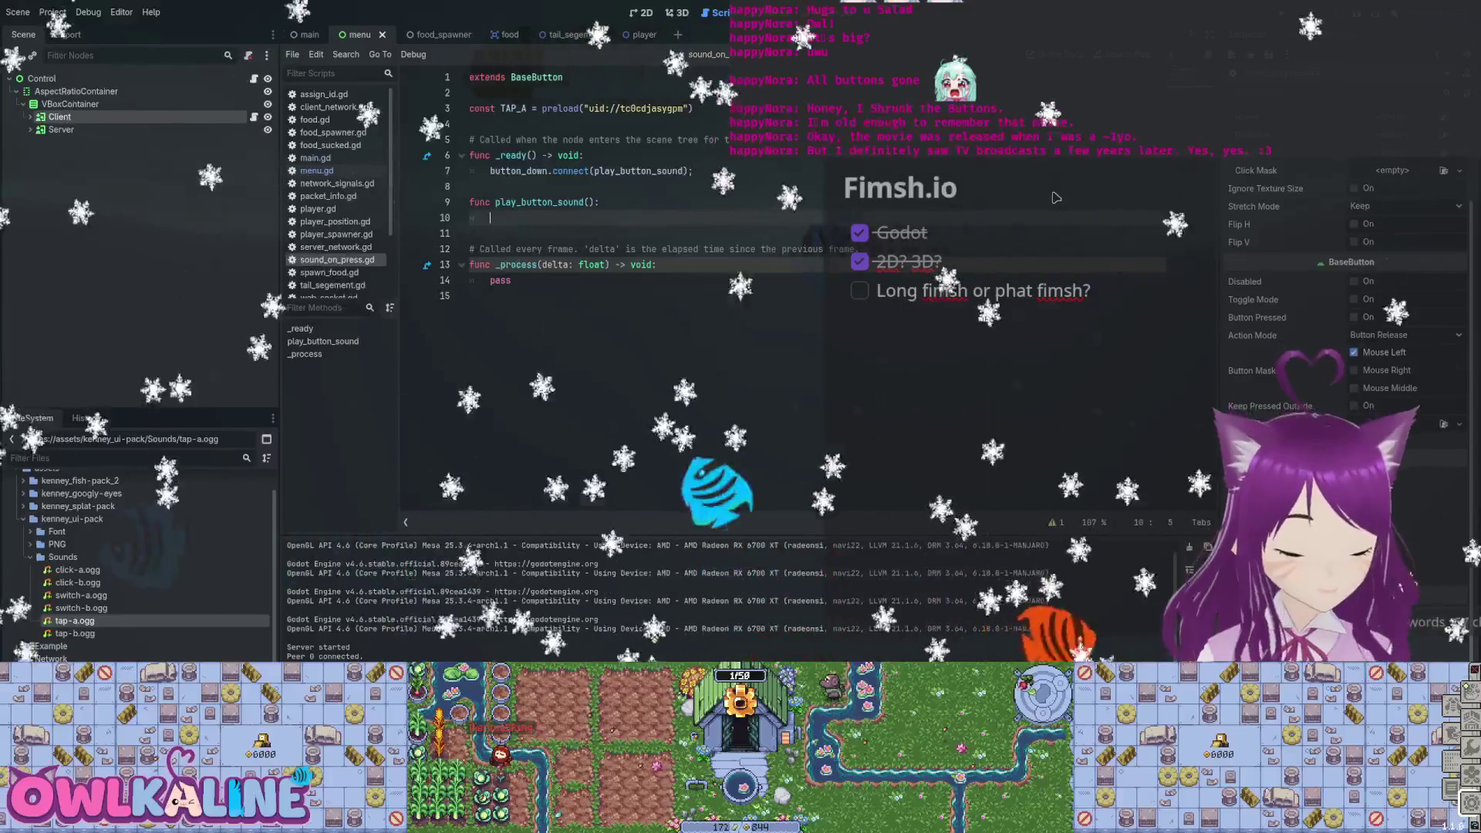
type("sound")
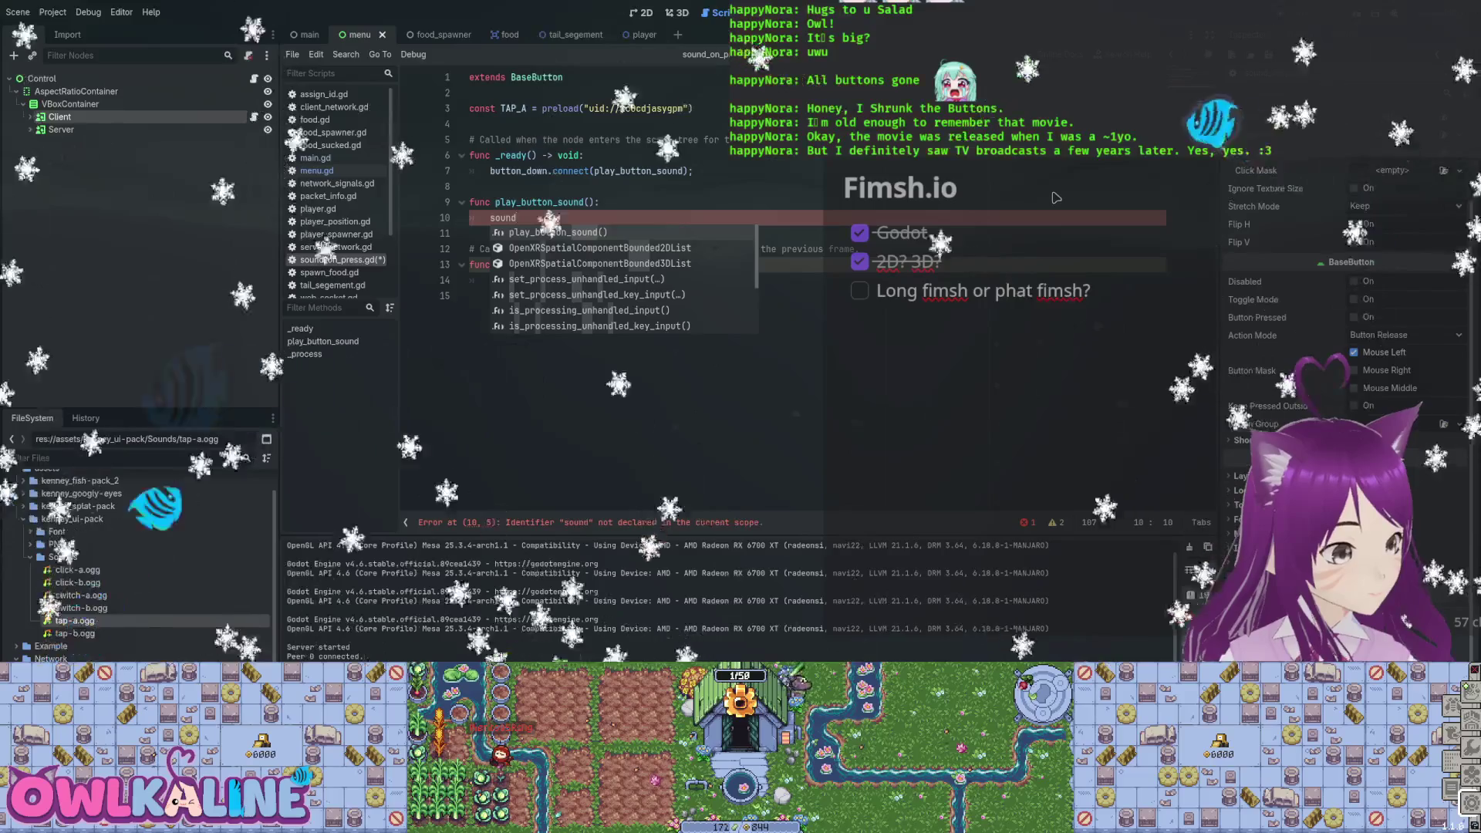
key("Down")
key("Down")
key("Down")
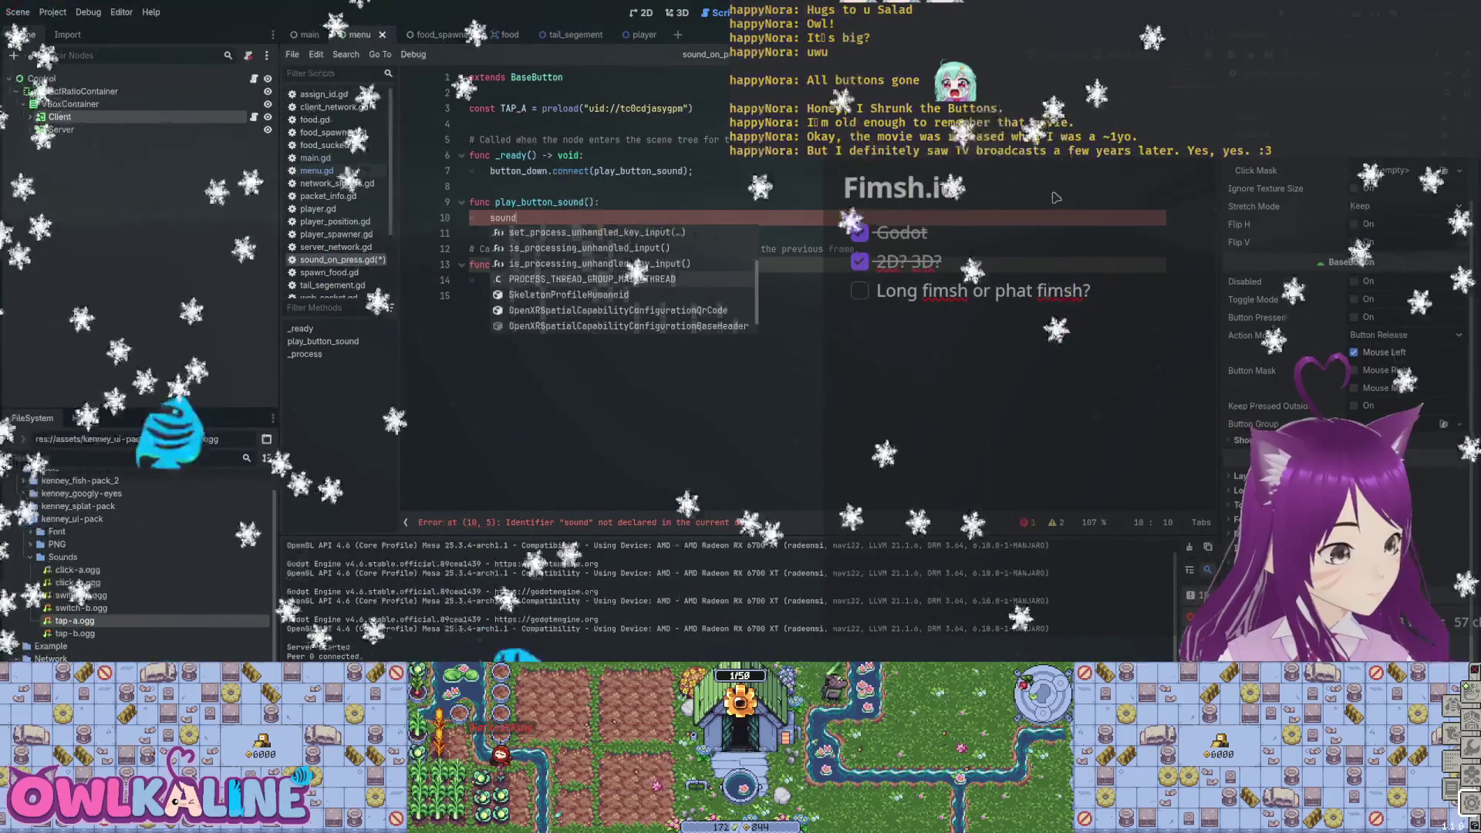
key("BackSpace")
key("BackSpace")
key("BackSpace")
type("aud")
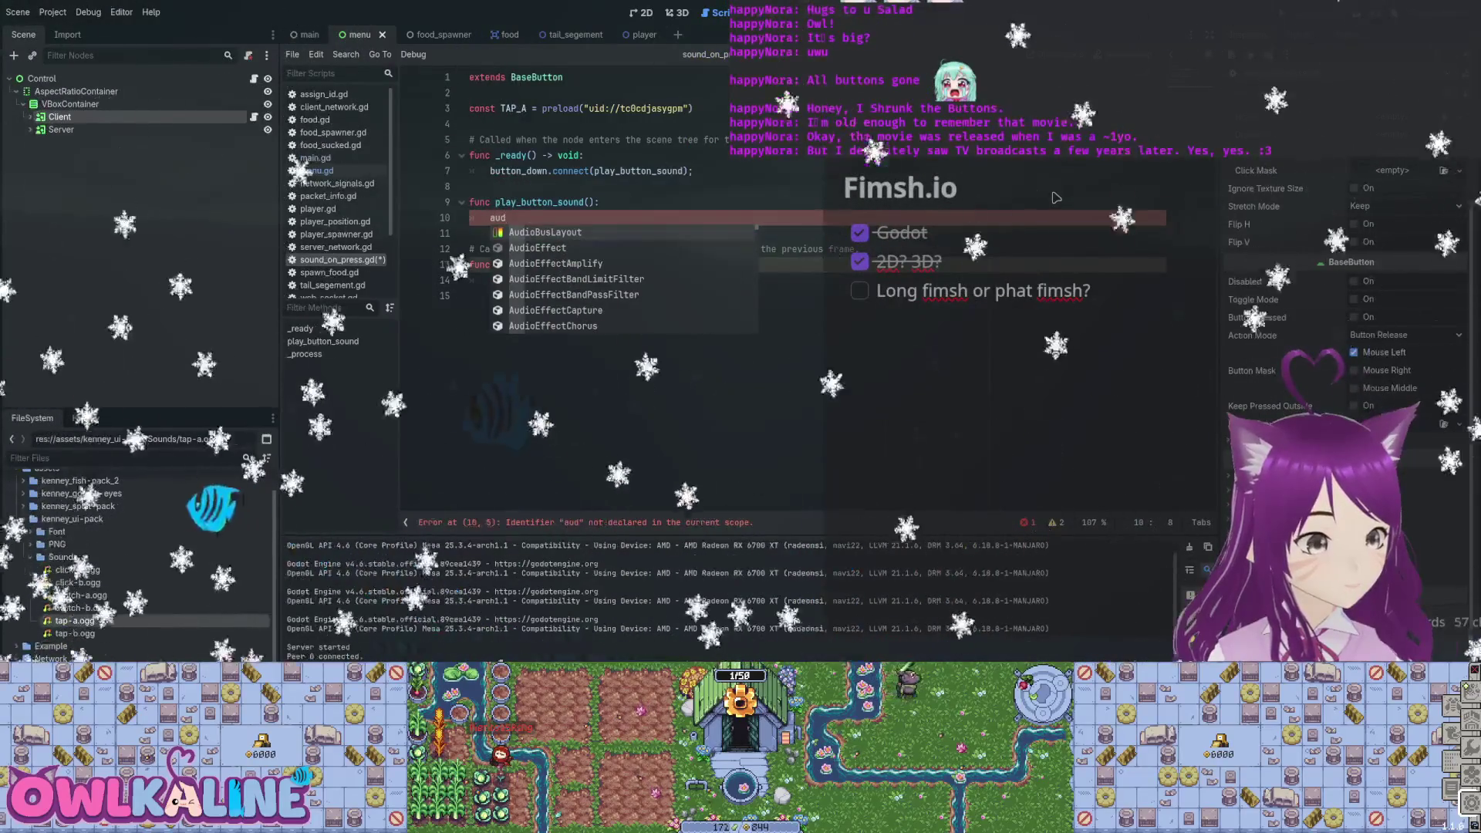
Browse the Audio class suggestions and settle on an unfinished AudioServer. line.
key("Down")
key("Down")
key("Down")
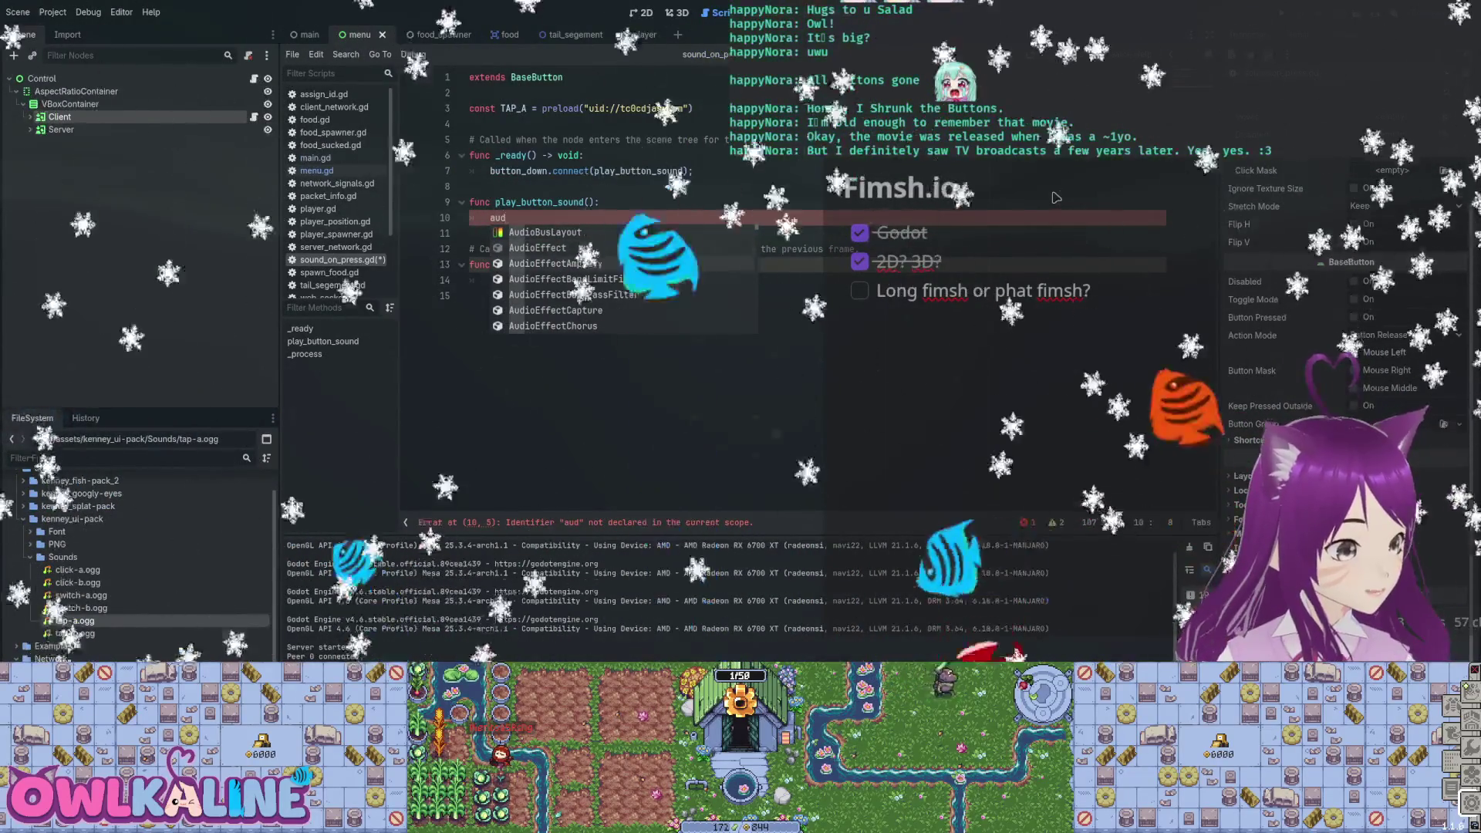
key("Down")
key("Down")
key("Down")
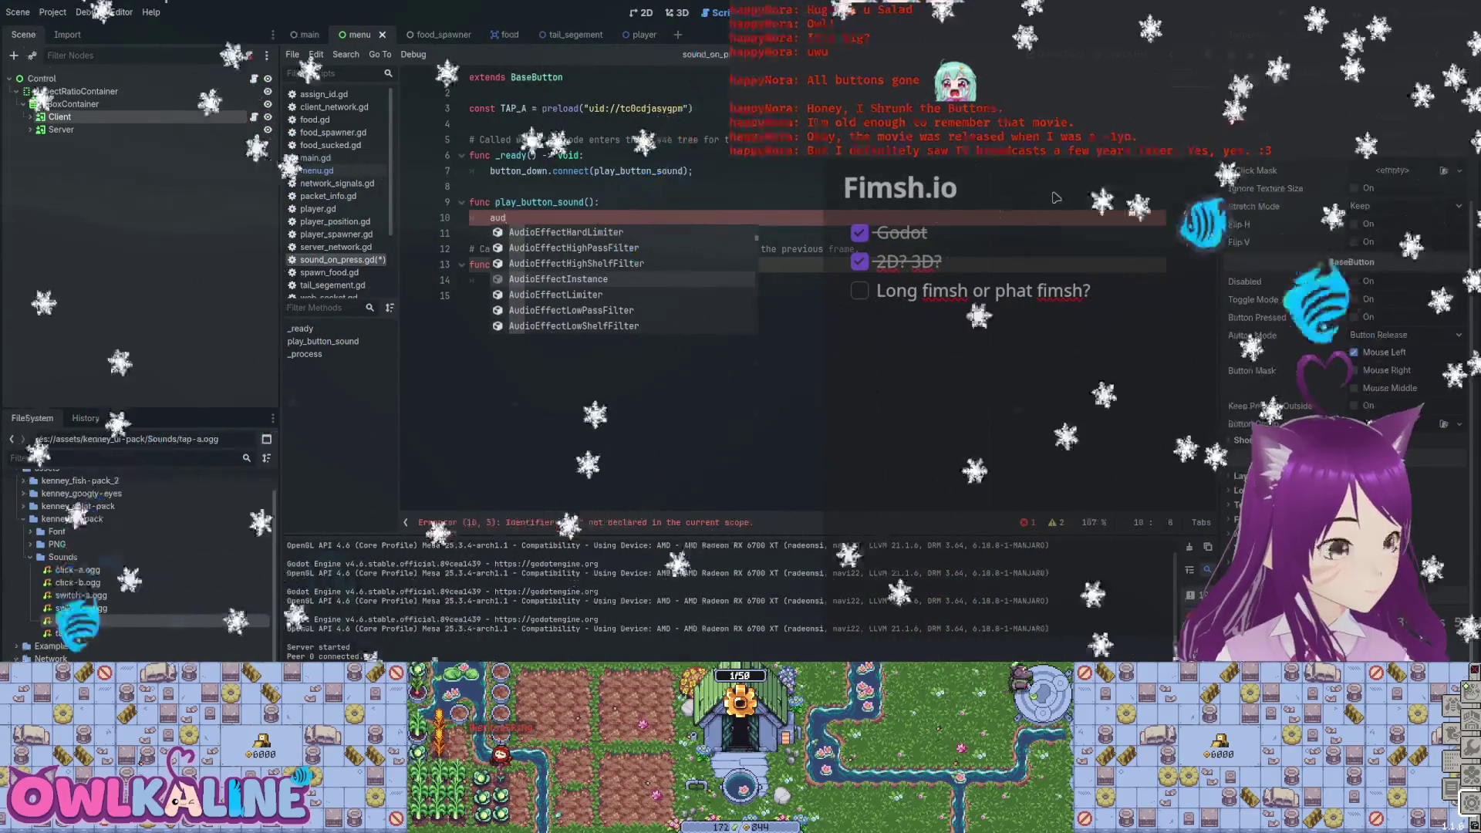
key("Down")
key("Down")
key("Down")
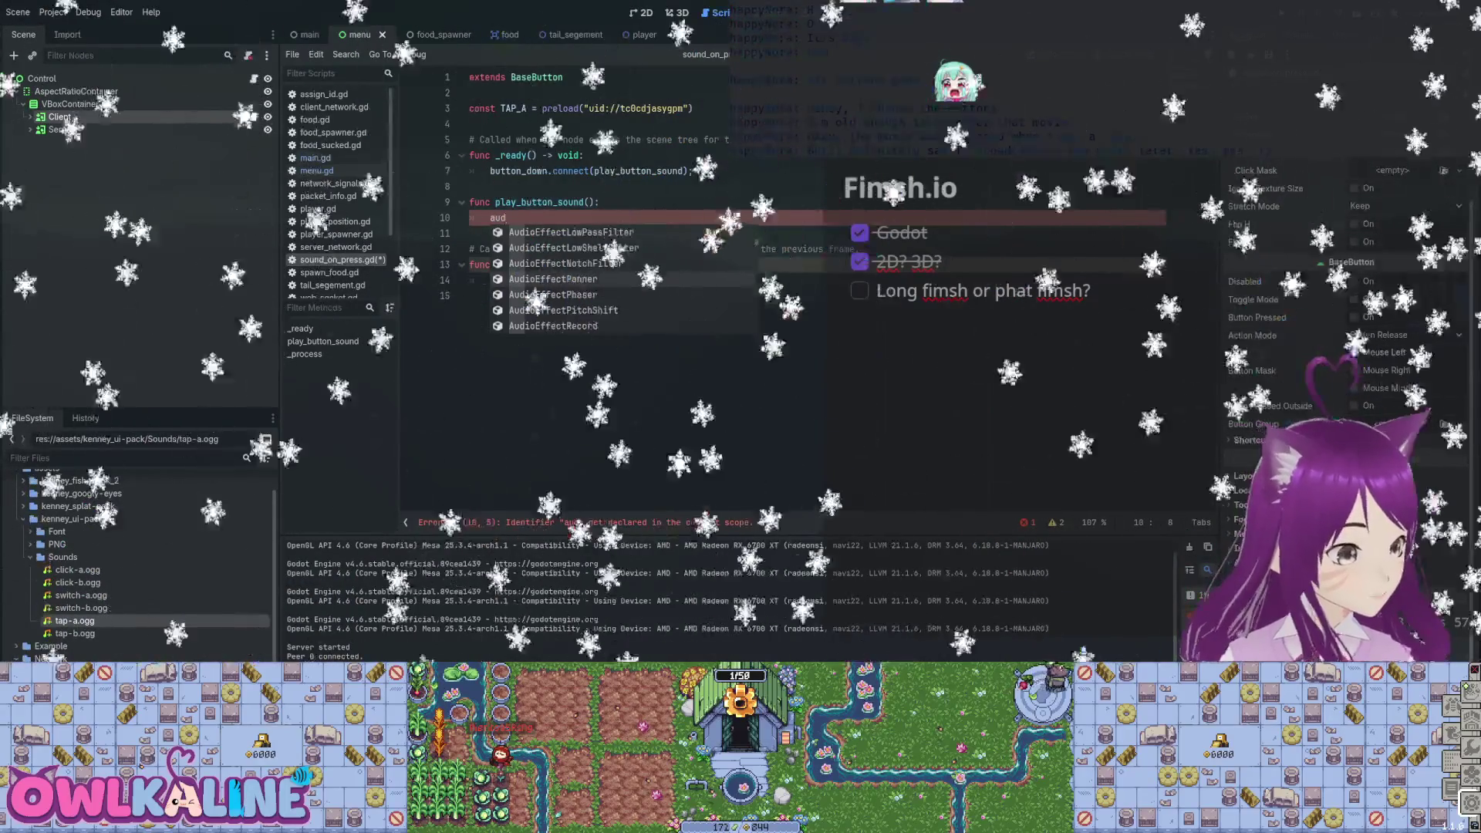
key("Down")
key("Down")
key("Down")
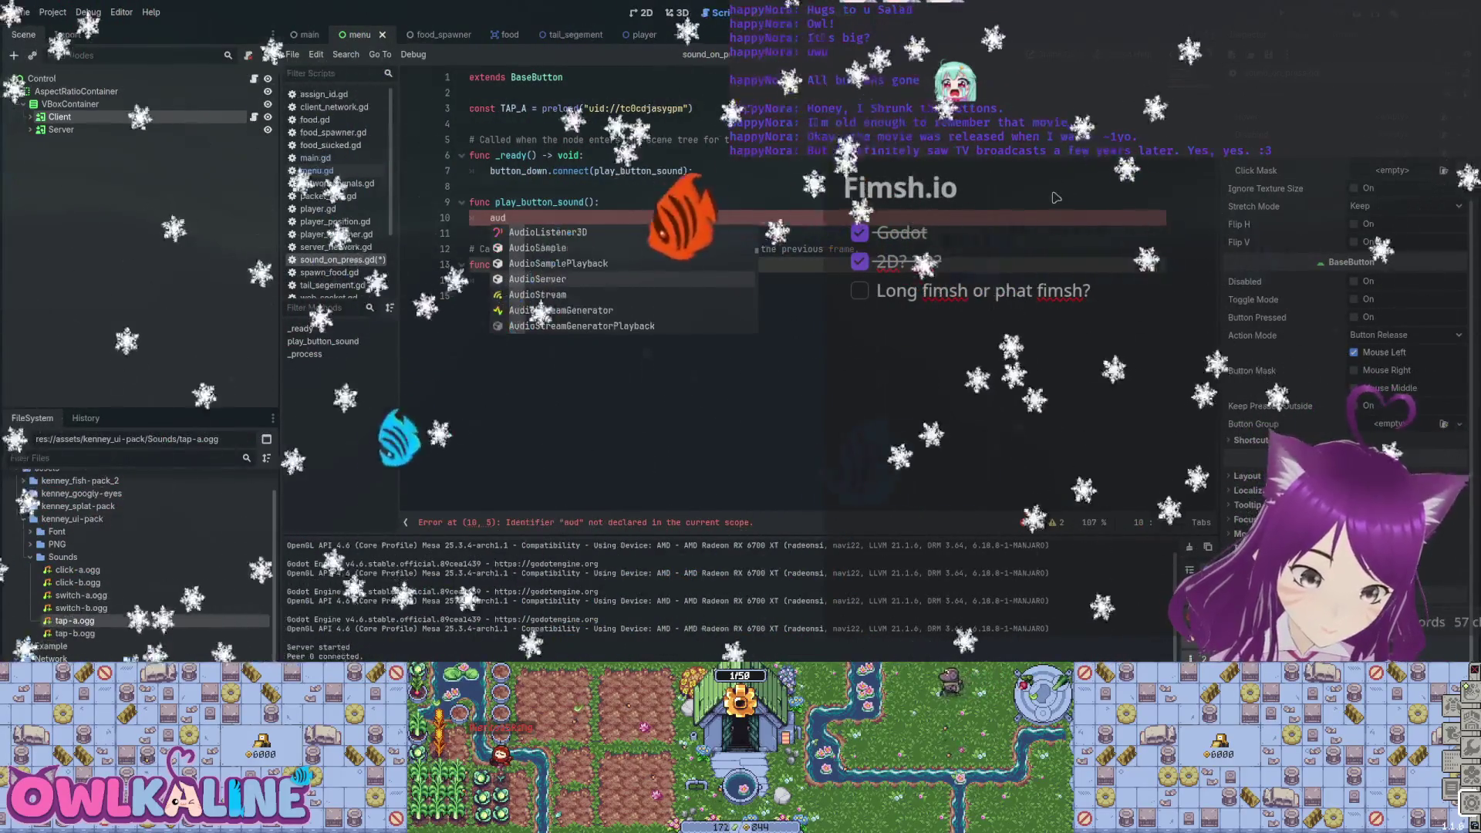
key("Down")
key("Down")
key("Down")
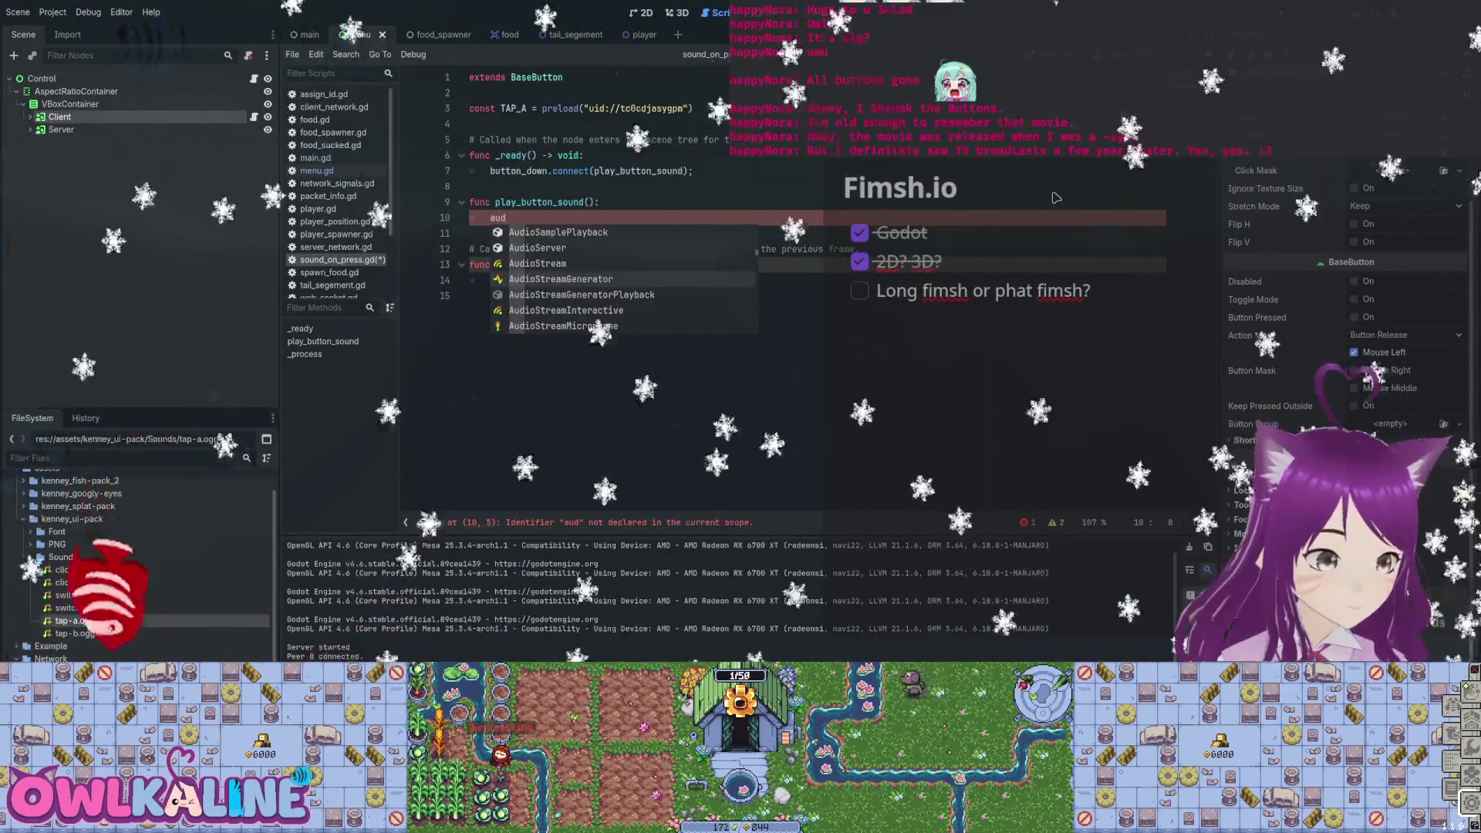
key("Down")
key("Down")
key("Down")
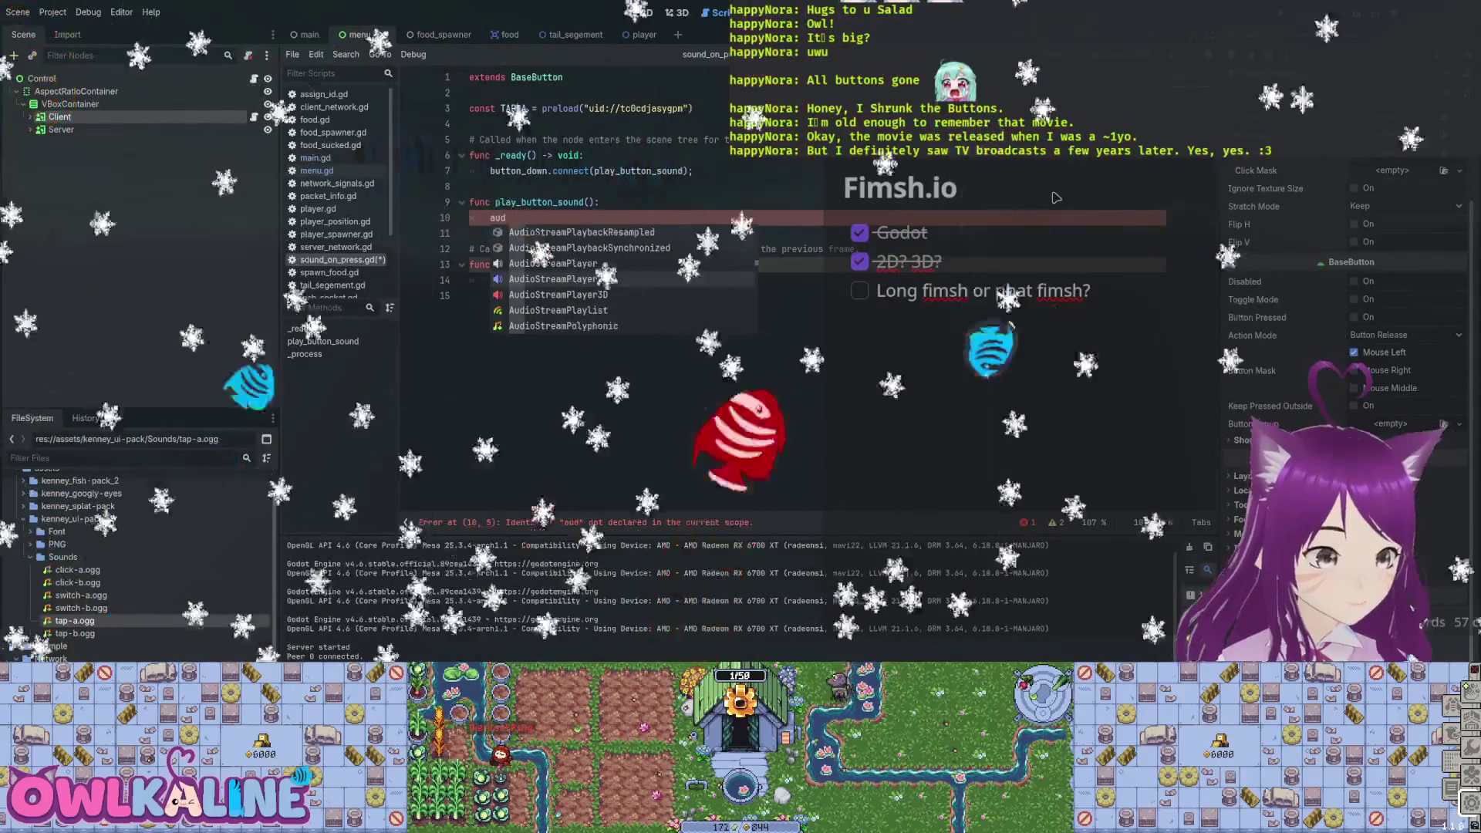
key("Down")
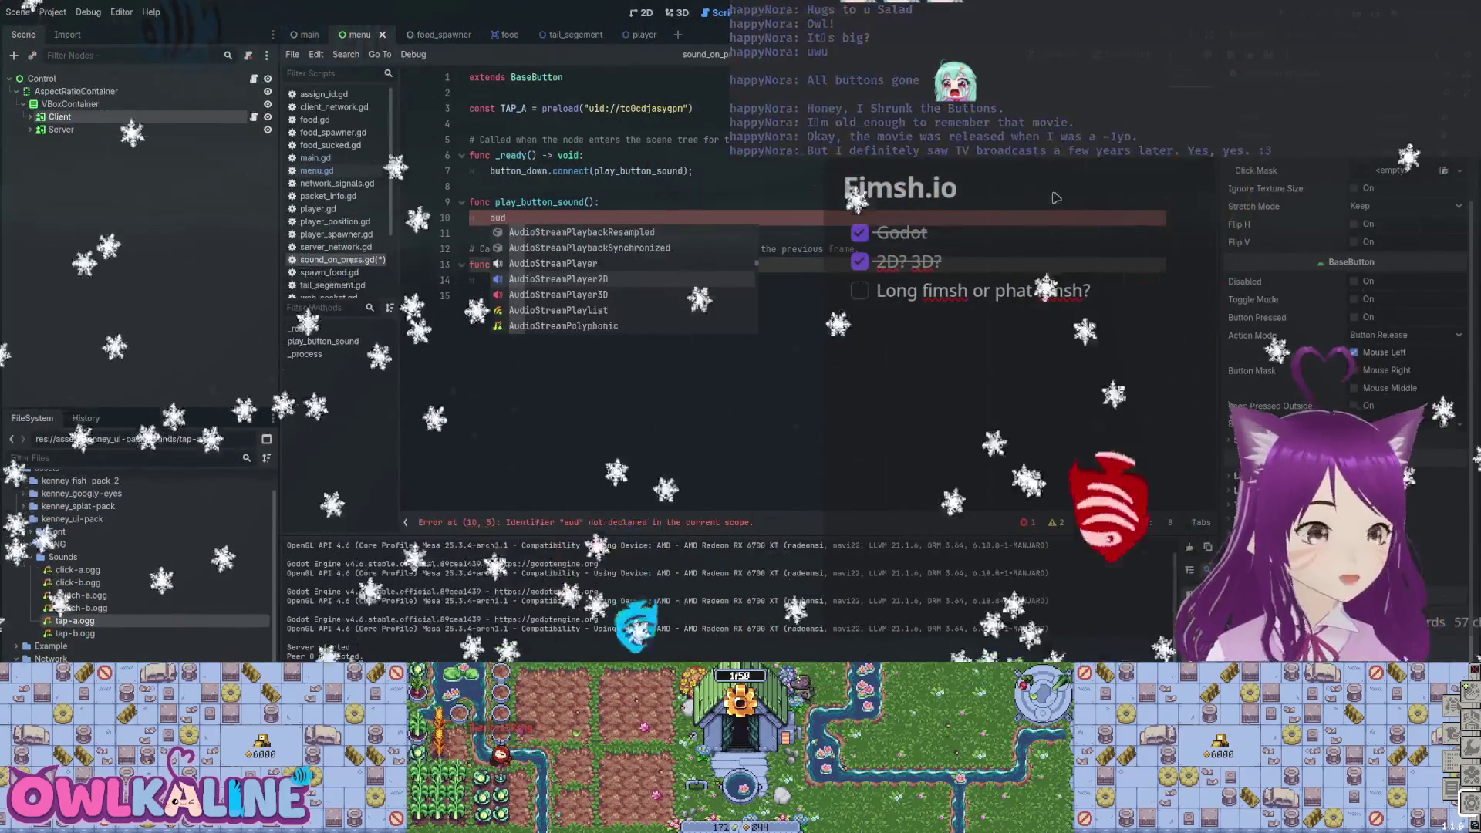
key("Down")
key("Down")
key("Down")
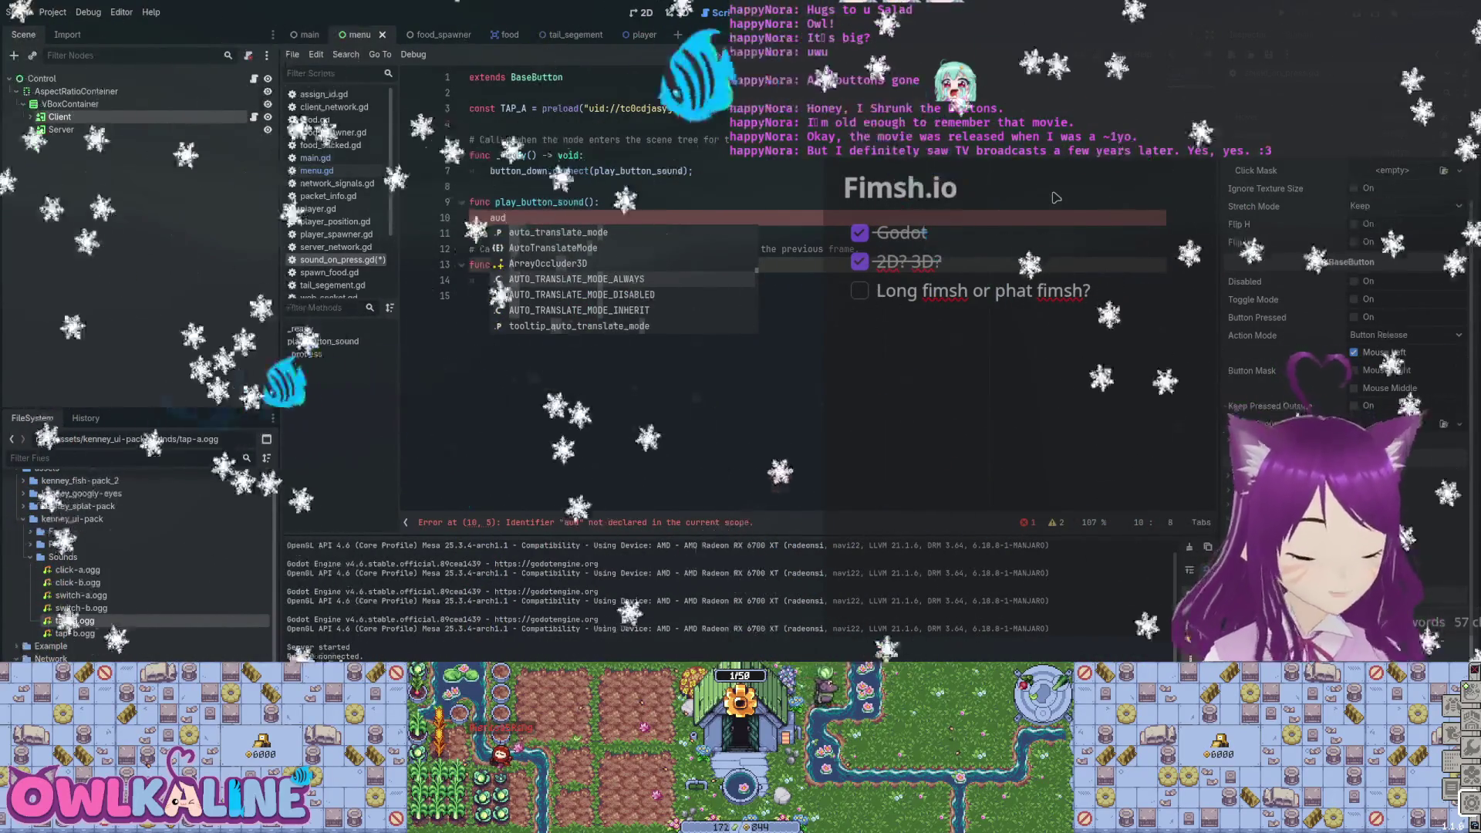
type("ioSe")
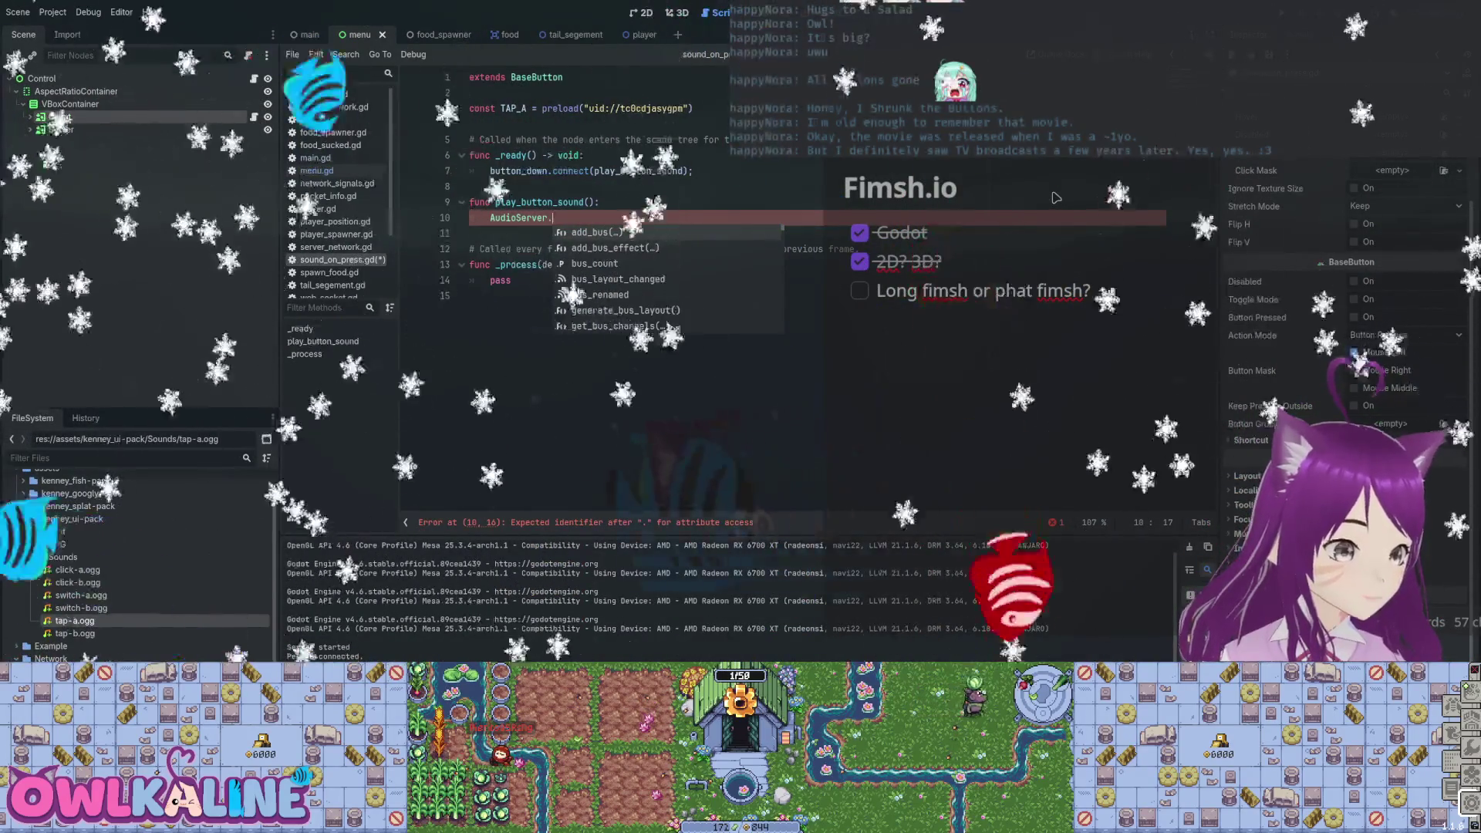
Open the AudioServer class documentation from the script.
key("Escape")
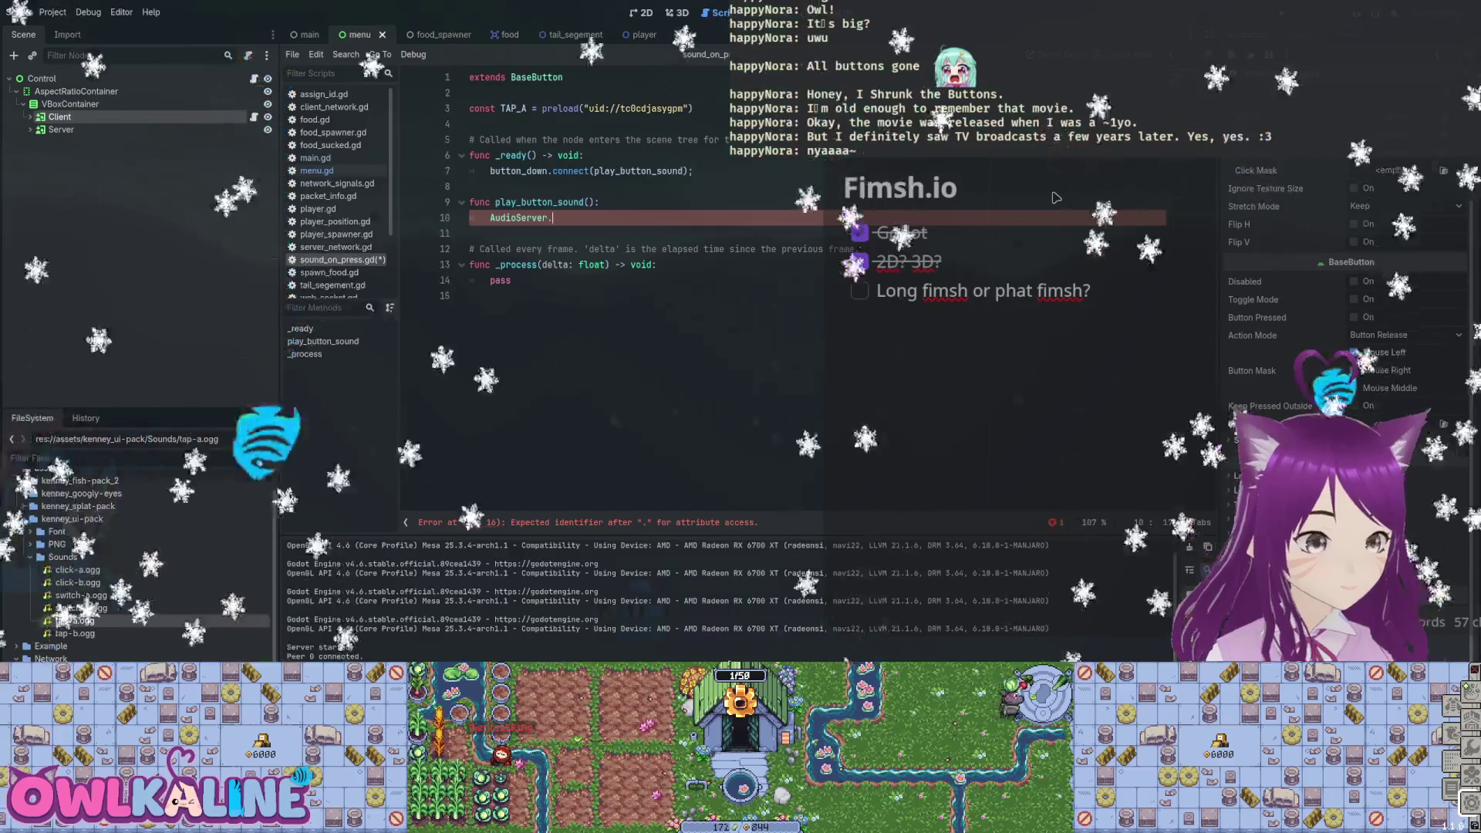
key("Left")
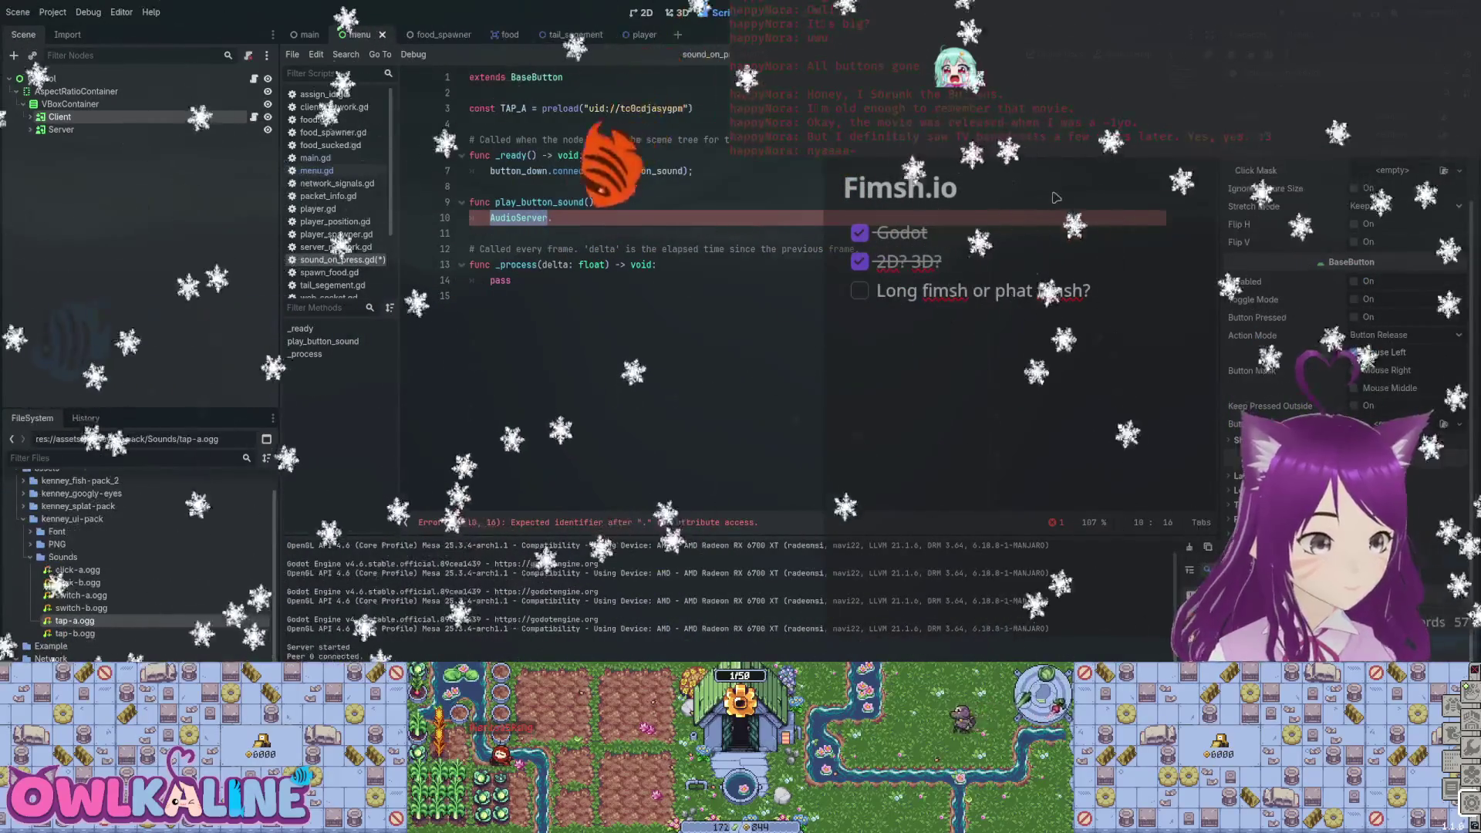
key("alt+F1")
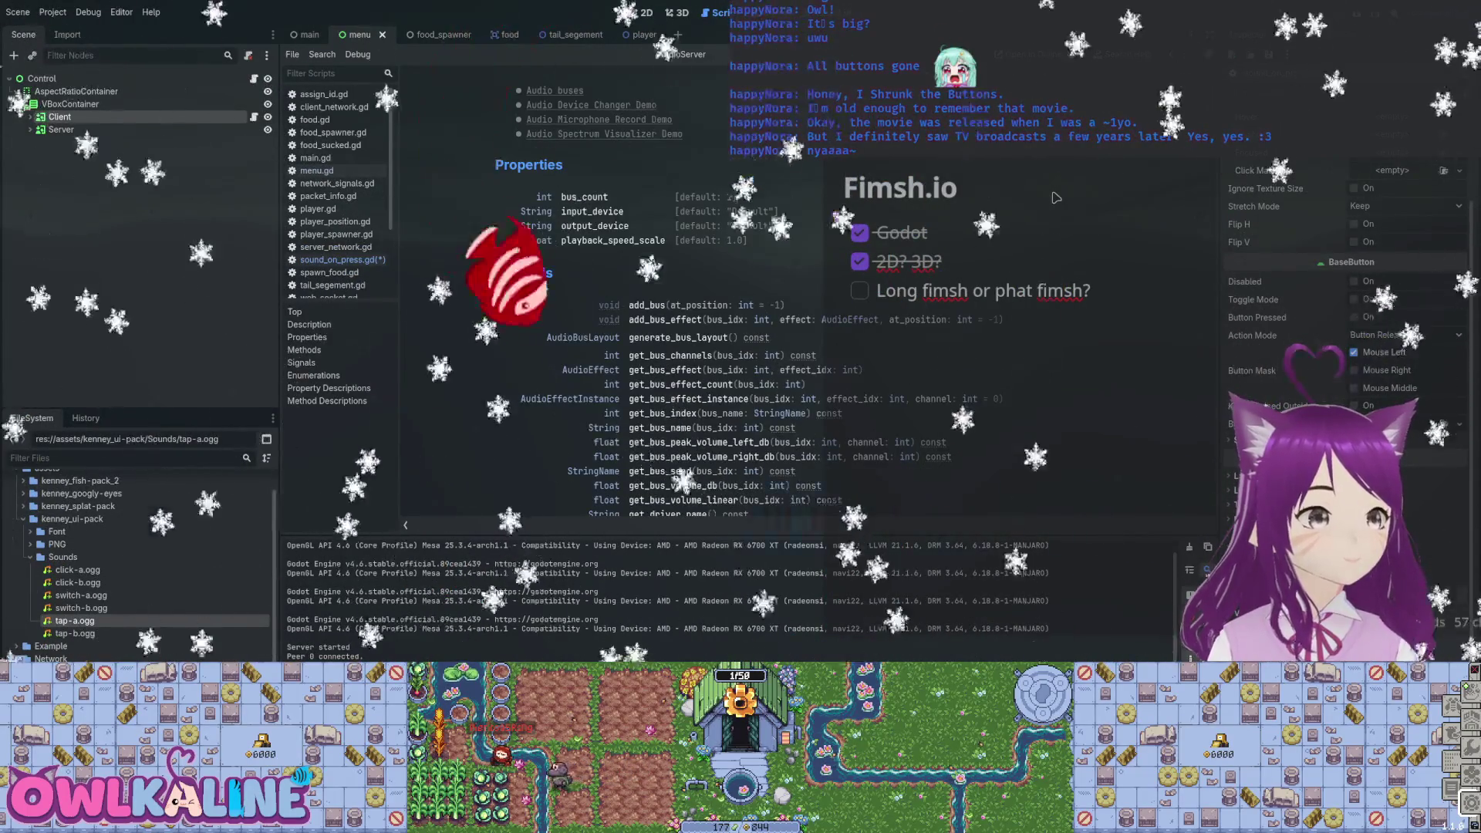
Scroll down through the AudioServer class reference page.
scroll(1056, 198, "down", 2)
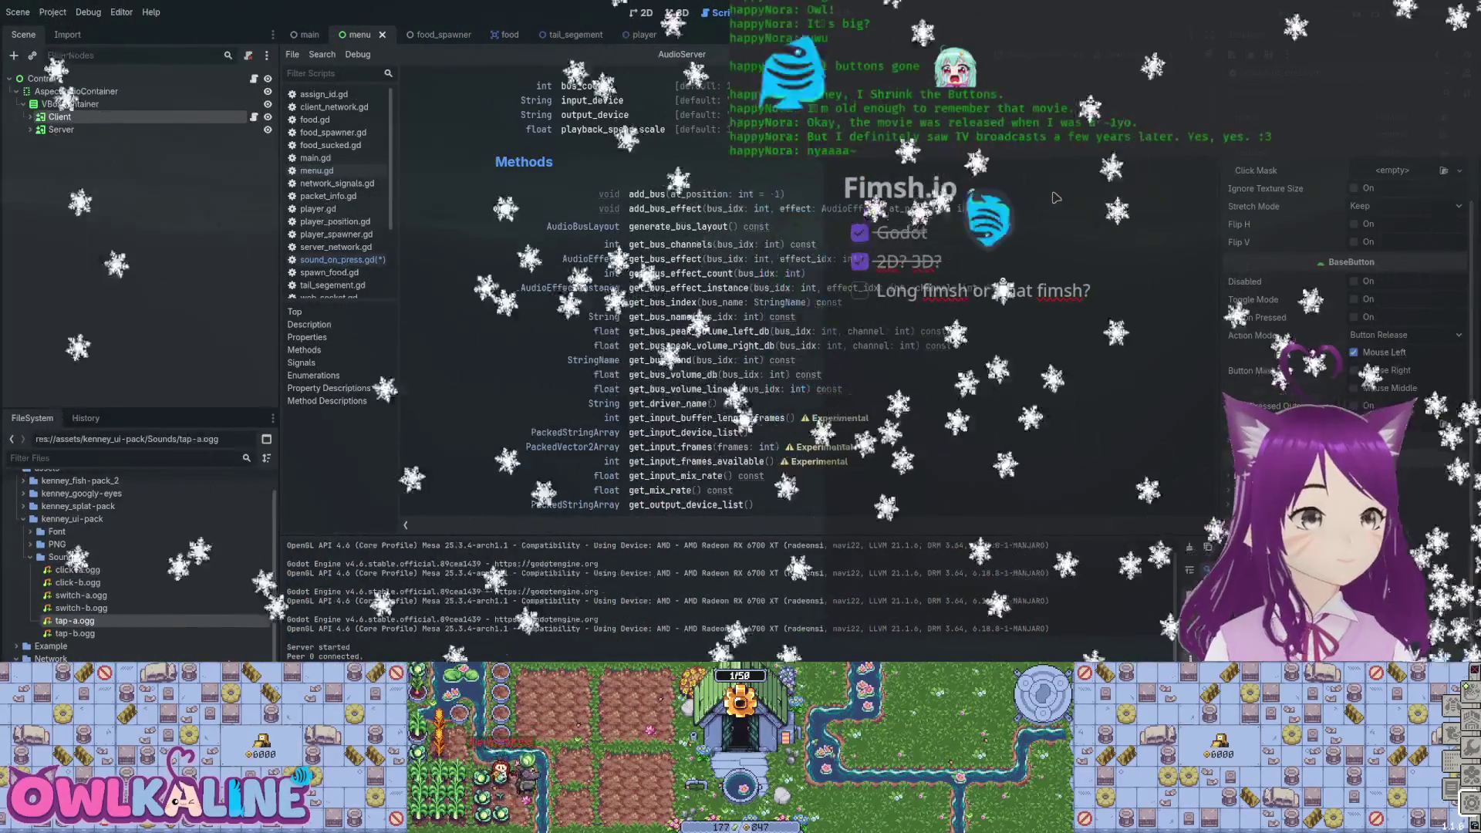
scroll(1056, 197, "down", 4)
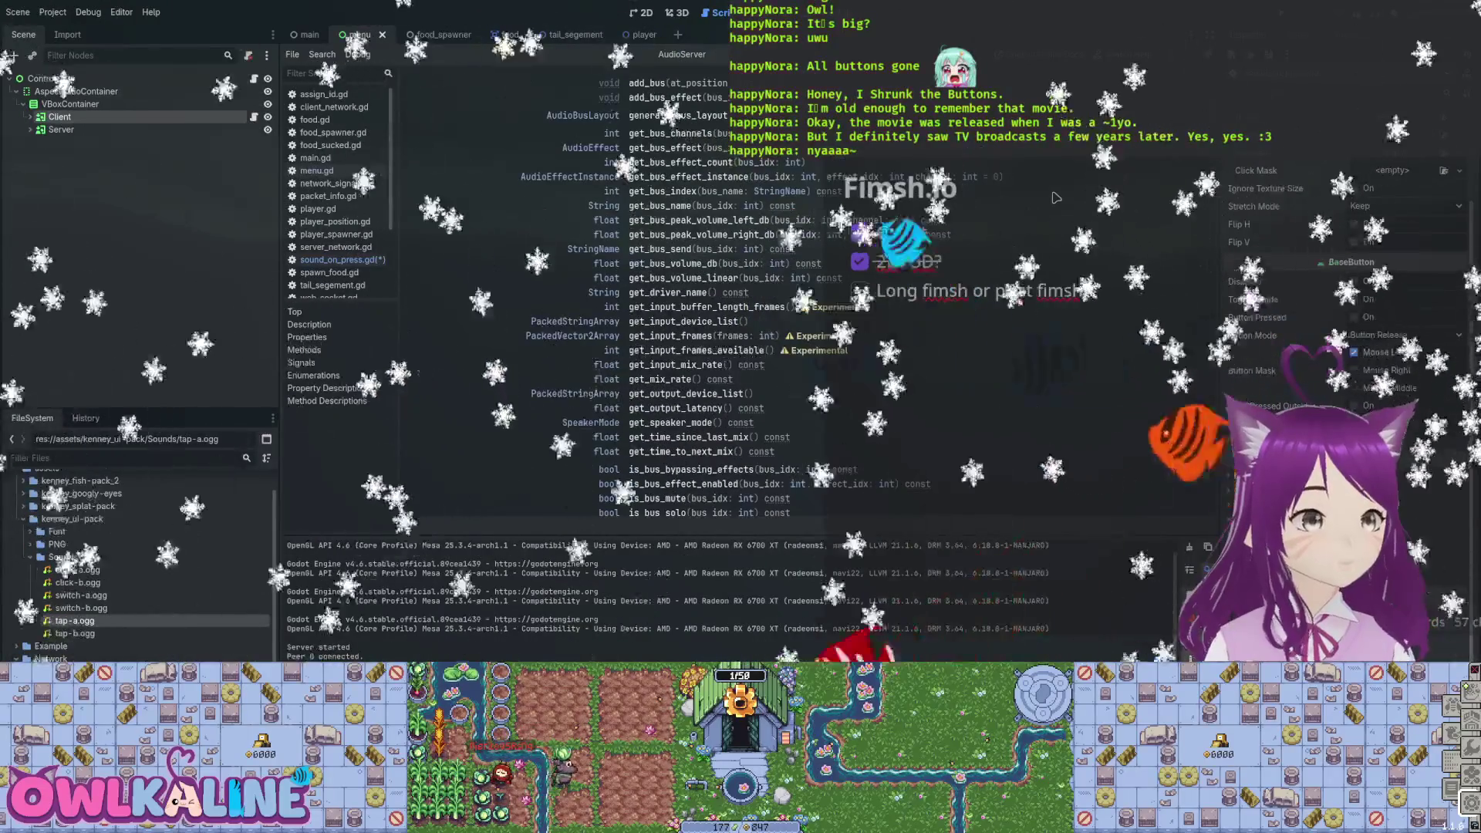
scroll(1055, 198, "down", 4)
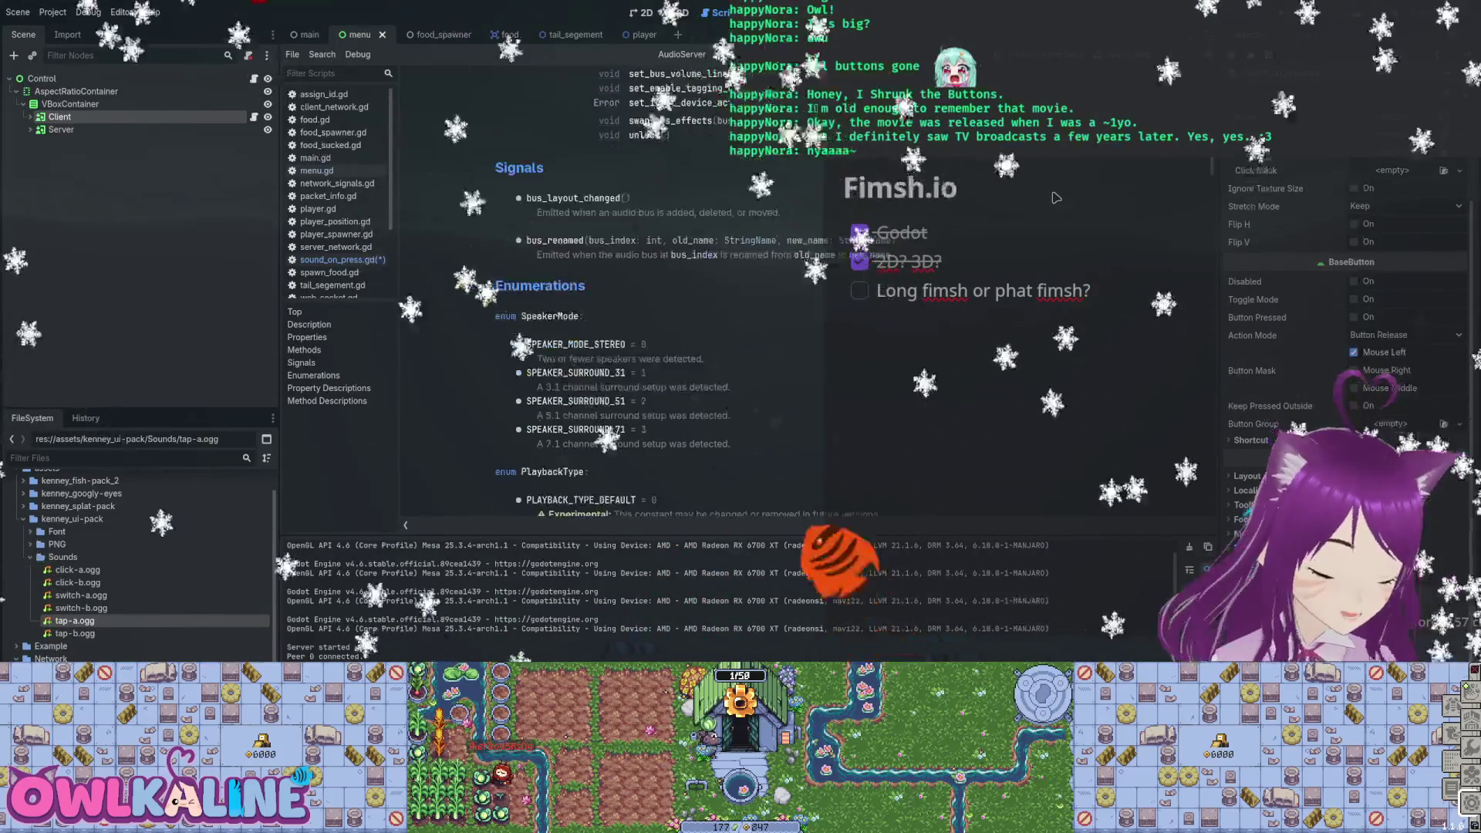
scroll(1055, 198, "down", 15)
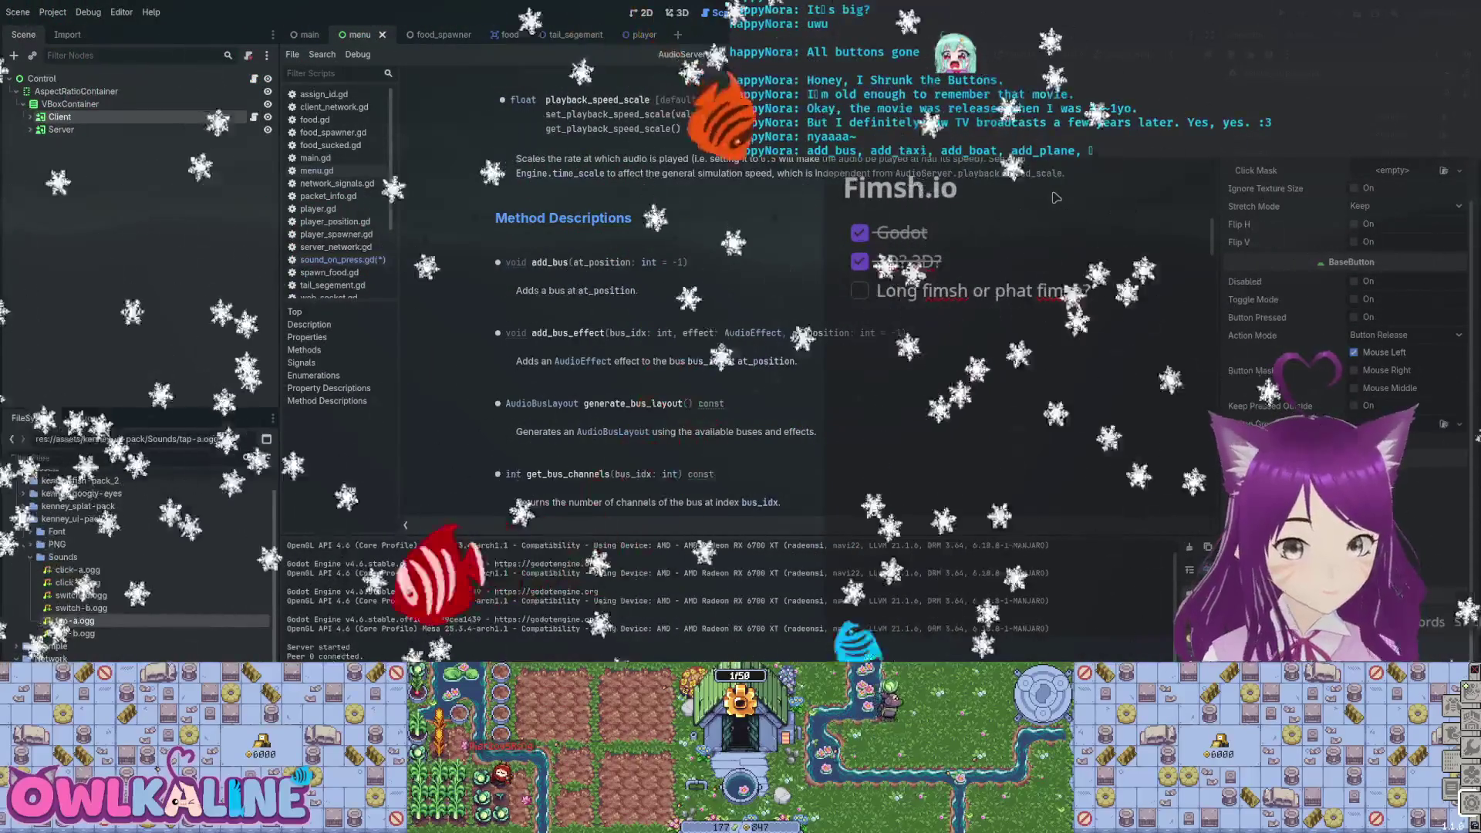
scroll(1055, 197, "down", 5)
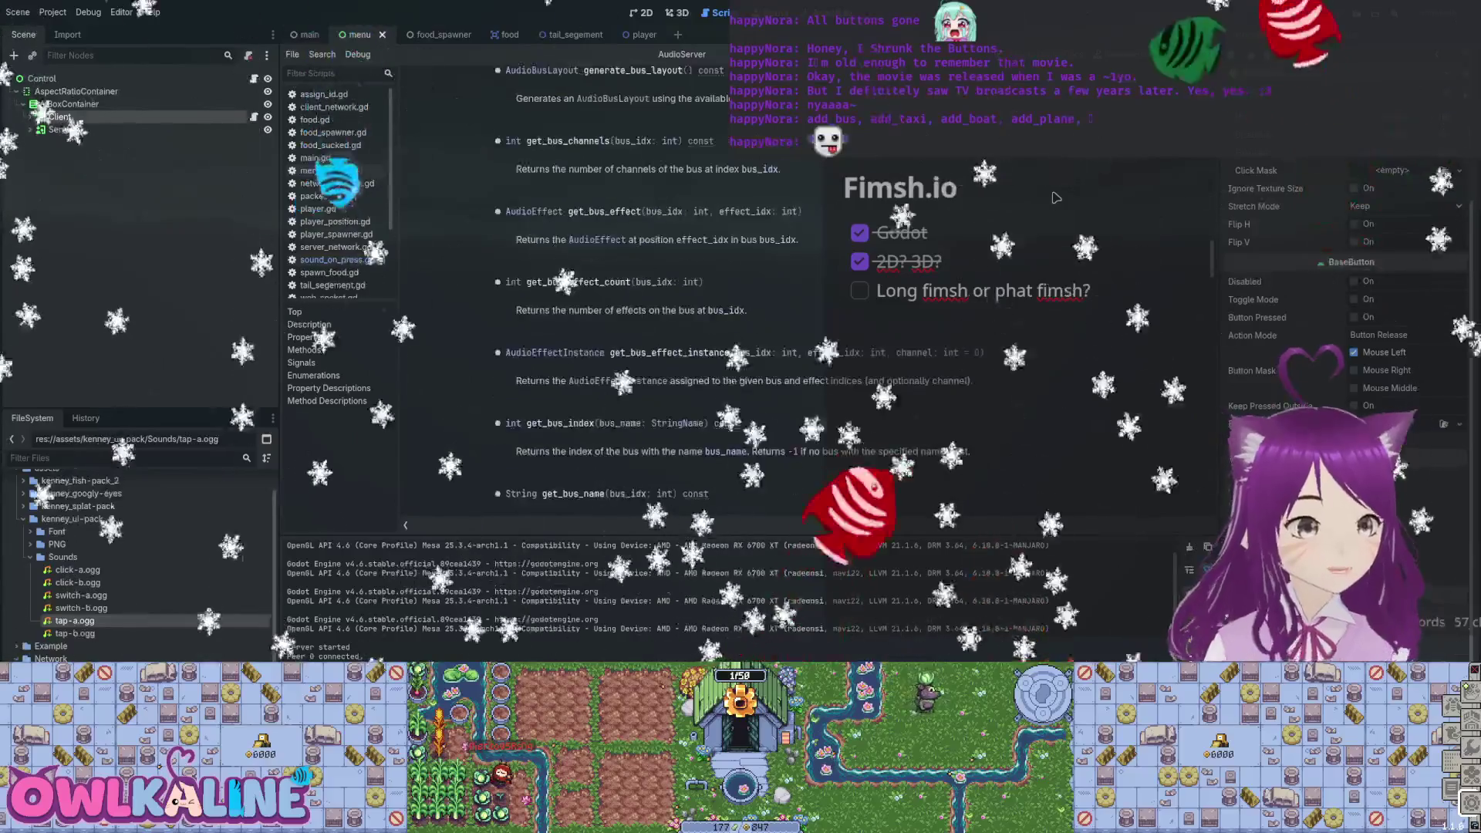
scroll(1055, 198, "down", 10)
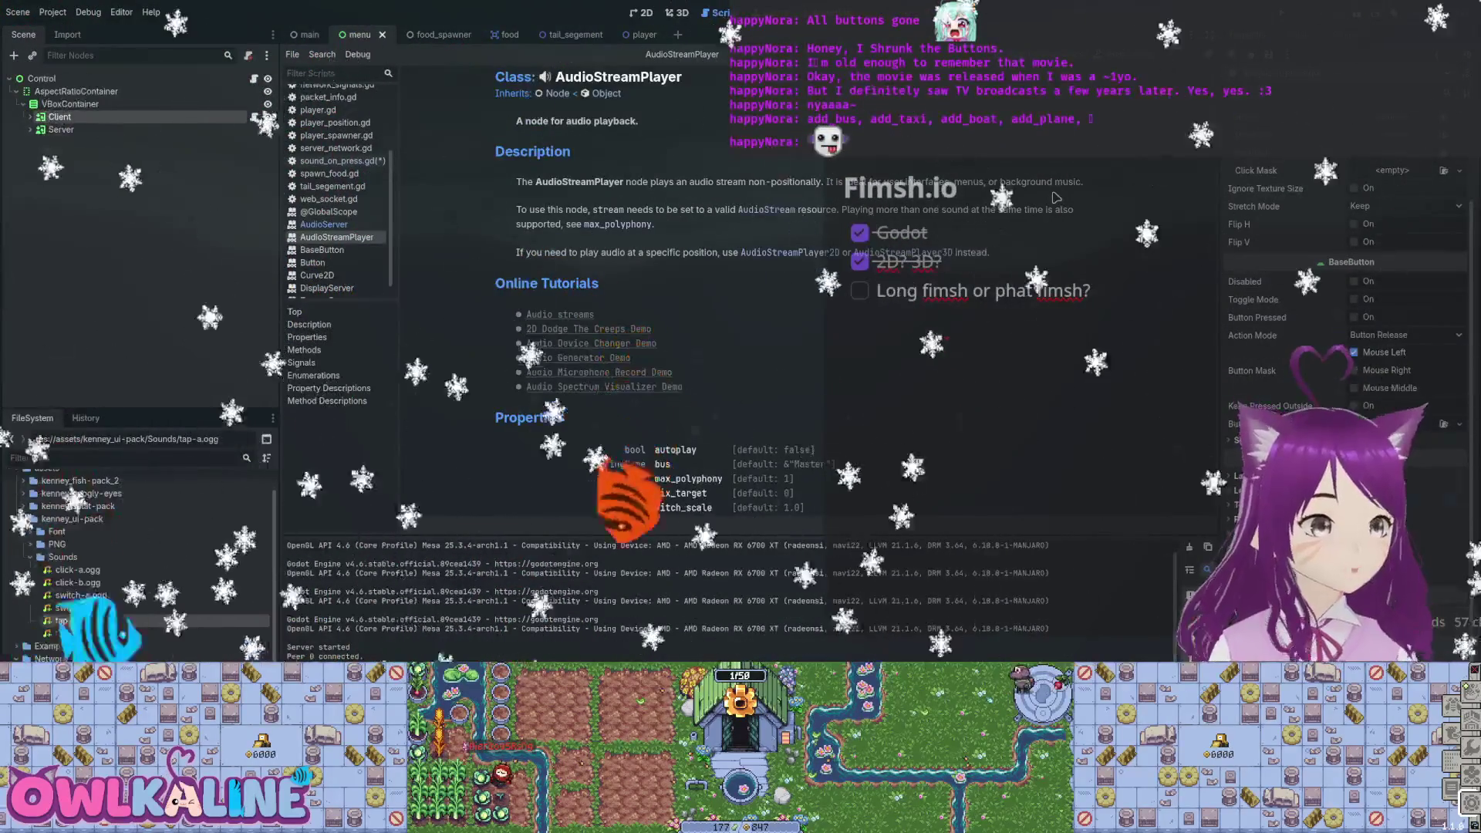
Back in sound_on_press.gd, move the call into _ready() as audio_player = AudioStreamPlayer.new().
key("alt+Left")
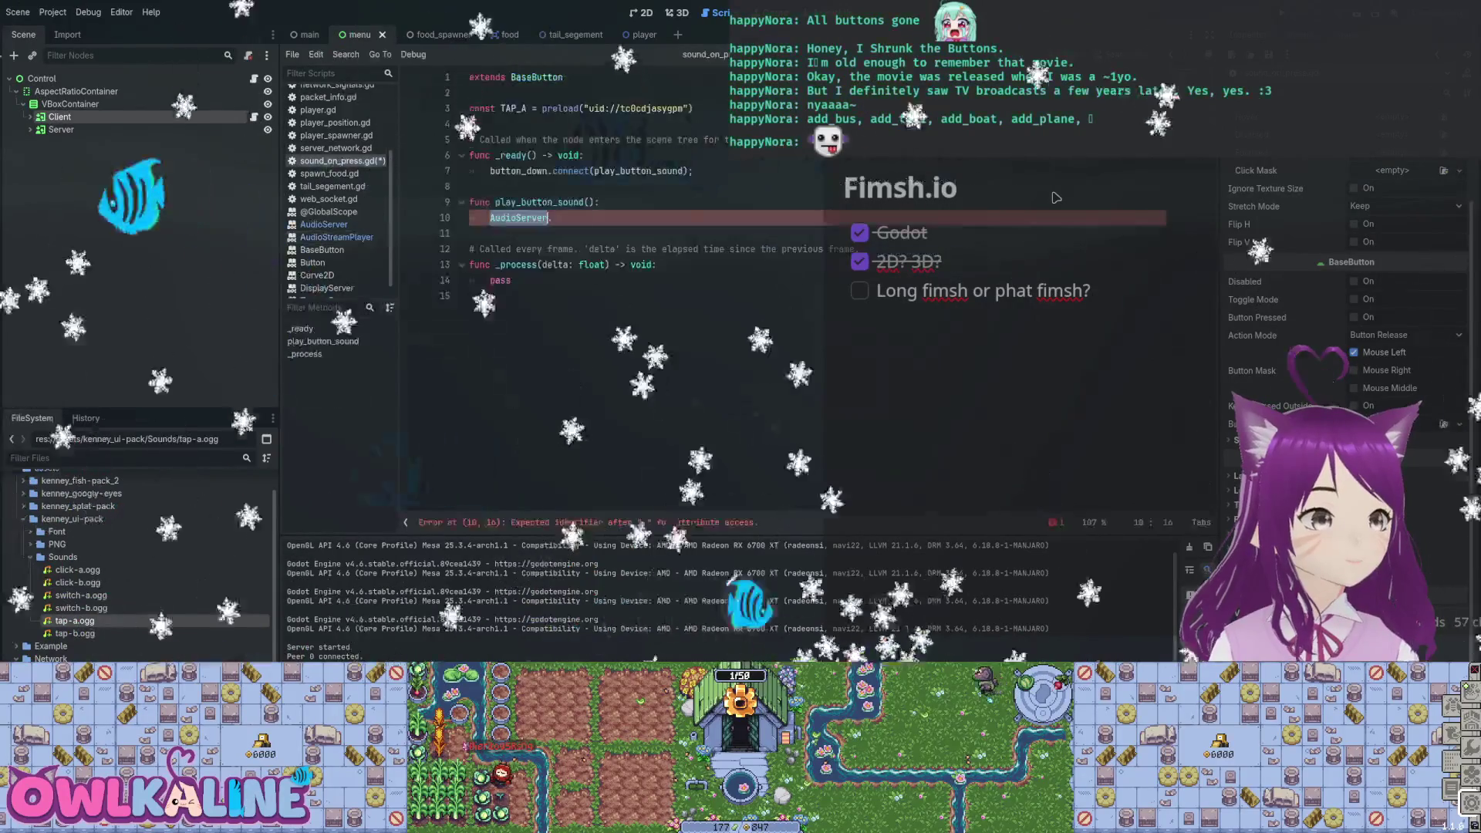
type("Aud")
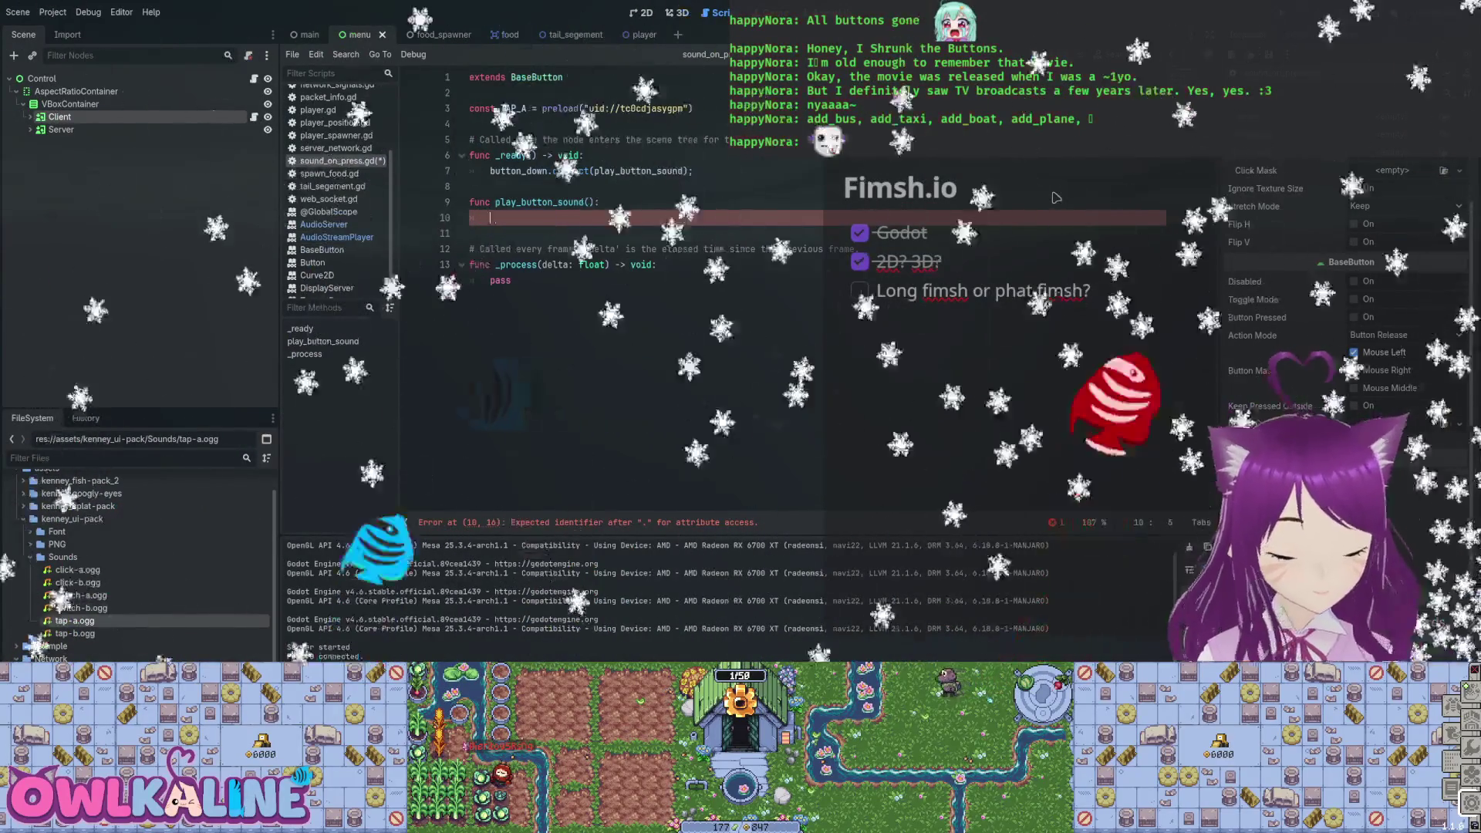
type("ioS")
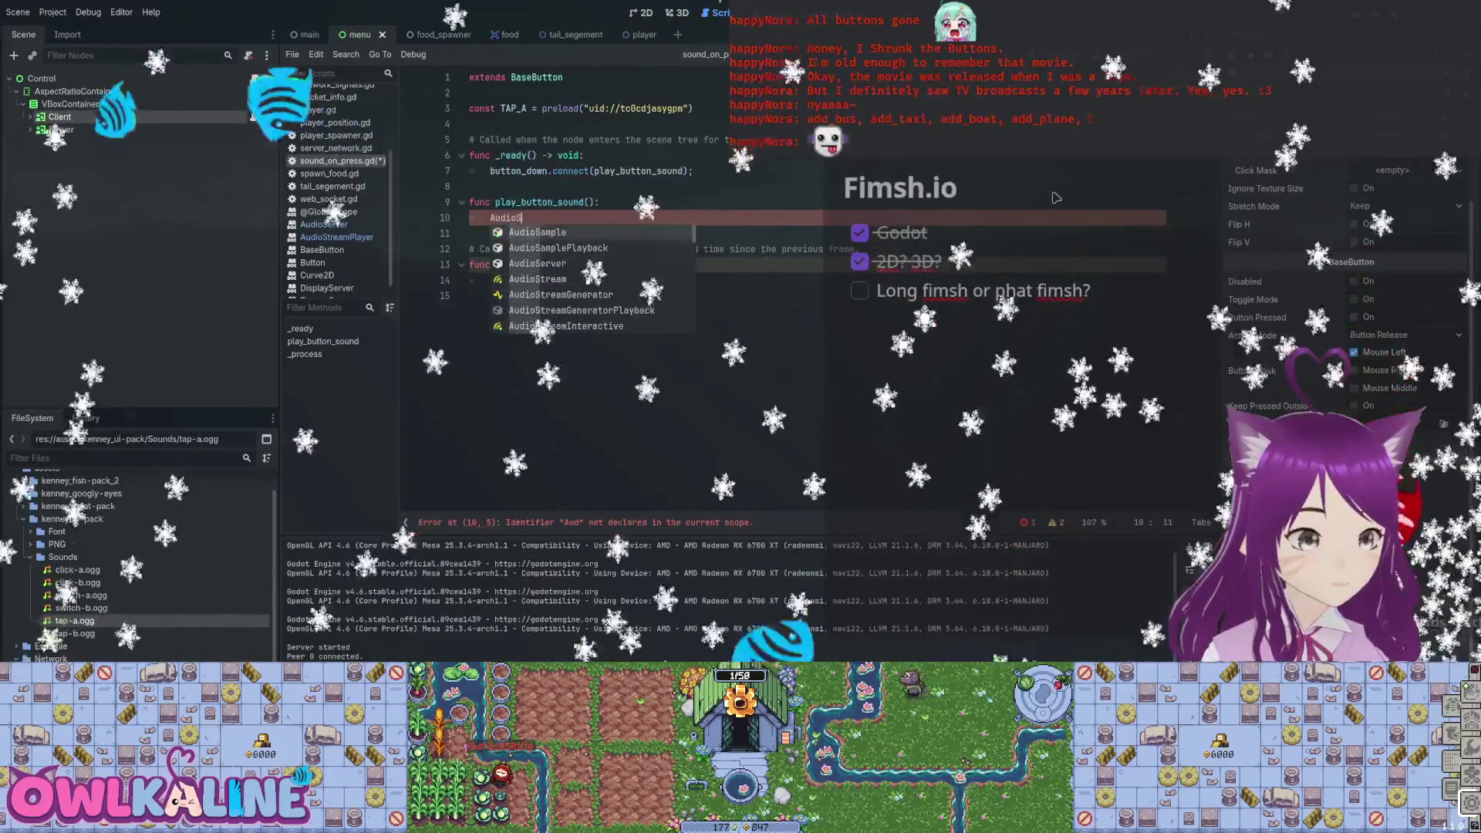
type("treamPlayer")
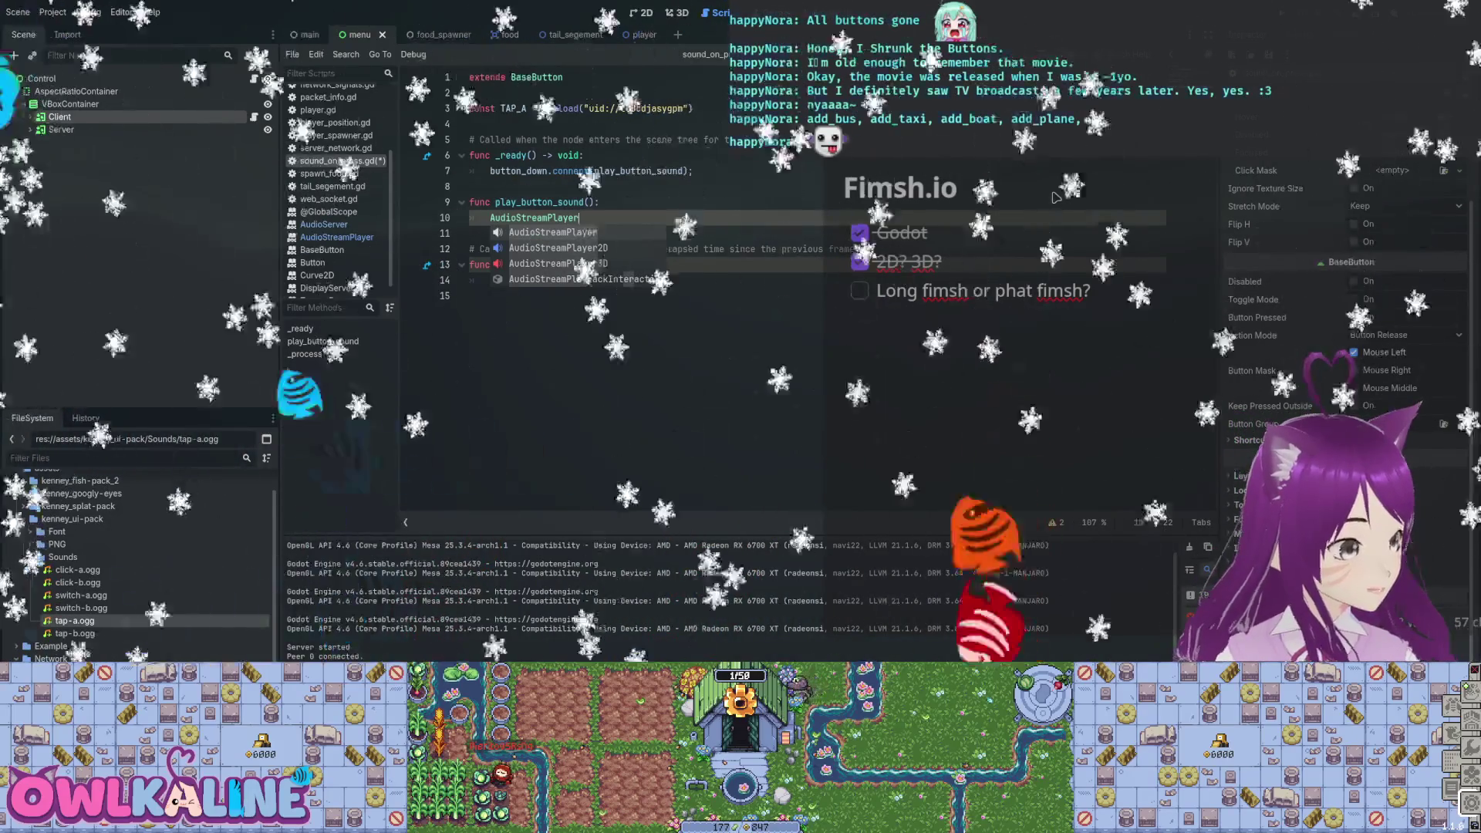
type(".new(")
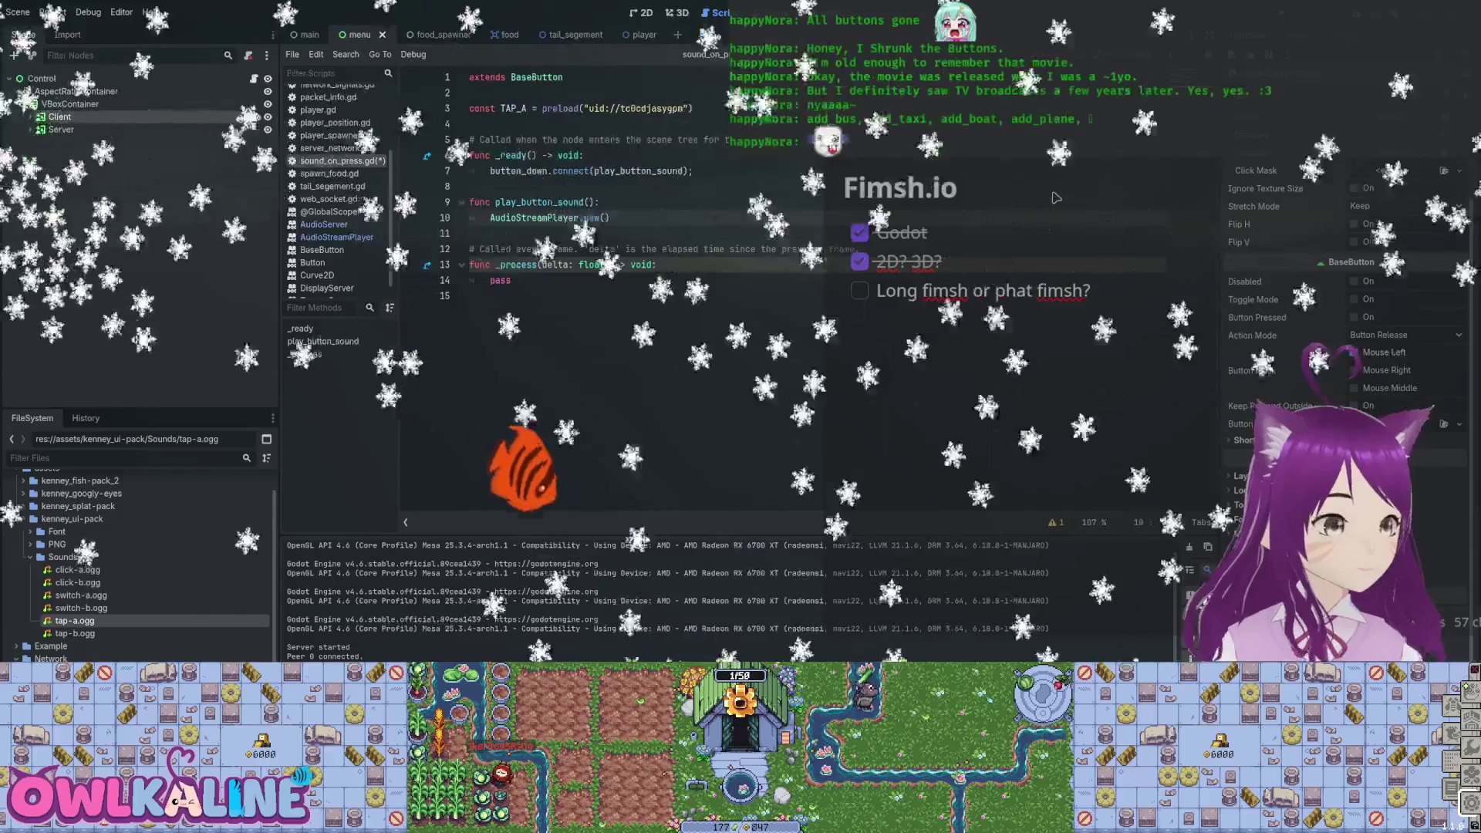
key("shift+Home")
key("ctrl+c")
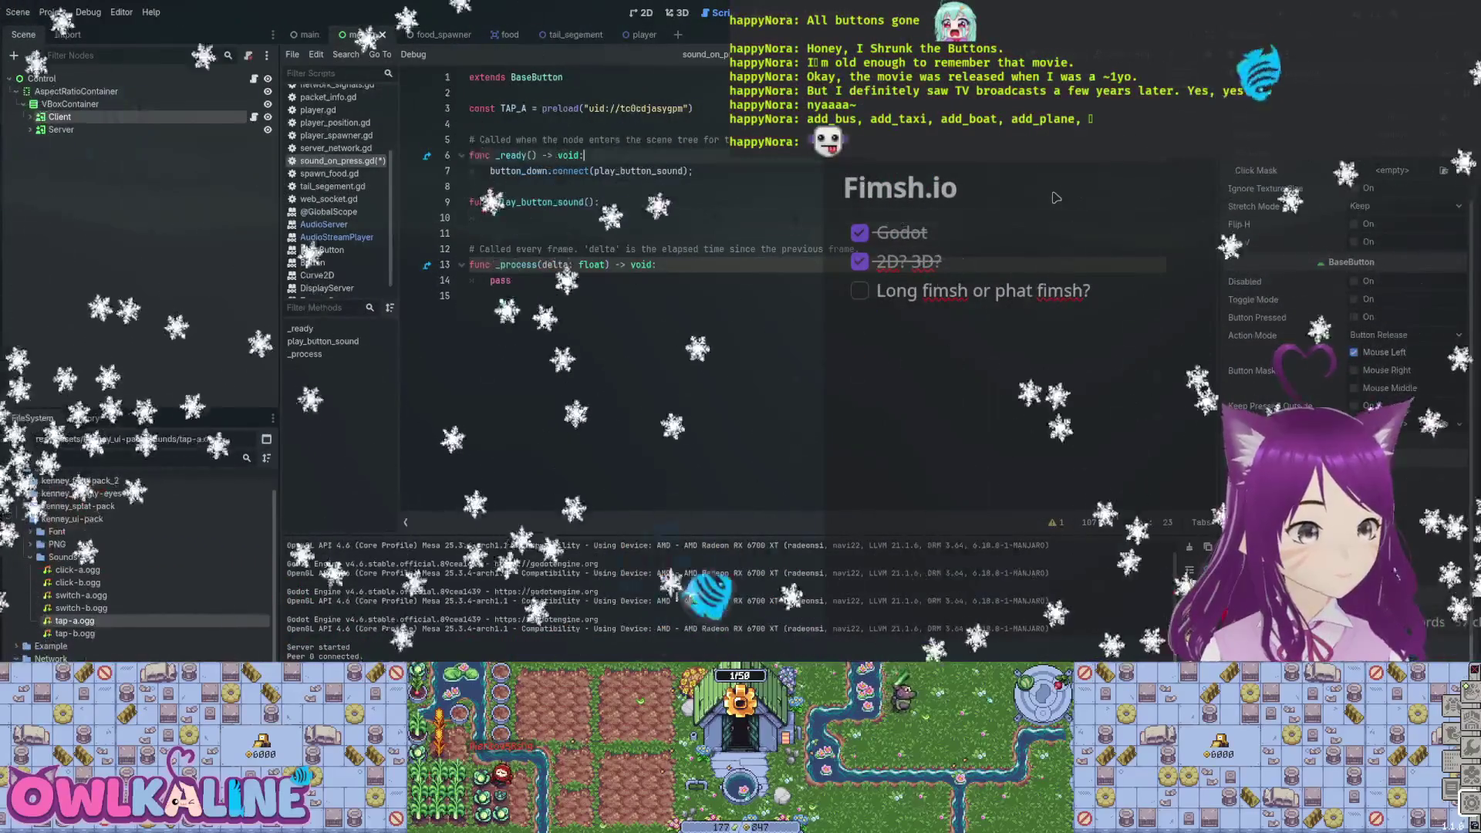
key("Return")
key("ctrl+v")
key("Home")
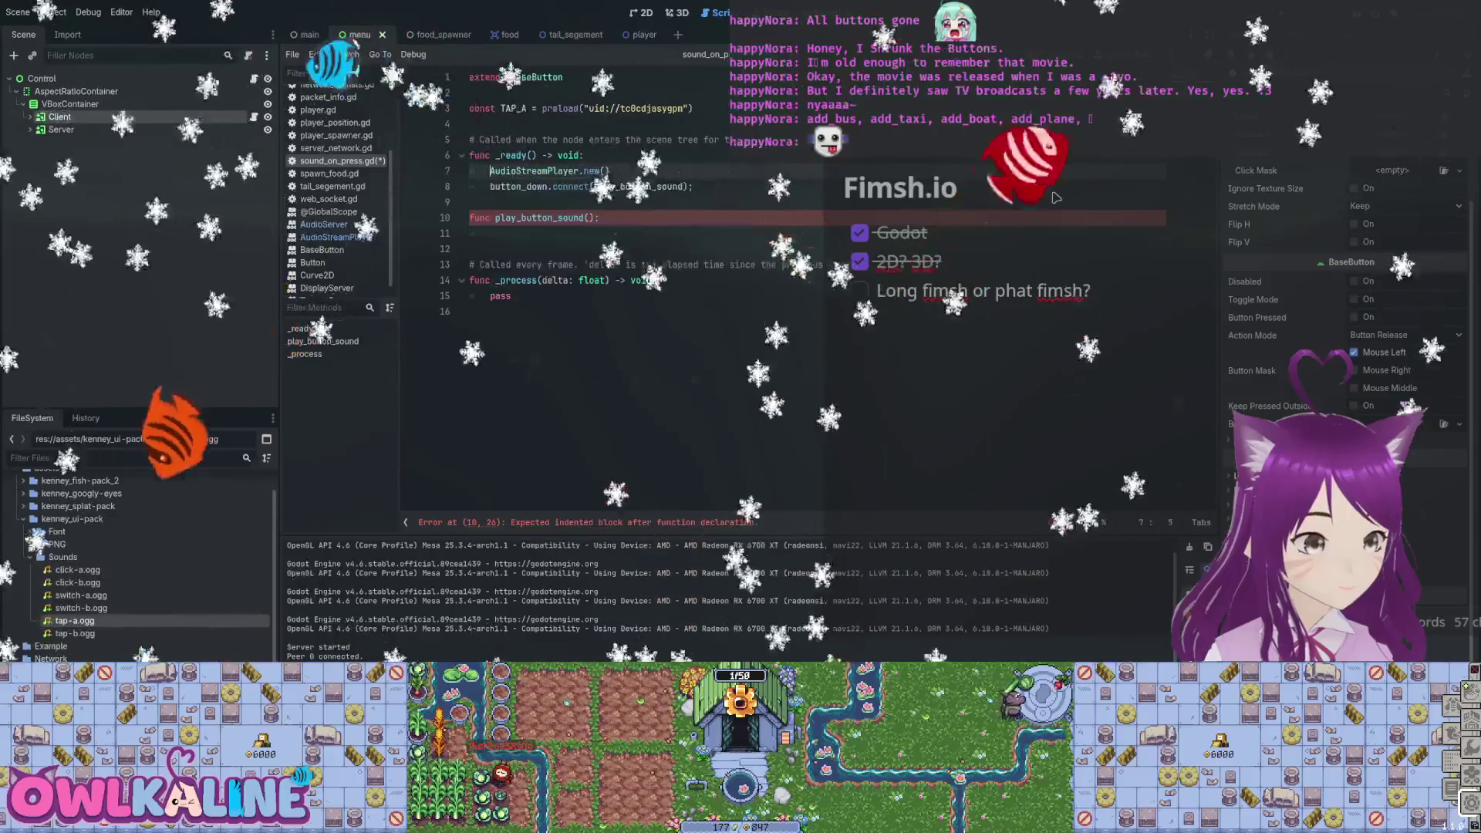
type("o_player:")
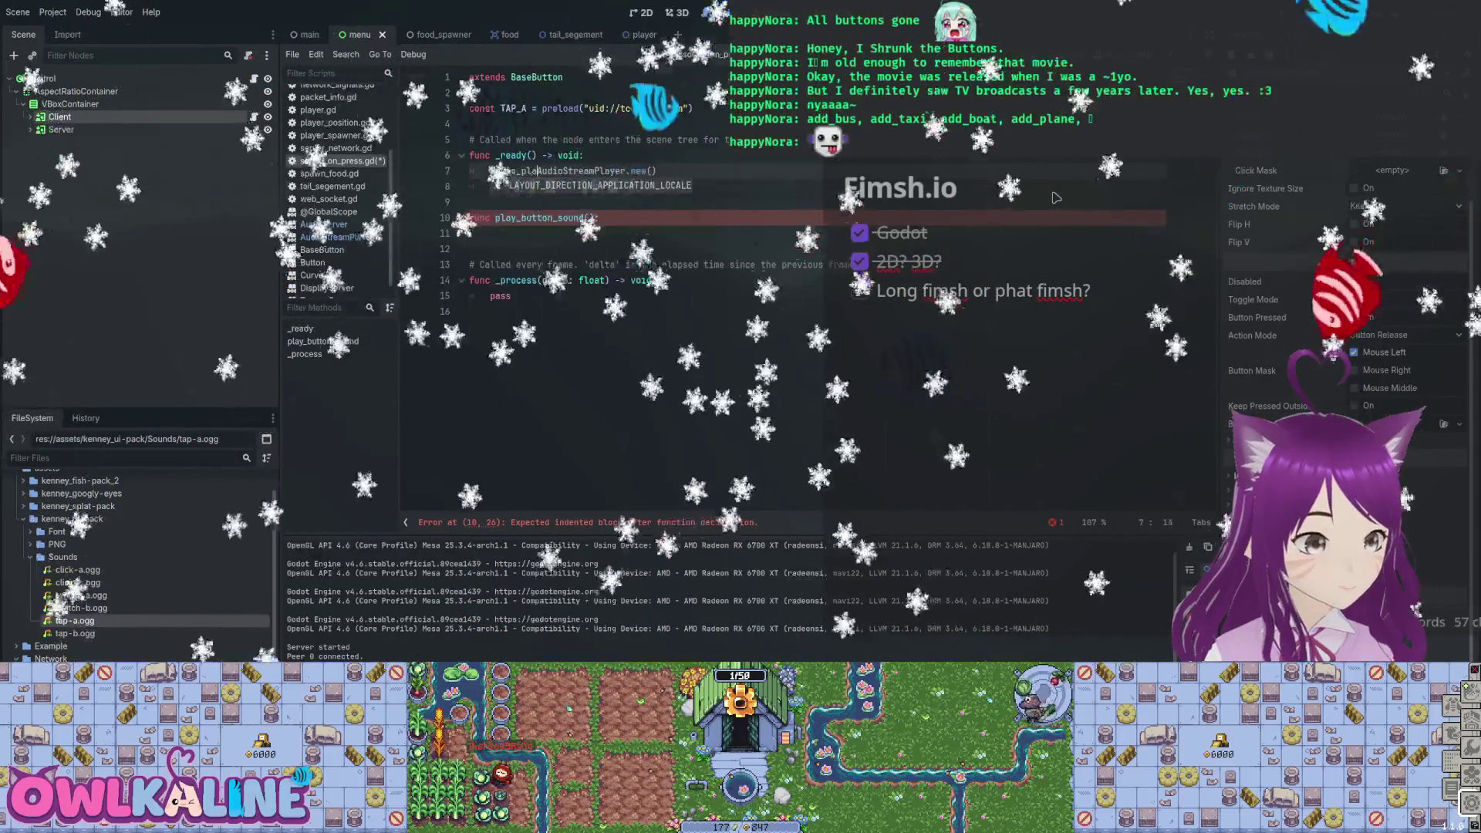
key("BackSpace")
key("BackSpace")
type("= ")
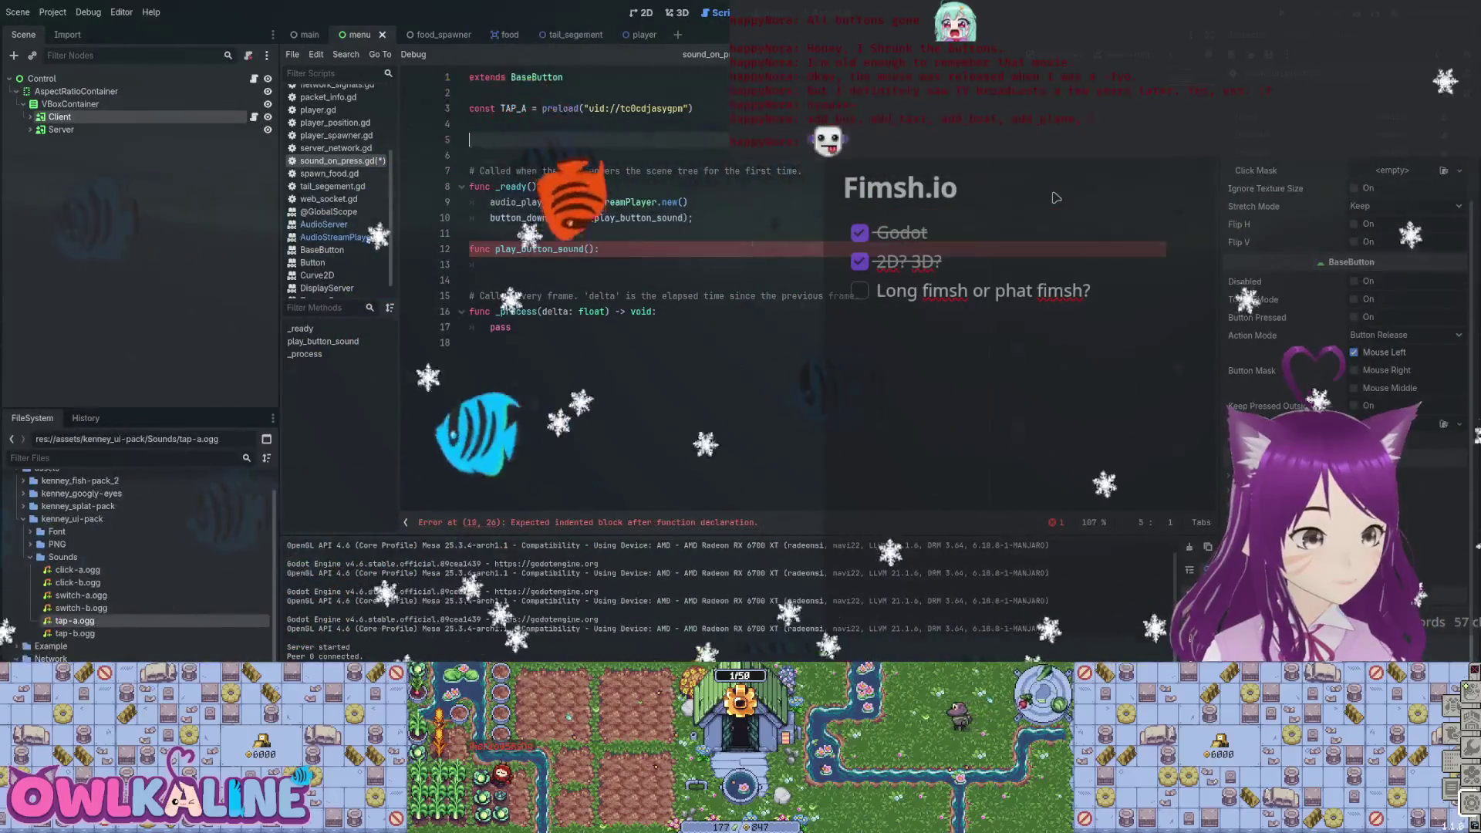
type("audio_player: AudioStreamPlayer")
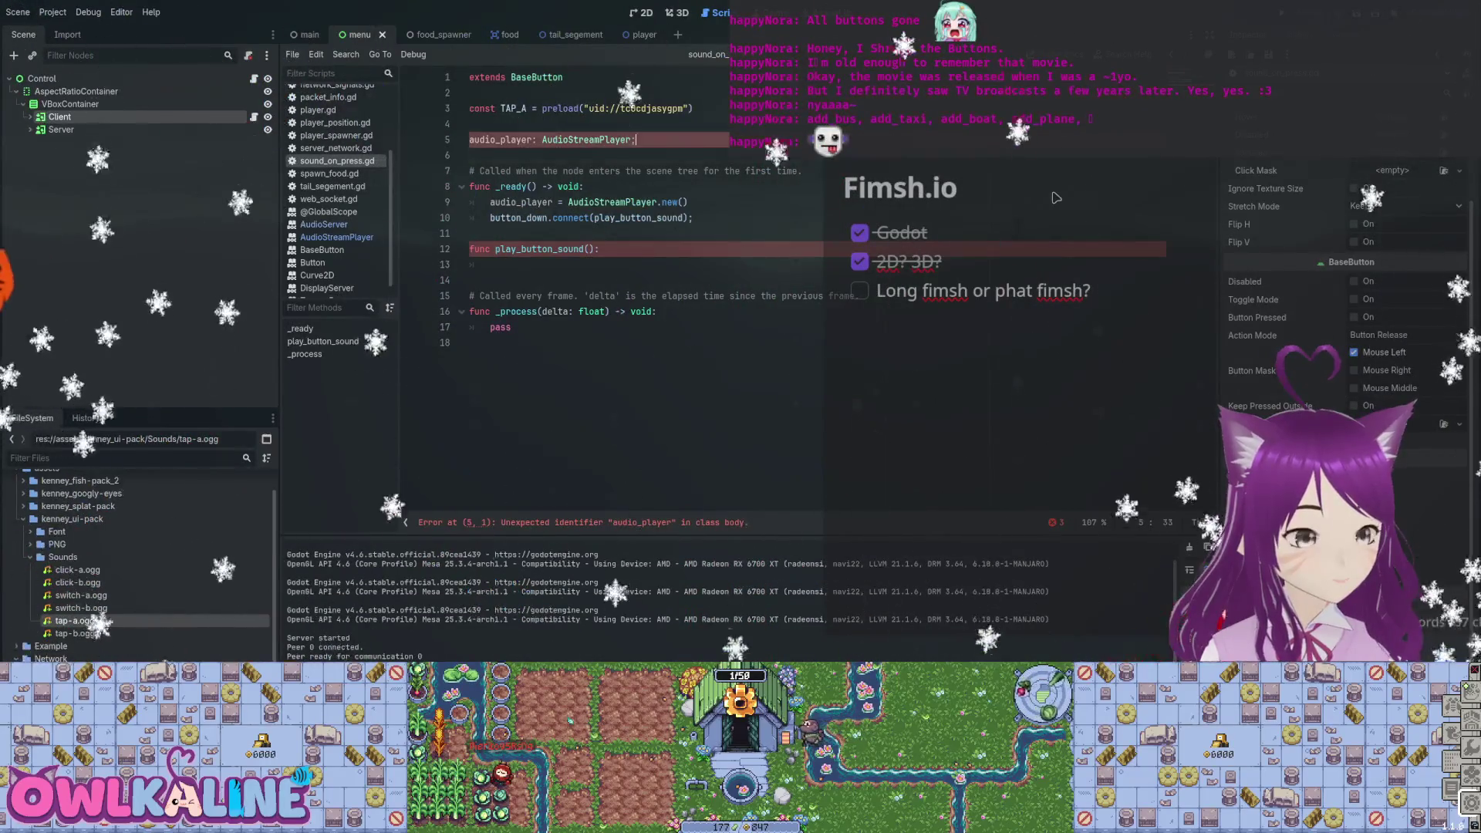
Declare var audio_player: AudioStreamPlayer and make play_button_sound call audio_player.play();.
type("var")
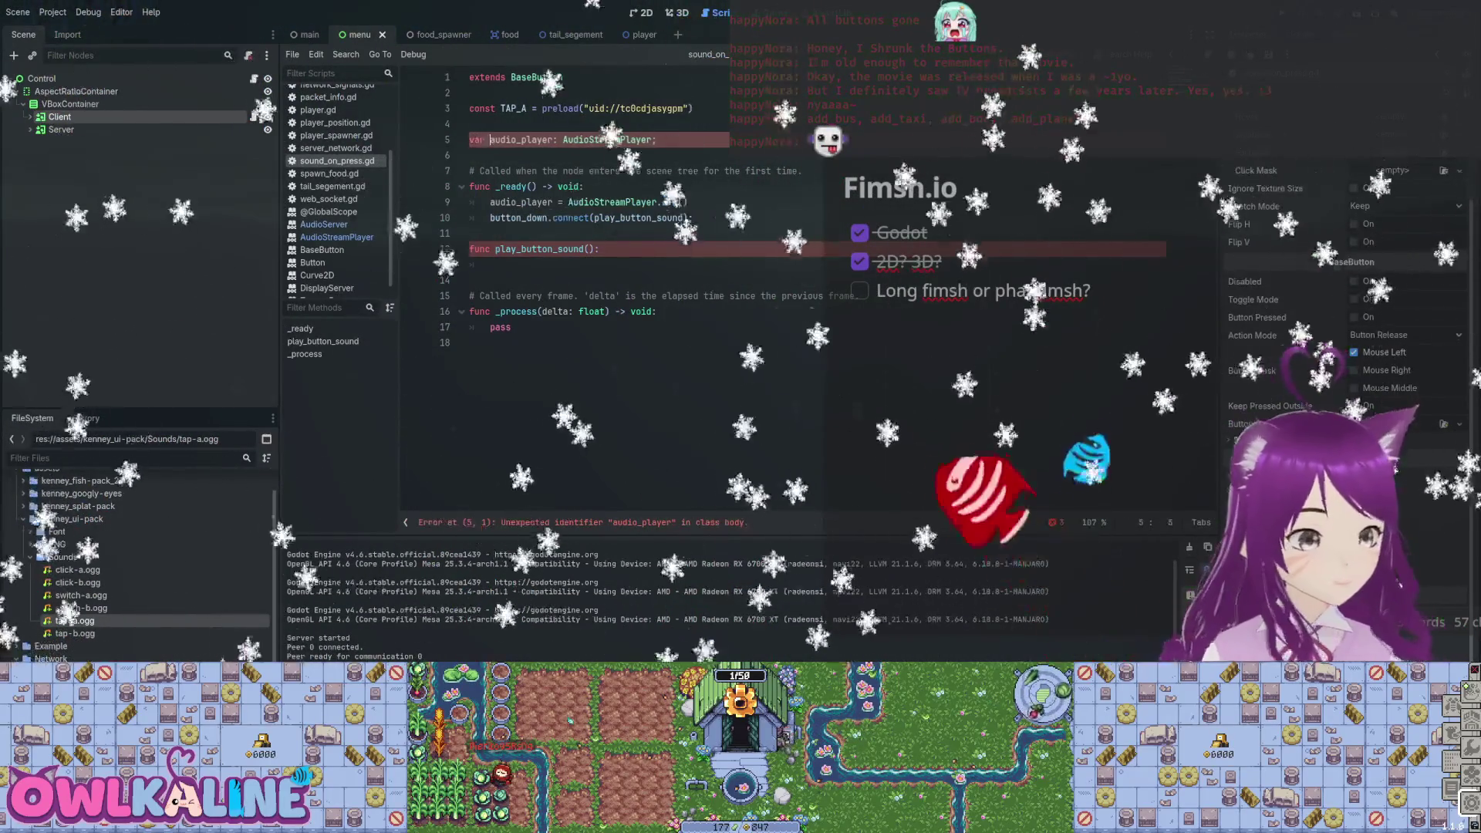
key("Down")
key("Down")
key("Down")
key("Down")
type("audio")
key("Return")
type(".")
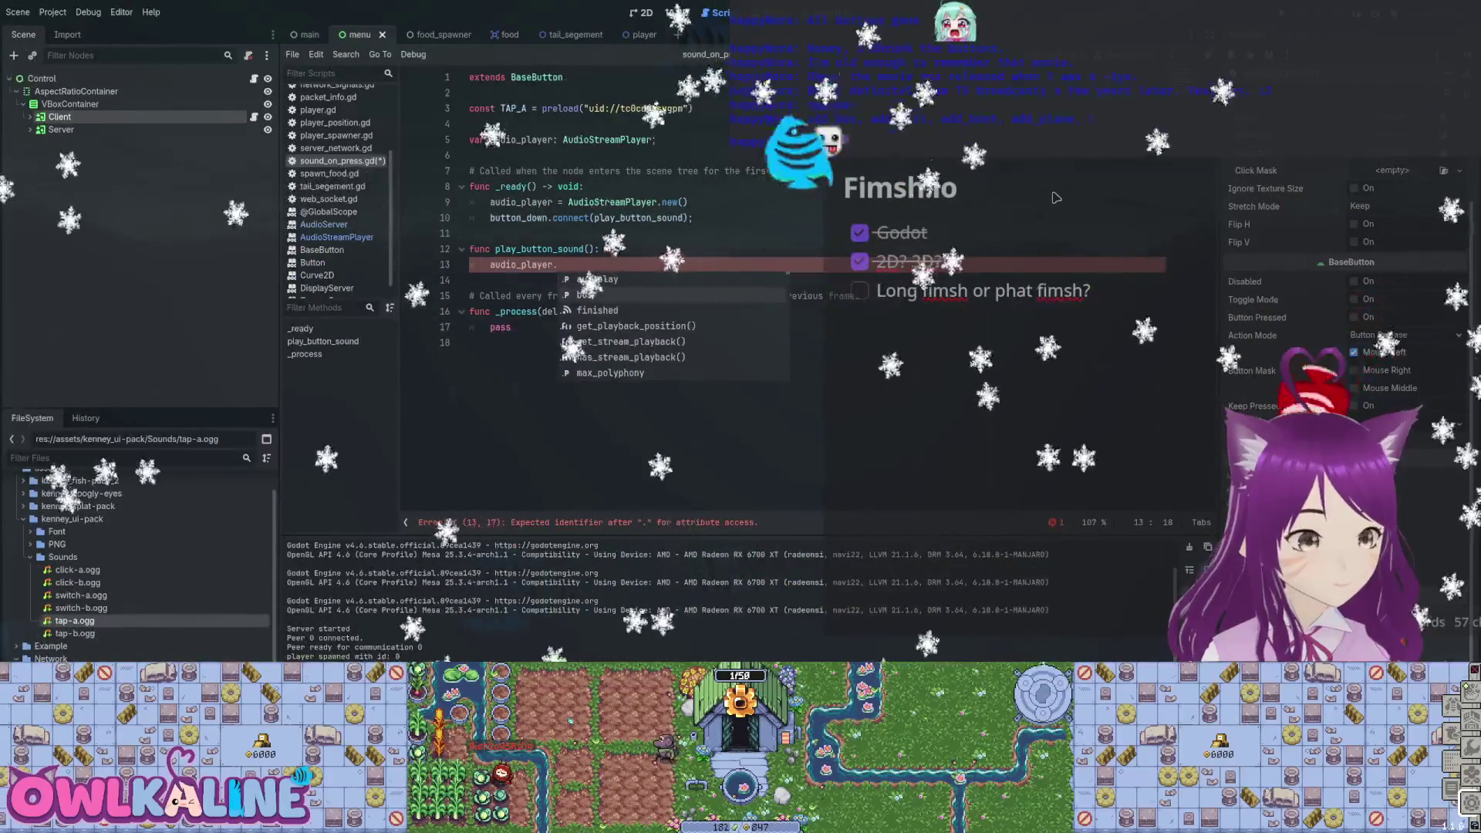
key("Down")
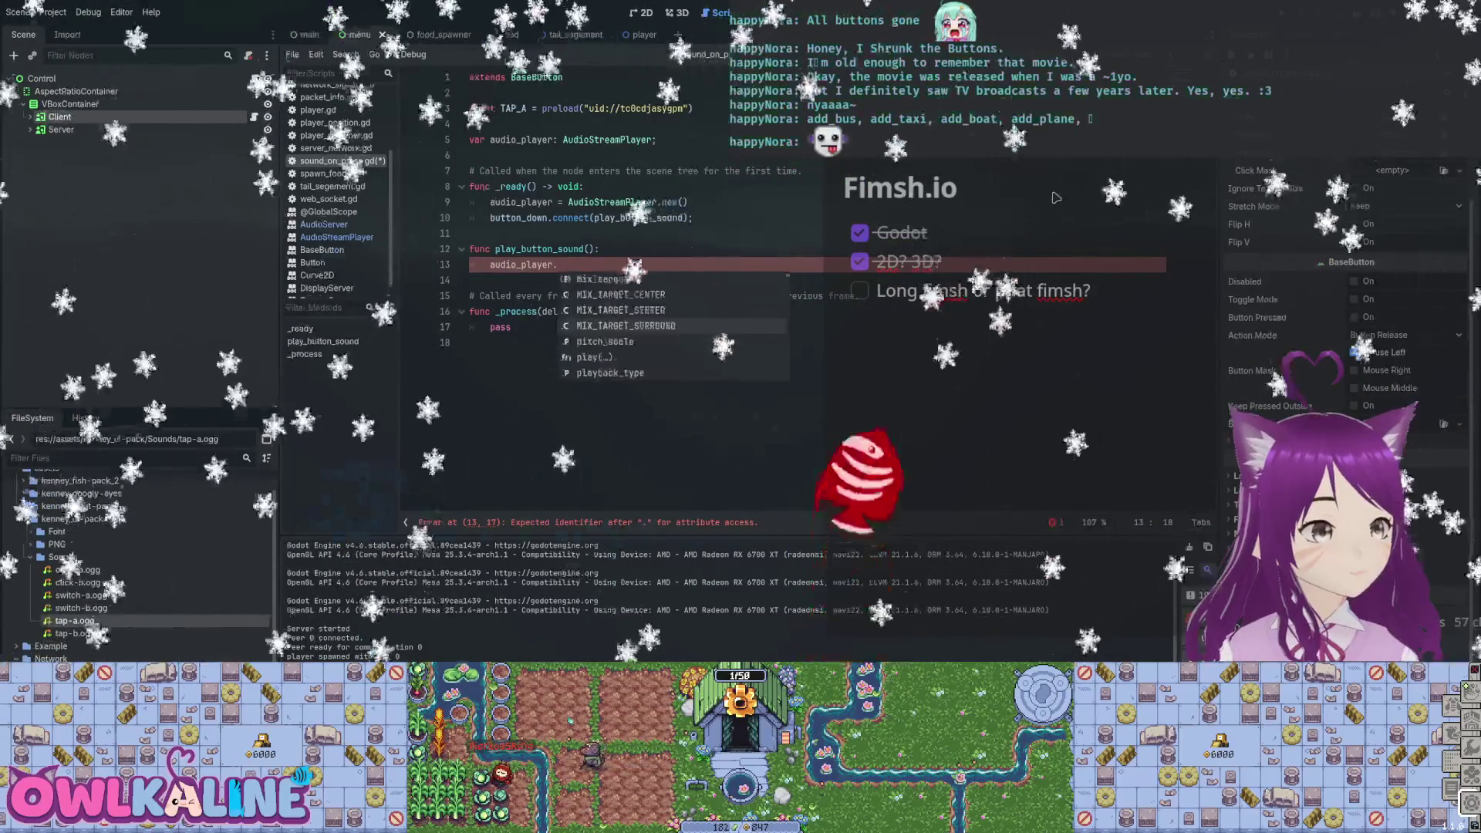
key("Up")
key("Up")
key("Up")
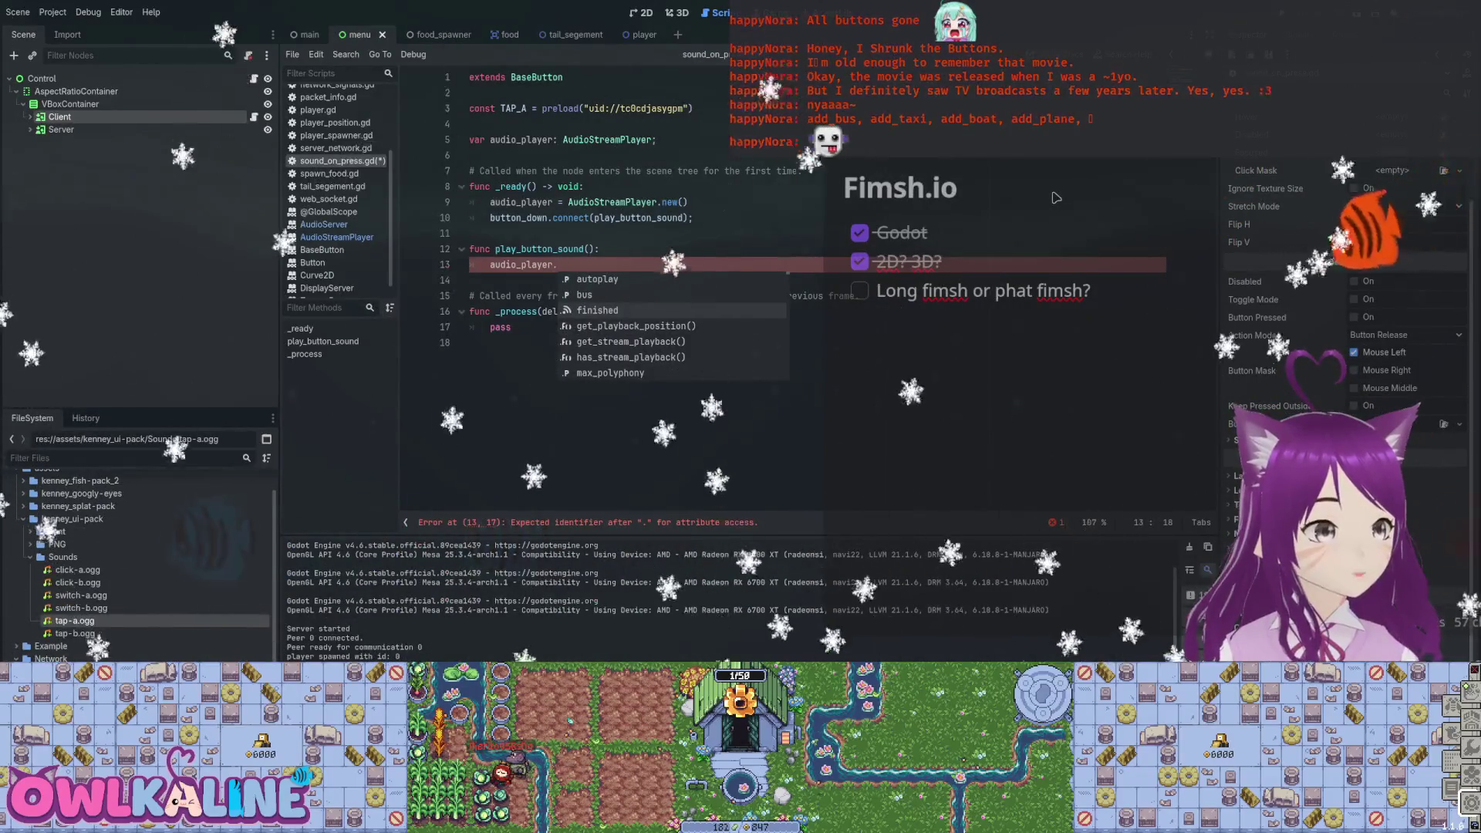
key("Down")
key("Down")
key("Down")
key("Down")
key("Down")
key("Down")
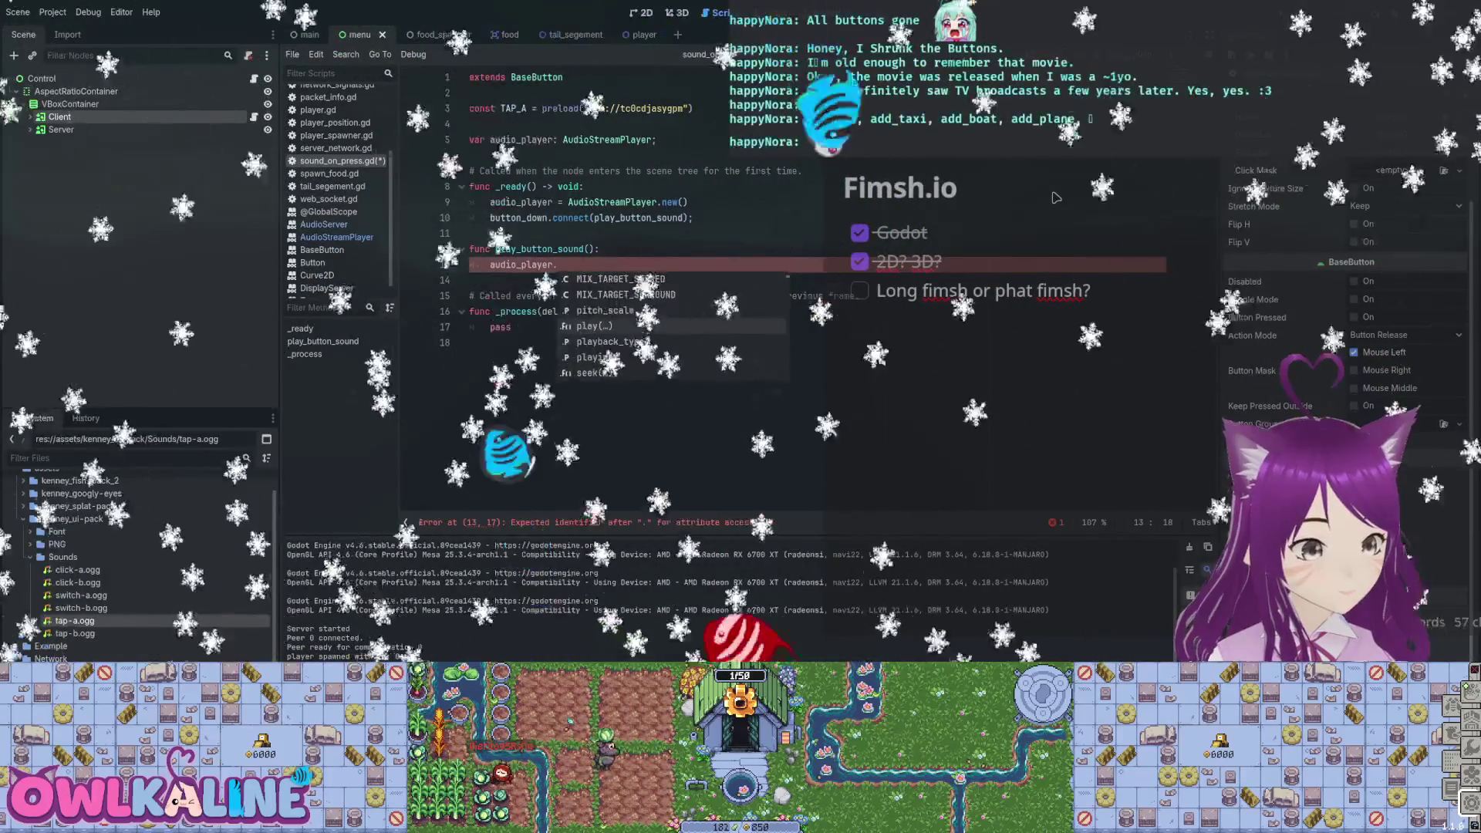
key("Return")
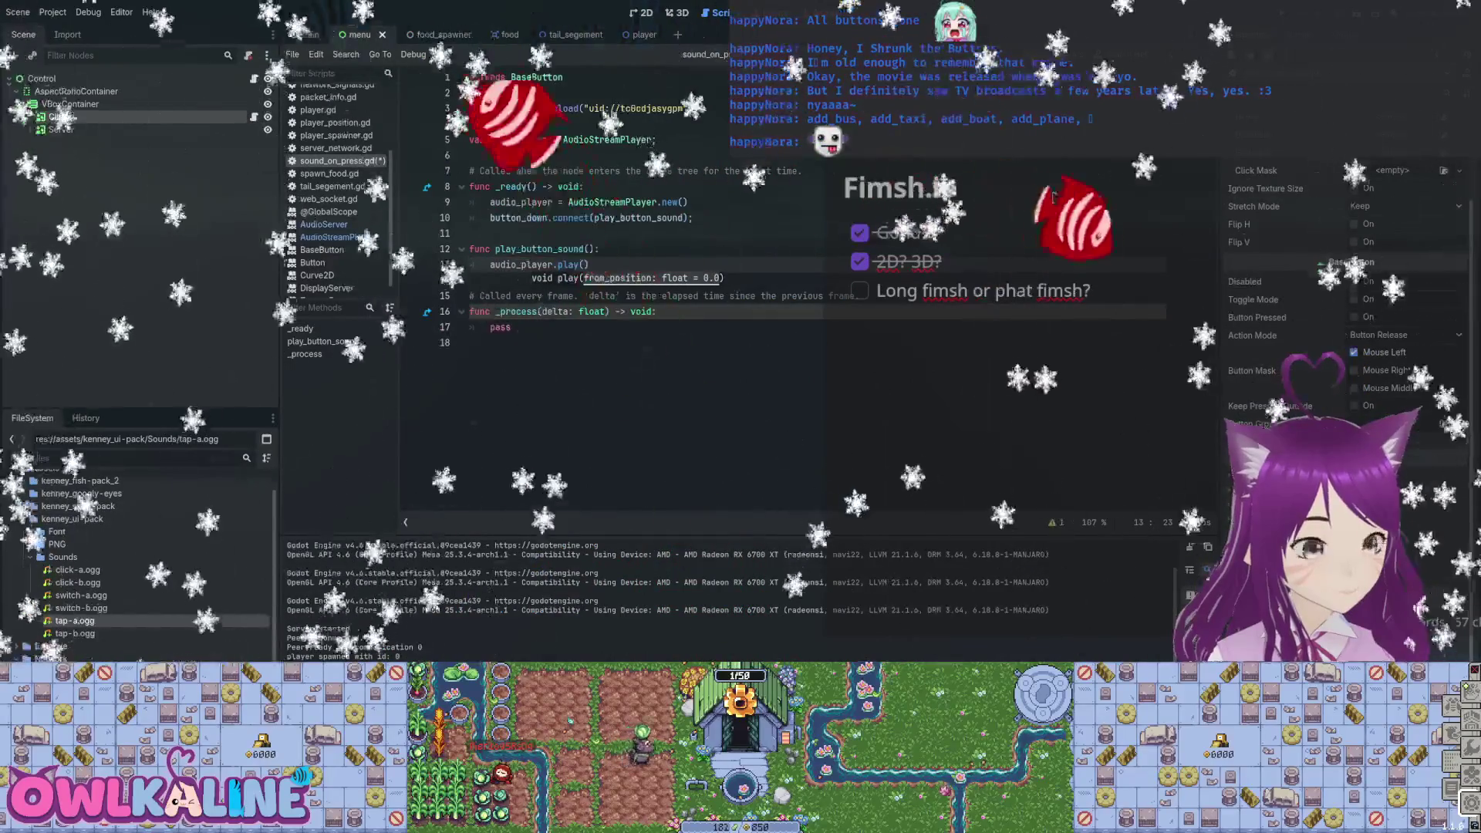
type(");")
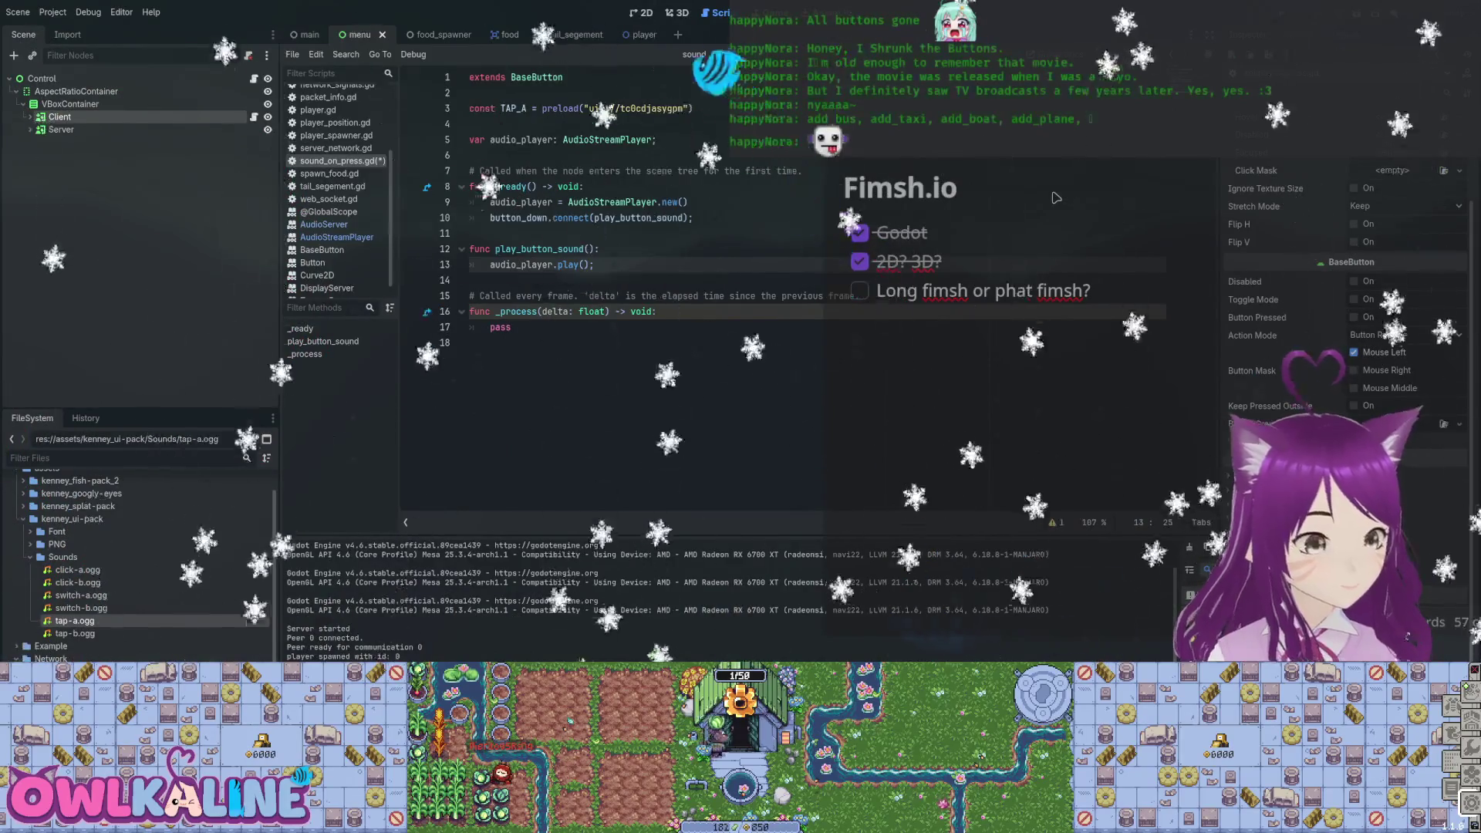
key("Return")
type("audio_")
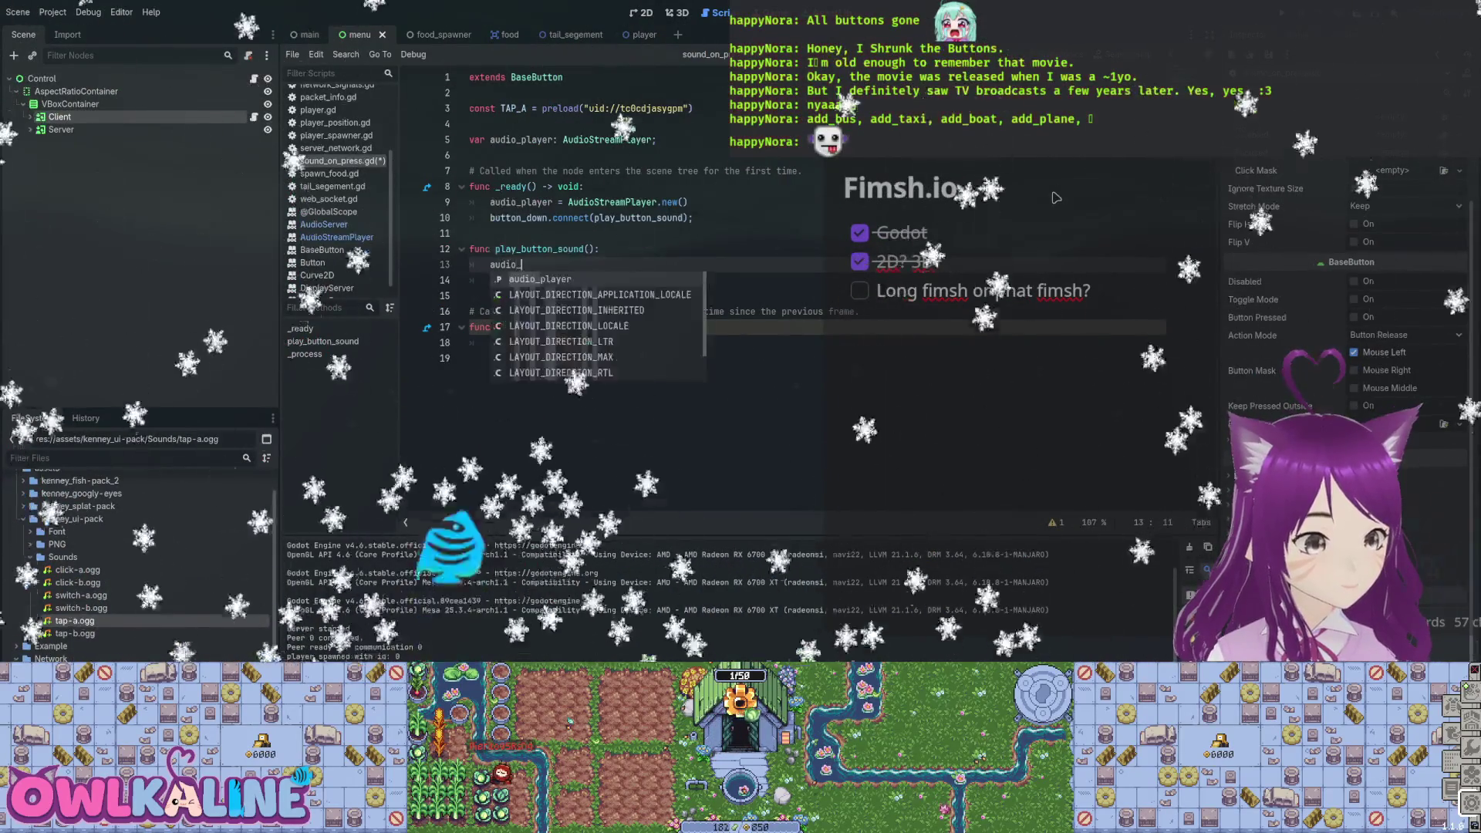
type("player.")
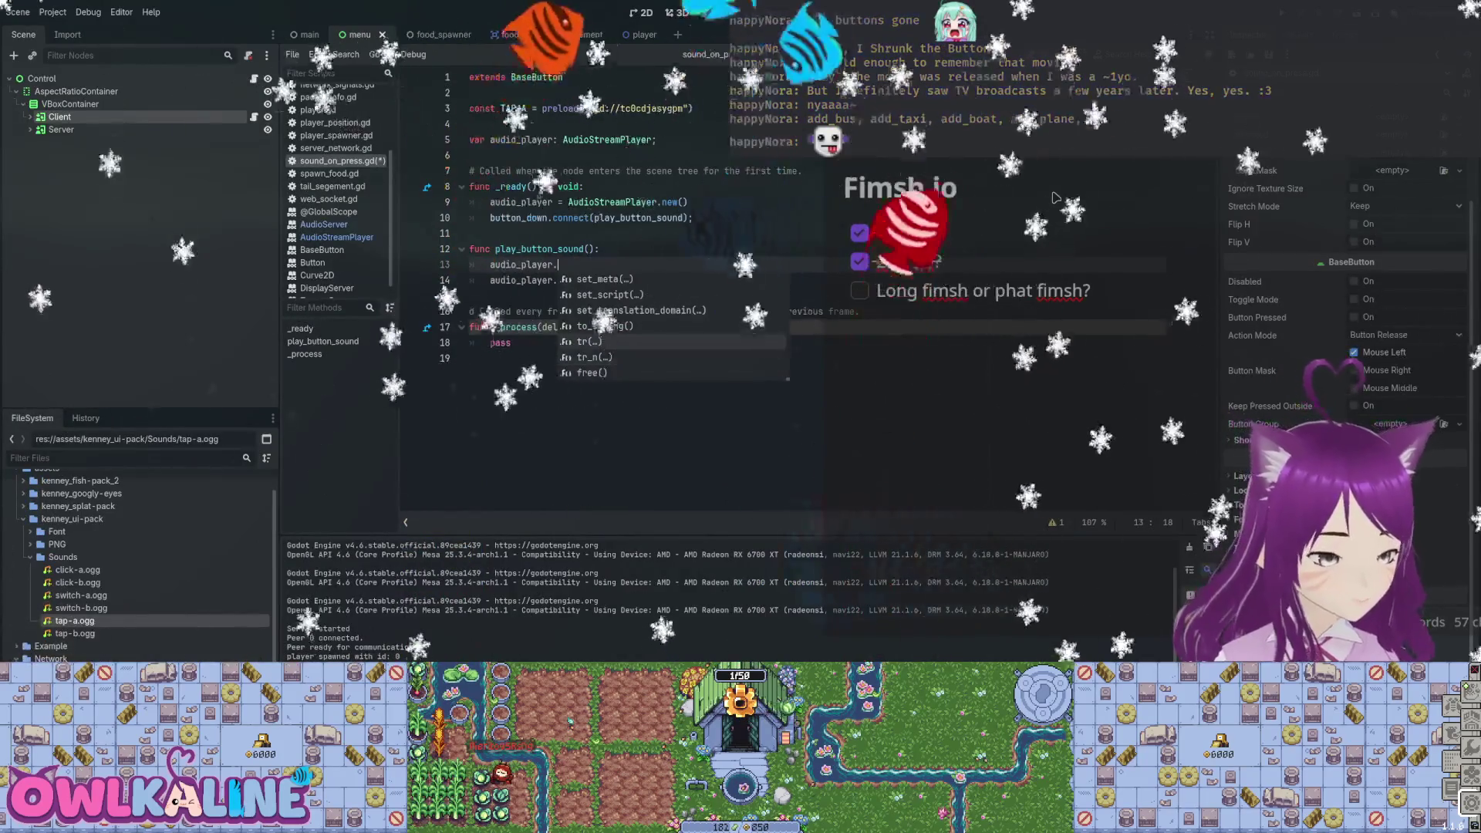
key("Up")
key("Up")
key("Up")
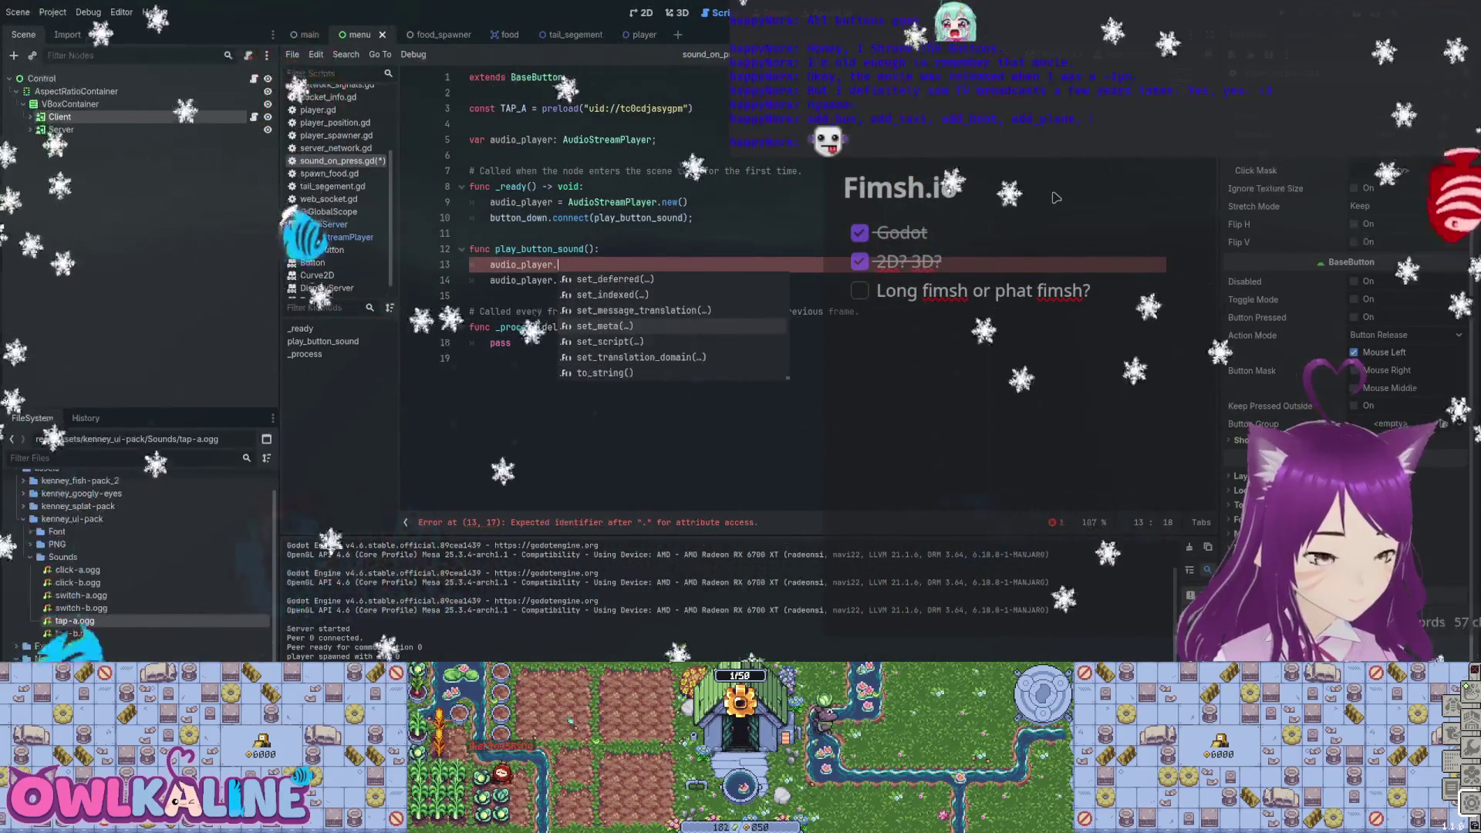
key("Up")
key("Up")
key("Up")
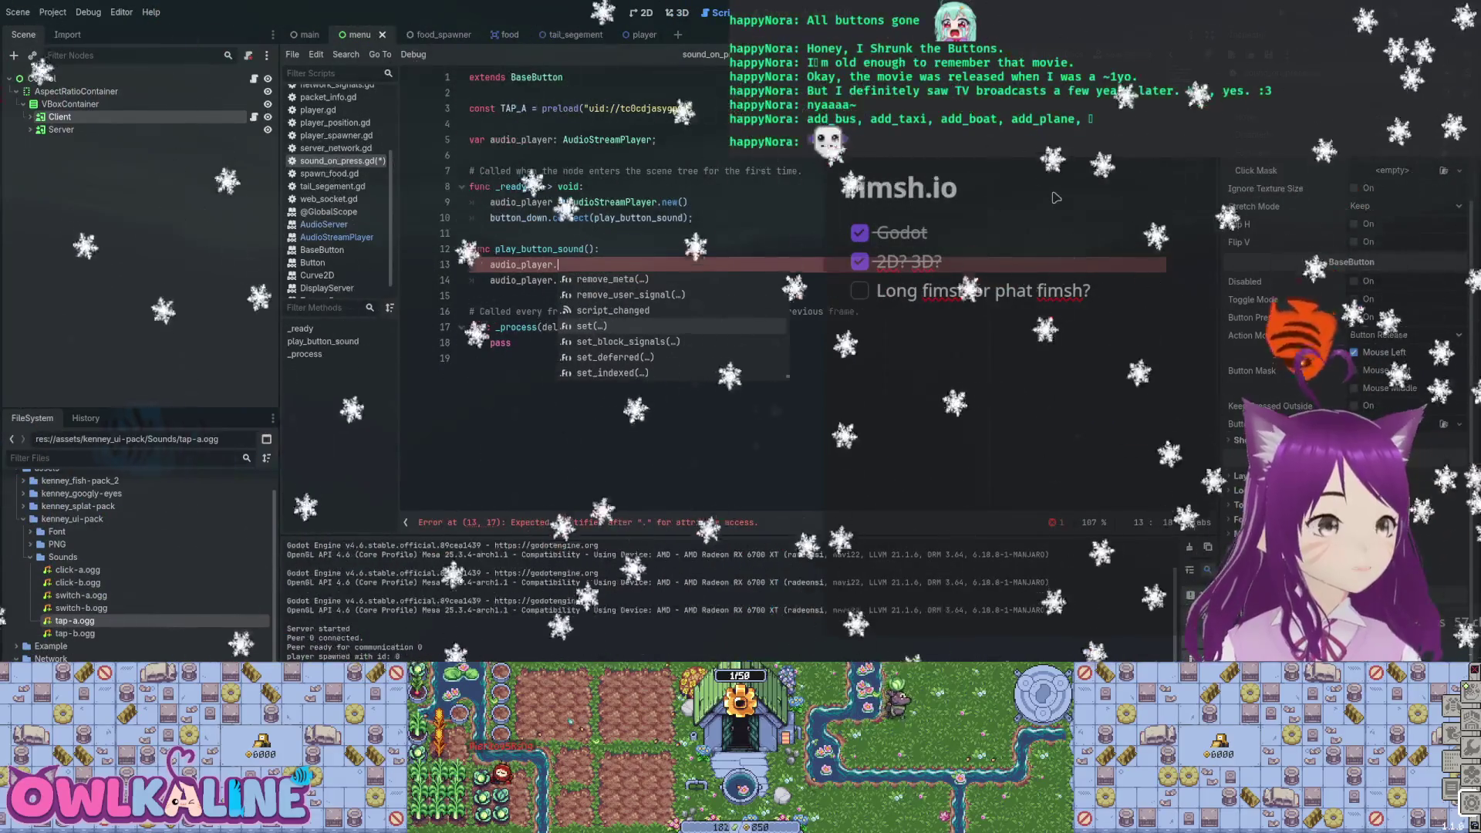
key("Return")
key("BackSpace")
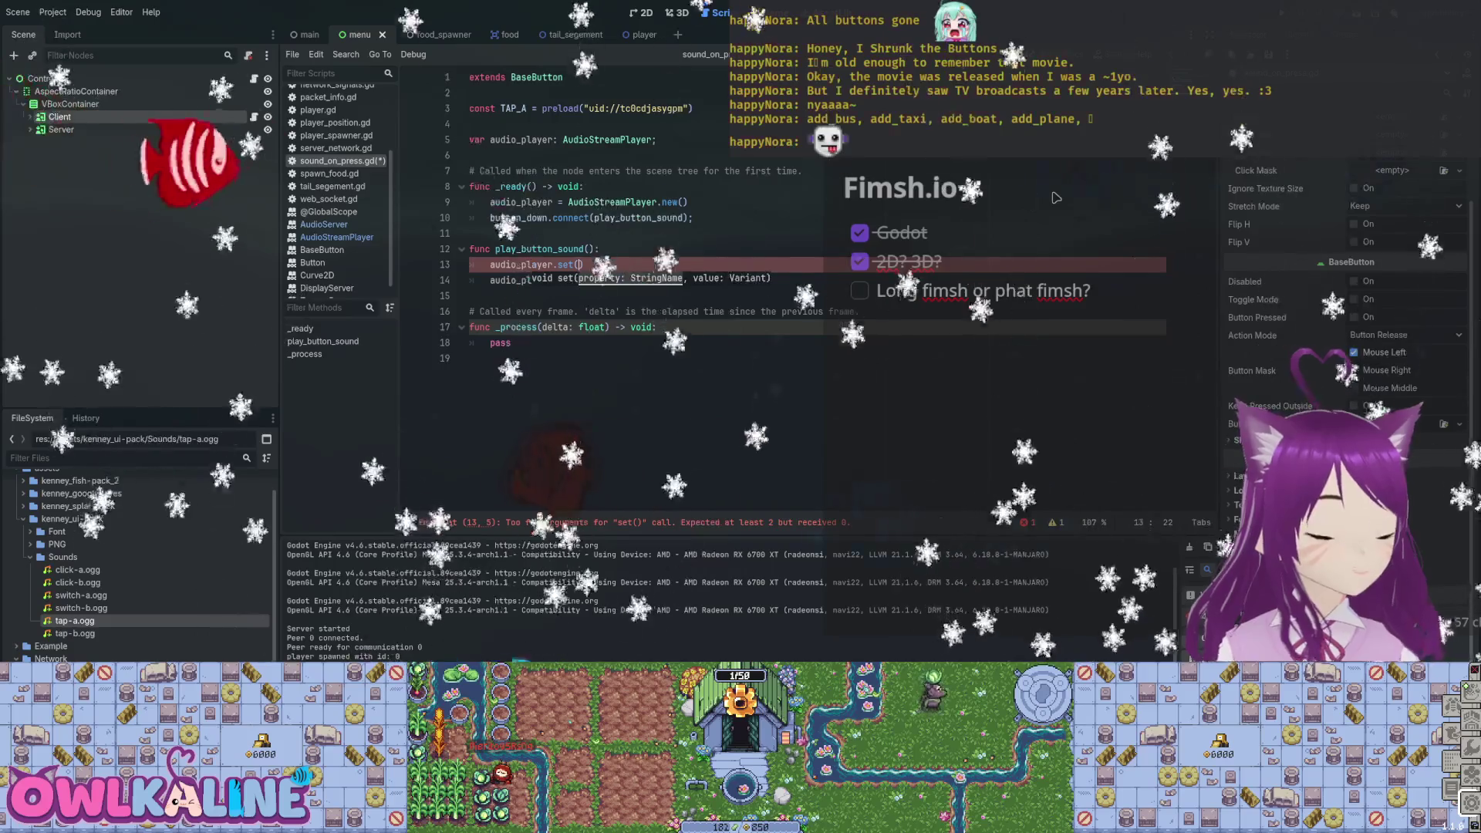
key("BackSpace")
key("BackSpace")
key("BackSpace")
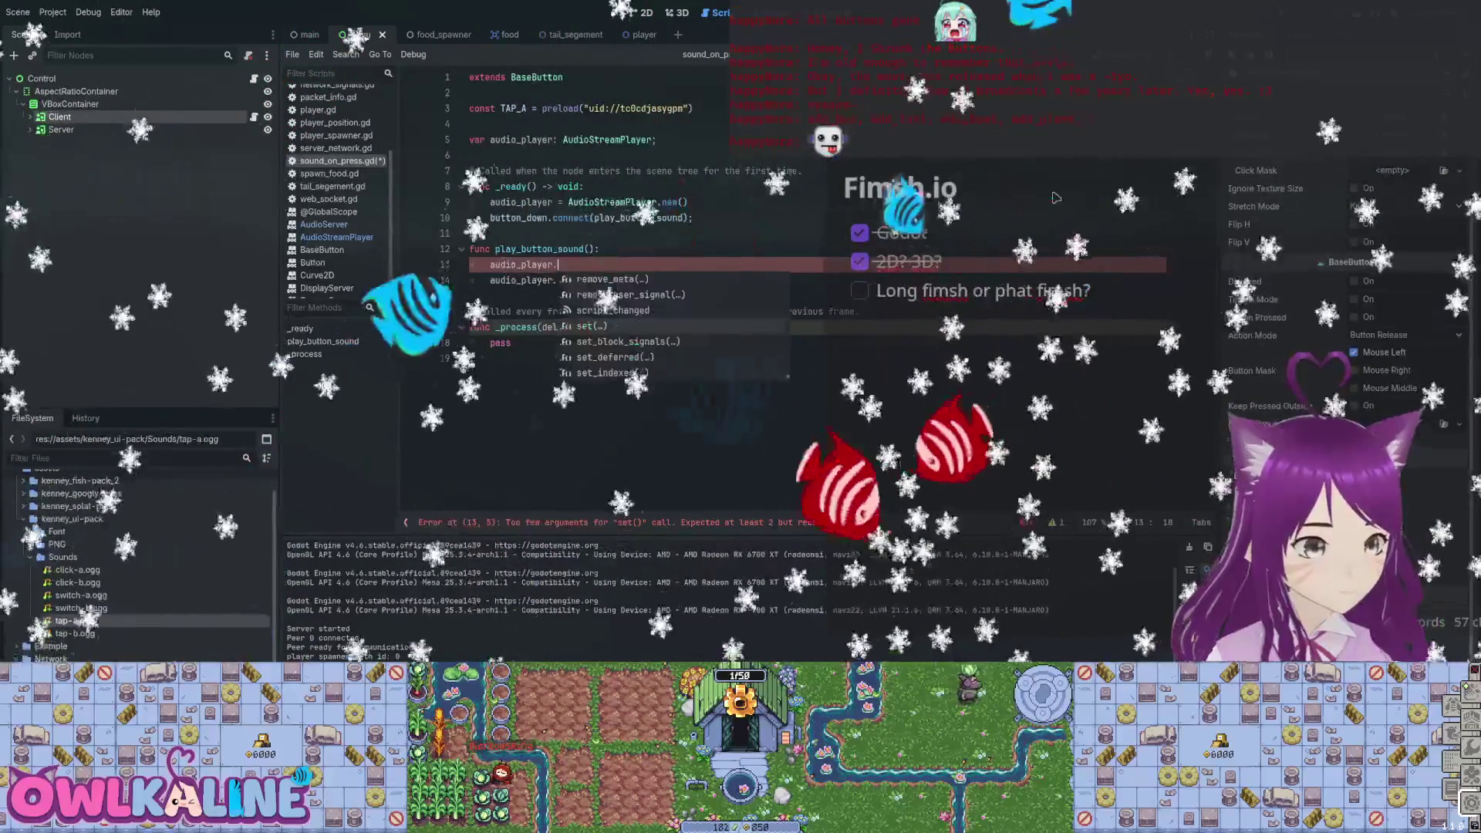
key("Up")
key("Up")
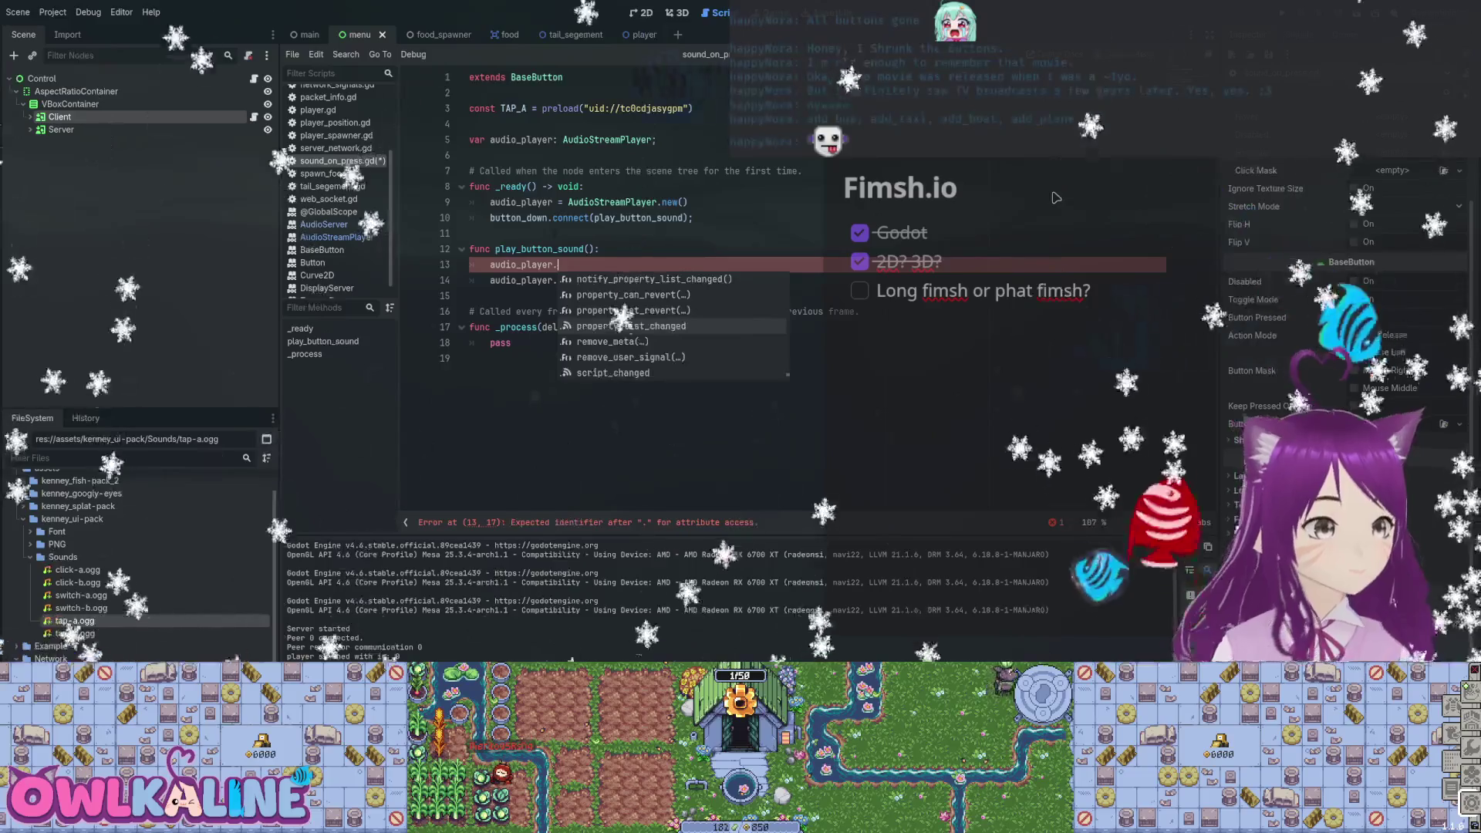
key("Up")
key("Up")
key("Up")
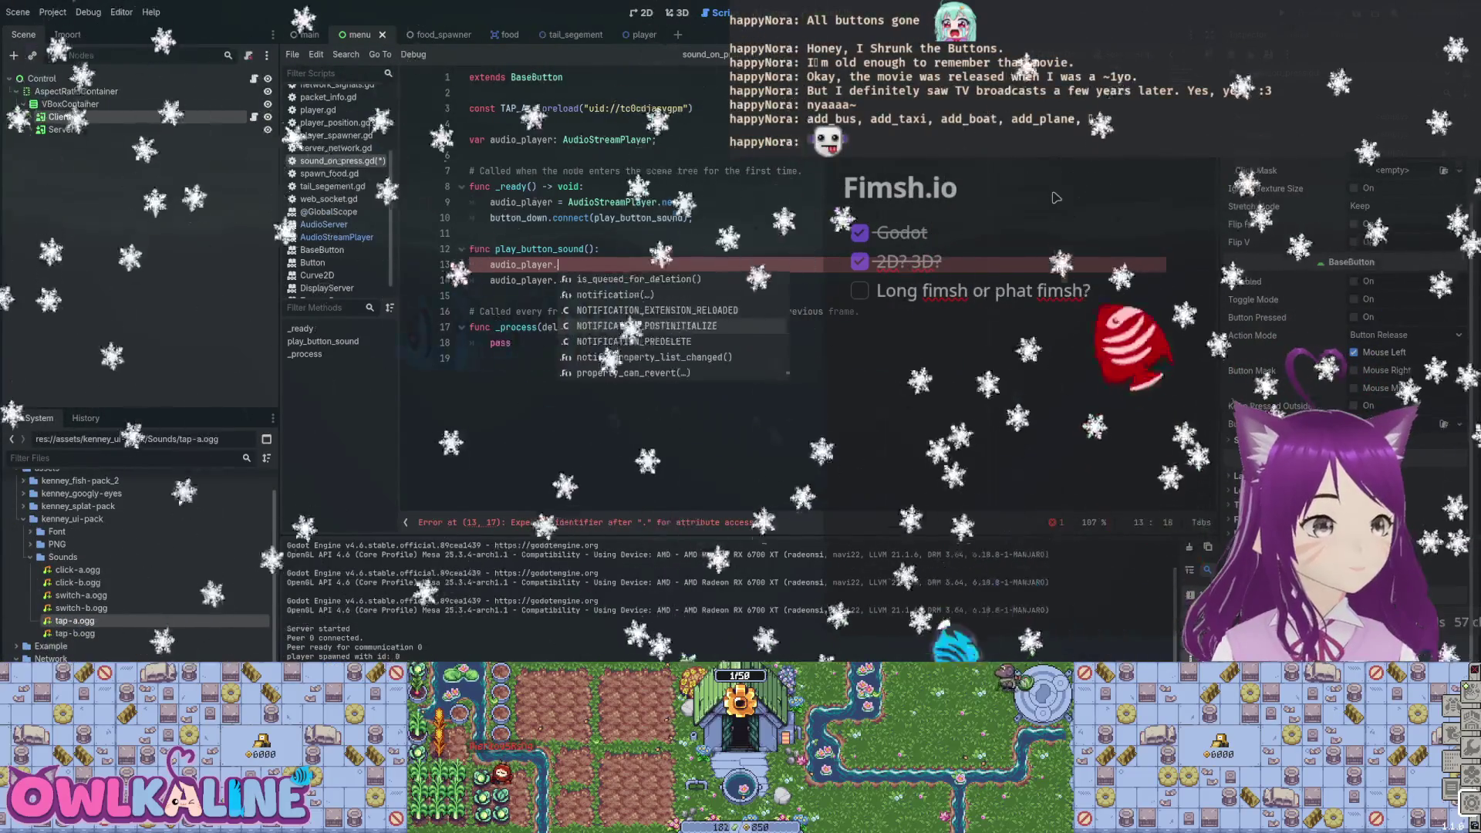
key("Up")
key("Up")
key("Up")
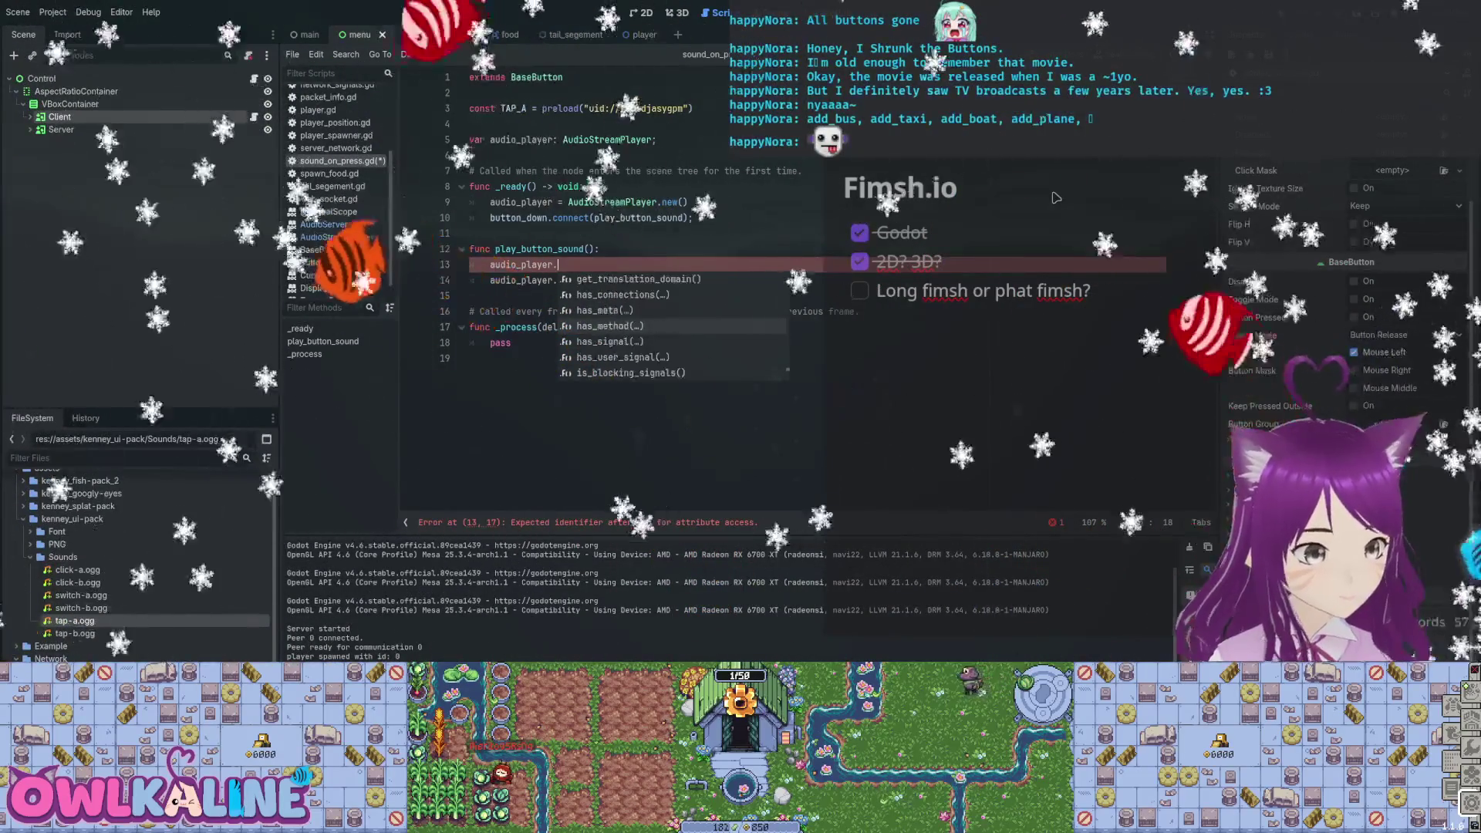
key("Up")
key("Up")
key("Up")
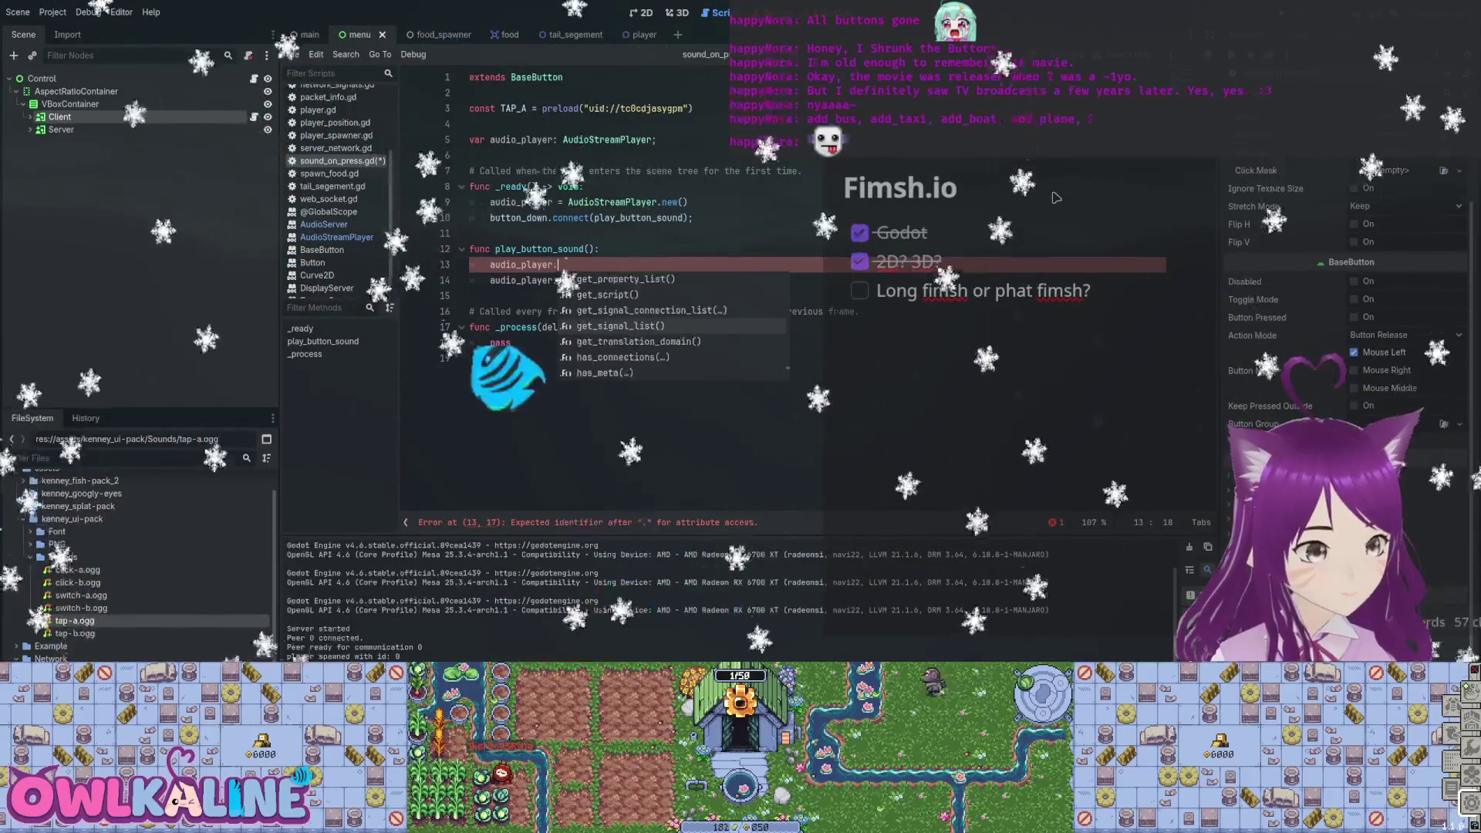
key("Up")
key("Up")
key("Up")
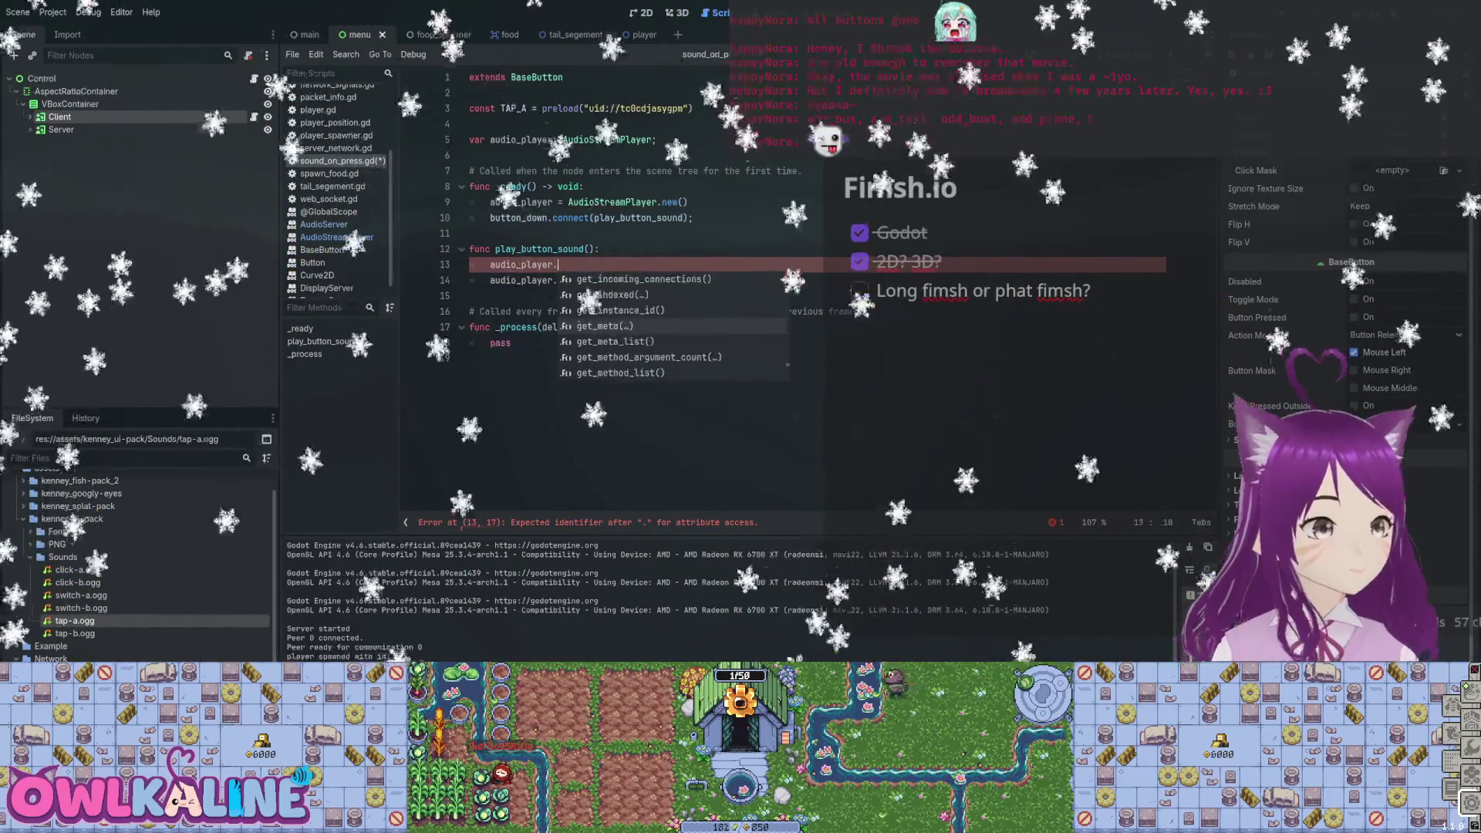
key("Up")
key("Up")
key("Up")
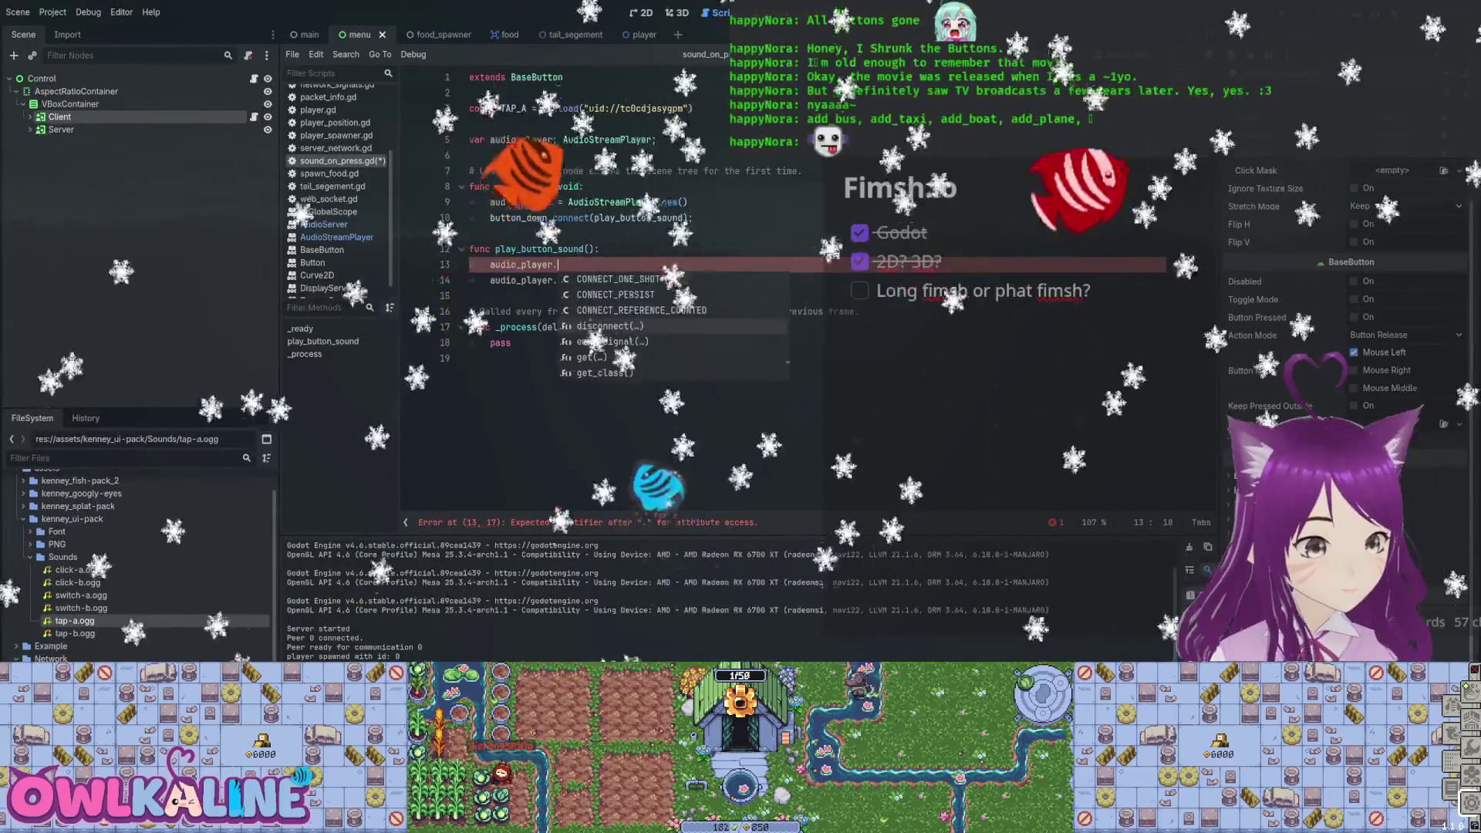
key("Up")
key("Up")
key("Up")
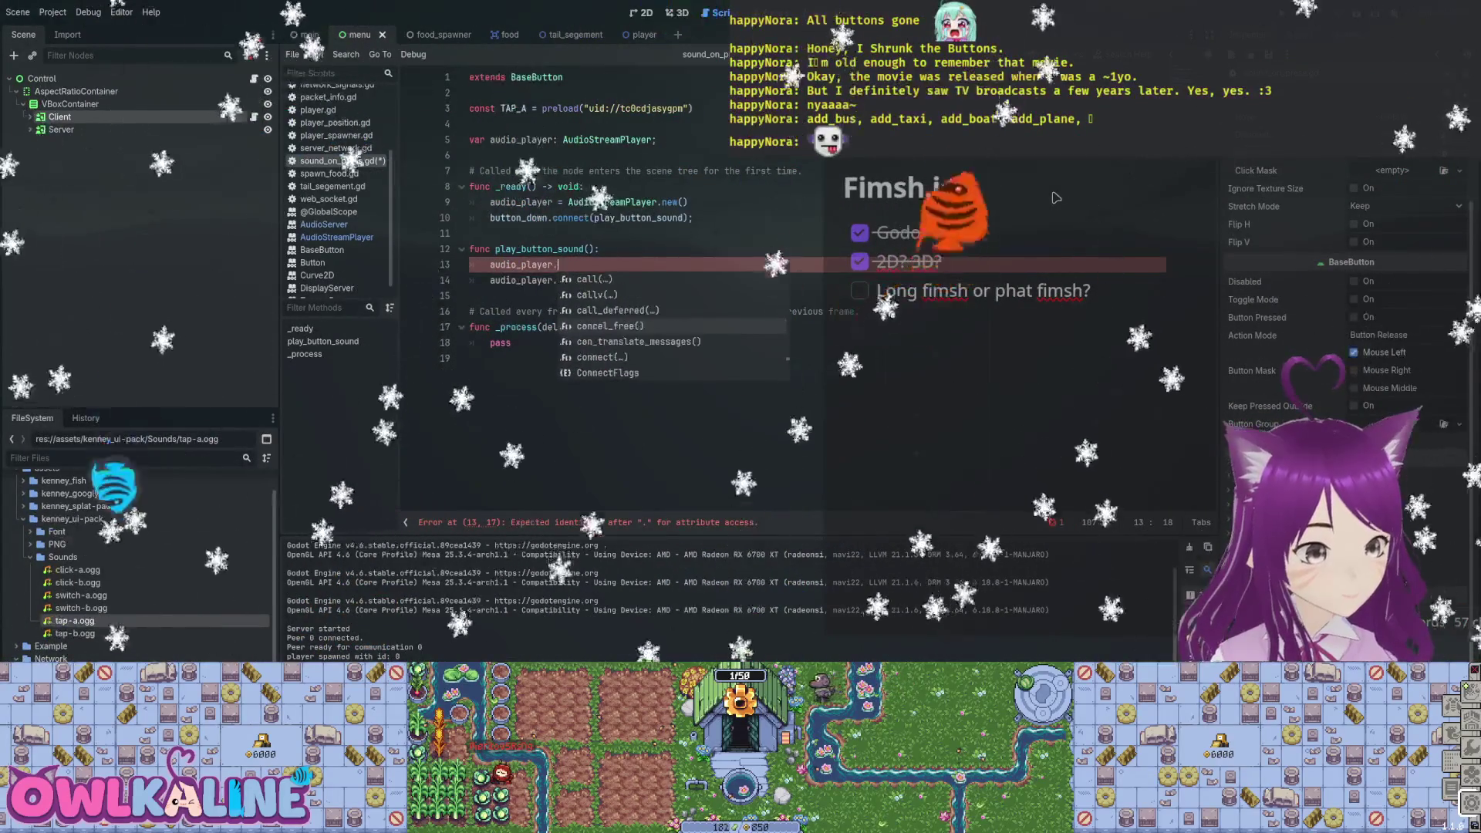
key("Up")
key("Up")
key("Up")
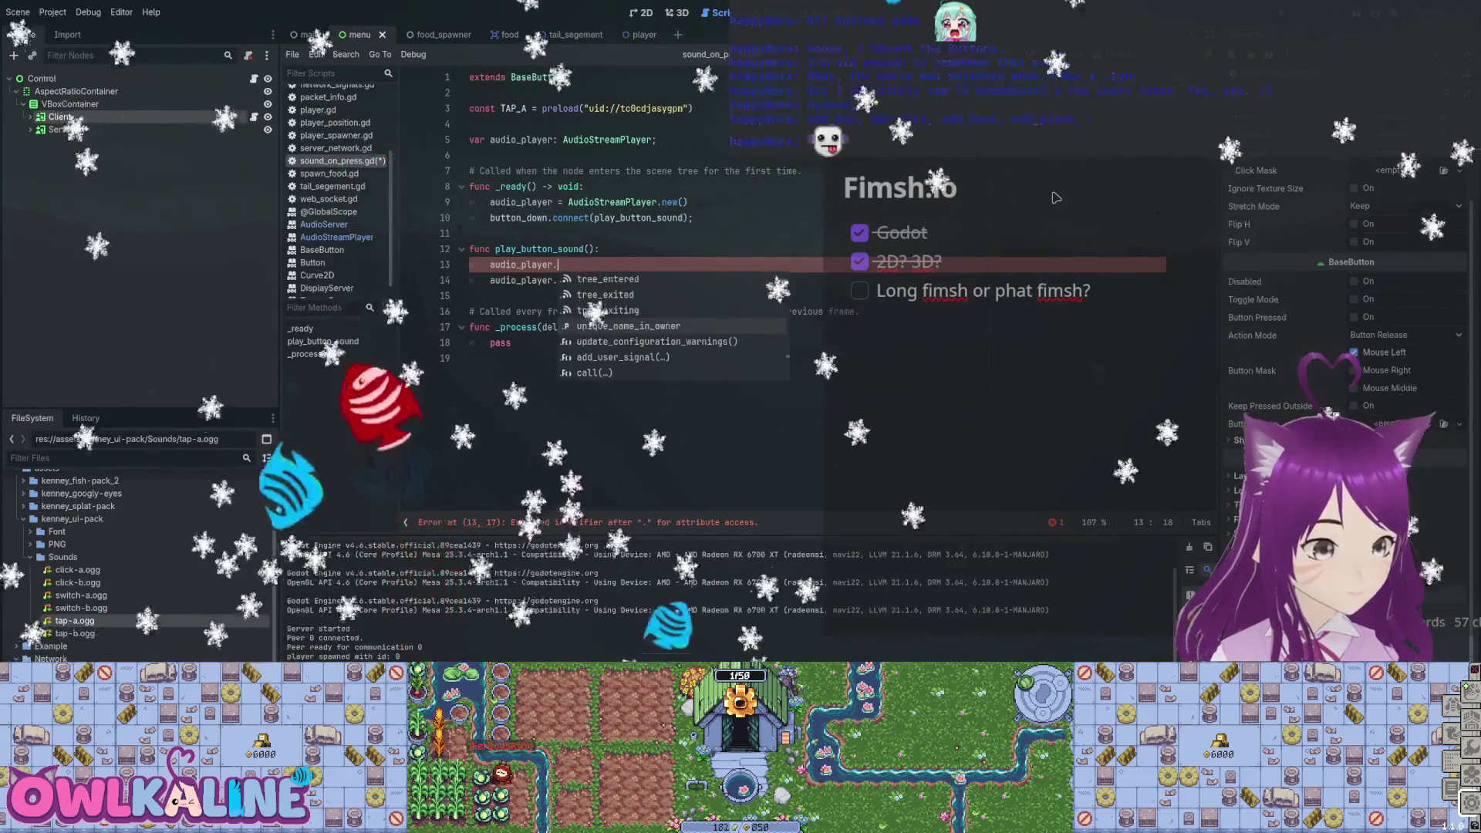
key("Up")
key("Up")
key("Up")
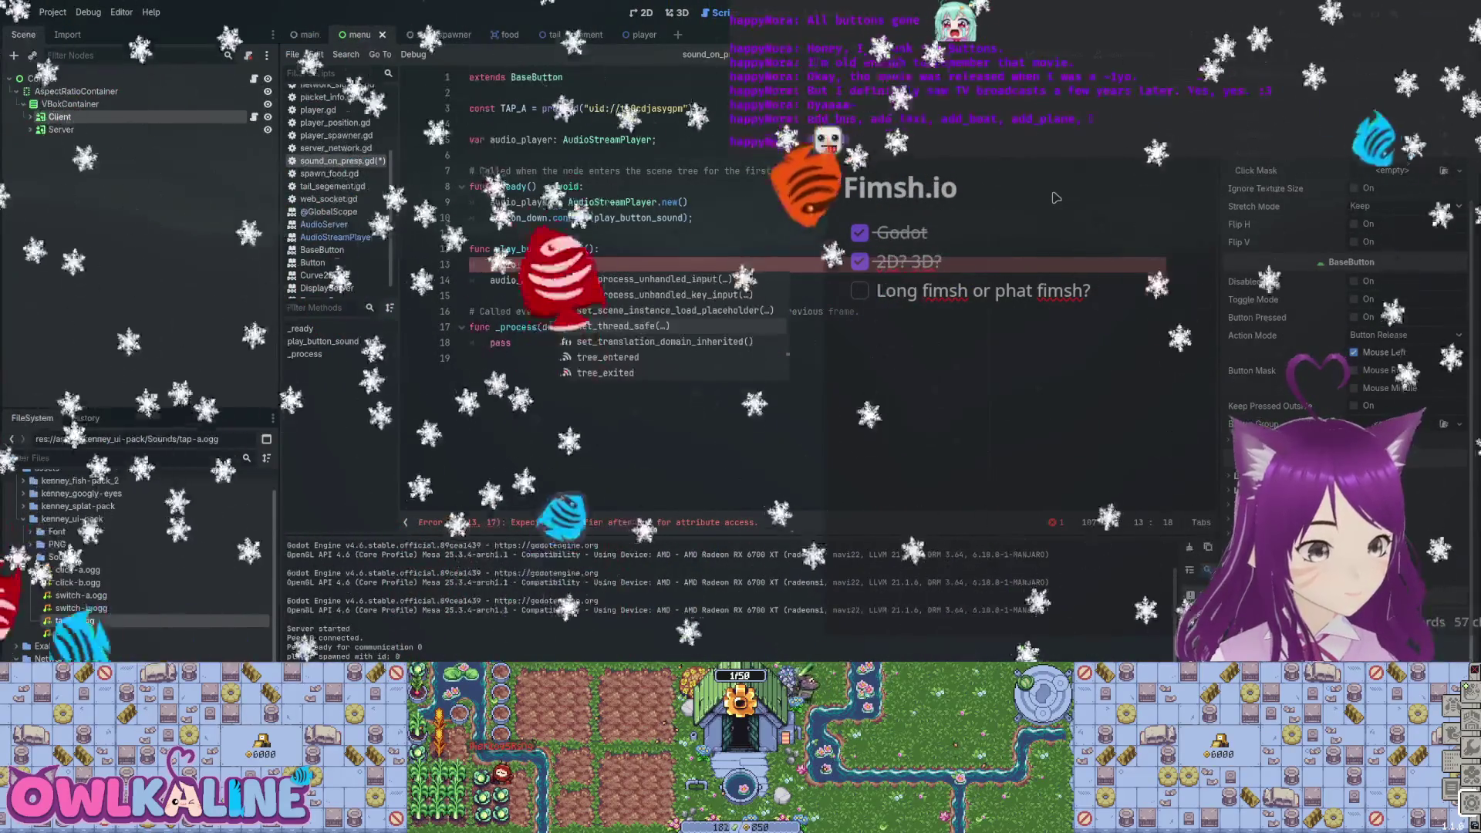
key("Up")
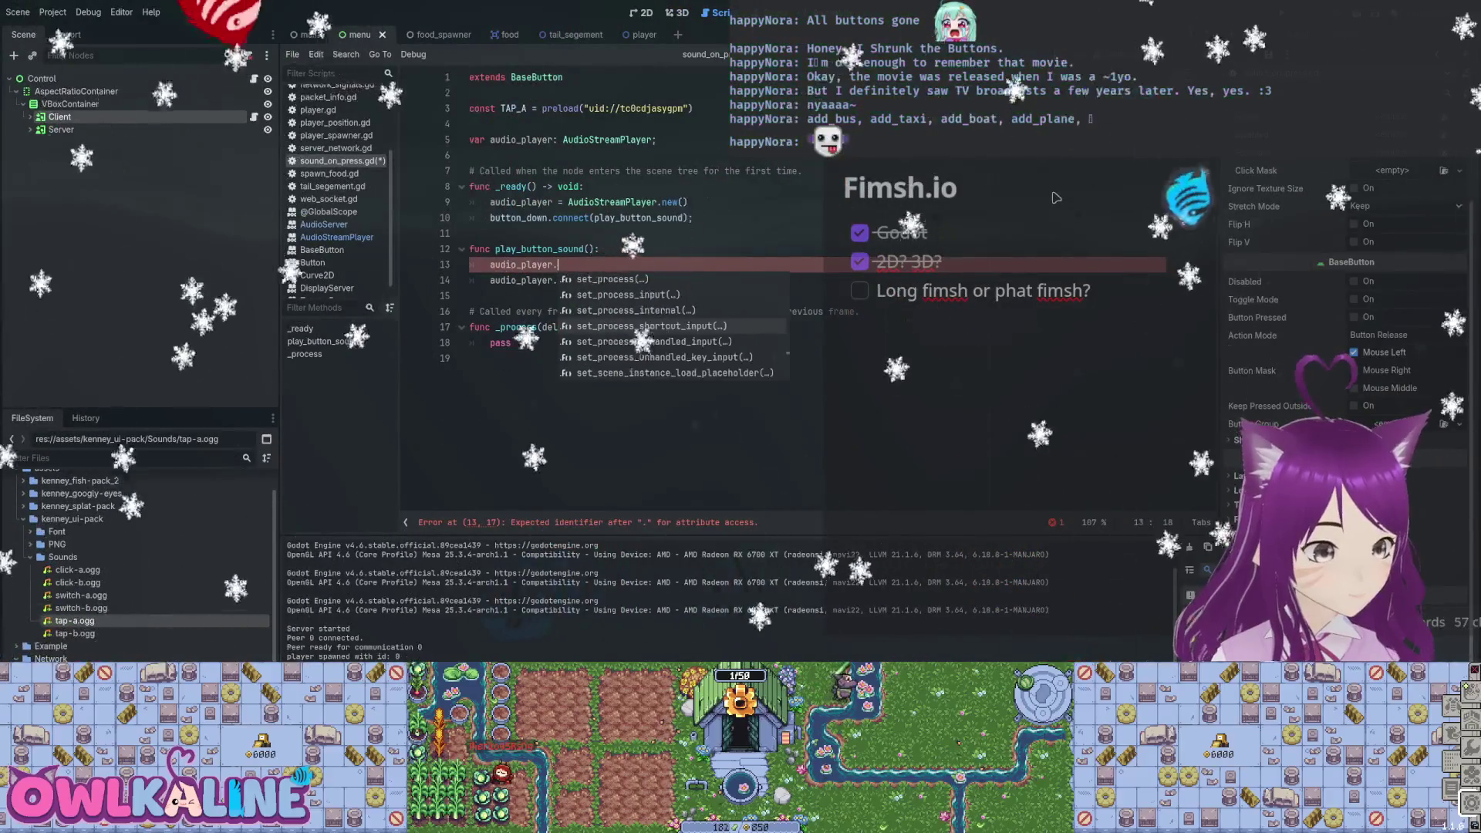
key("Up")
key("Up")
key("Up")
key("Up")
key("Up")
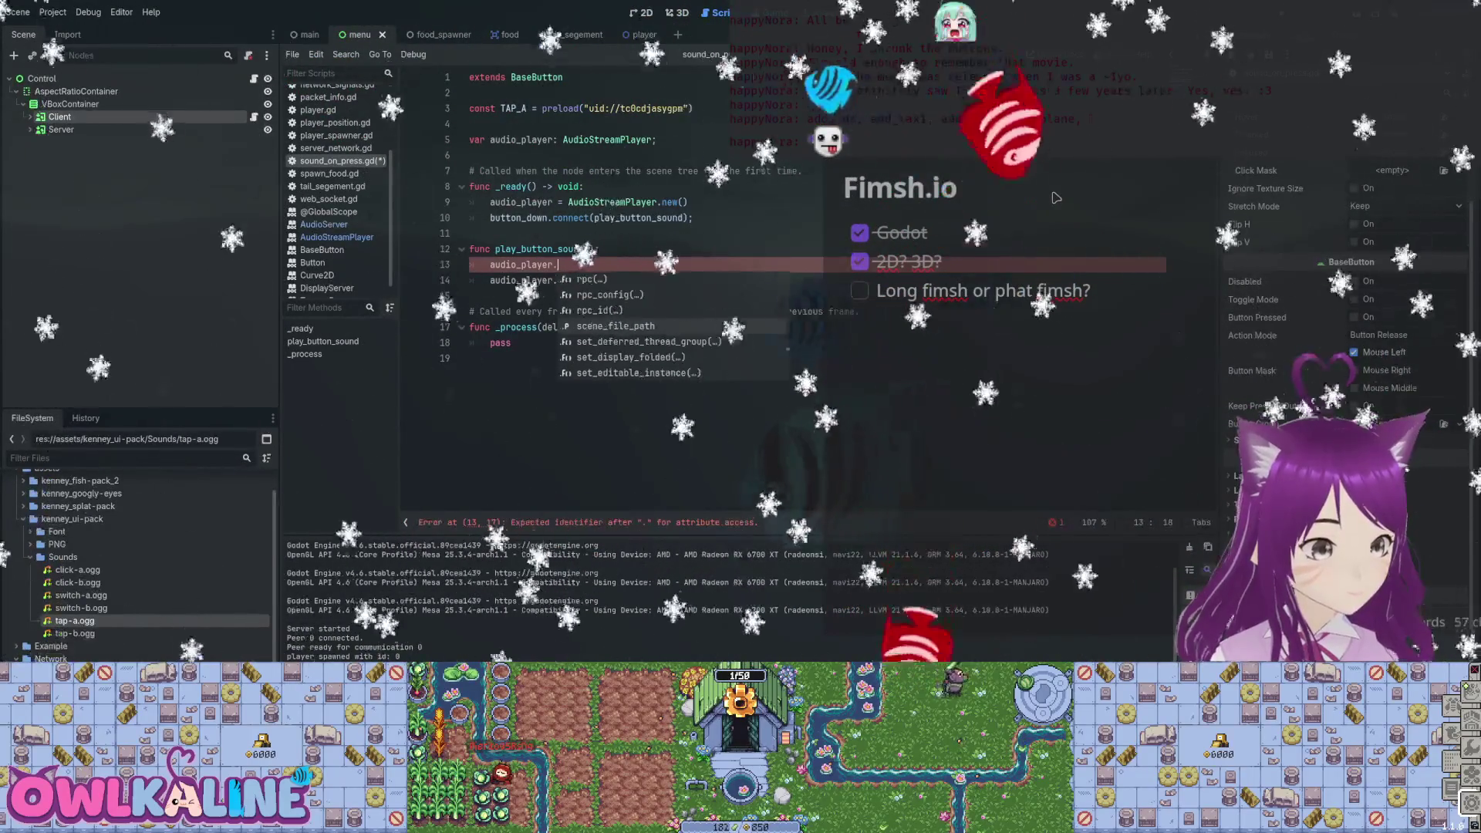
key("Up")
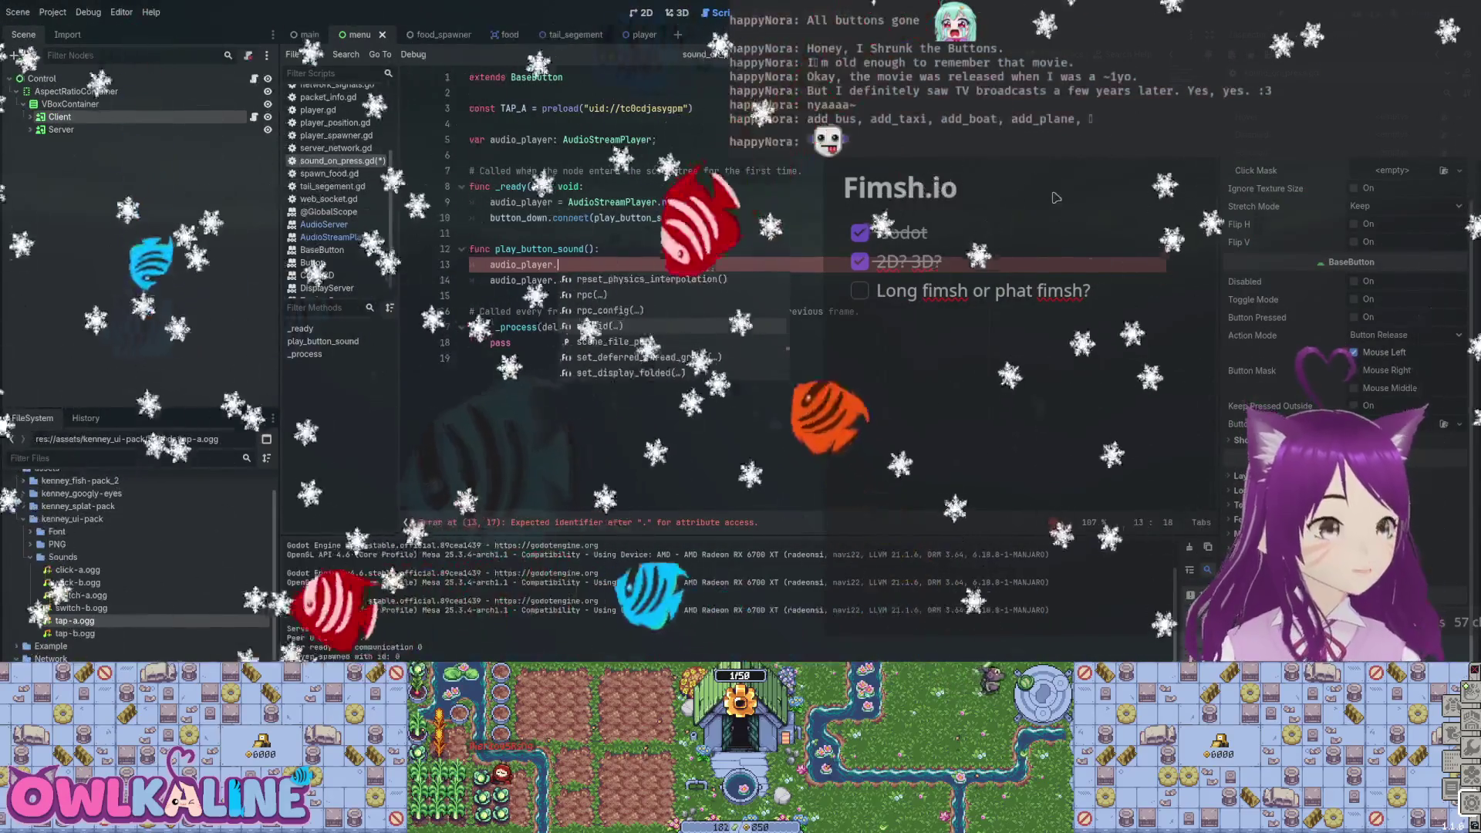
key("Up")
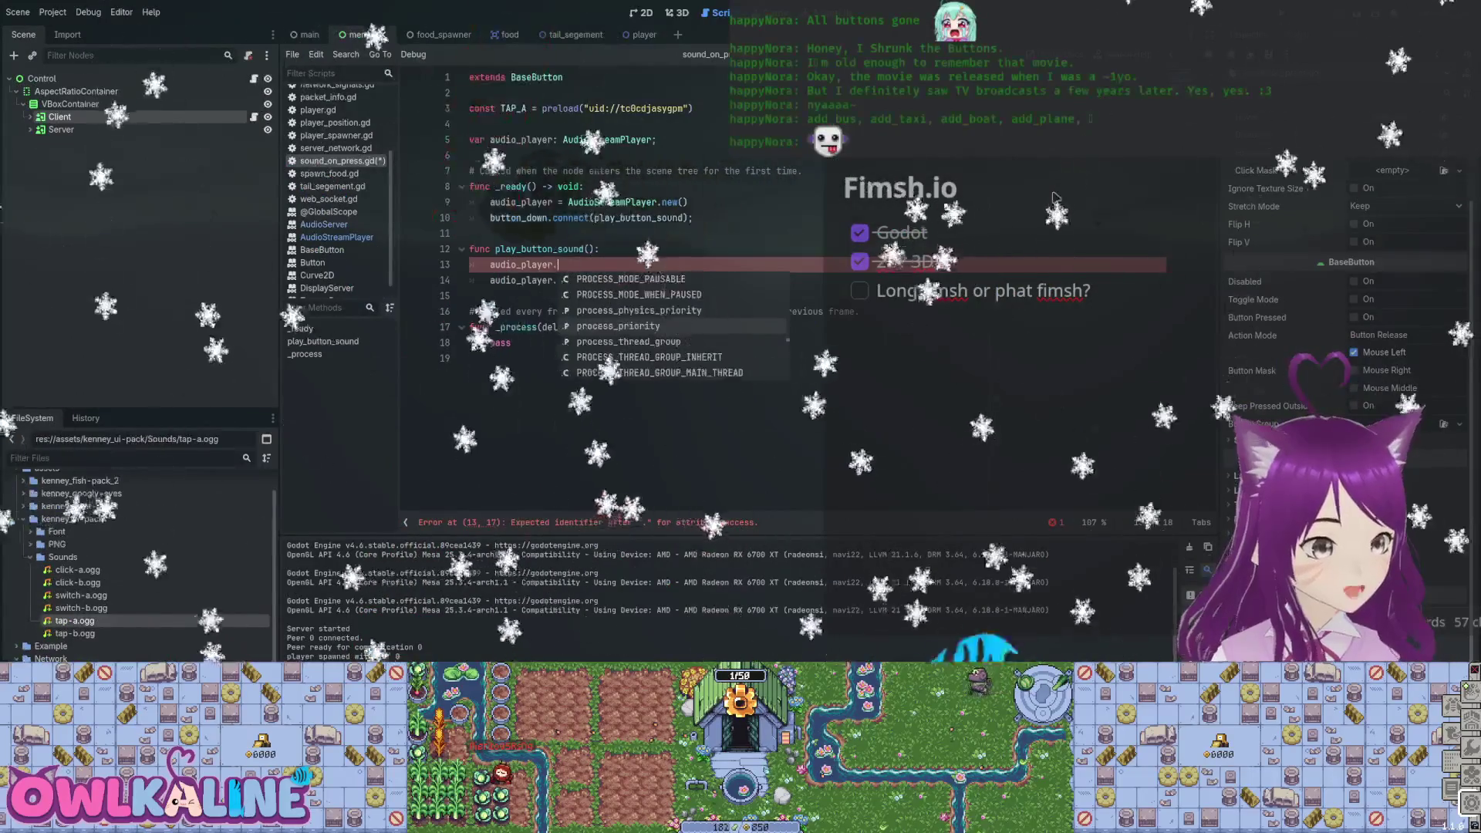
left_click(336, 237)
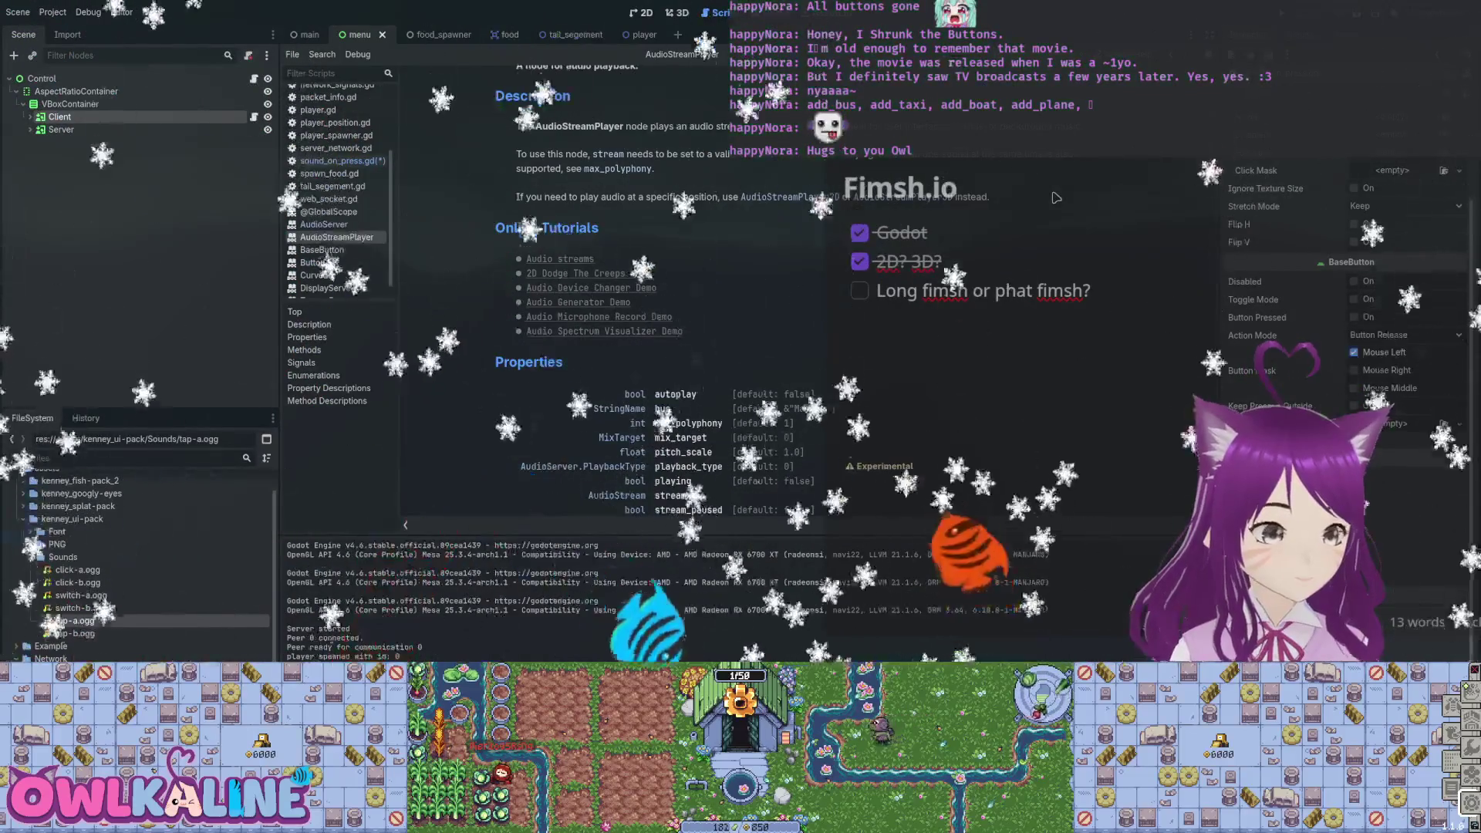
key("ctrl+F1")
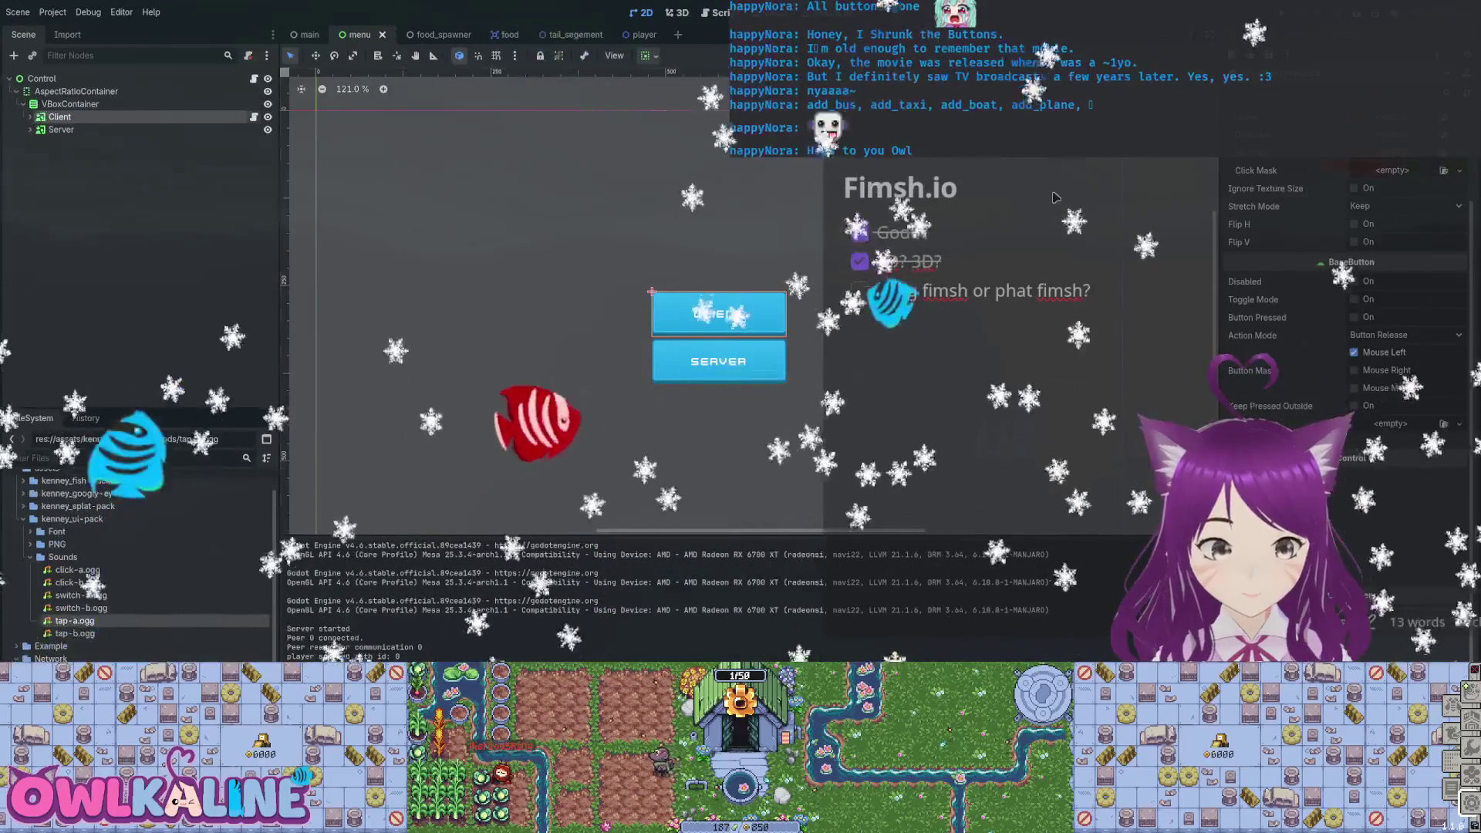
key("ctrl+F3")
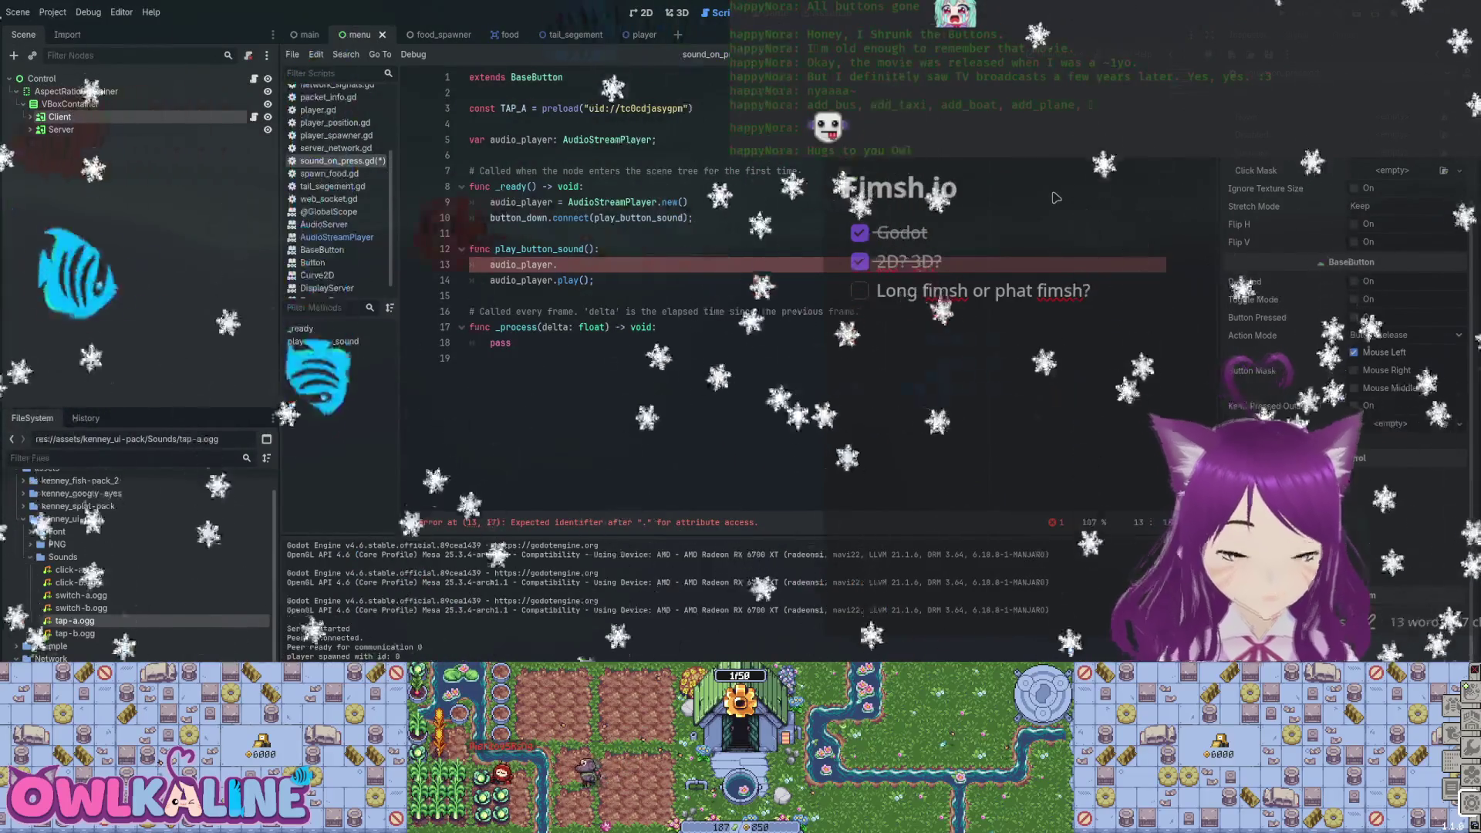
Set audio_player.stream = TAP_A; in _ready().
type("tream")
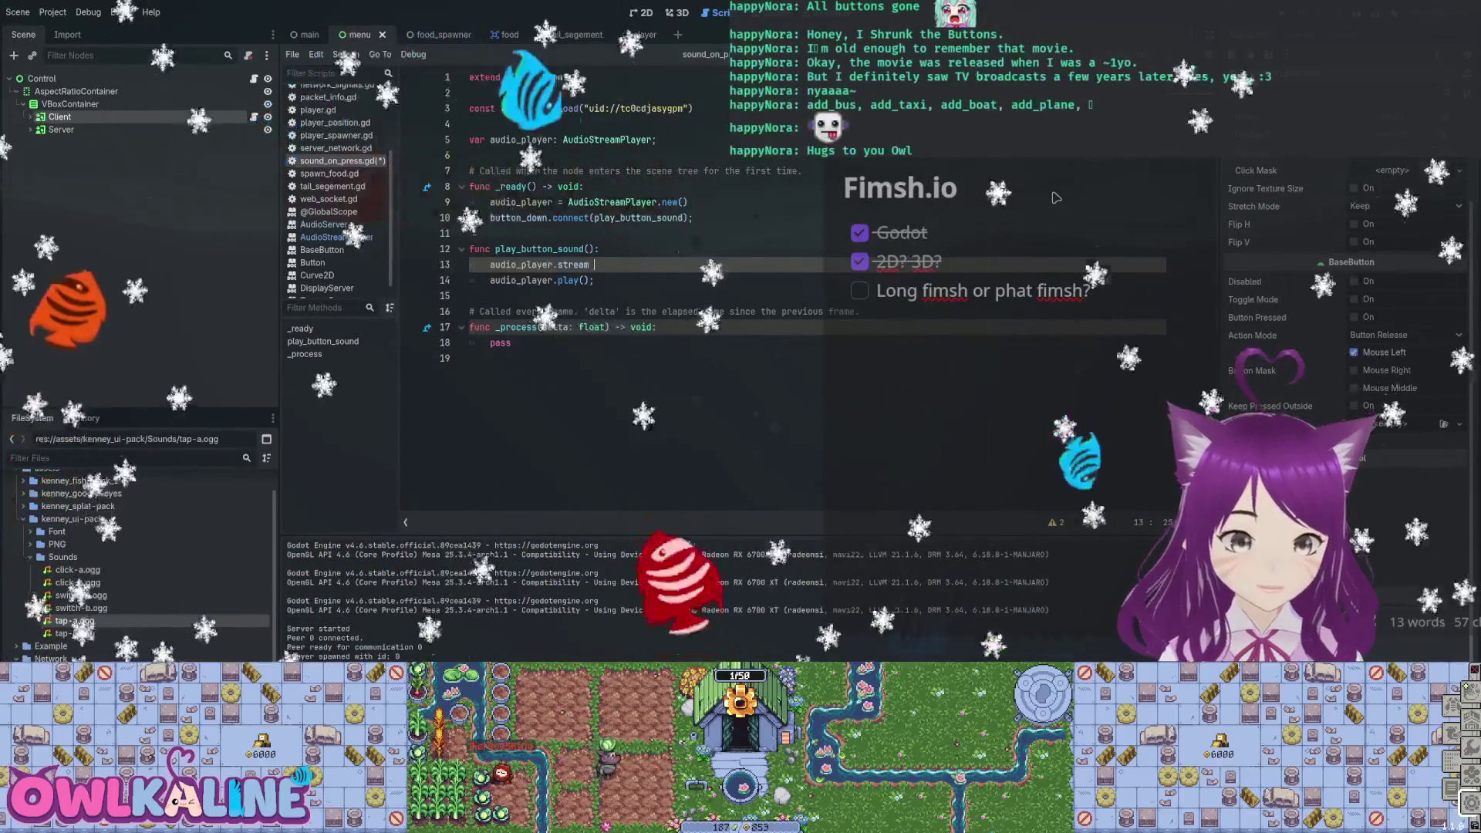
type("= TA")
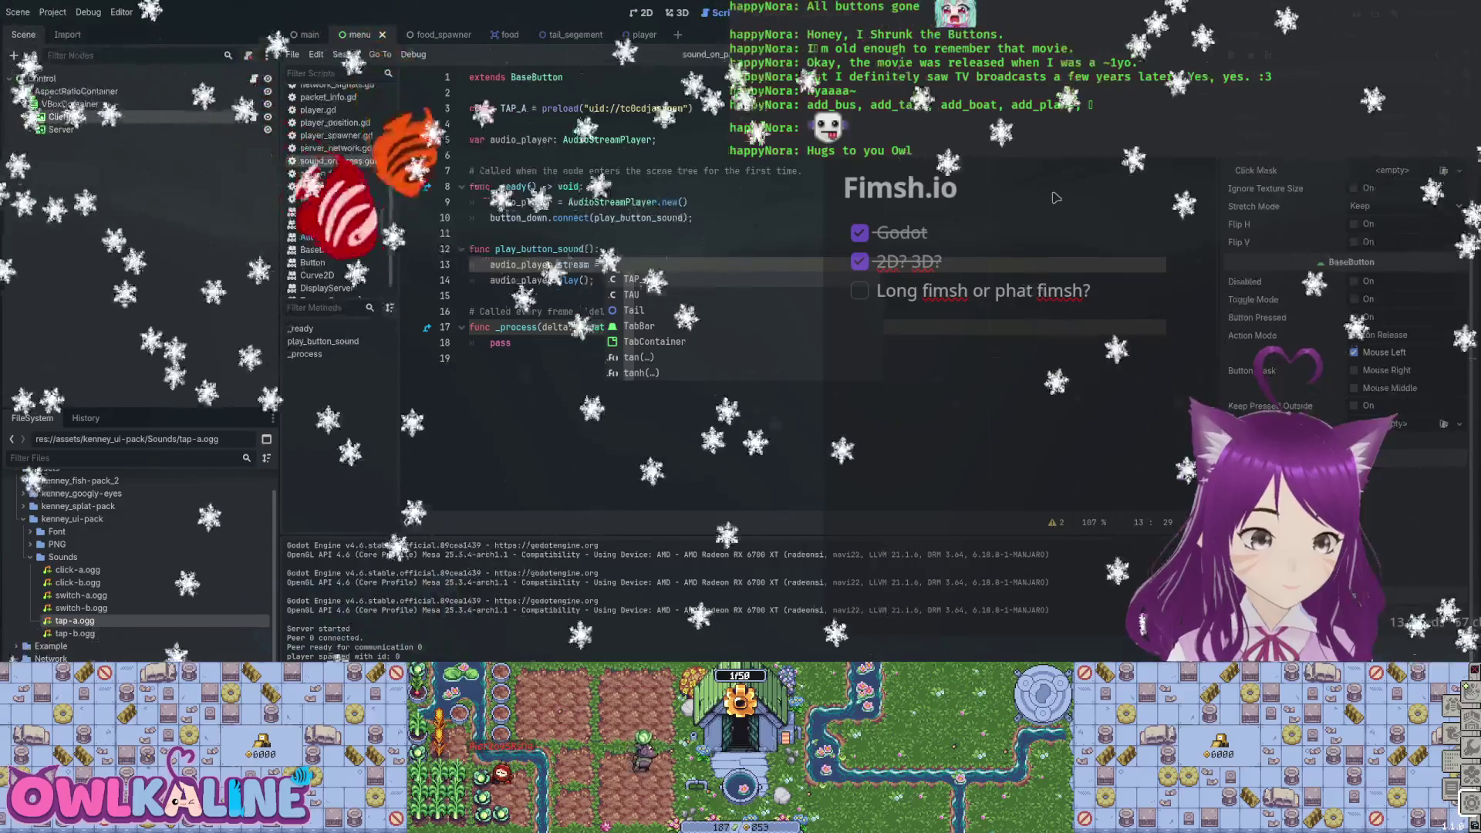
key("Return")
type(";")
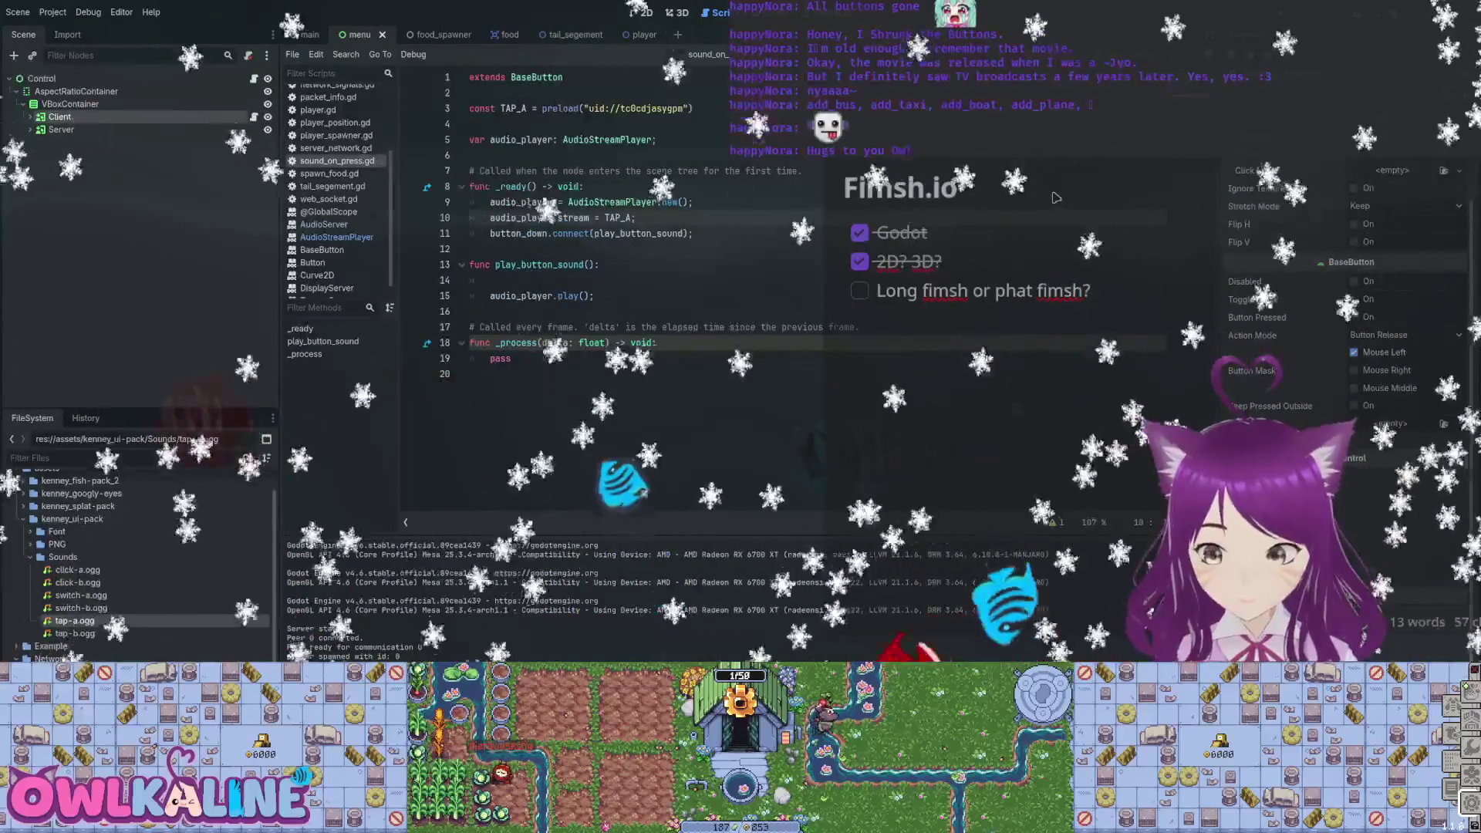
Add an if condition on audio_player.playing at line 14 of play_button_sound.
key("Up")
key("Up")
key("Up")
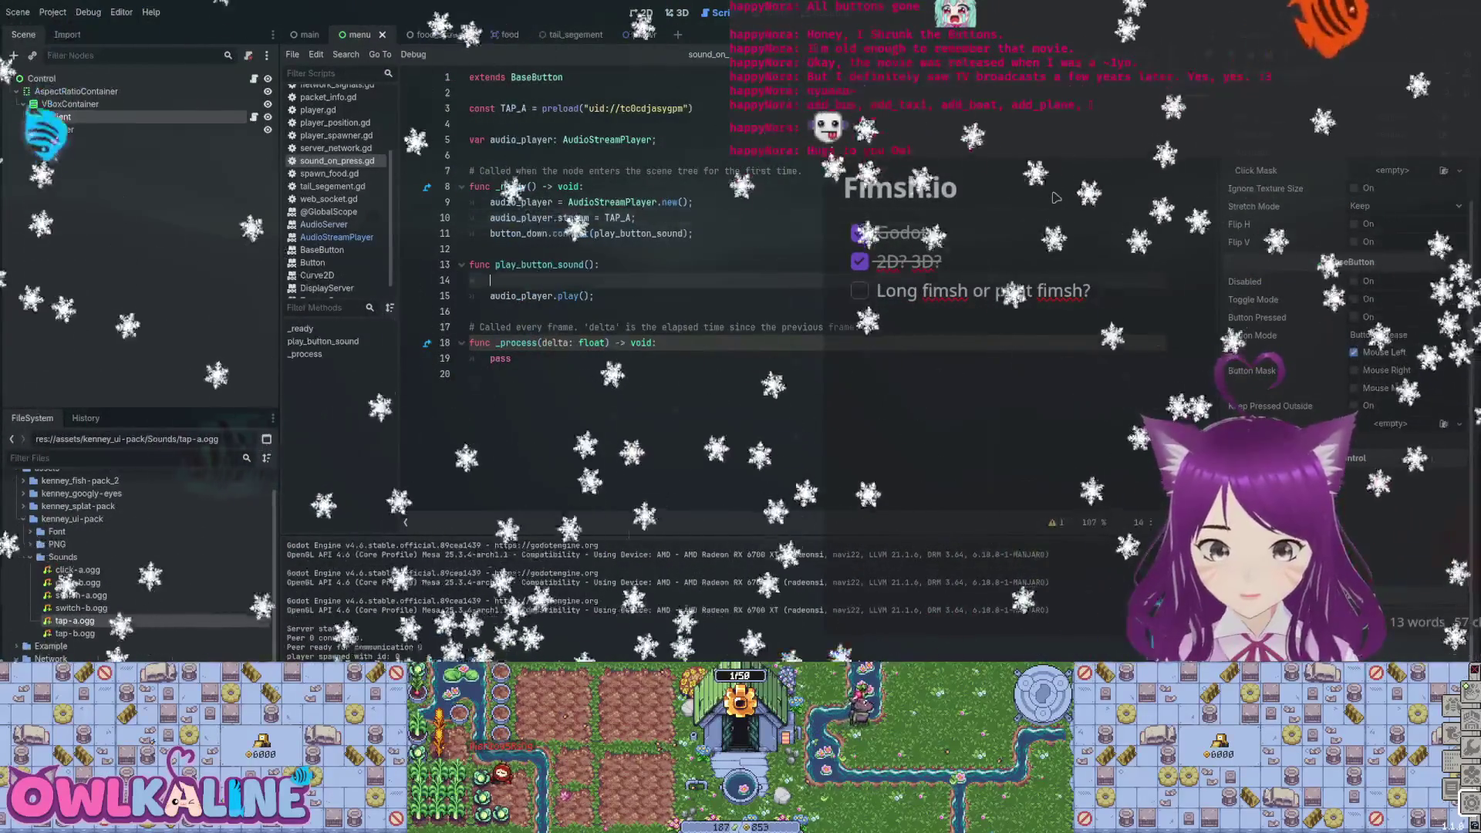
type("if audio")
key("Return")
type(".")
key("Return")
type("audio_player.")
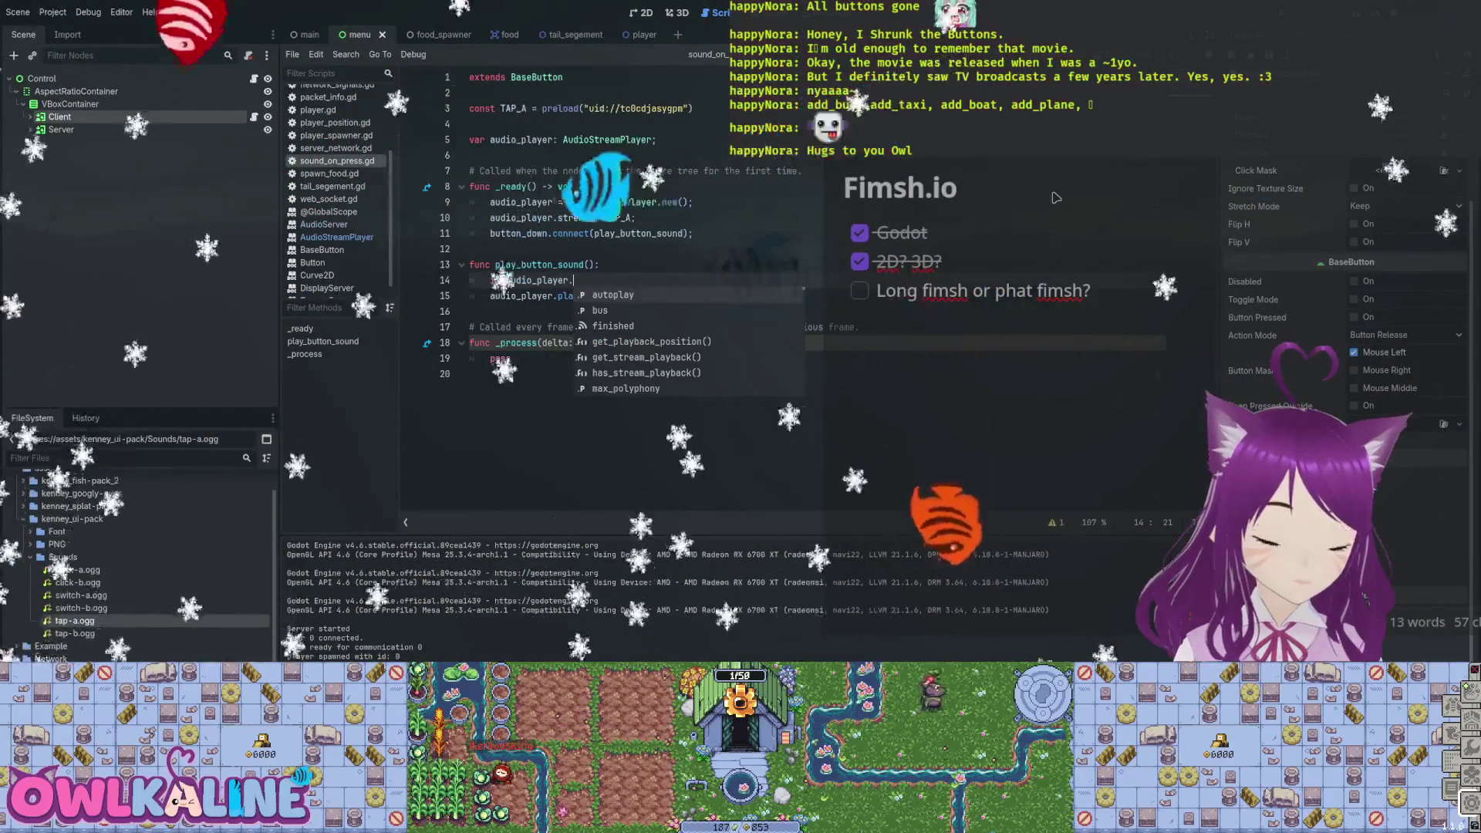
type("plaif ")
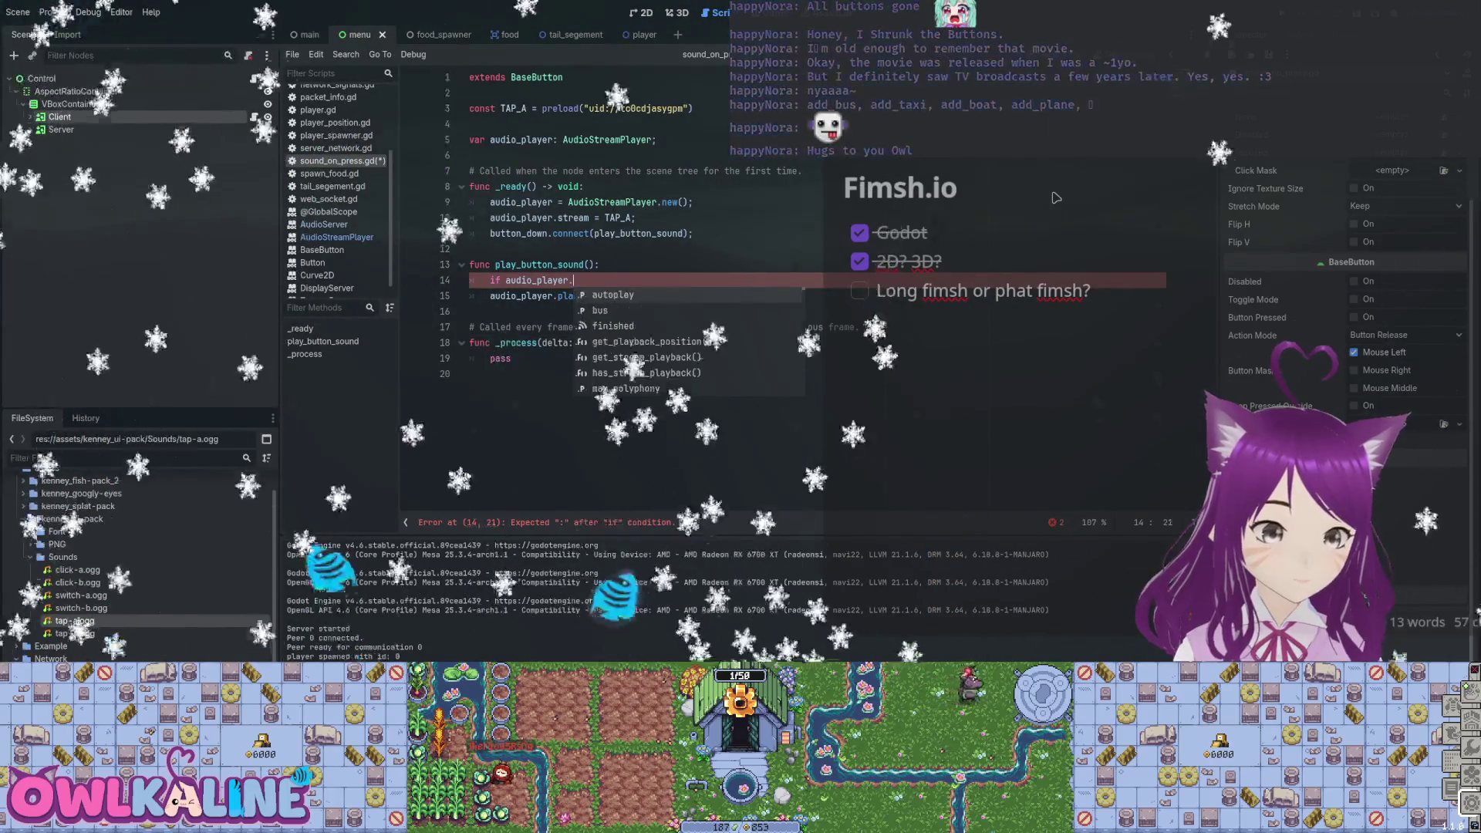
type("_p")
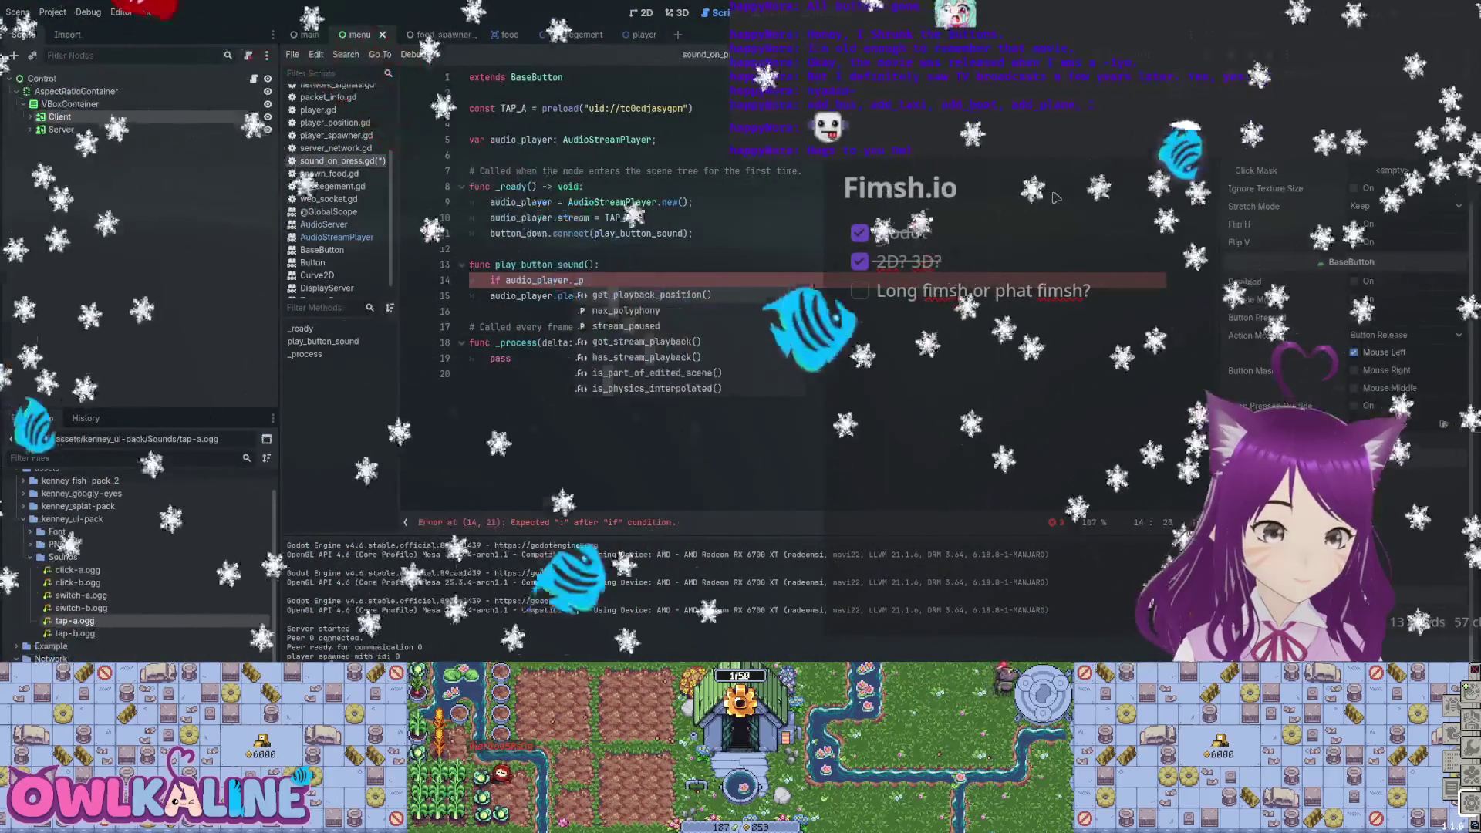
type("layin")
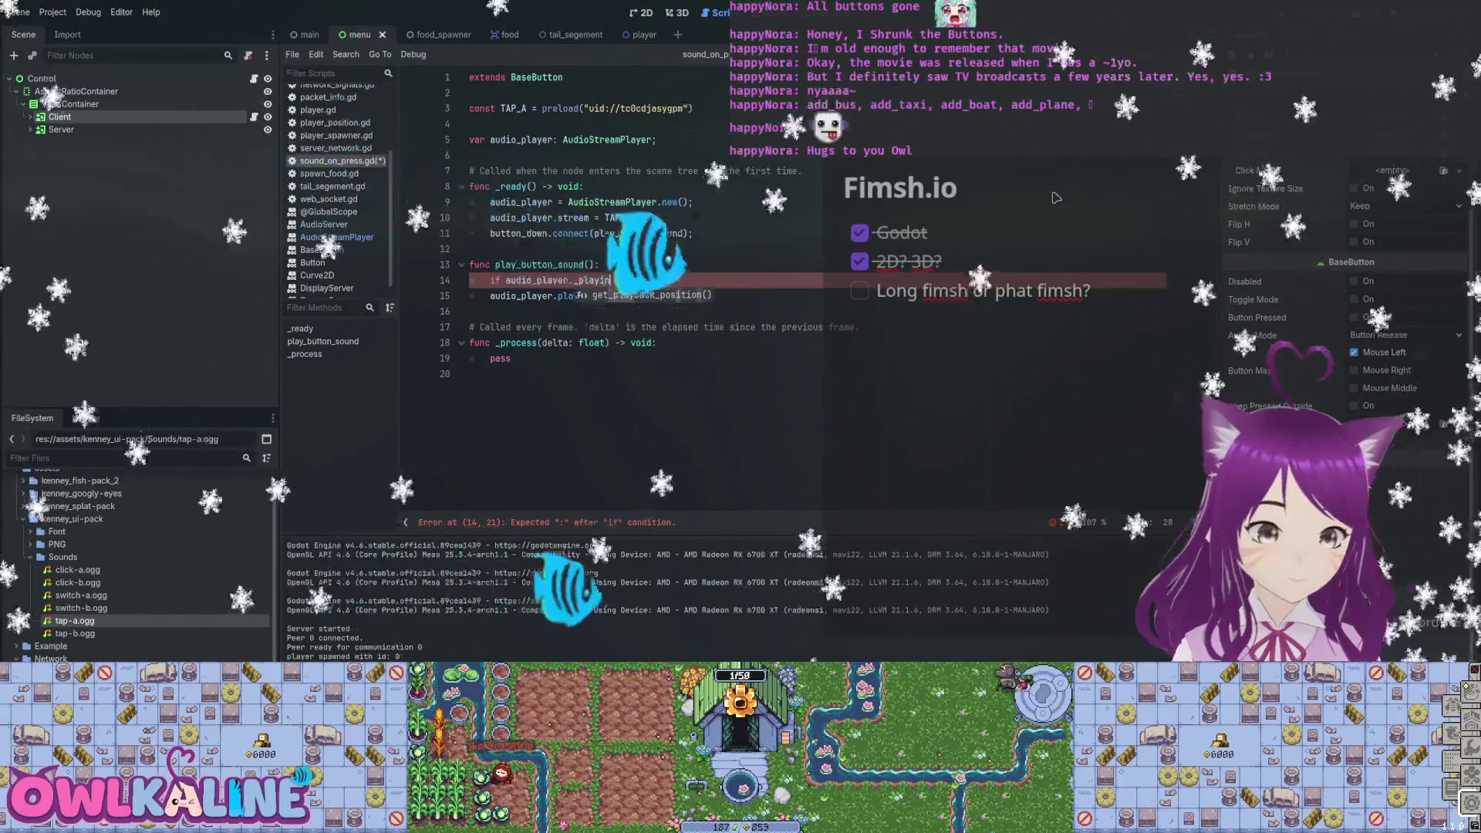
key("BackSpace")
key("BackSpace")
key("BackSpace")
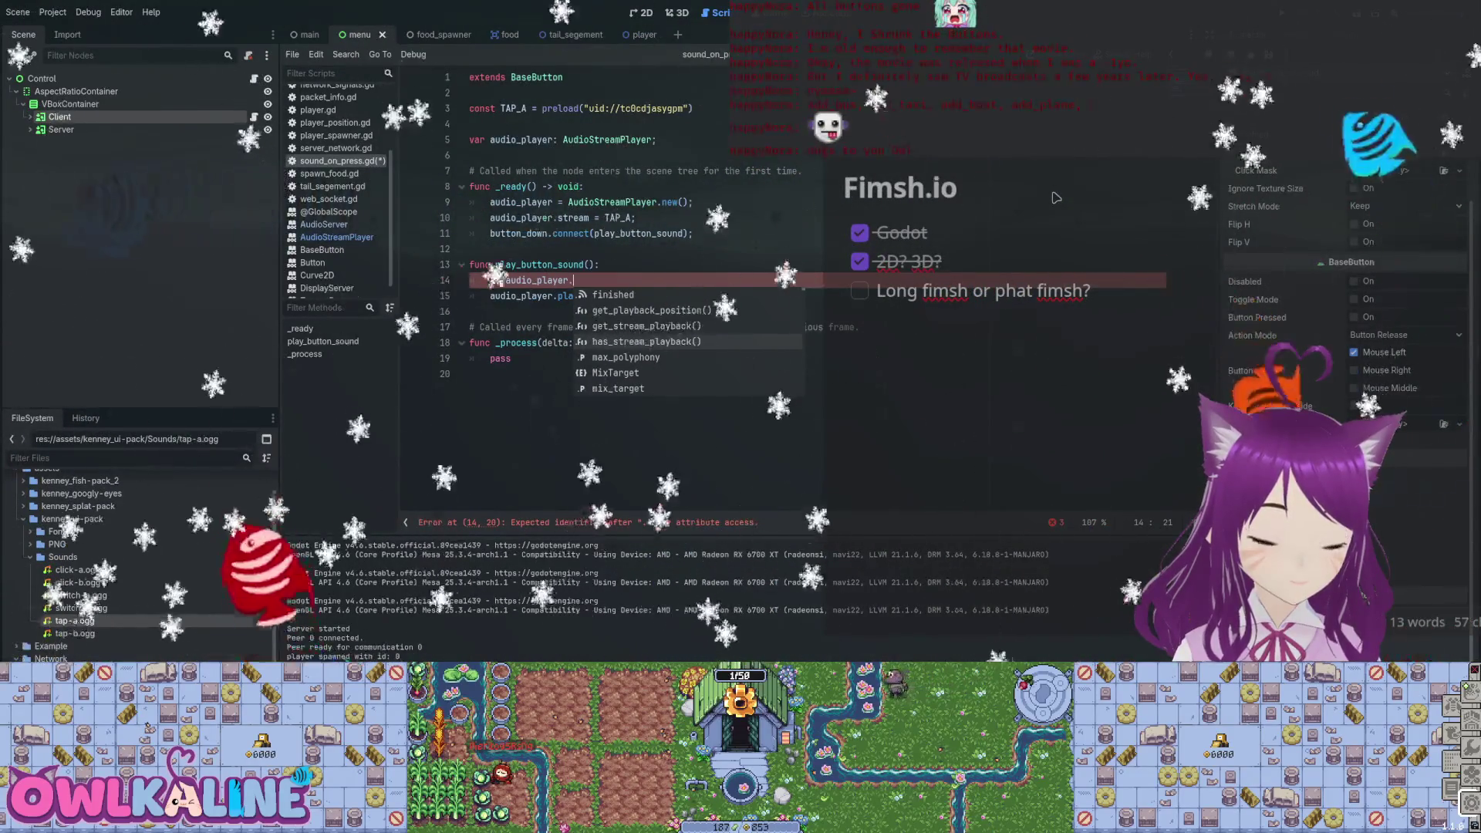
key("Down")
key("Down")
key("Down")
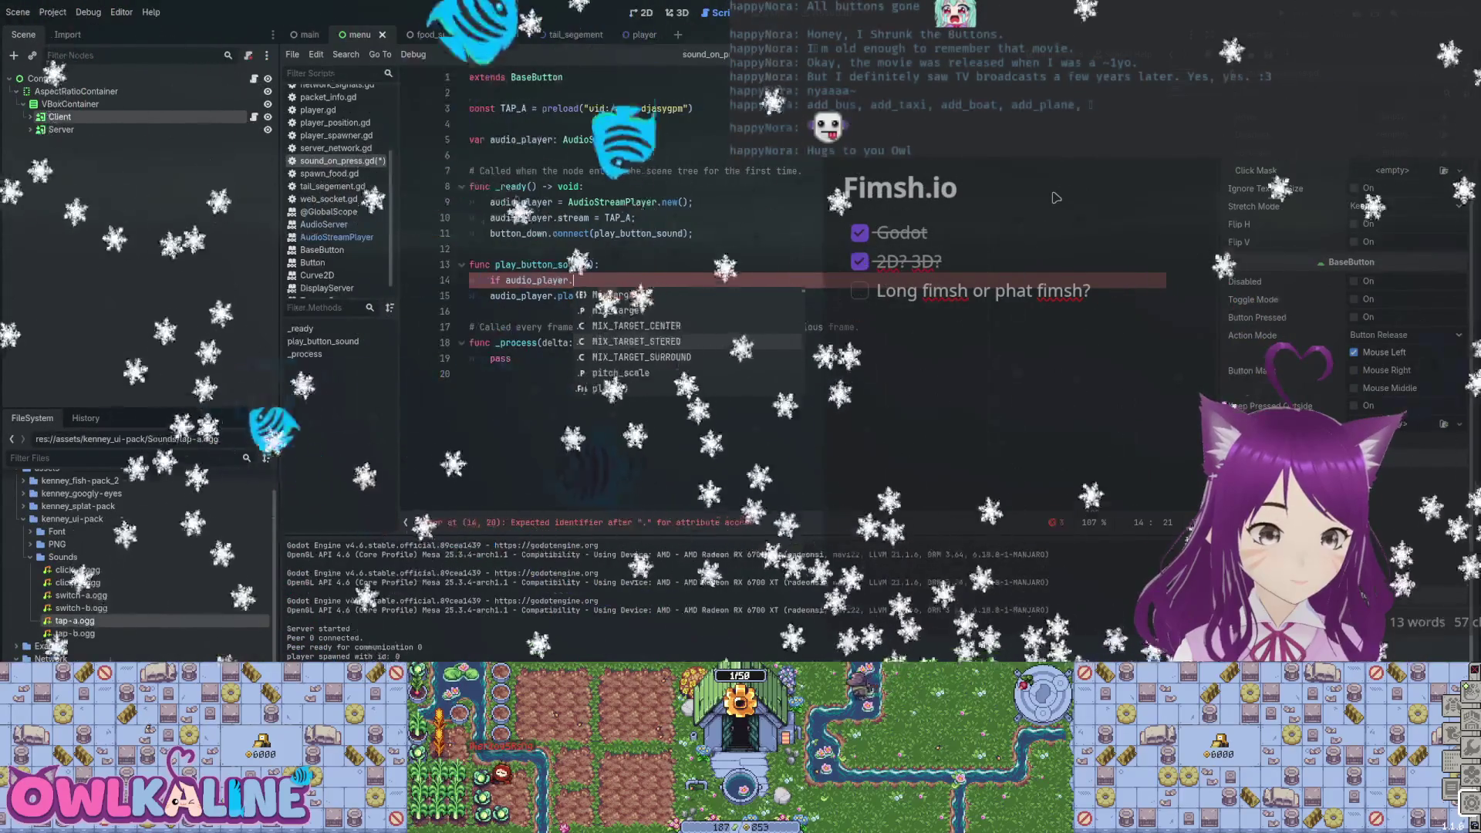
key("Return")
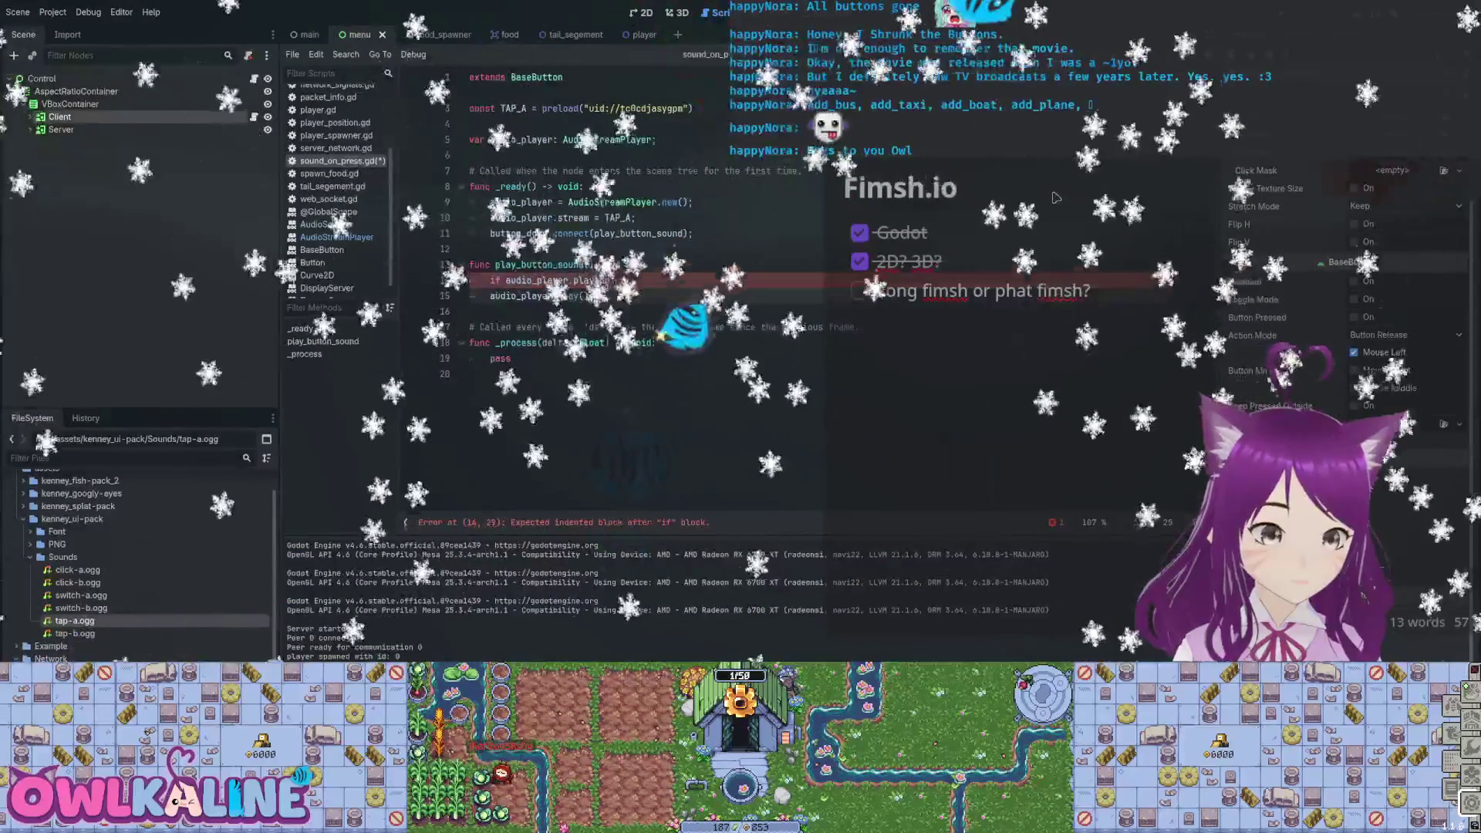
Indent the audio_player.play() call under the new if statement.
left_click(470, 92)
left_click(594, 295)
key("Down")
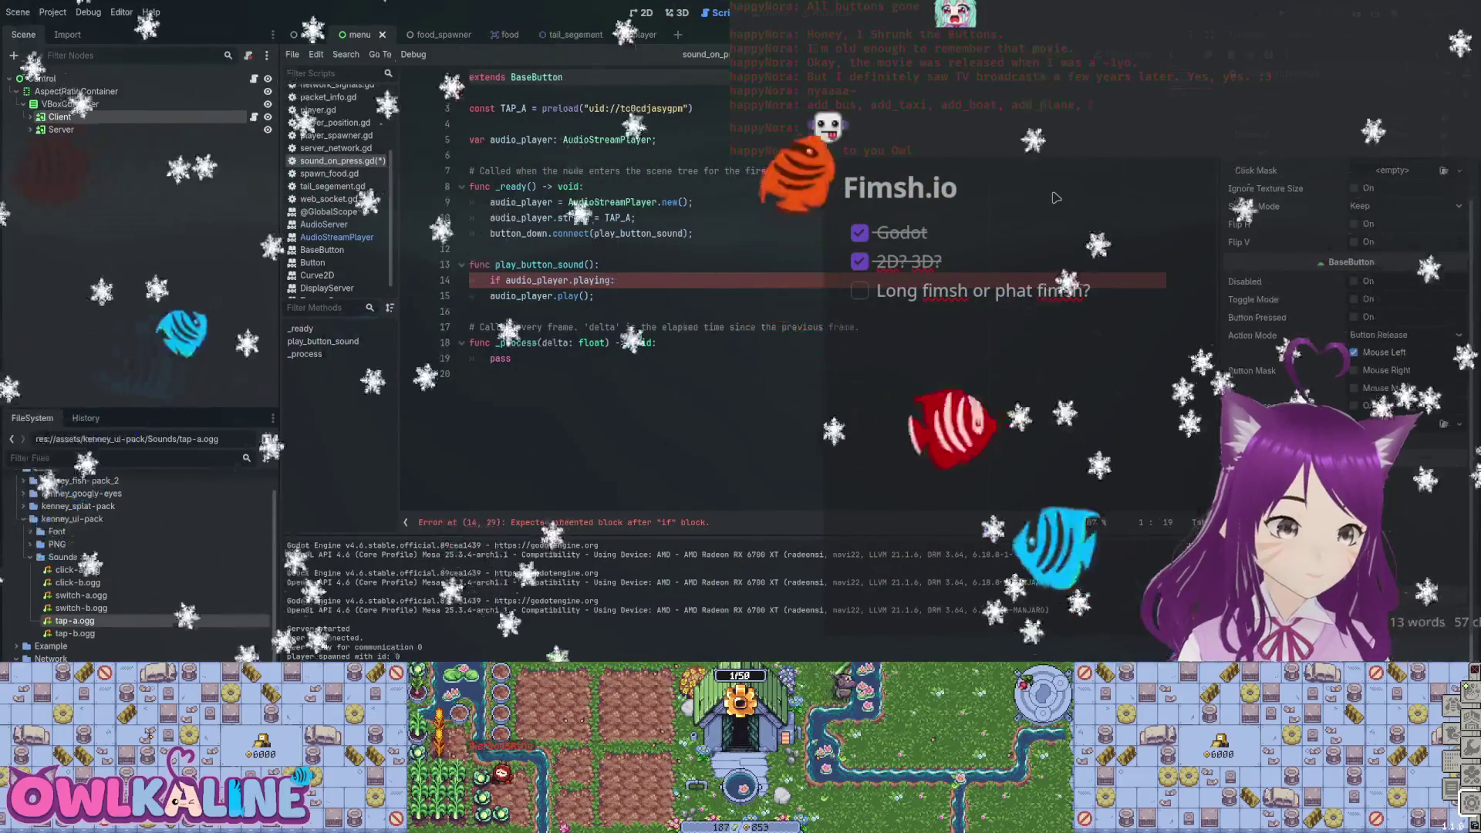
left_click(490, 296)
key("Tab")
left_click(506, 280)
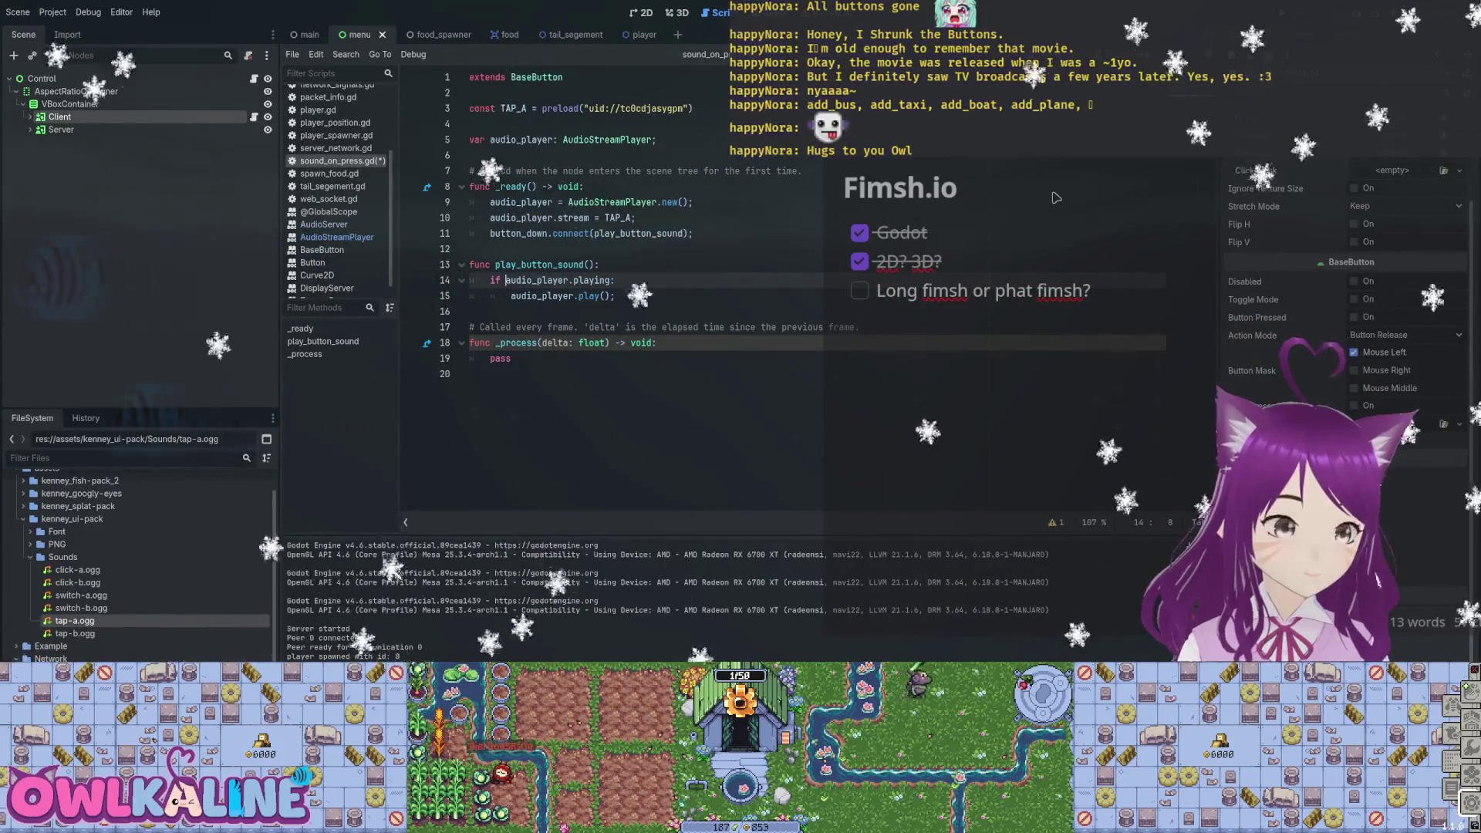
type("not")
Save the script and switch to the menu scene's 2D view.
key("ctrl+s")
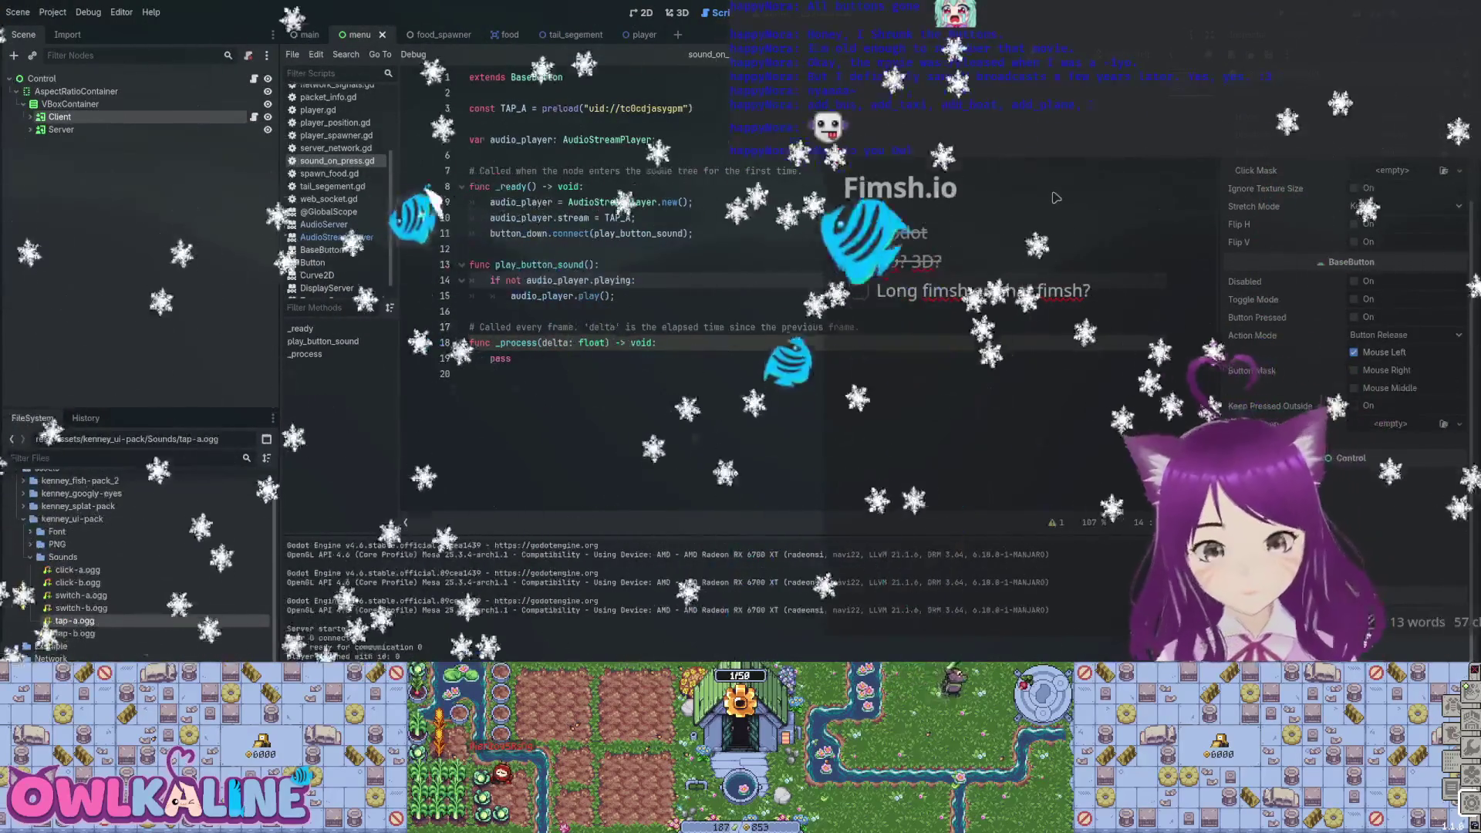
key("Down")
key("End")
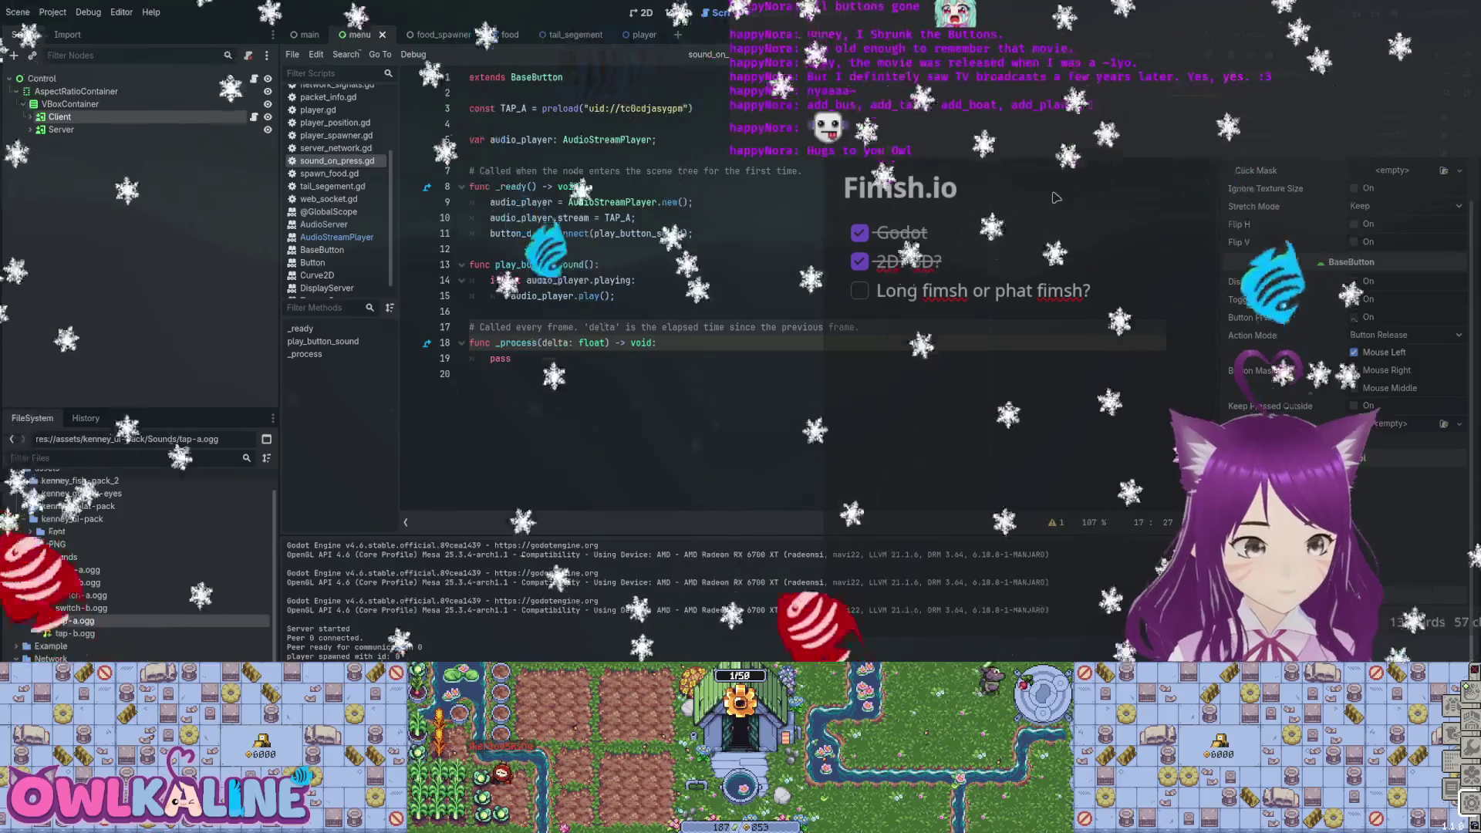
key("ctrl+F1")
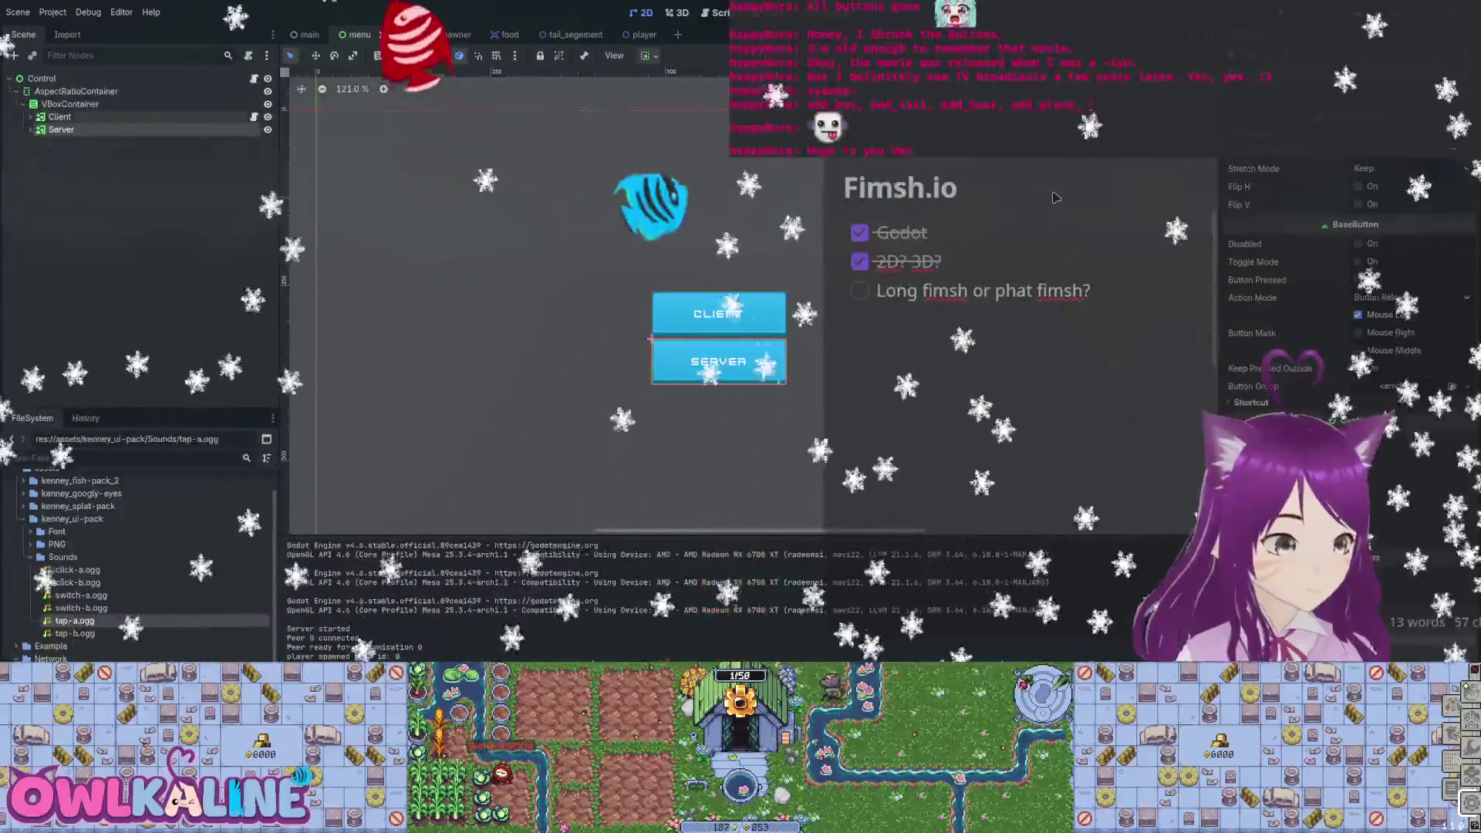
key("ctrl+F3")
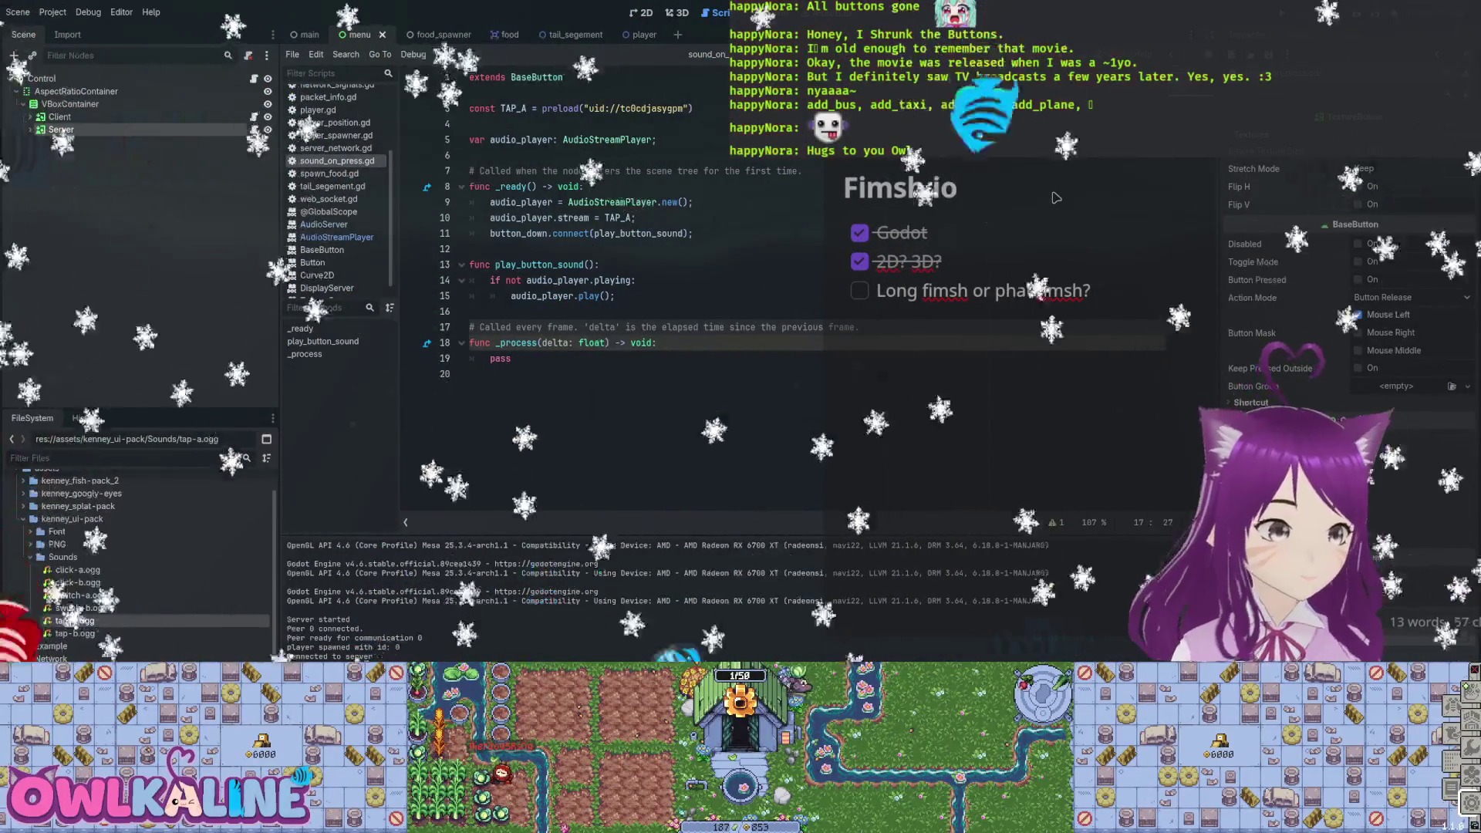
left_click(683, 108)
key("shift+Down")
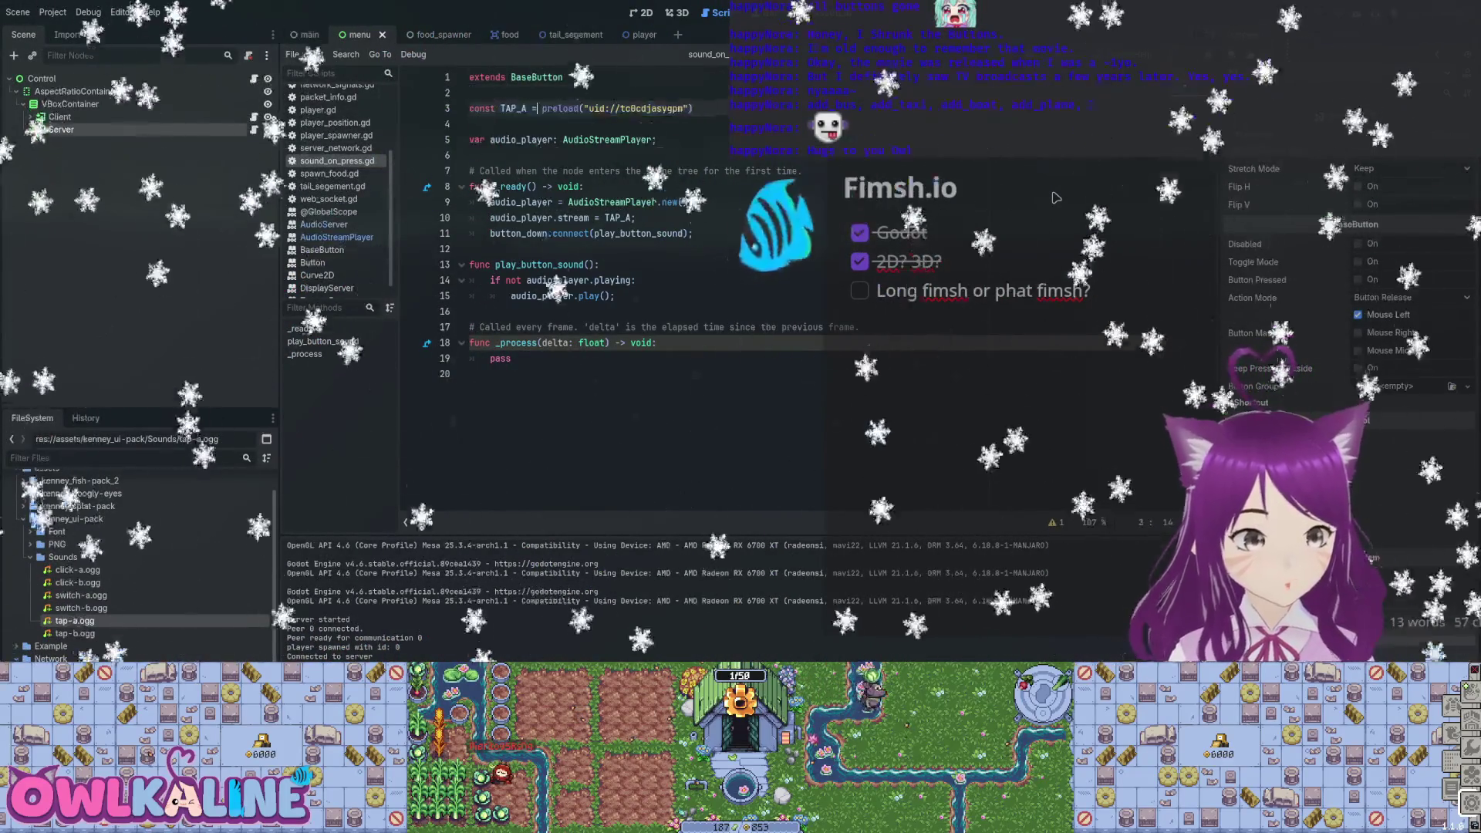
type("cexport sound")
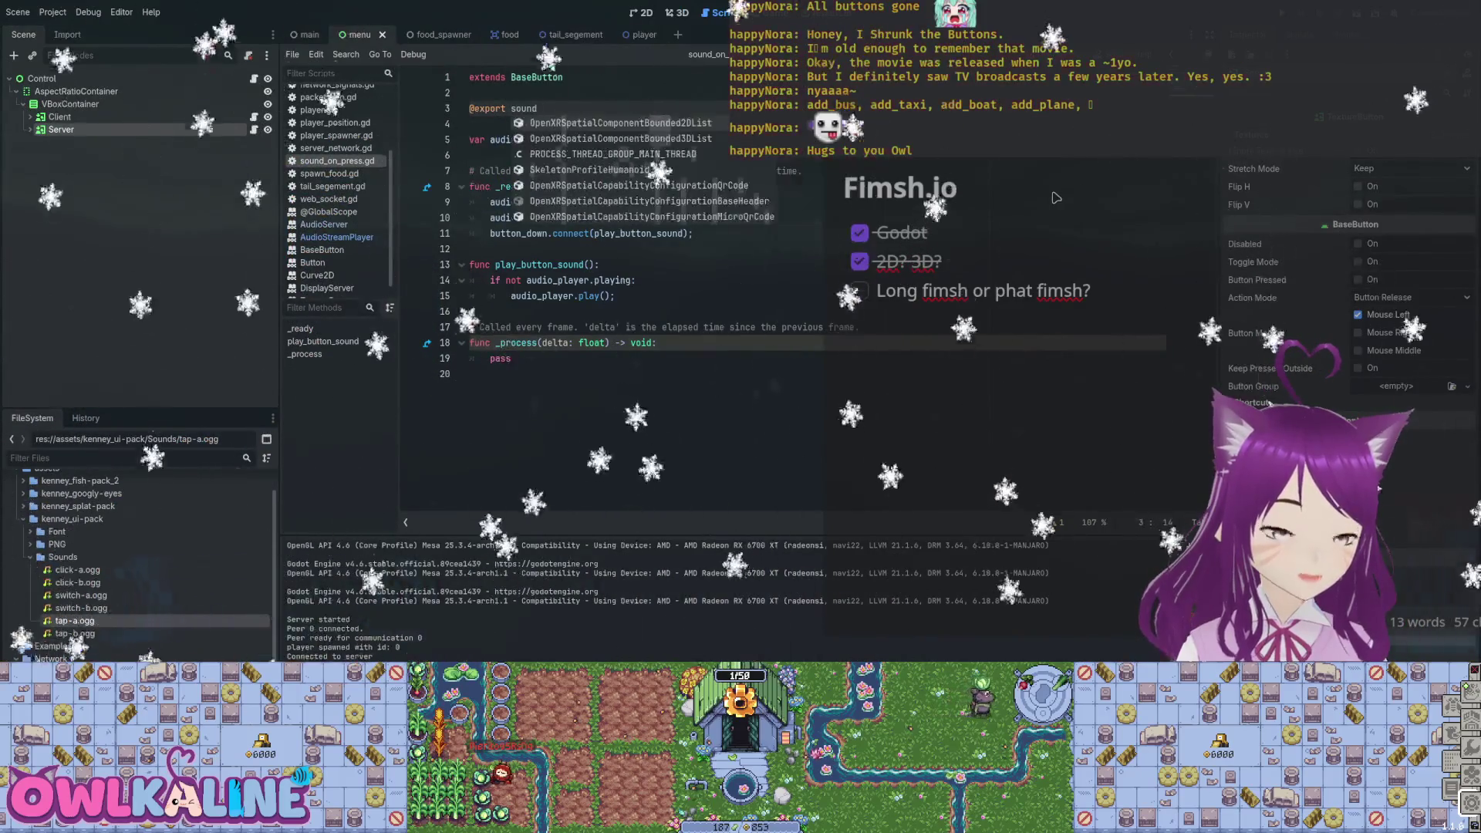
type(": AudioStream")
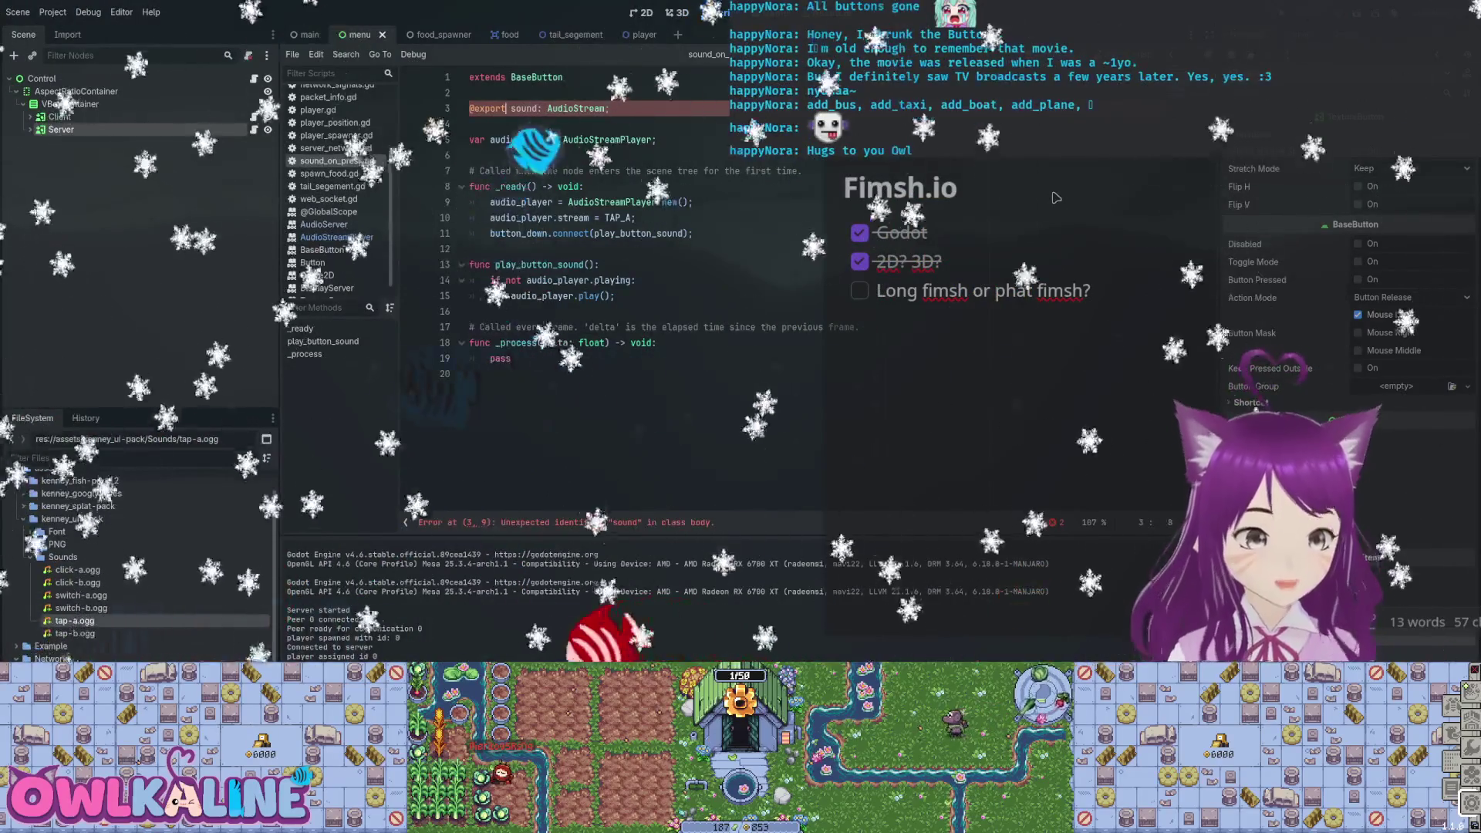
type("var")
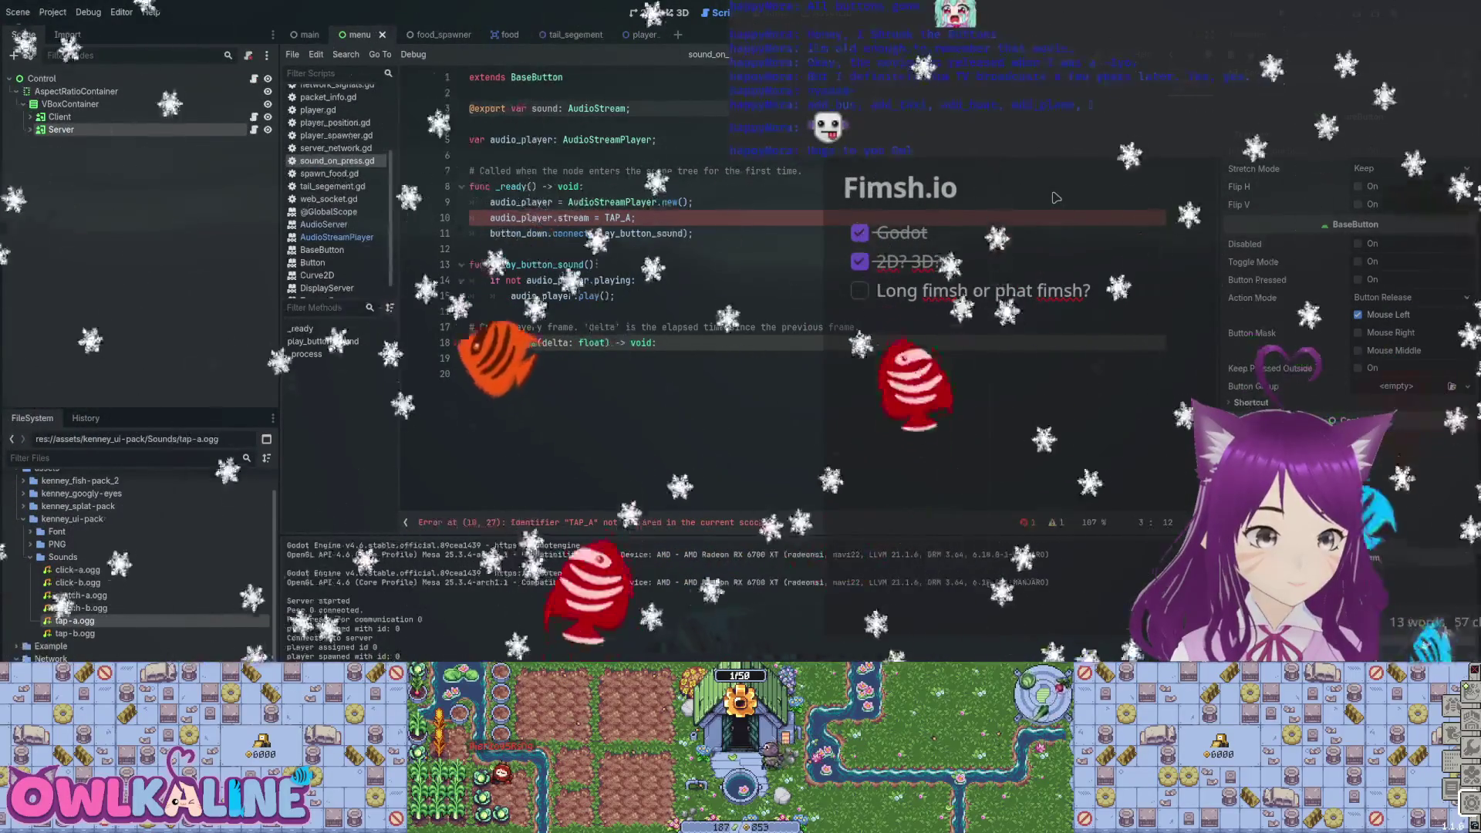
Change the stream assignment to audio_player.stream = sound, briefly checking the menu scene.
left_click(1054, 193)
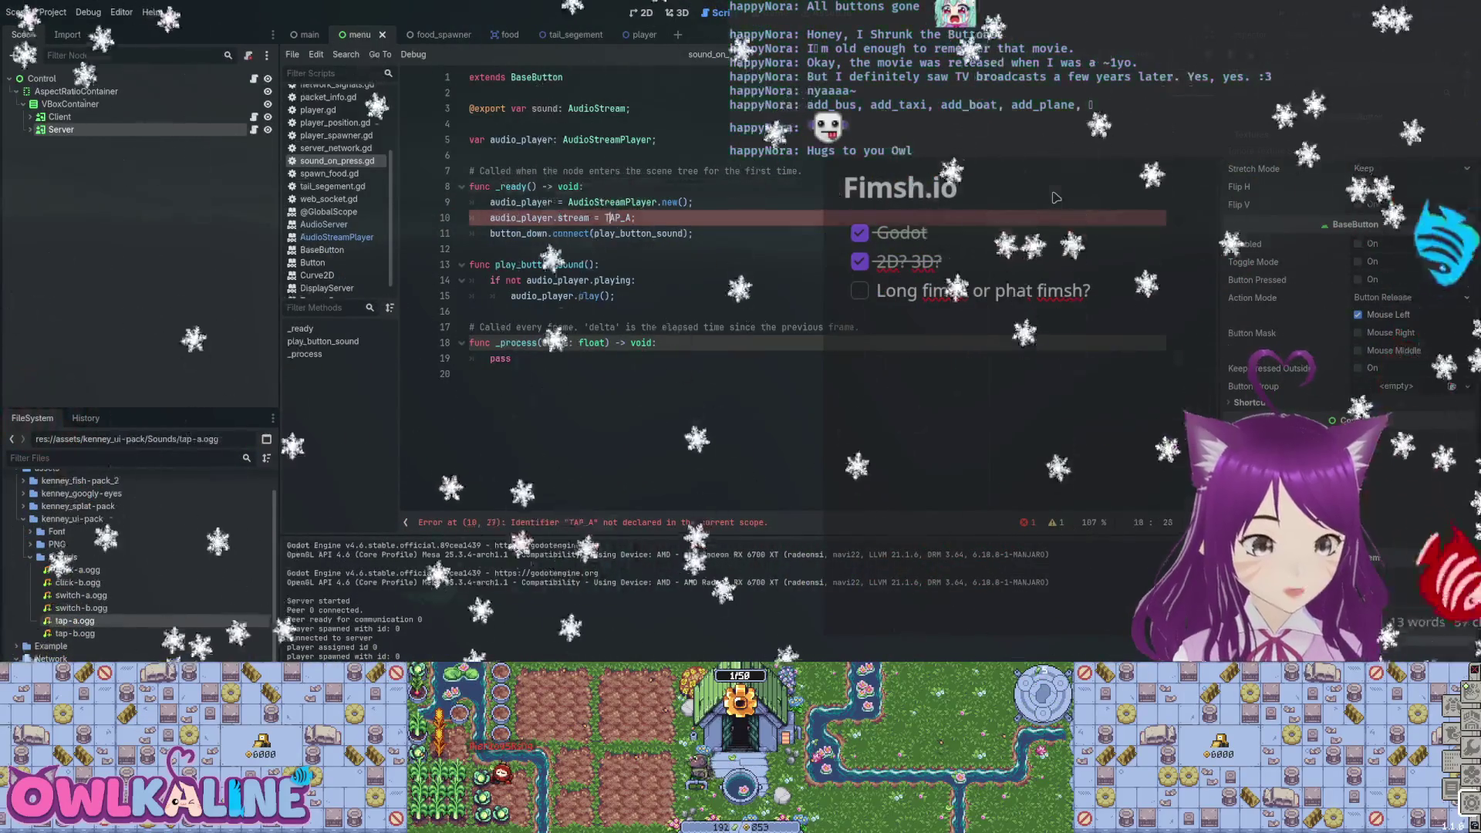
type("sound")
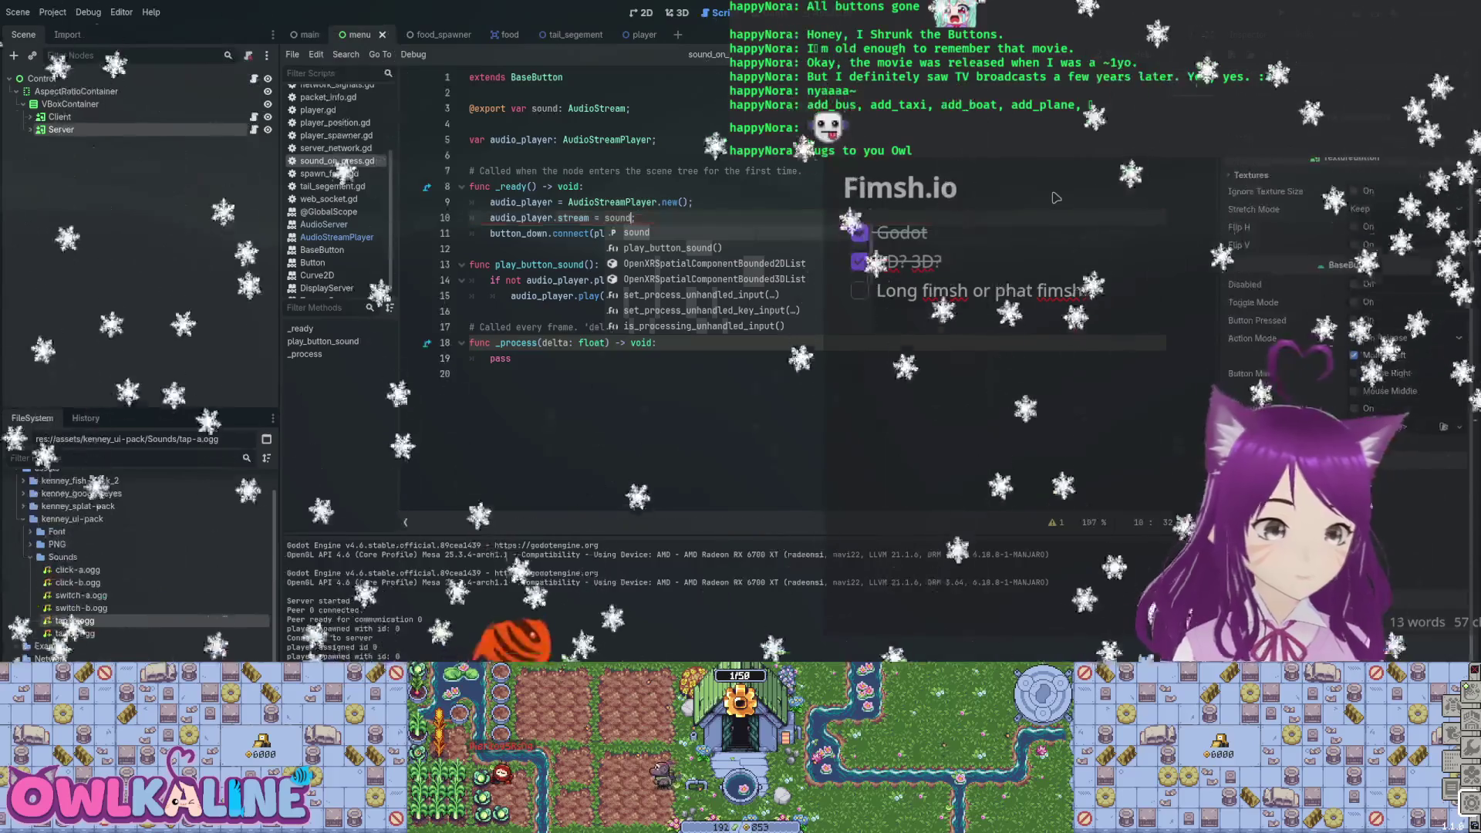
key("ctrl+F1")
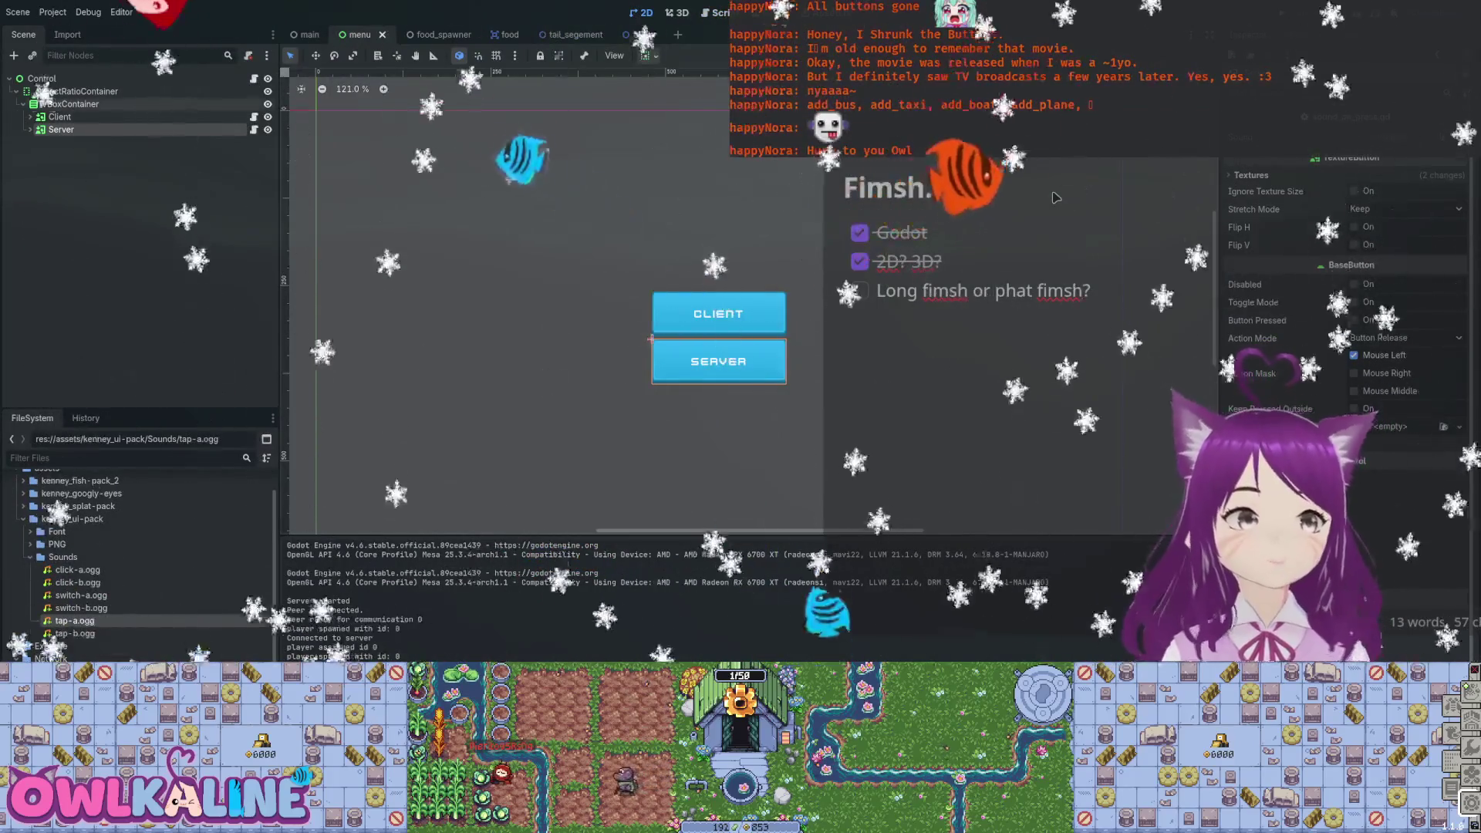
key("ctrl+F3")
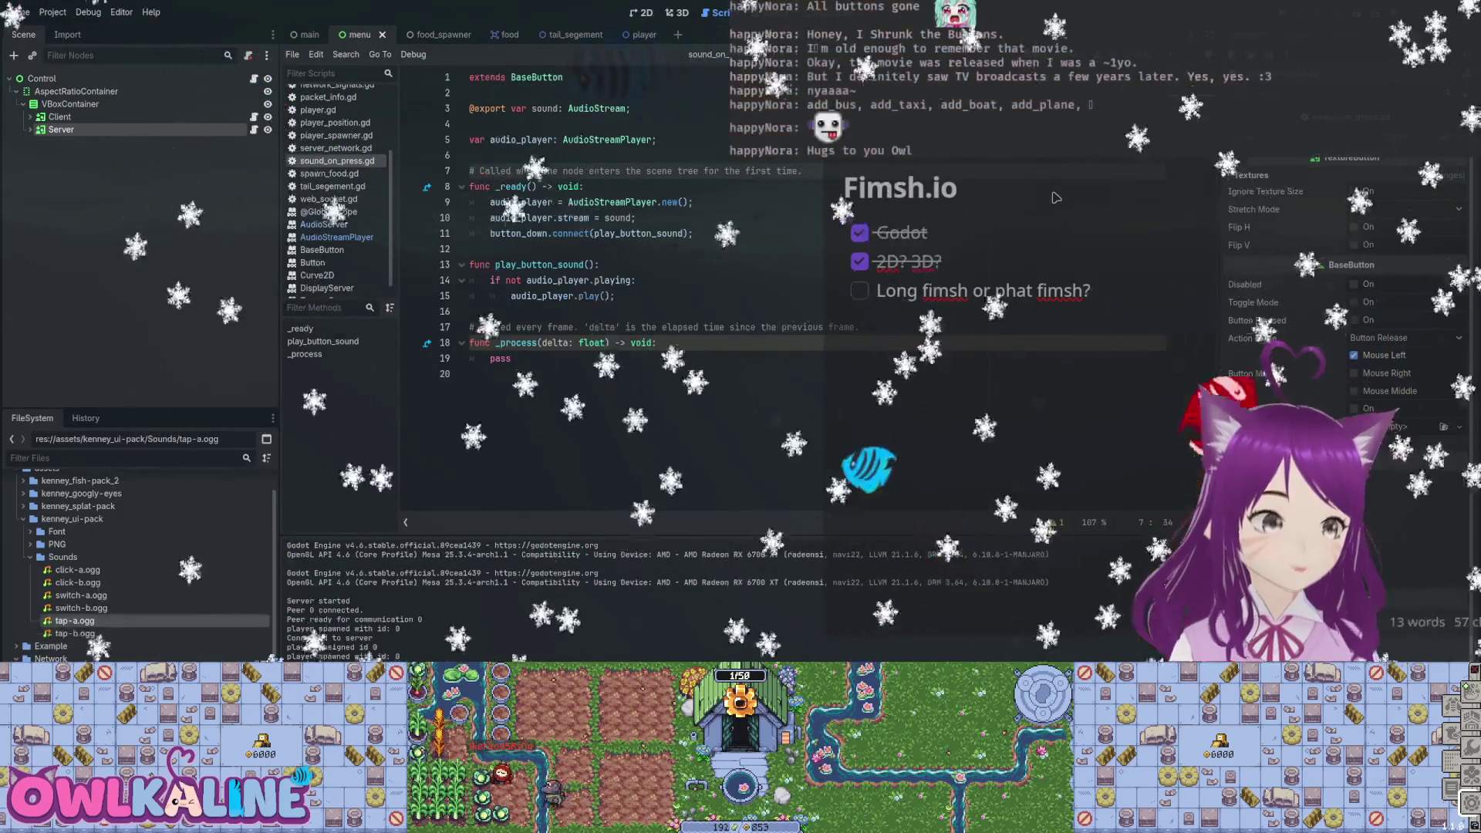
Assign tap-a.ogg as the Client button's Sound property and save the scene.
left_click_drag(74, 621, 1308, 192)
left_click_drag(1056, 198, 1057, 197)
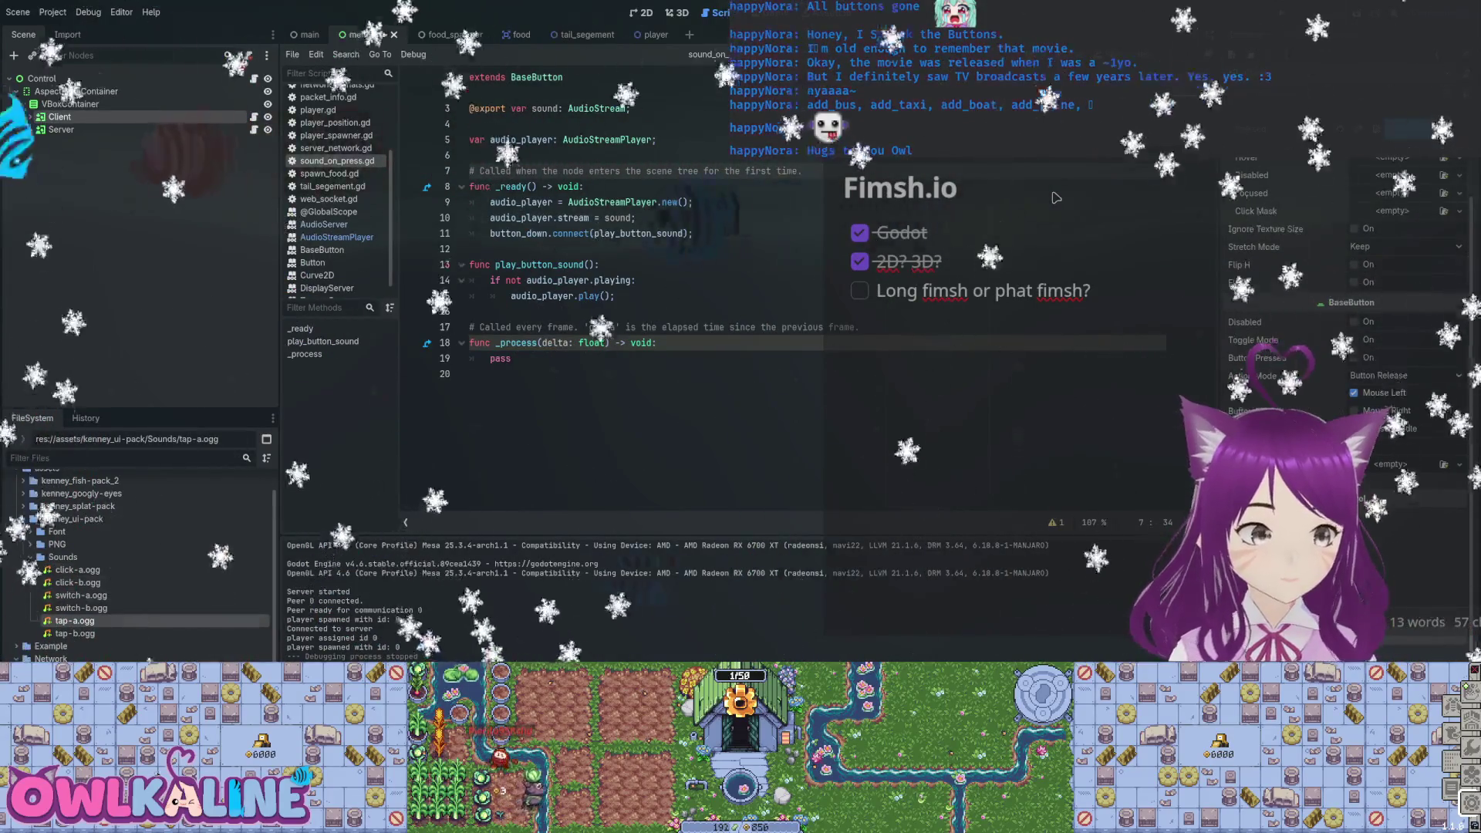
left_click_drag(74, 620, 189, 596)
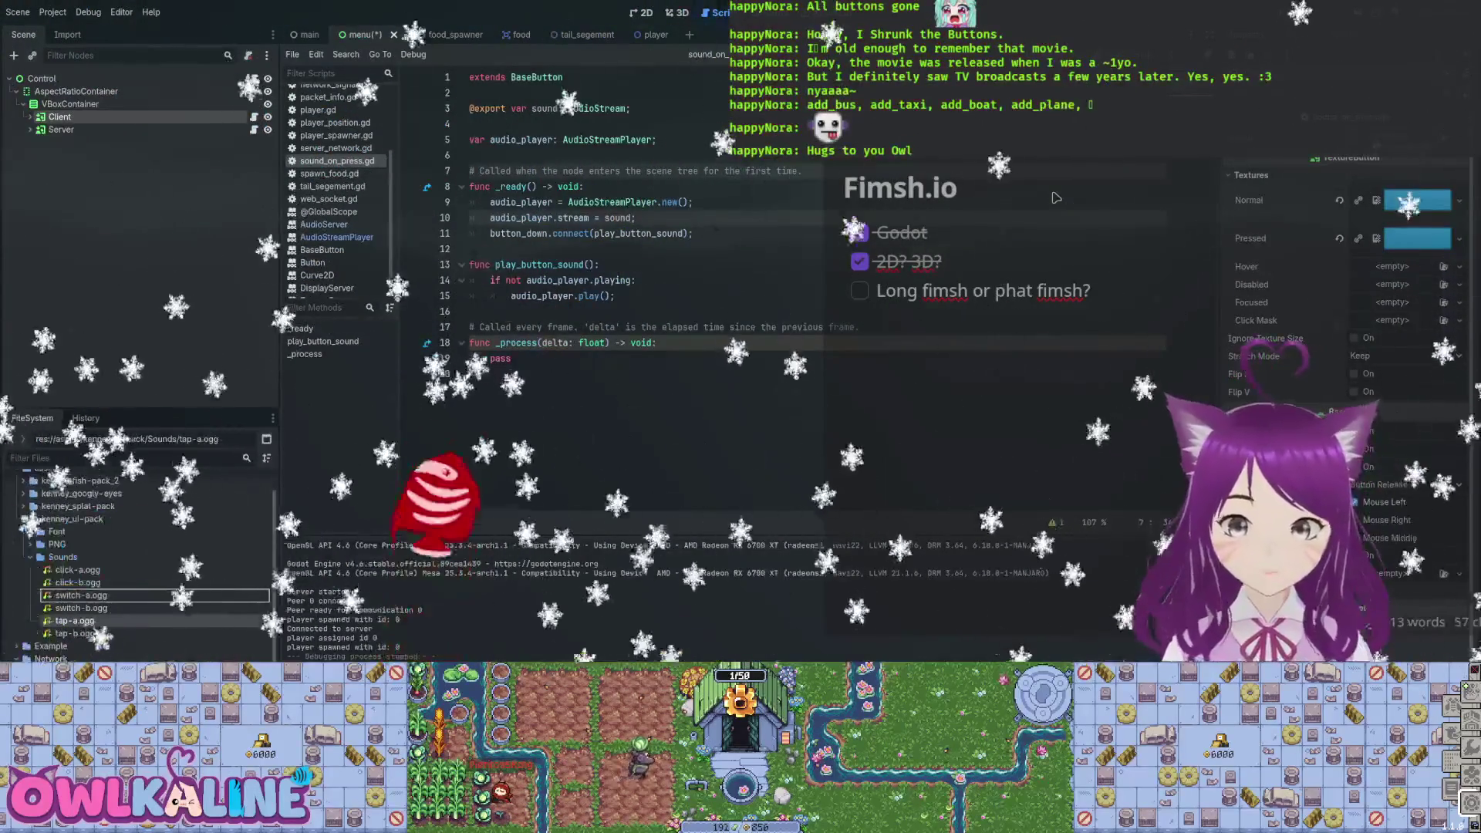
key("ctrl+s")
Select the Server button, run the game with F5, then stop it.
left_click(60, 129)
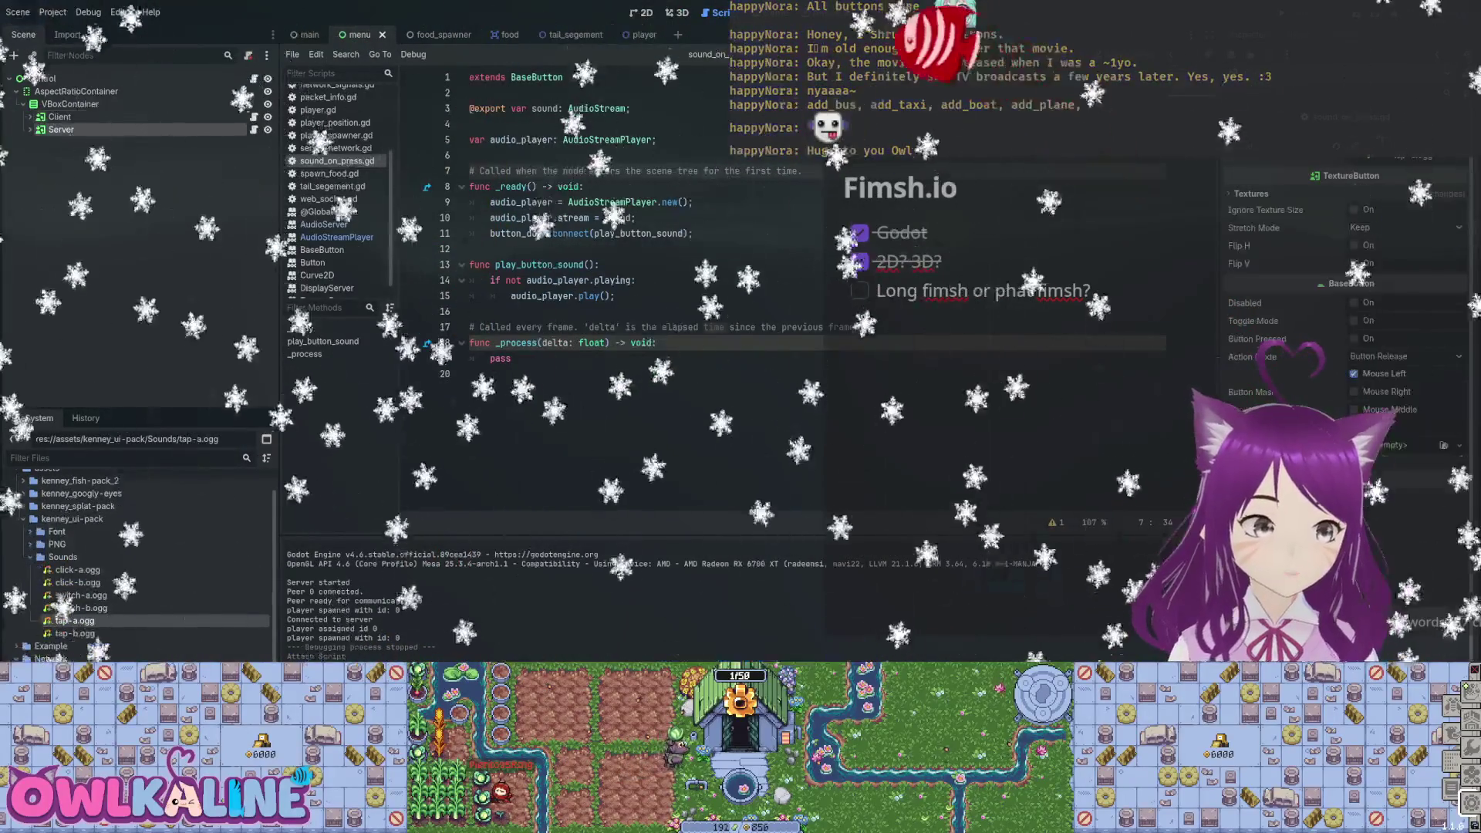
key("F5")
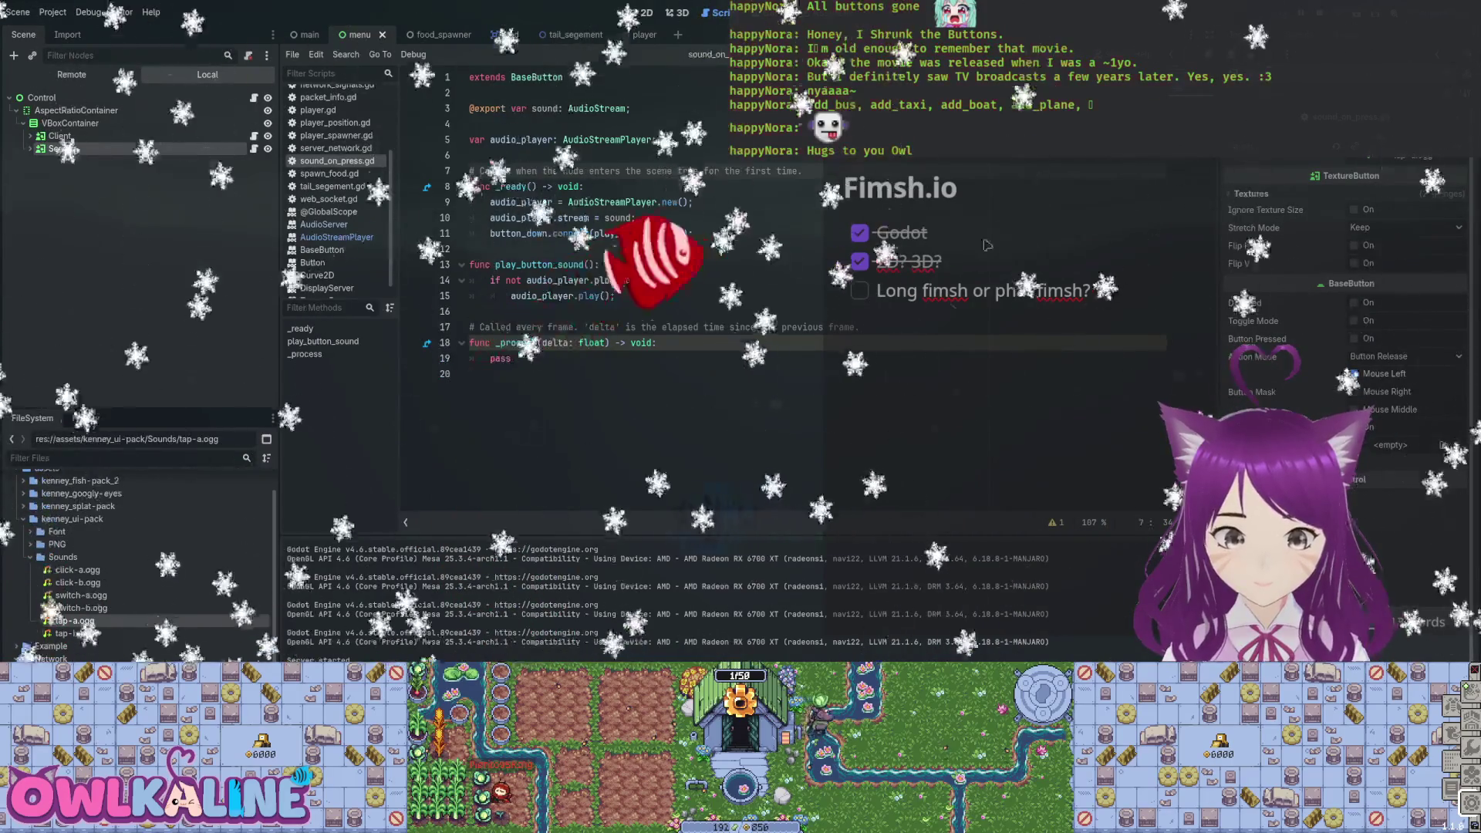
key("F8")
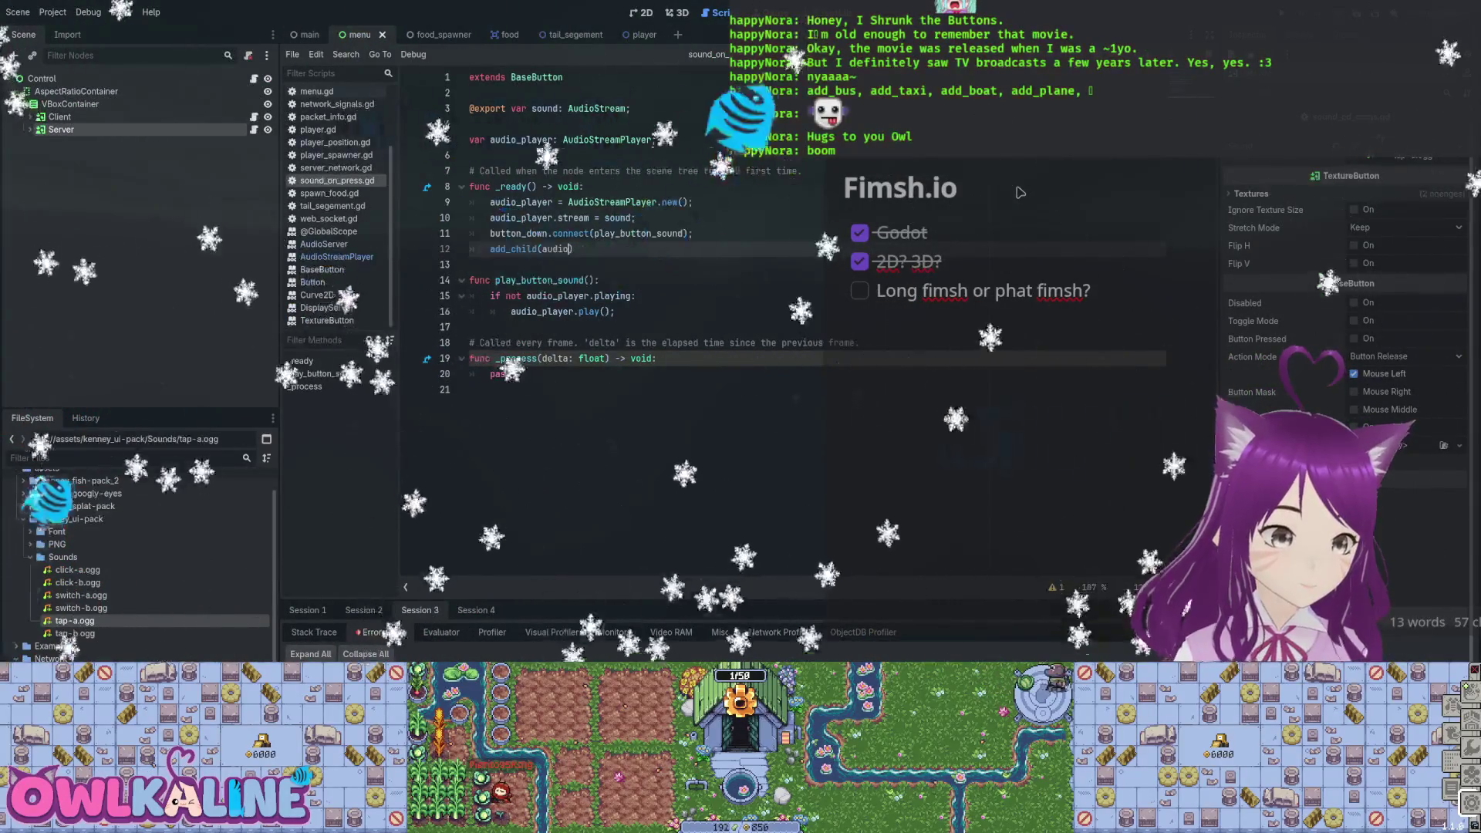
Complete add_child(audio_player); in _ready() and add an exported volume variable for volume_linear.
type("_")
type("r);")
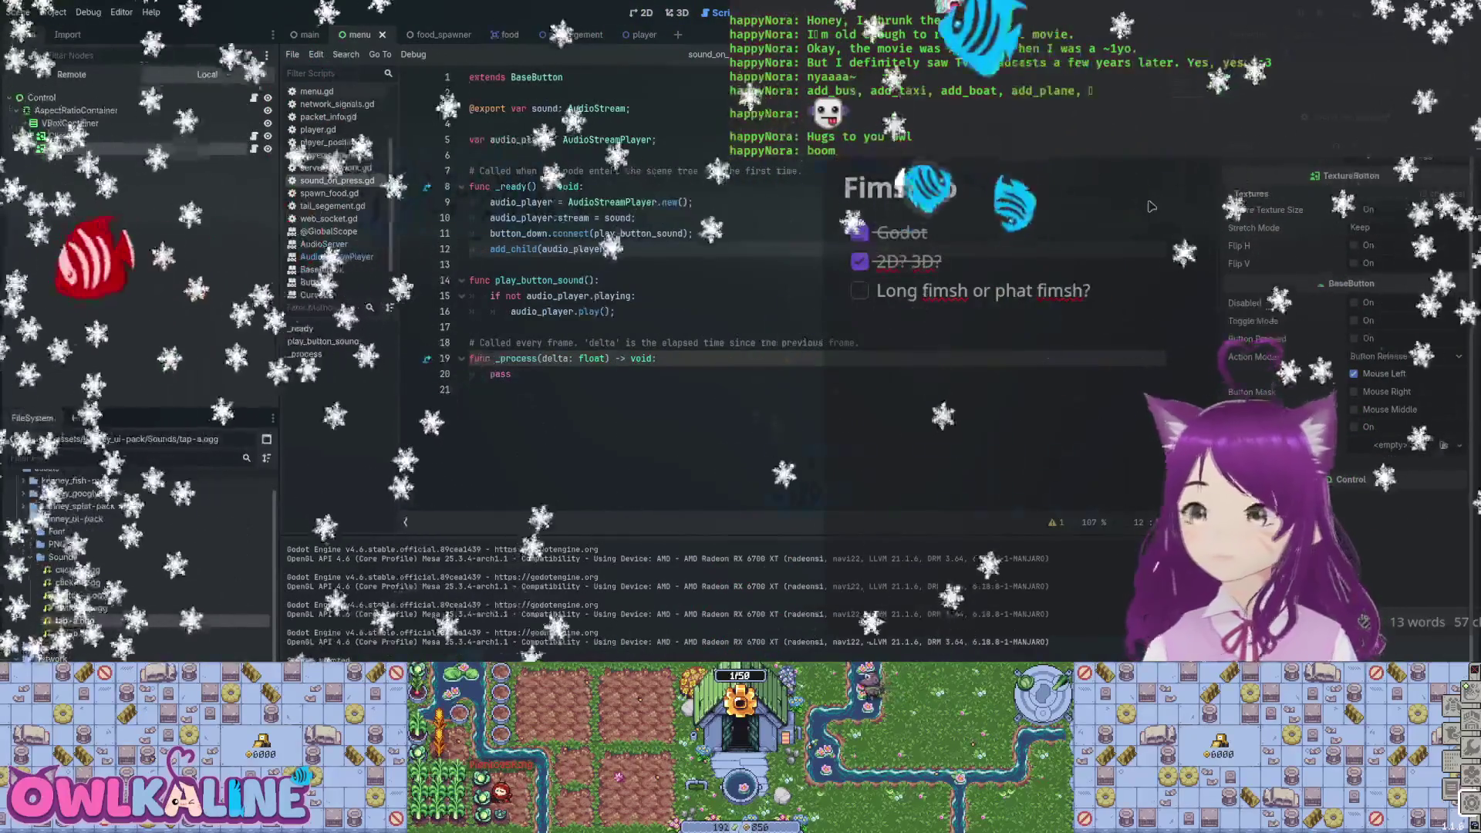
left_click(636, 233)
key("Up")
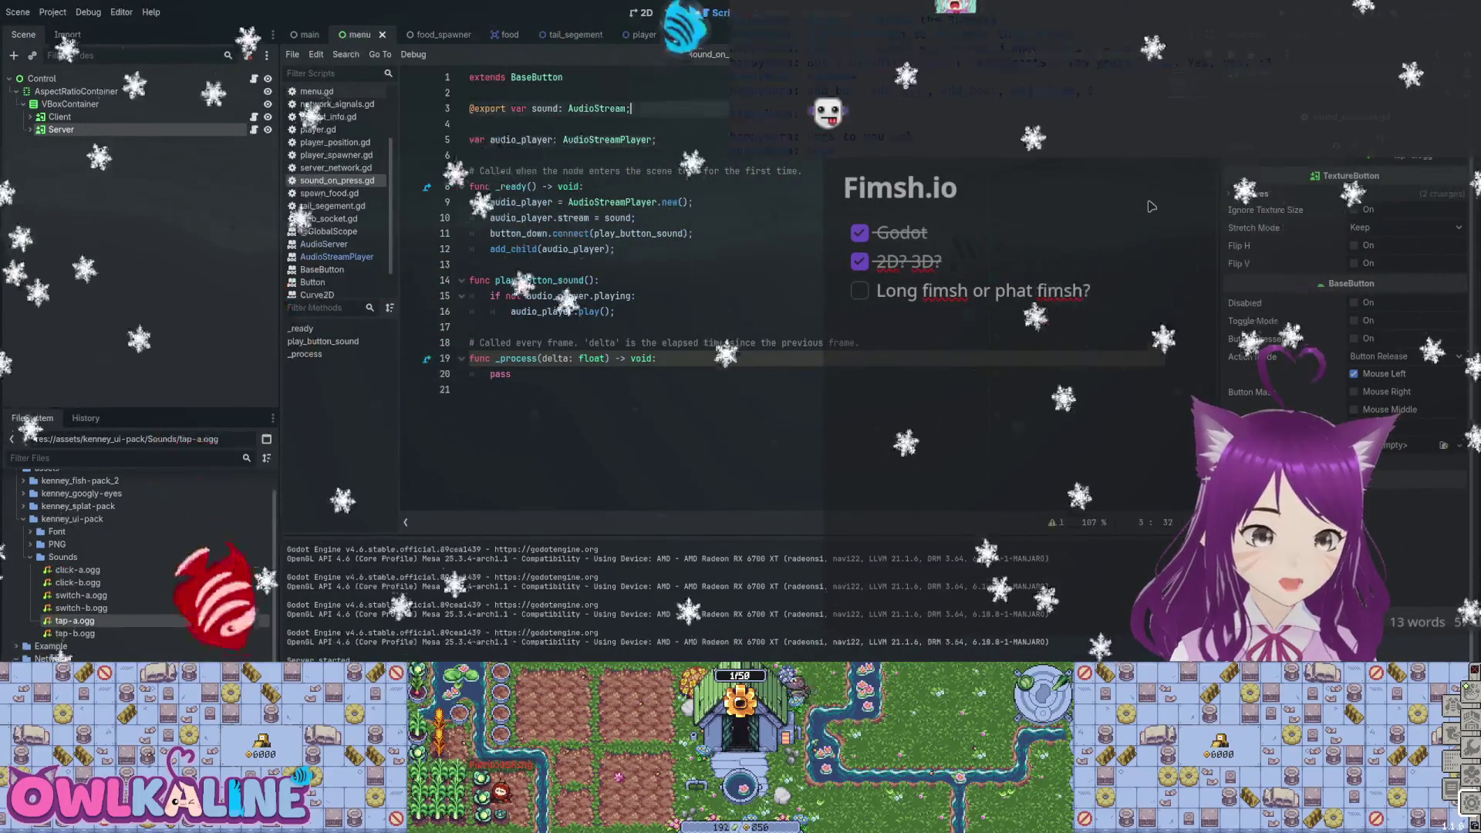
type("xport var volume: f32;")
type("audio_player.volume_linear = volume;")
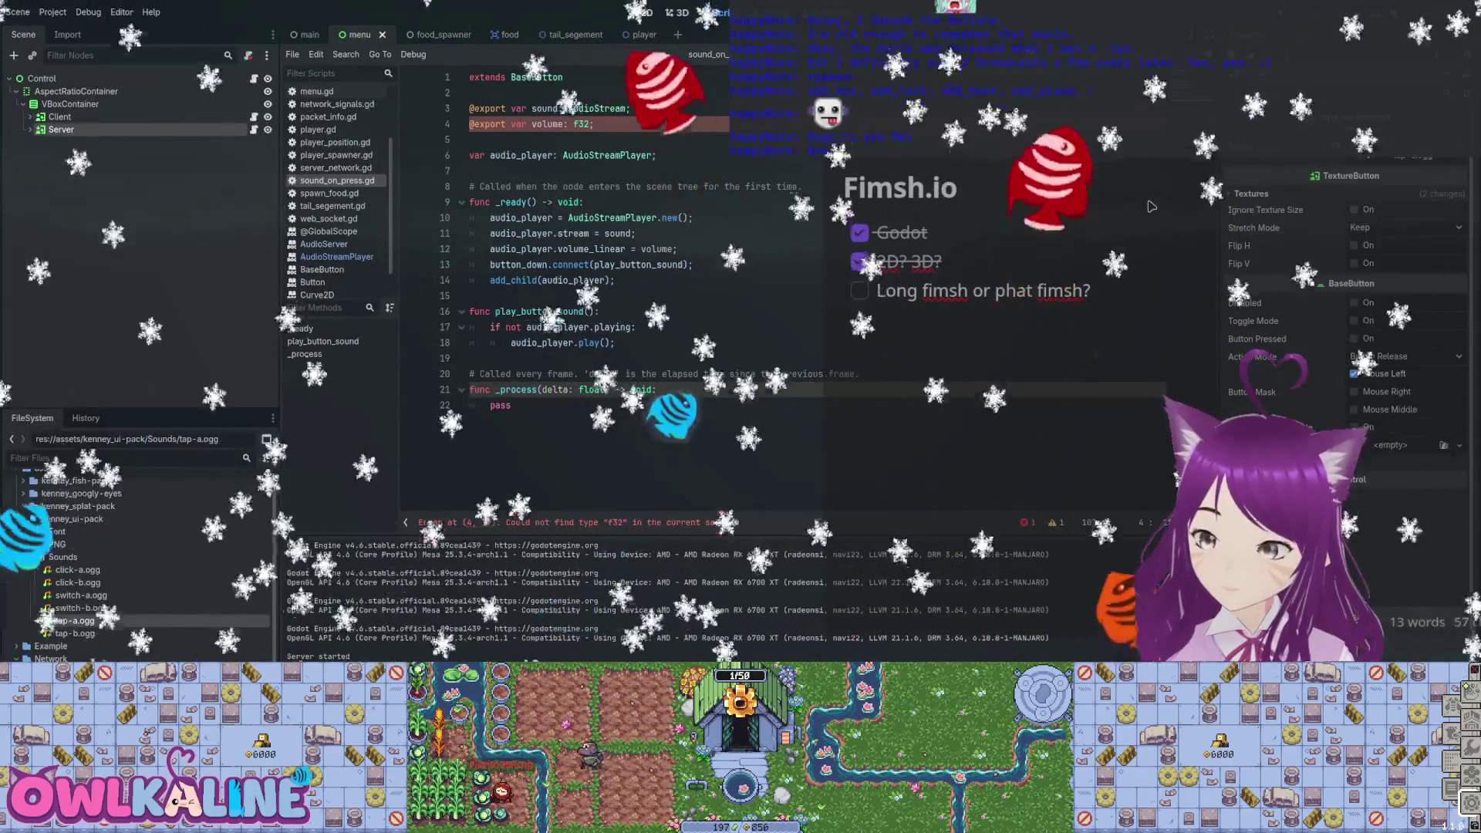
key("ctrl+Left")
key("ctrl+Left")
key("ctrl+Left")
type("_range(0.0")
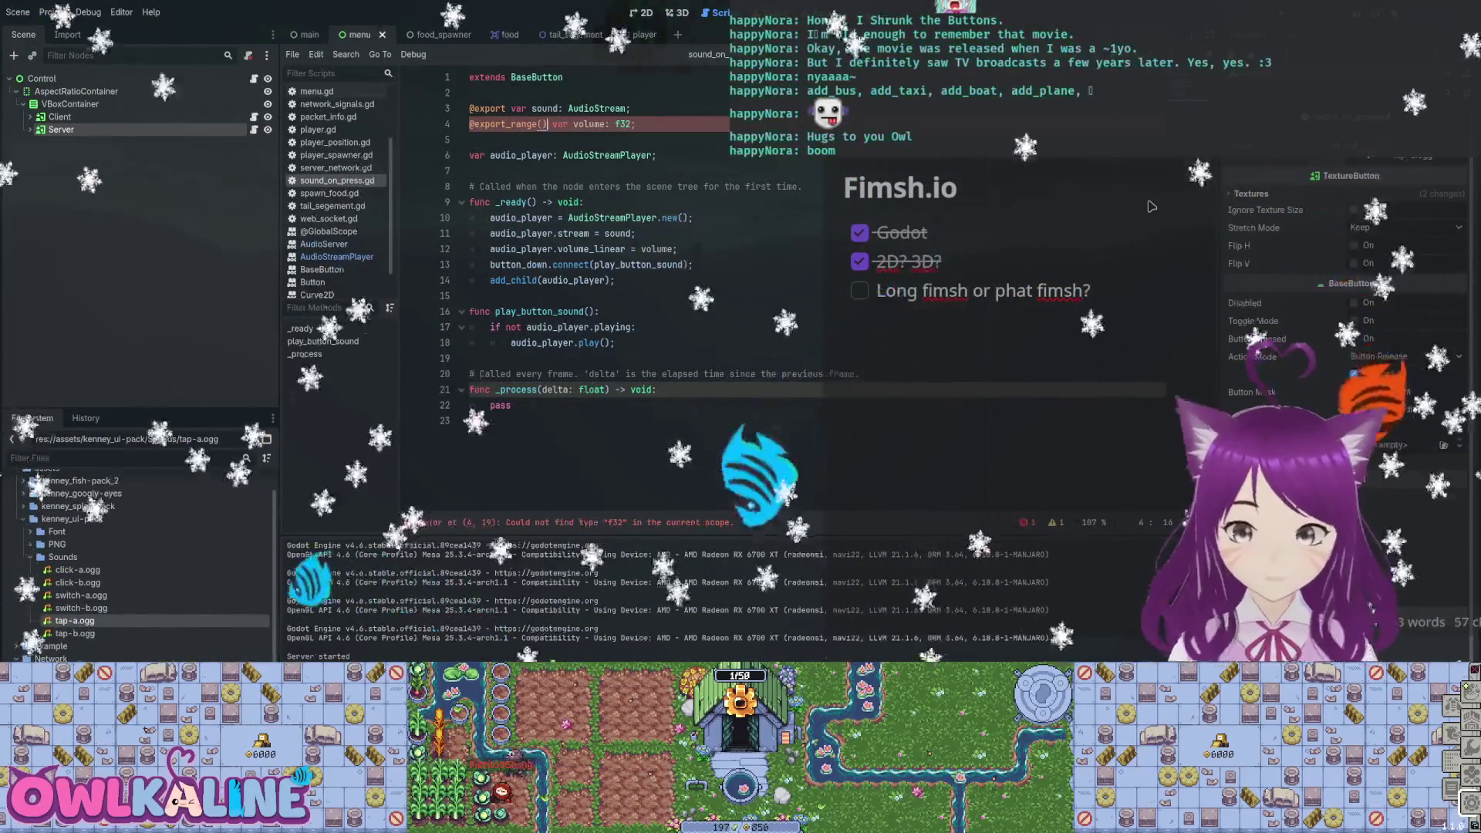
type(", 1.0")
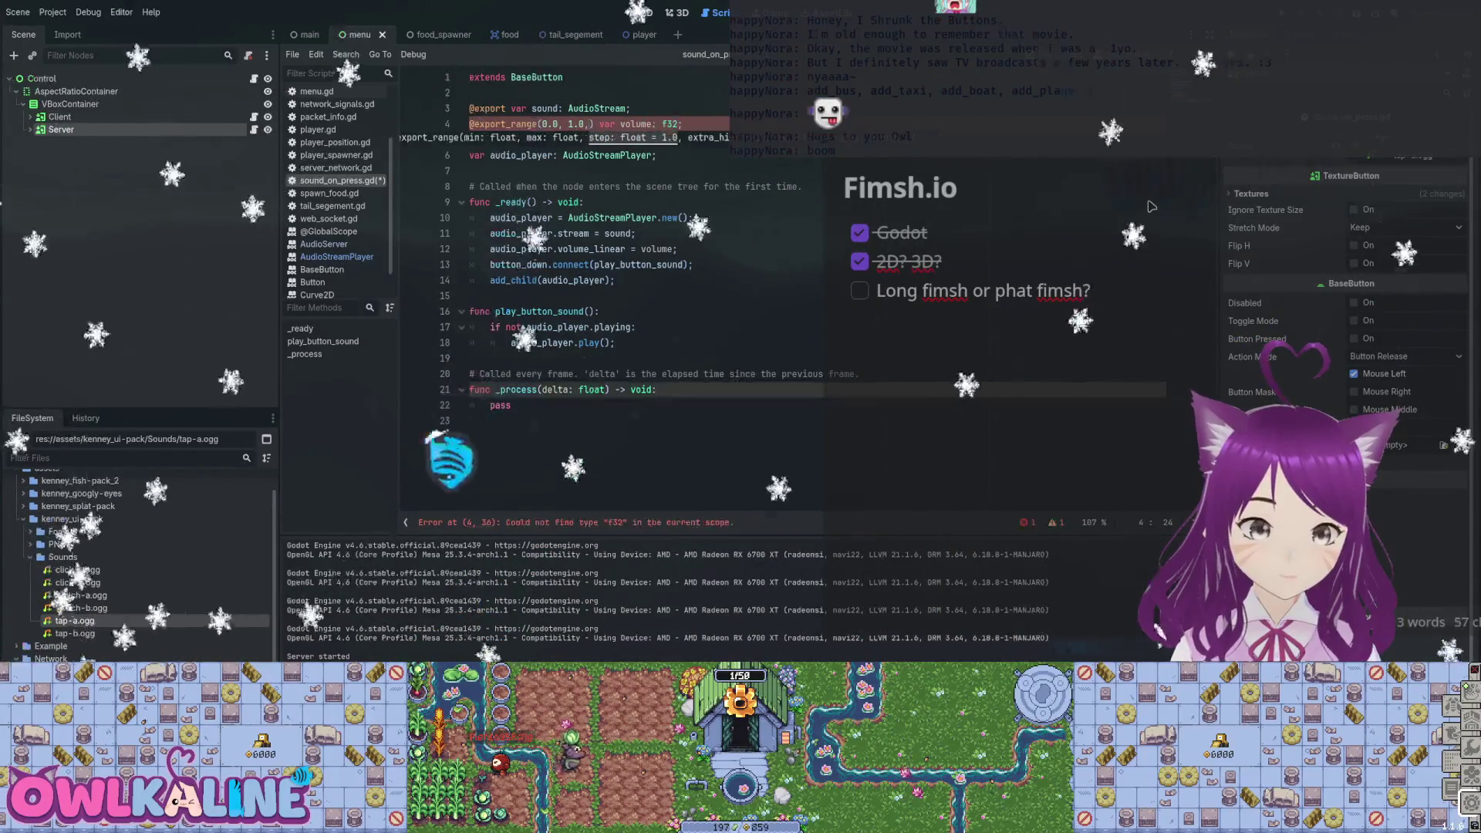
key("End")
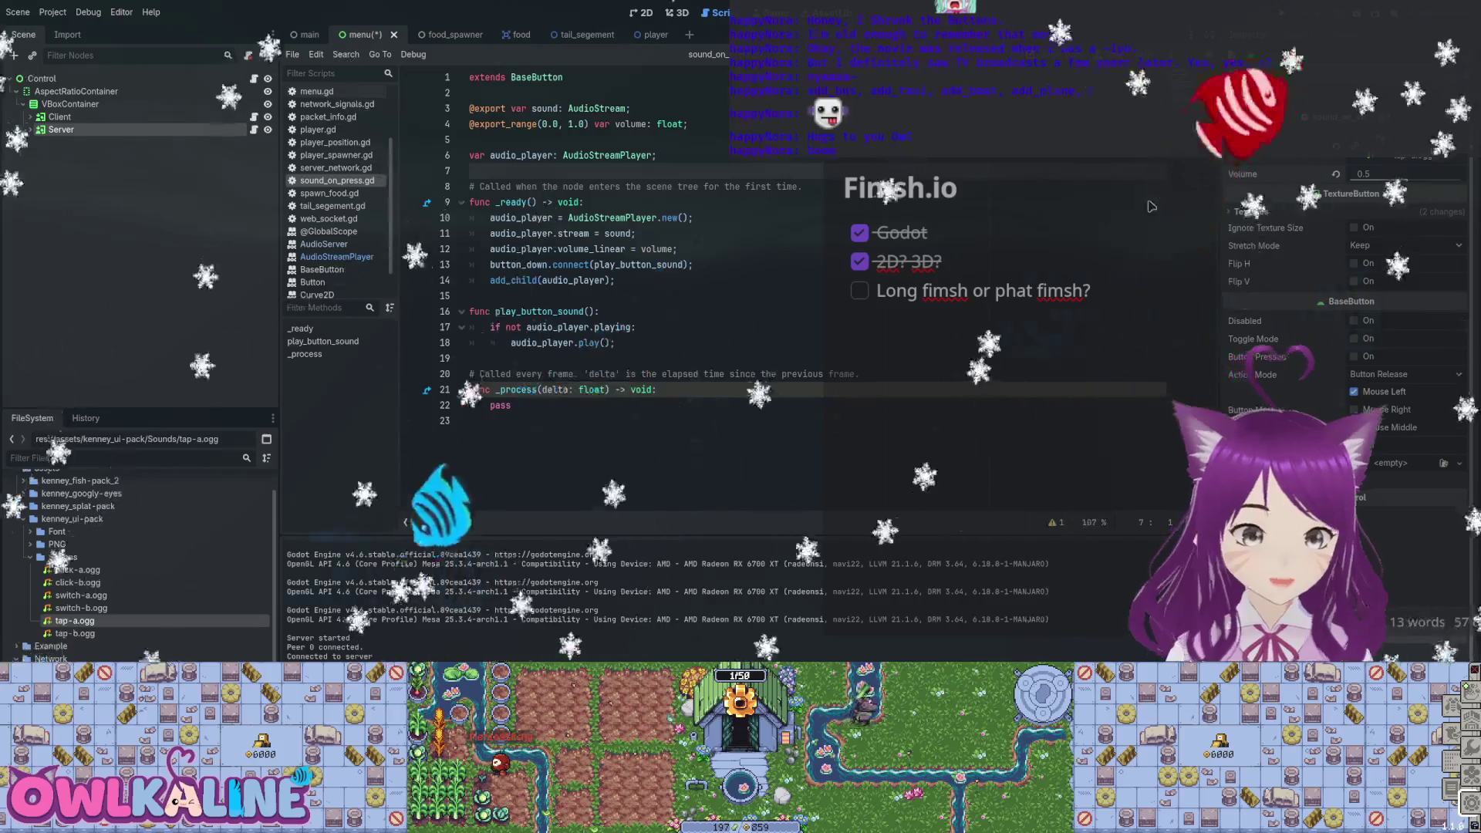
type(", 0.01")
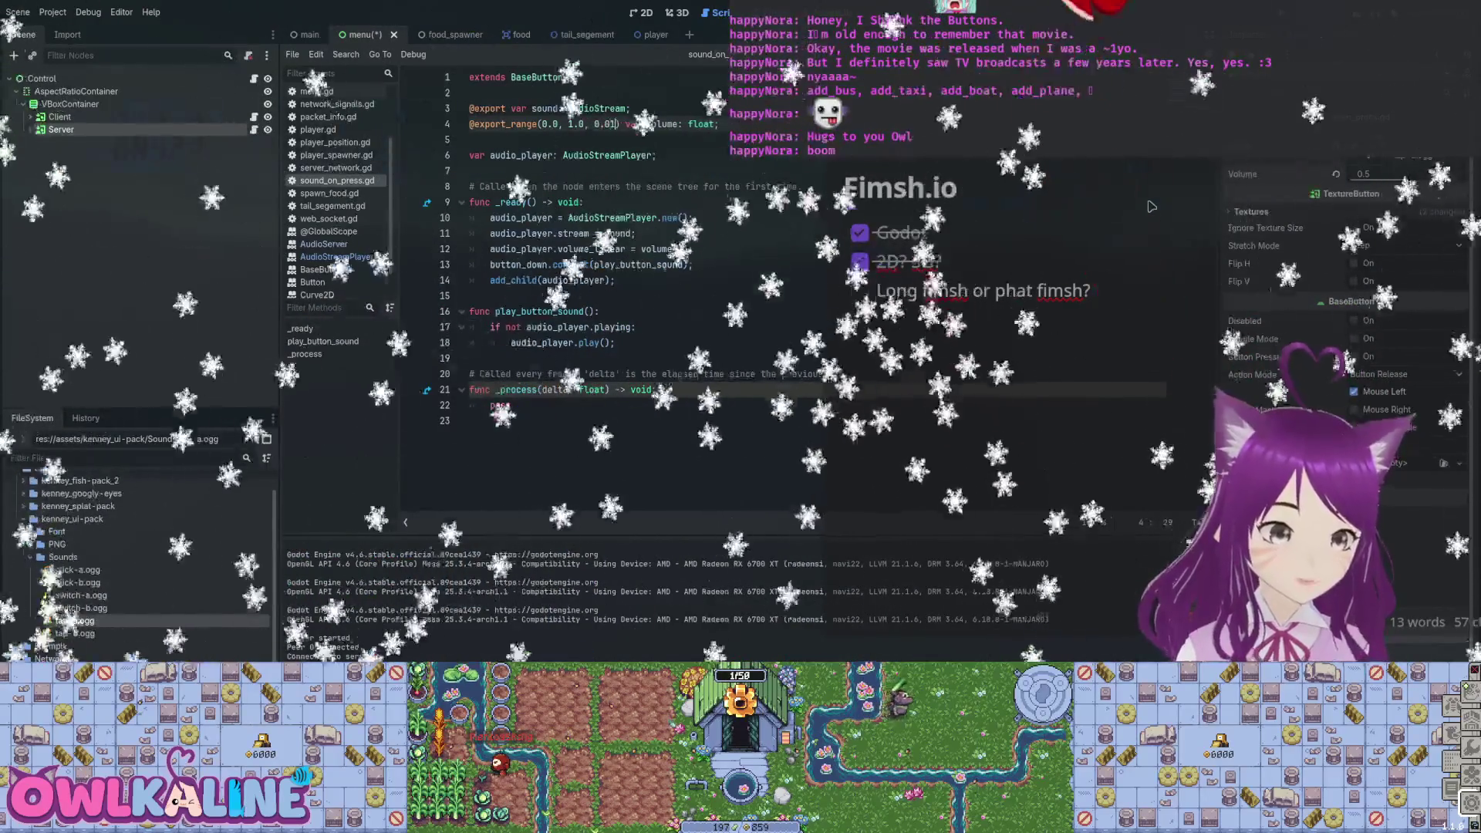
key("ctrl+s")
Give volume a default of 0.5, select the Server button and run the game.
key("Up")
key("End")
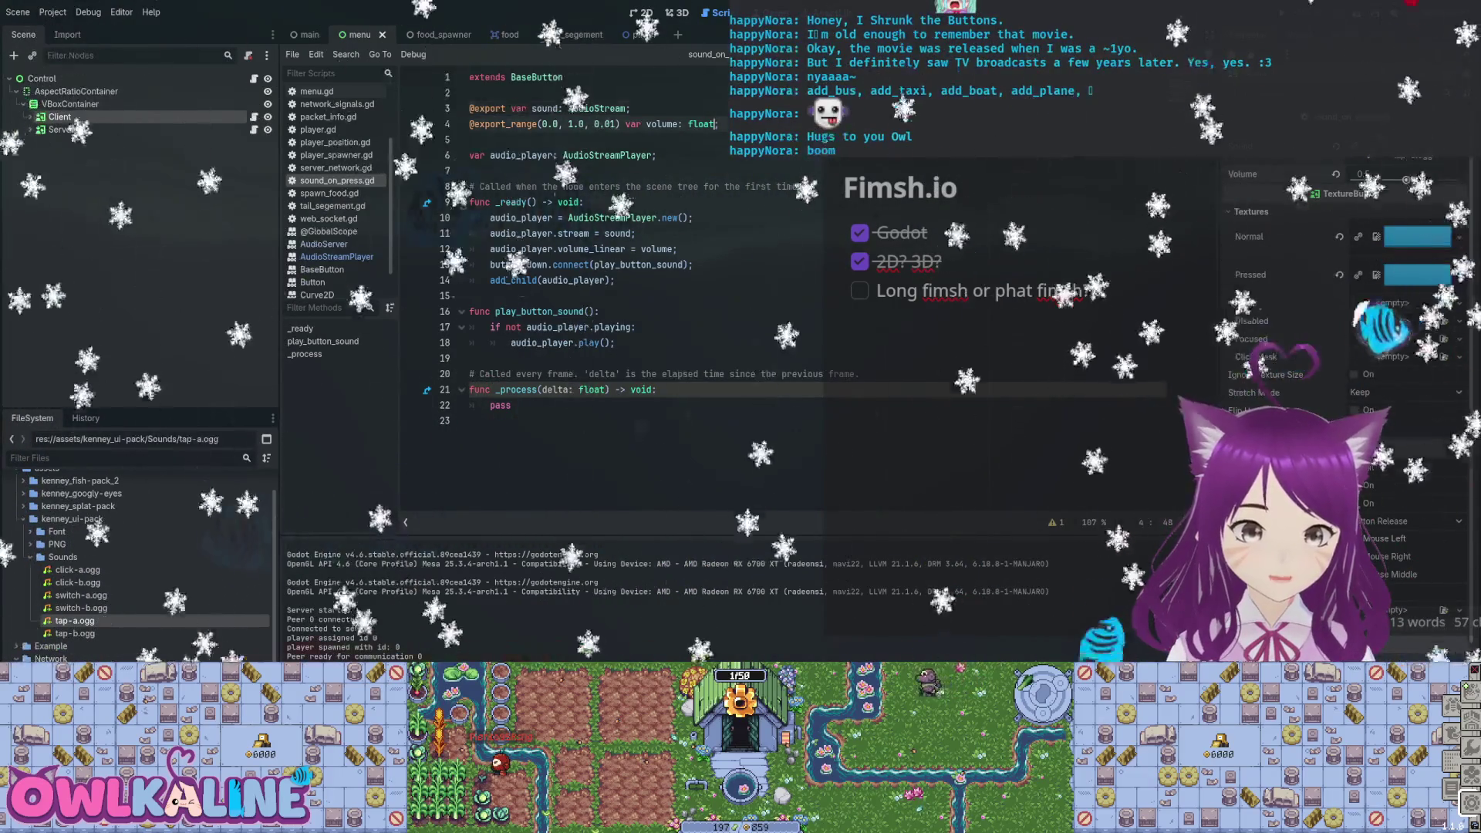
type("=")
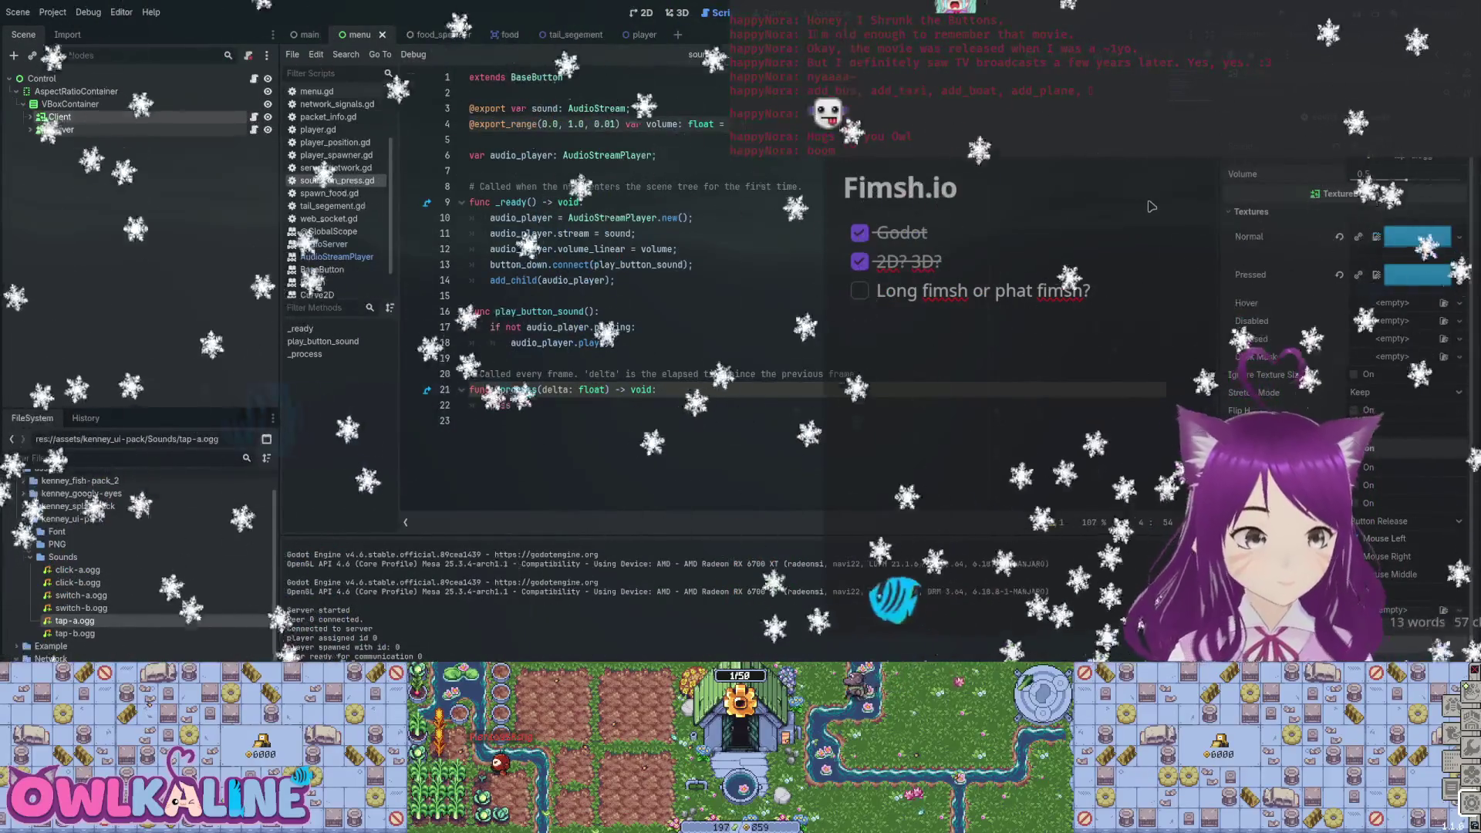
key("Down")
key("F5")
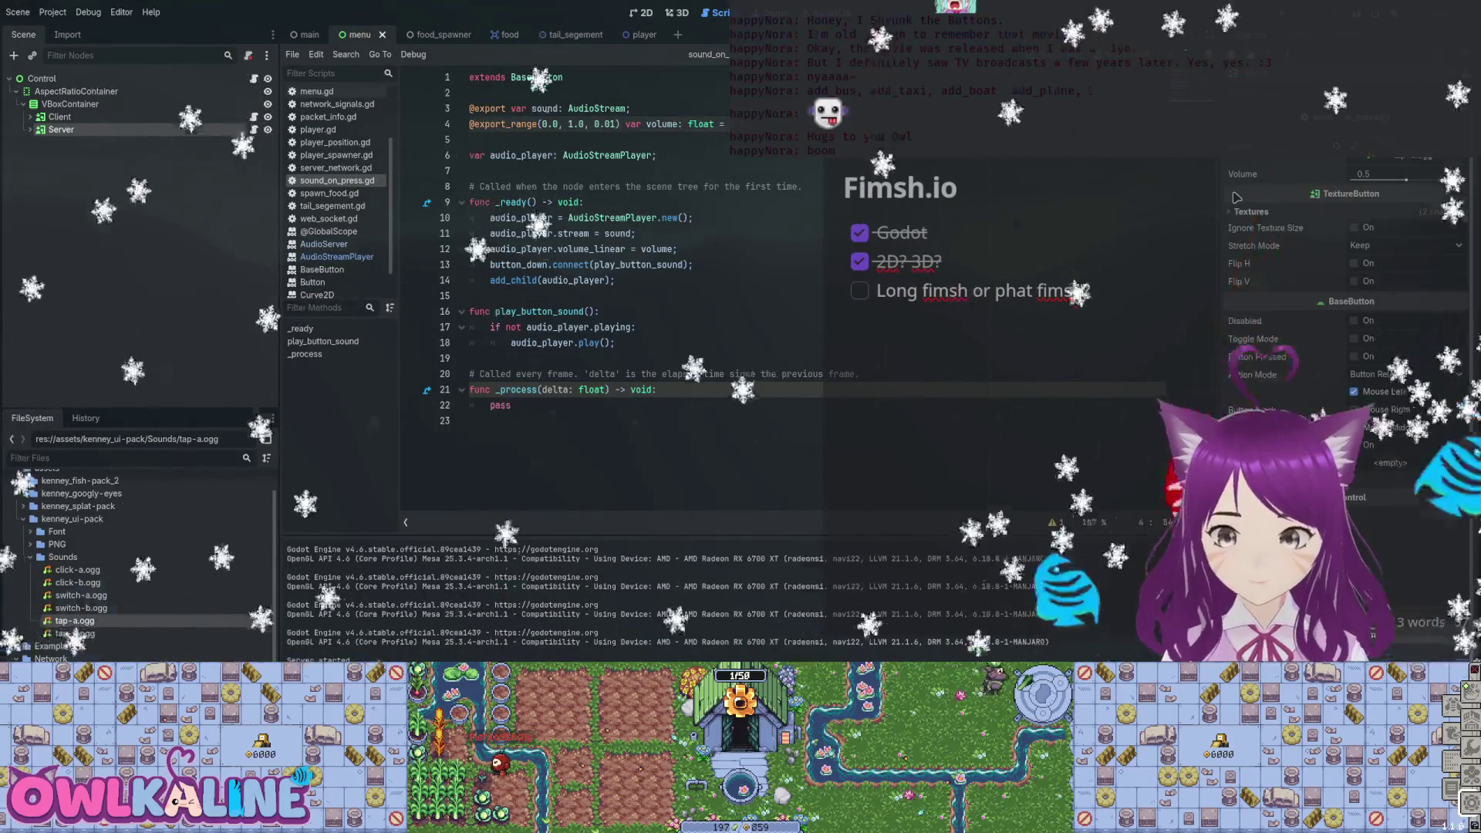
Lower the Server and Client buttons' Volume to about 0.3 and run the game again.
left_click_drag(1408, 179, 1389, 179)
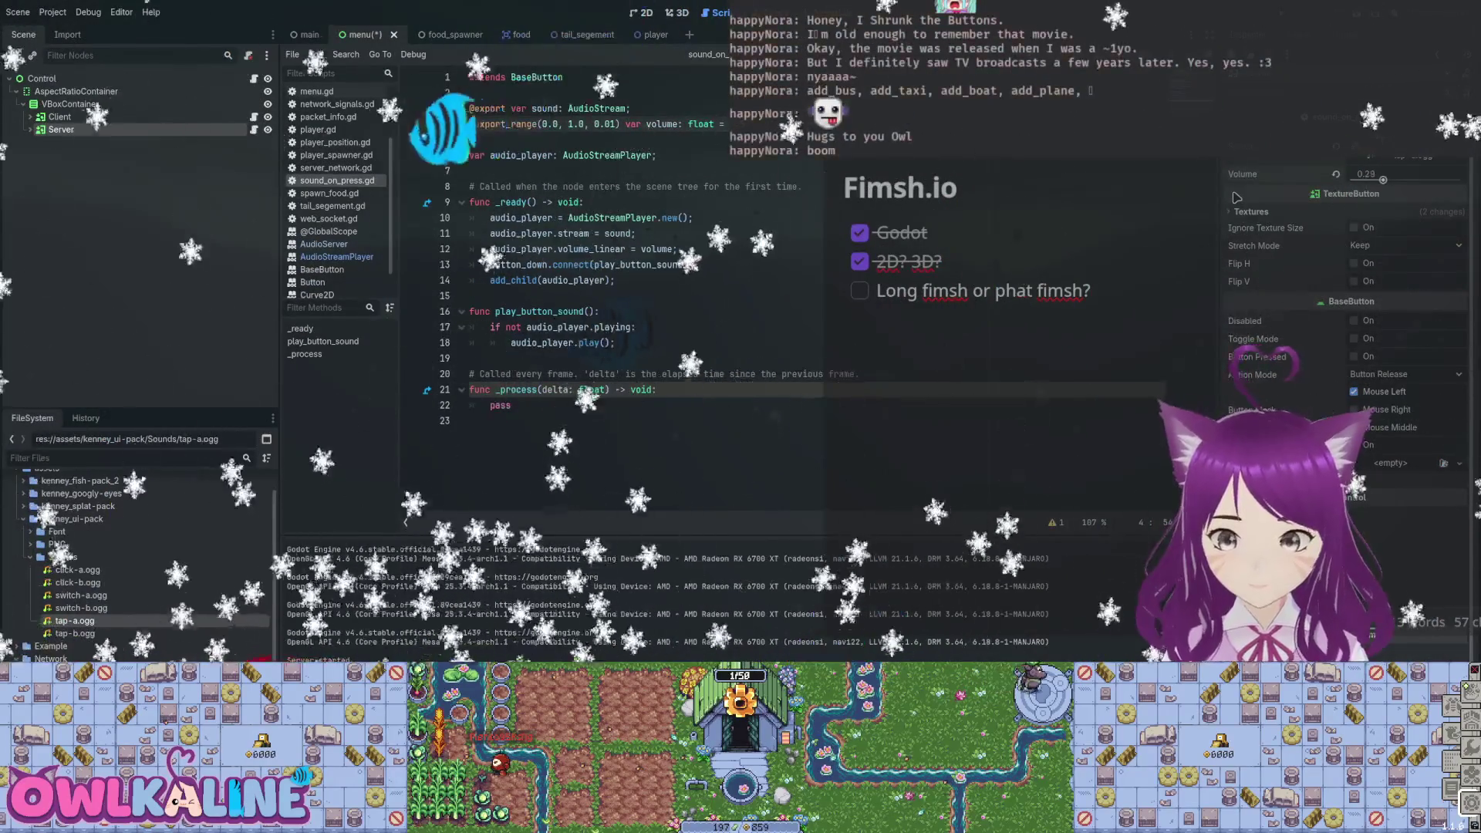
key("ctrl+z")
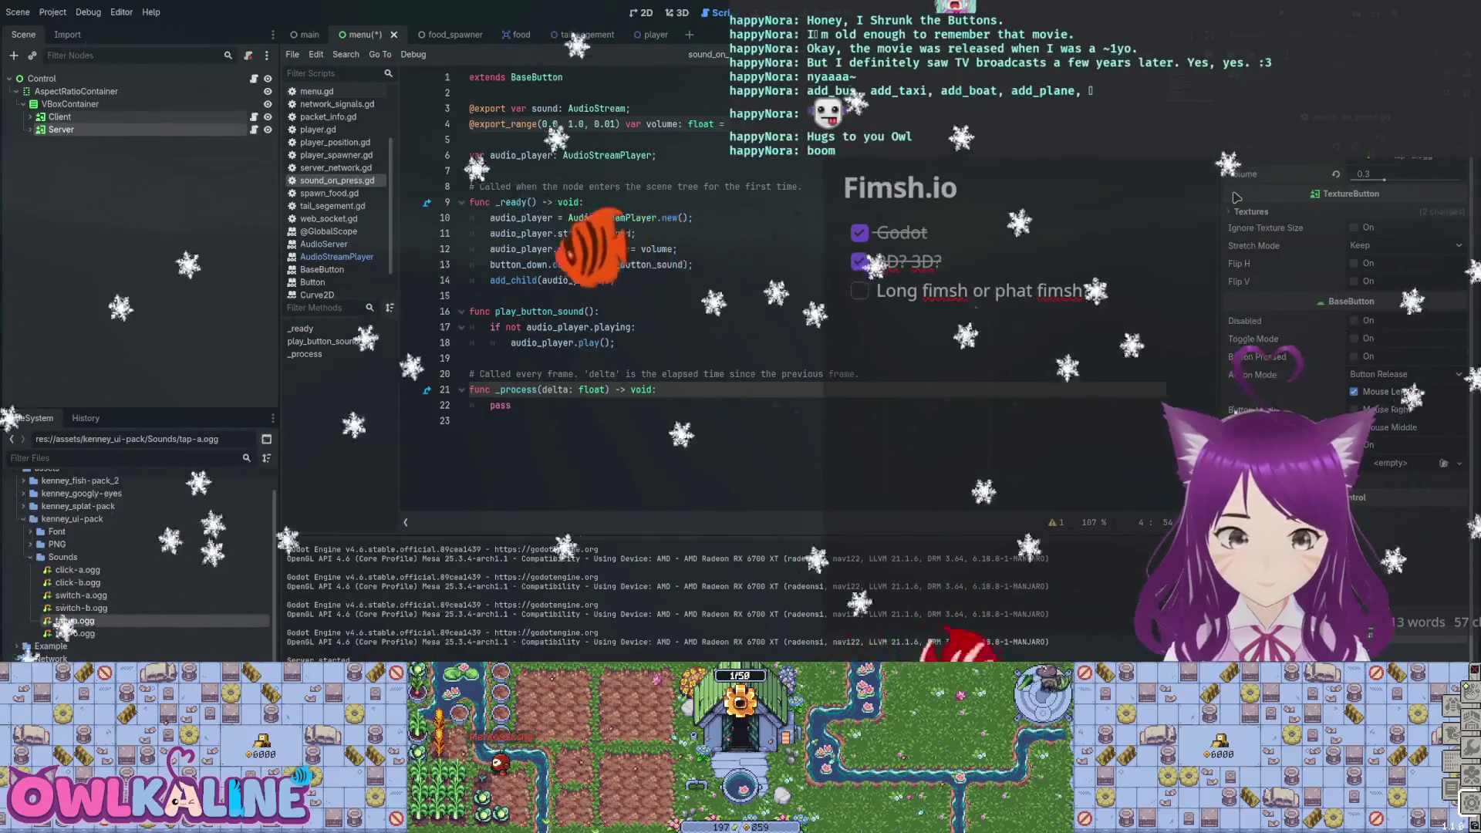
key("ctrl+shift+z")
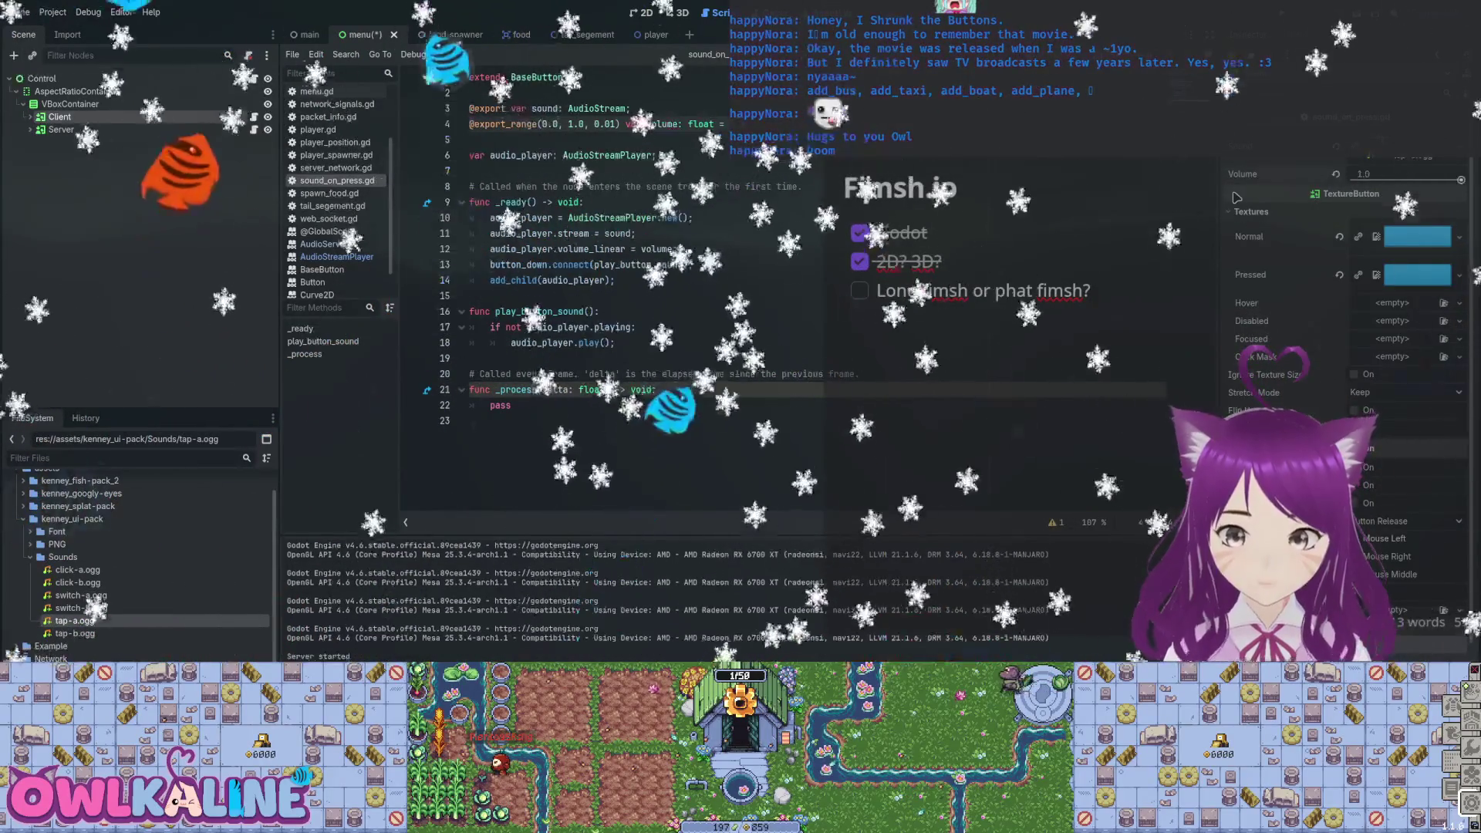
key("F5")
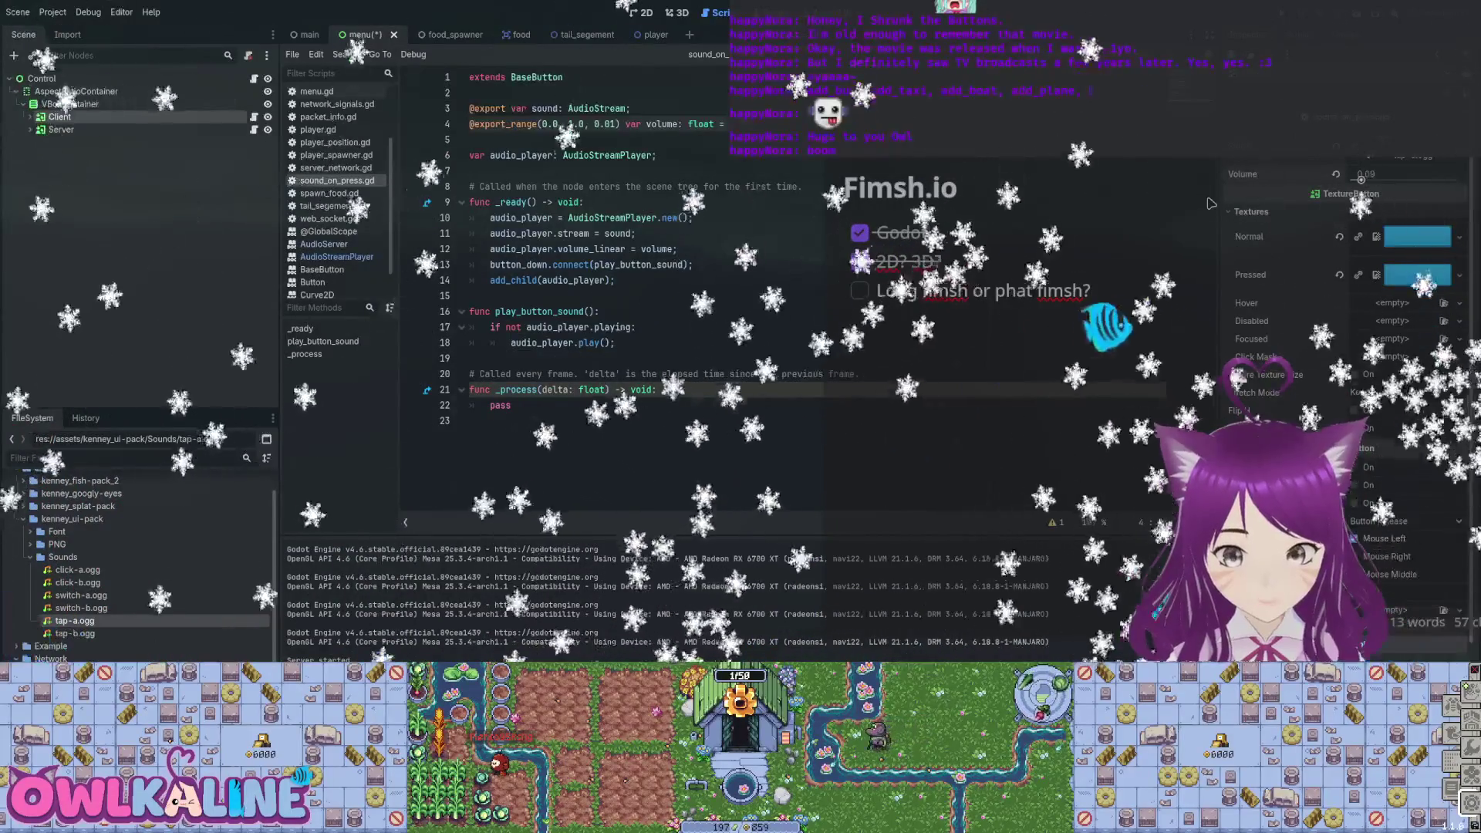
Save the menu script changes and return to the 2D view of the menu scene.
key("ctrl+s")
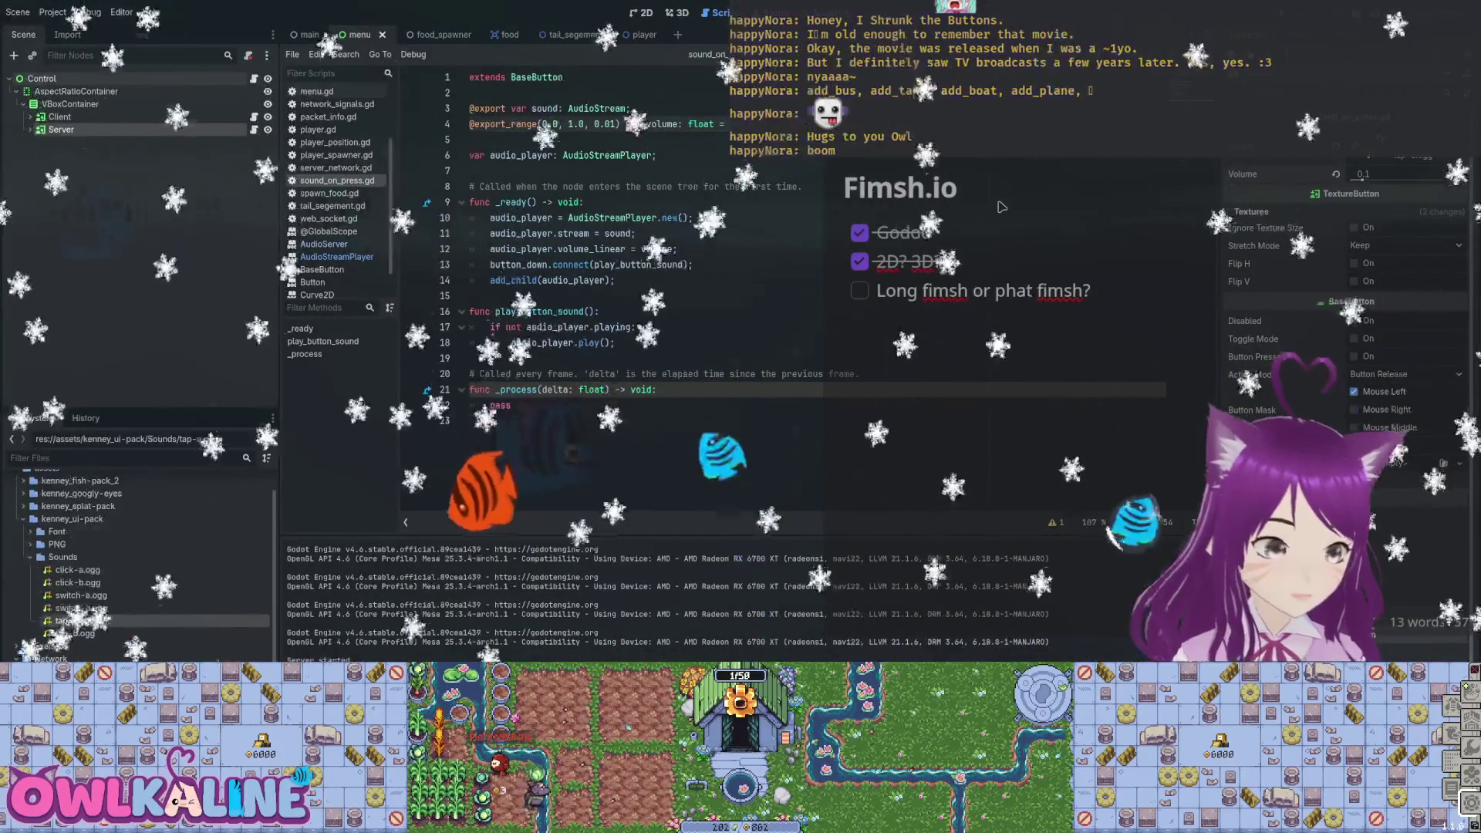
key("ctrl+F1")
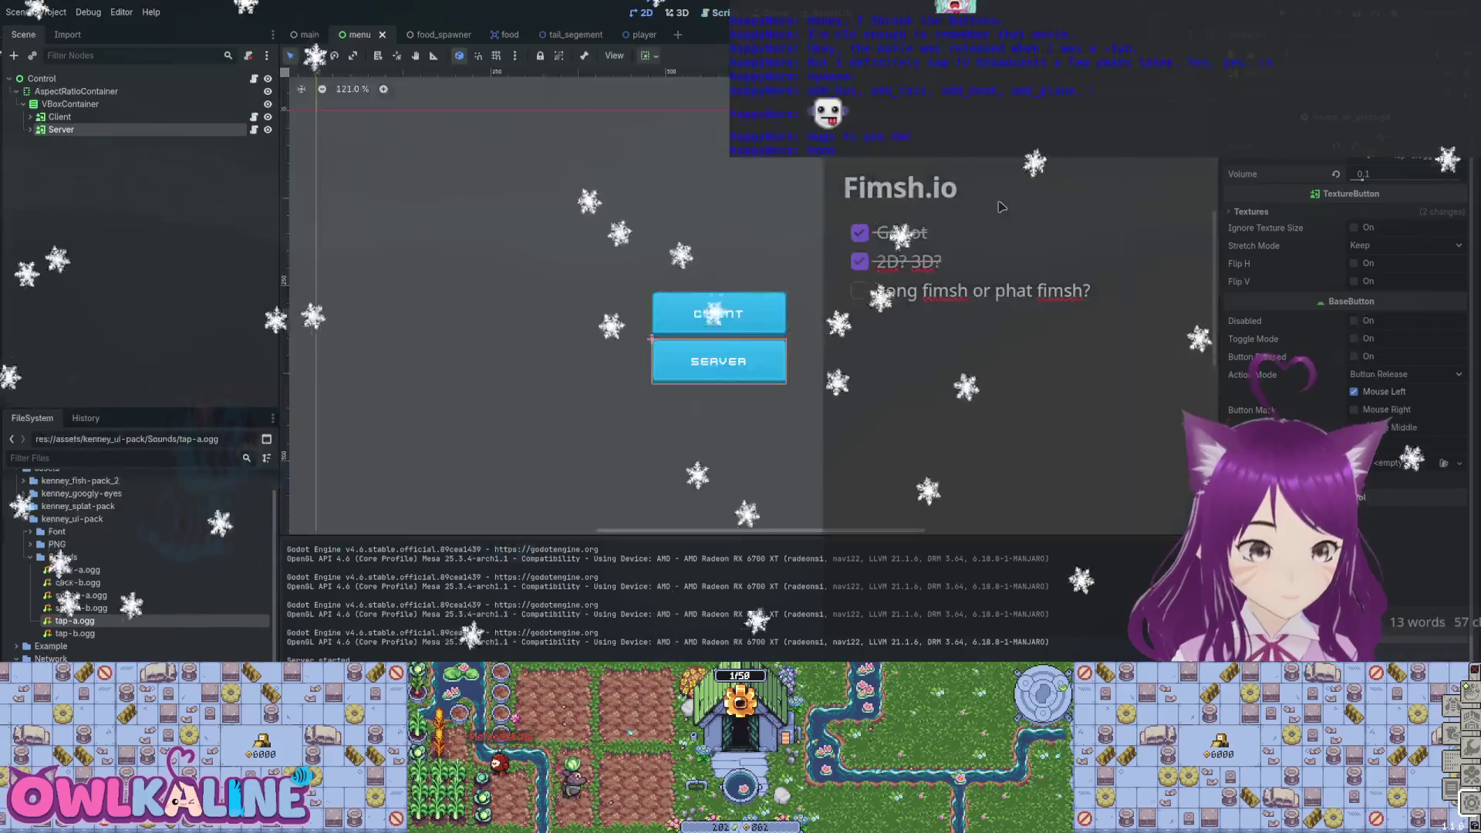
Collapse the Sounds folder in the FileSystem dock and switch to the player scene.
scroll(676, 525, "down", 6)
scroll(676, 525, "up", 7)
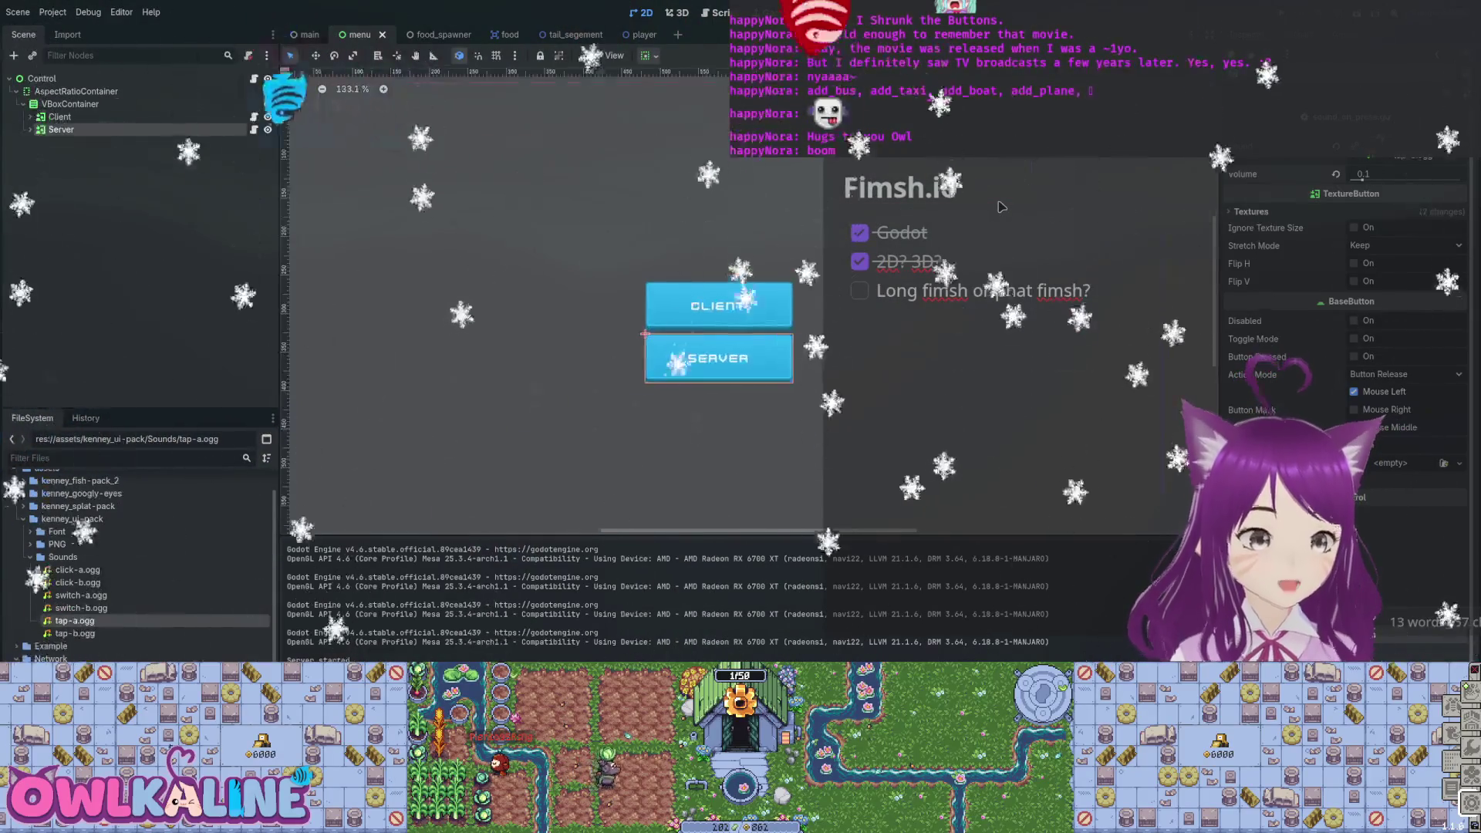
scroll(371, 343, "down", 1)
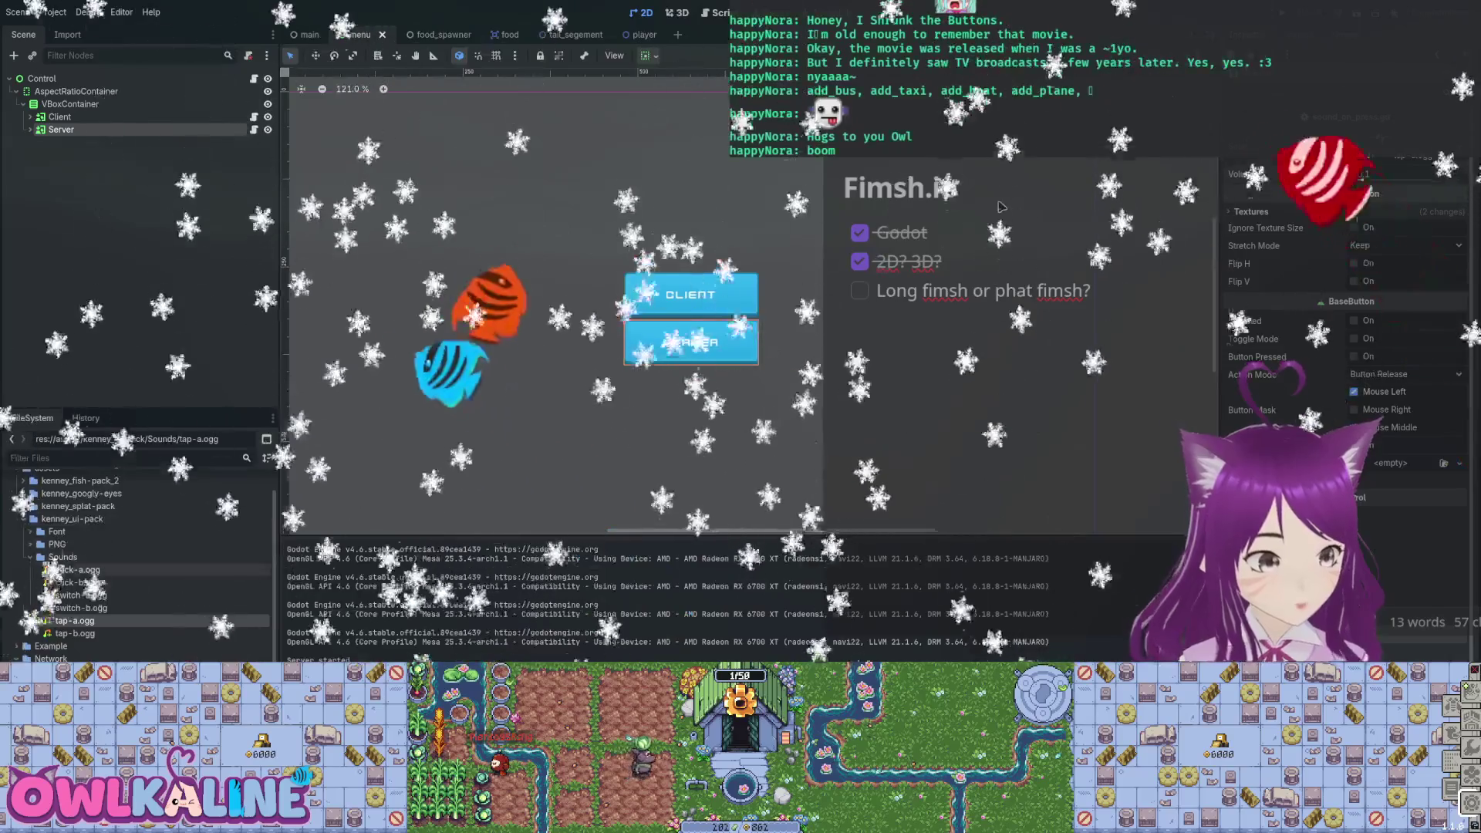
key("Left")
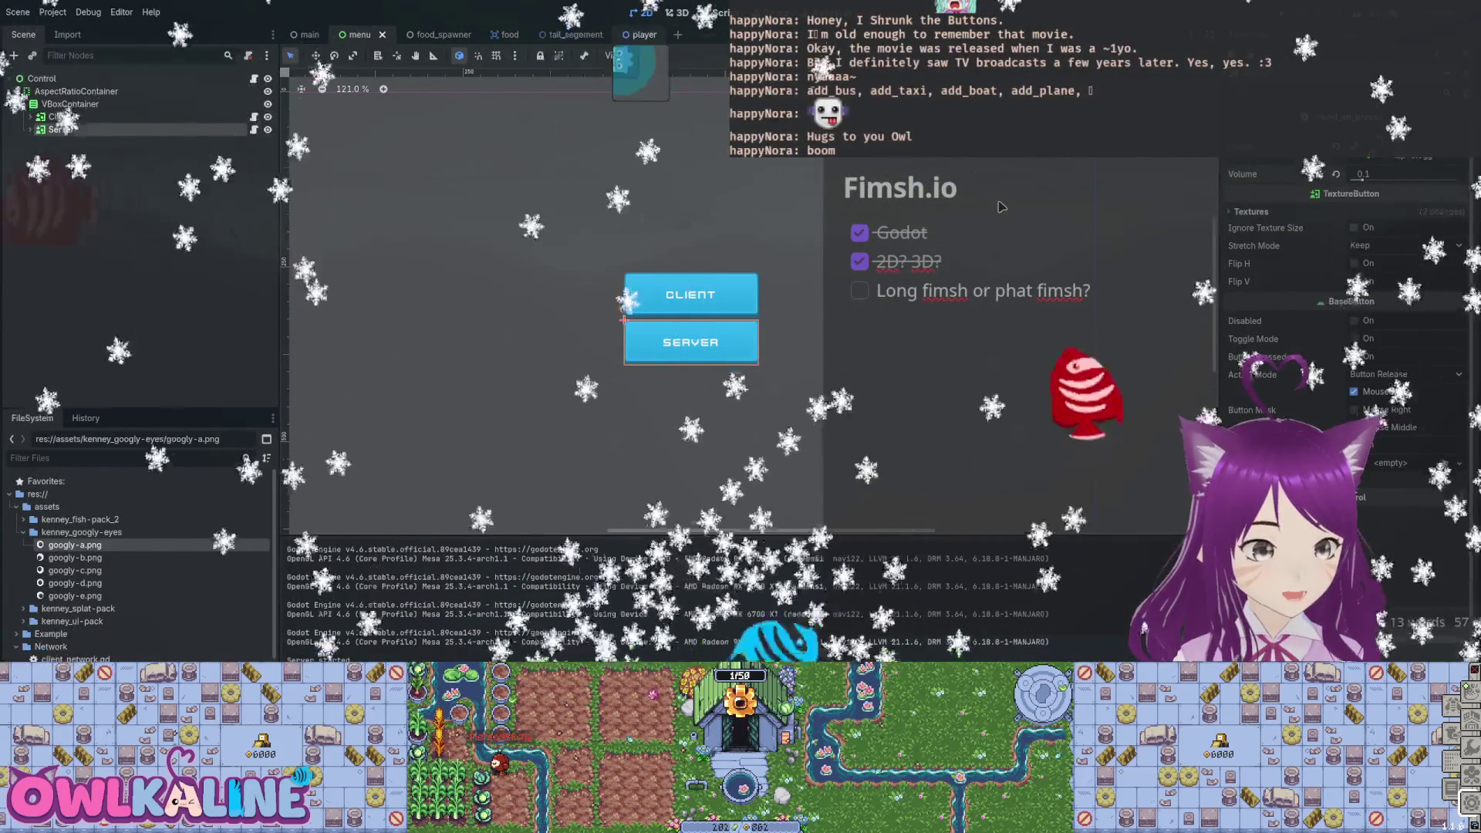
key("ctrl+shift+Tab")
key("ctrl+shift+Tab")
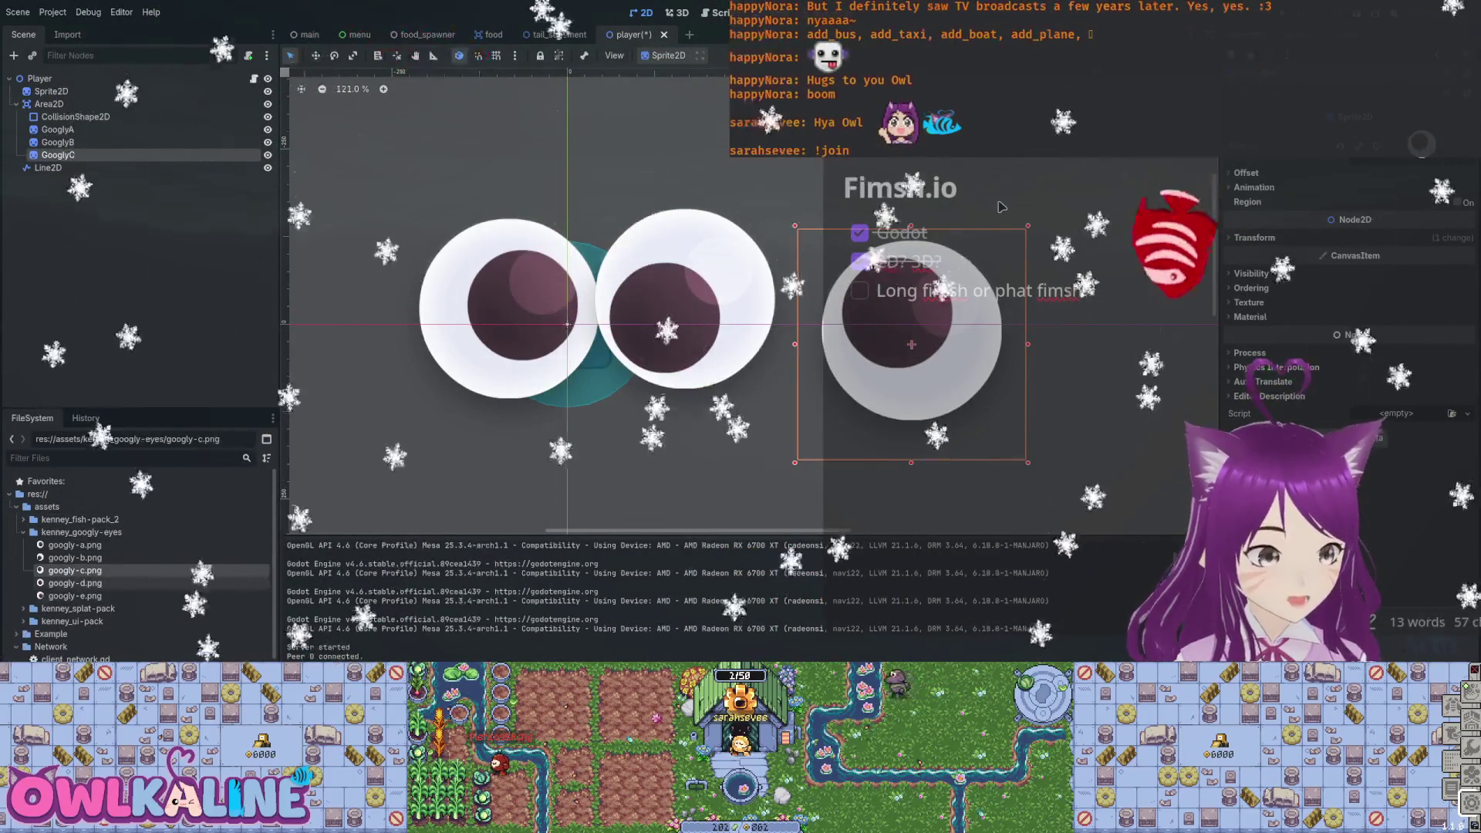
Add googly-d.png and googly-e.png to the player scene and shift GooglyD to the right.
left_click_drag(1002, 206, 1078, 324)
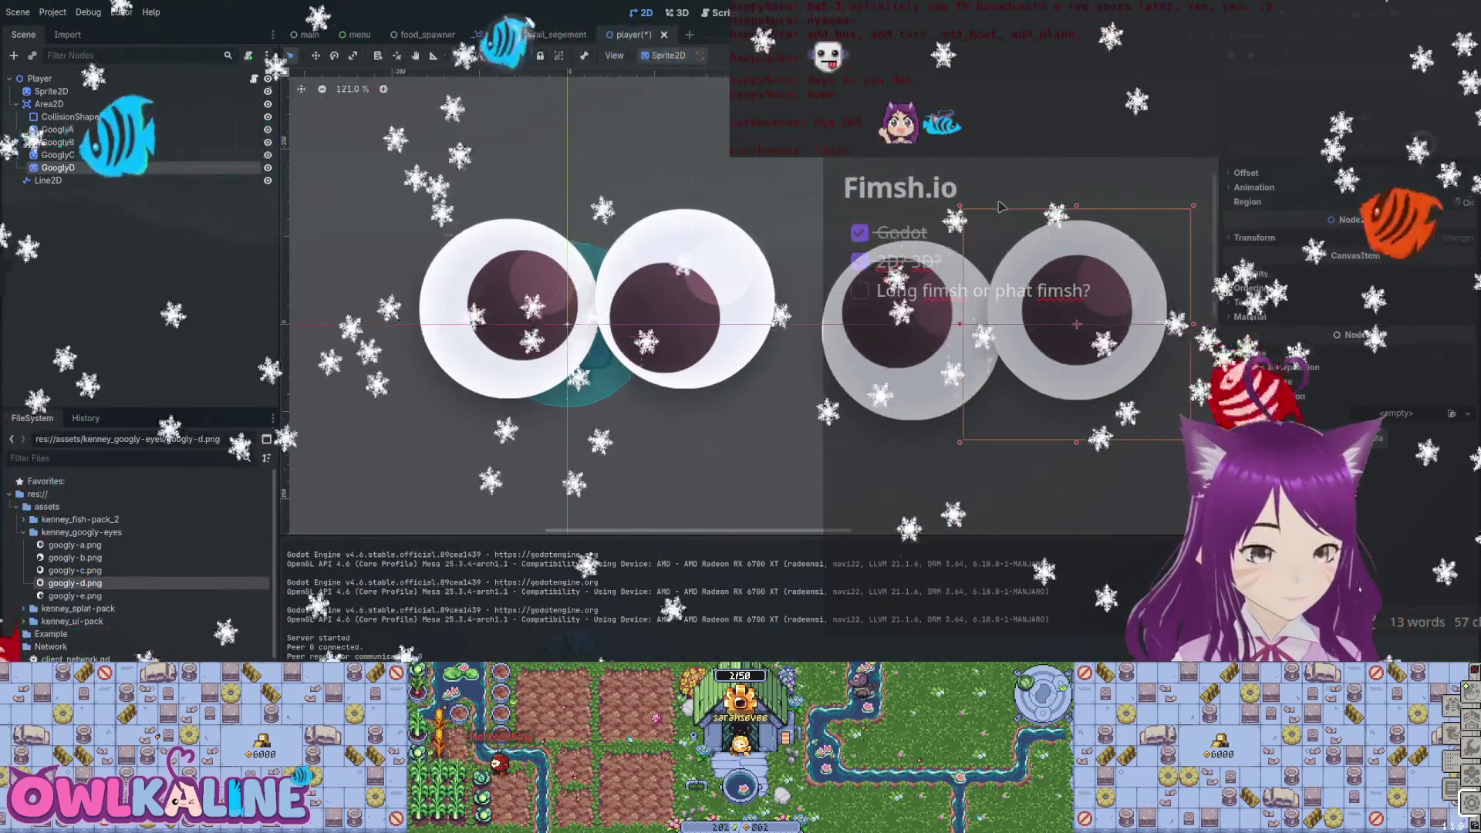
mouse_move(760, 478)
left_mouse_down()
mouse_move(1158, 254)
mouse_move(1084, 386)
left_mouse_up()
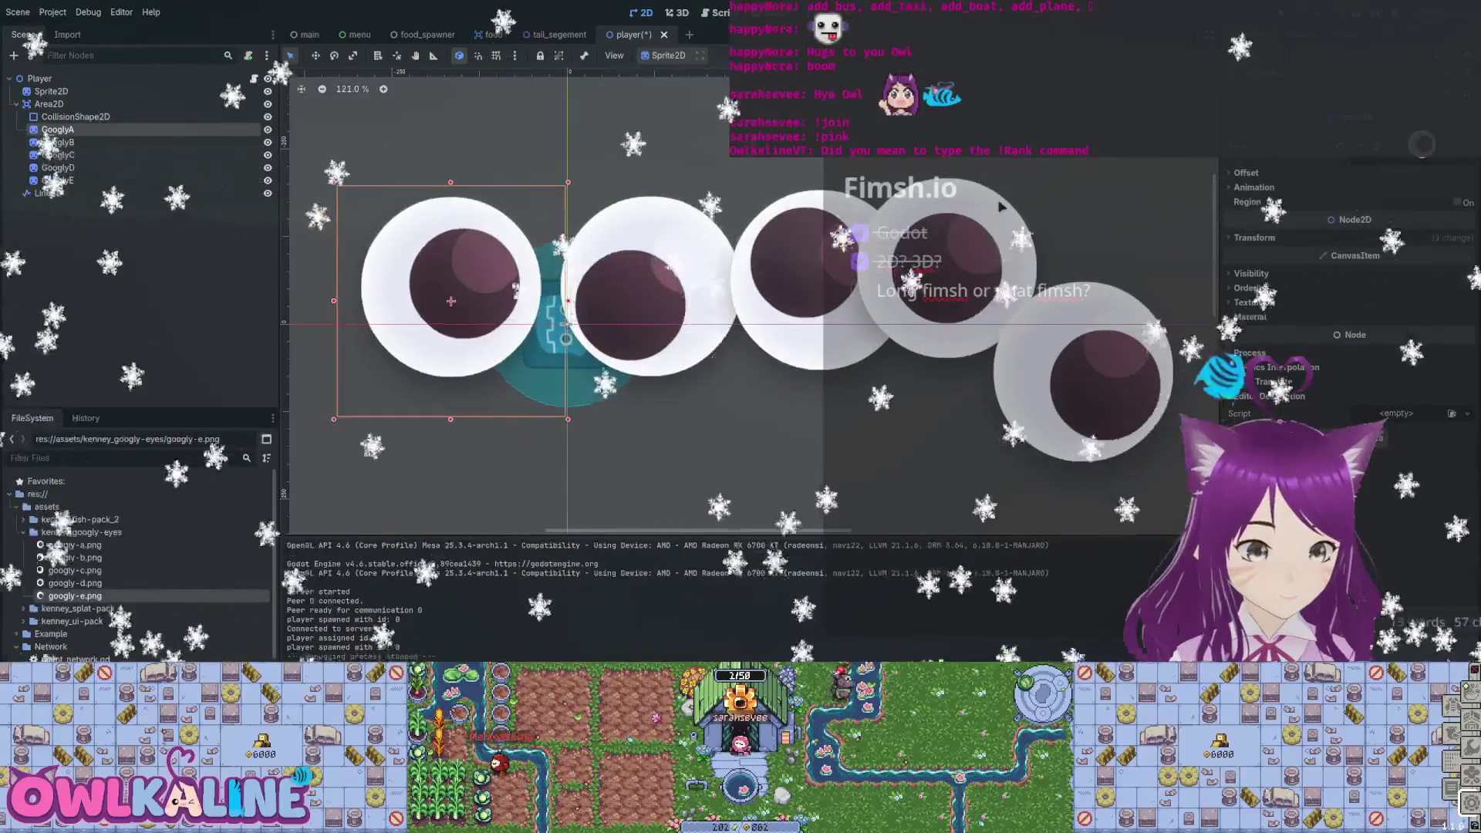
left_click_drag(977, 206, 1002, 207)
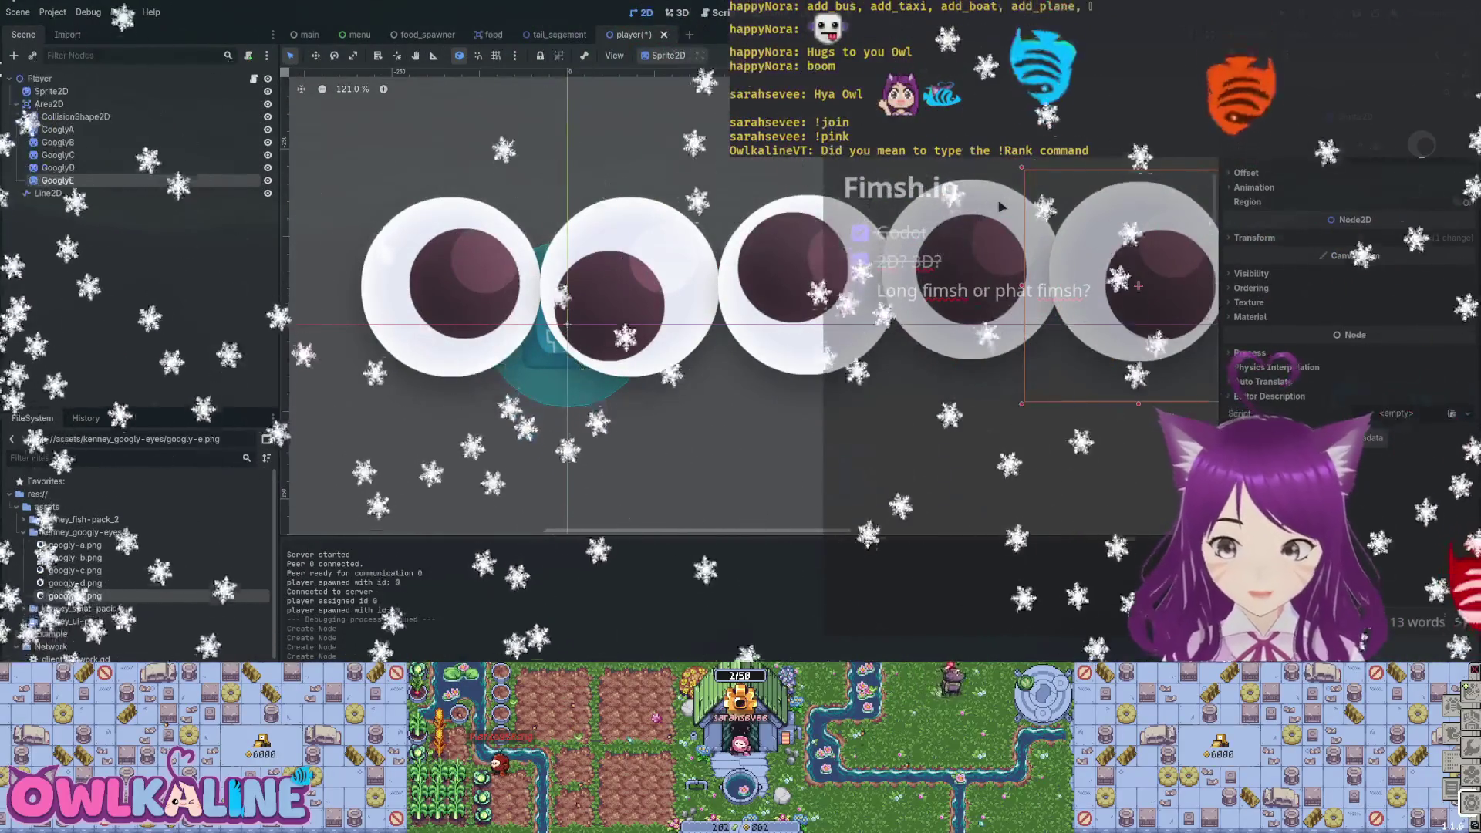
scroll(1002, 207, "down", 4)
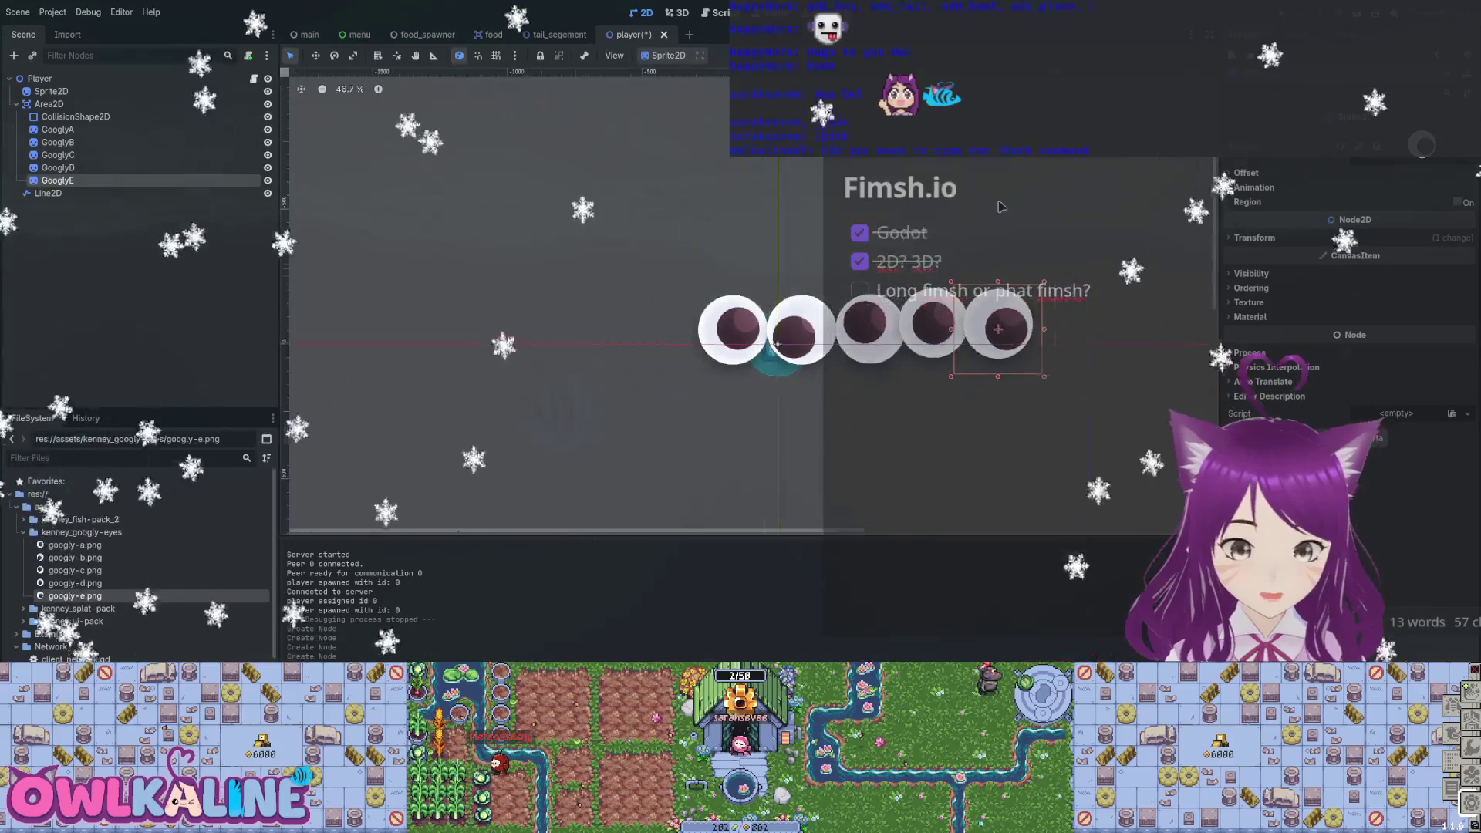
scroll(1002, 206, "up", 1)
scroll(1002, 207, "up", 2)
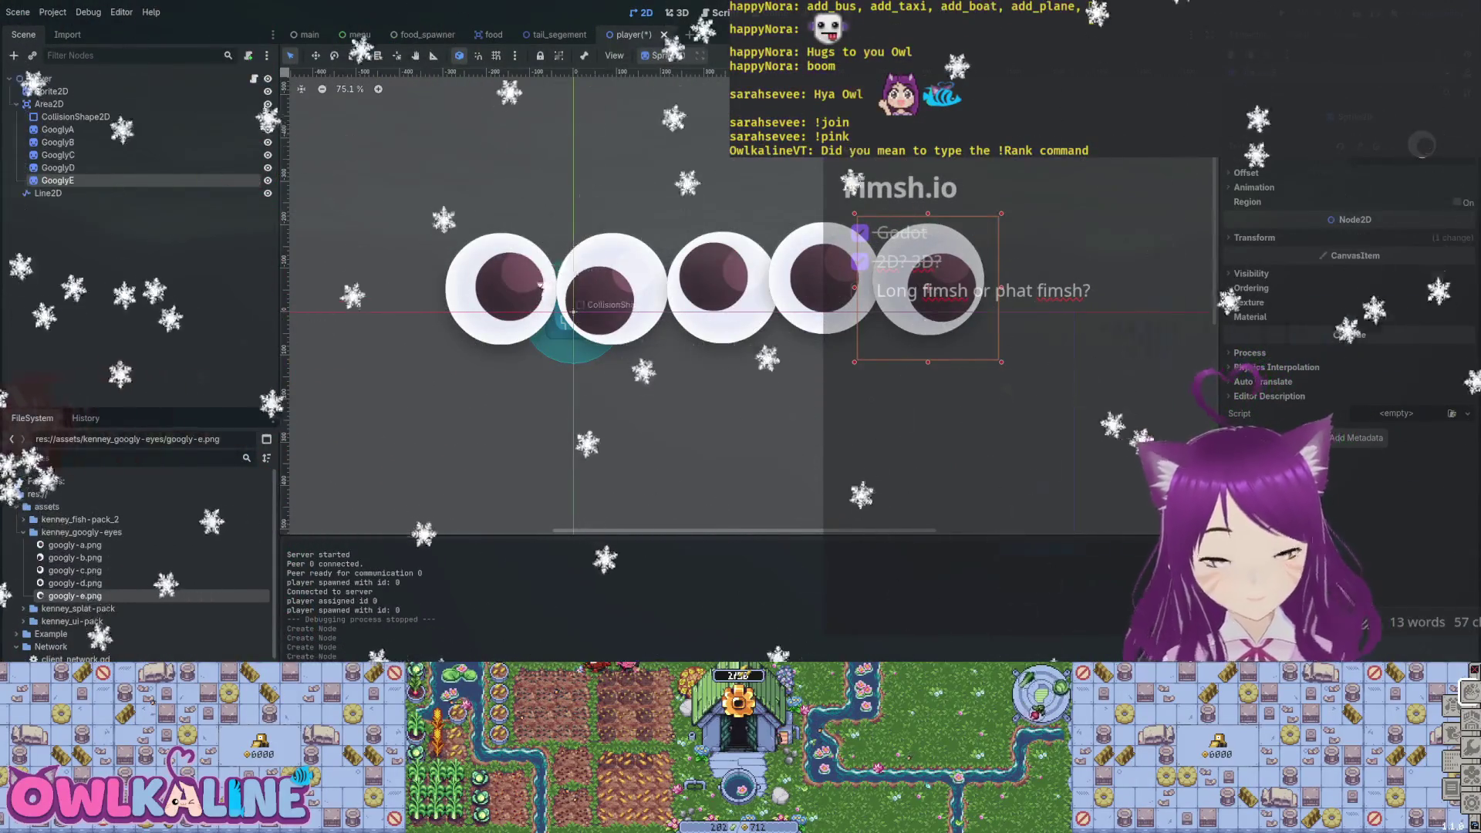
scroll(645, 277, "down", 2)
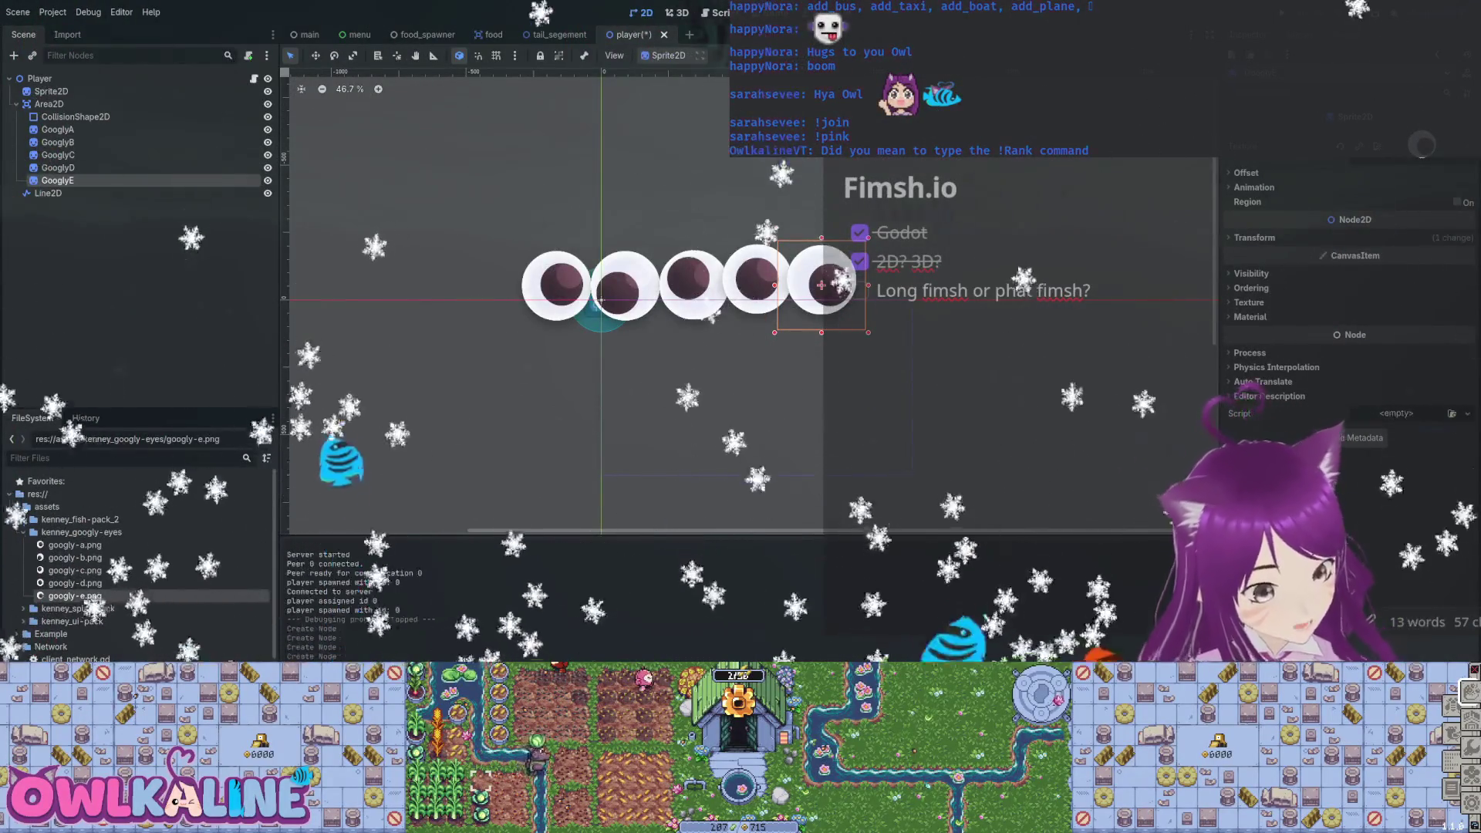
Drag GooglyA through GooglyE into one tight overlapping cluster above and right of the fish.
left_click_drag(822, 285, 804, 342)
mouse_move(757, 279)
left_mouse_down()
mouse_move(746, 297)
mouse_move(684, 231)
left_mouse_up()
left_click_drag(625, 292, 683, 349)
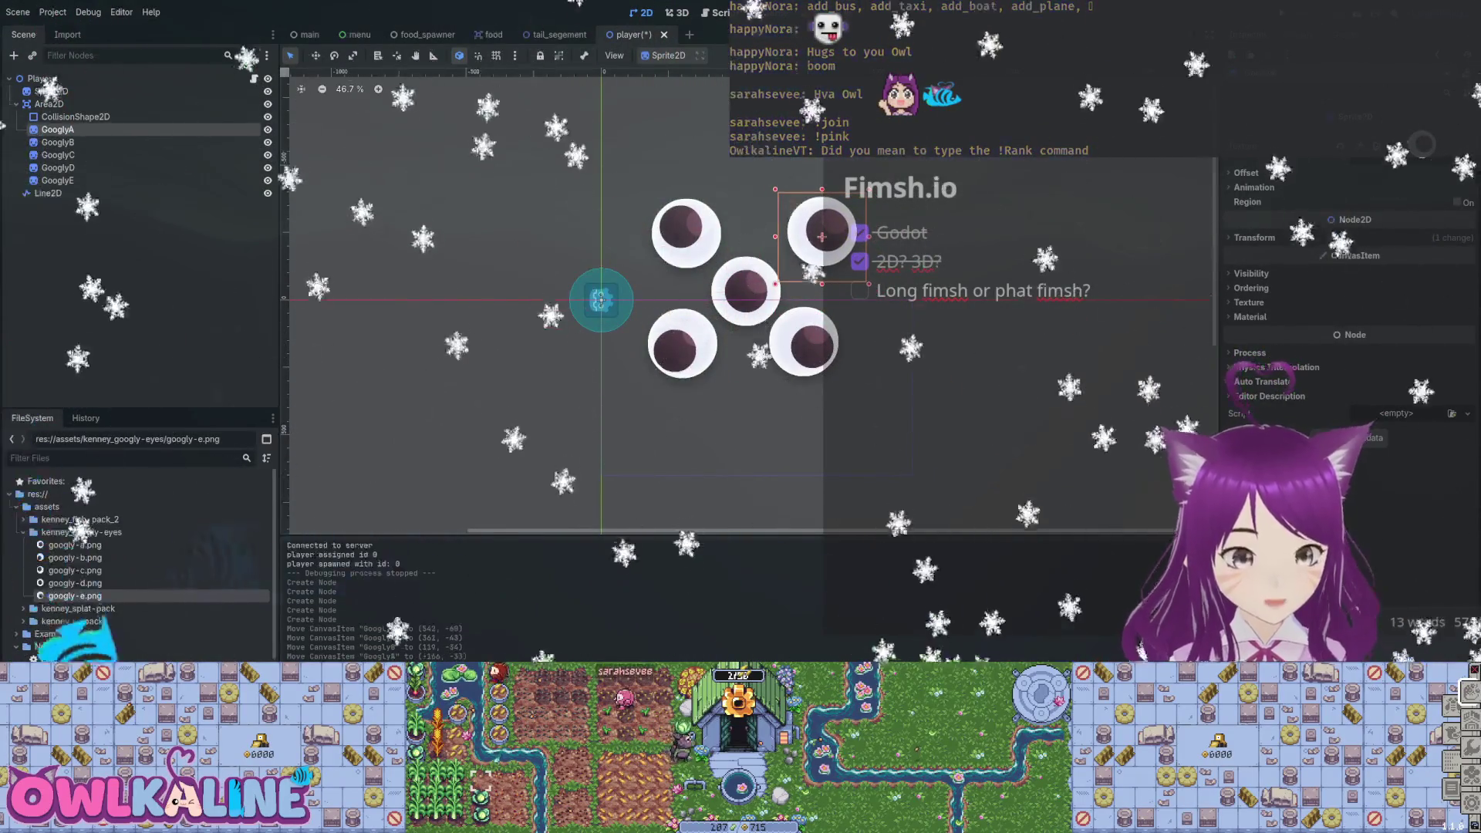
left_click_drag(821, 236, 815, 229)
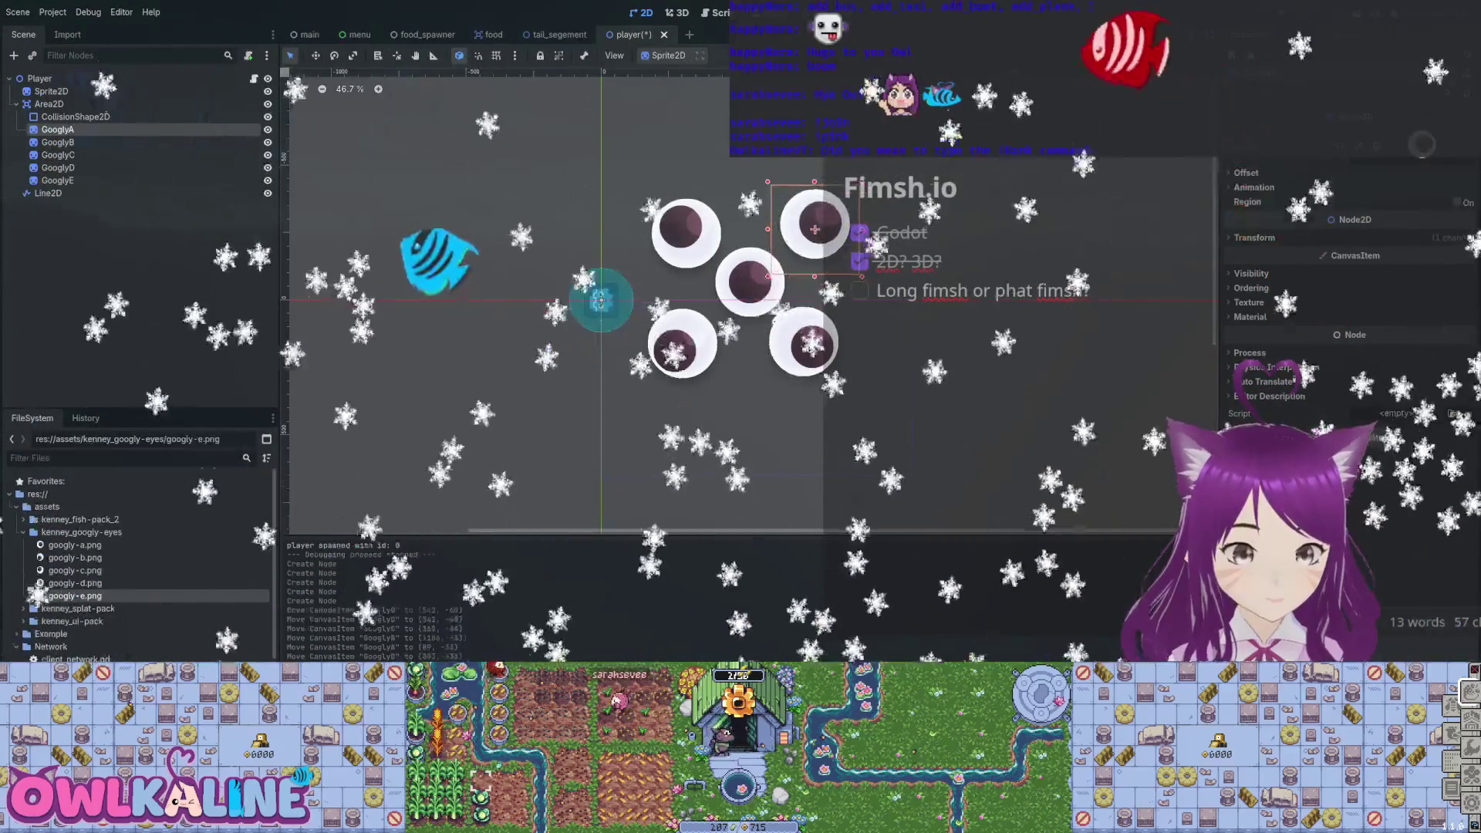
left_click_drag(682, 345, 692, 331)
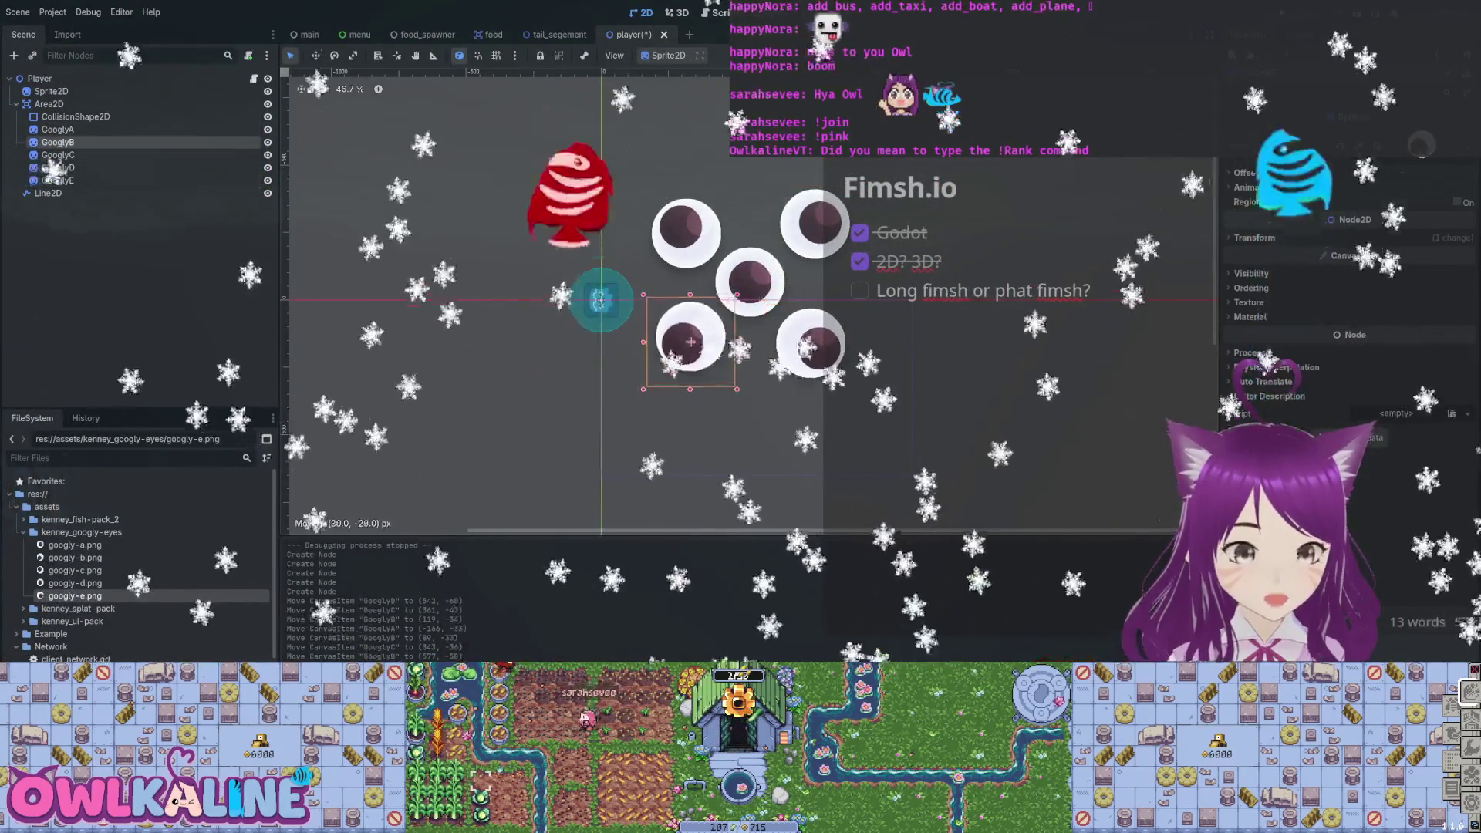
left_click_drag(682, 238, 699, 240)
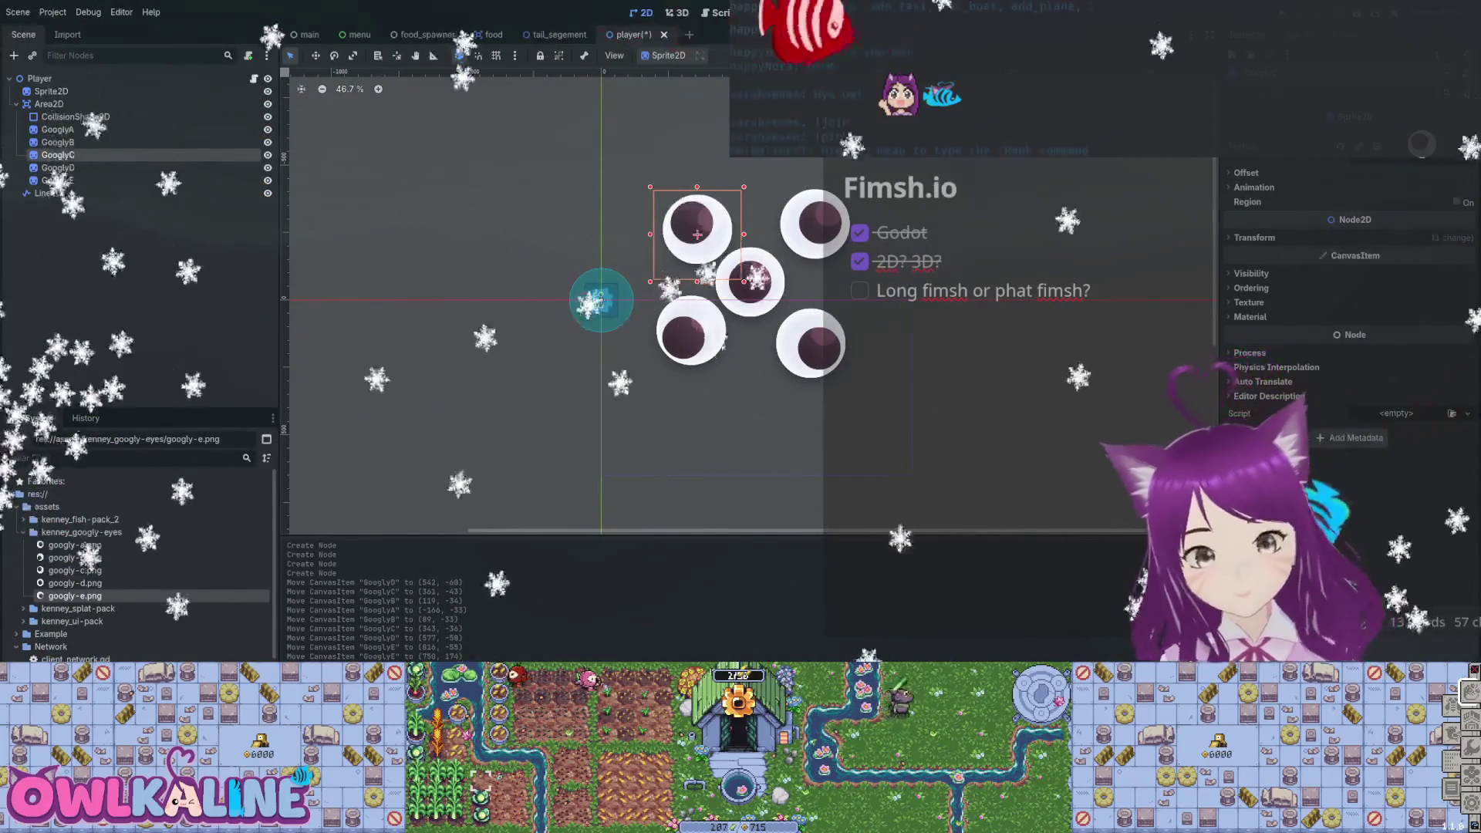
left_click_drag(696, 234, 652, 231)
left_click_drag(750, 281, 711, 231)
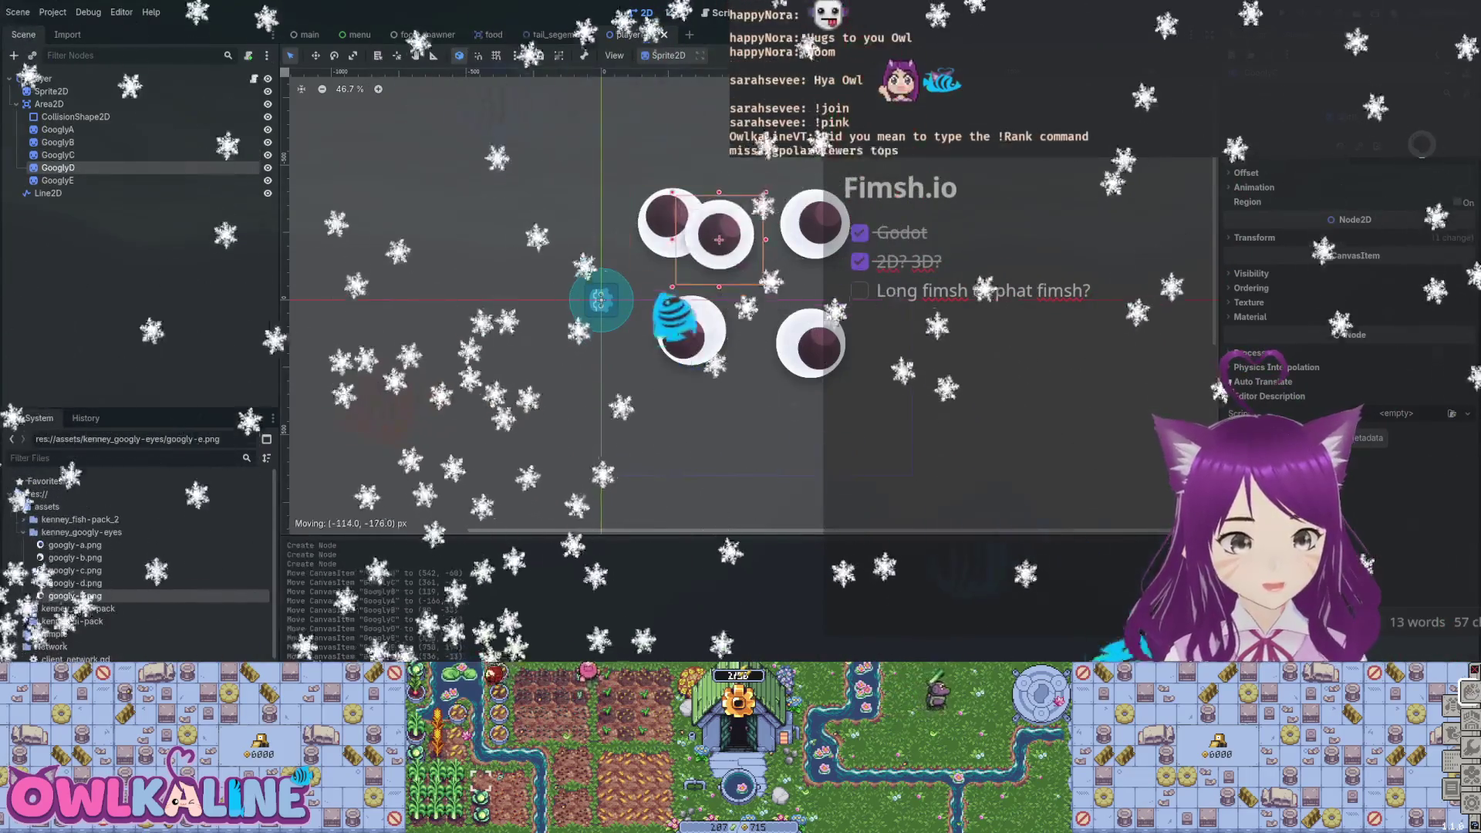
left_click_drag(815, 224, 767, 224)
left_click_drag(811, 346, 787, 270)
left_click_drag(691, 332, 702, 260)
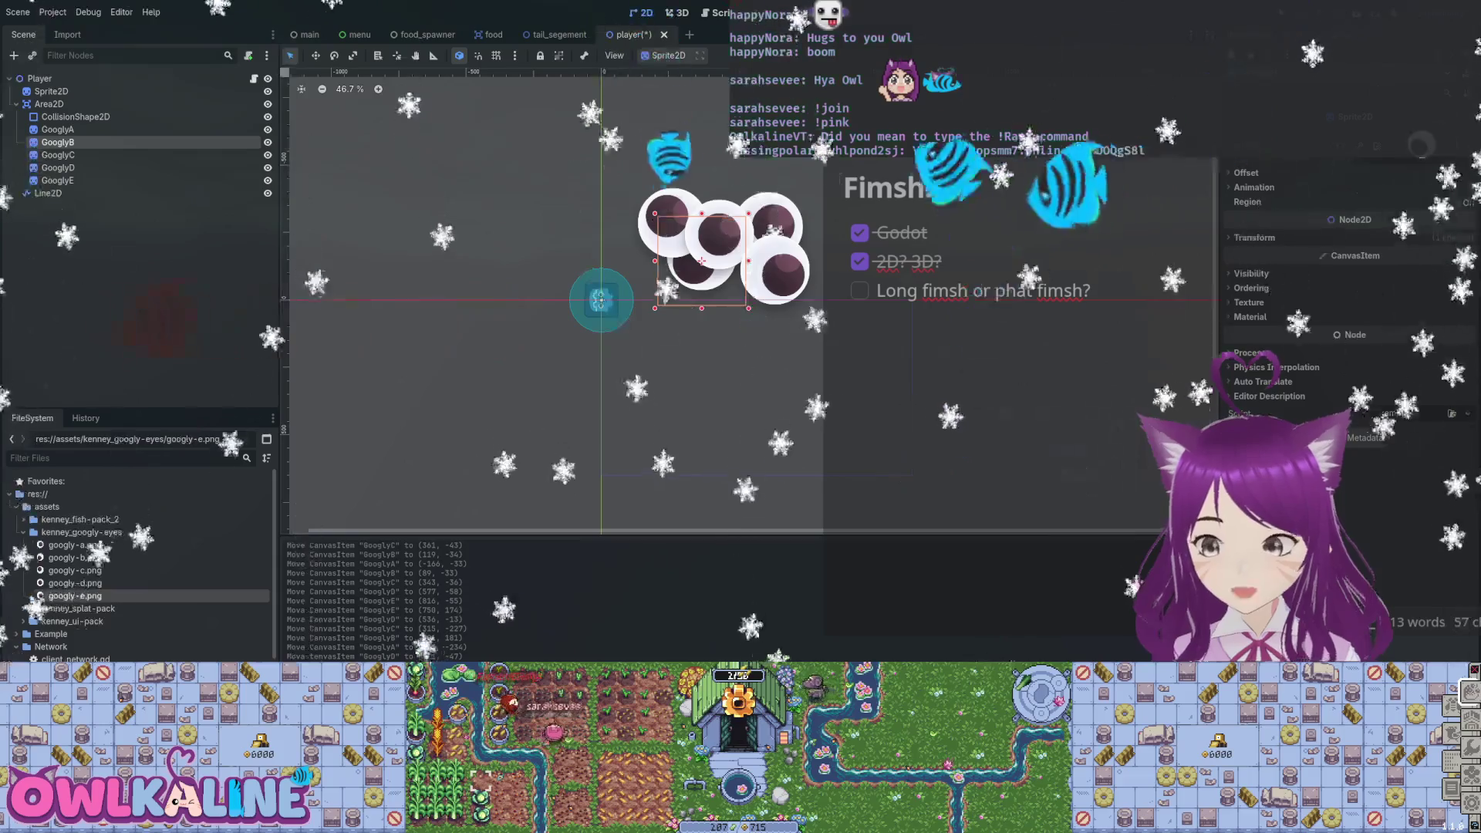
Delete the unwanted googly eyes and make GooglyD a child of Sprite2D.
left_click(58, 168)
key("f")
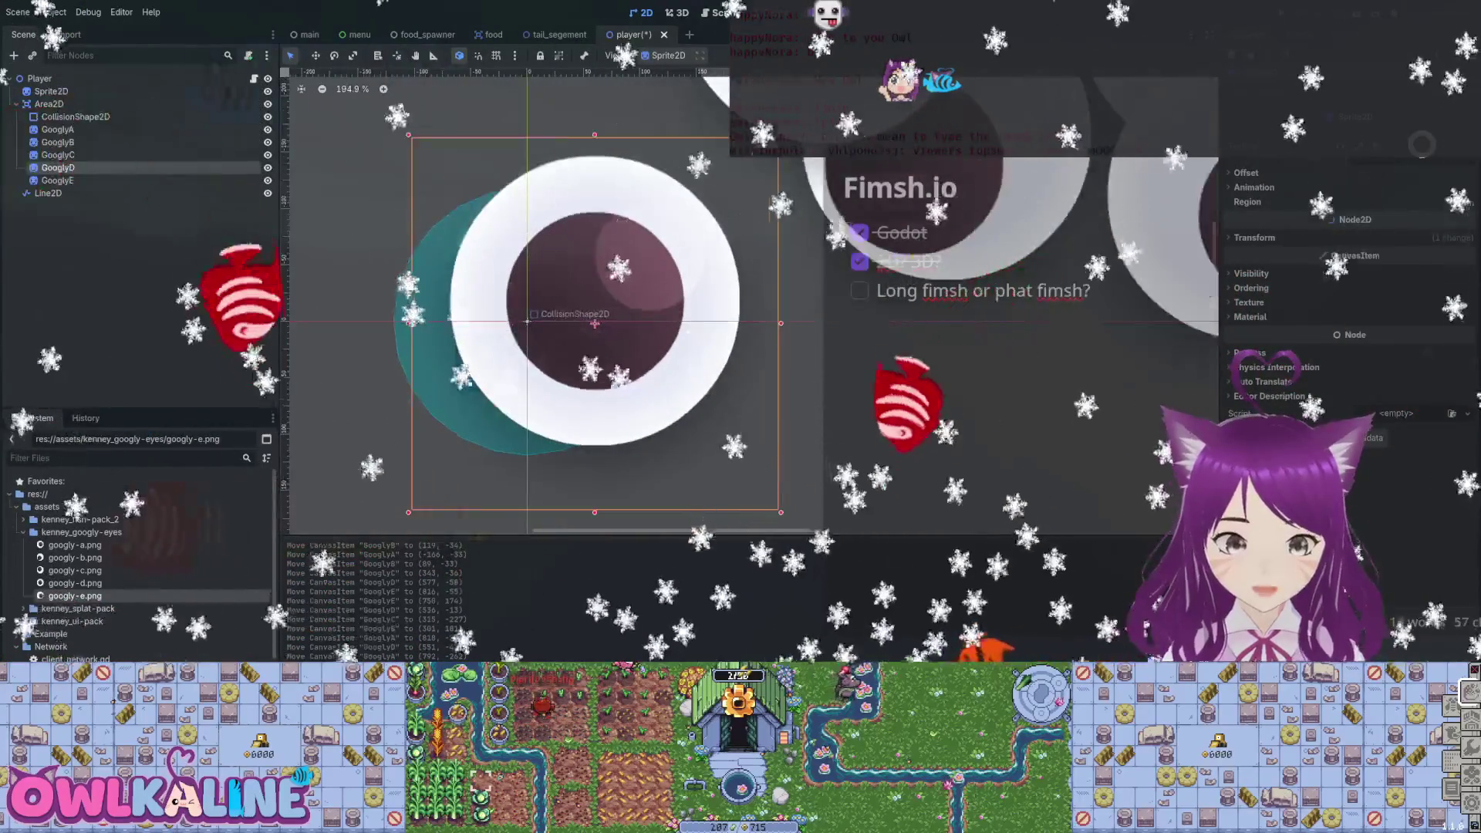
scroll(743, 243, "down", 6)
left_click(756, 154)
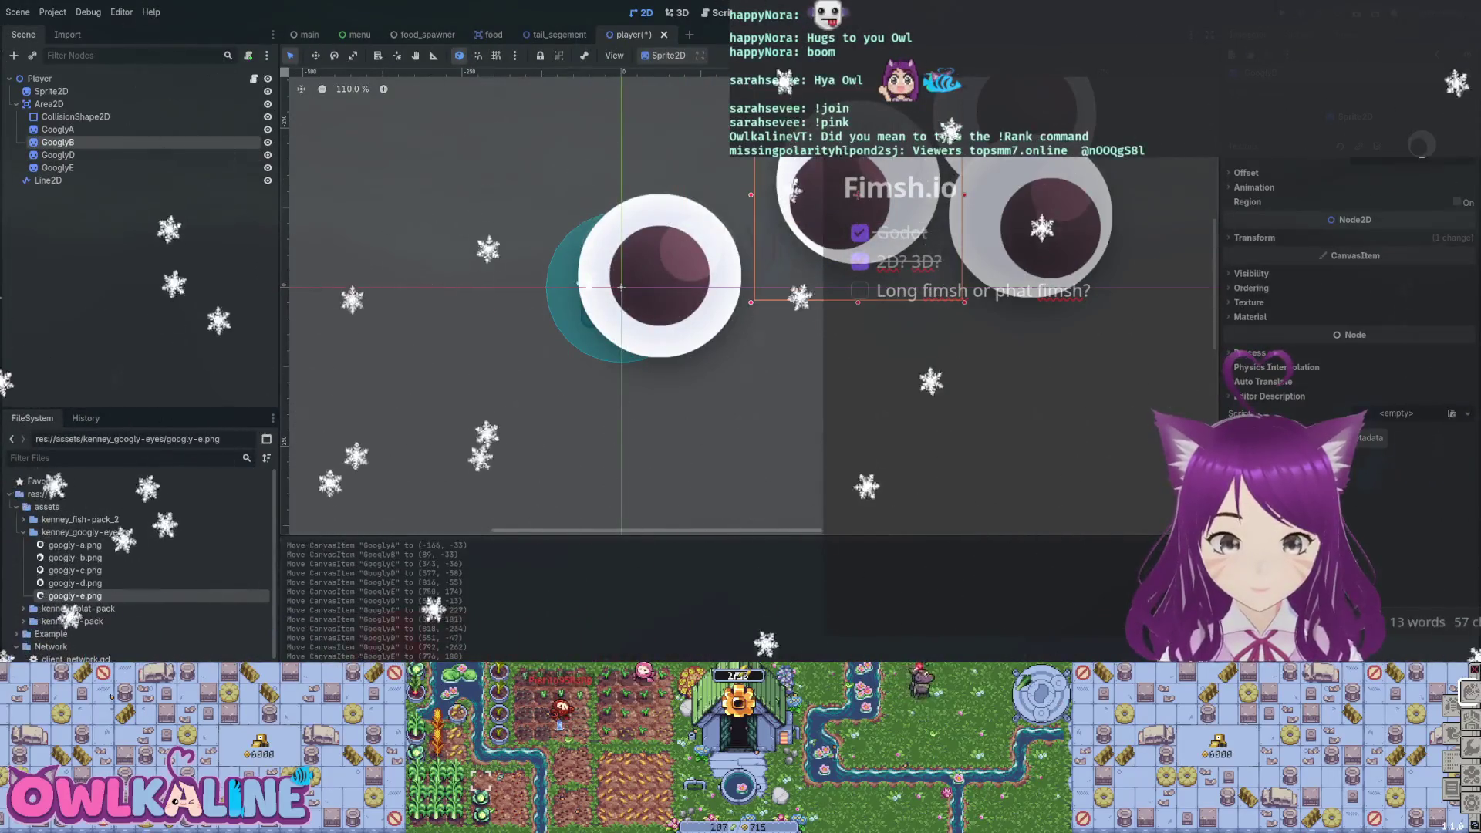
key("Delete")
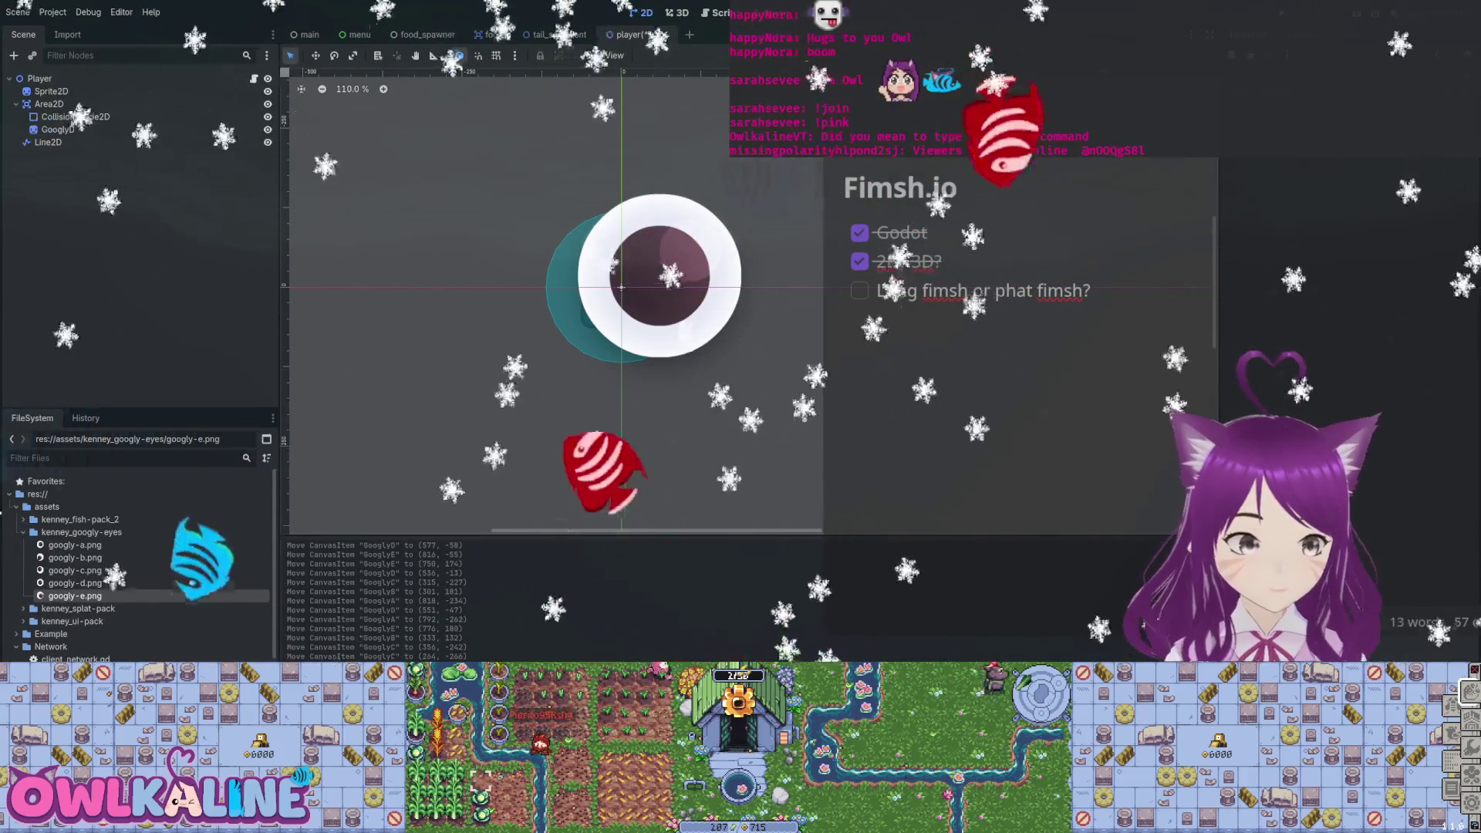
left_click_drag(58, 129, 83, 99)
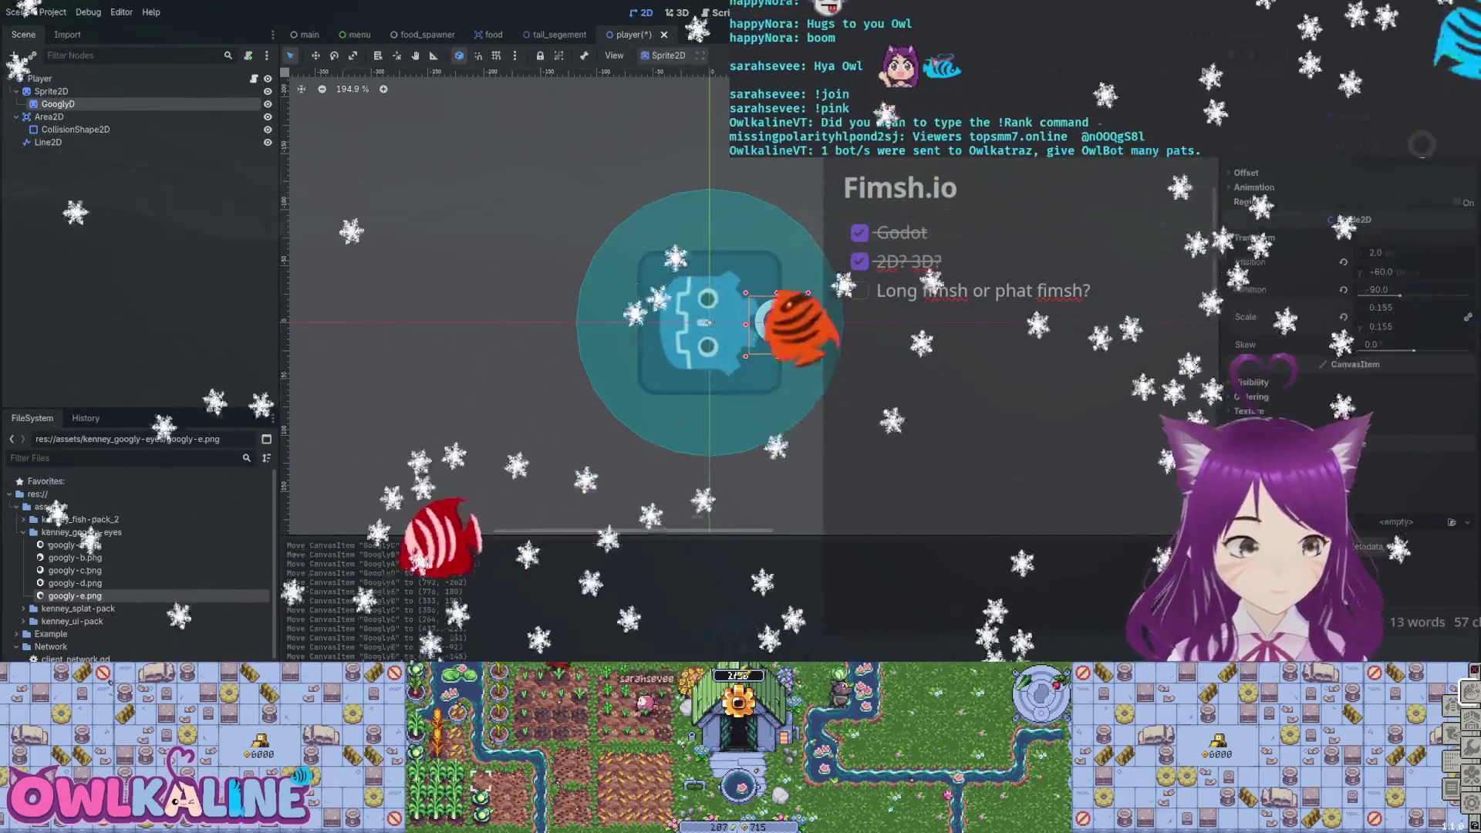
Switch to Move mode and try repositioning the GooglyD eye, undoing the accidental changes.
left_click(76, 129)
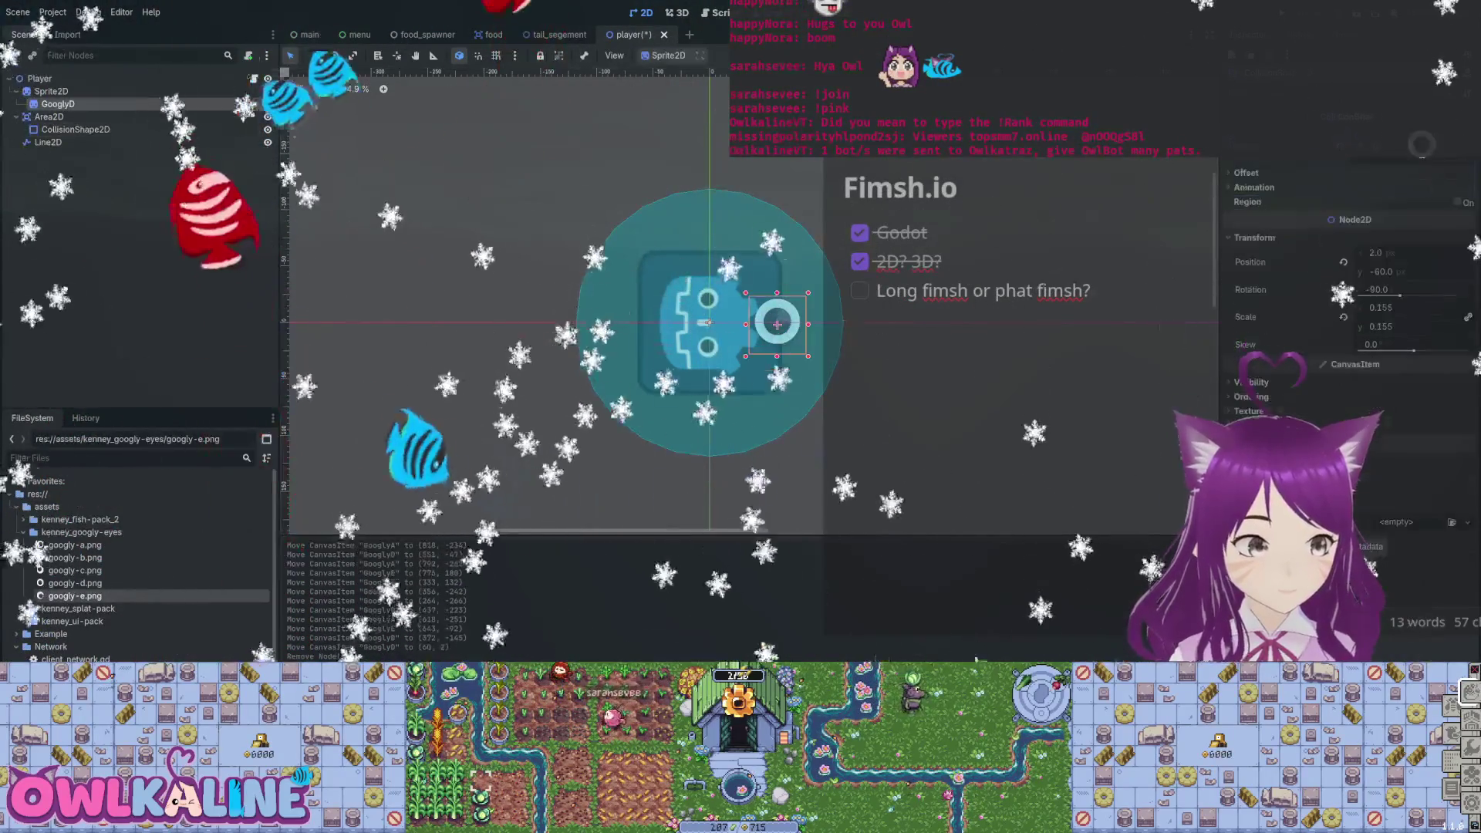
left_click(16, 117)
left_click(58, 103)
left_click(16, 117)
left_click(76, 129)
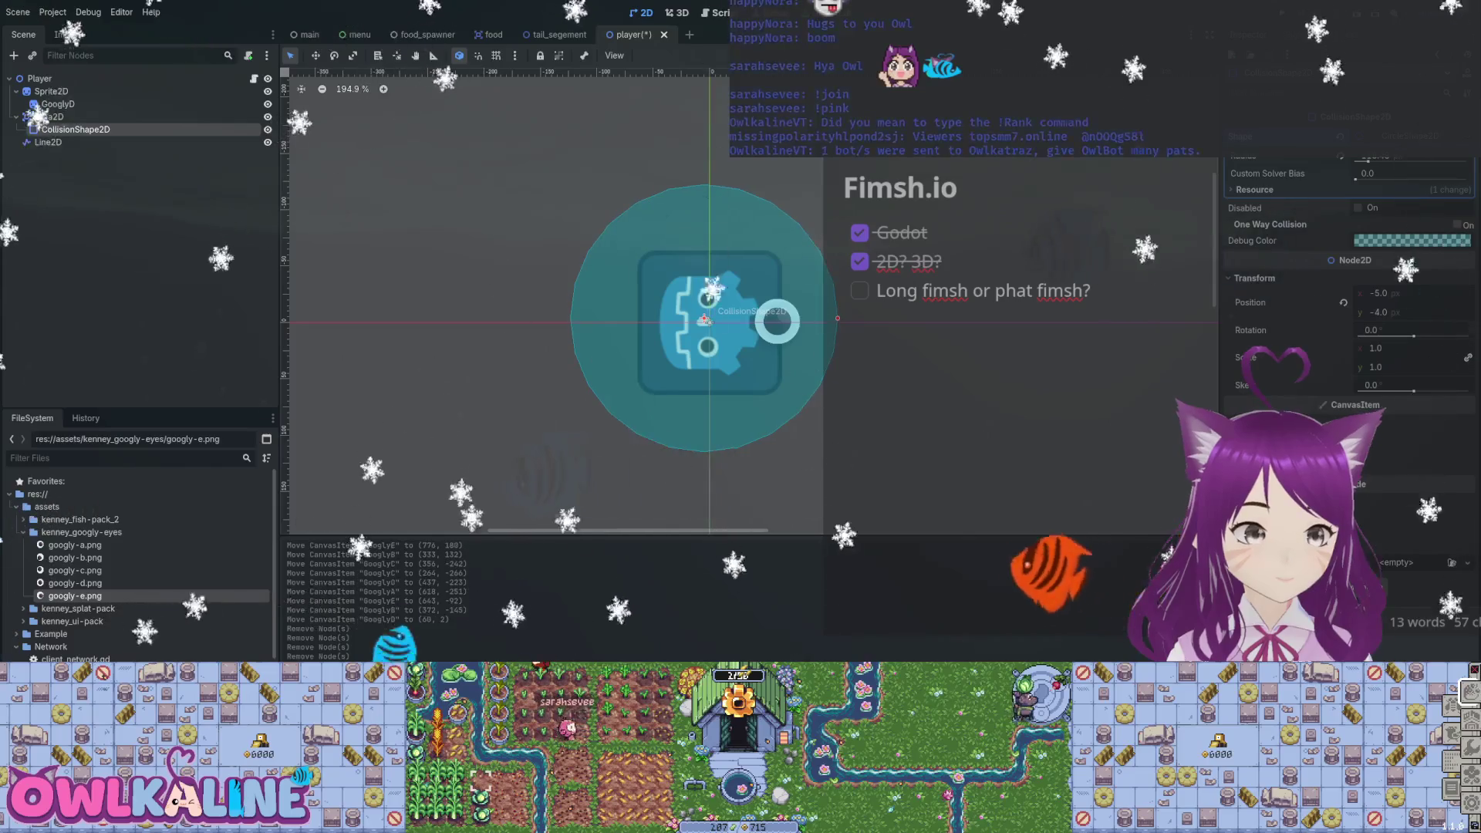
key("w")
mouse_move(778, 323)
left_mouse_down()
mouse_move(747, 299)
mouse_move(751, 348)
left_mouse_up()
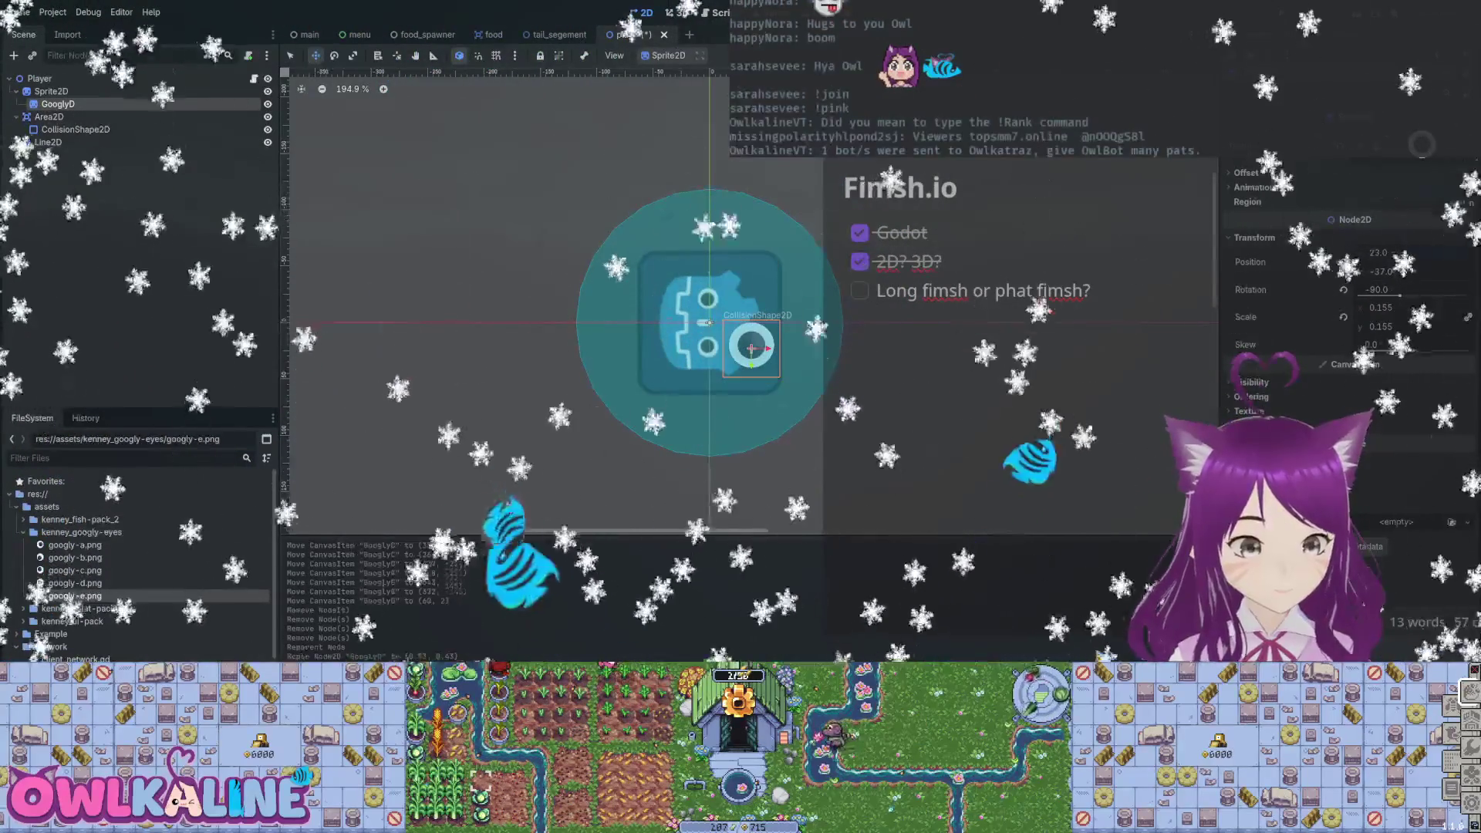
key("ctrl+z")
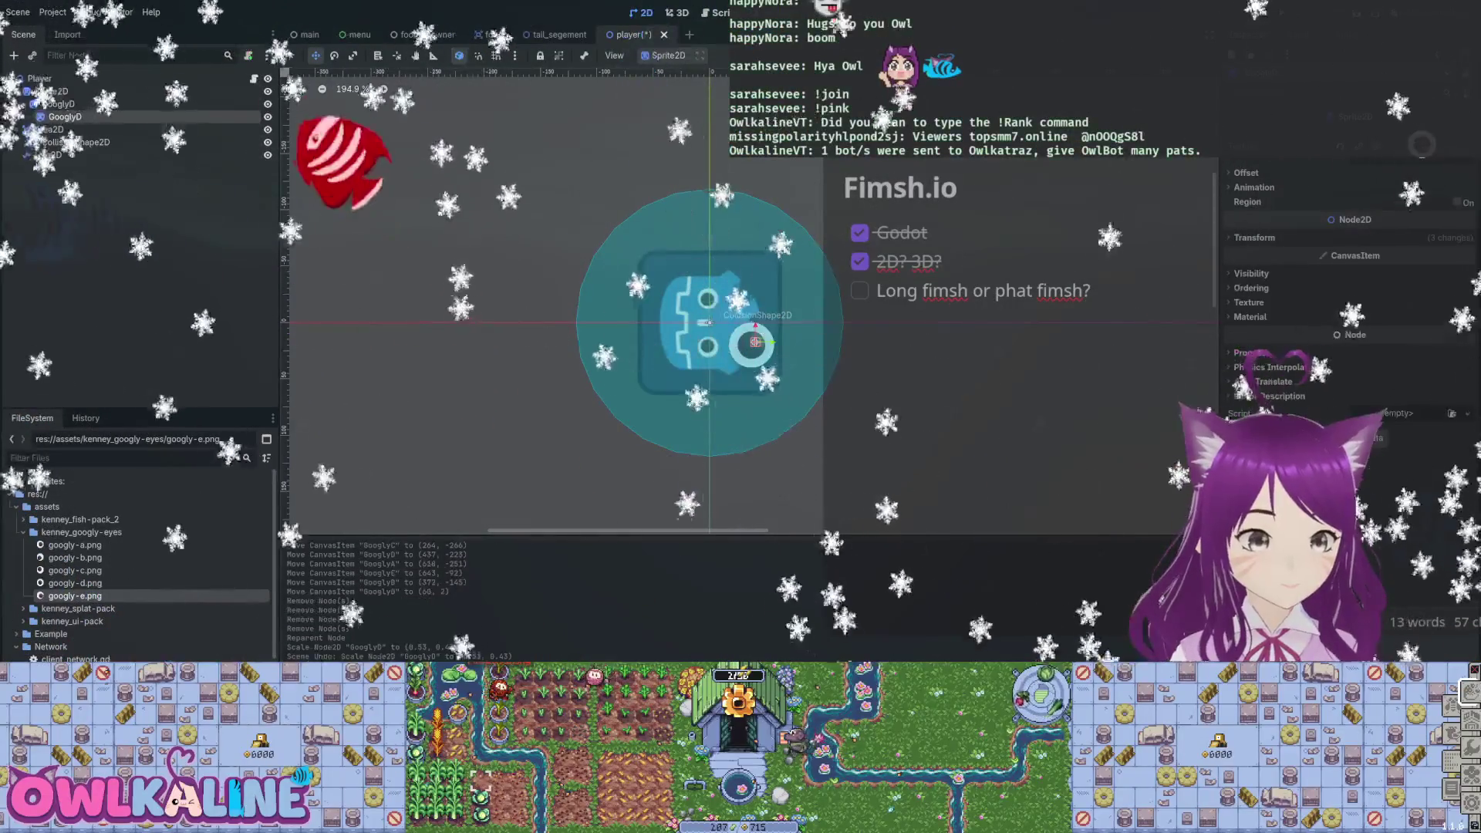
mouse_move(750, 348)
left_mouse_down()
mouse_move(757, 286)
mouse_move(756, 342)
left_mouse_up()
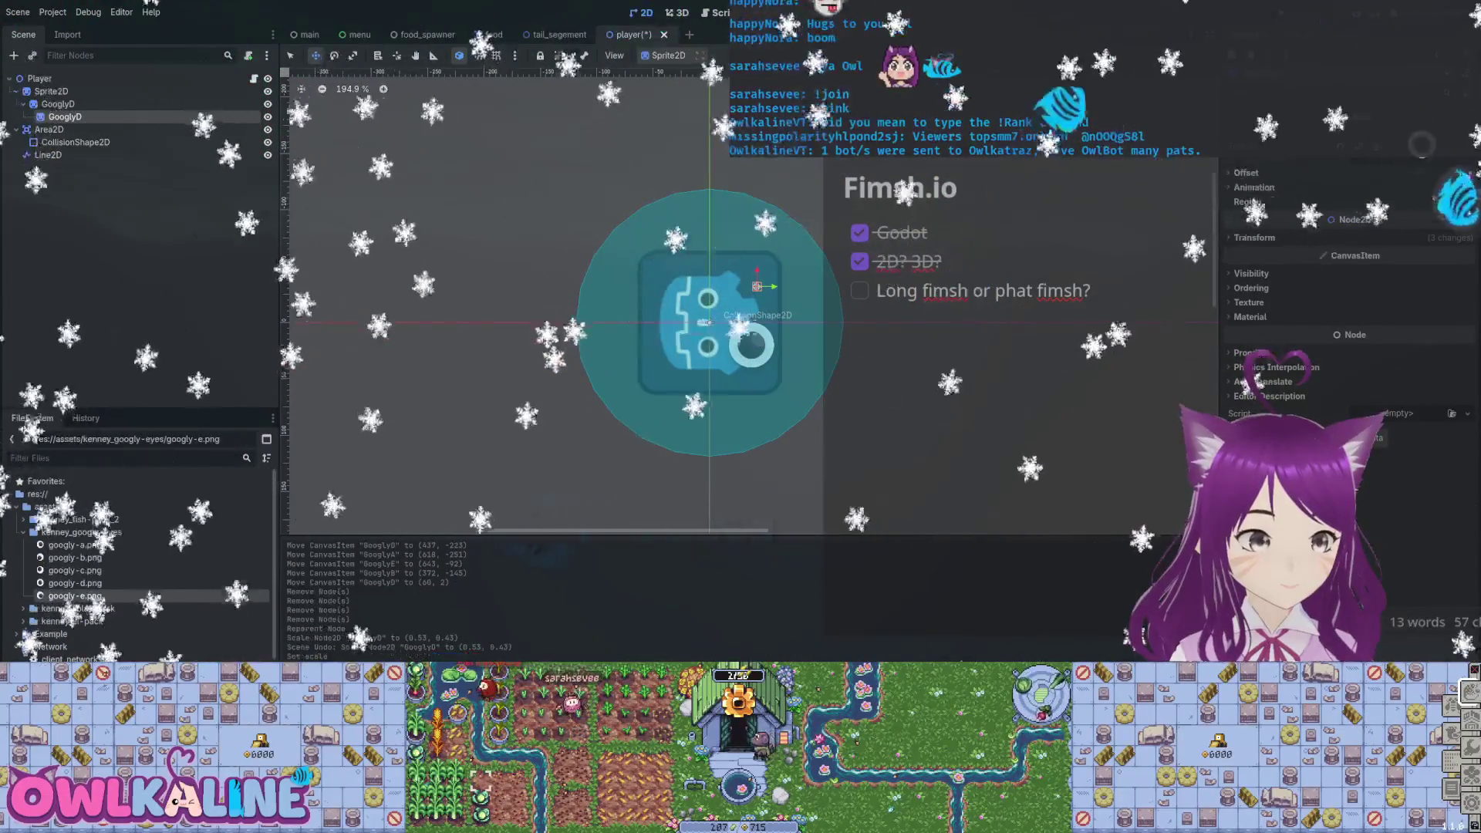
key("ctrl+z")
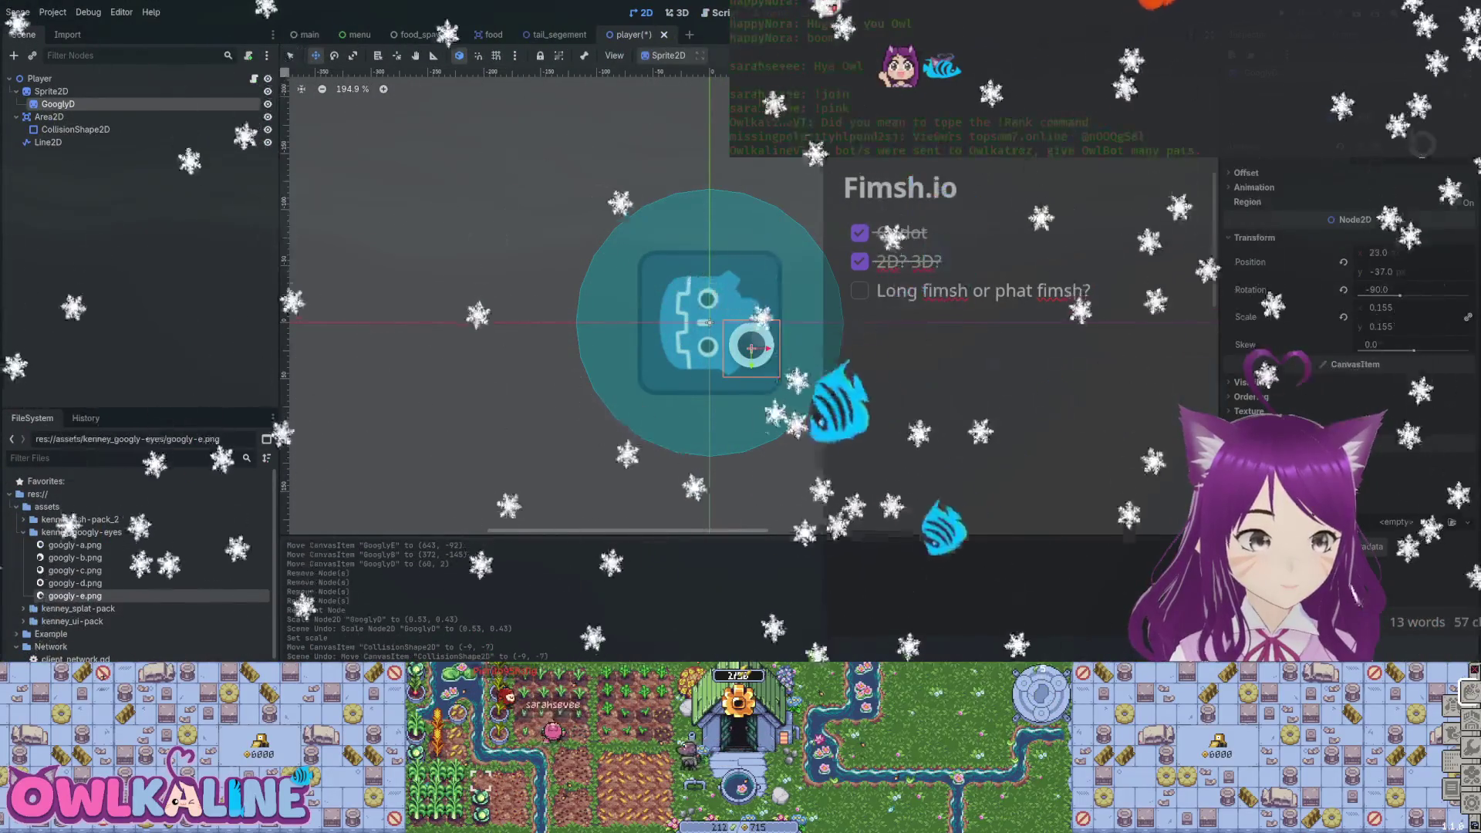
Duplicate GooglyD into GooglyD2 placed above it, save the player scene and run the project.
key("ctrl+d")
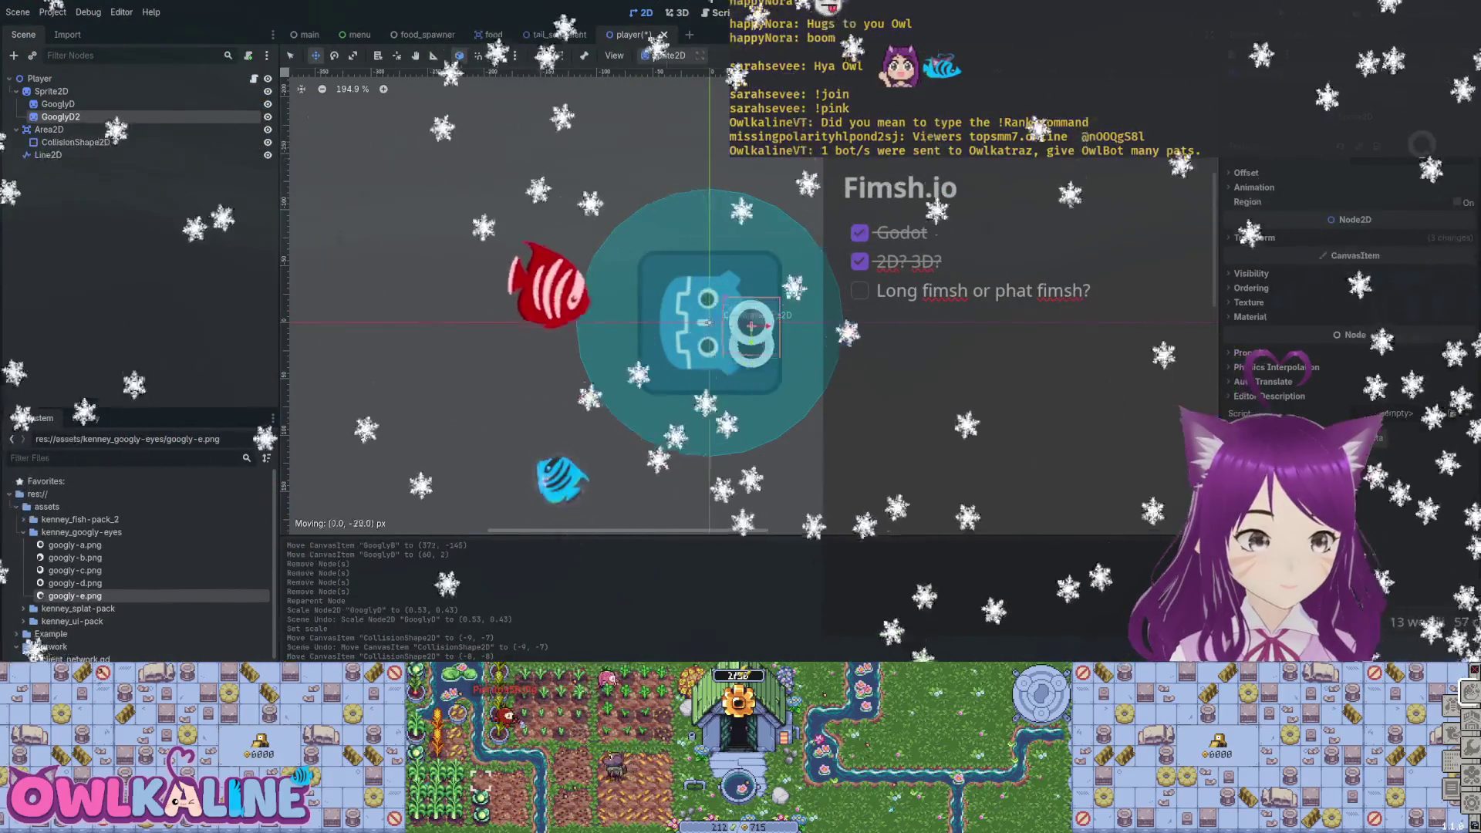
left_click_drag(751, 348, 751, 292)
key("ctrl+s")
key("F5")
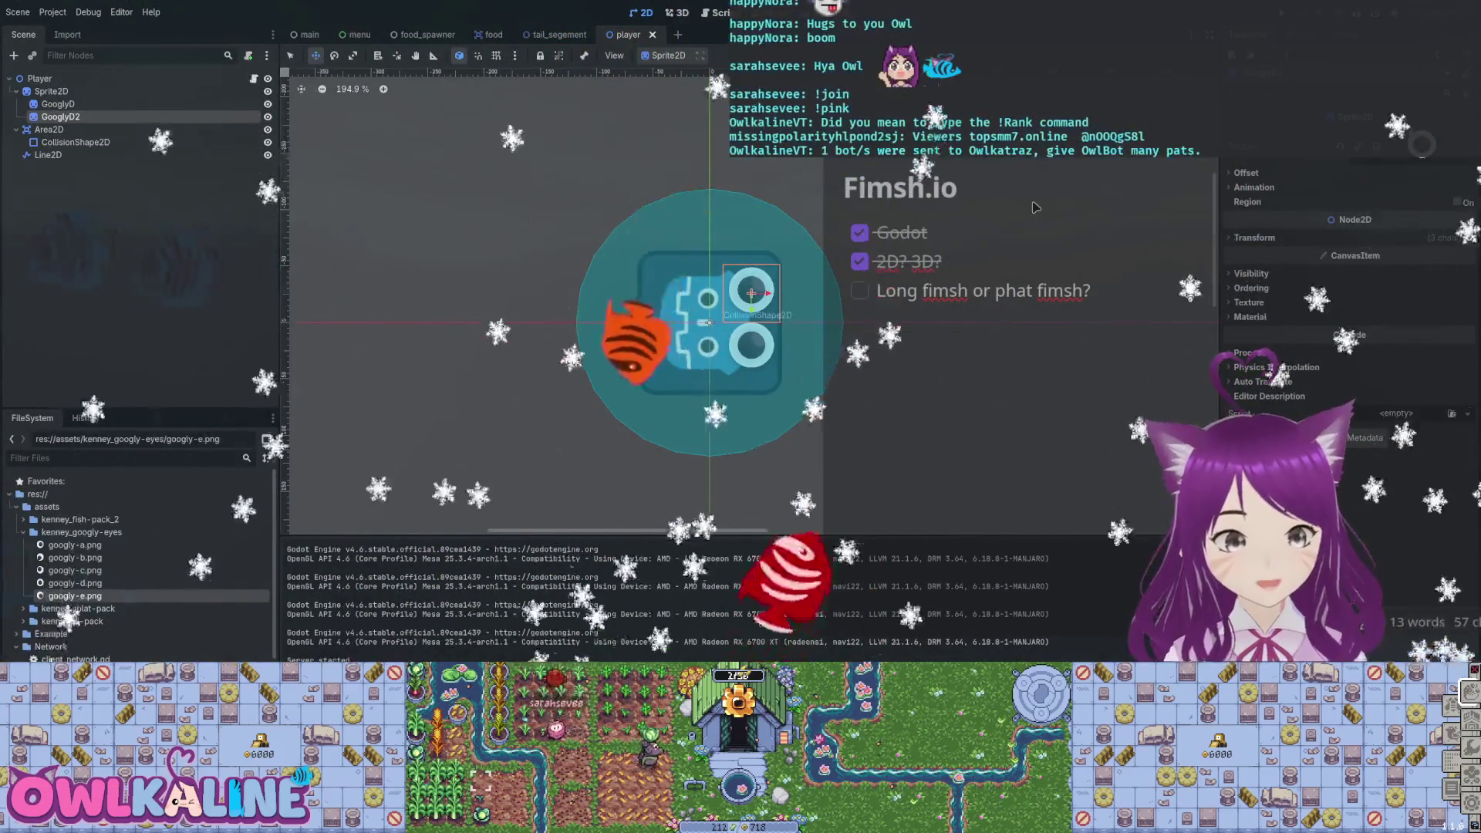
scroll(1035, 207, "up", 4)
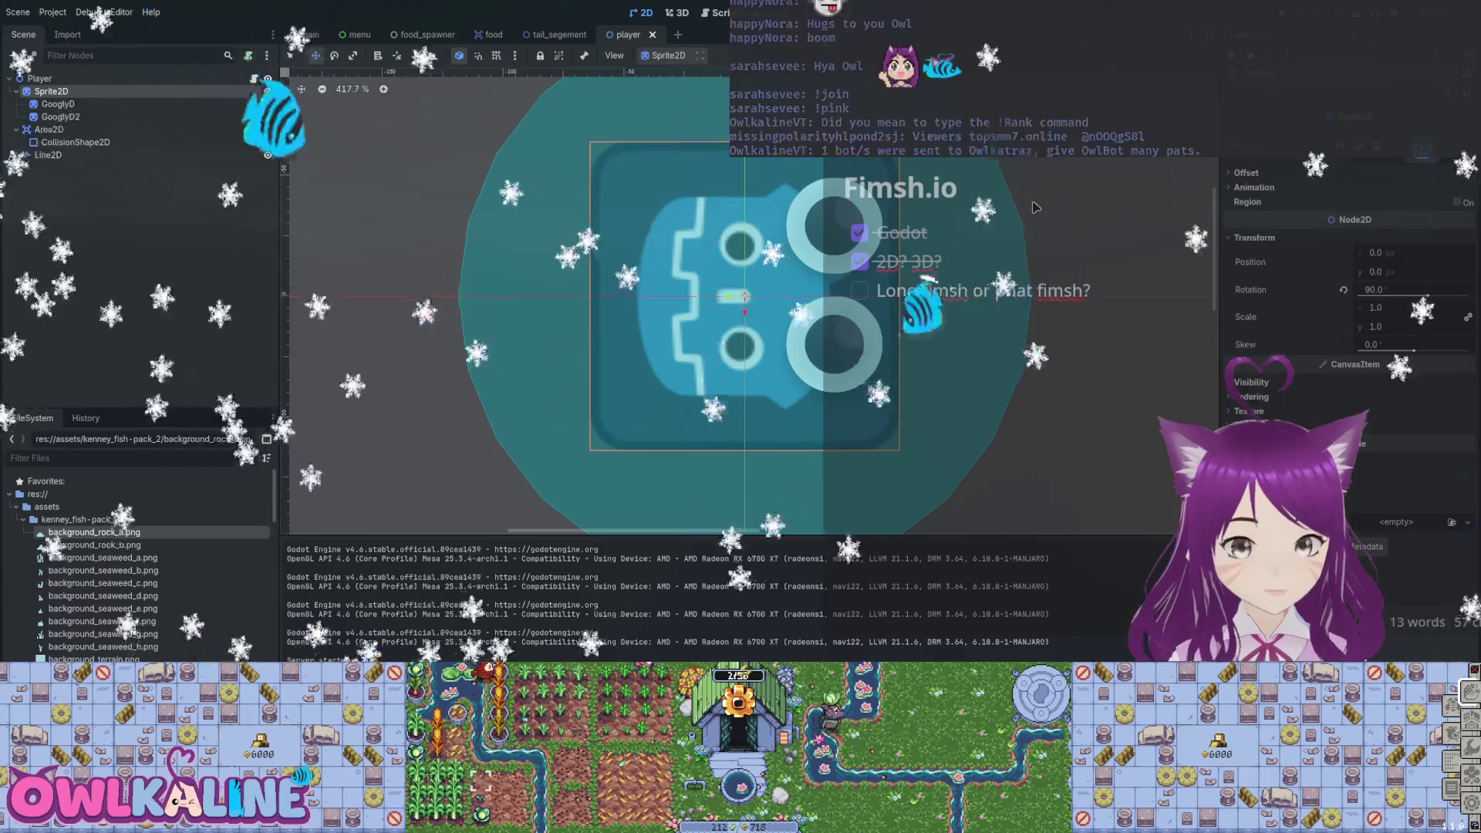
key("ctrl+F3")
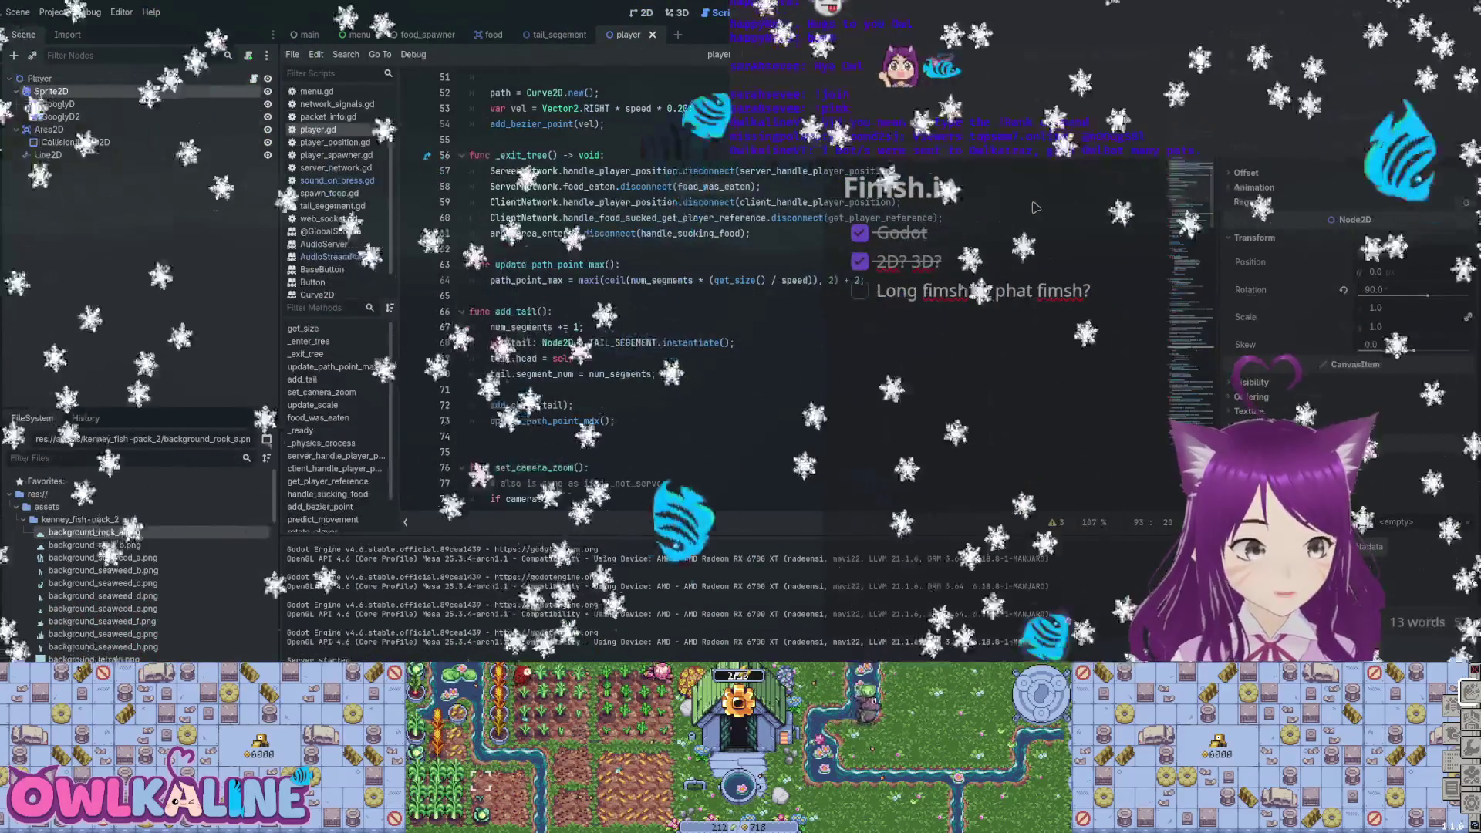
scroll(1037, 208, "up", 9)
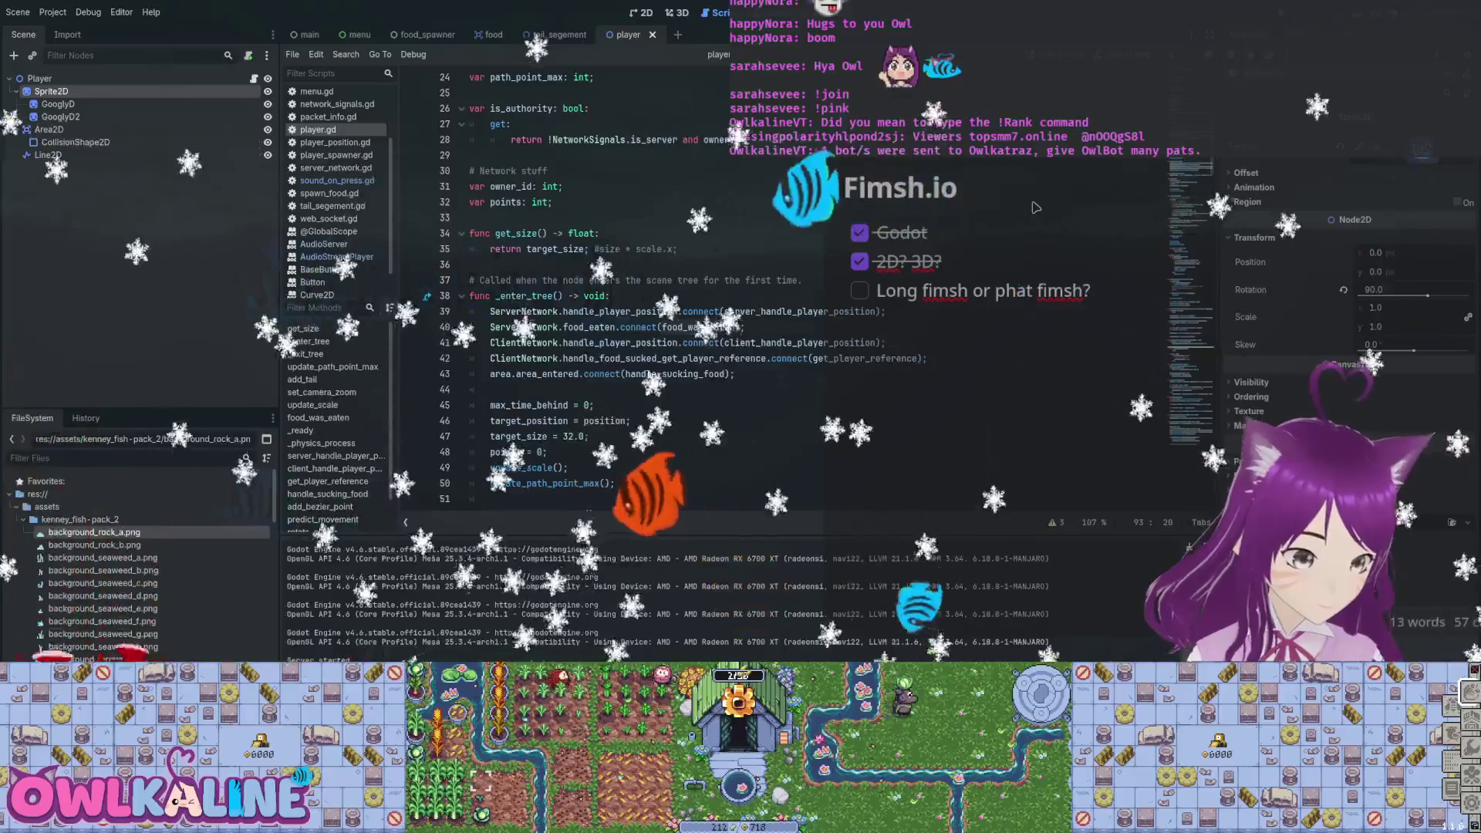
scroll(1036, 207, "down", 3)
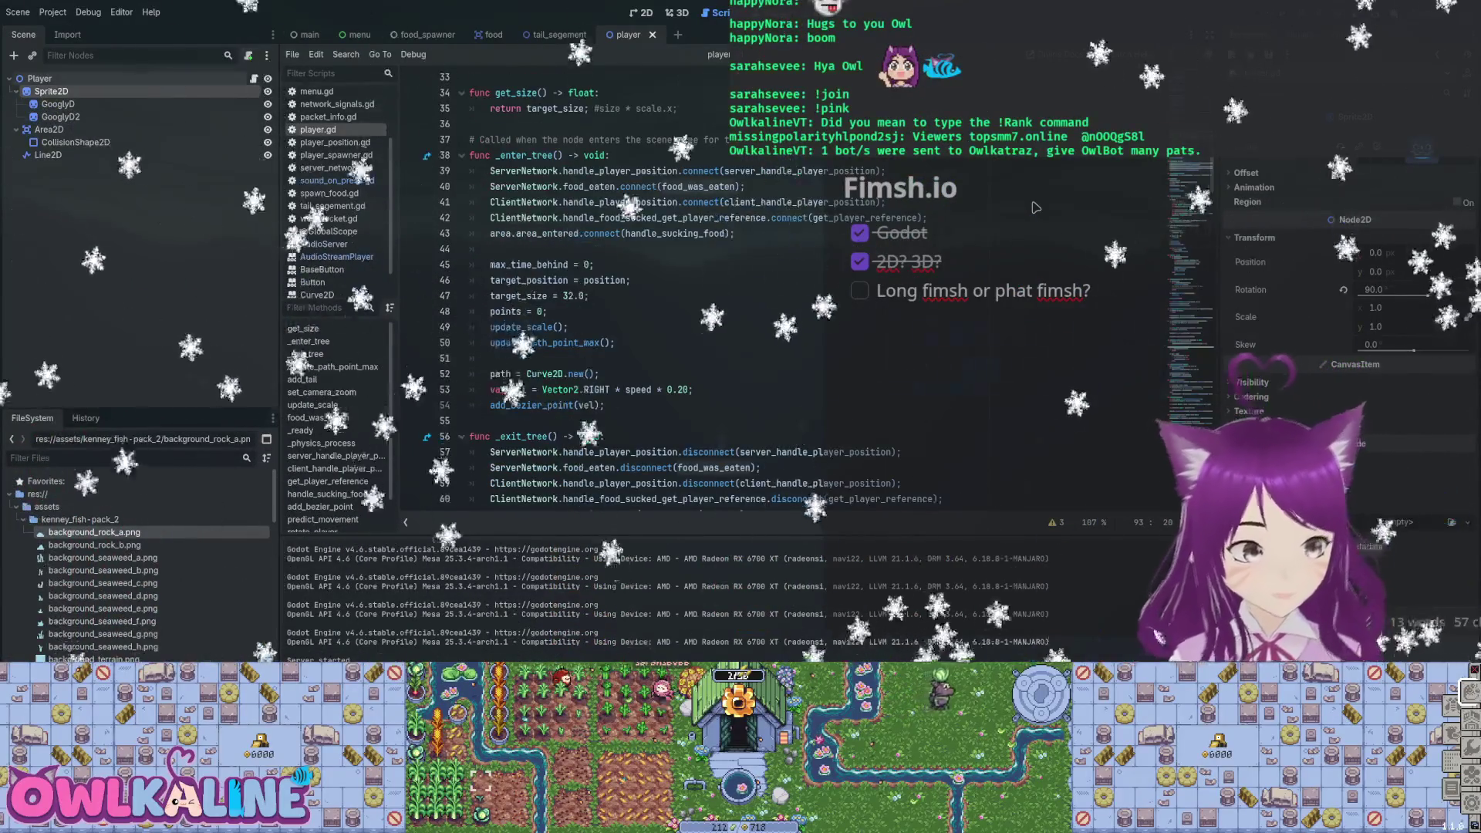
key("ctrl+F1")
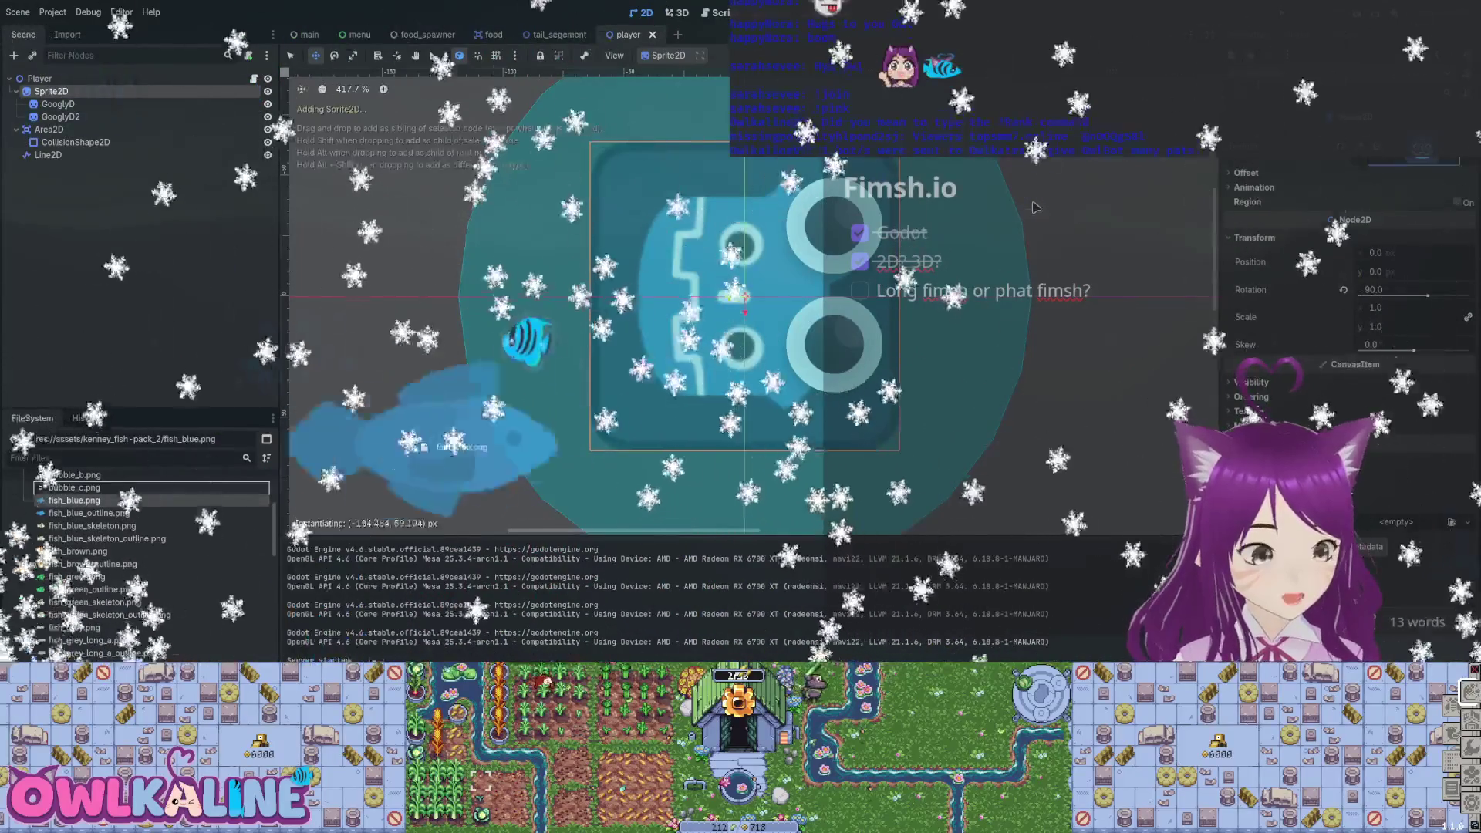
Lay the player's long grey fish sprite horizontal, save, and open tail_segement to browse fish textures.
left_click_drag(177, 504, 155, 580)
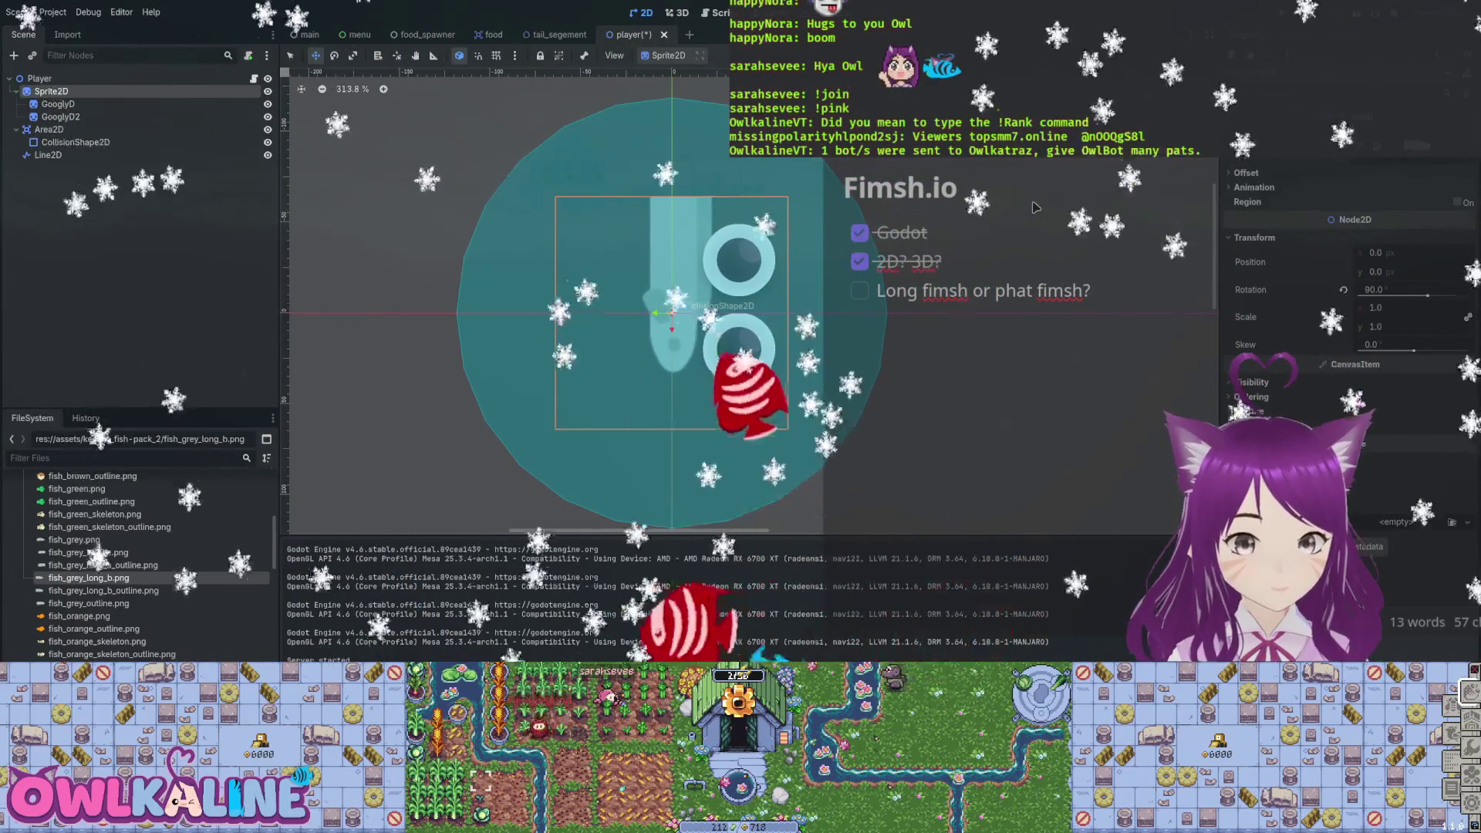
key("ctrl+z")
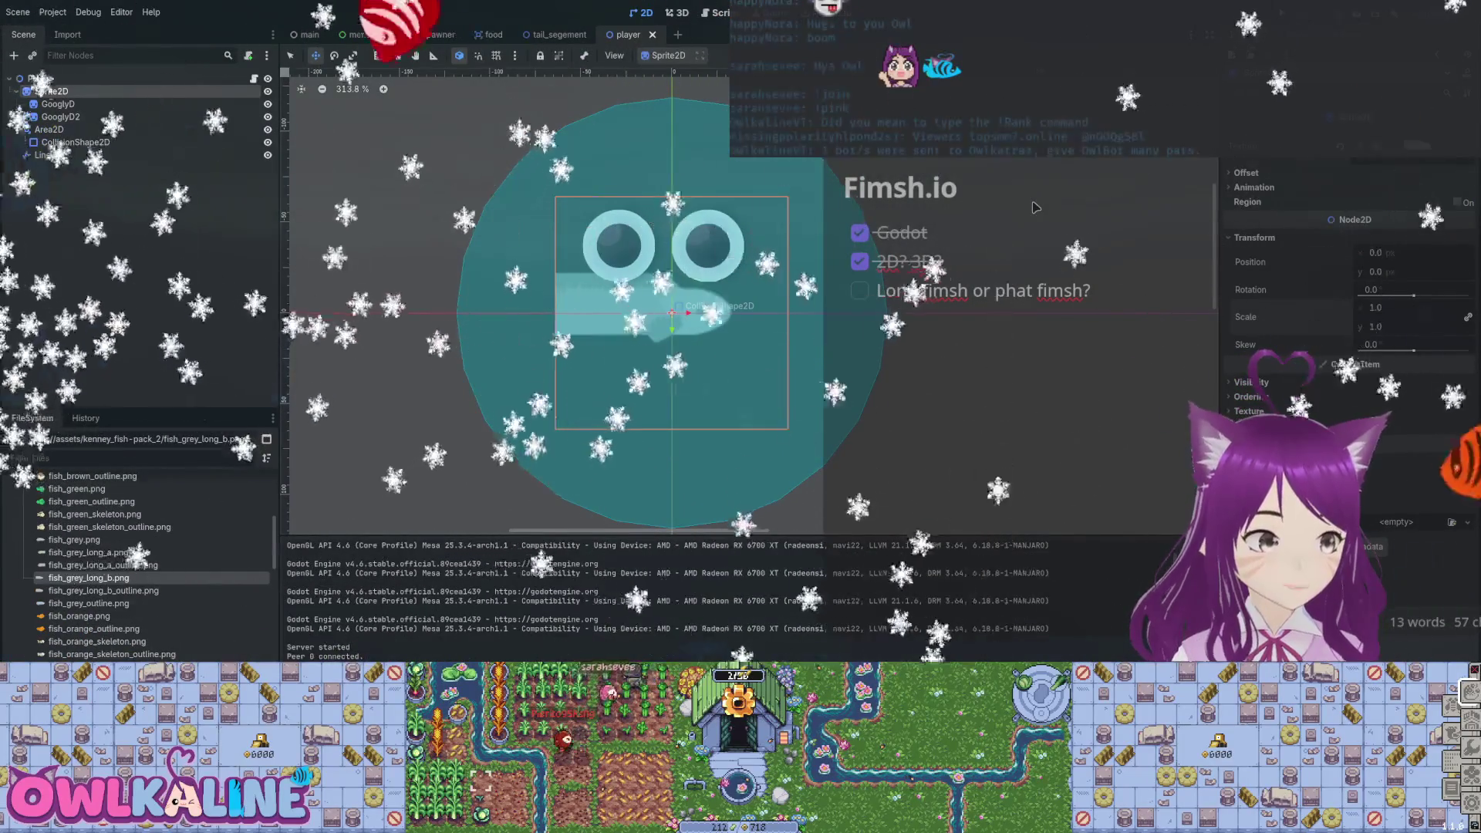
key("ctrl+shift+Tab")
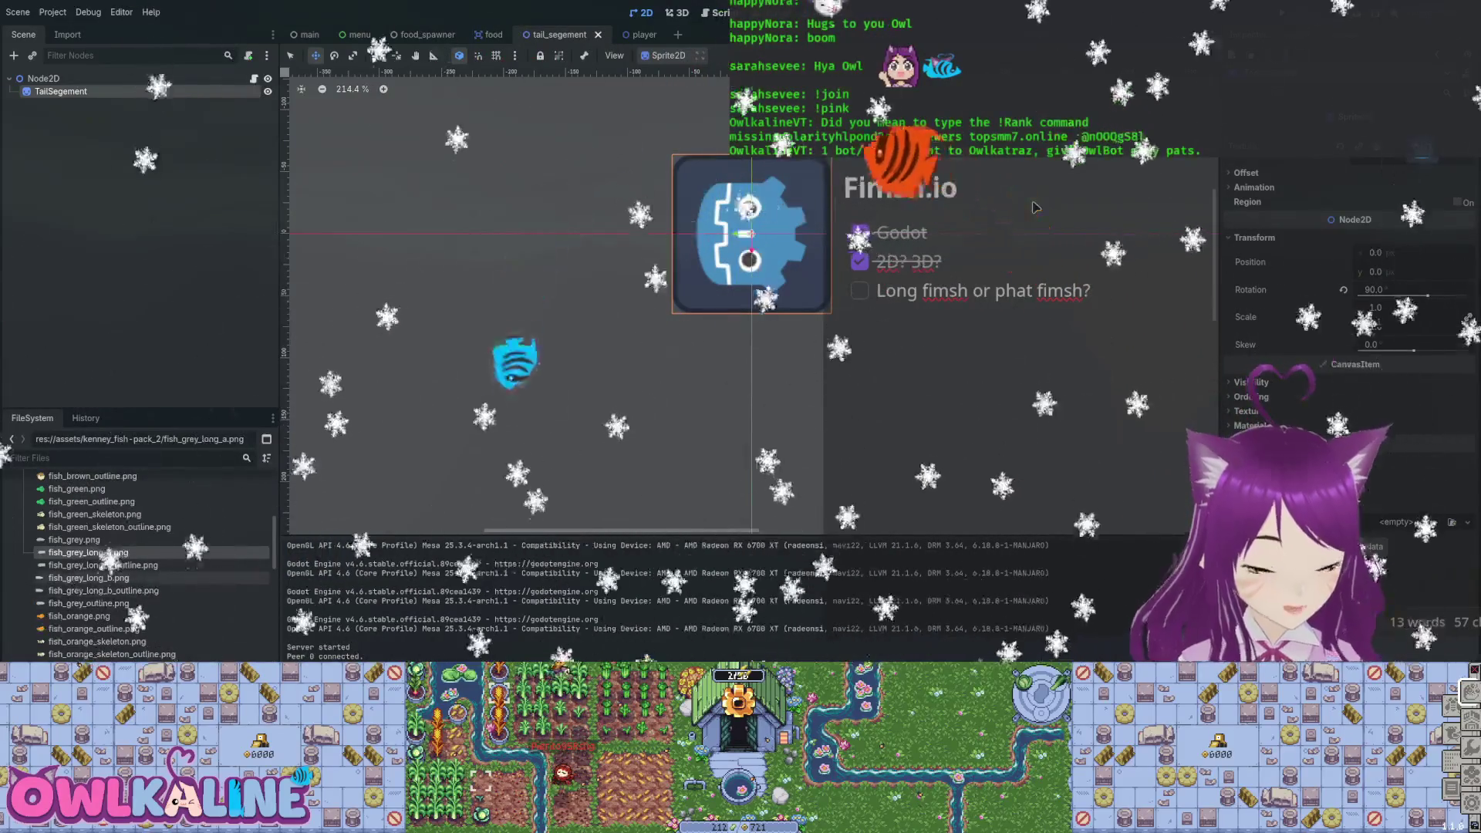
key("Down")
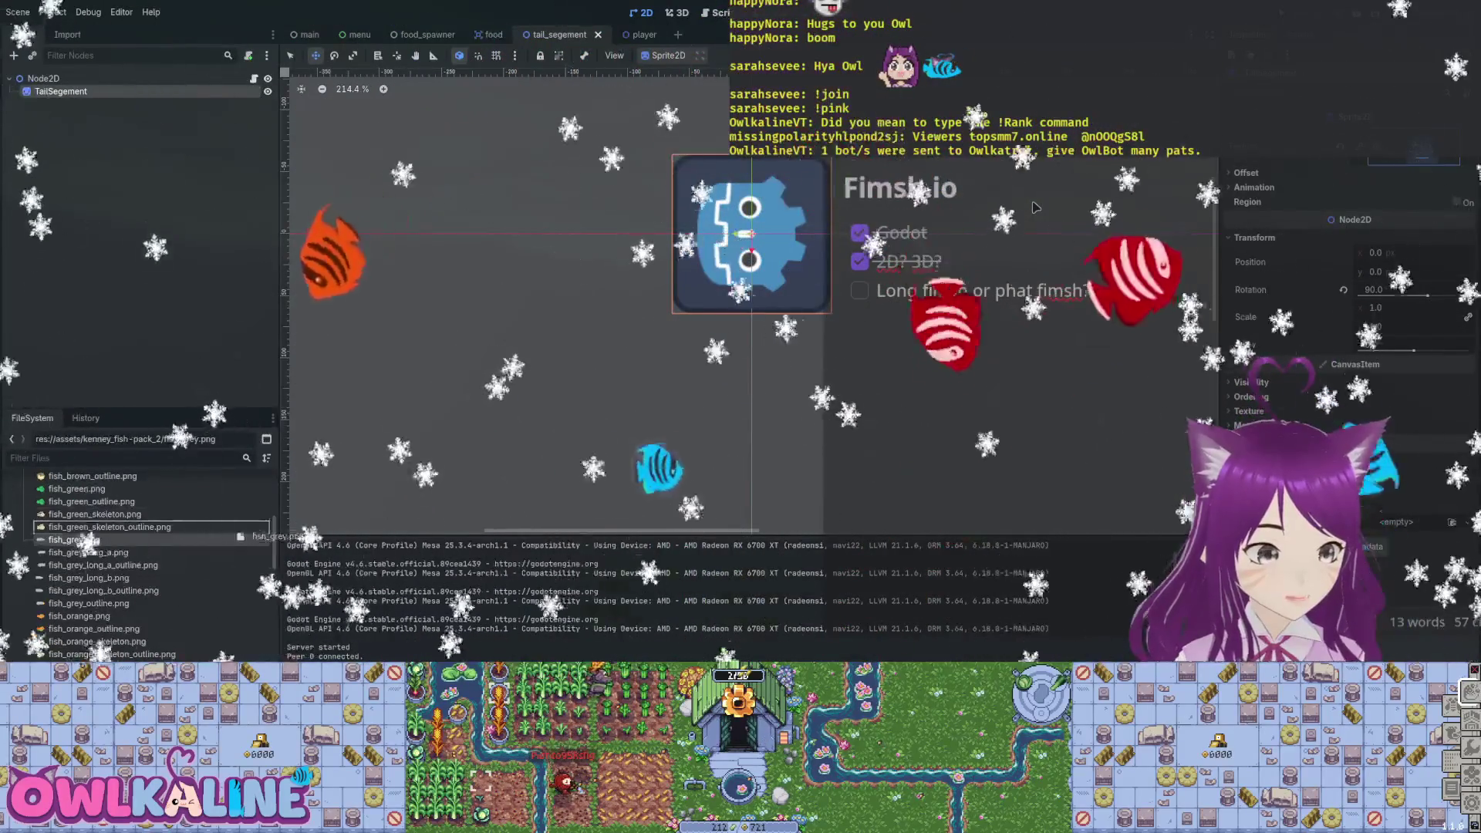
mouse_move(100, 565)
left_mouse_down()
mouse_move(183, 570)
mouse_move(409, 461)
left_mouse_up()
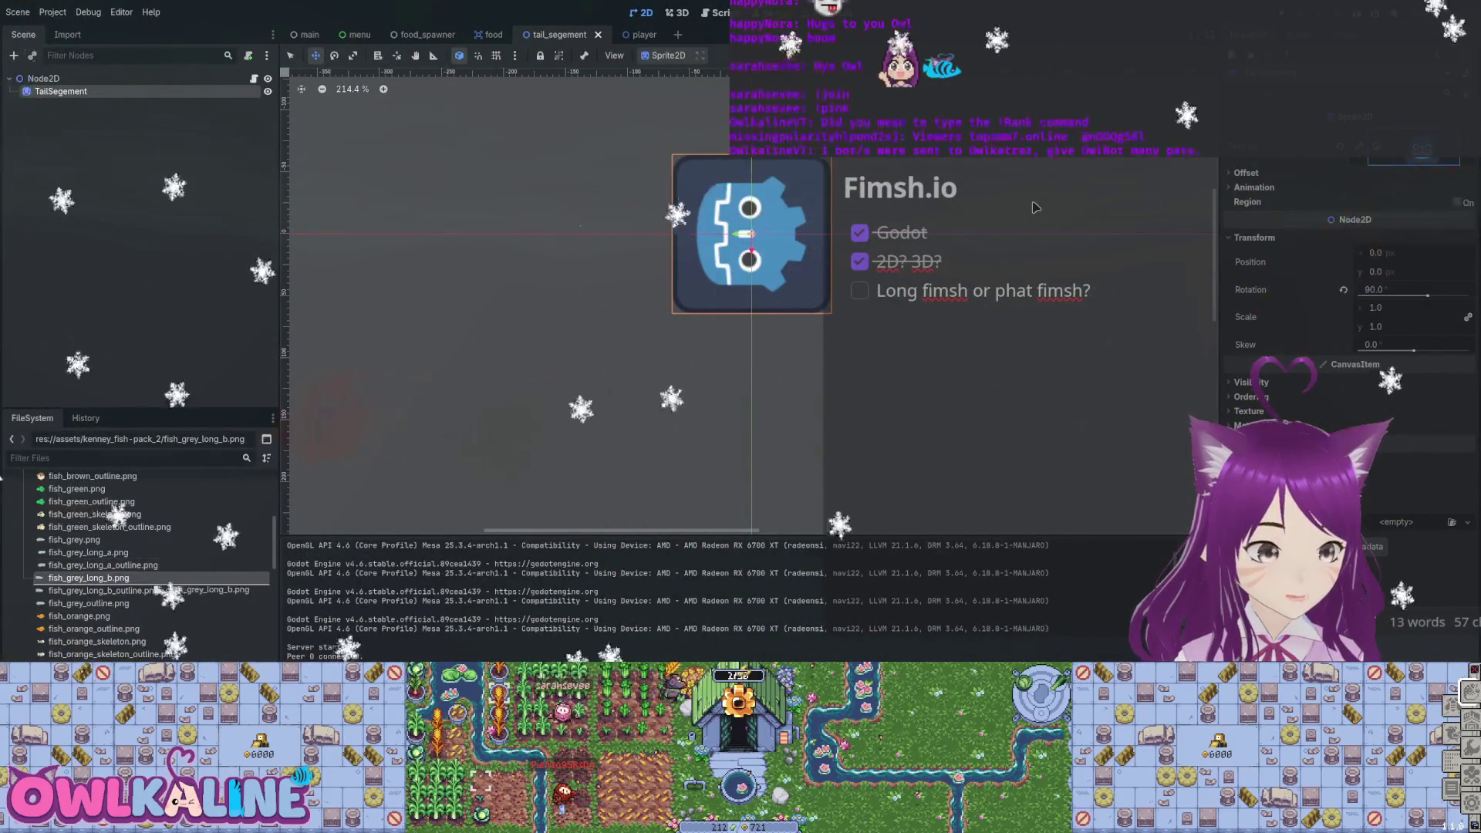
Give TailSegement the fish_grey_long_a texture at rotation 0, save, then test-run and stop the game.
left_click_drag(202, 588, 202, 588)
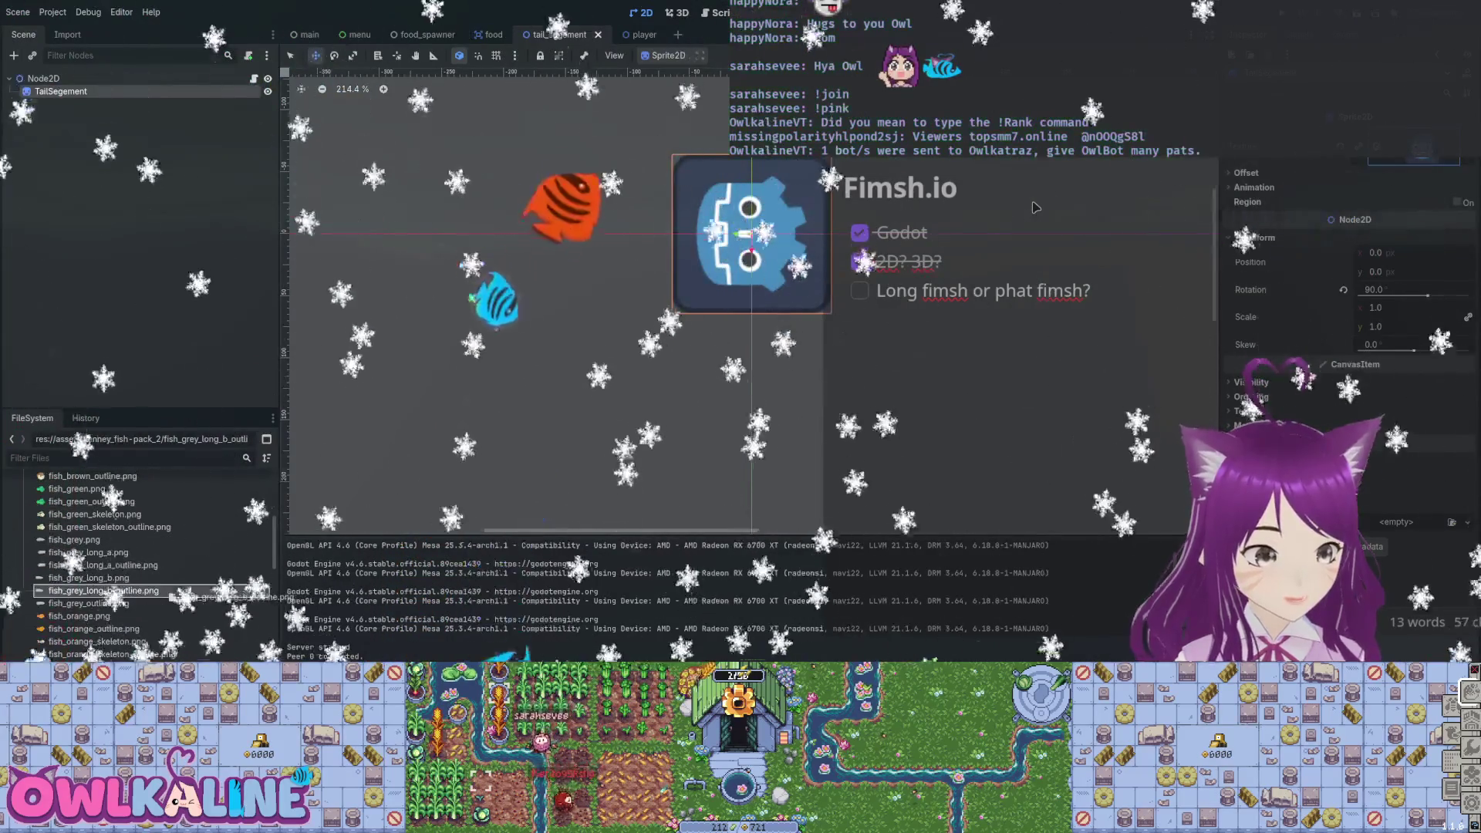
left_click_drag(85, 554, 142, 503)
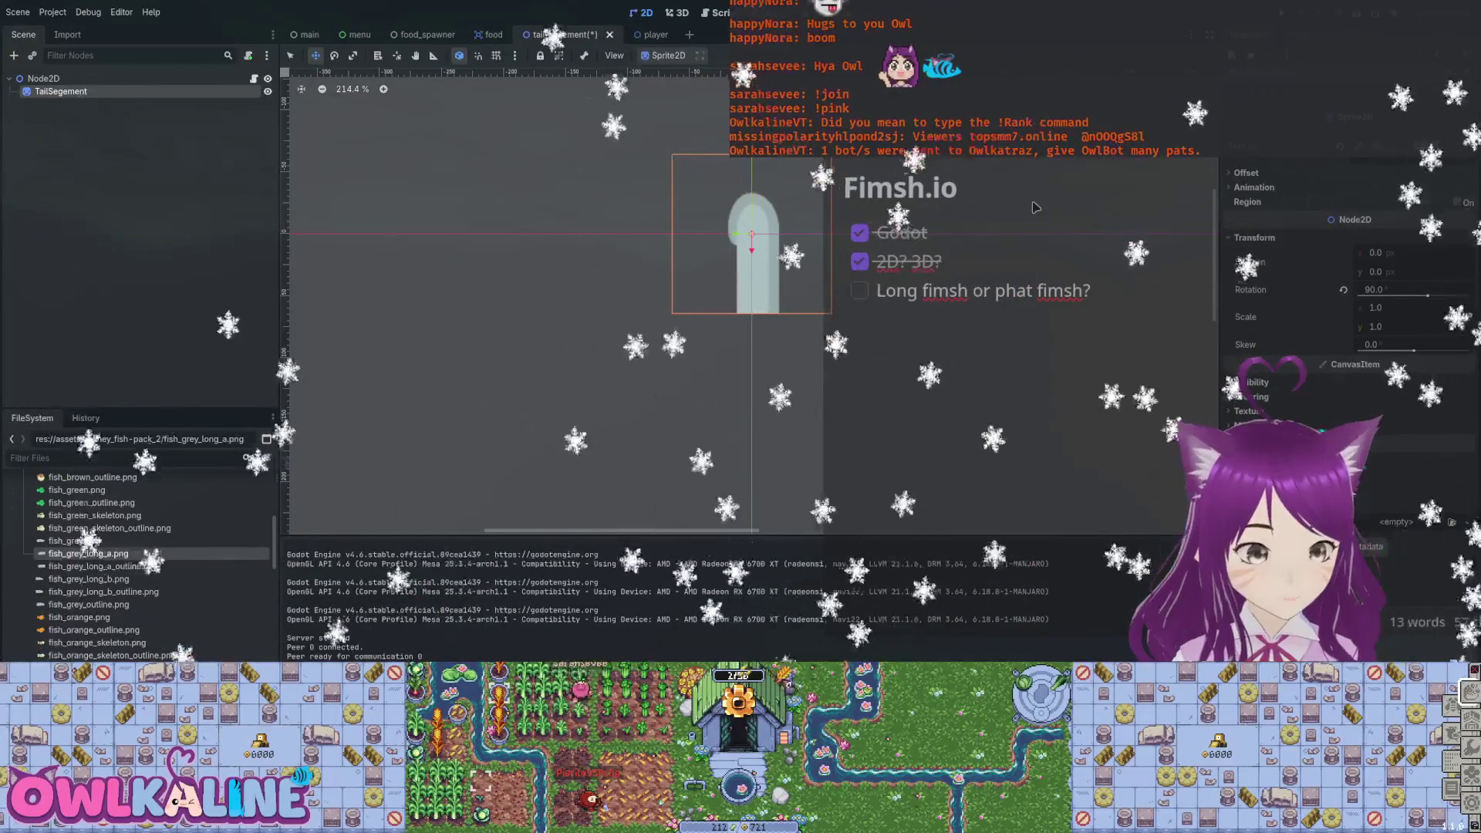
key("ctrl+z")
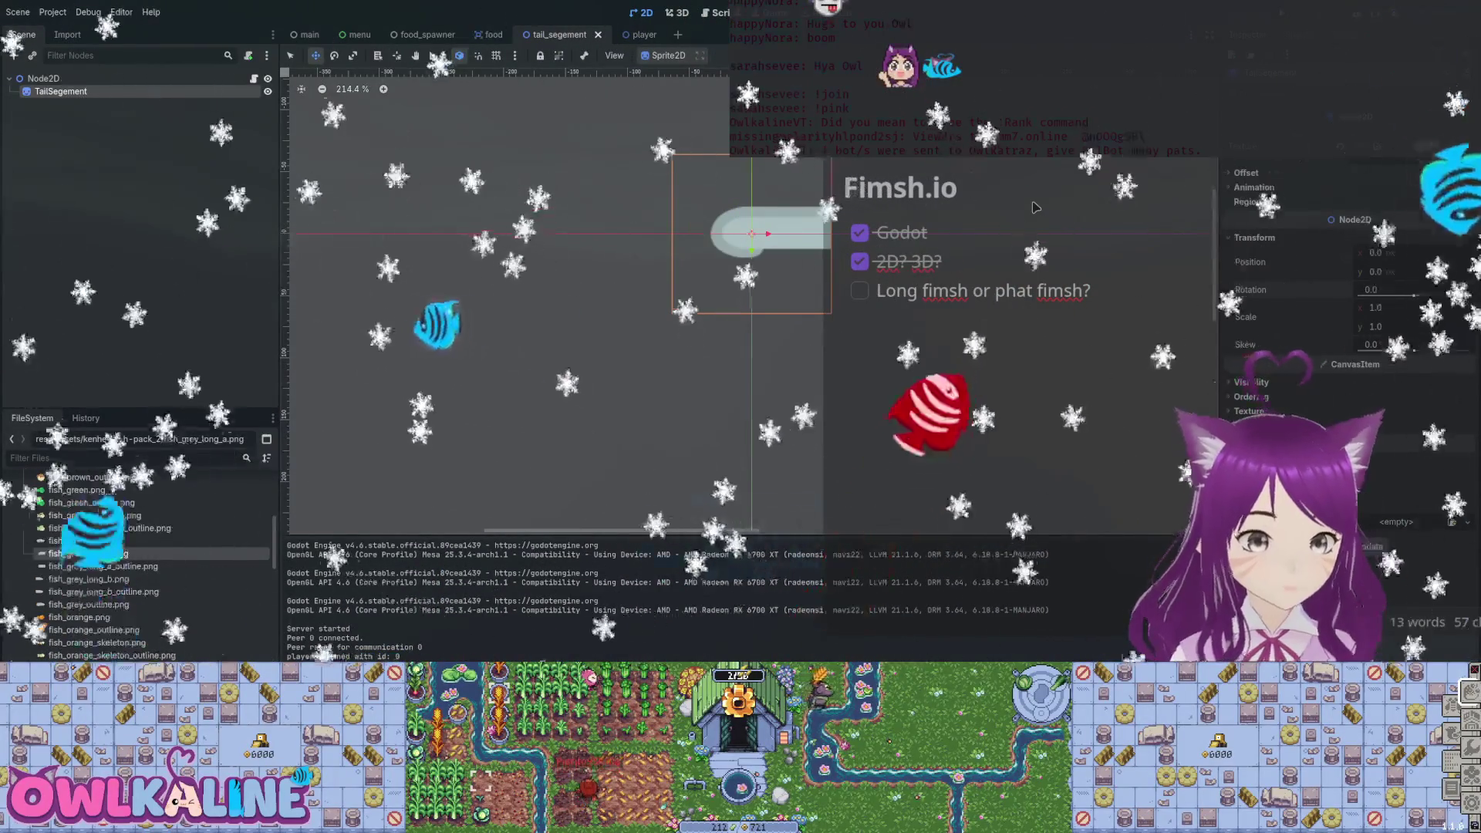
key("F5")
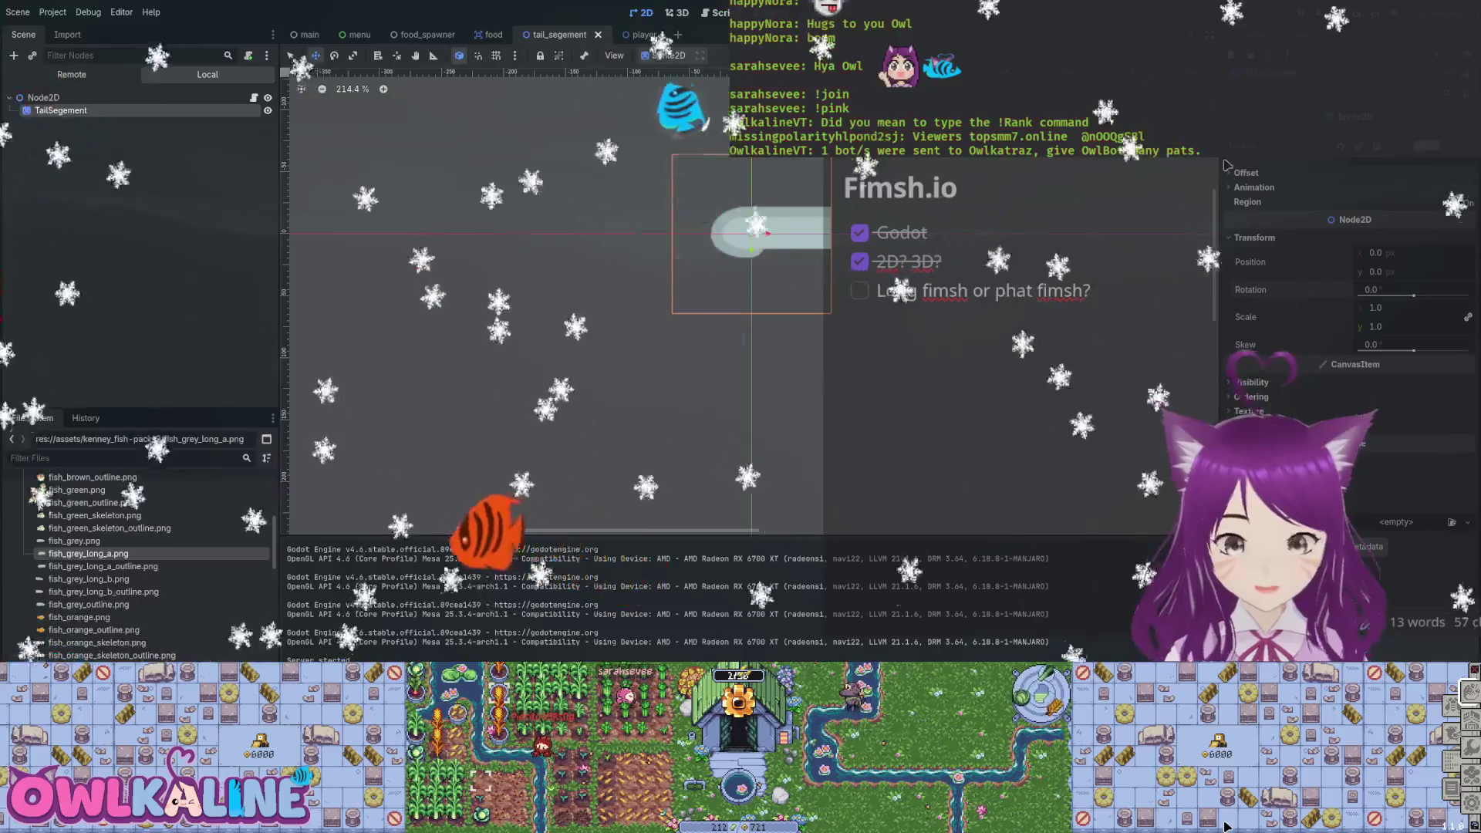
key("F8")
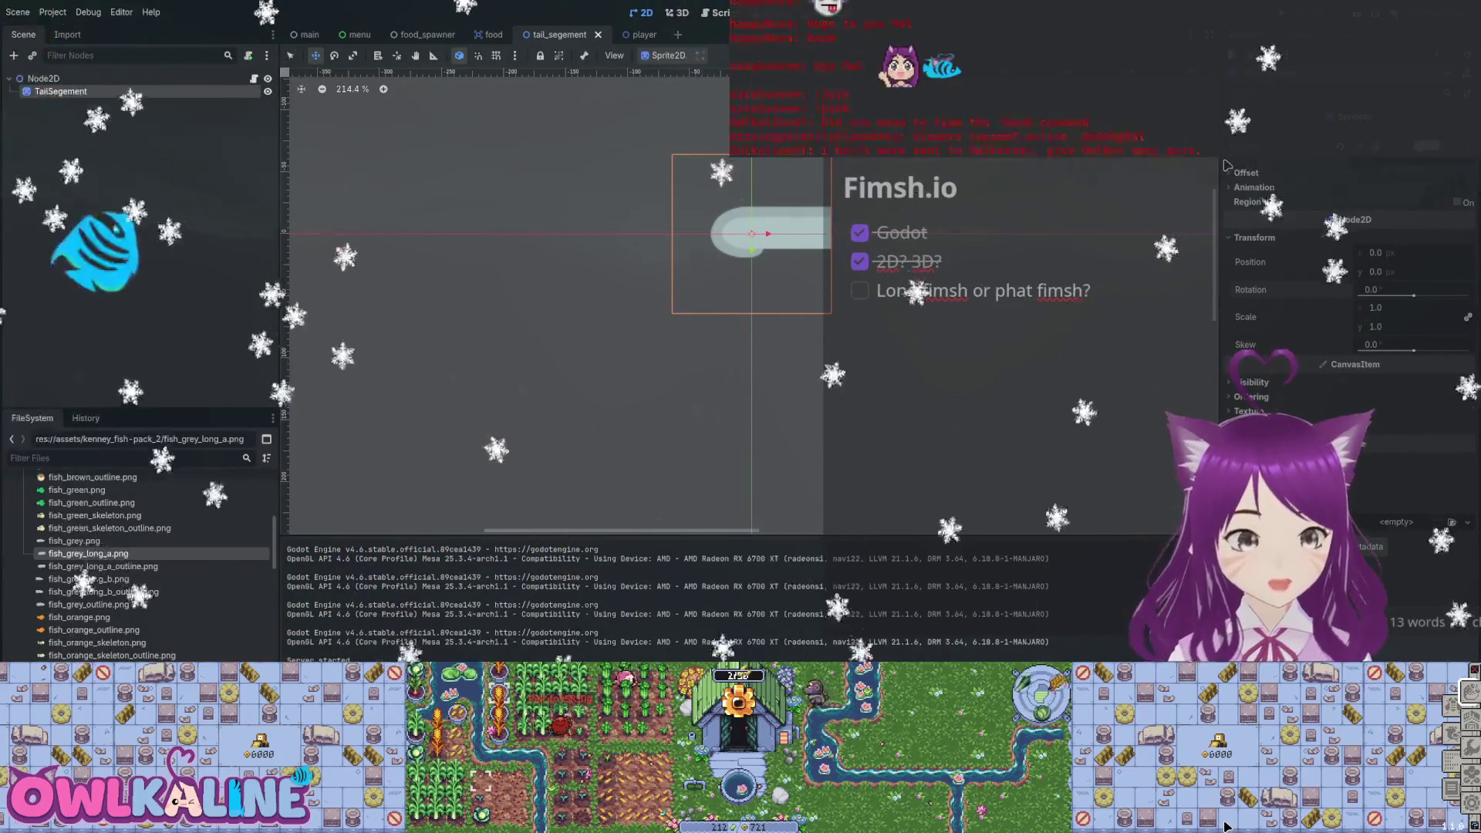
Set the TailSegement scale to 2 and save the tail_segement scene.
left_click_drag(1376, 307, 1412, 307)
left_click(1381, 307)
type("2")
key("Return")
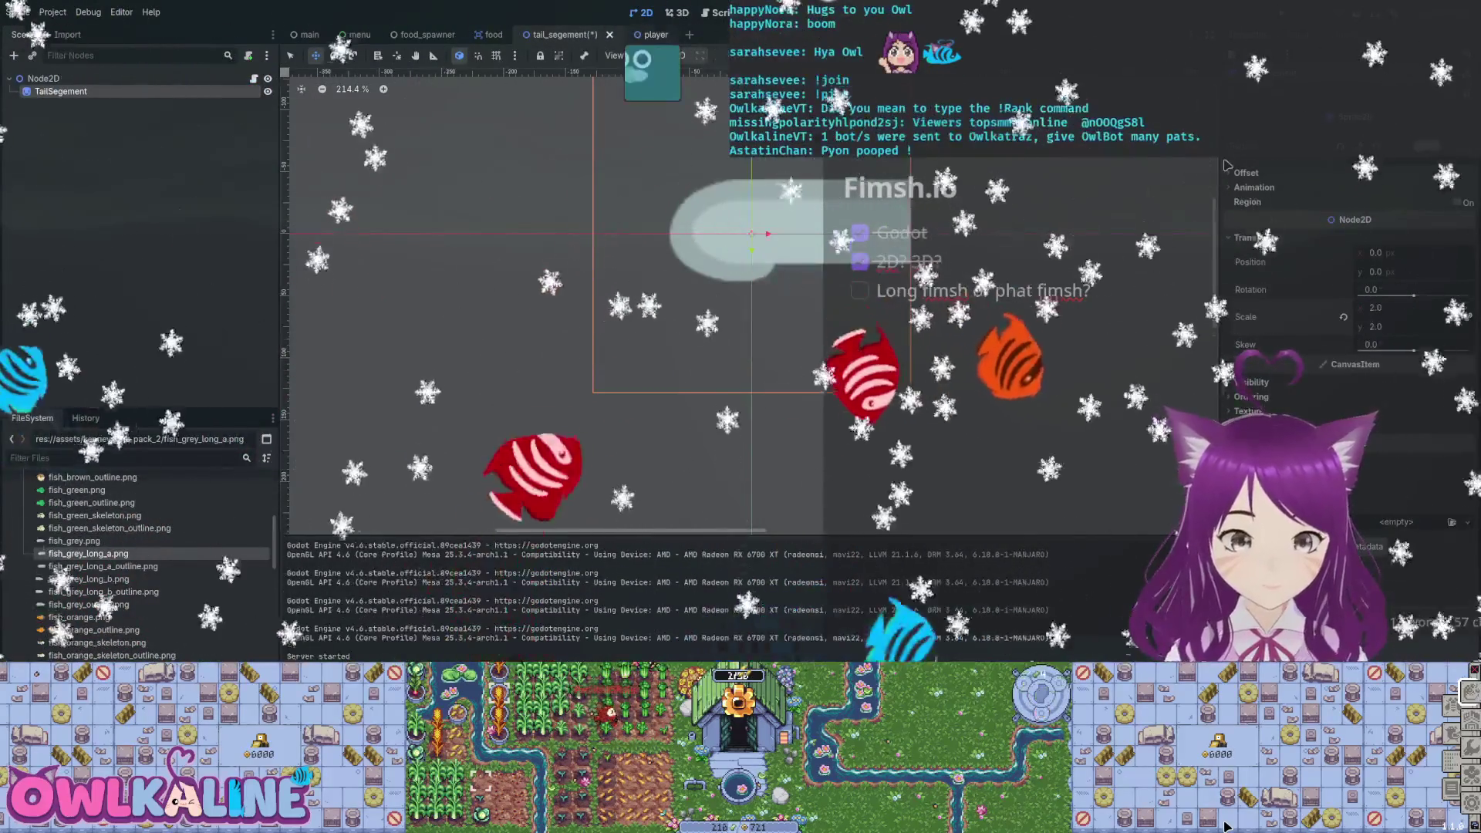
key("ctrl+s")
Set the player's Sprite2D scale to 2 and save the player scene.
key("ctrl+Tab")
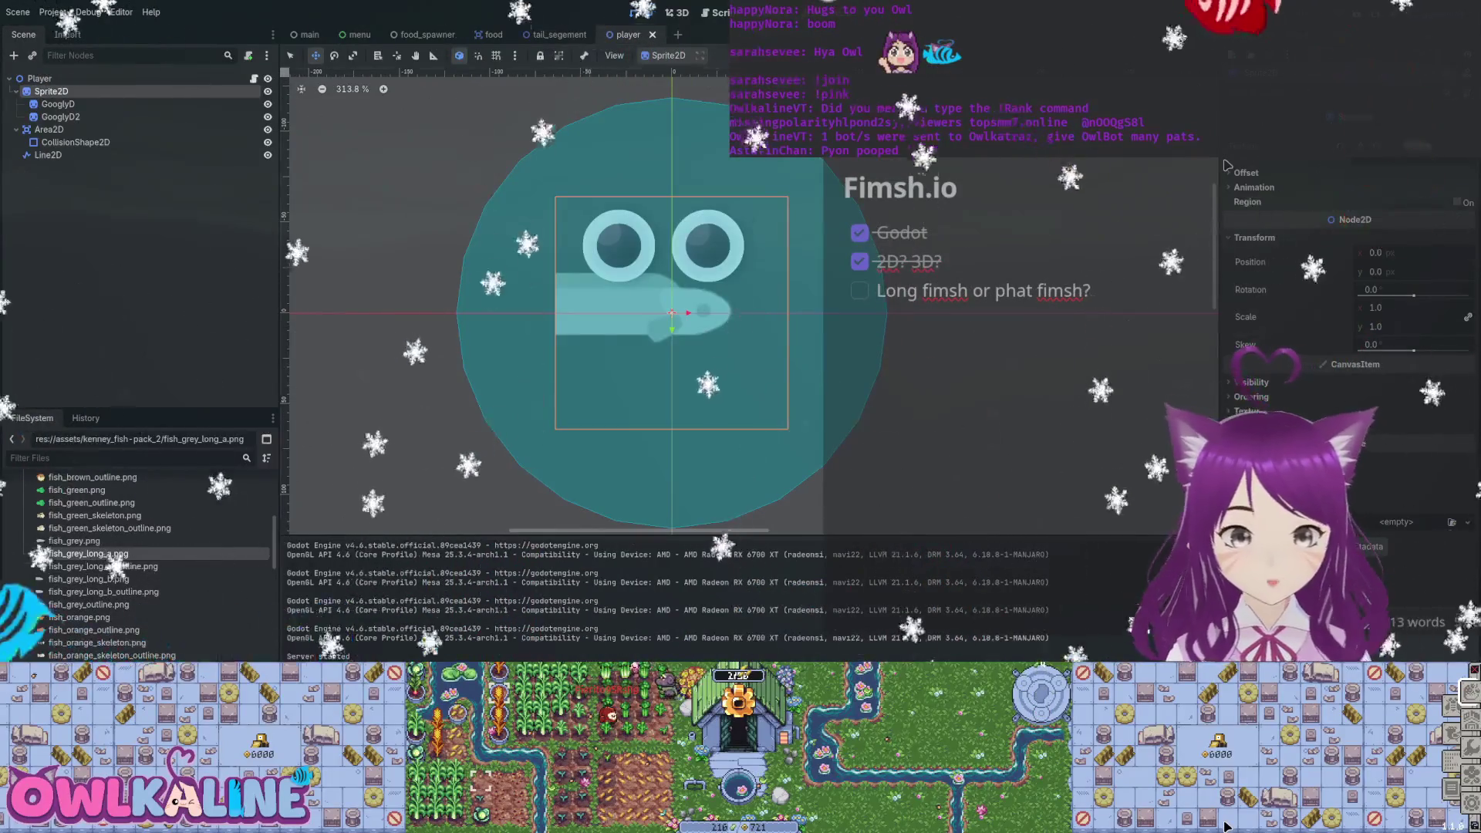
type("2")
key("Return")
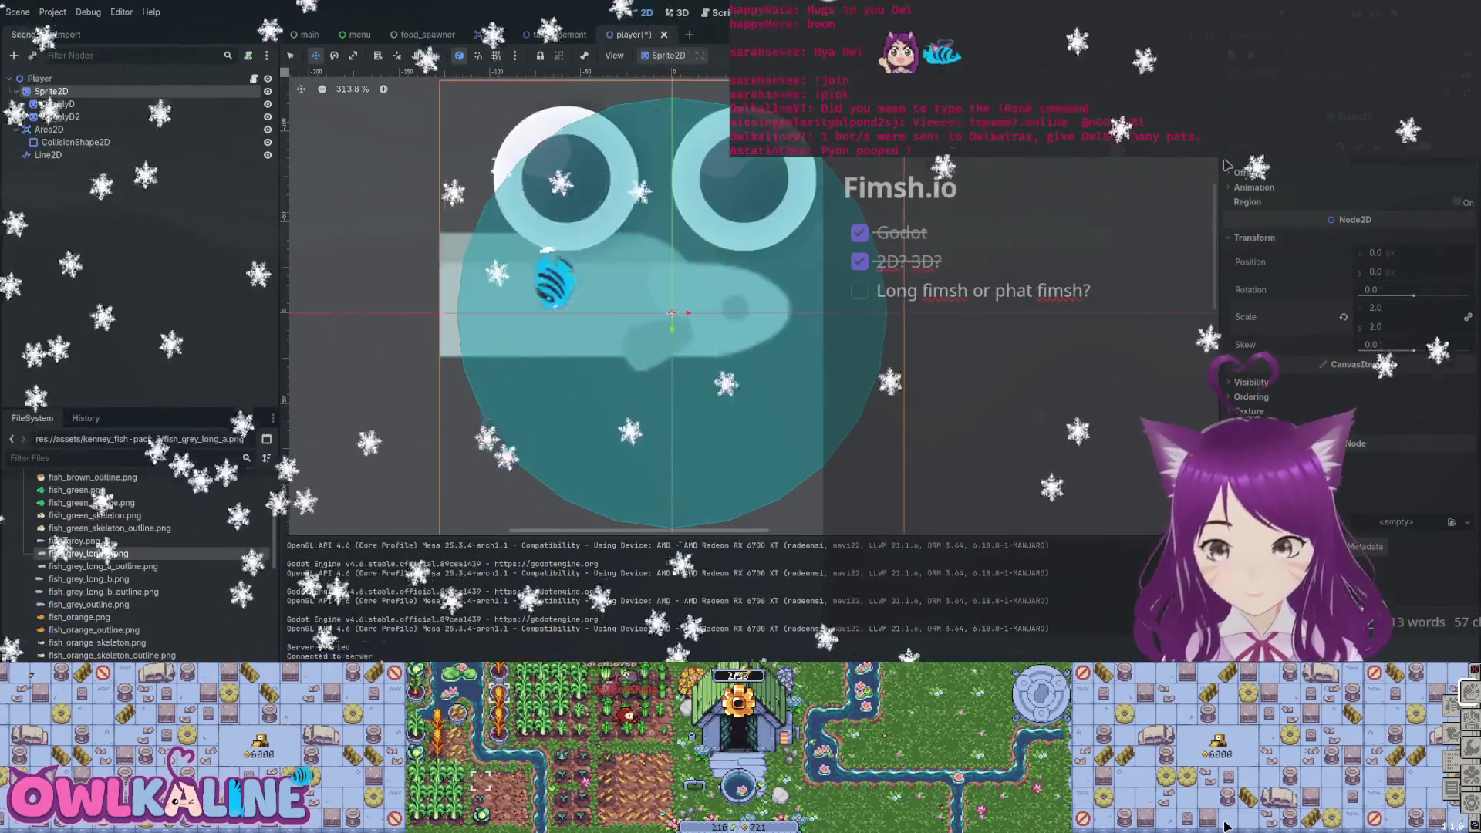
key("ctrl+s")
Delete GooglyD2, nudge GooglyD down-left and shrink it to scale 0.025.
key("f")
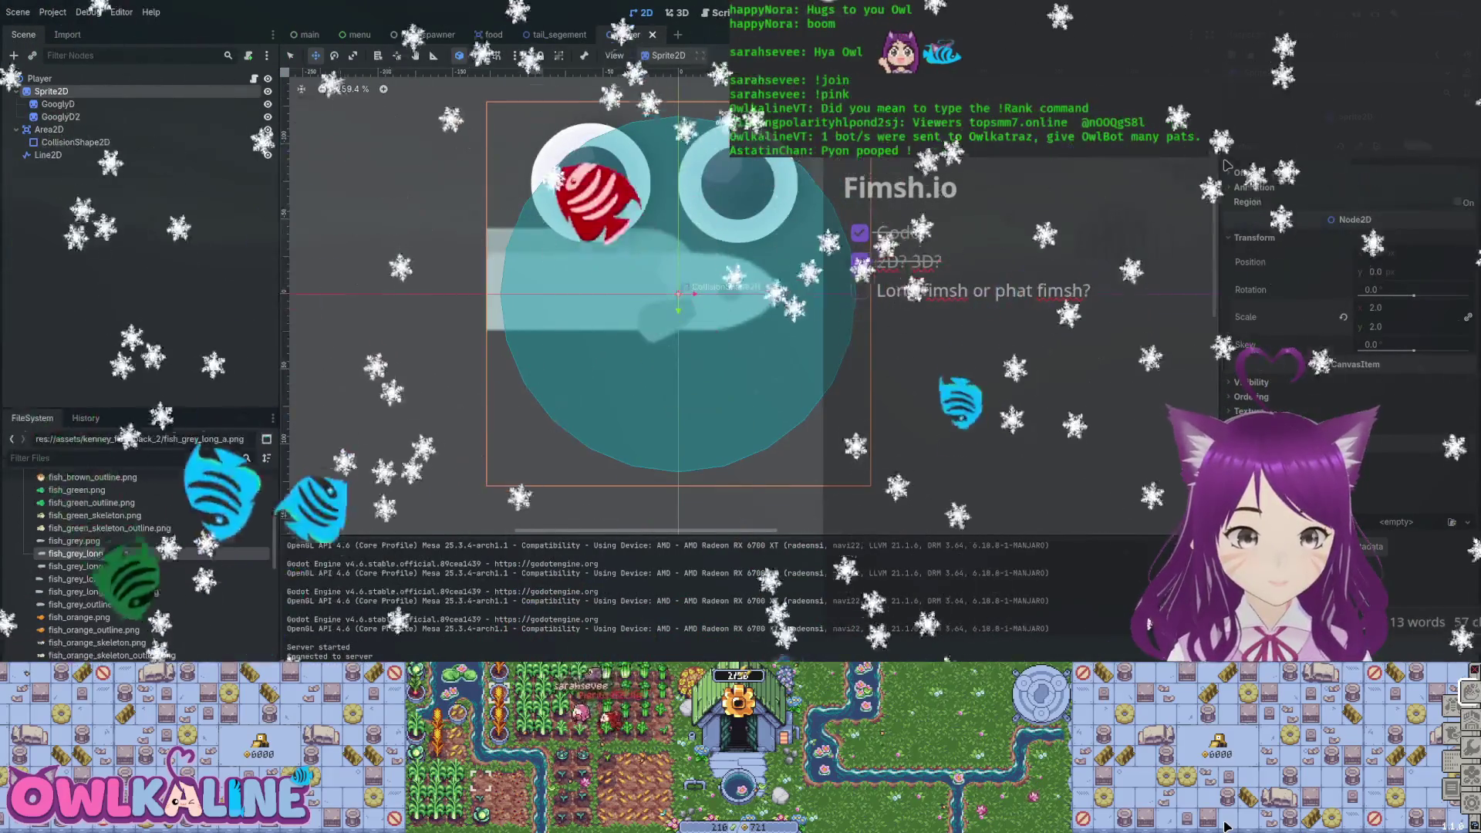
key("Down")
key("Down")
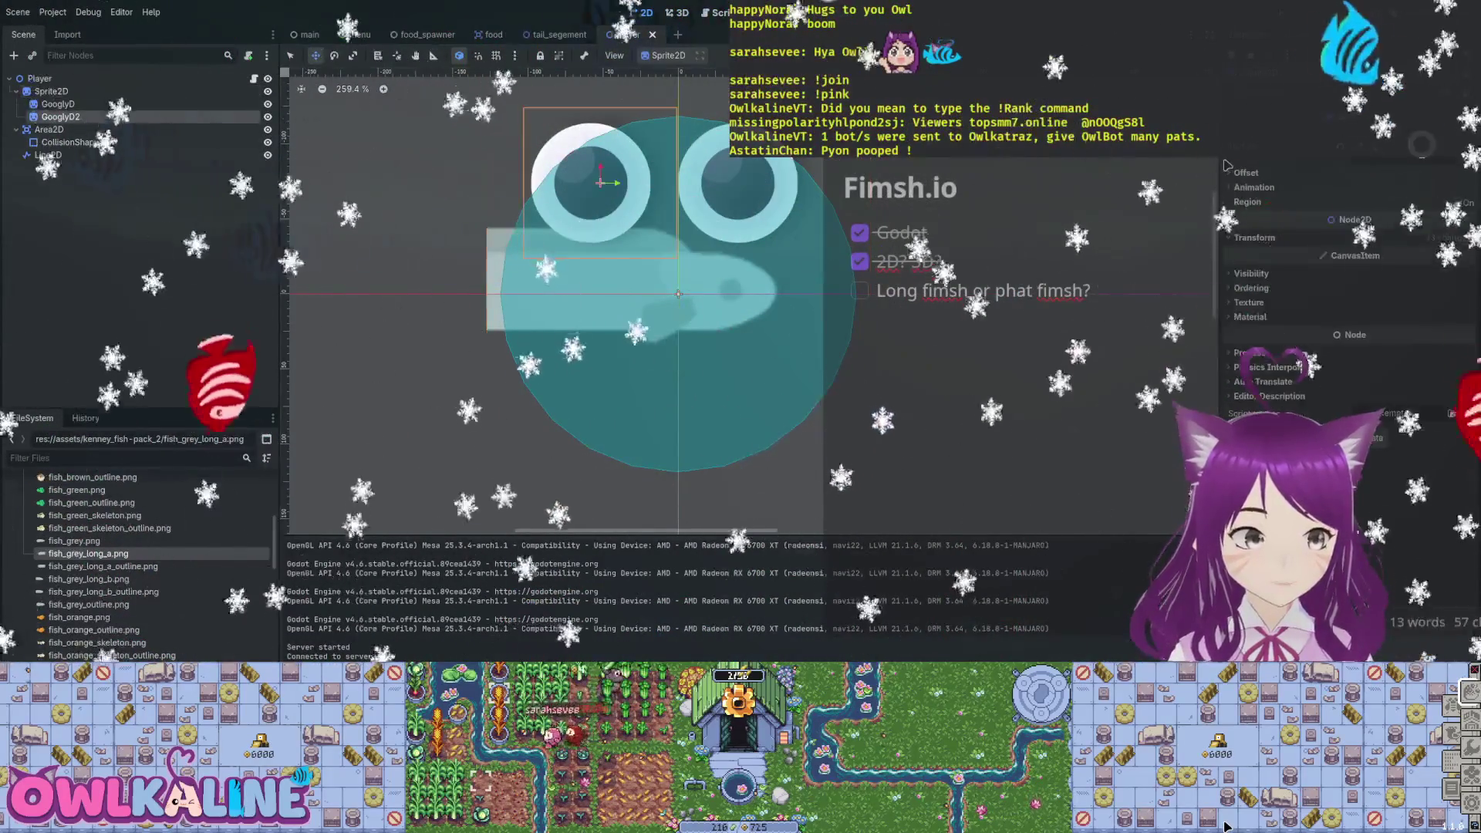
key("Delete")
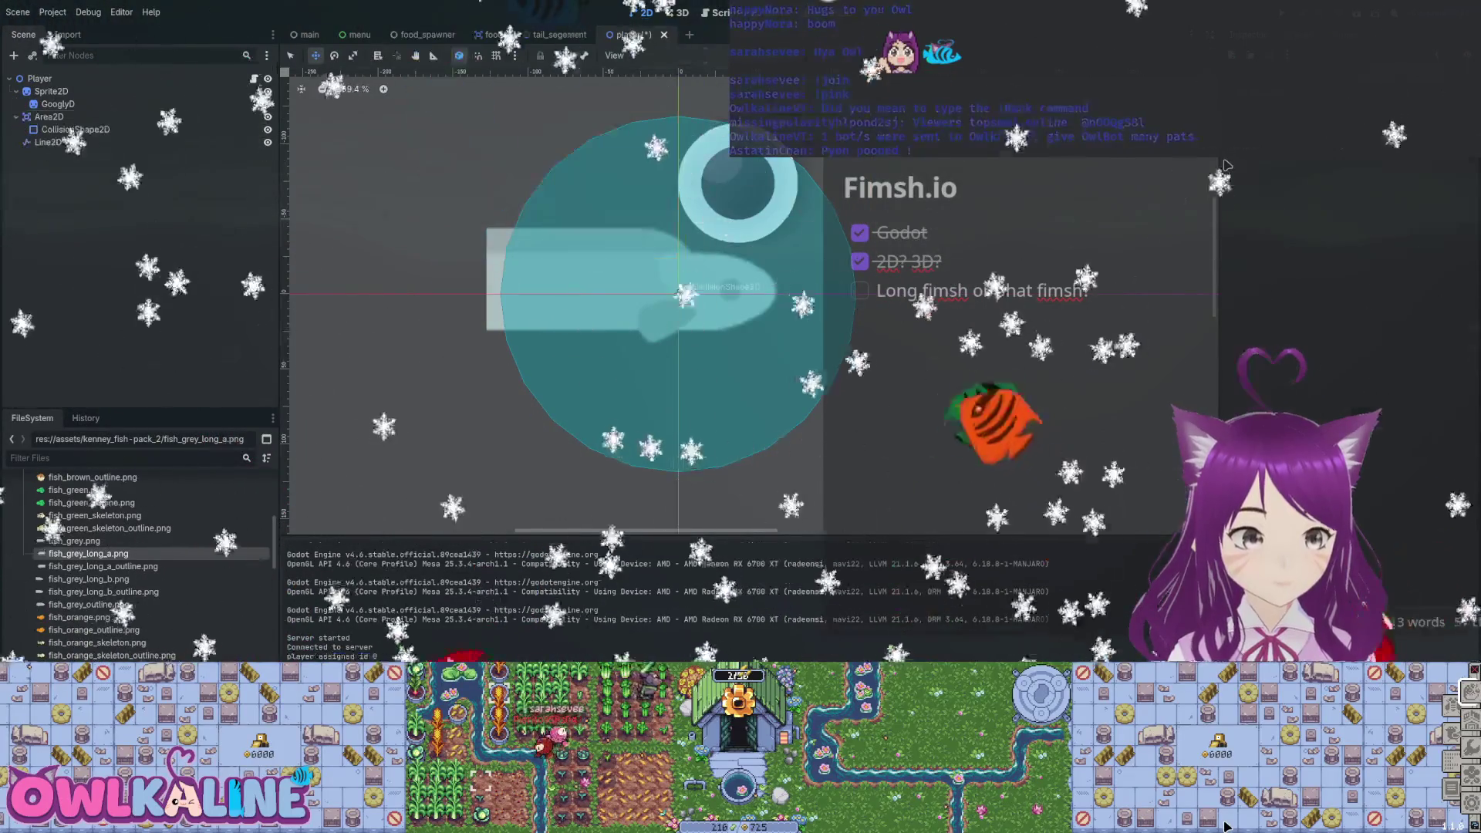
key("Down")
key("Down")
key("Down")
key("Left")
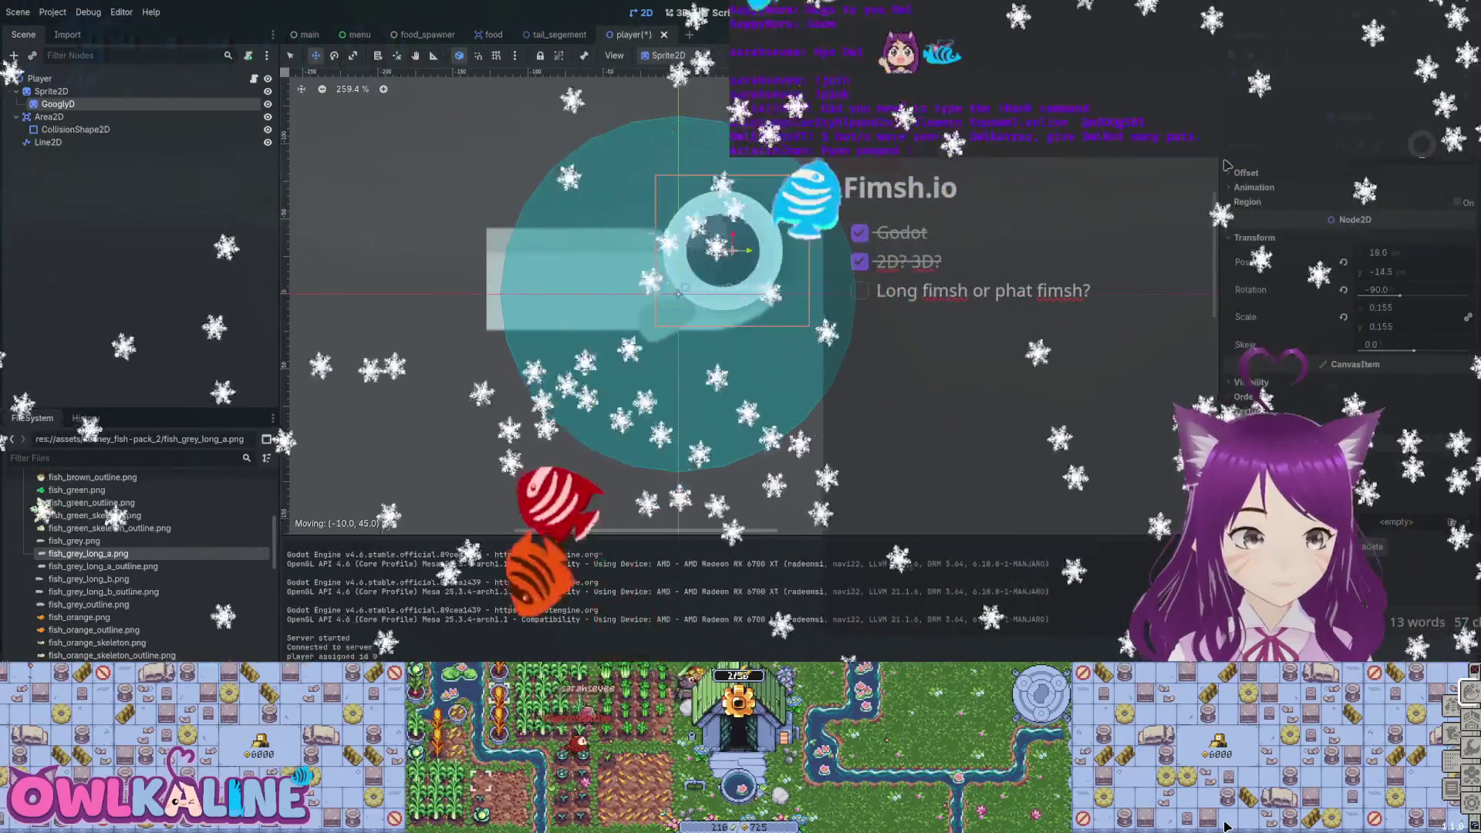
type("0.025")
key("Return")
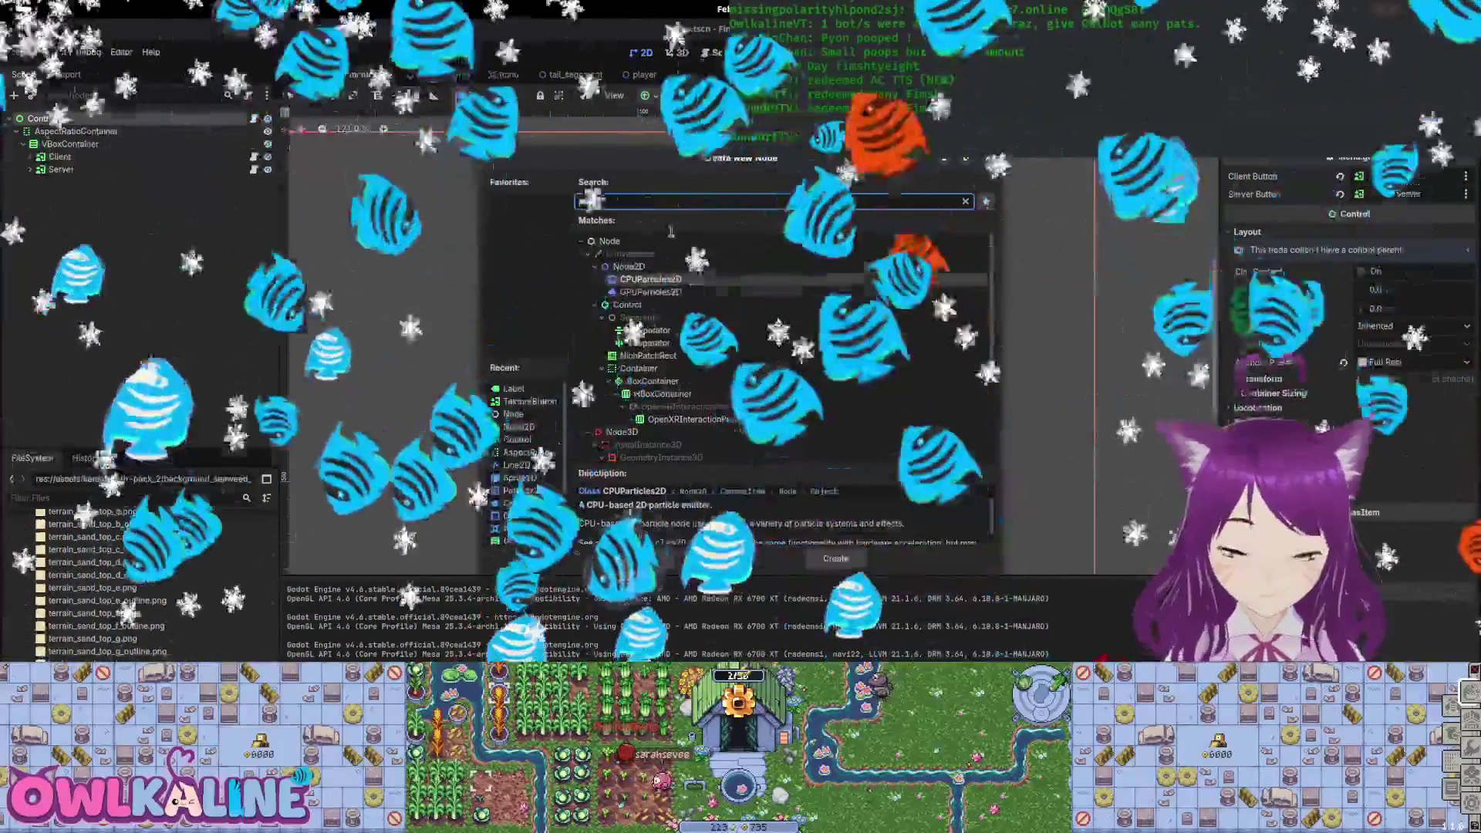
Scroll through the Inspector to review the new CPUParticles2D bubble emitter's settings.
scroll(810, 394, "down", 5)
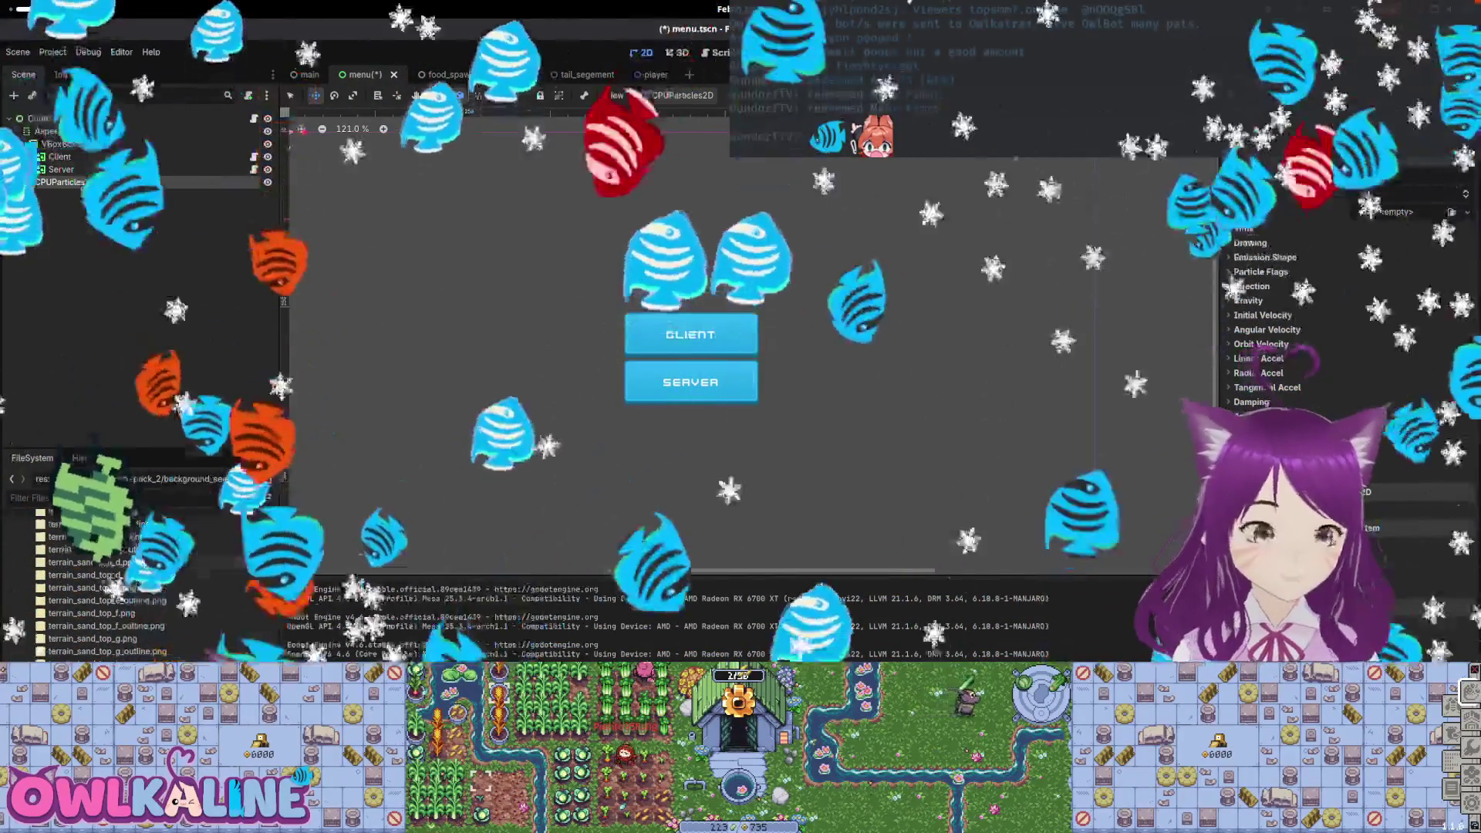
scroll(158, 646, "down", 4)
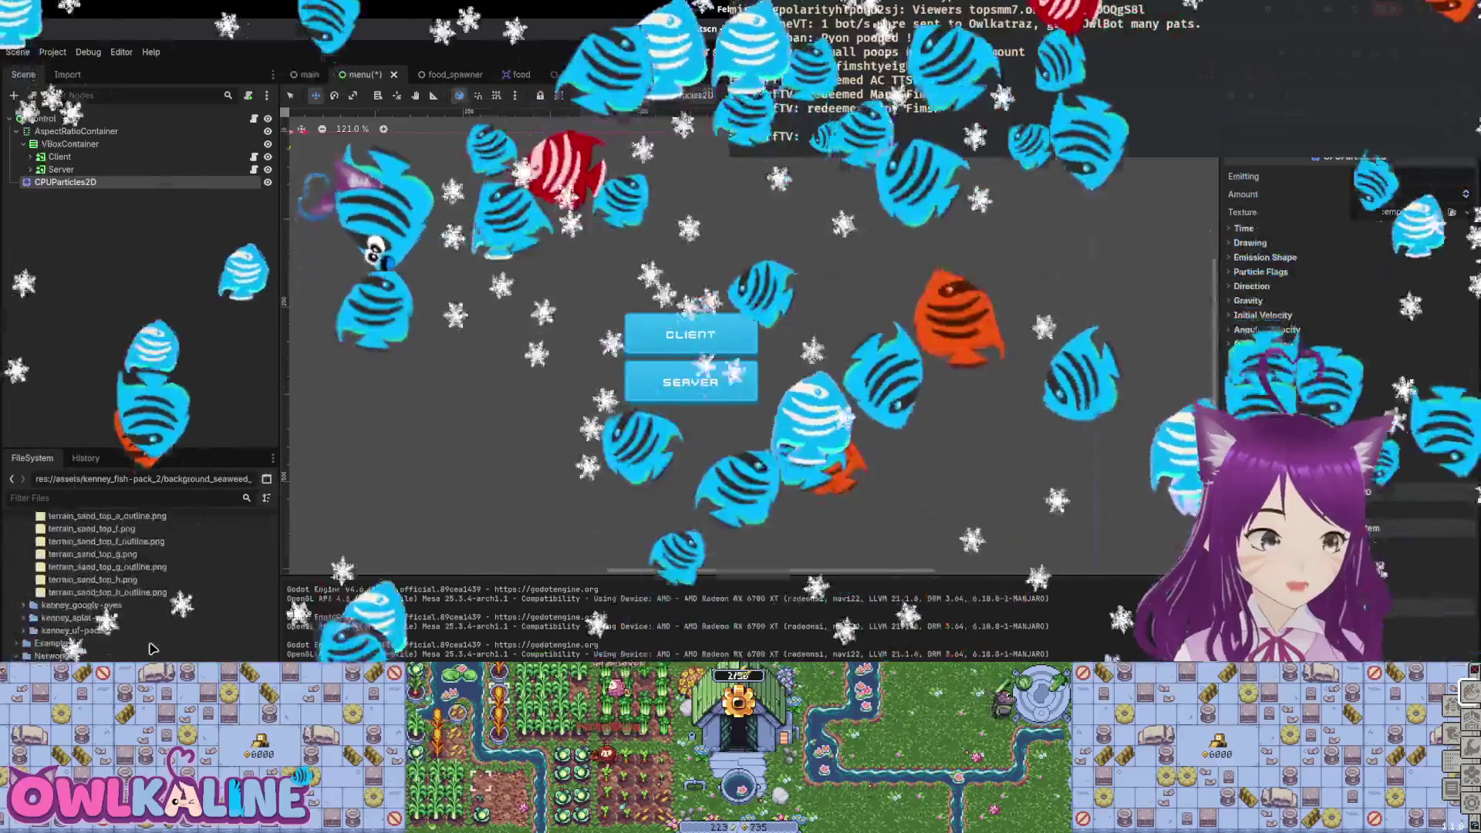
scroll(149, 652, "up", 5)
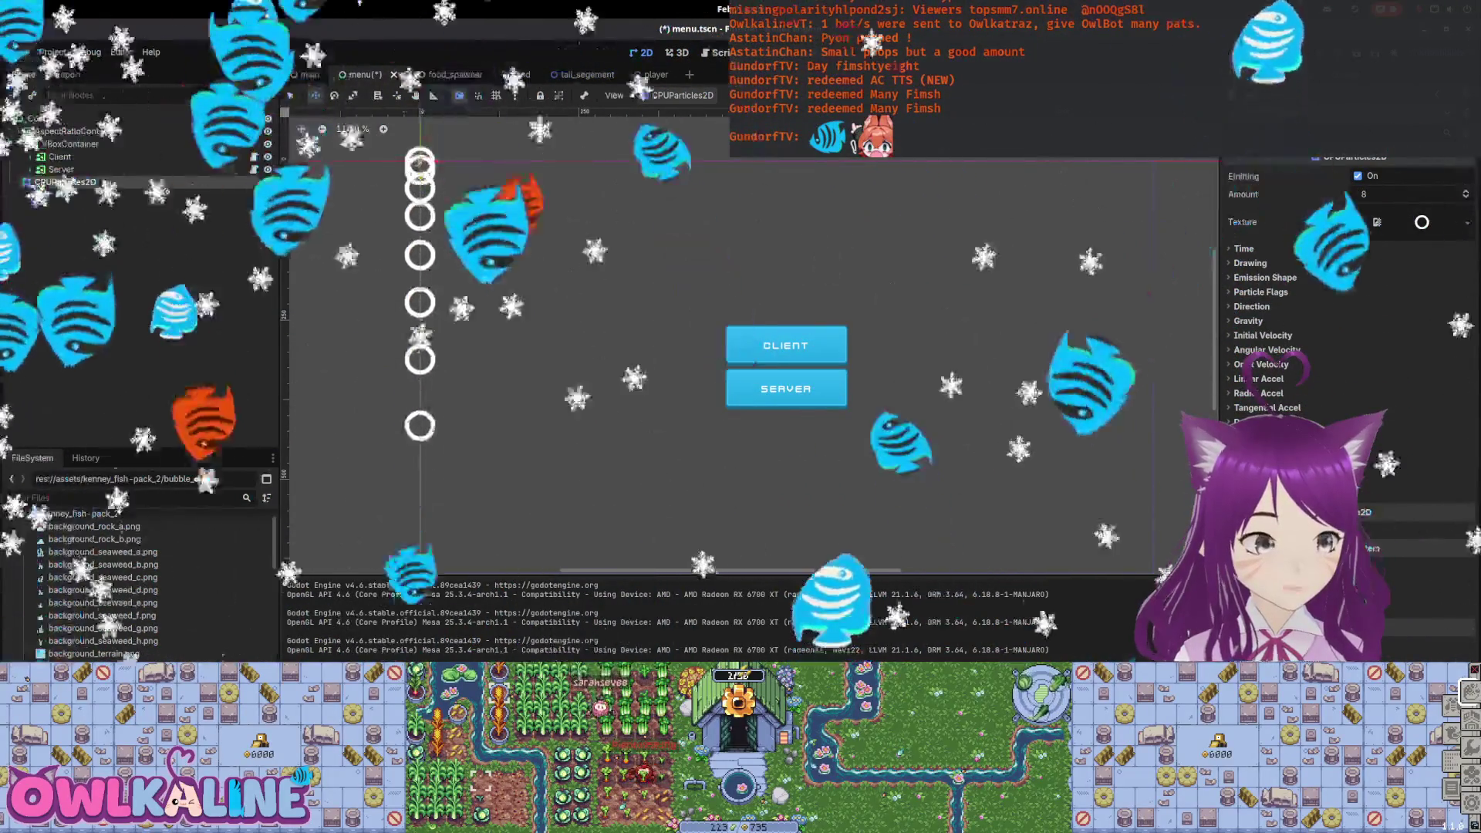
Lengthen the bubble lifetime to 2.45, test One Shot, and set Preprocess to 2.0.
left_click(1248, 250)
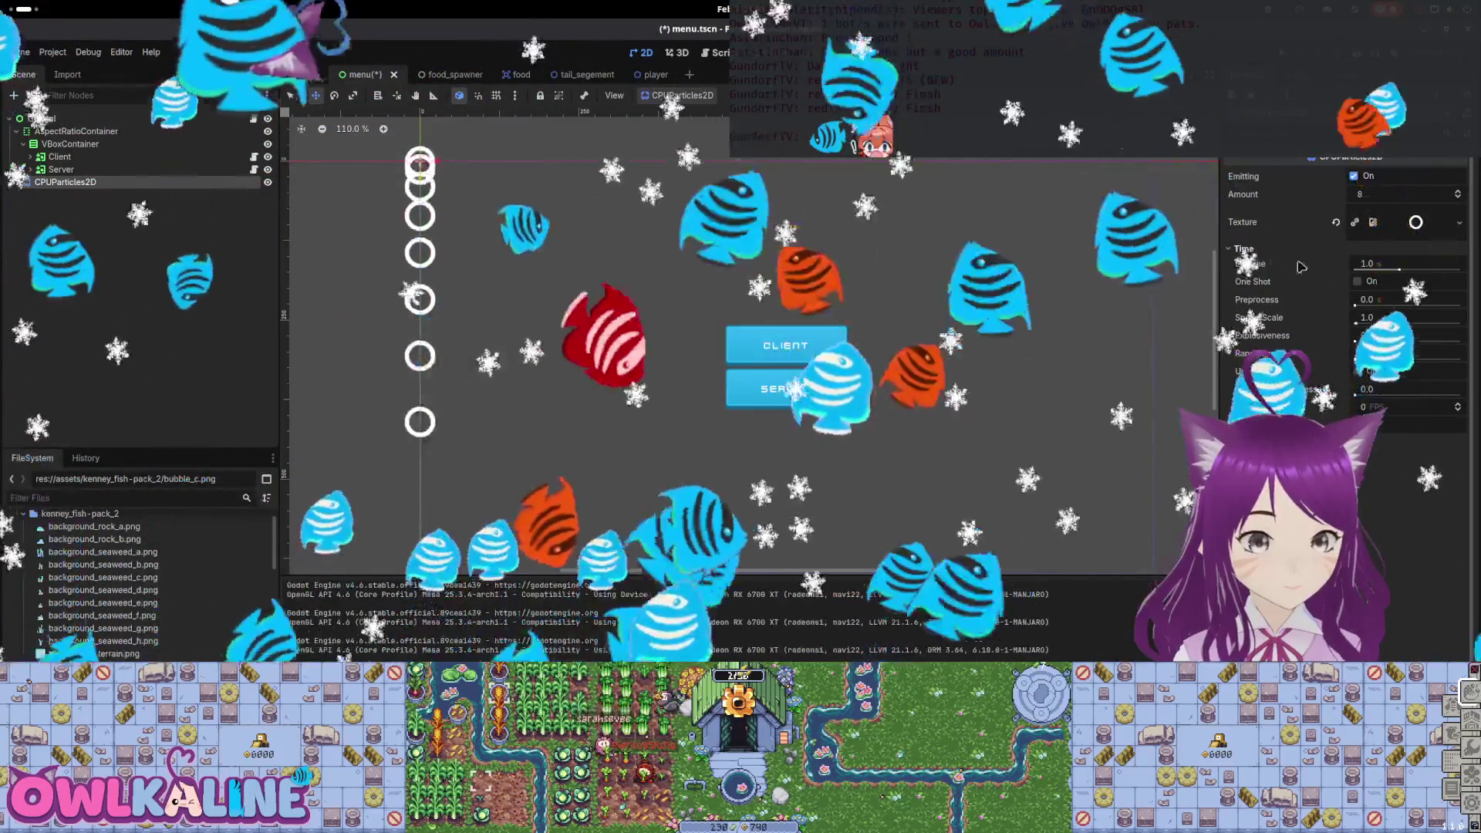
mouse_move(1399, 264)
left_mouse_down()
mouse_move(1457, 274)
mouse_move(1410, 273)
left_mouse_up()
left_click(1358, 282)
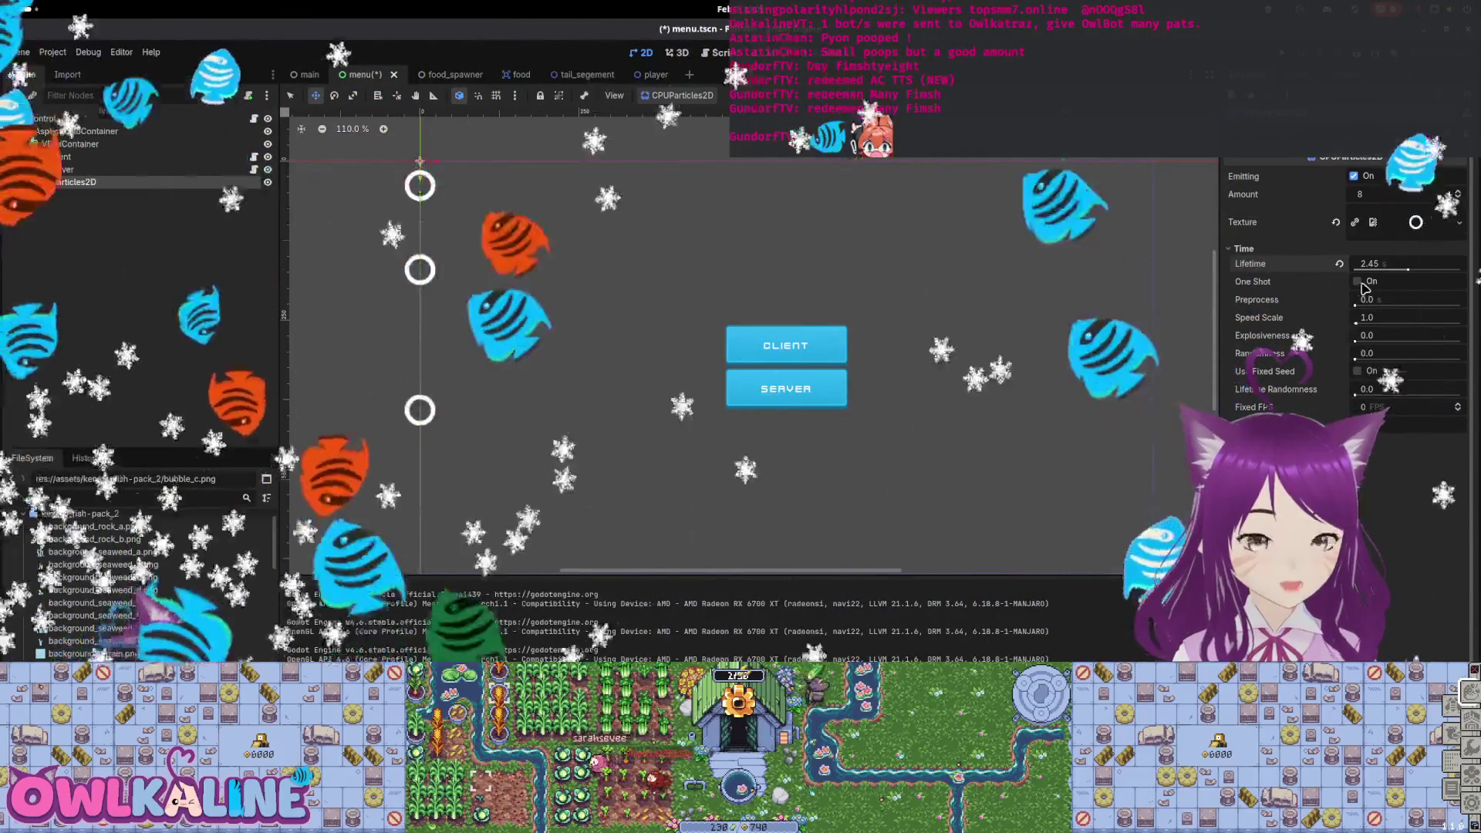
left_click(1358, 281)
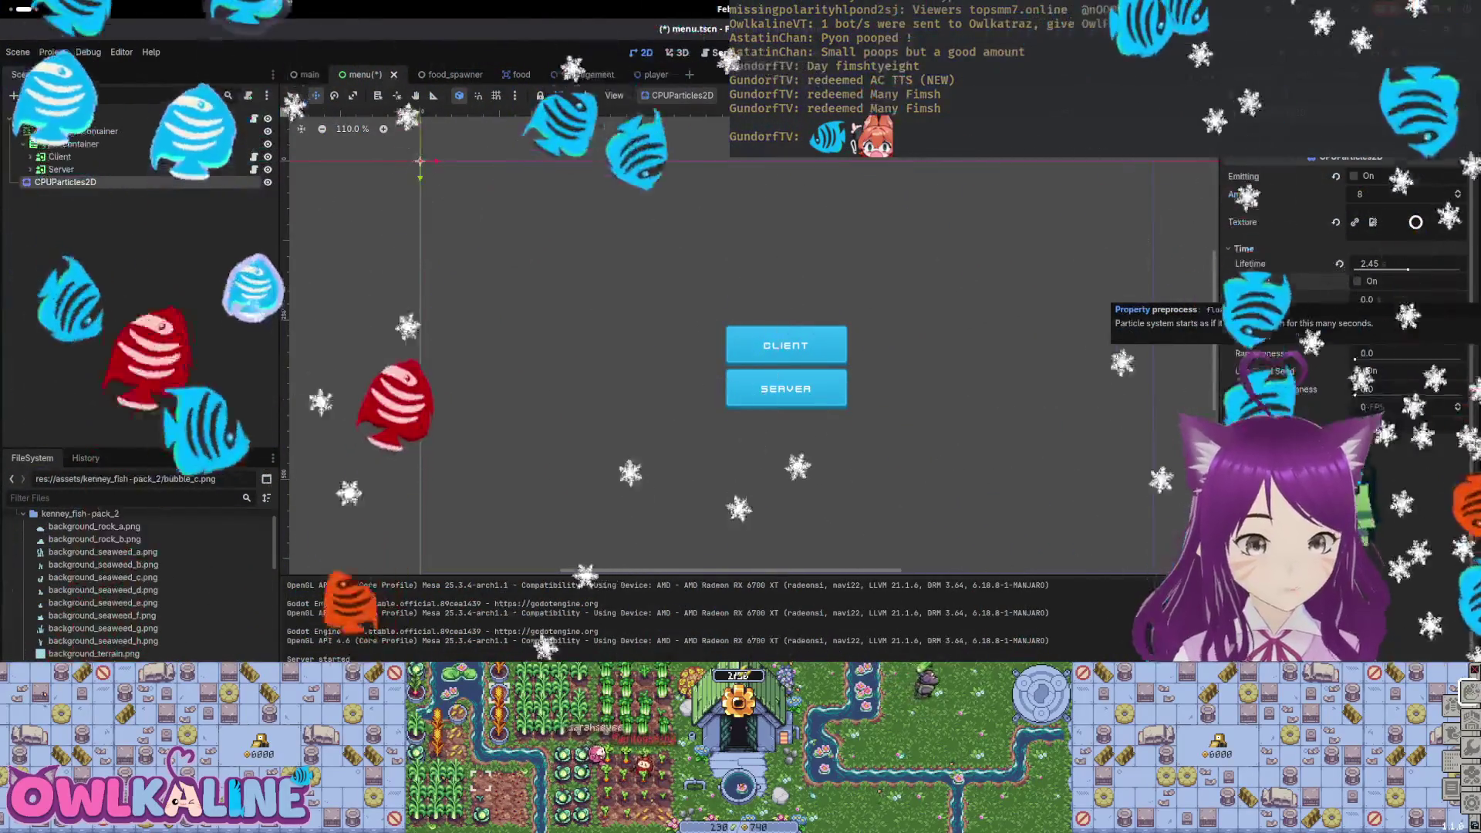
left_click_drag(1358, 307, 1389, 307)
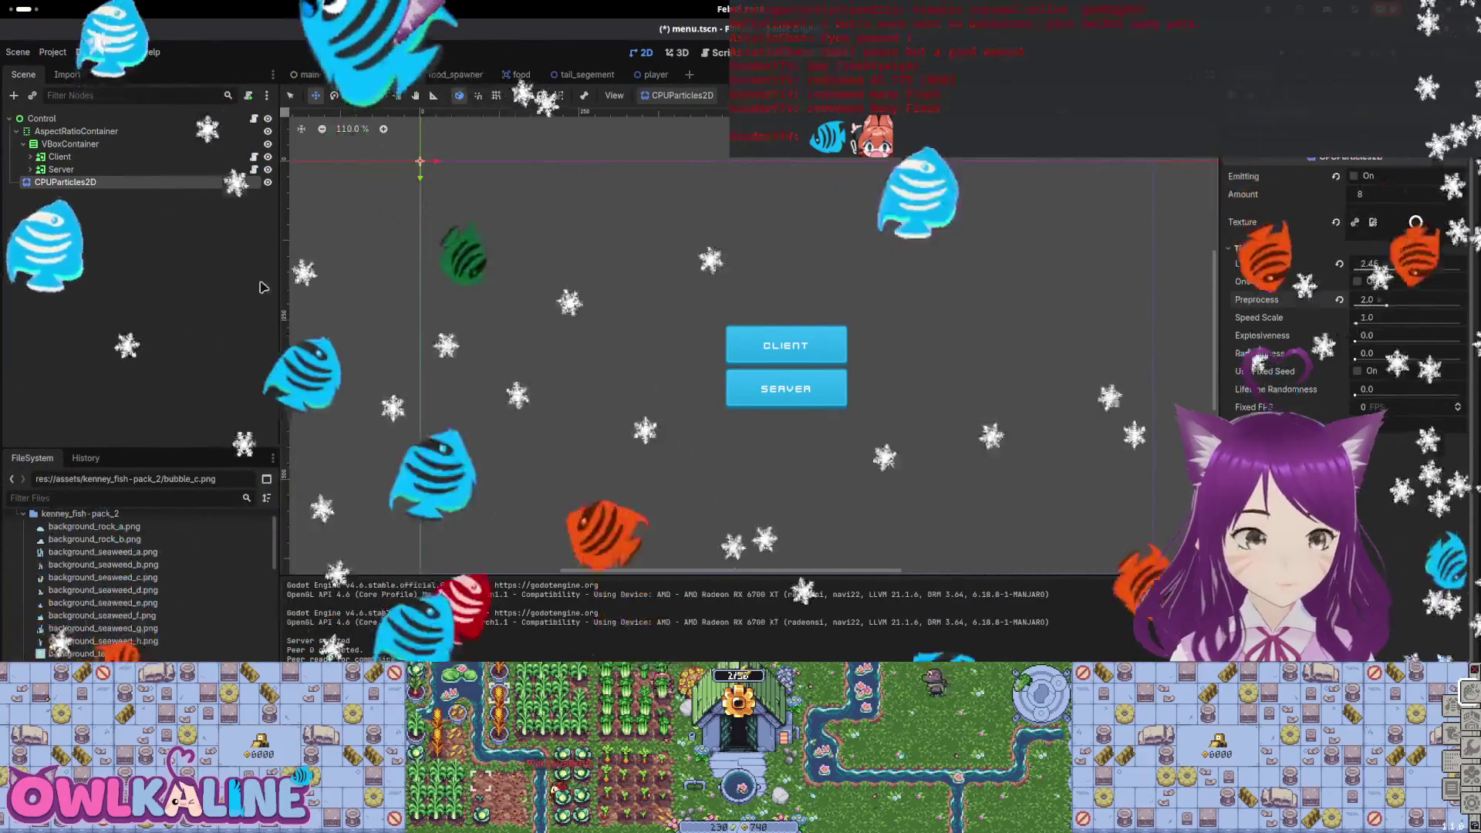
scroll(490, 254, "down", 5)
Turn on Emitting, set Speed Scale to 0.6, reset Randomness to 0, and save.
left_click(1354, 176)
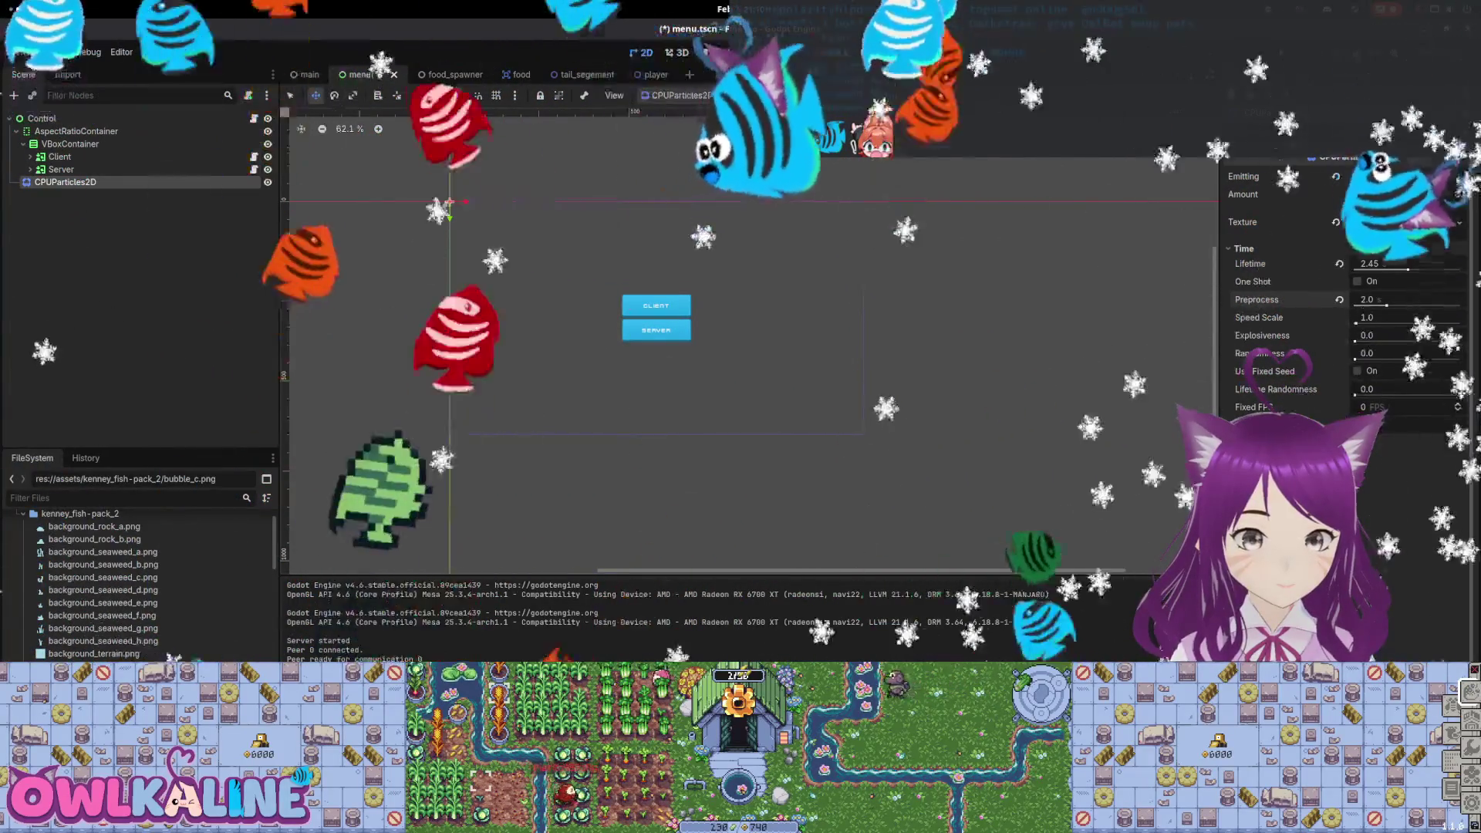
scroll(984, 295, "up", 2)
scroll(984, 295, "left", 4)
mouse_move(1364, 323)
left_mouse_down()
mouse_move(1412, 322)
mouse_move(1358, 317)
mouse_move(1369, 337)
mouse_move(1461, 340)
mouse_move(1340, 348)
mouse_move(1459, 362)
left_mouse_up()
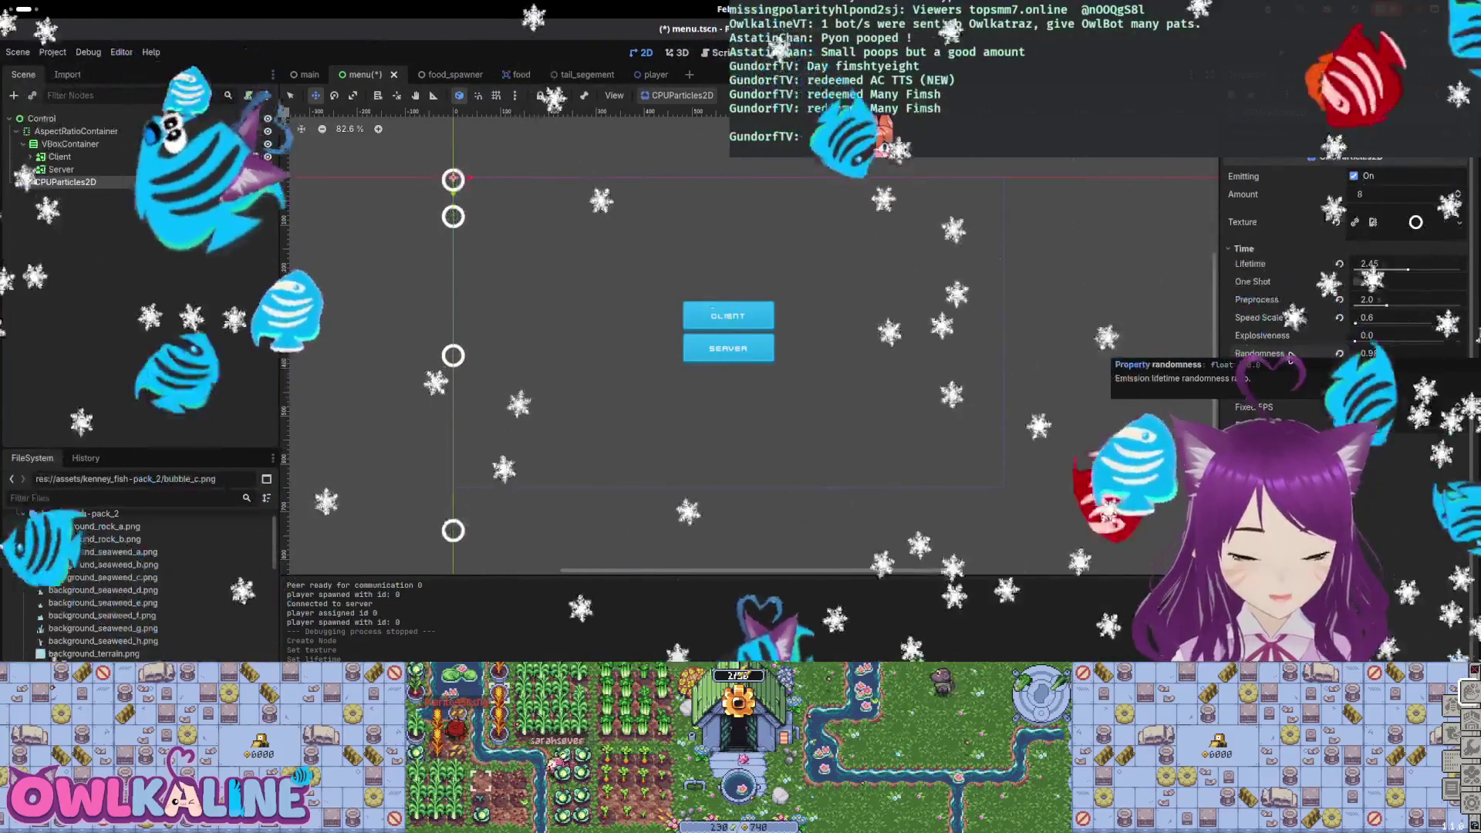
left_click(1339, 354)
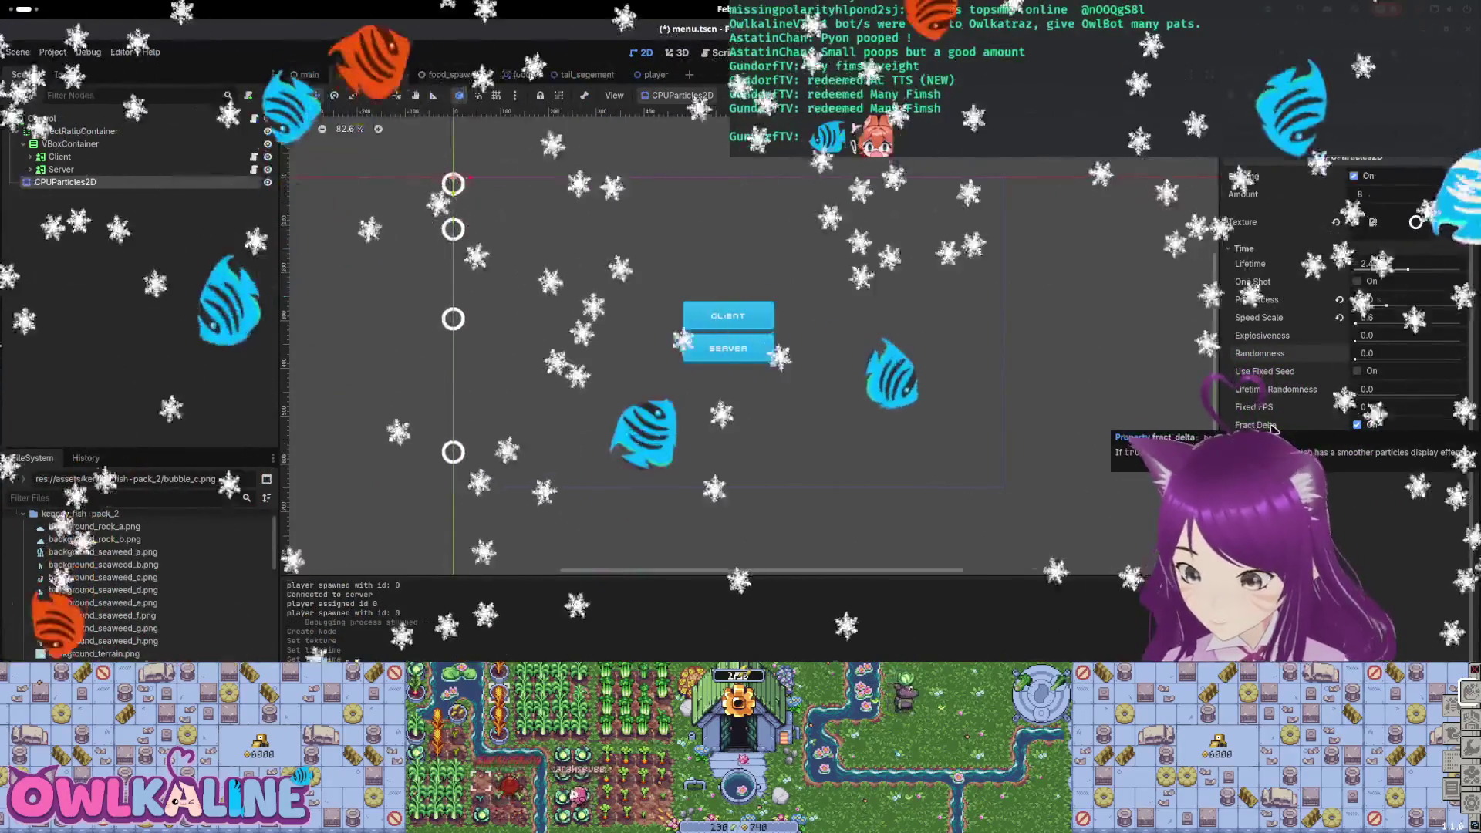
key("ctrl+s")
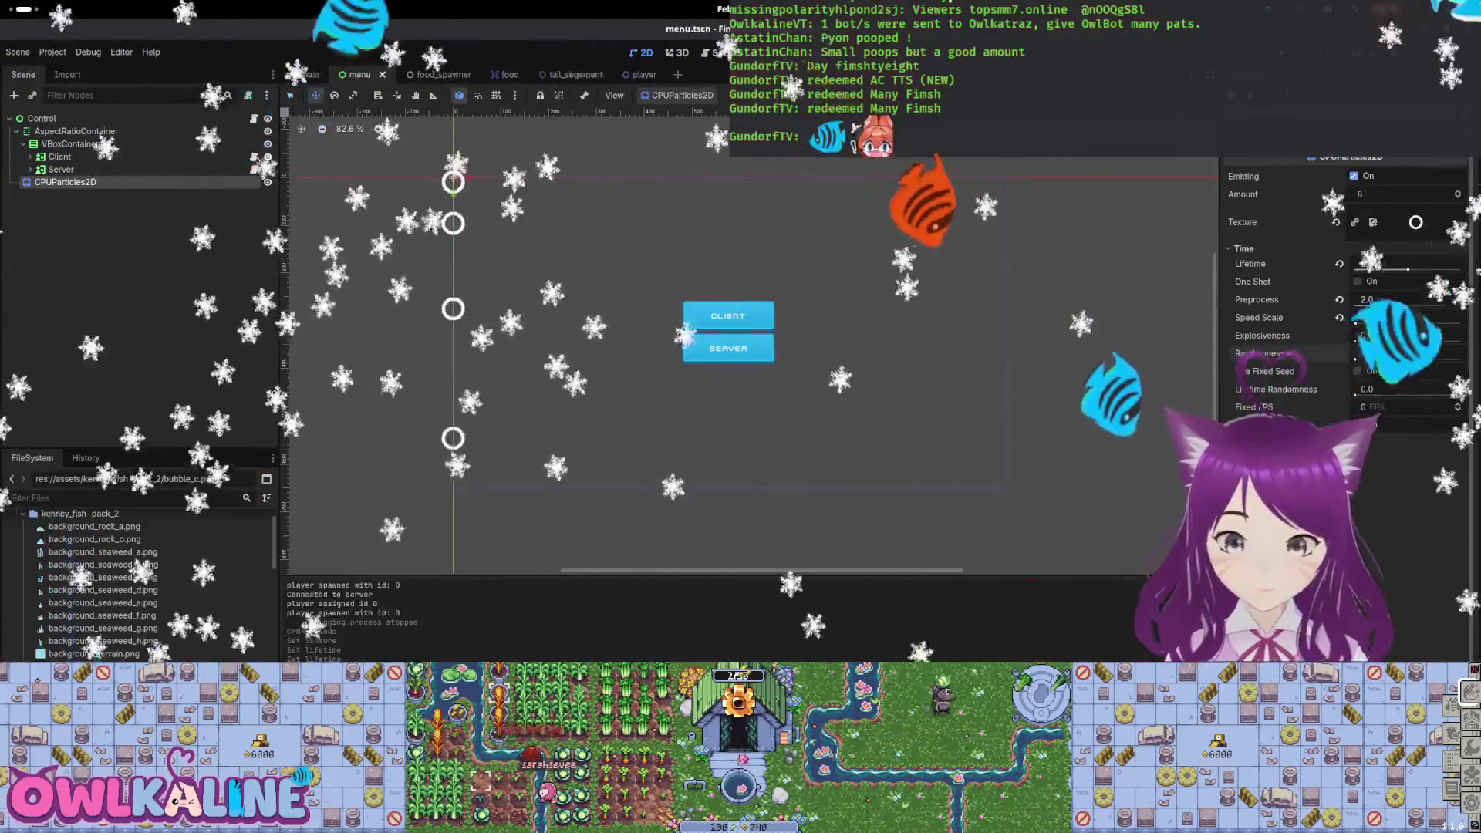
left_click(1358, 456)
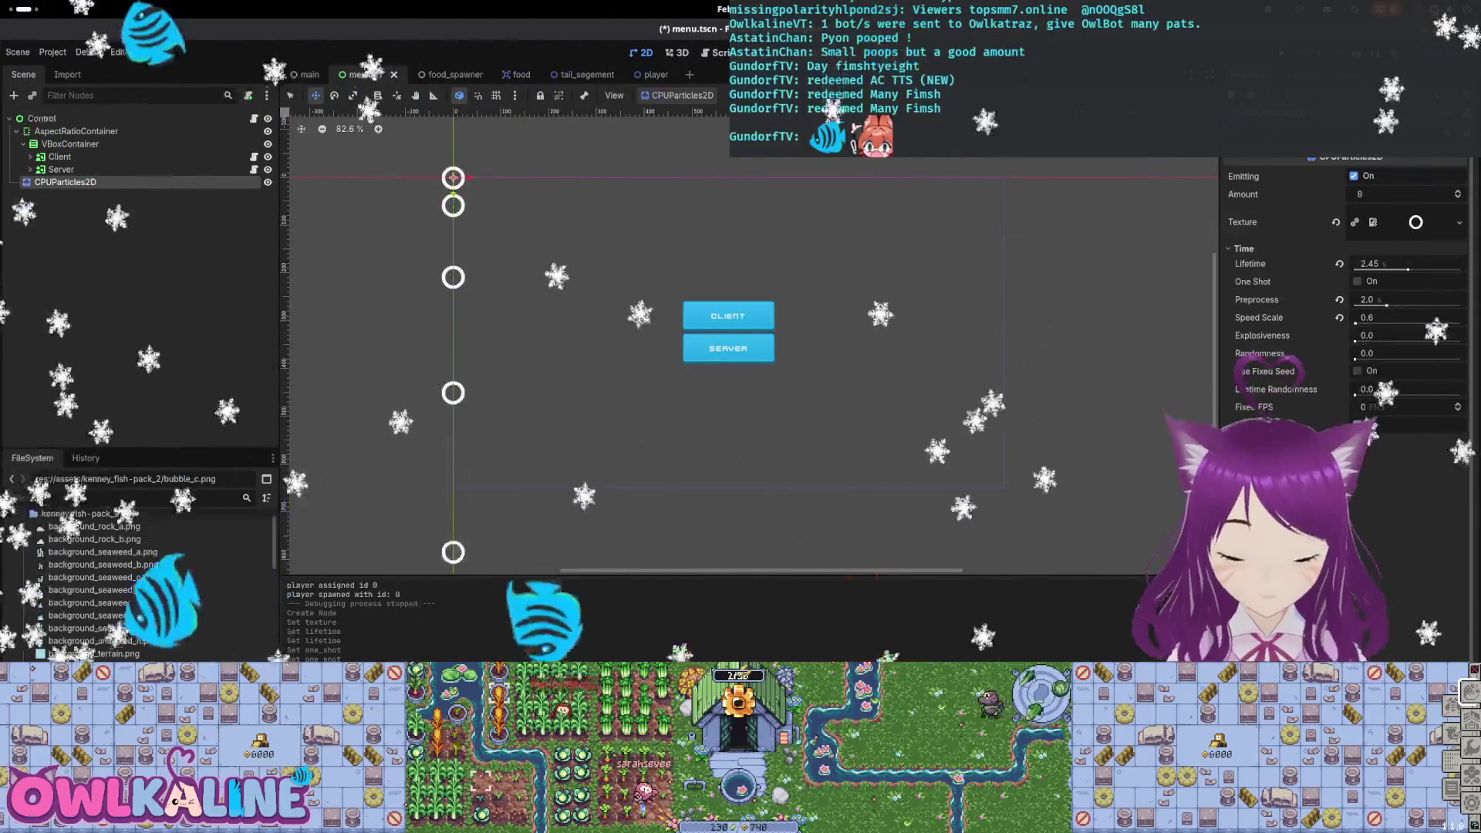
left_click(1394, 477)
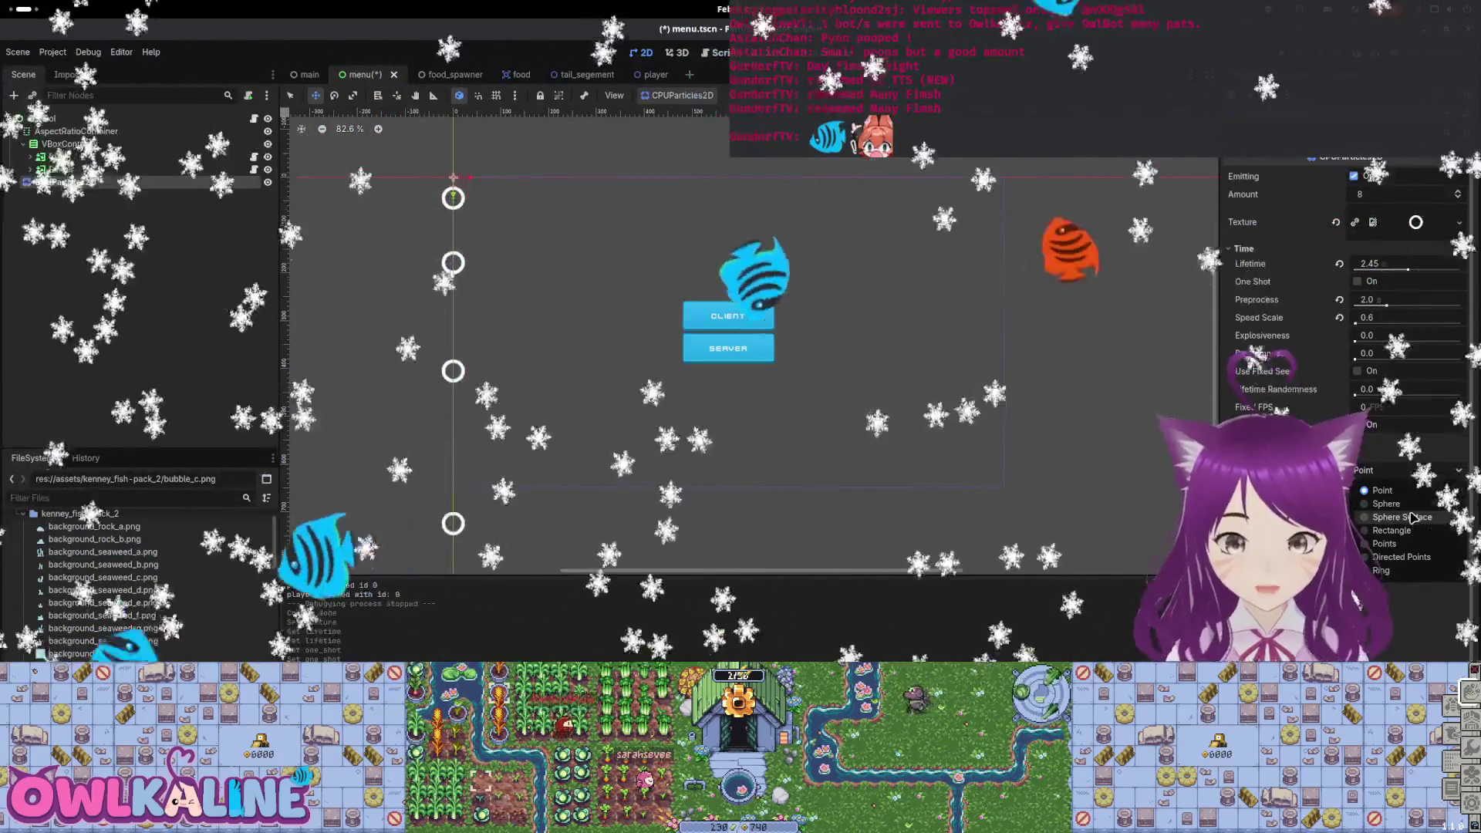
Try Sphere (radius 24.85 px), Directed Points and Ring as the emission shape.
left_click(1402, 506)
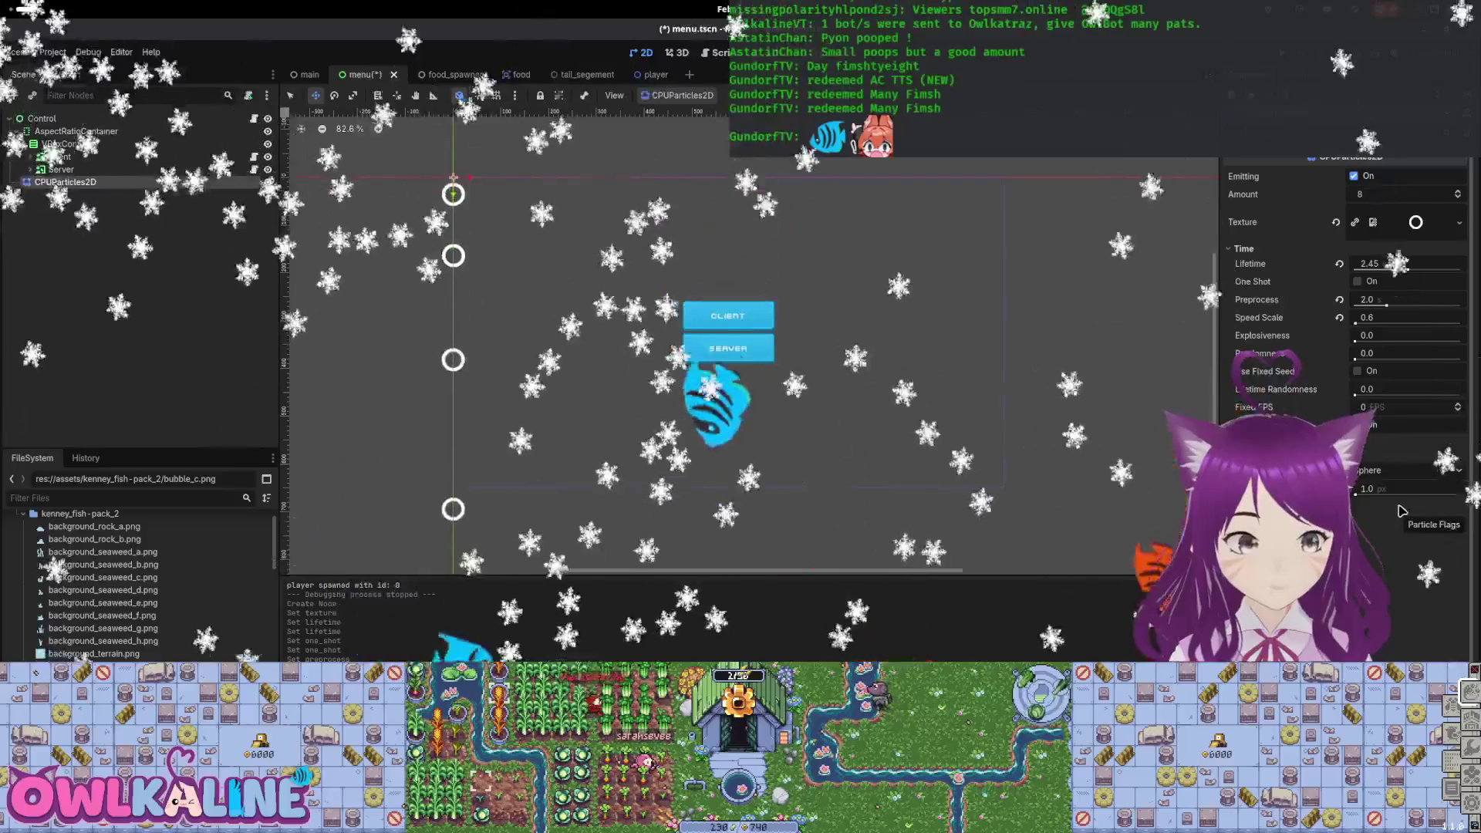
left_click_drag(1395, 487, 1464, 487)
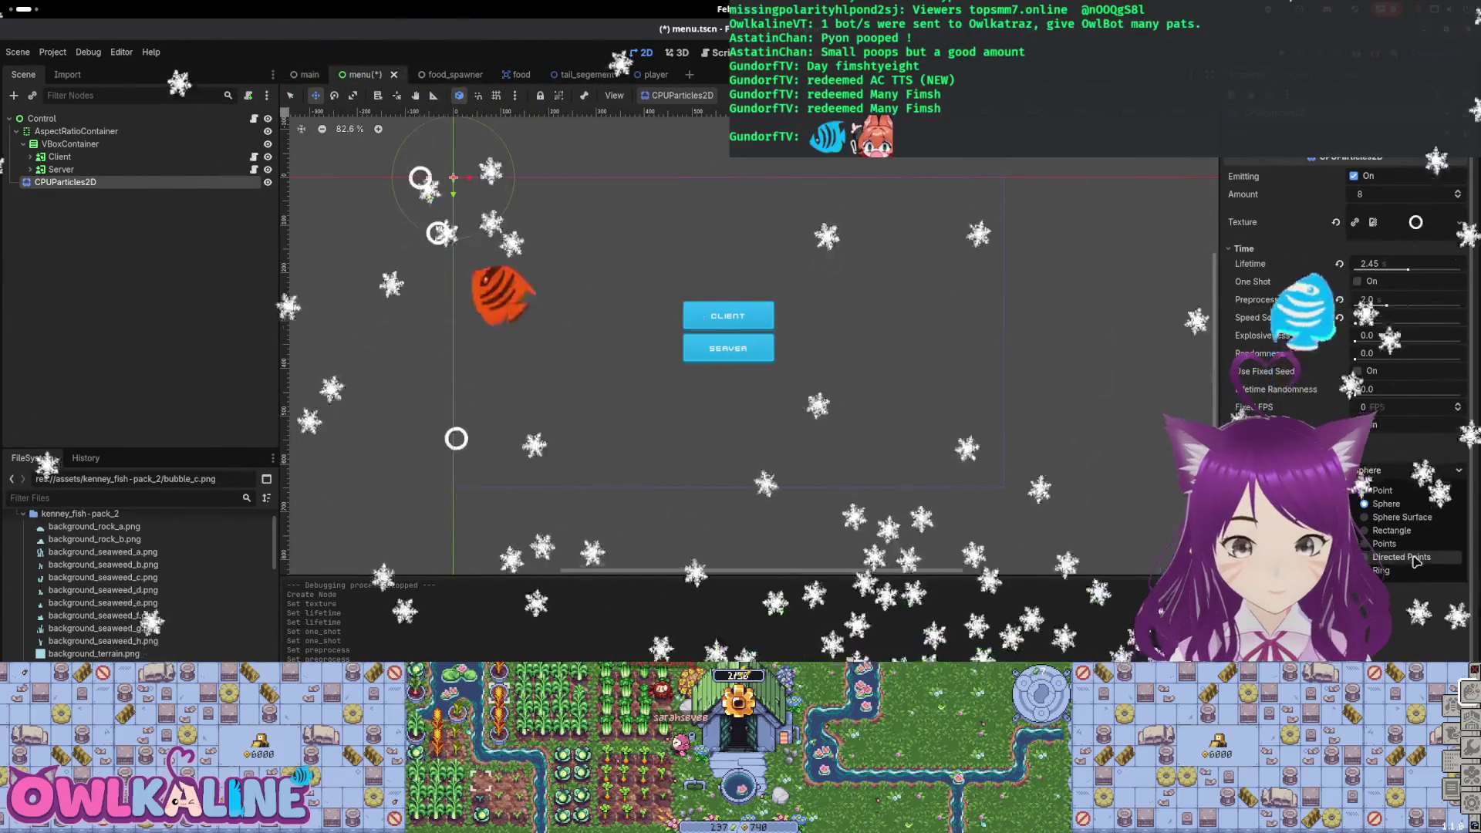
left_click(1417, 559)
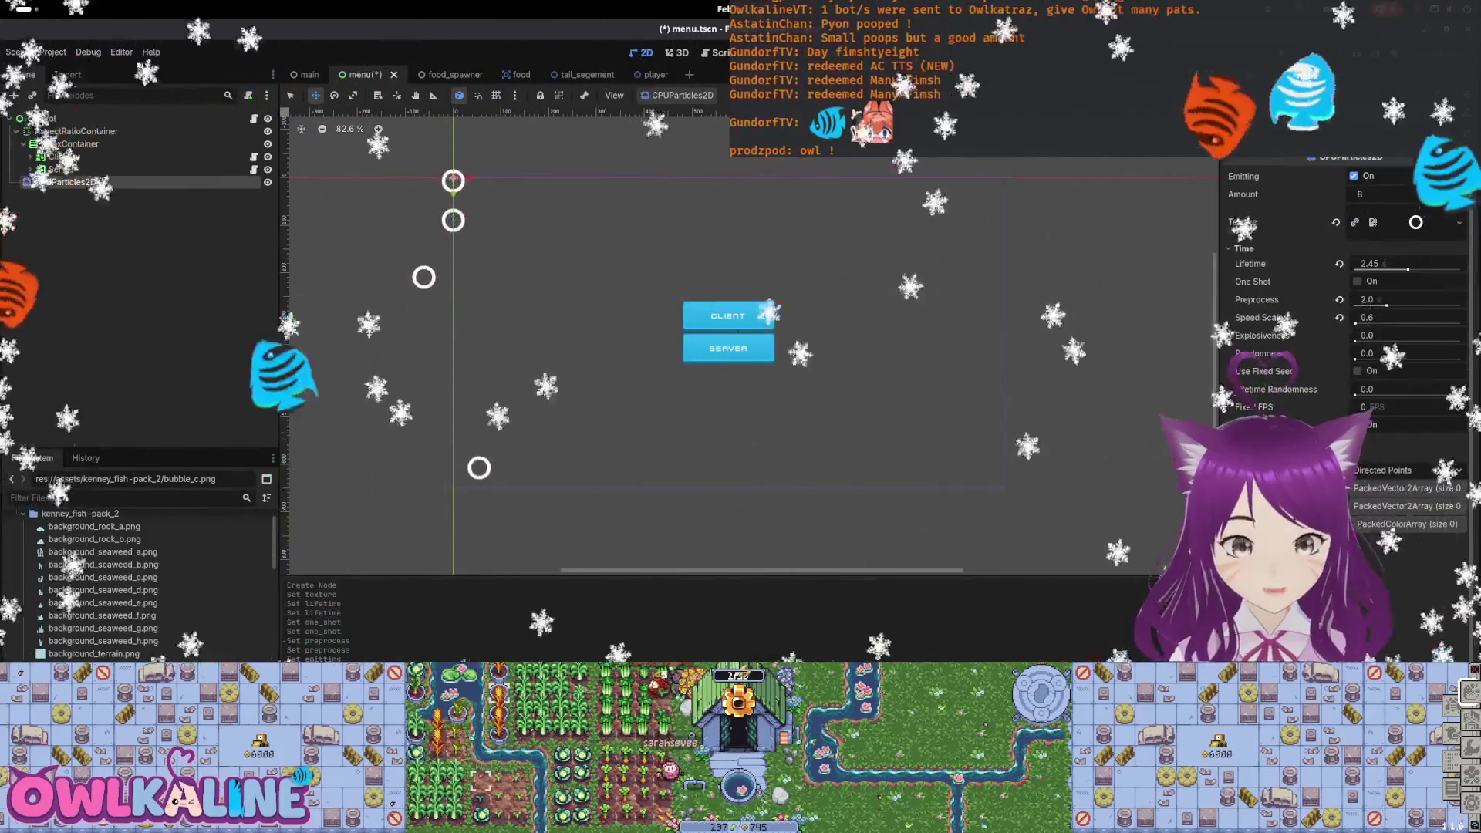
left_click(1395, 472)
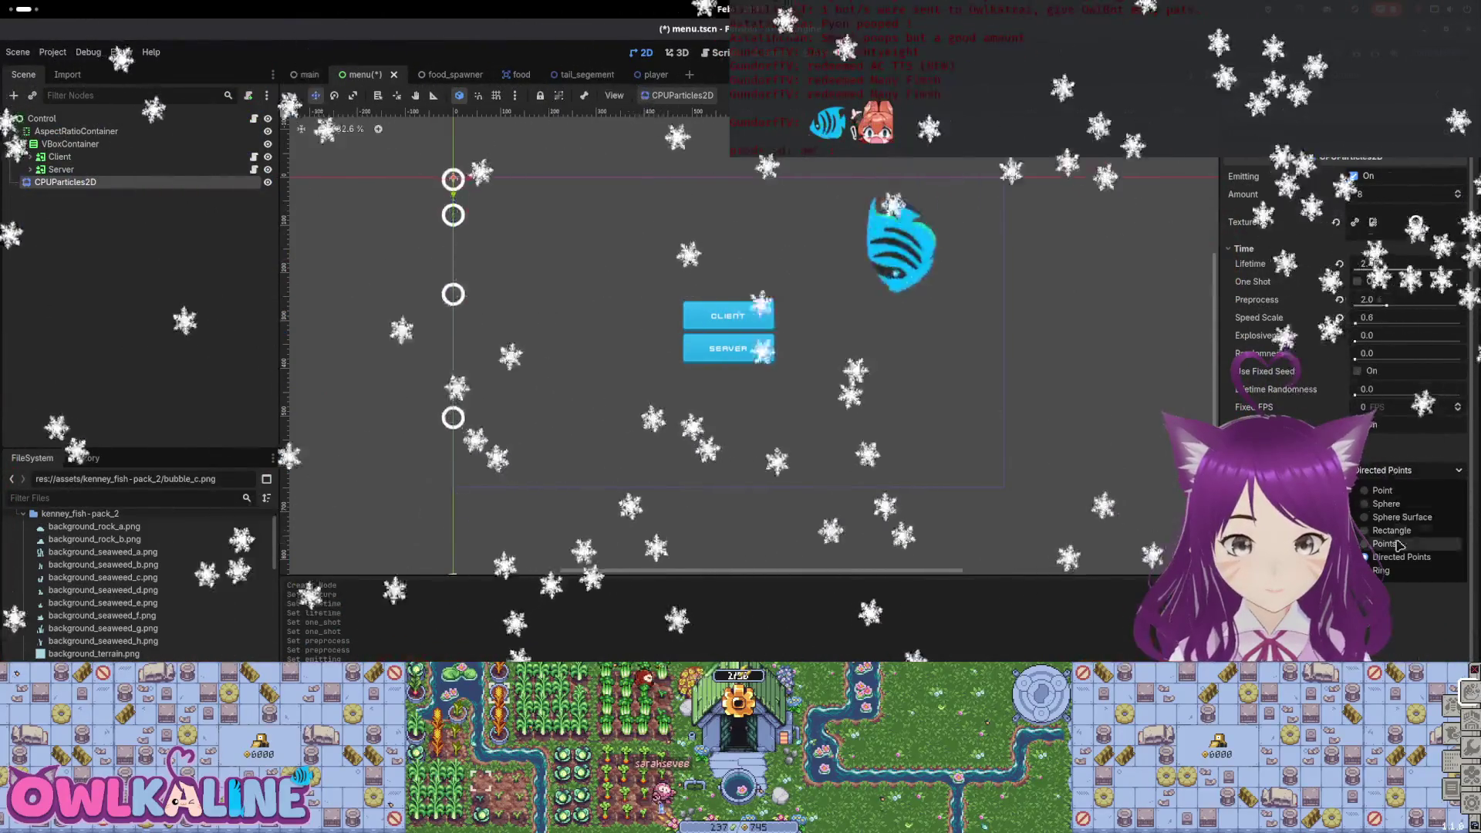
left_click(1389, 576)
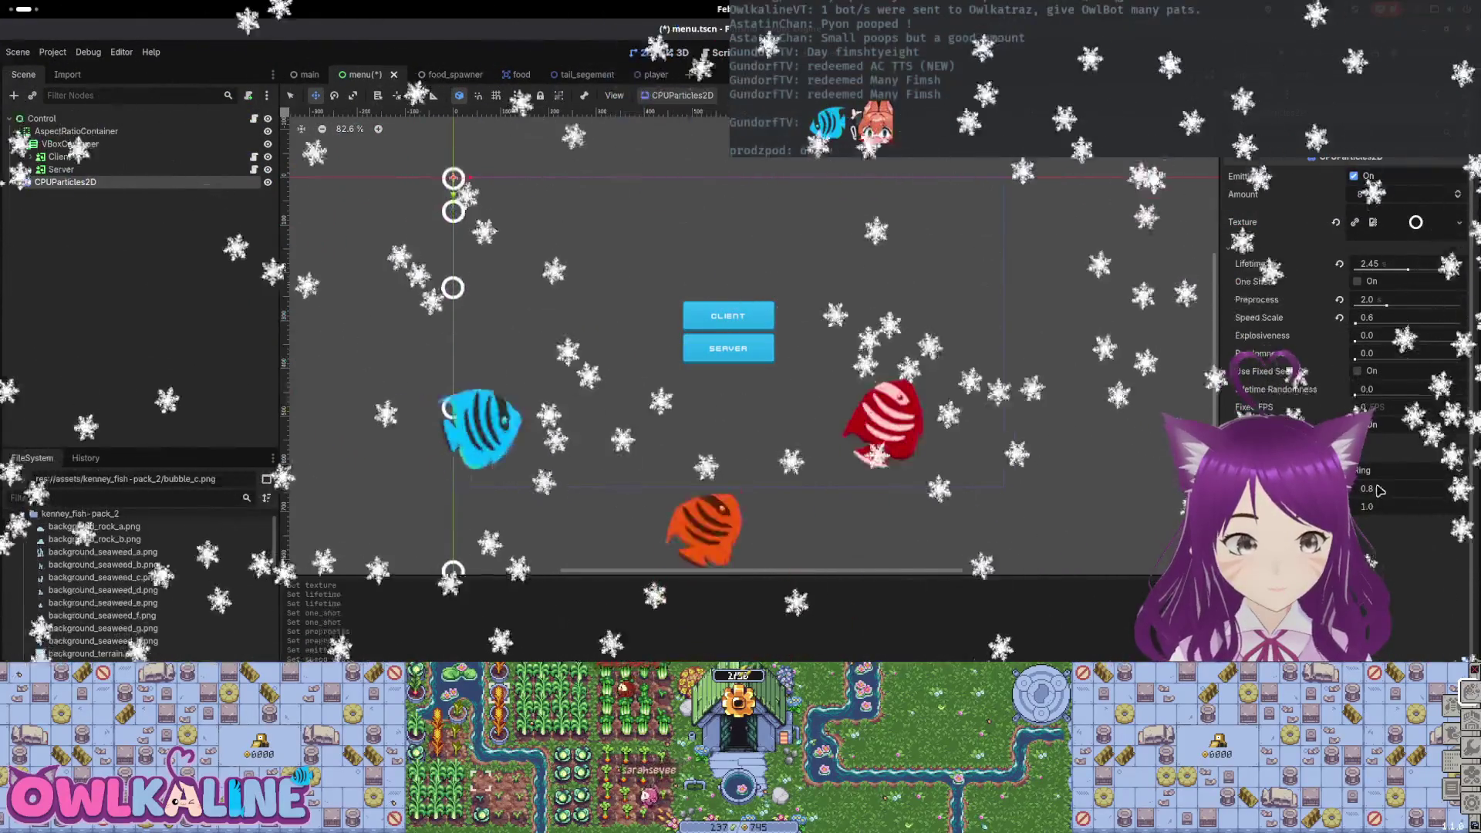
left_click(1395, 471)
Use a Rectangle emission shape with extents 720 x 1.0 px.
left_click(1409, 532)
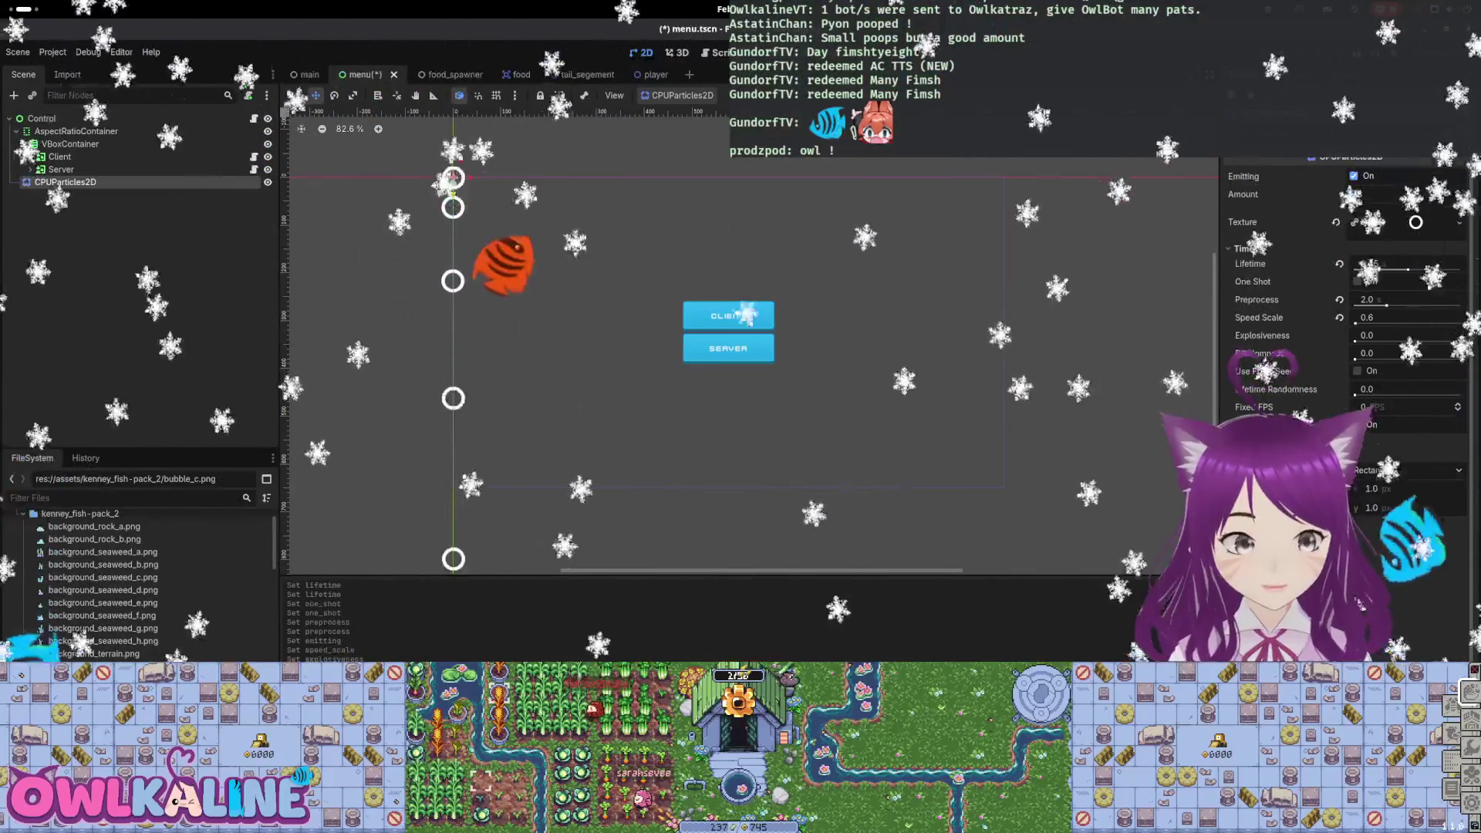
left_click_drag(1370, 490, 1393, 489)
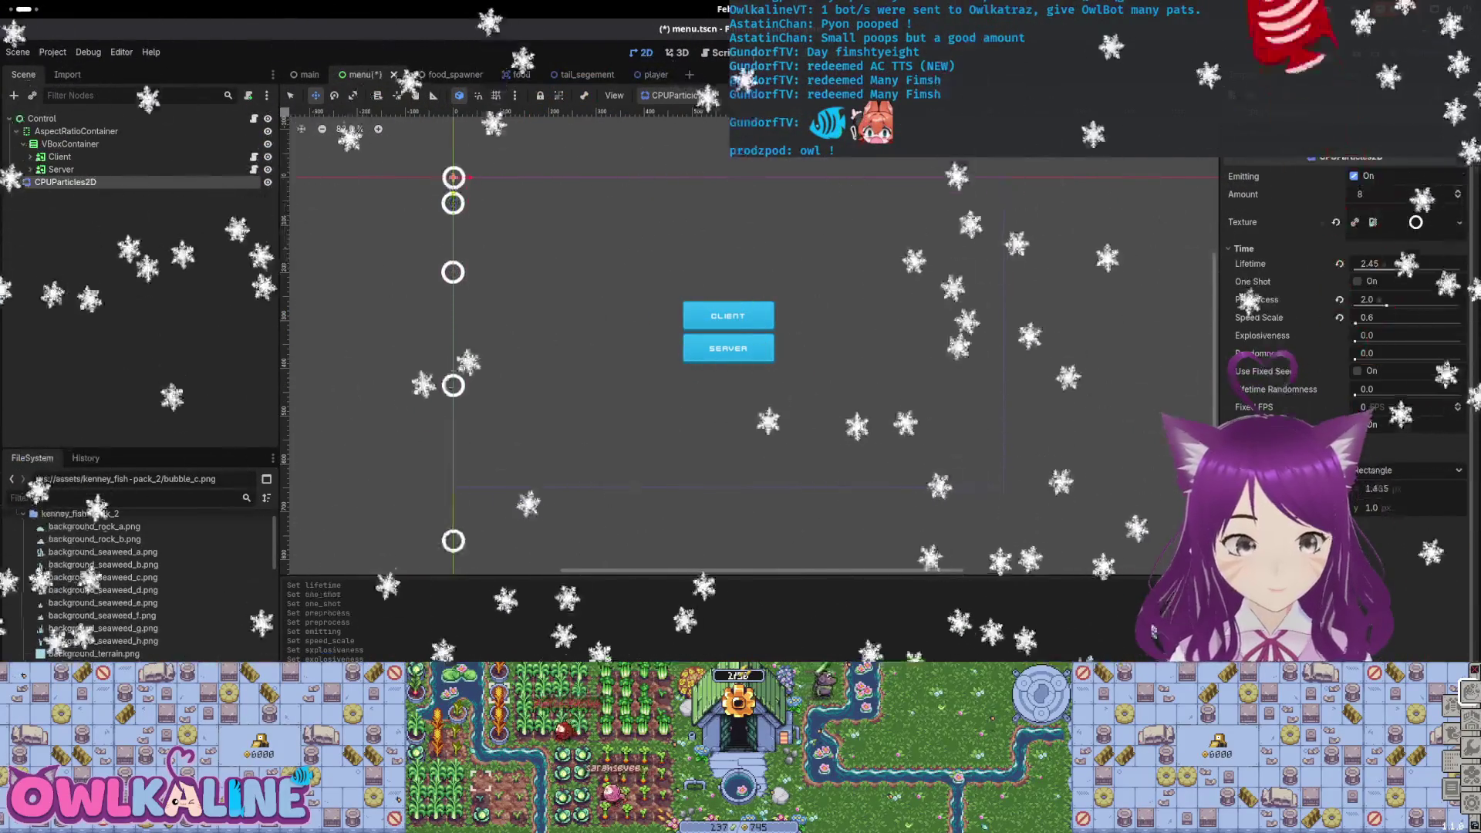
scroll(692, 397, "down", 3)
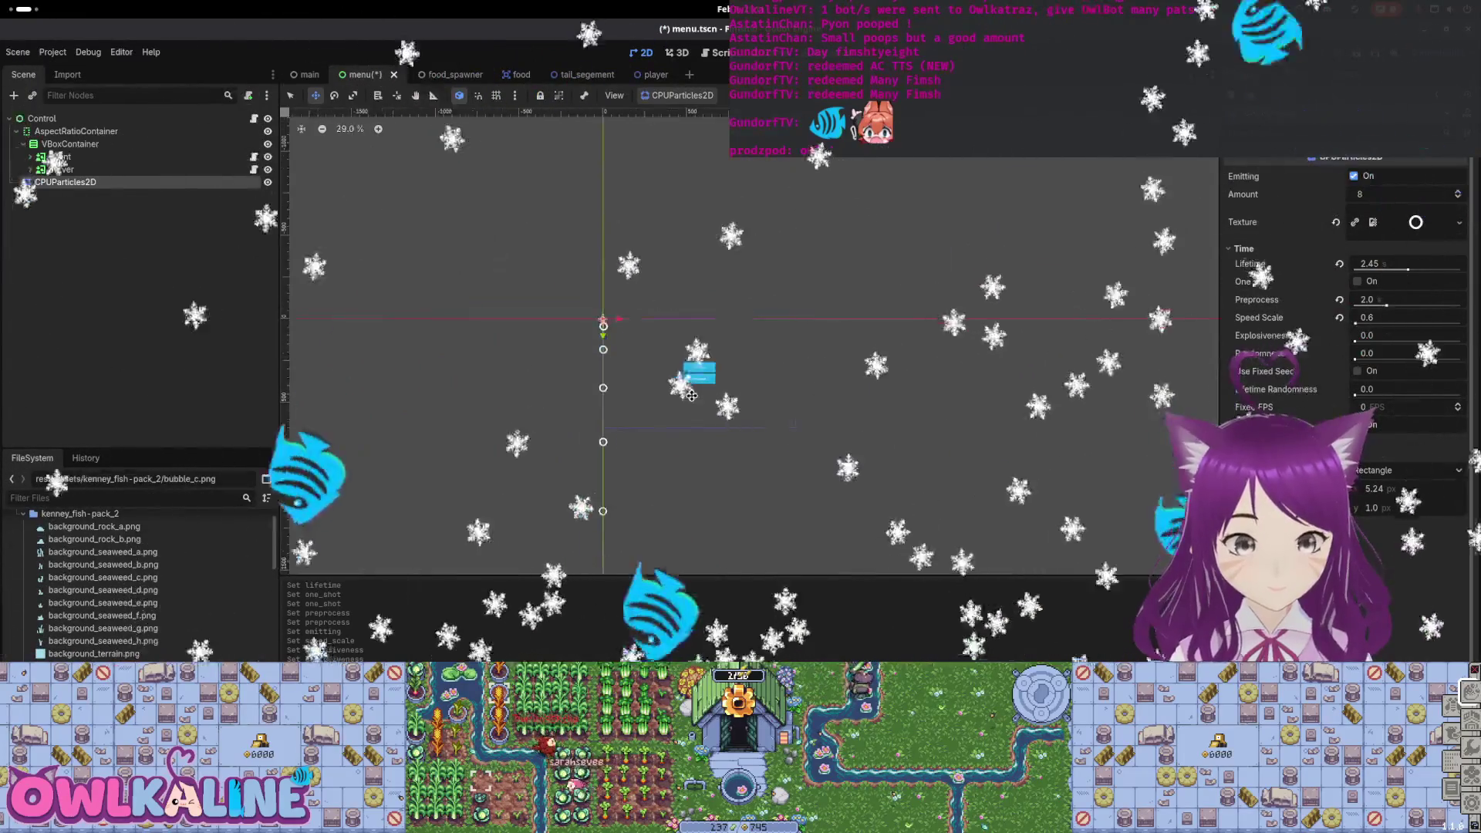
scroll(661, 313, "up", 6)
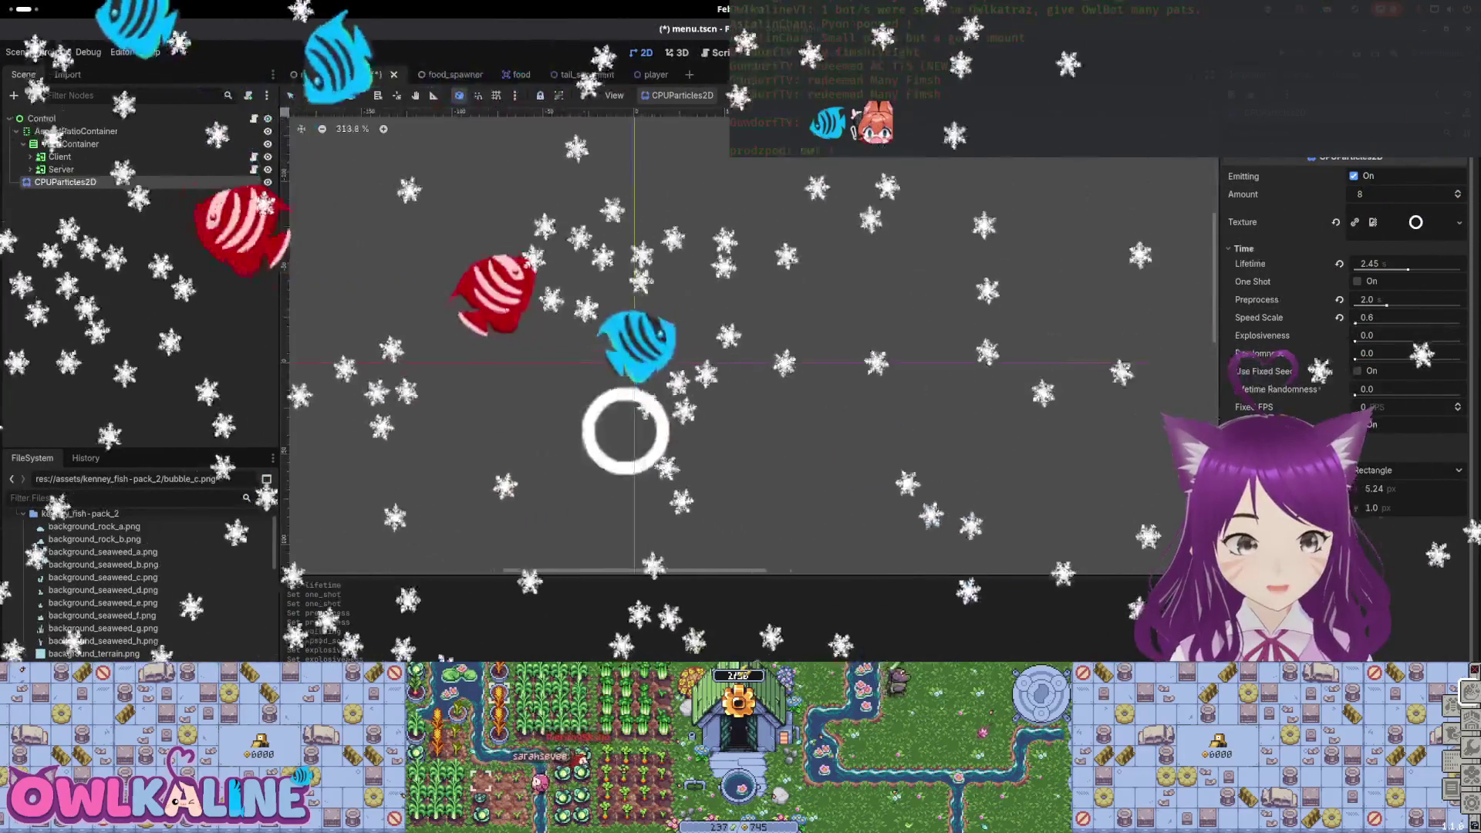
left_click_drag(1372, 507, 1405, 507)
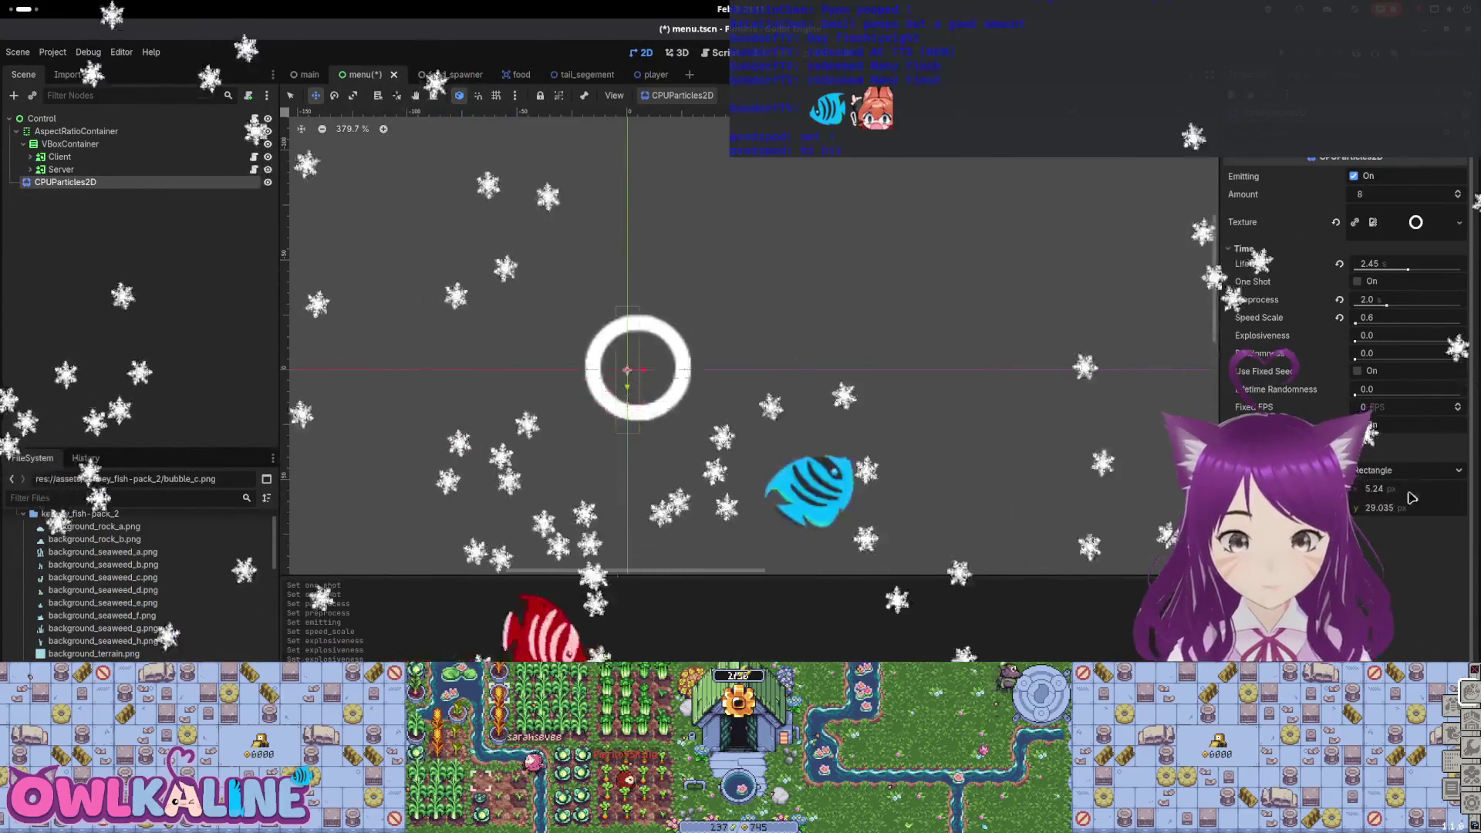
key("Return")
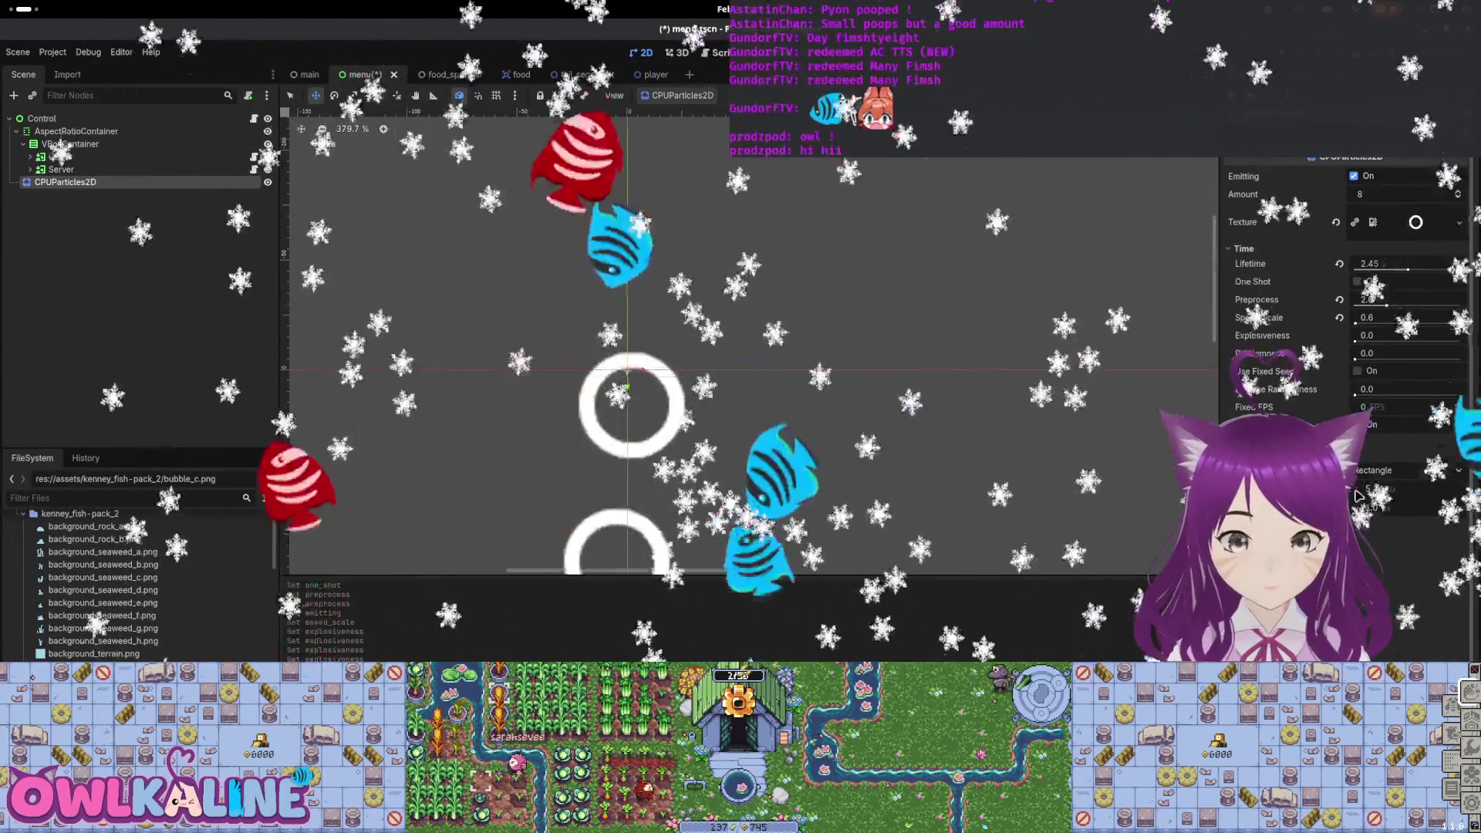
left_click_drag(1381, 488, 1428, 489)
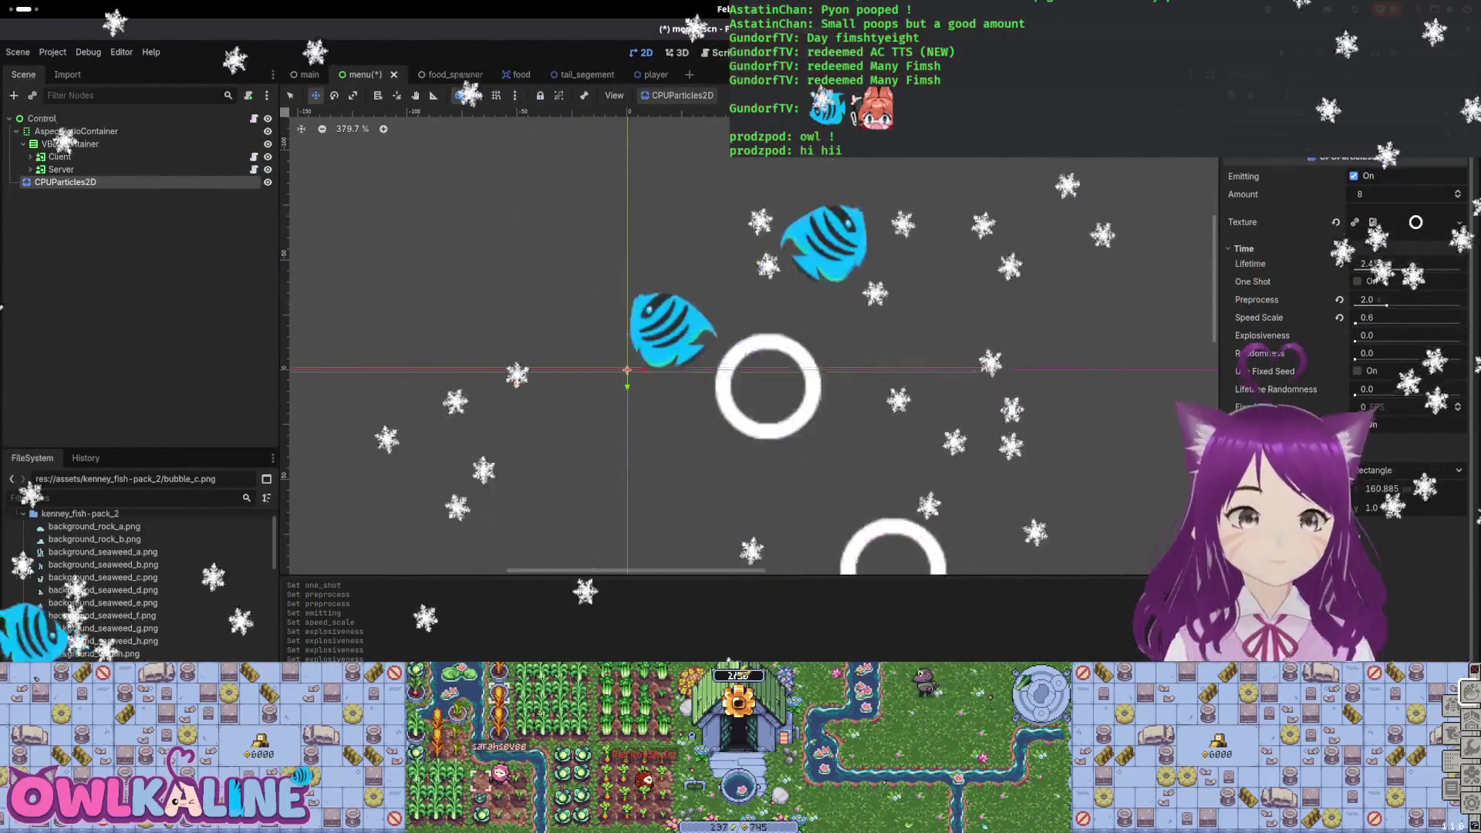
scroll(692, 439, "down", 5)
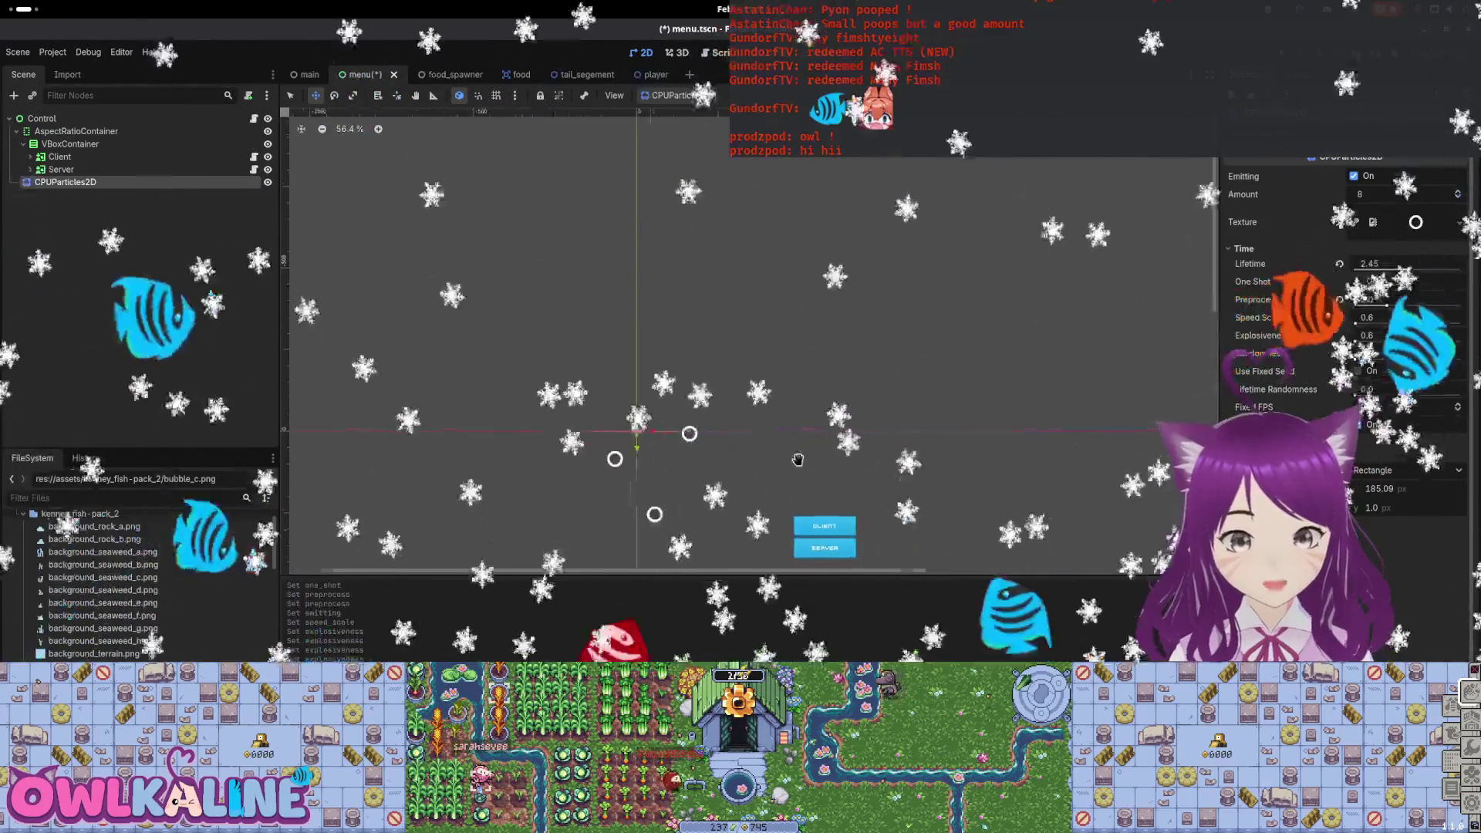
scroll(758, 433, "up", 2)
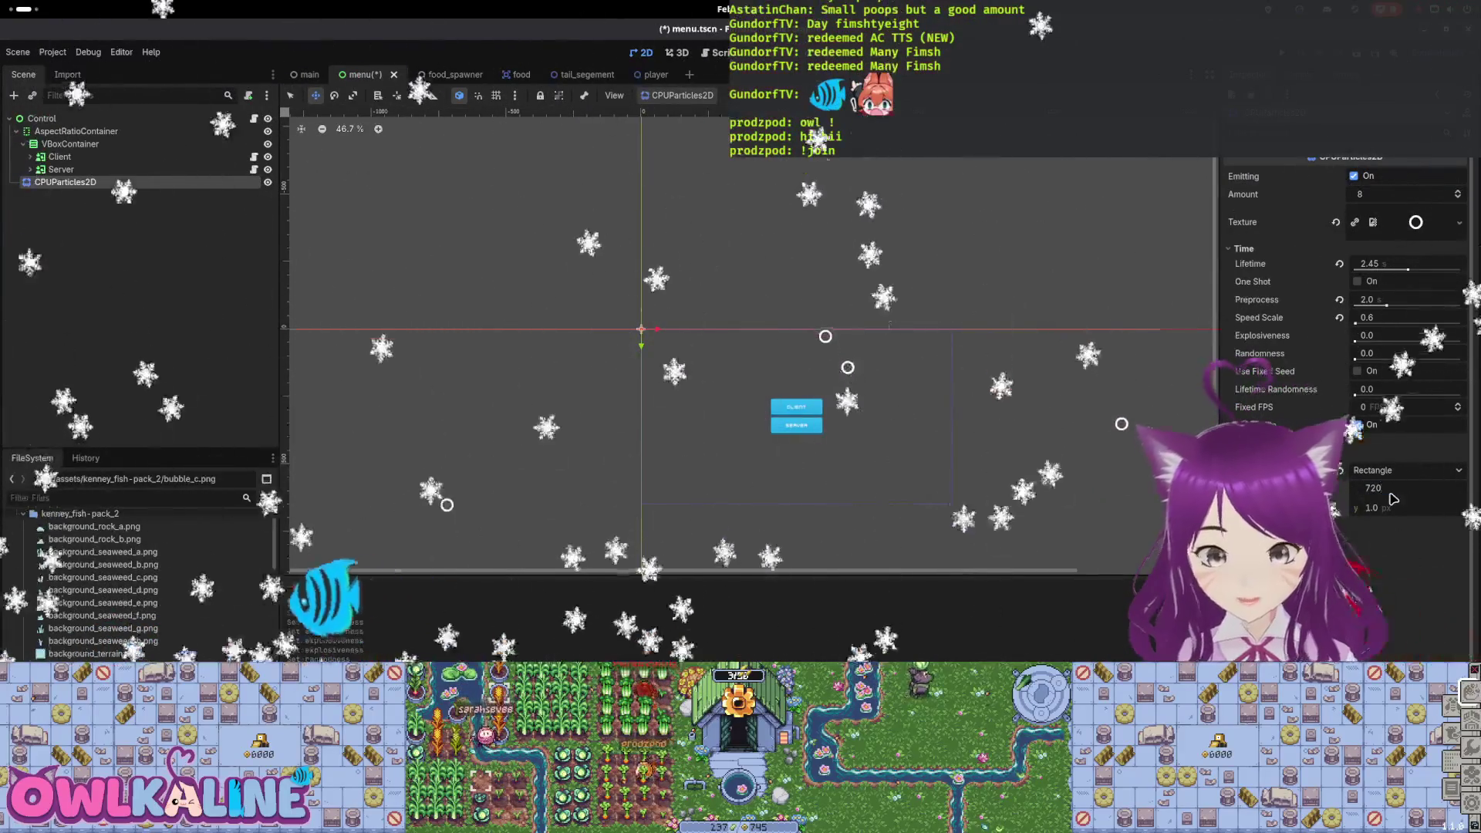
Pan the canvas to check the emitter area and reselect the Rectangle shape.
mouse_move(840, 379)
left_mouse_down()
mouse_move(1026, 371)
mouse_move(919, 364)
mouse_move(962, 363)
left_mouse_up()
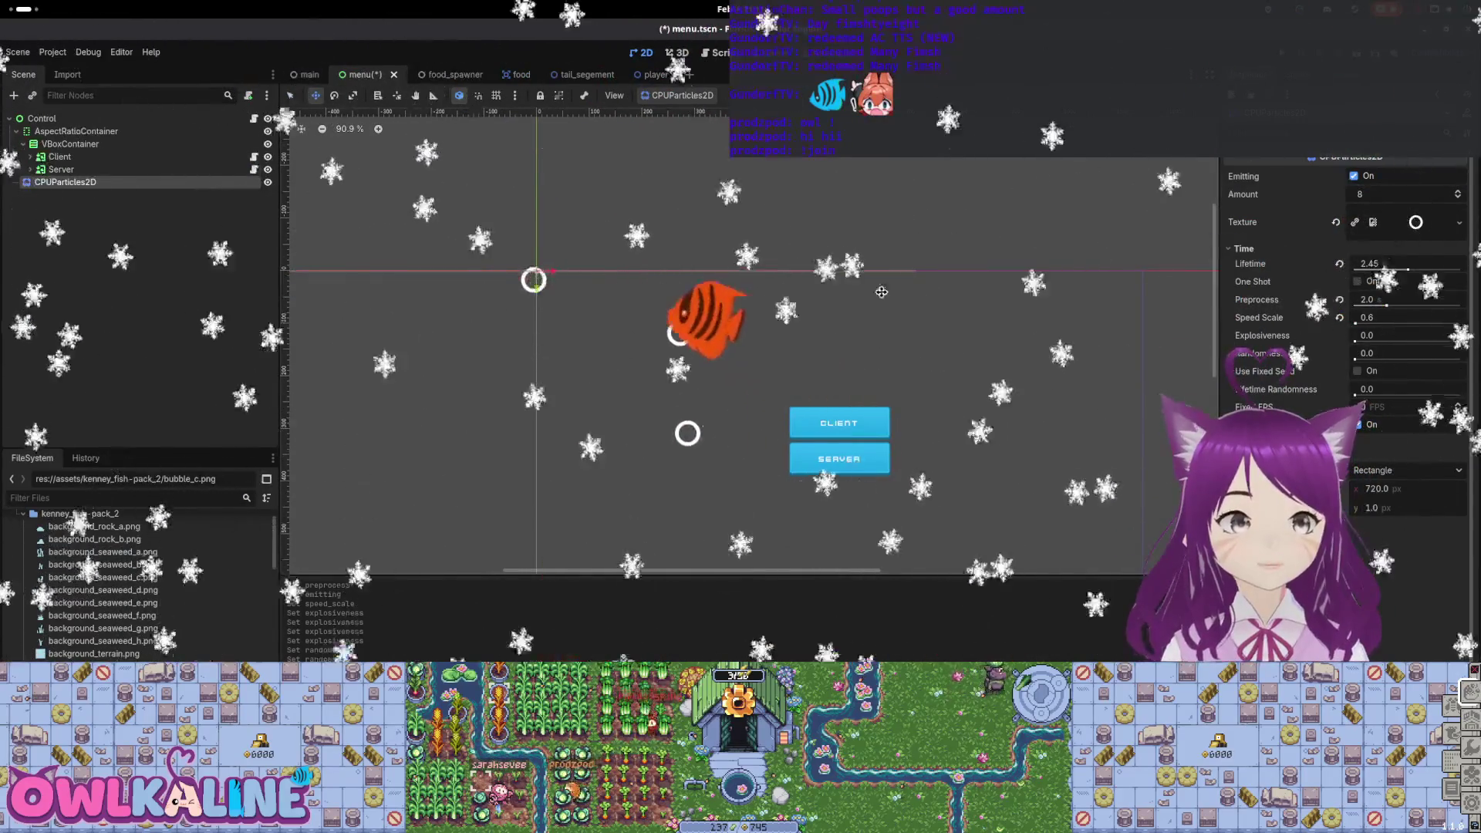
left_click_drag(861, 355, 873, 390)
left_click(1409, 470)
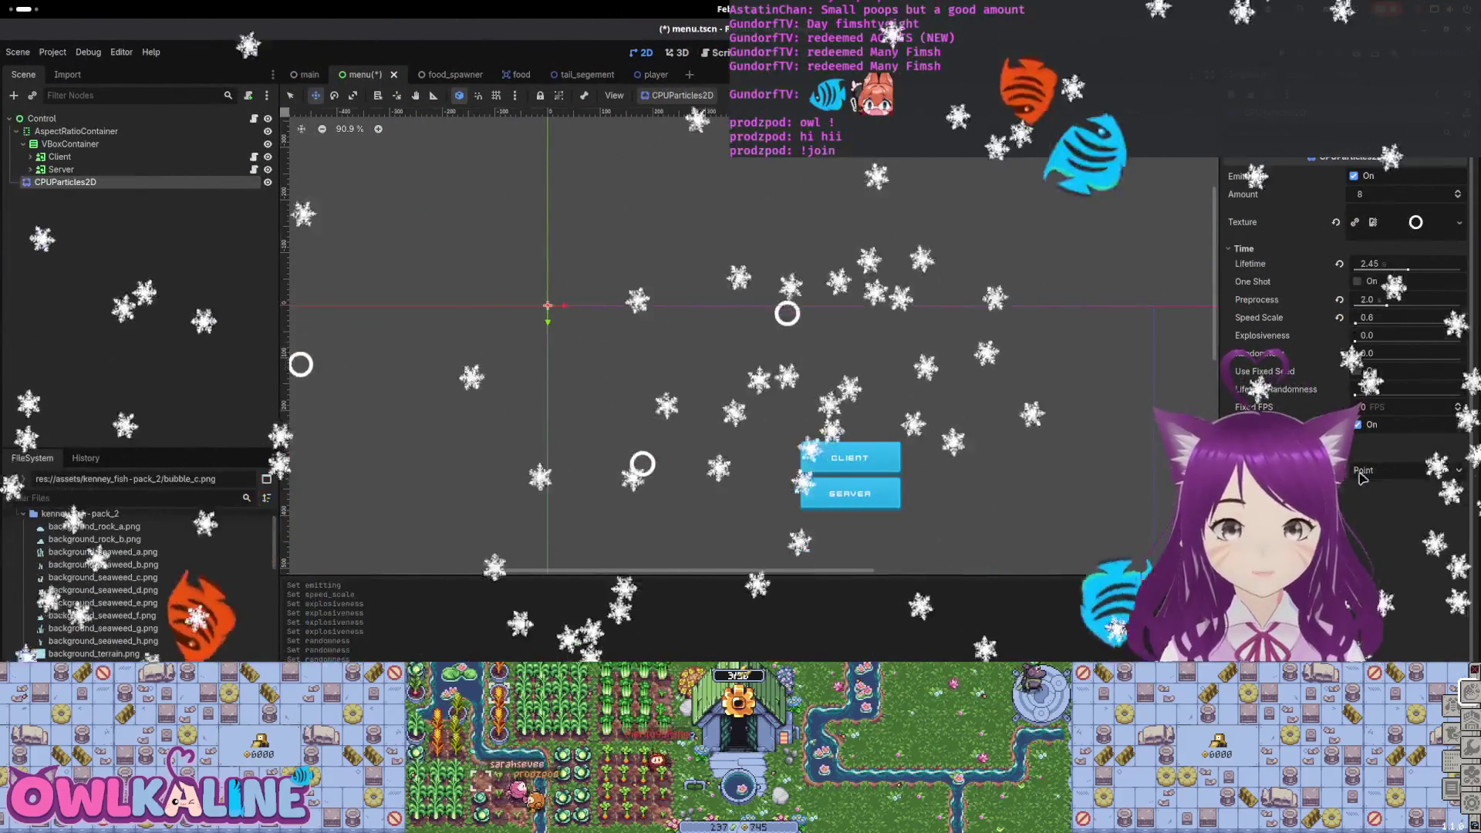
left_click(1381, 490)
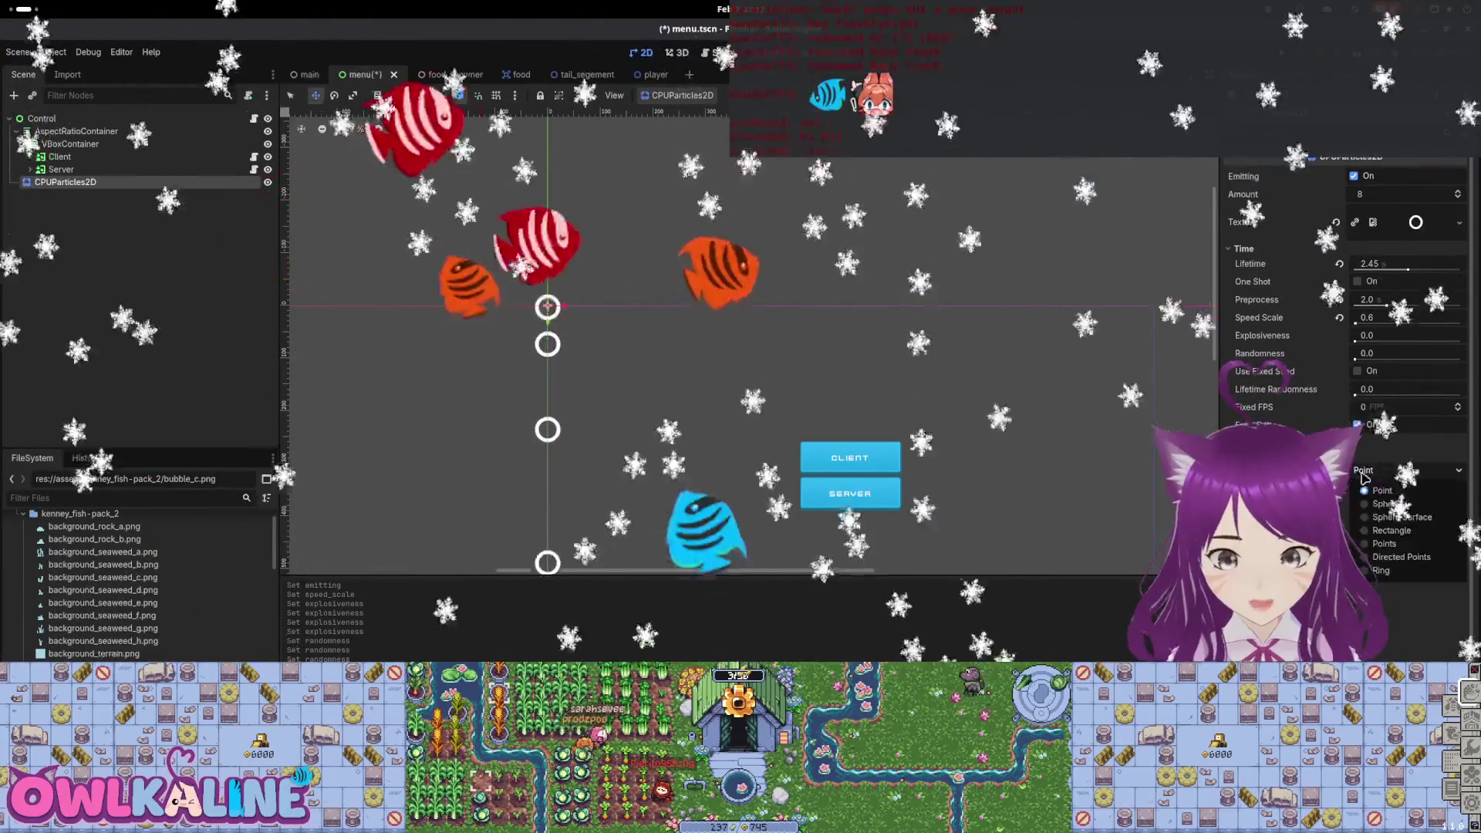
left_click(1389, 531)
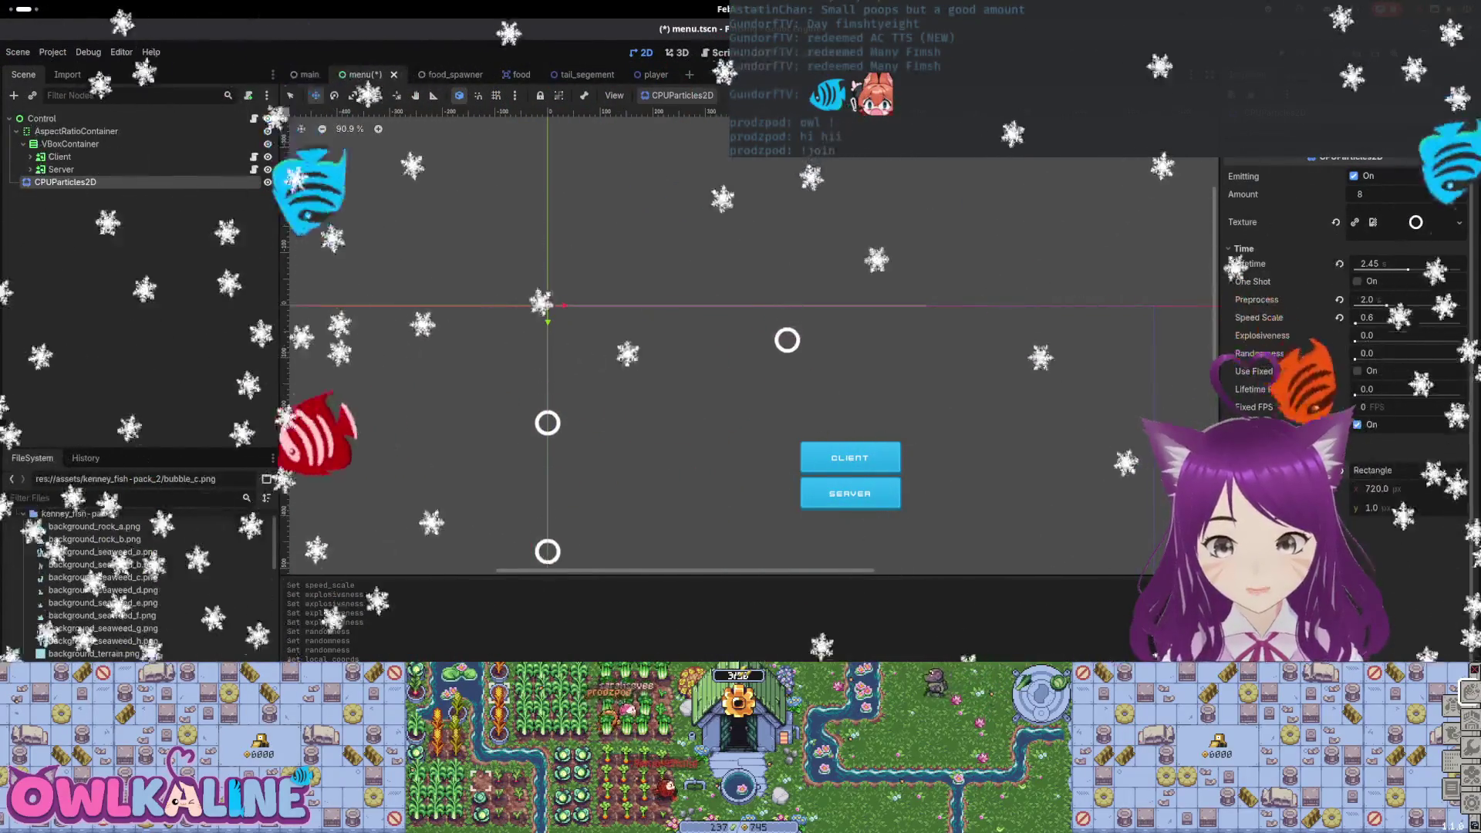
scroll(962, 424, "down", 2)
scroll(957, 402, "down", 2)
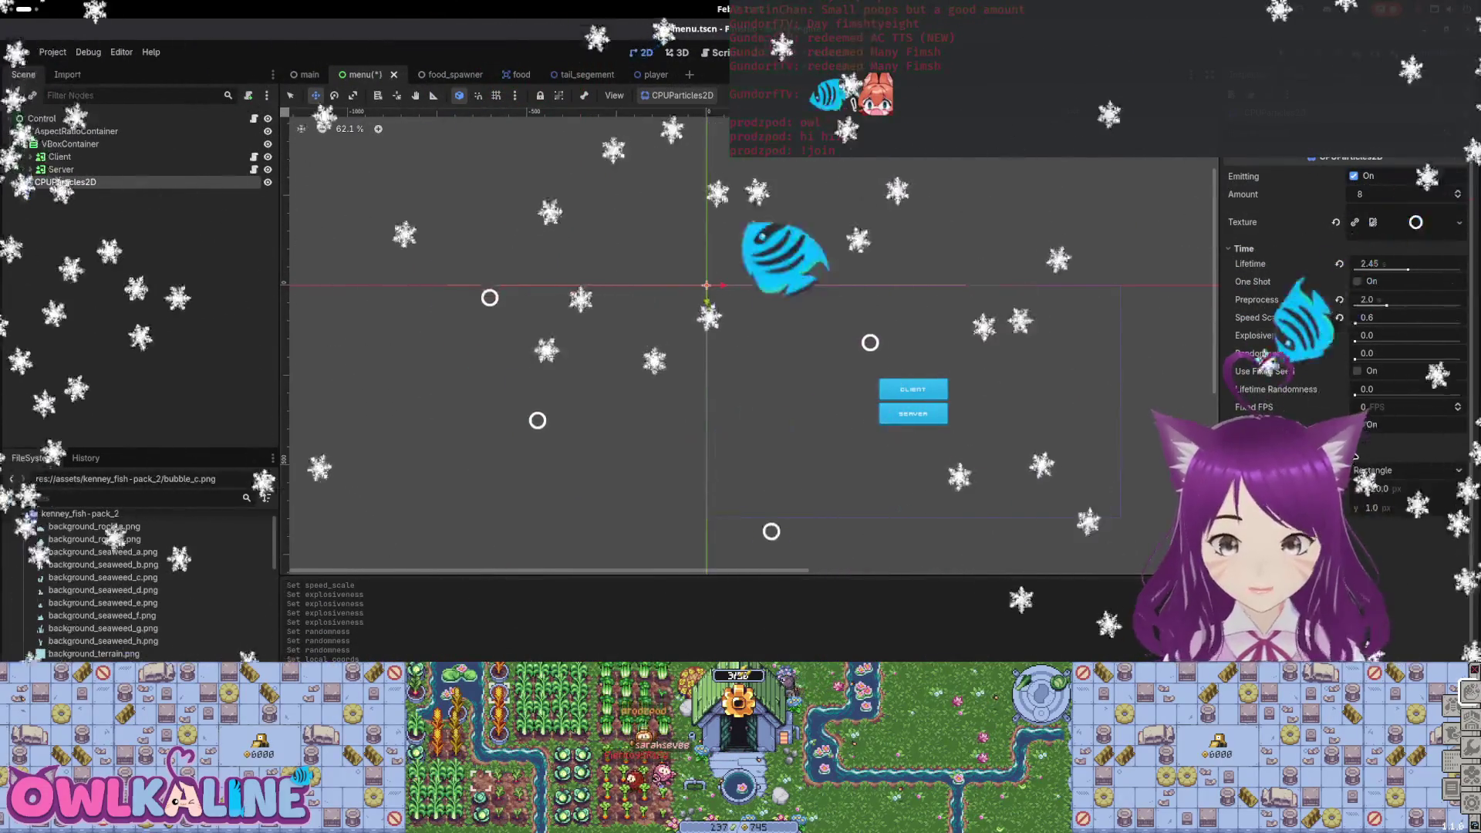
Save the scene, test Align Y but leave it off, and start editing Direction x.
key("ctrl+s")
scroll(1285, 397, "down", 4)
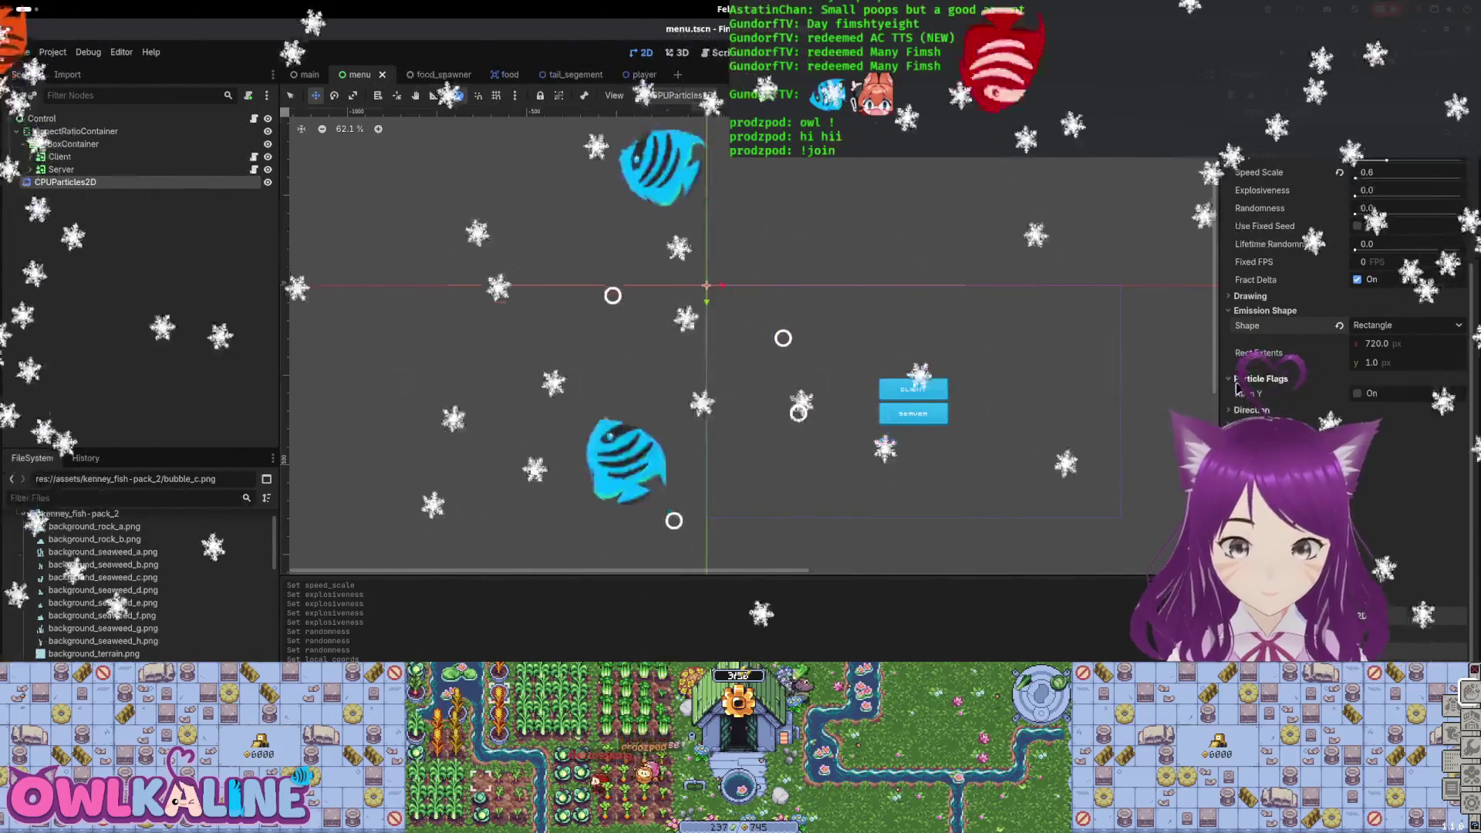
left_click(1358, 394)
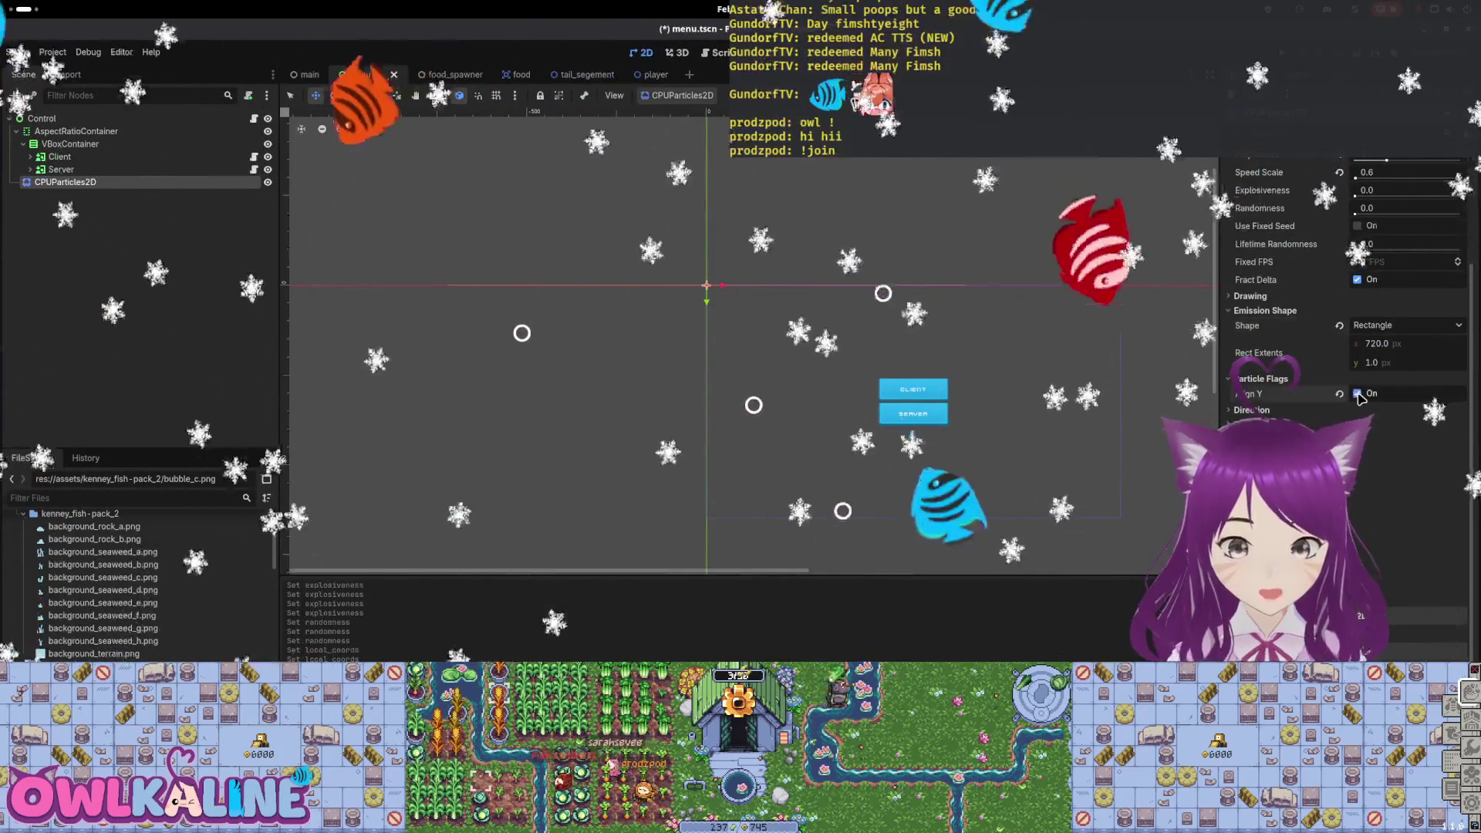
left_click(1358, 394)
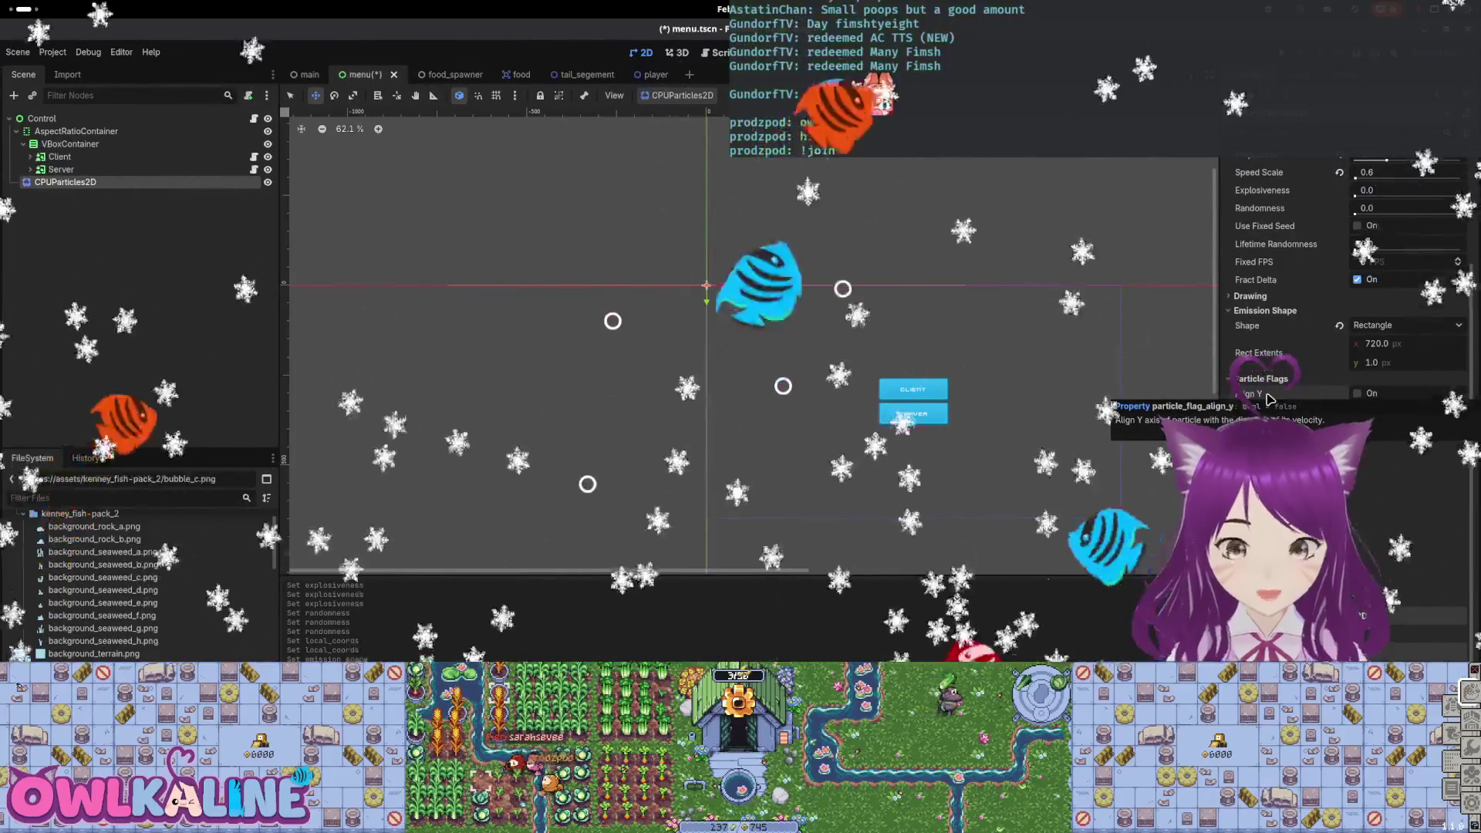
left_click(1262, 379)
left_click(1384, 413)
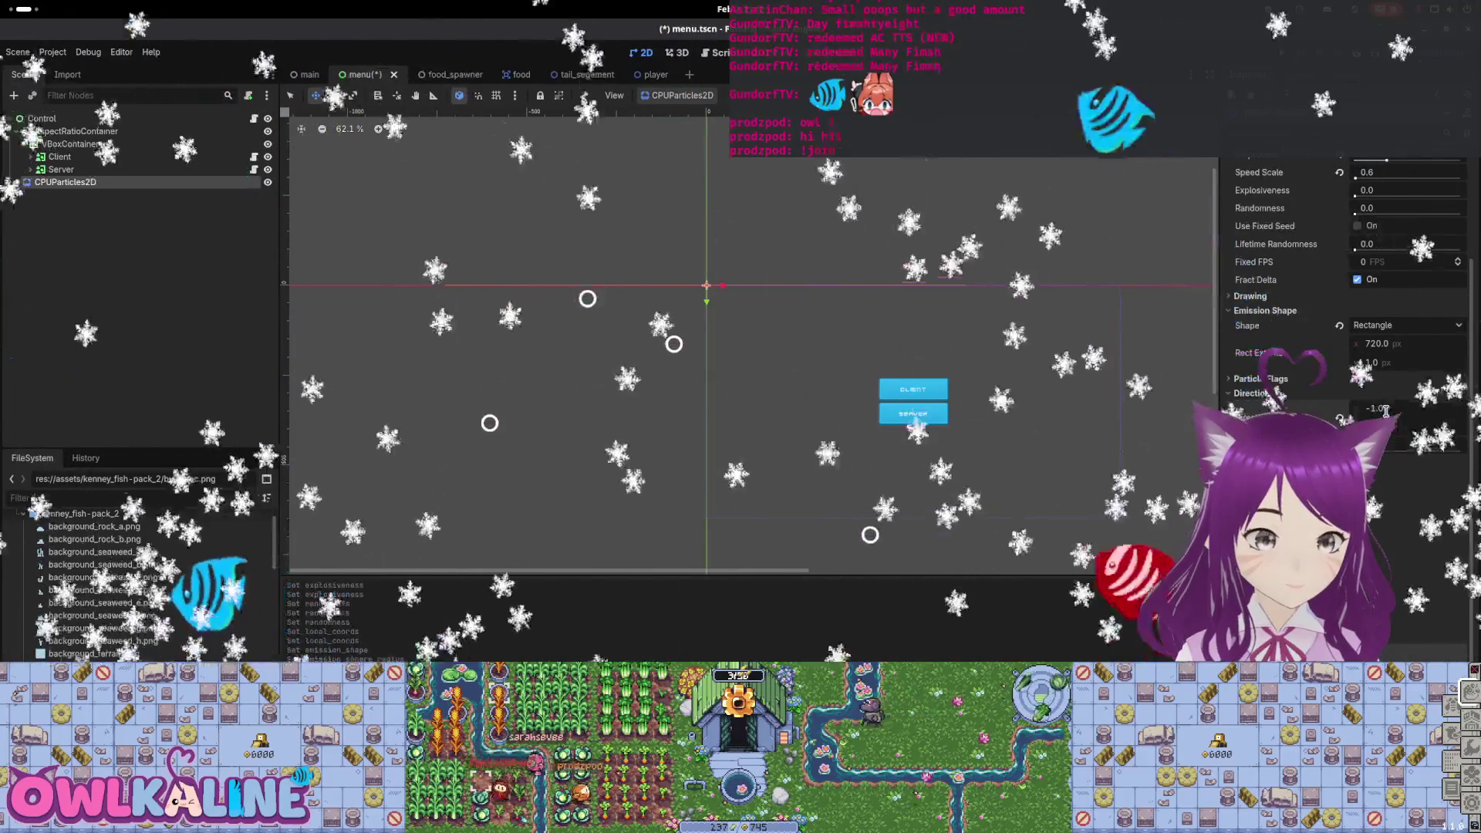
Set the particle Direction to (0, 1), keeping Spread at 45°, and save.
type("1")
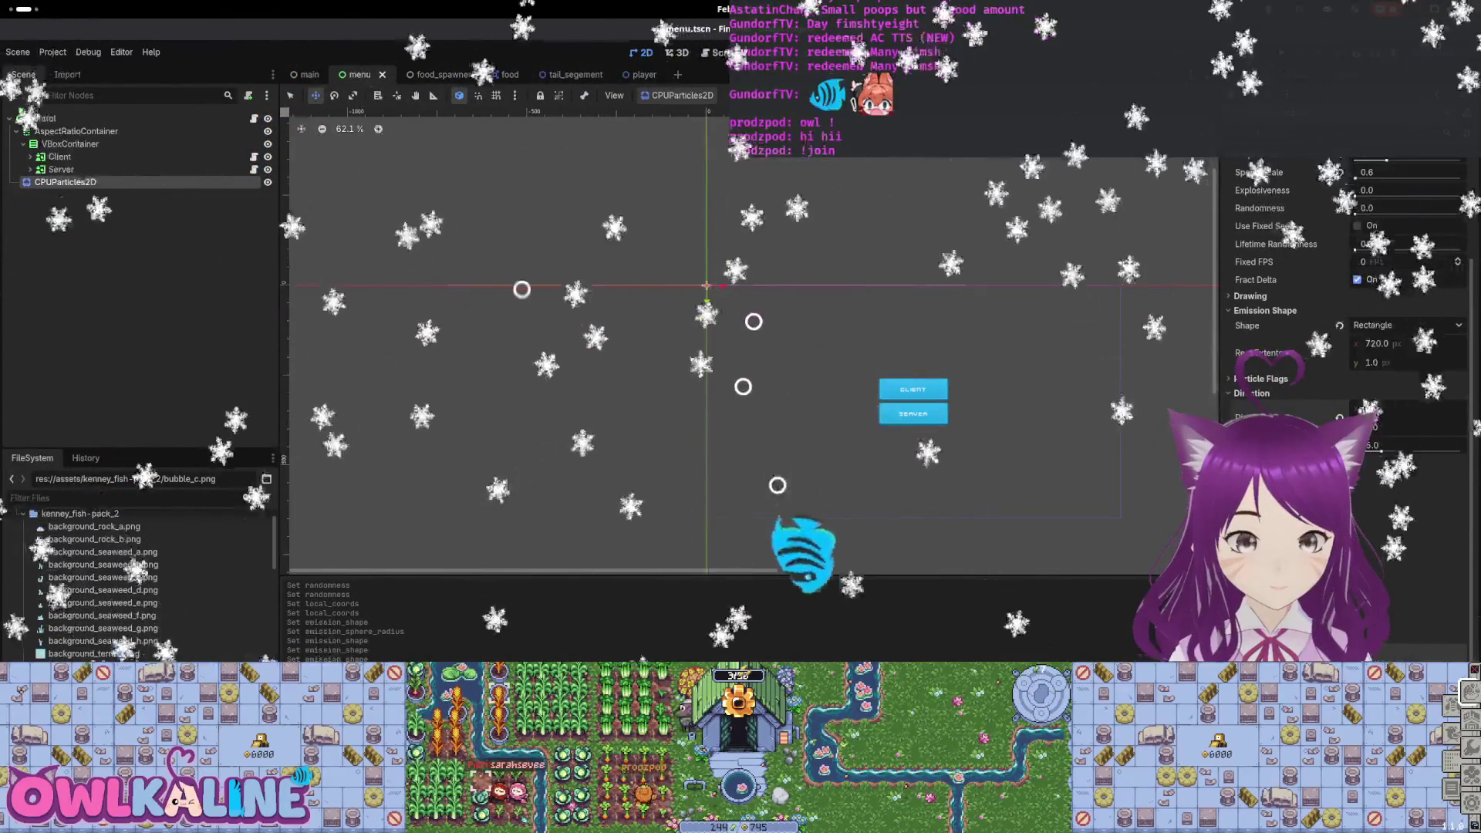
key("Return")
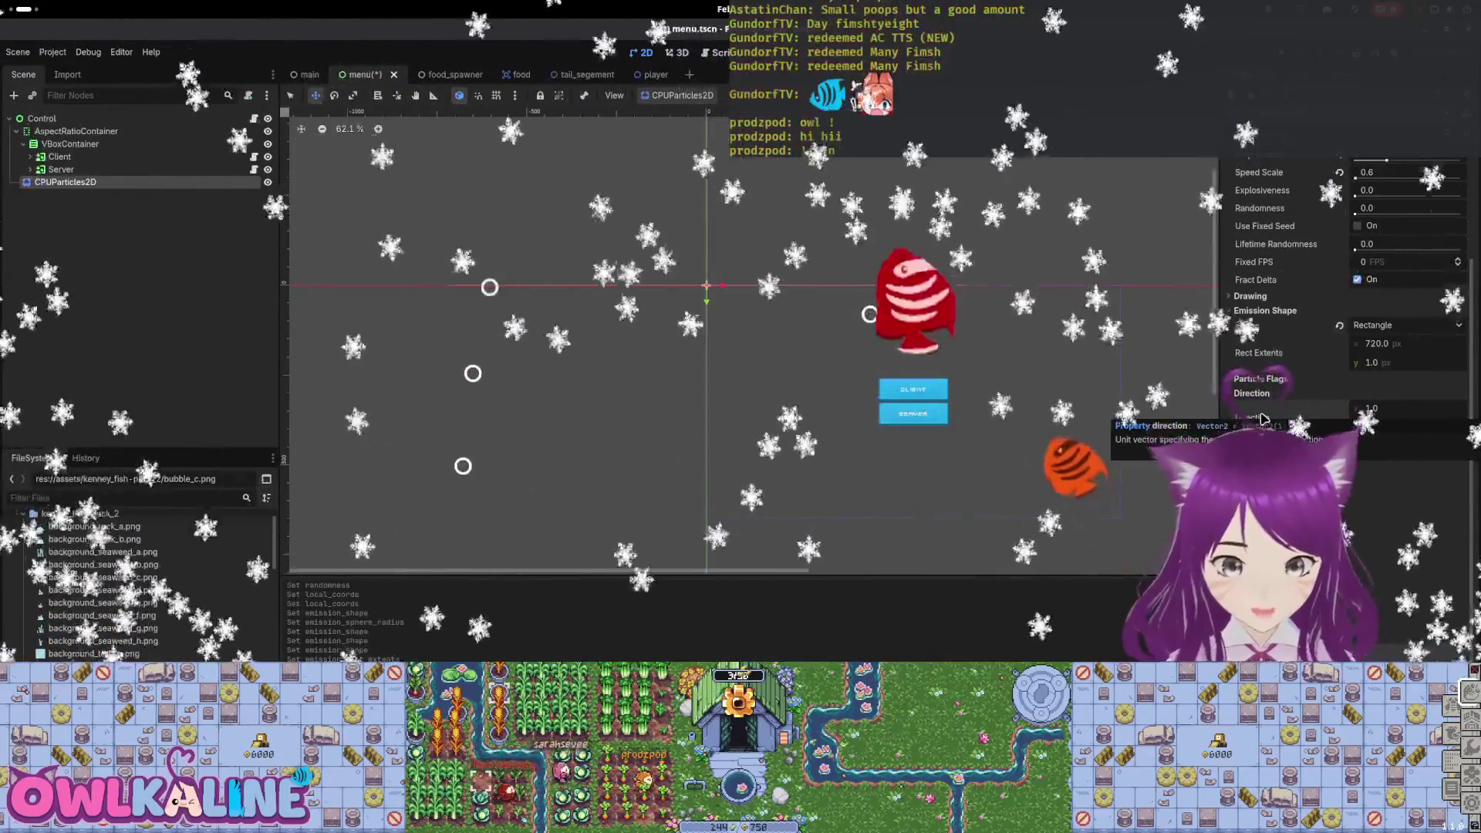
key("ctrl+s")
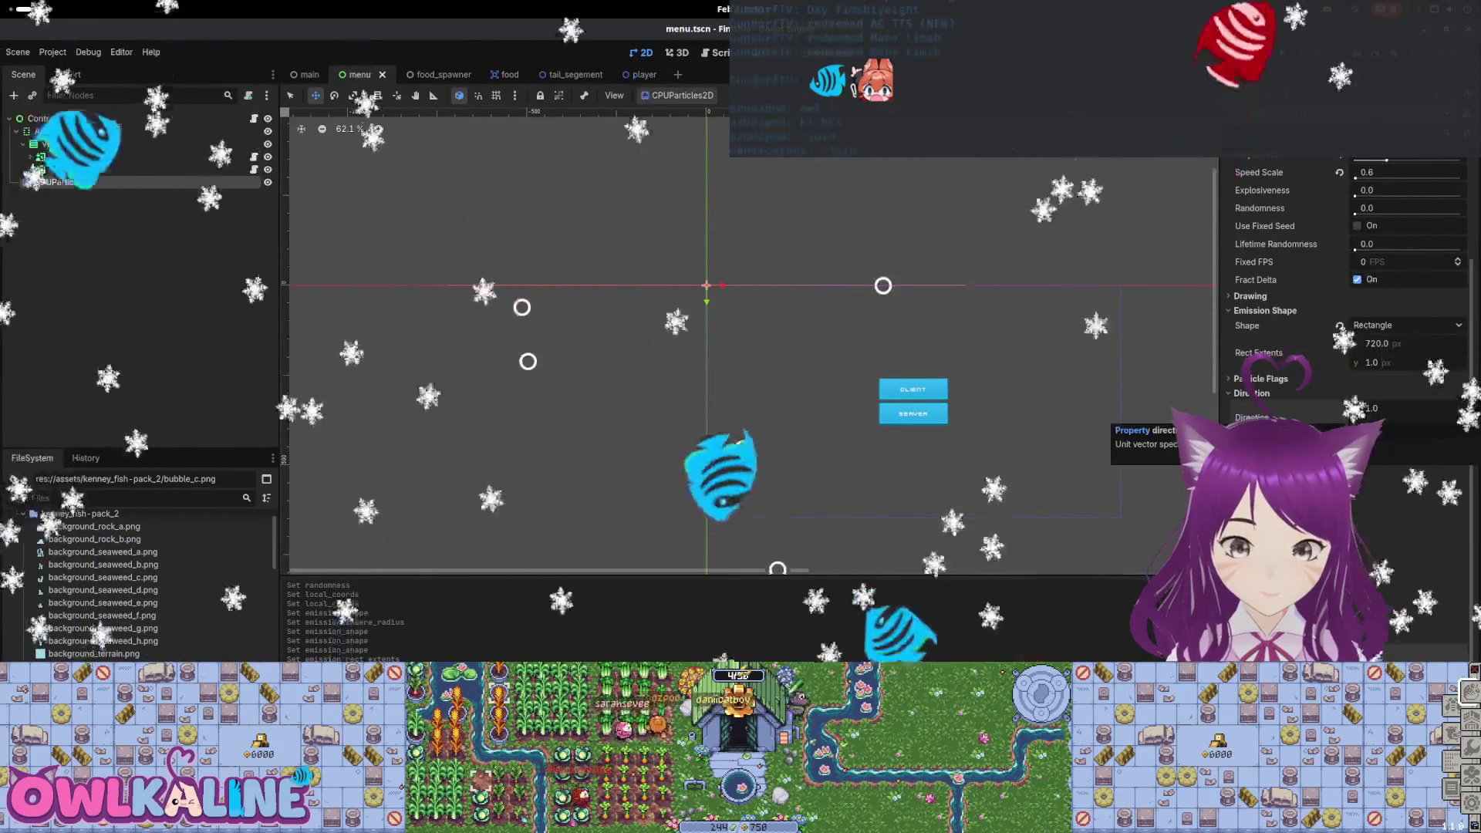
left_click(1395, 413)
type("0")
key("Return")
key("ctrl+s")
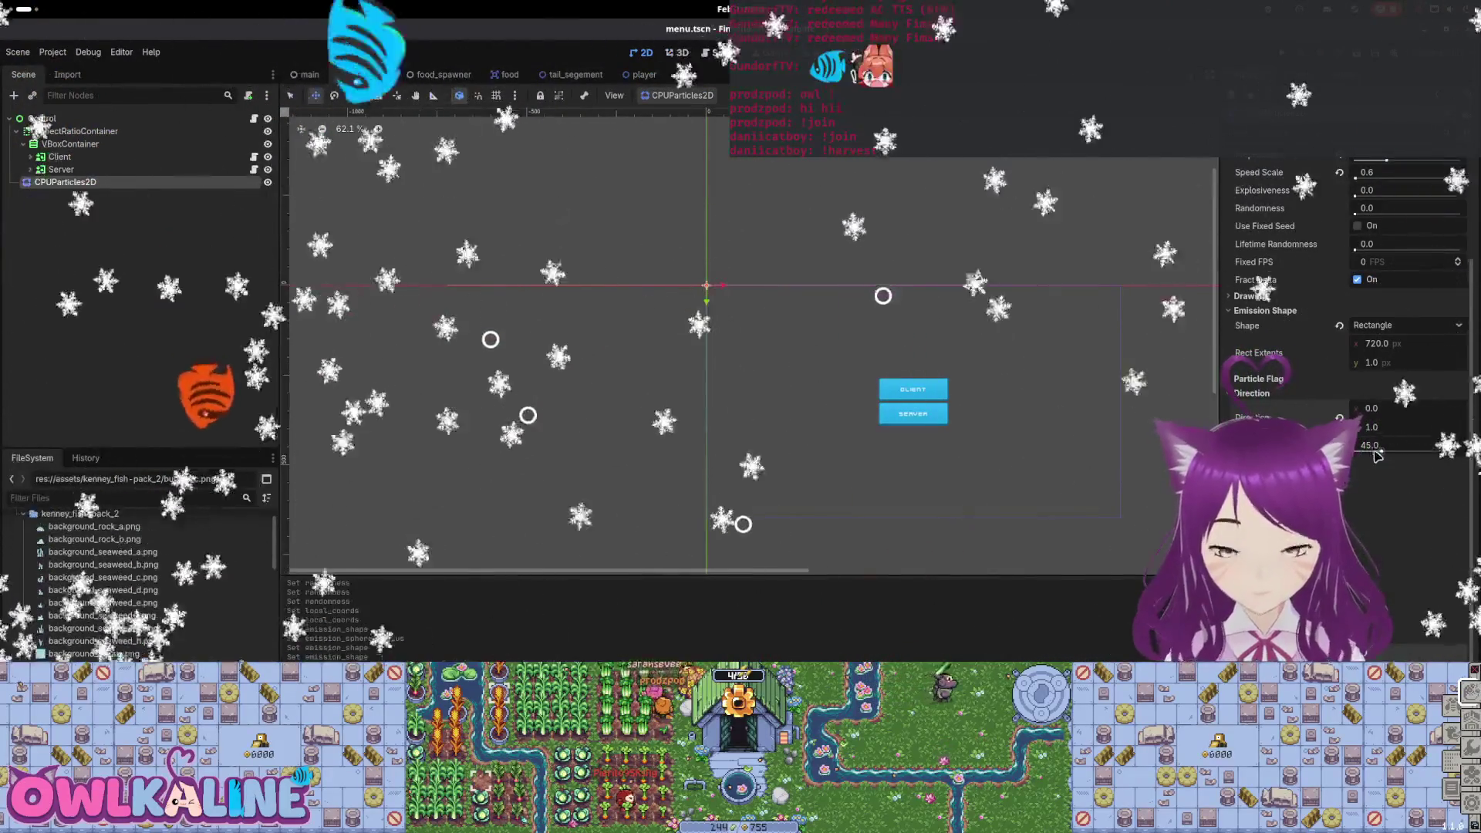
left_click_drag(1381, 452, 1454, 452)
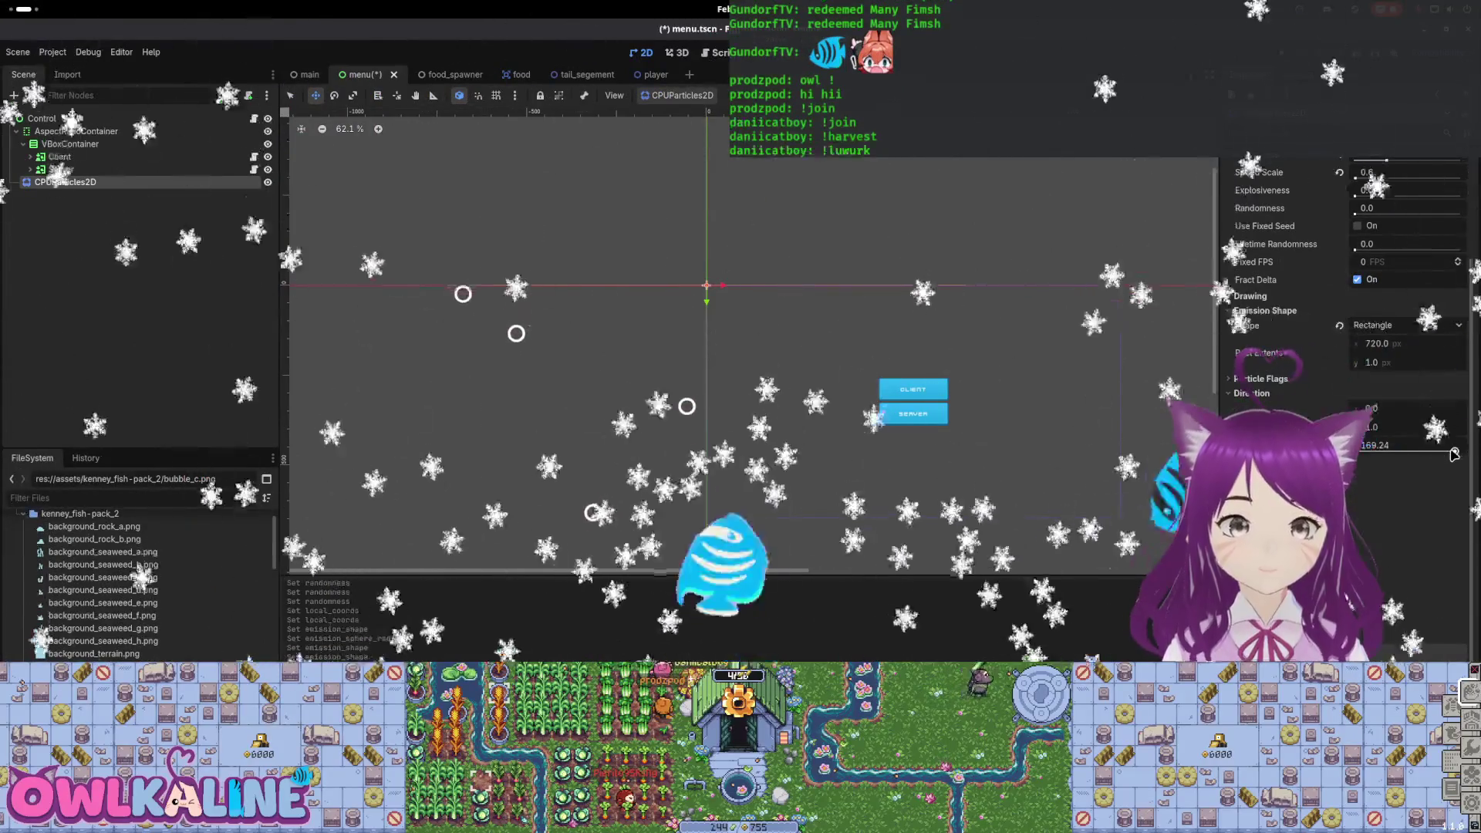
key("ctrl+z")
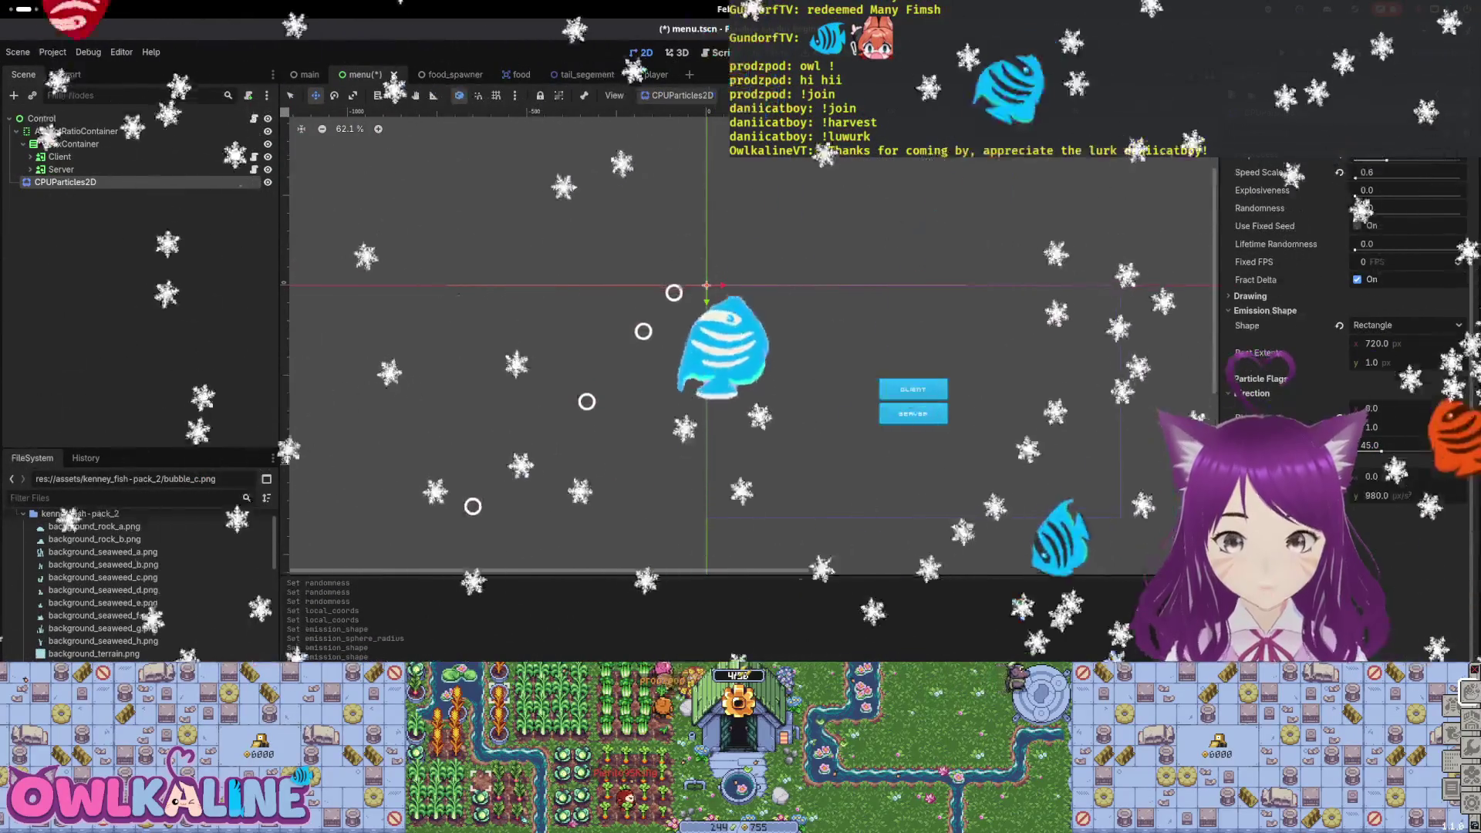
Set Gravity y to -980 so bubbles float upward, and save the menu scene.
left_click(1377, 495)
type("-980")
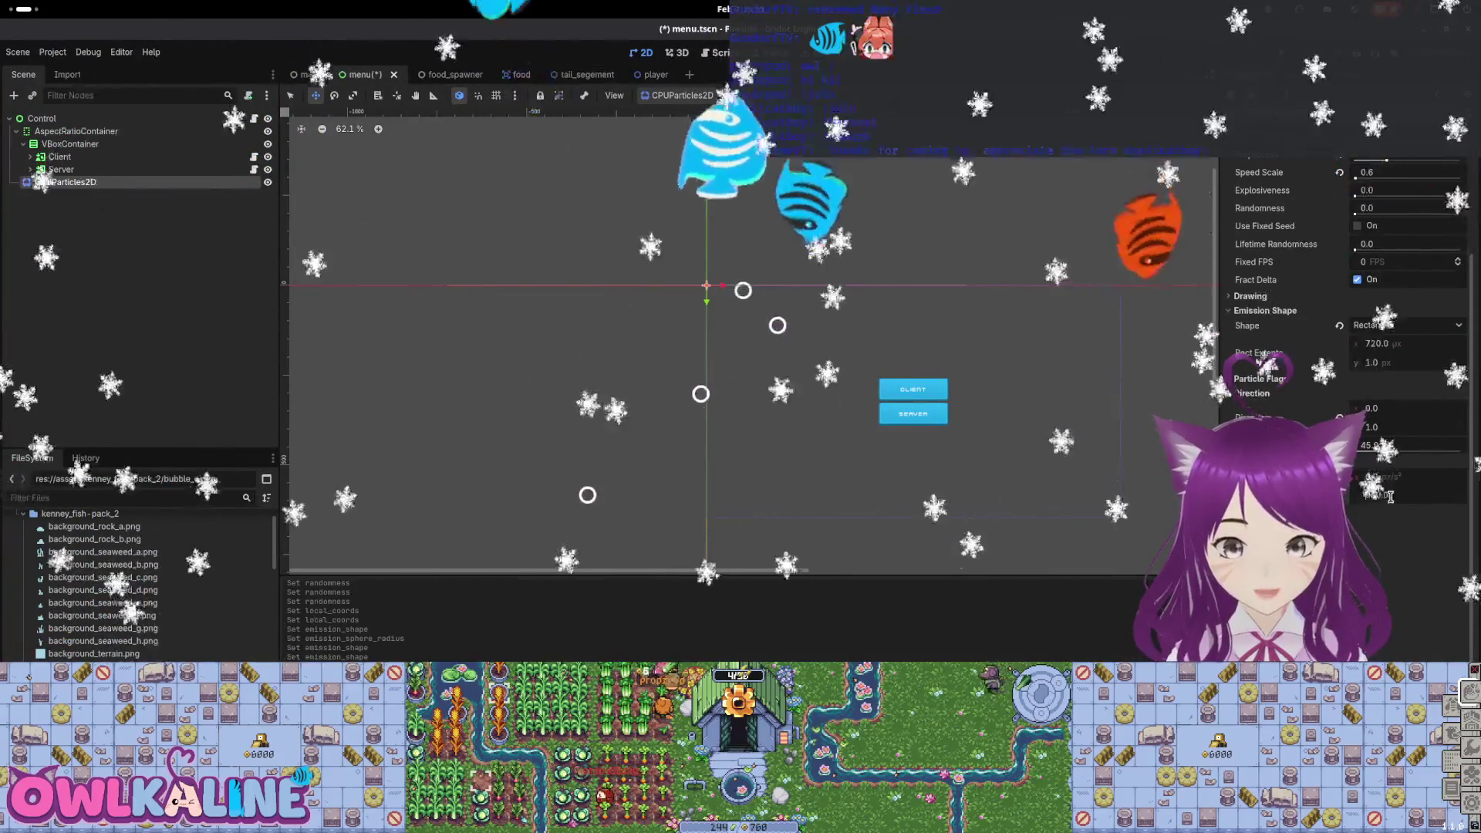
key("Return")
key("ctrl+s")
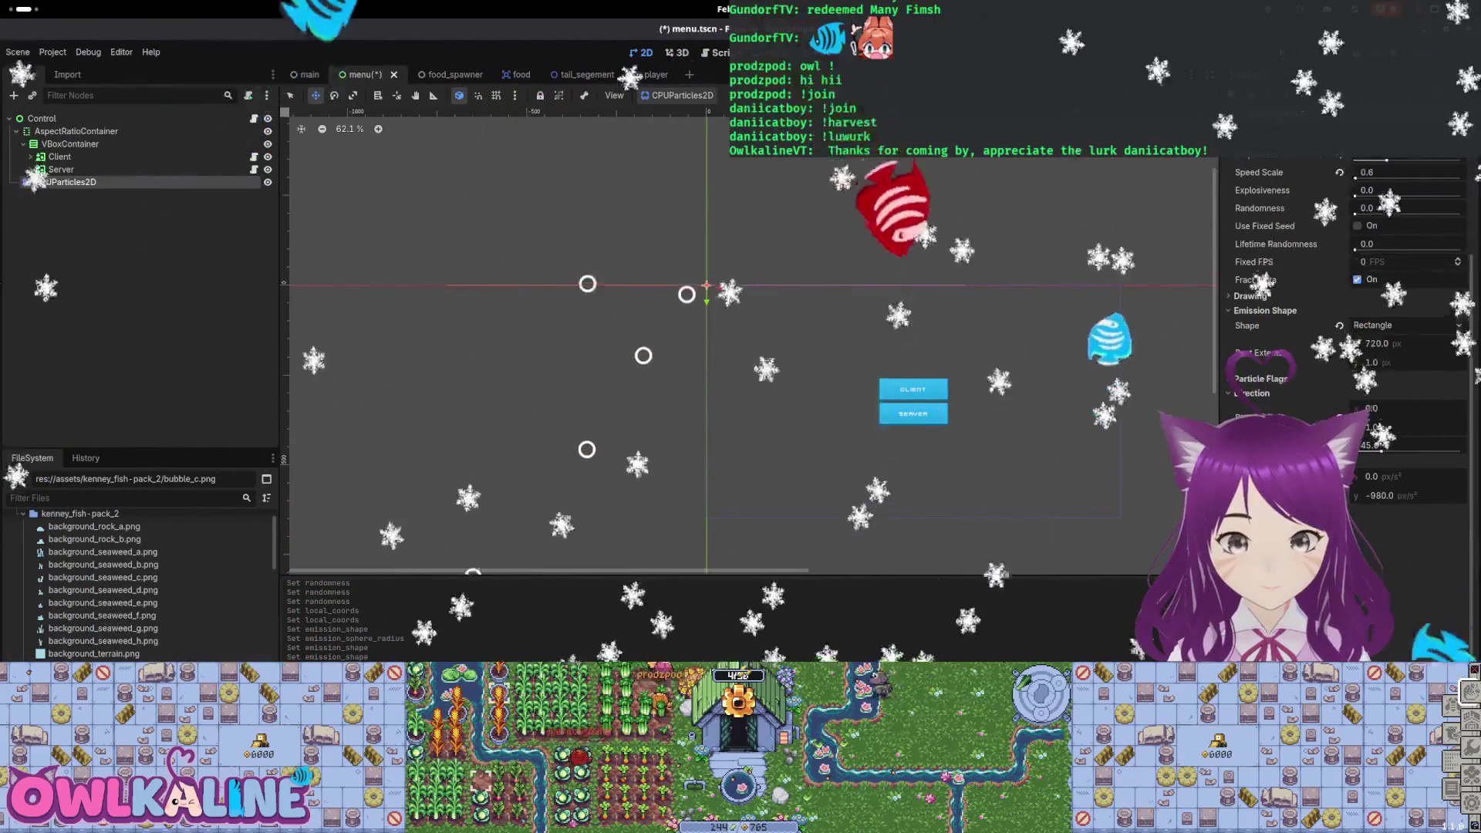
key("ctrl+s")
Raise the particle amount to 24 while framing the menu in the 2D view.
left_click_drag(916, 324, 949, 523)
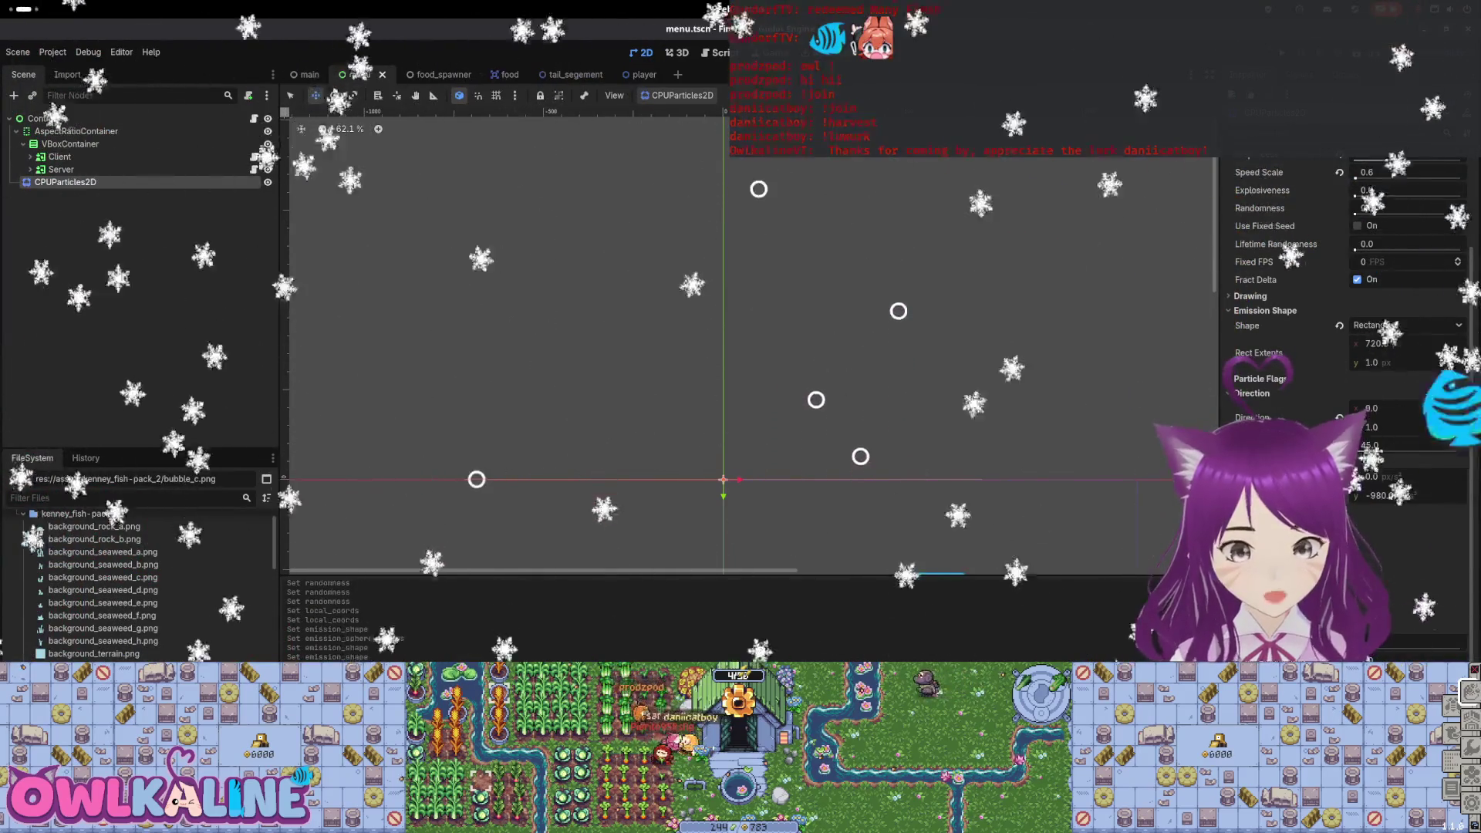
left_click_drag(1365, 445, 1381, 445)
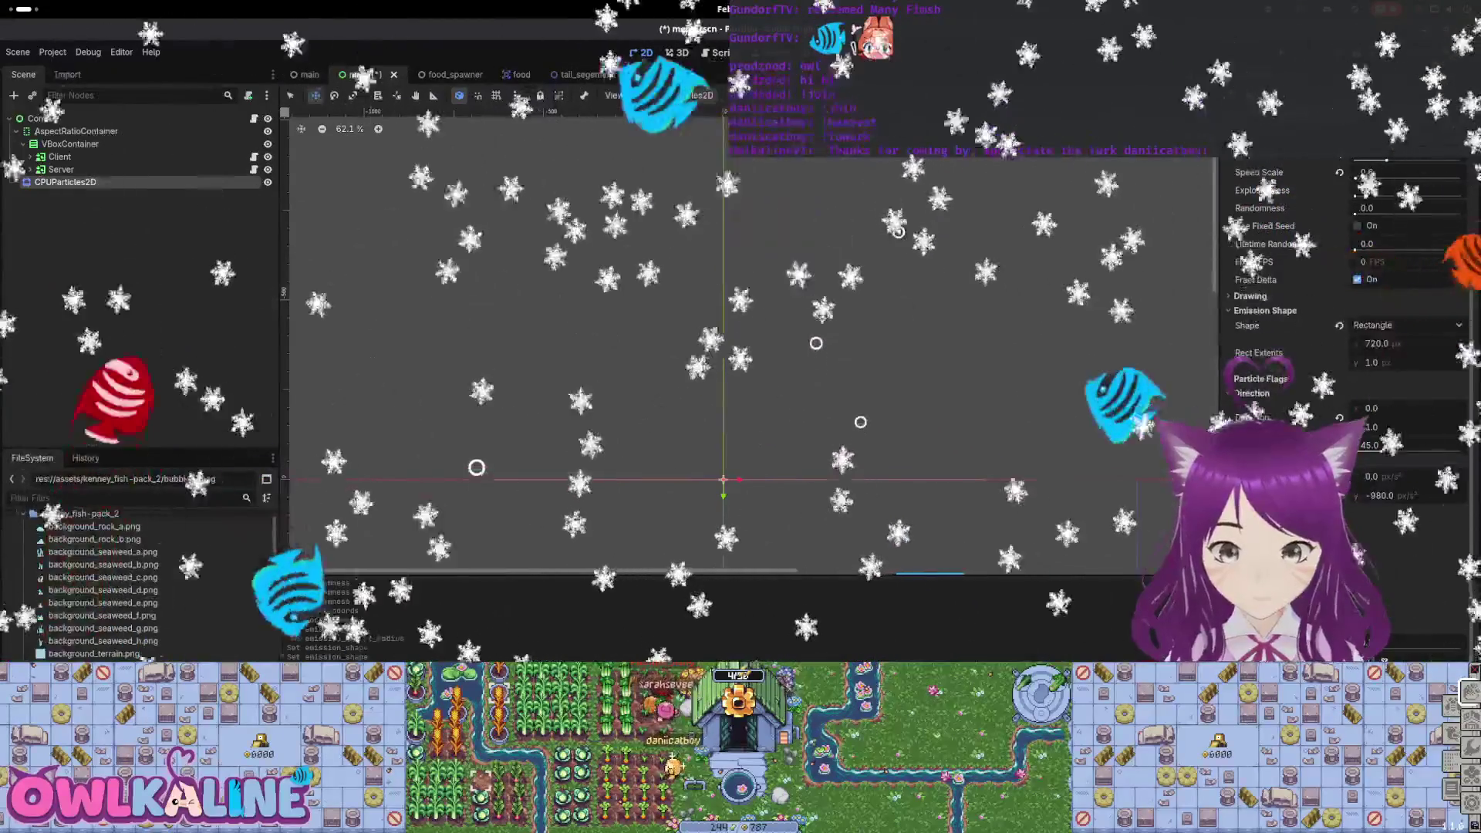
scroll(941, 504, "down", 4)
mouse_move(940, 504)
left_mouse_down()
mouse_move(882, 395)
mouse_move(820, 451)
left_mouse_up()
scroll(820, 450, "up", 2)
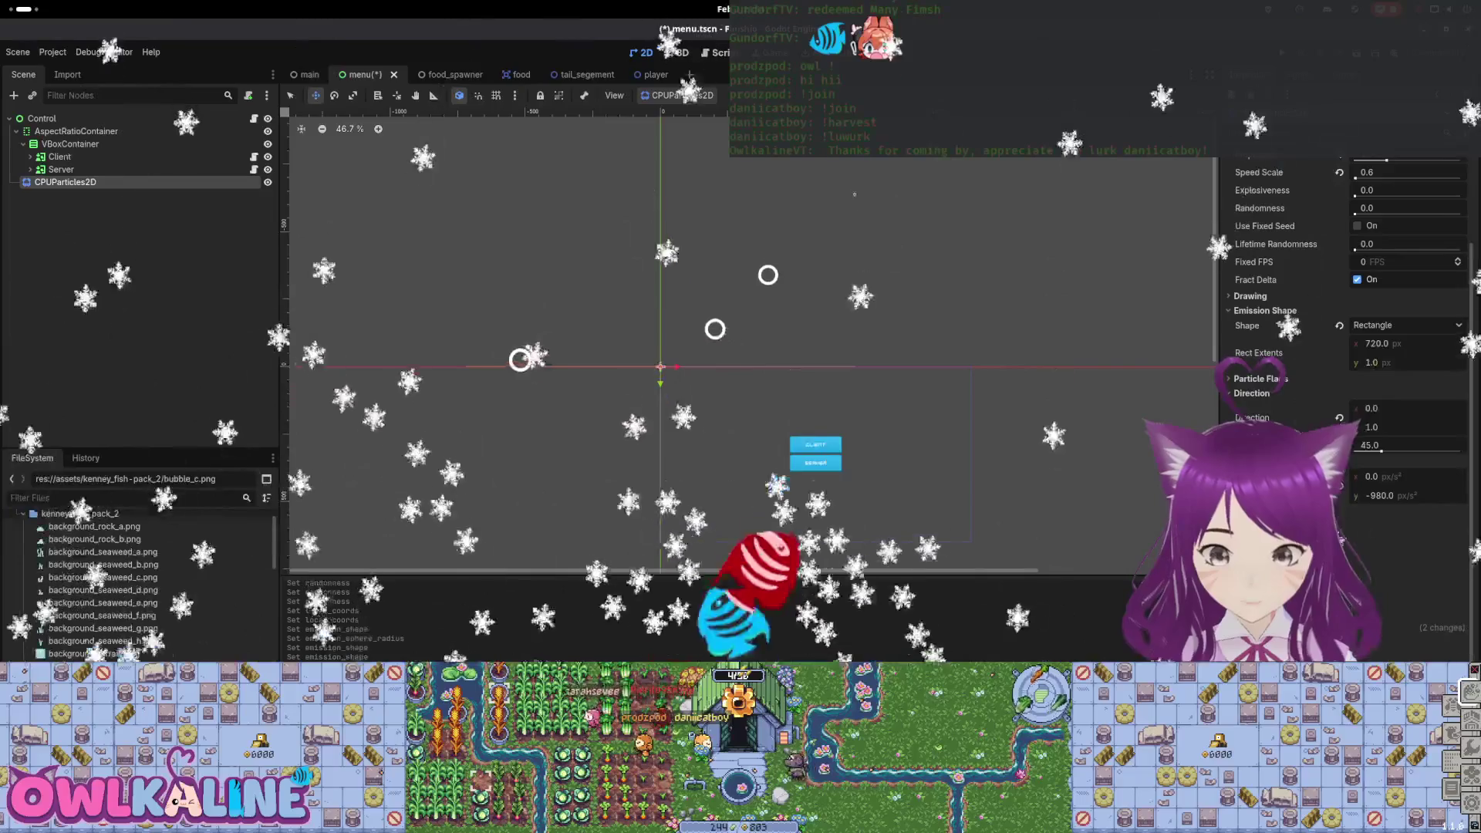
scroll(1343, 308, "down", 5)
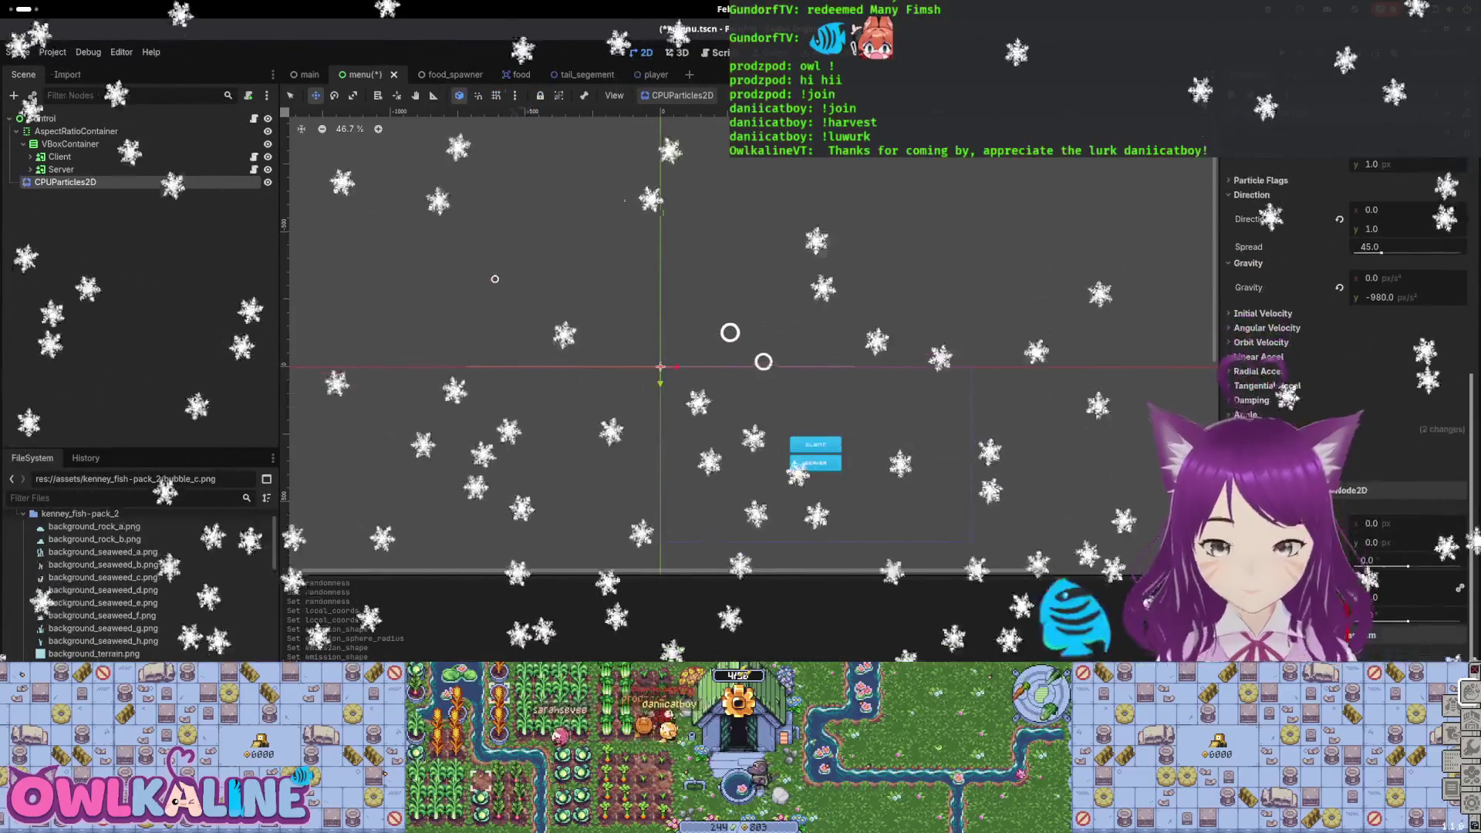
scroll(1427, 532, "up", 3)
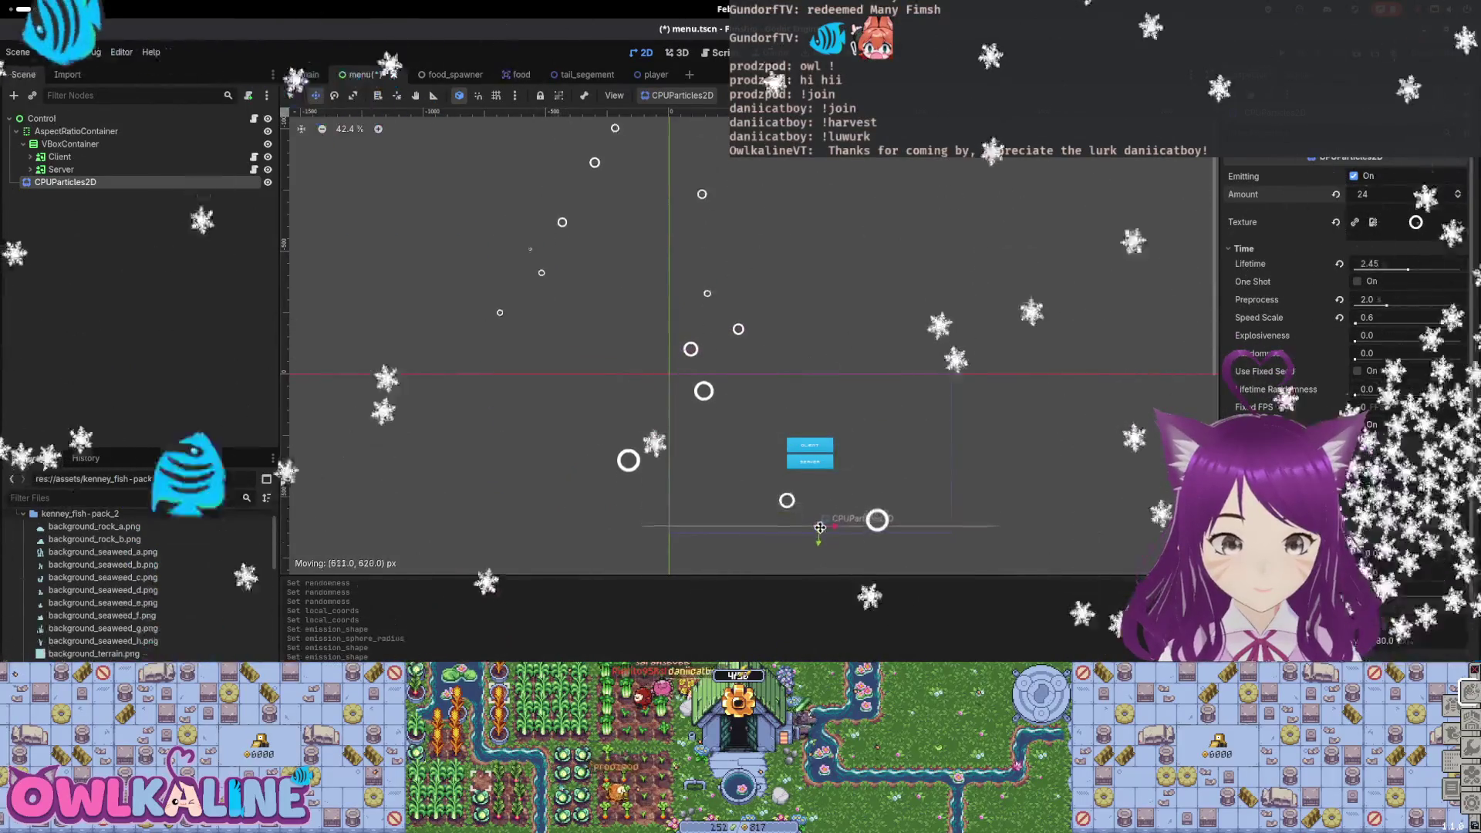
Move the emitter below the buttons, set Rect Extents x to 640, and save.
left_click_drag(815, 536, 814, 534)
scroll(814, 534, "up", 3)
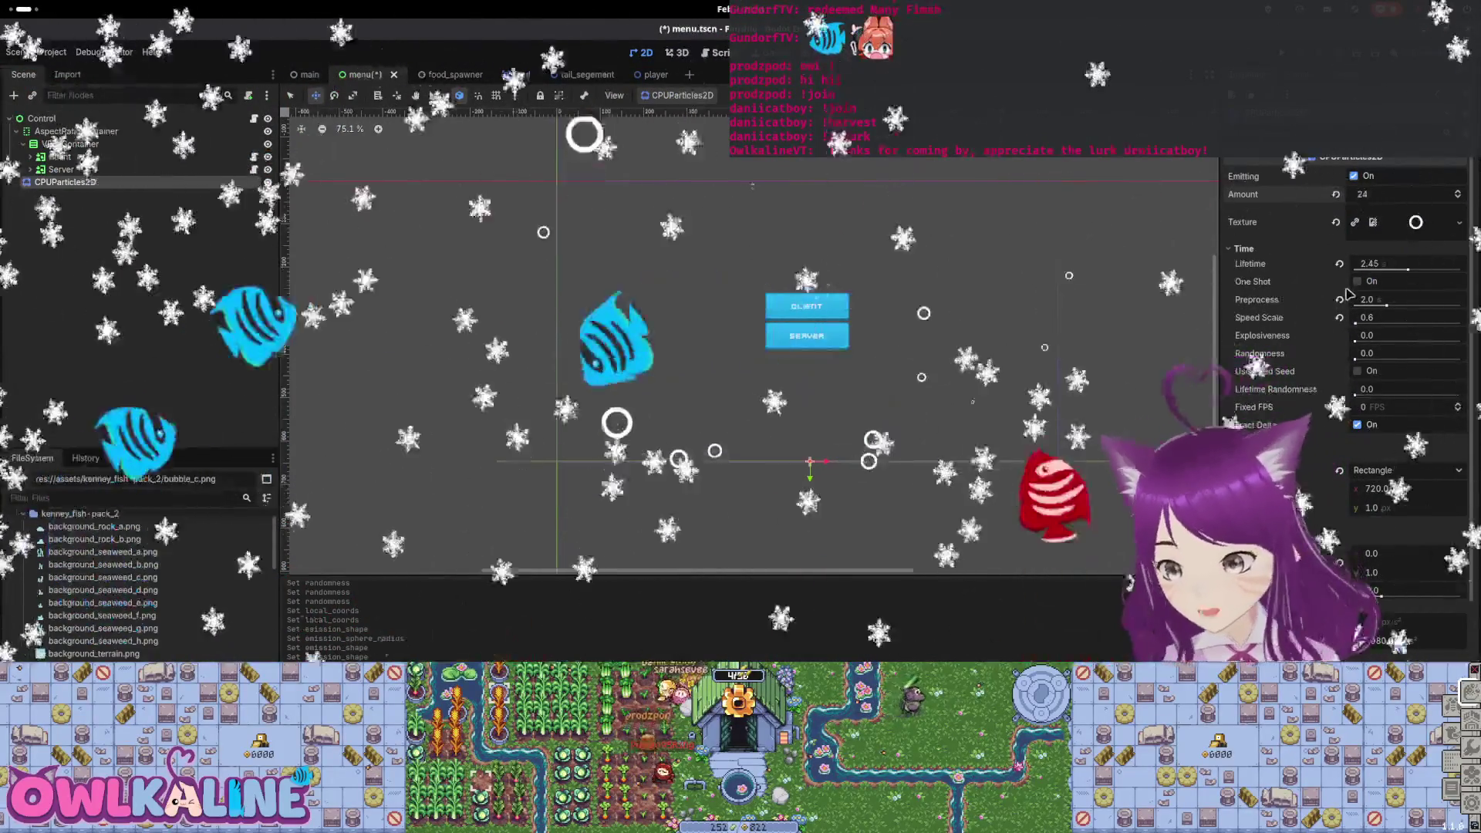
left_click(1382, 491)
type("640")
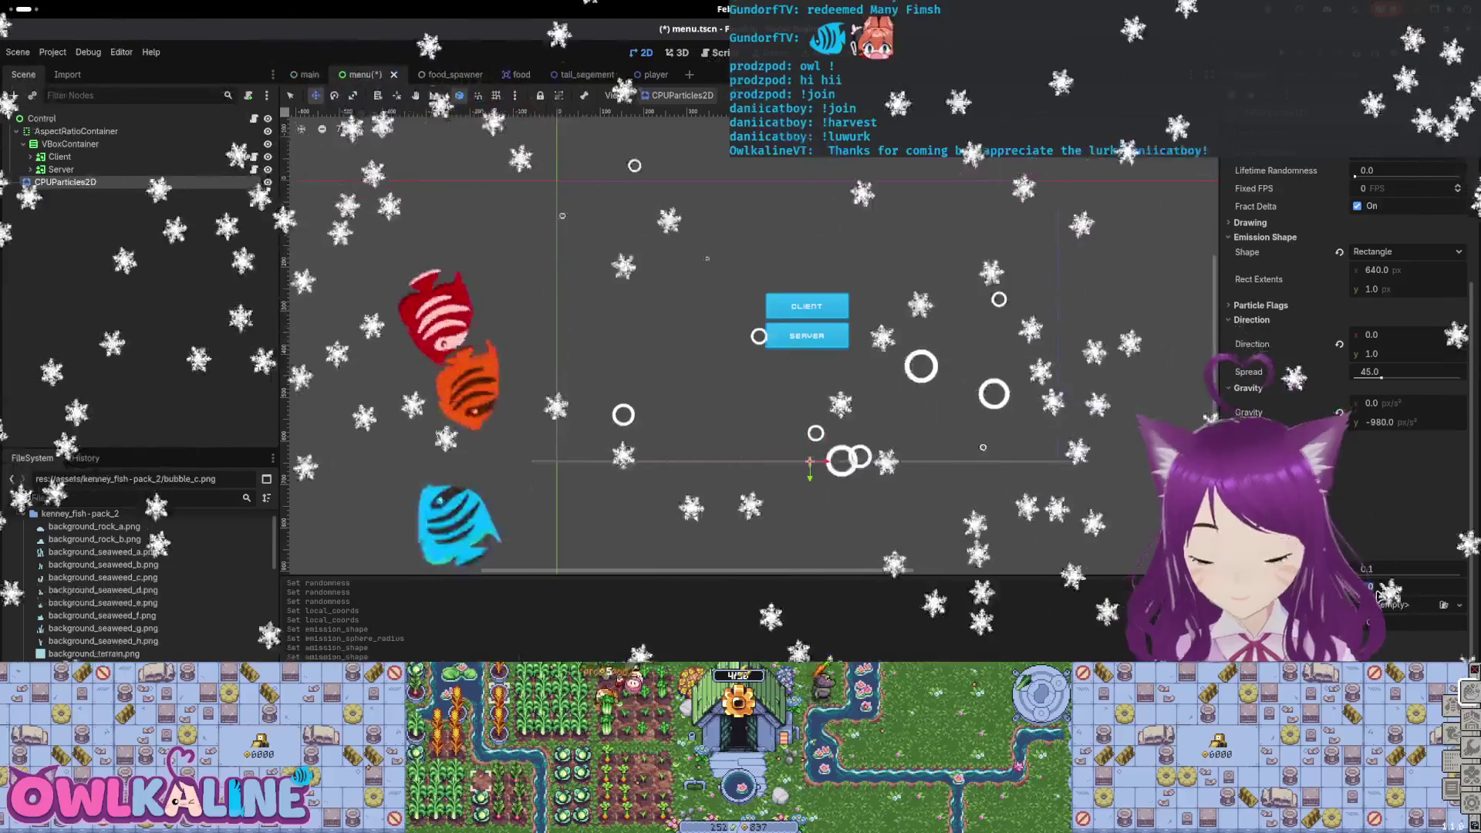
key("ctrl+s")
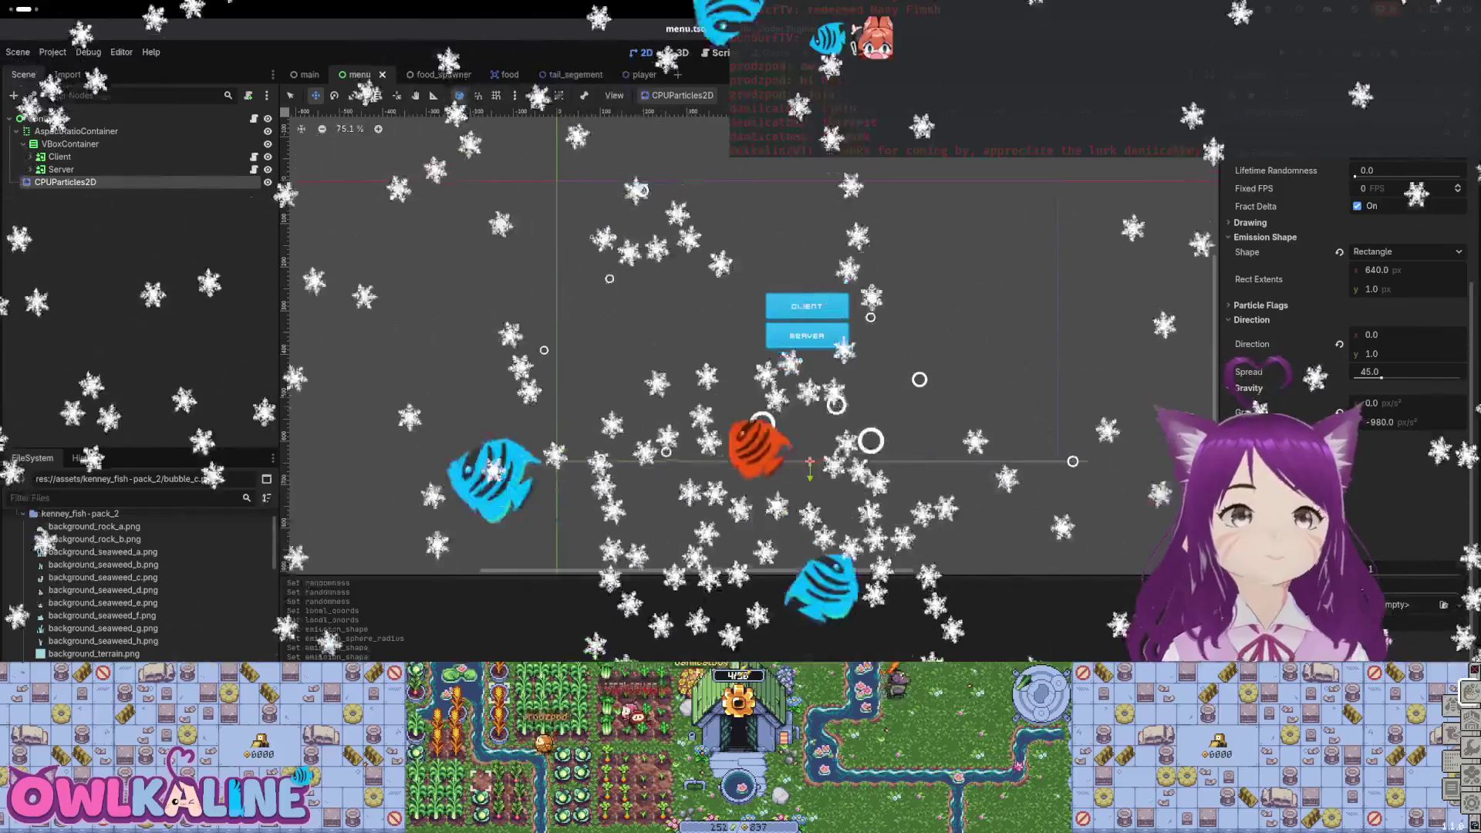
Lower the bubble emitter a little further and save the menu scene.
left_click_drag(807, 478, 809, 503)
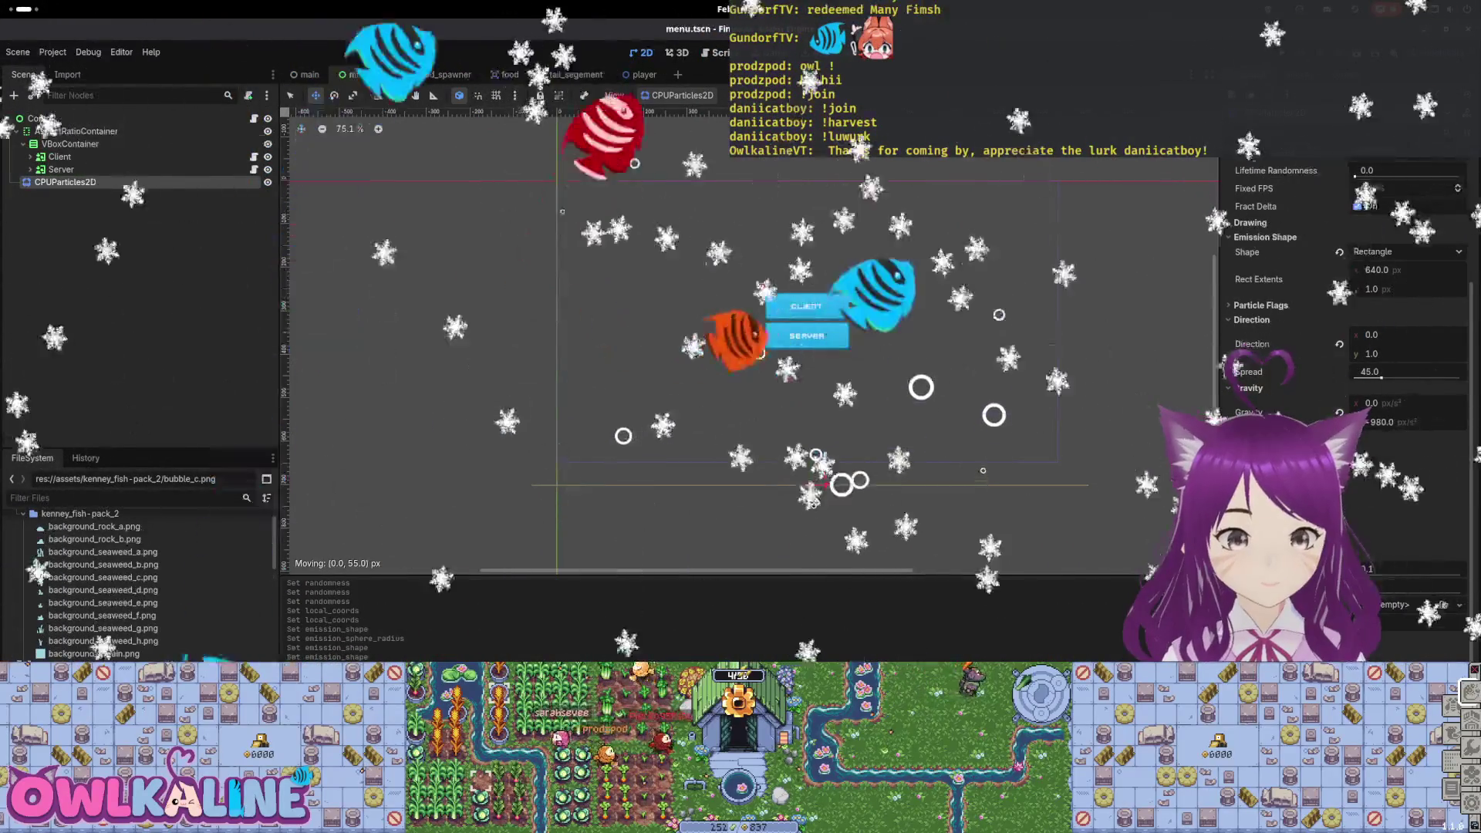
scroll(1478, 532, "up", 2)
scroll(1478, 532, "up", 2)
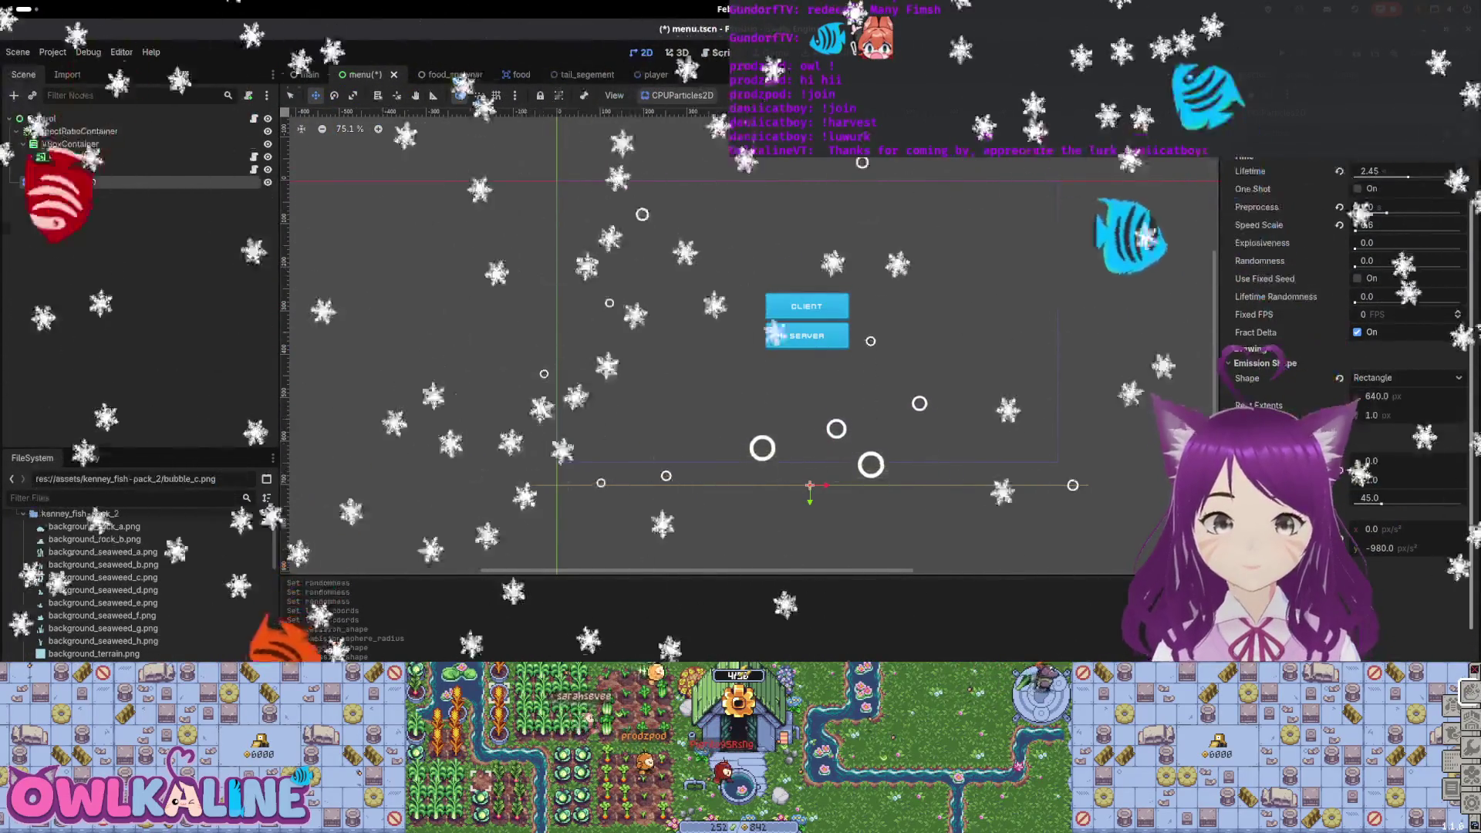
key("ctrl+s")
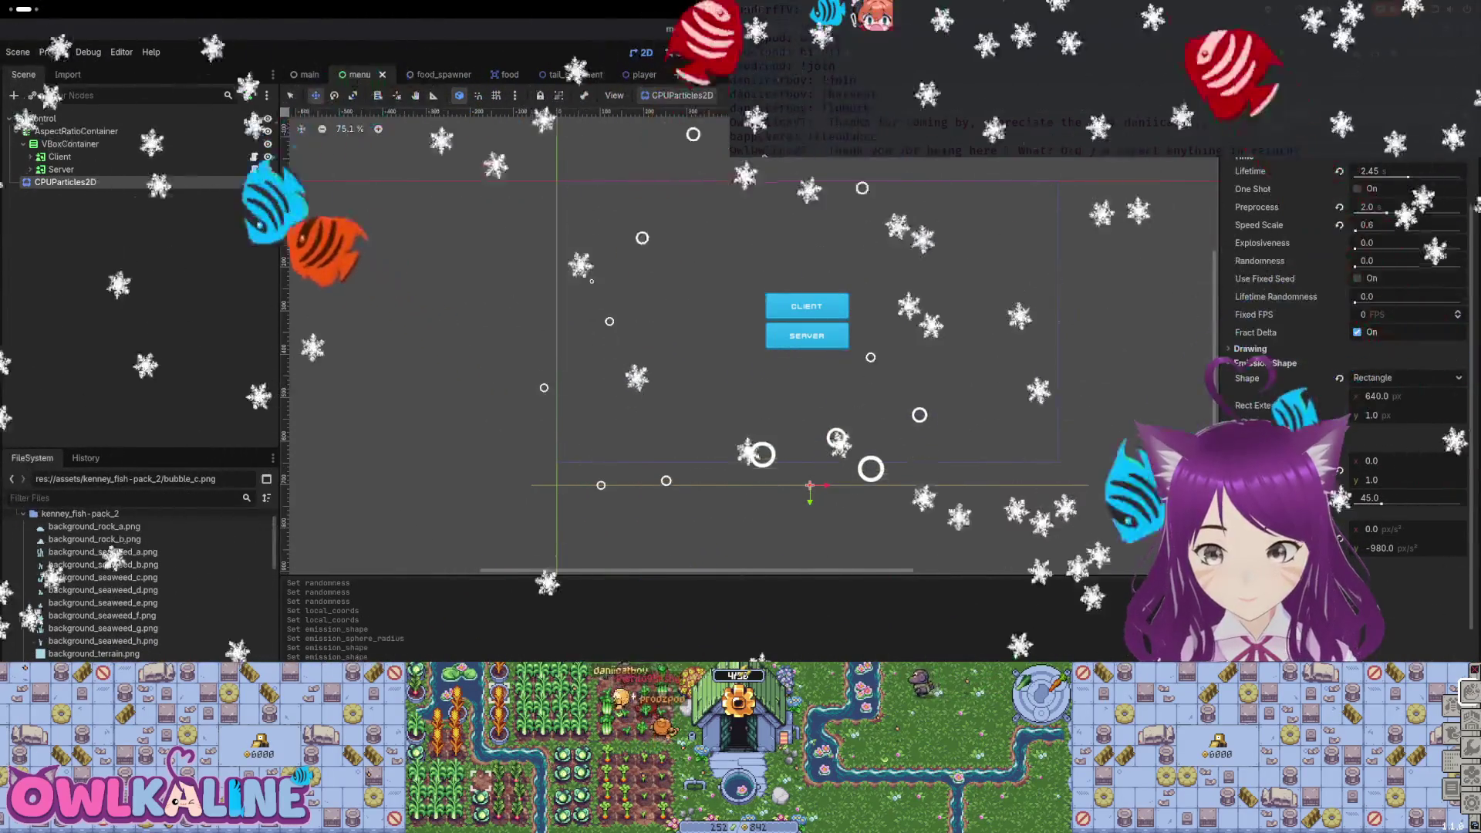
scroll(1472, 397, "up", 2)
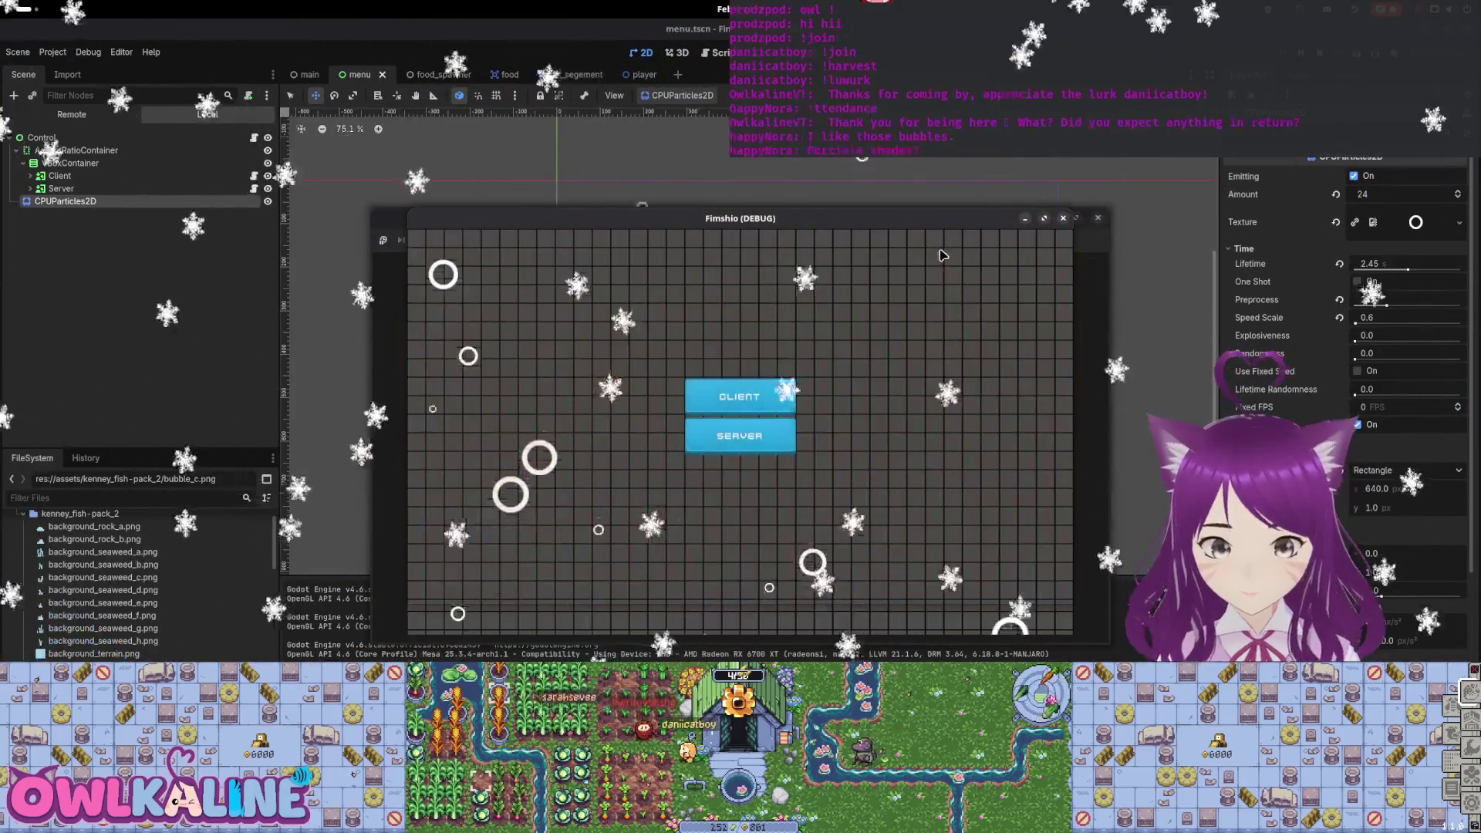
Move the Fimshio (DEBUG) game window aside and maximise it.
mouse_move(940, 219)
left_mouse_down()
mouse_move(1398, 191)
mouse_move(1331, 206)
left_mouse_up()
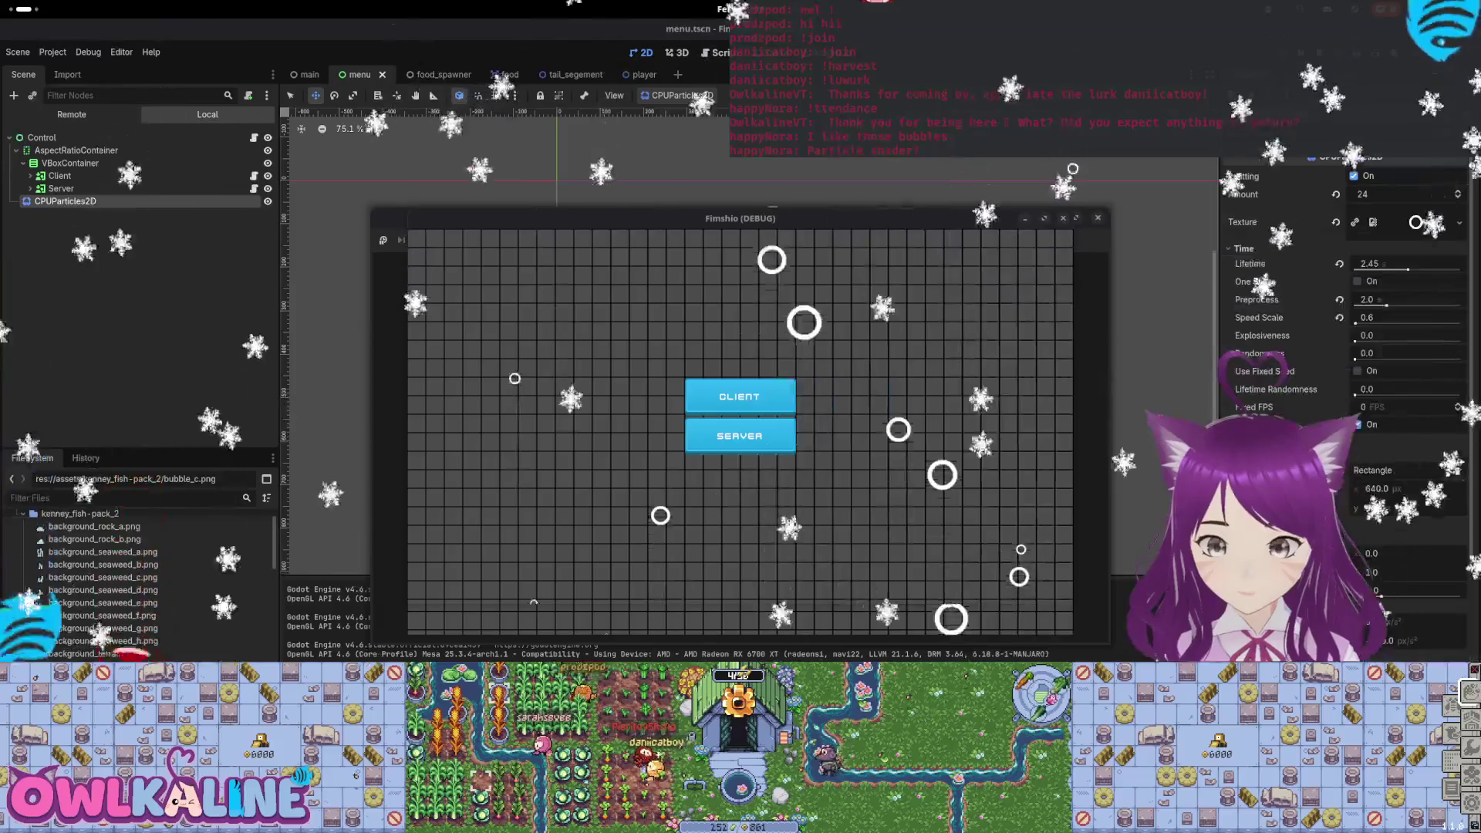
double_click(971, 228)
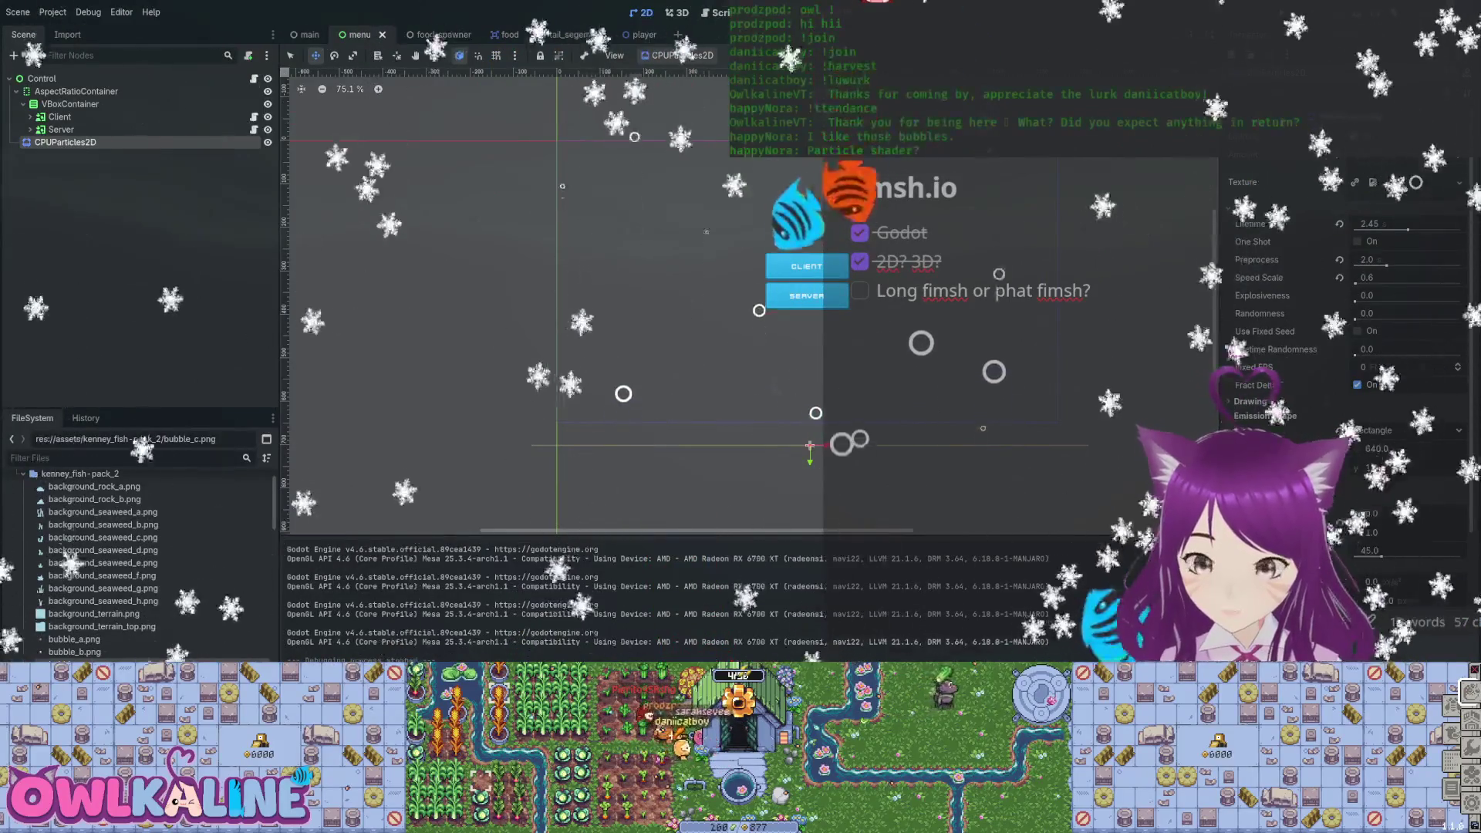
Set Randomness to 1.0, restore Speed Scale, then enter 3 as the new speed scale.
left_click_drag(1369, 313, 1459, 313)
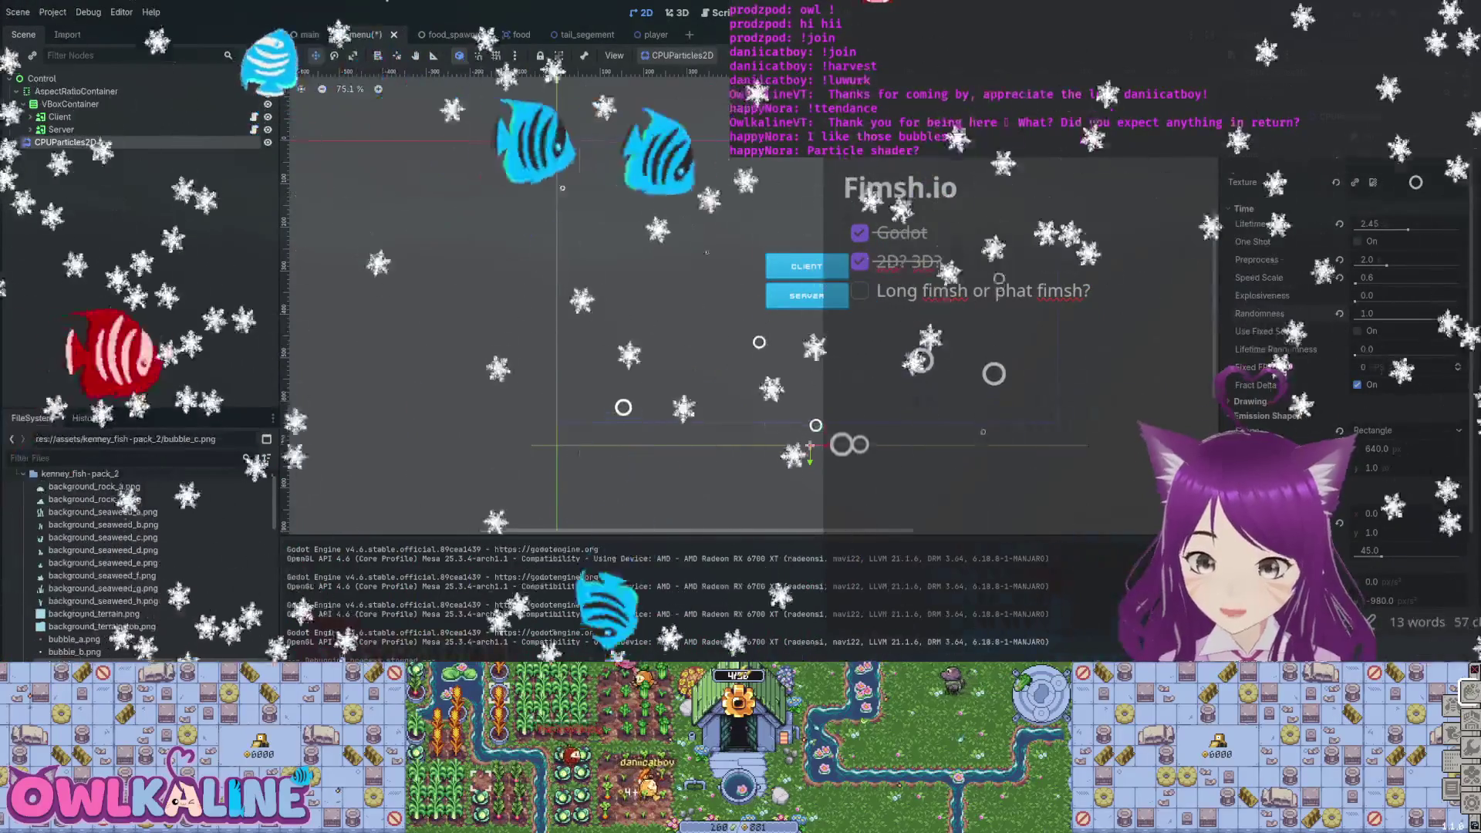
key("ctrl+z")
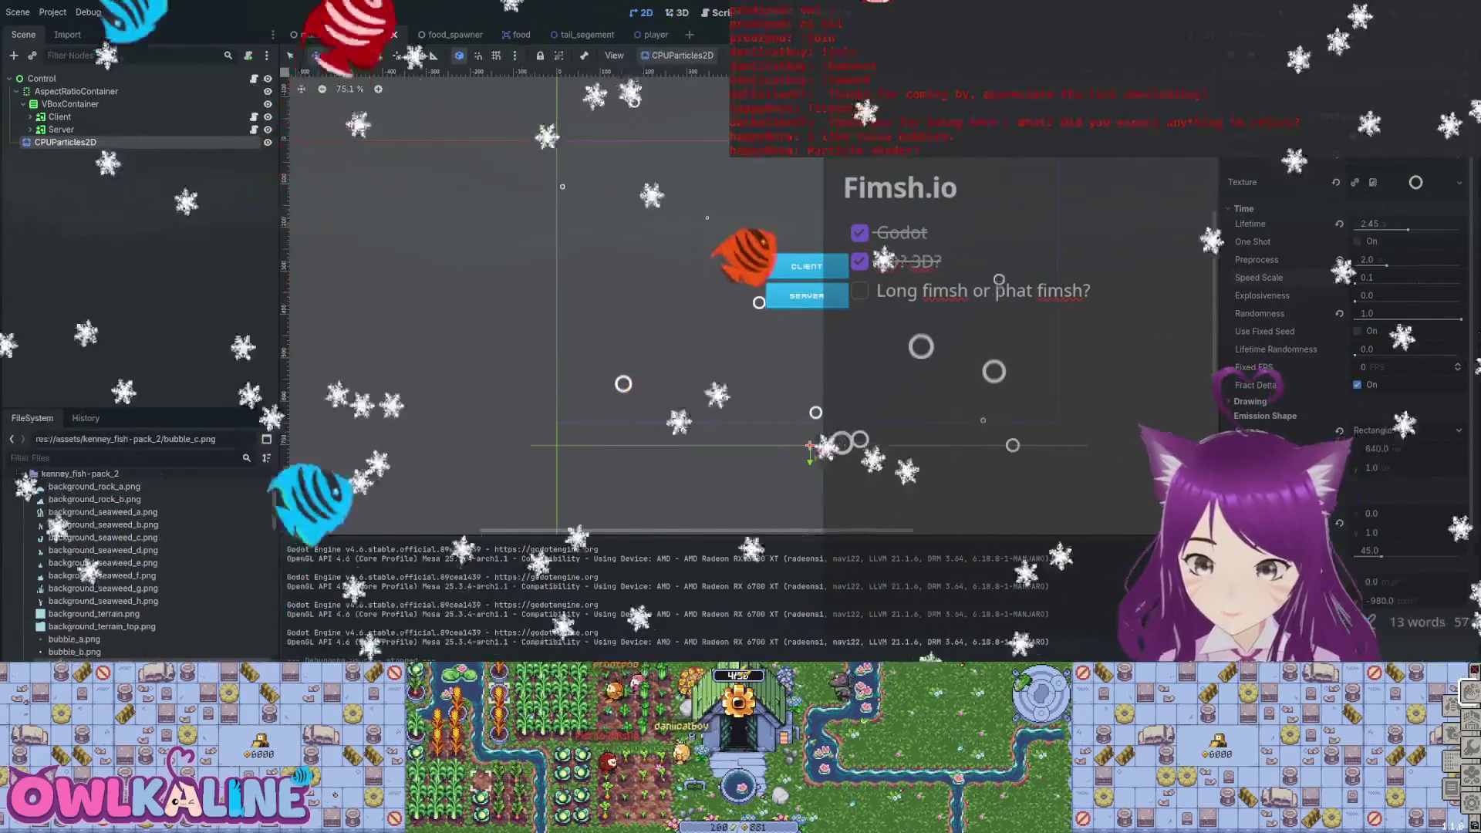
left_click(1368, 277)
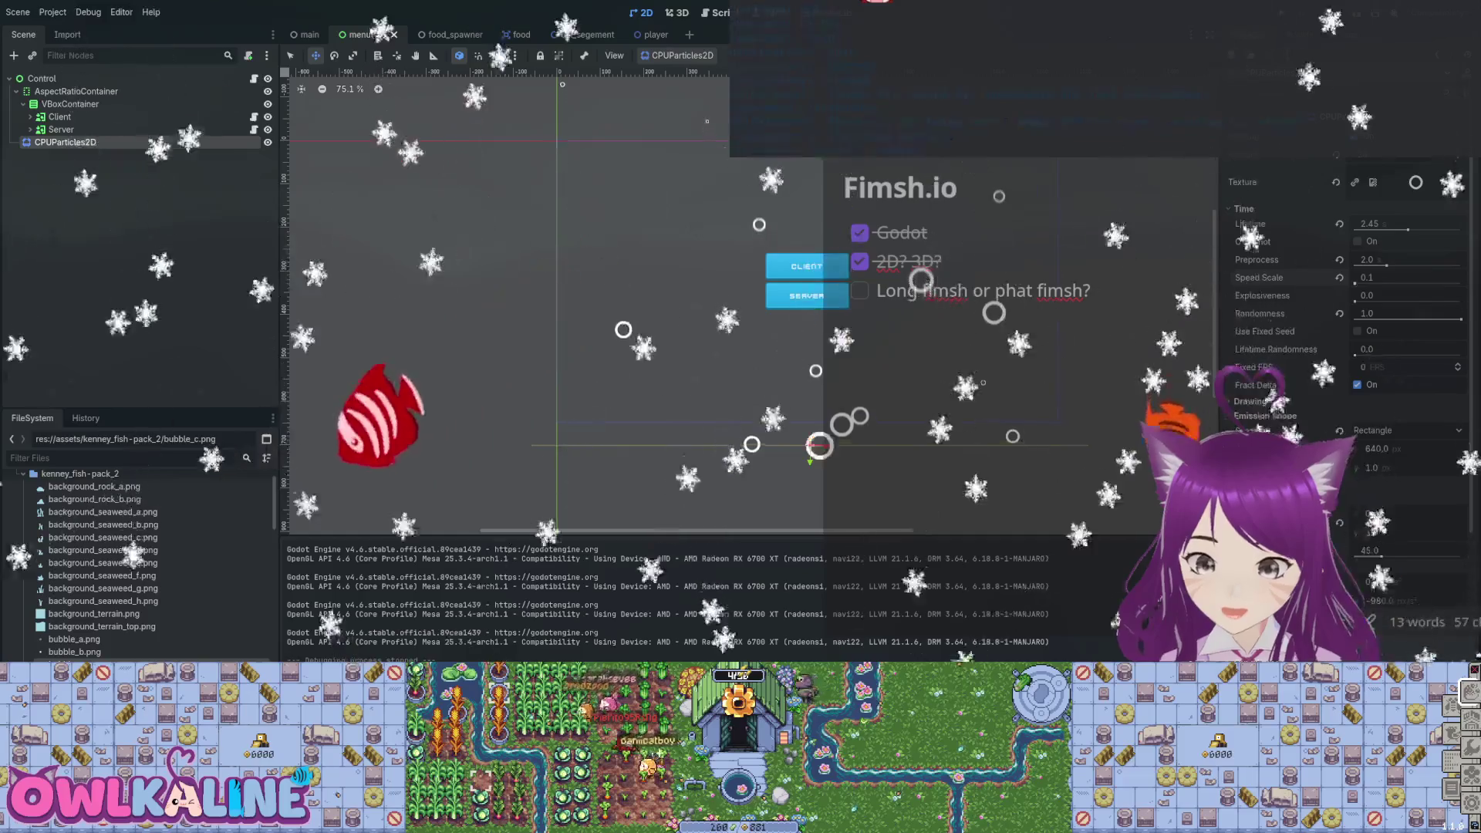
type("3")
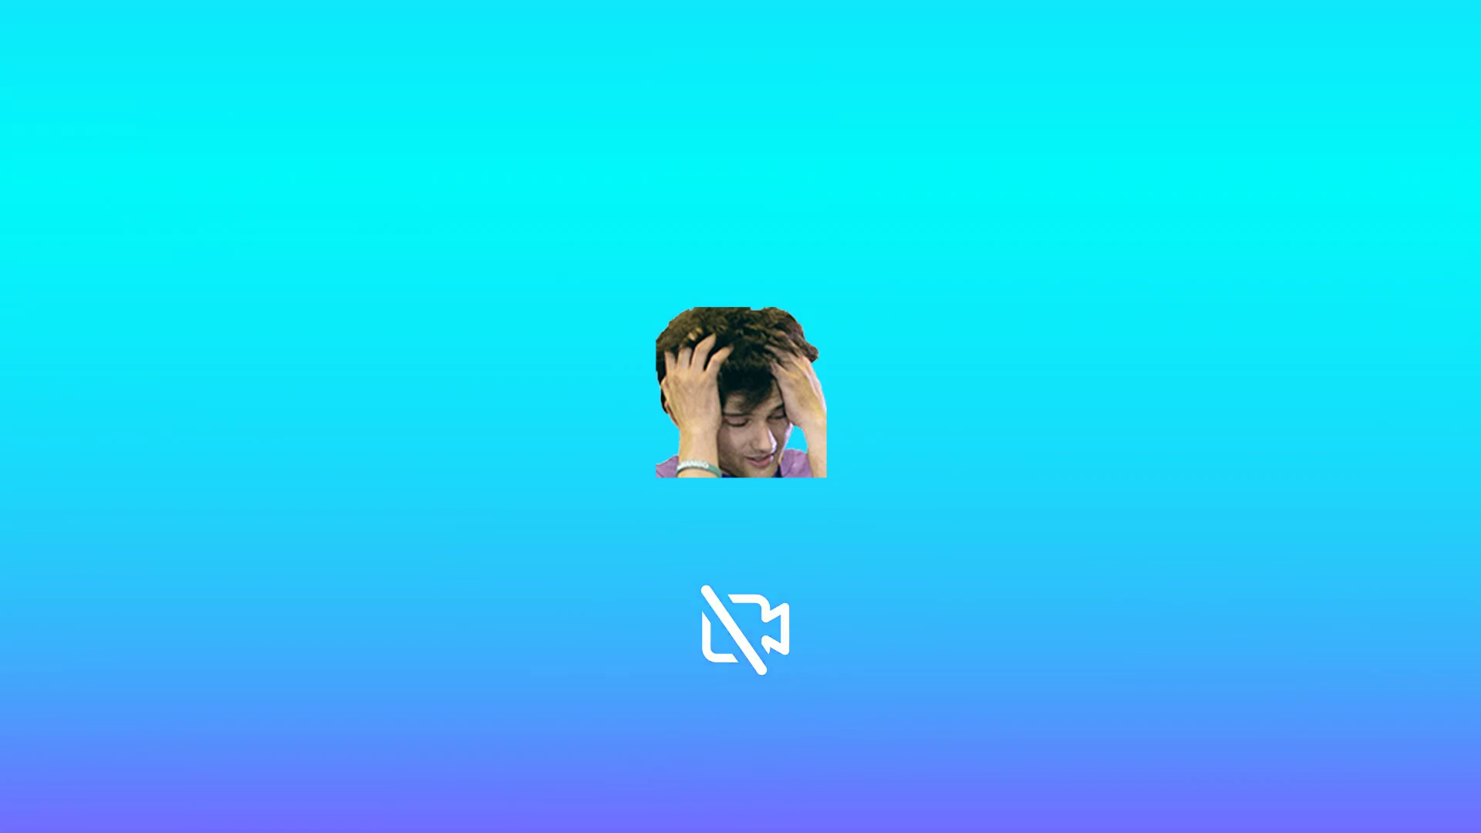
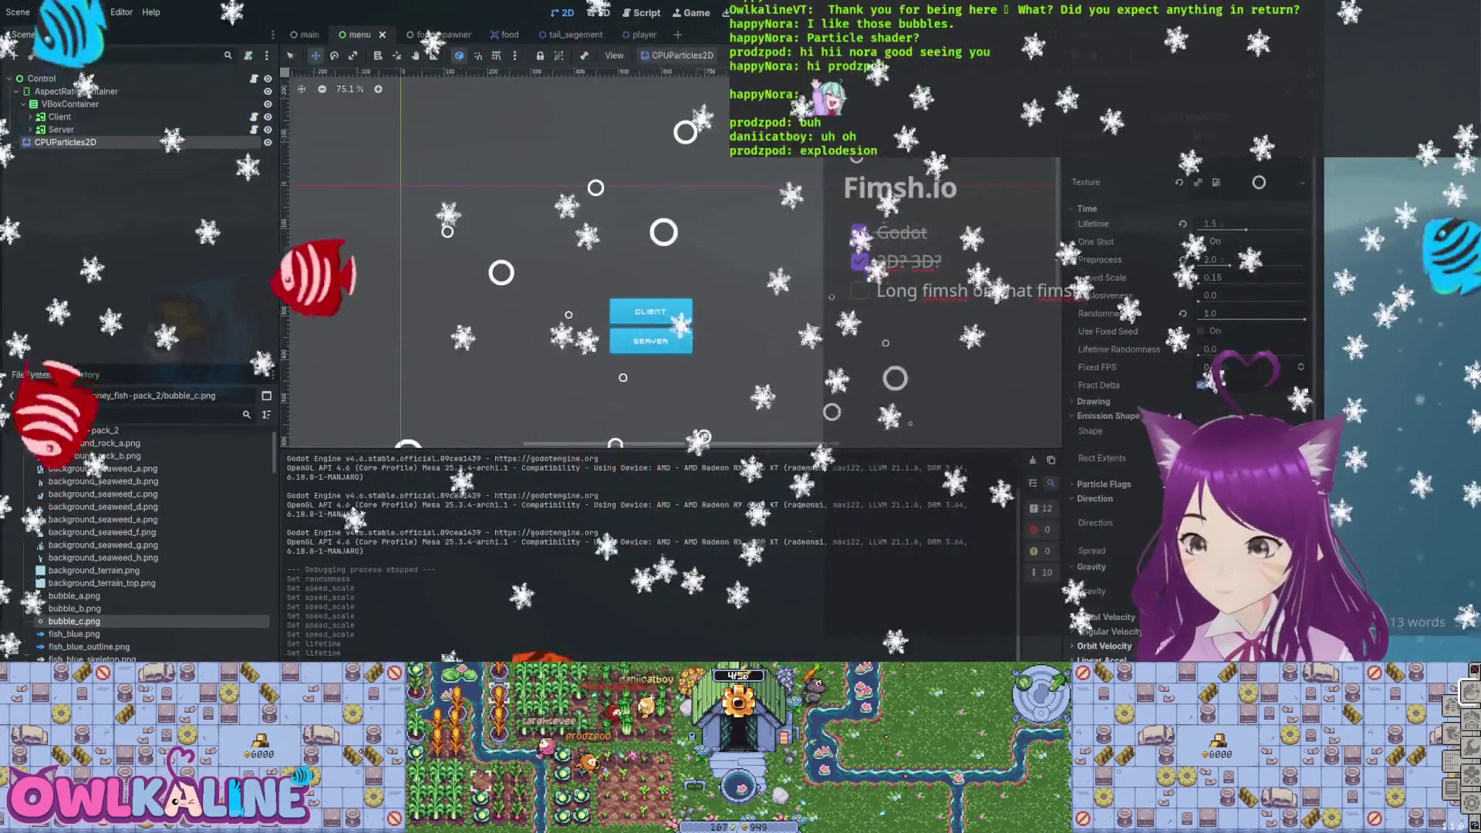
Set the bubble particles' lifetime to 1.25 and adjust their Scale Amount Max.
scroll(933, 170, "down", 2)
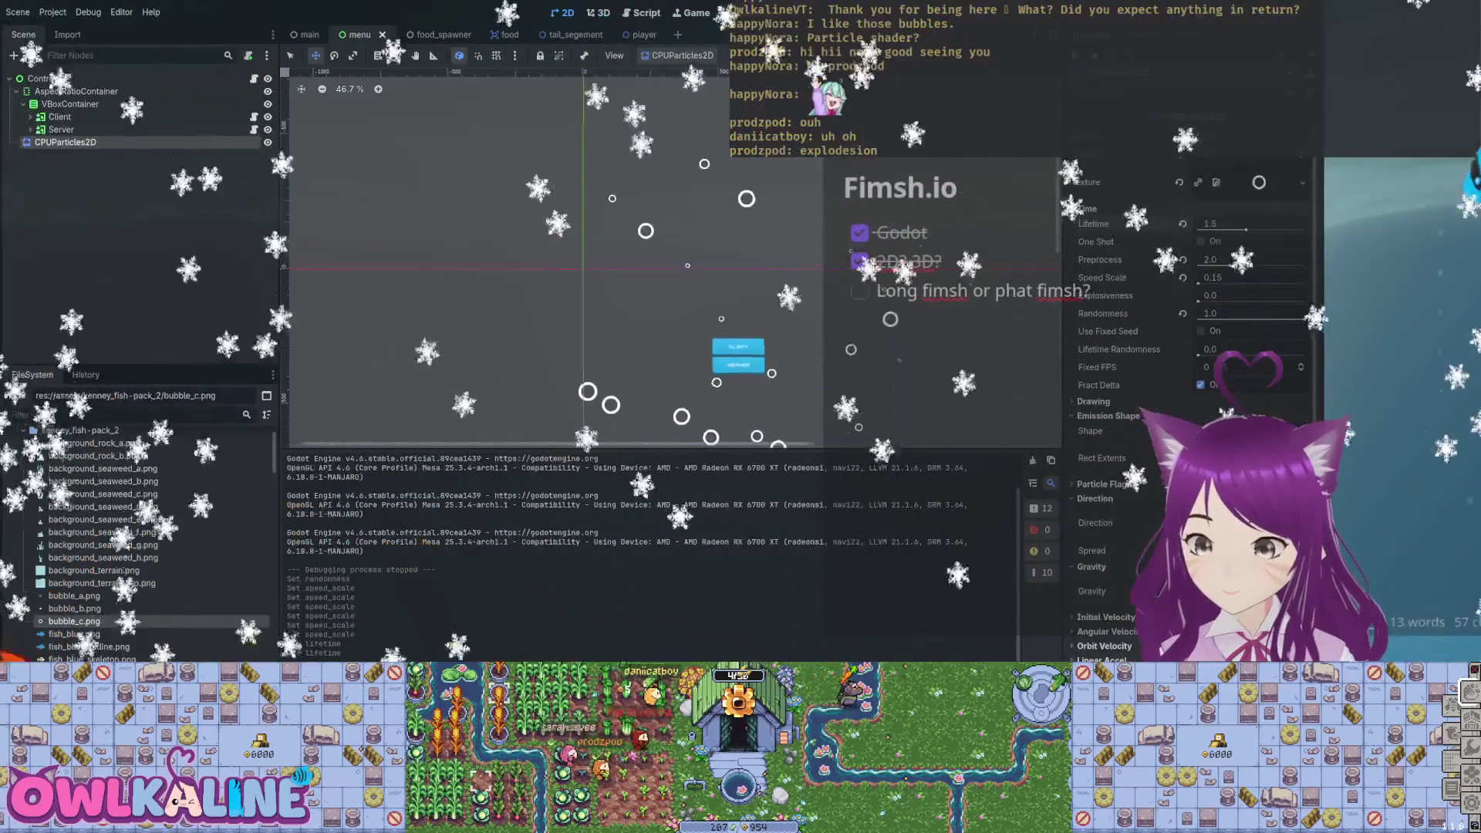
left_click(1210, 224)
type("1.25")
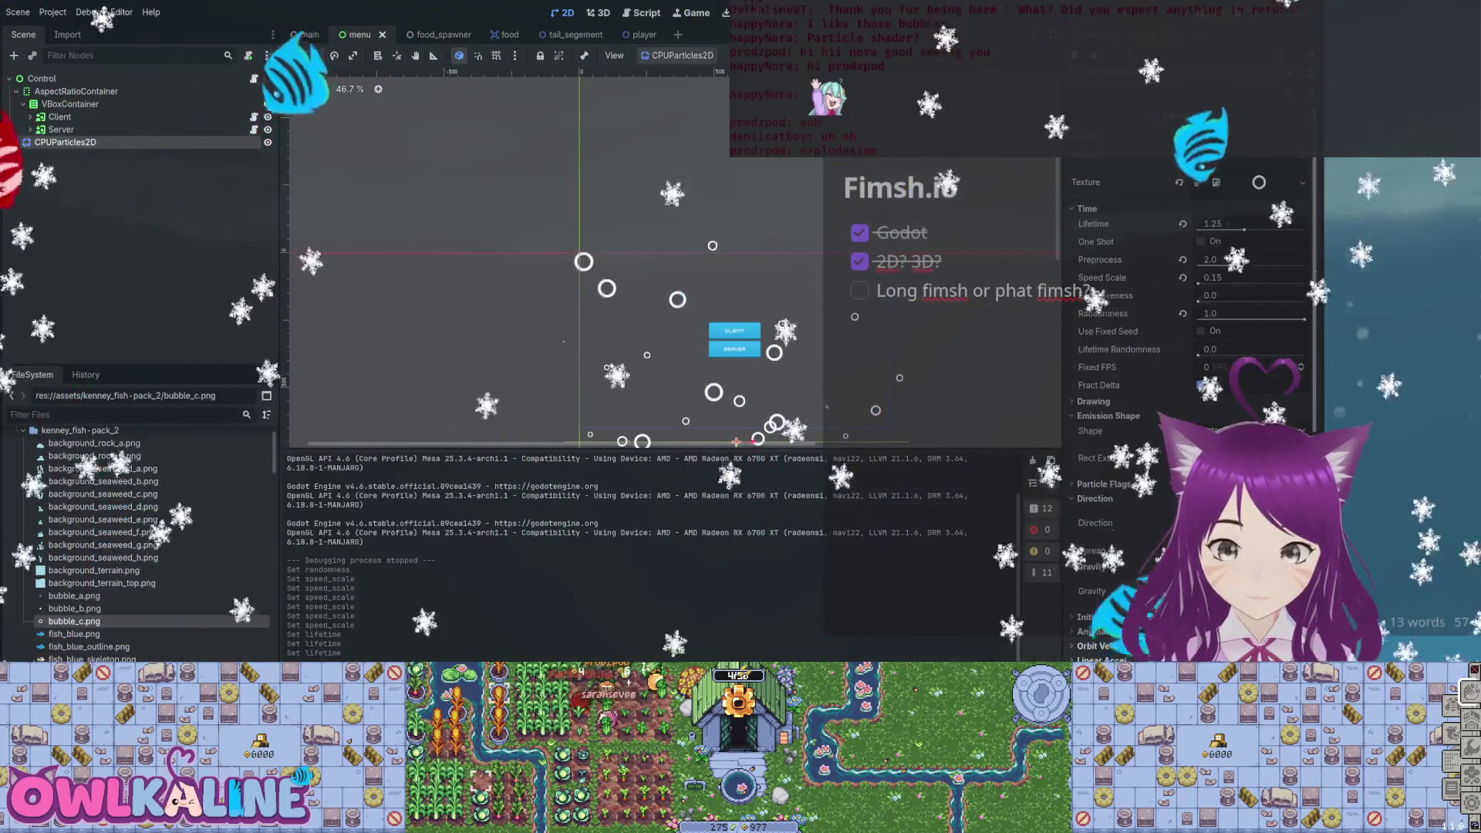
scroll(1189, 386, "down", 1)
scroll(1189, 409, "down", 4)
scroll(1188, 348, "down", 2)
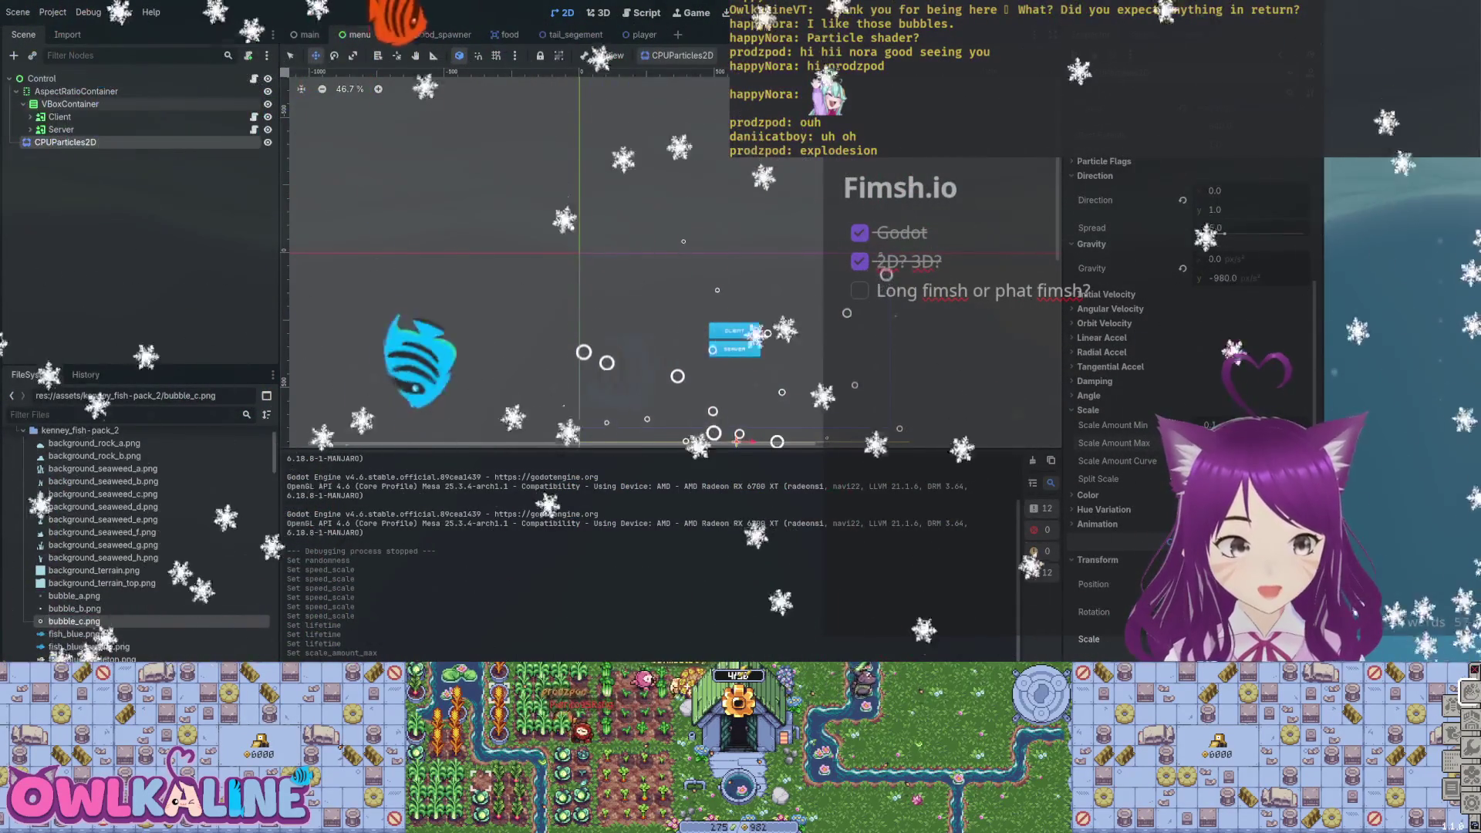
scroll(1188, 385, "up", 3)
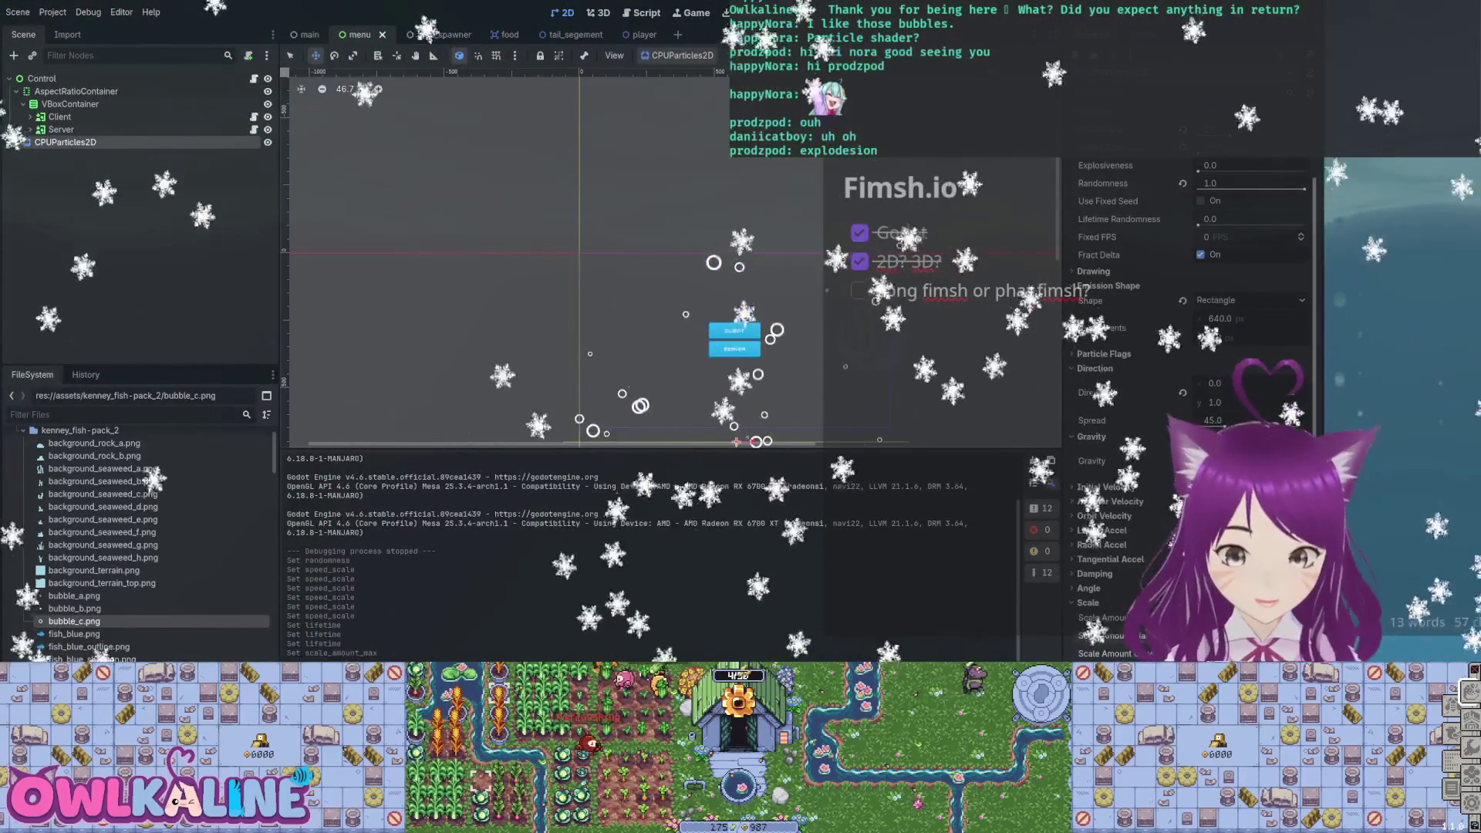
scroll(1189, 347, "up", 2)
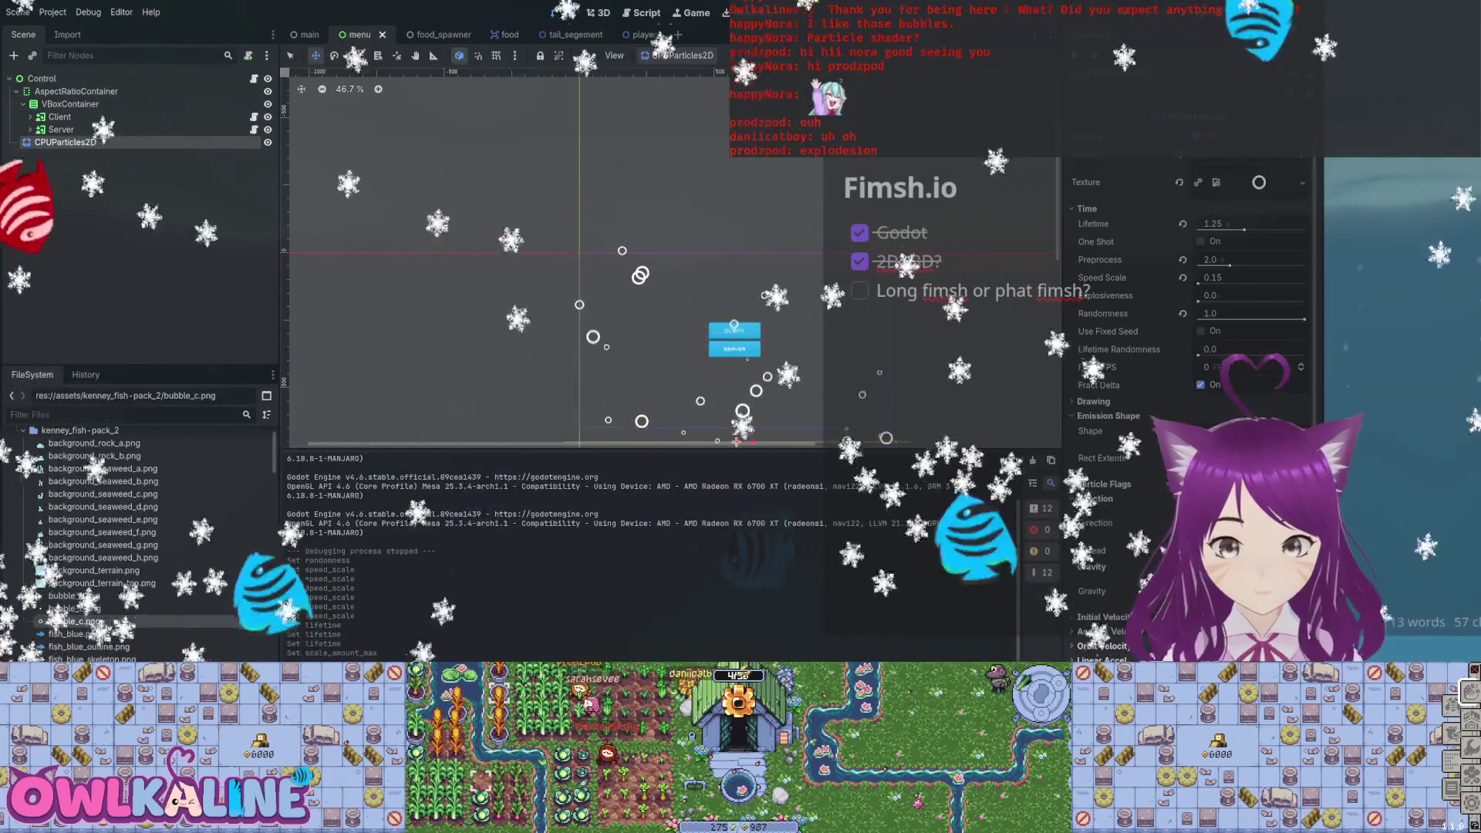
scroll(1188, 347, "down", 2)
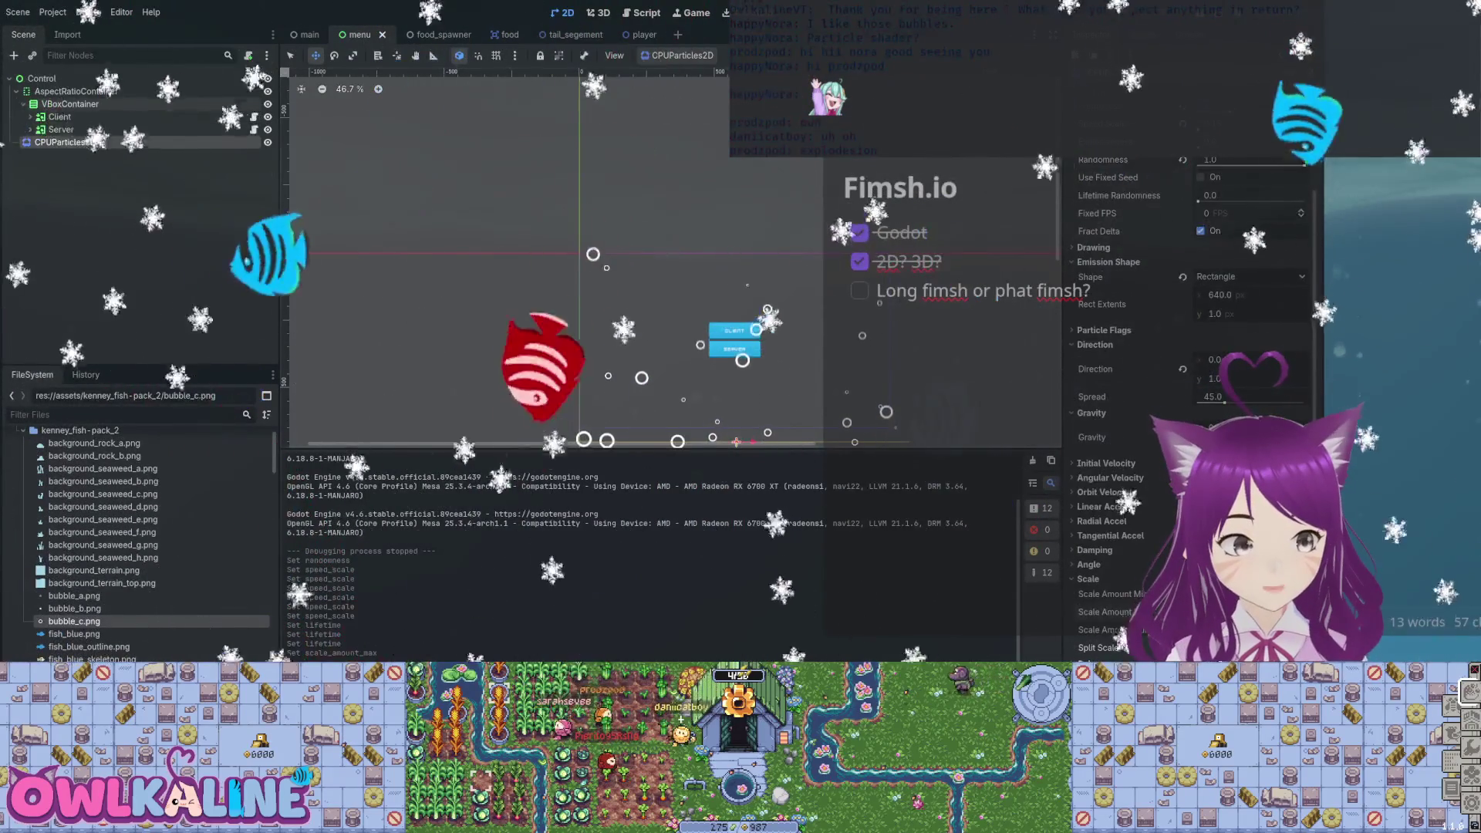
left_click(16, 91)
Move CPUParticles2D above AspectRatioContainer as Control's first child and save the menu scene.
left_click_drag(66, 103, 65, 88)
key("ctrl+s")
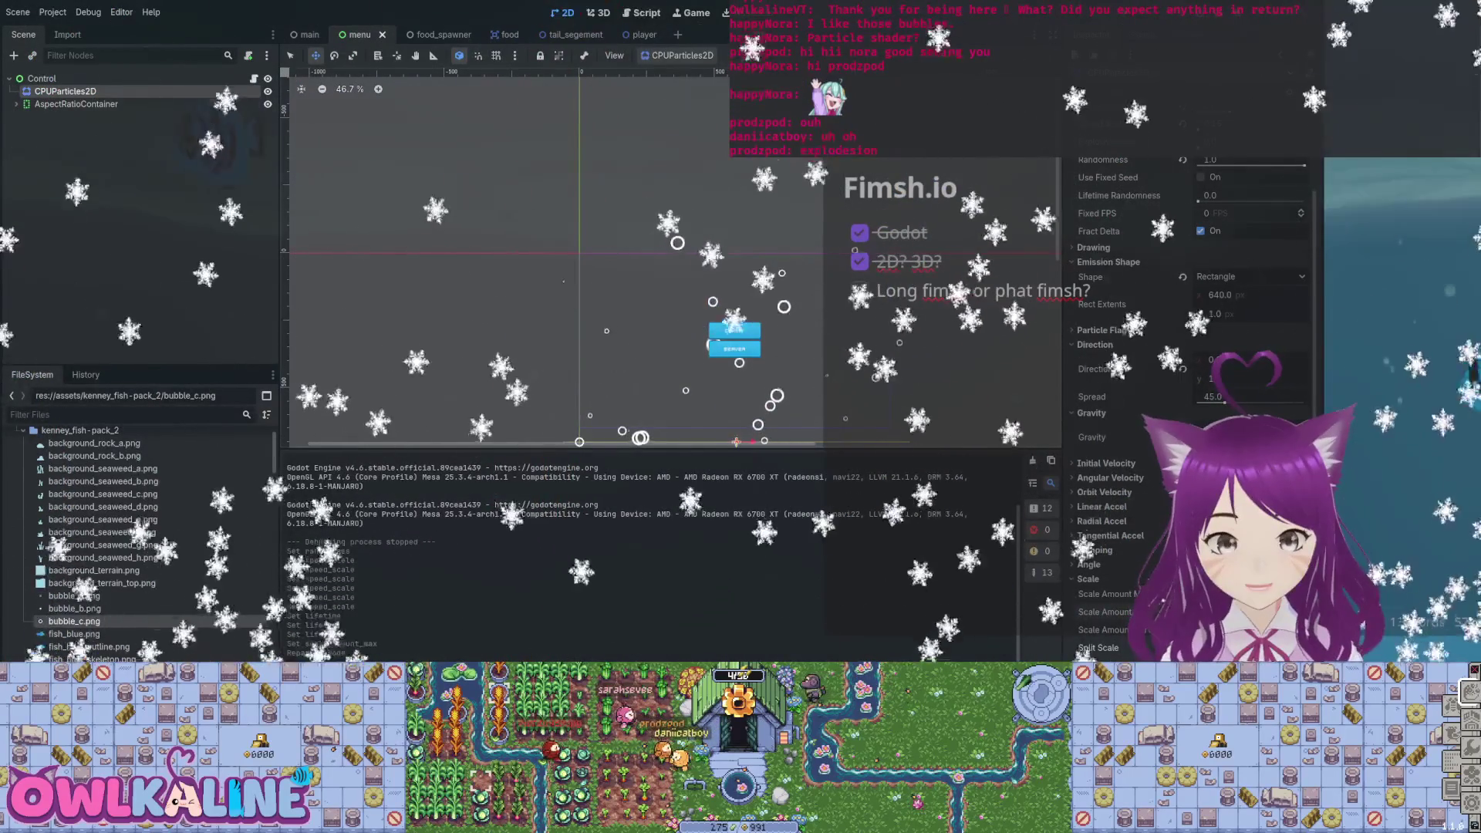
scroll(1189, 385, "down", 3)
scroll(1188, 386, "down", 1)
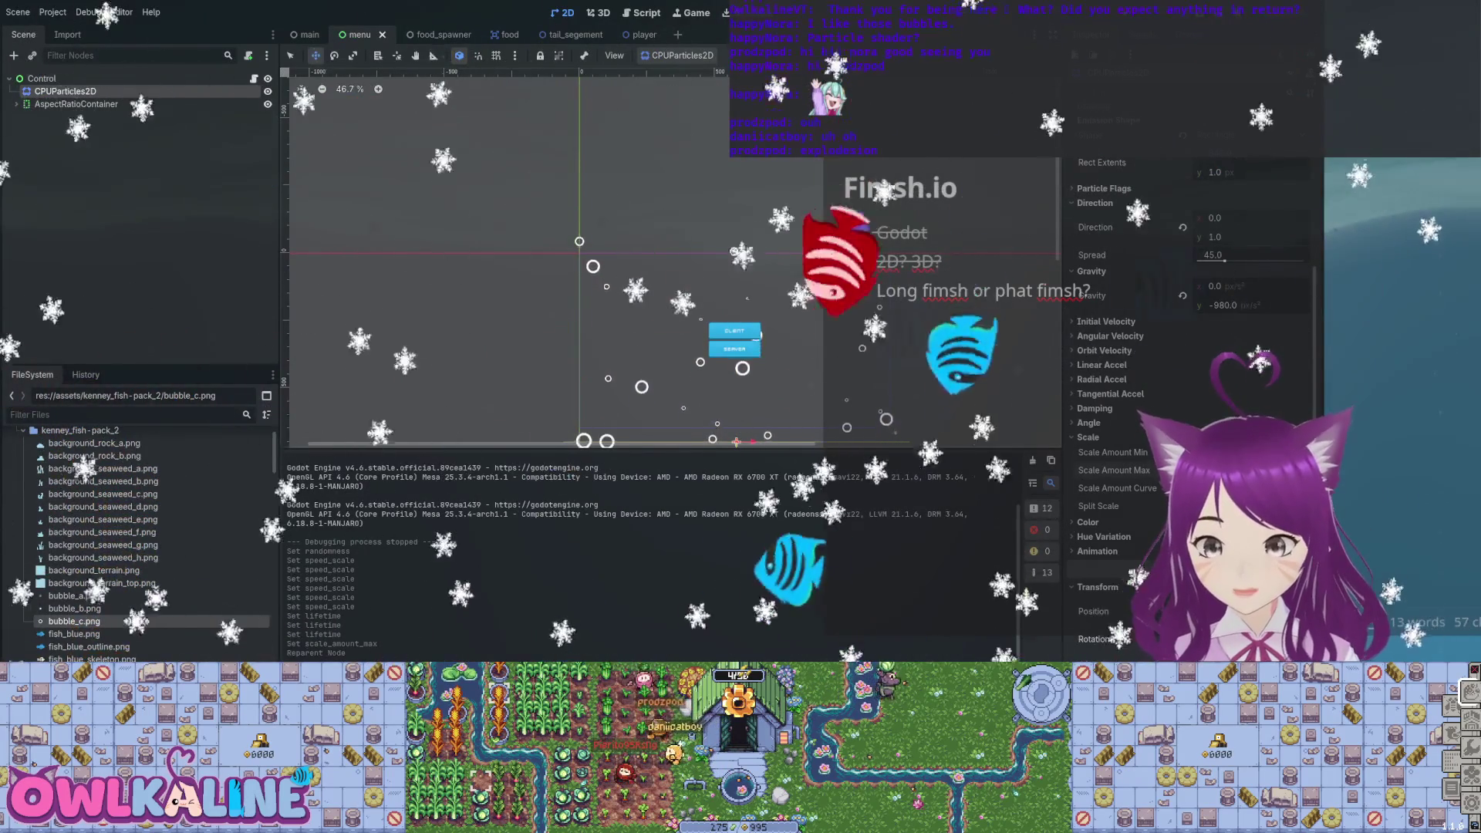
scroll(773, 379, "up", 5)
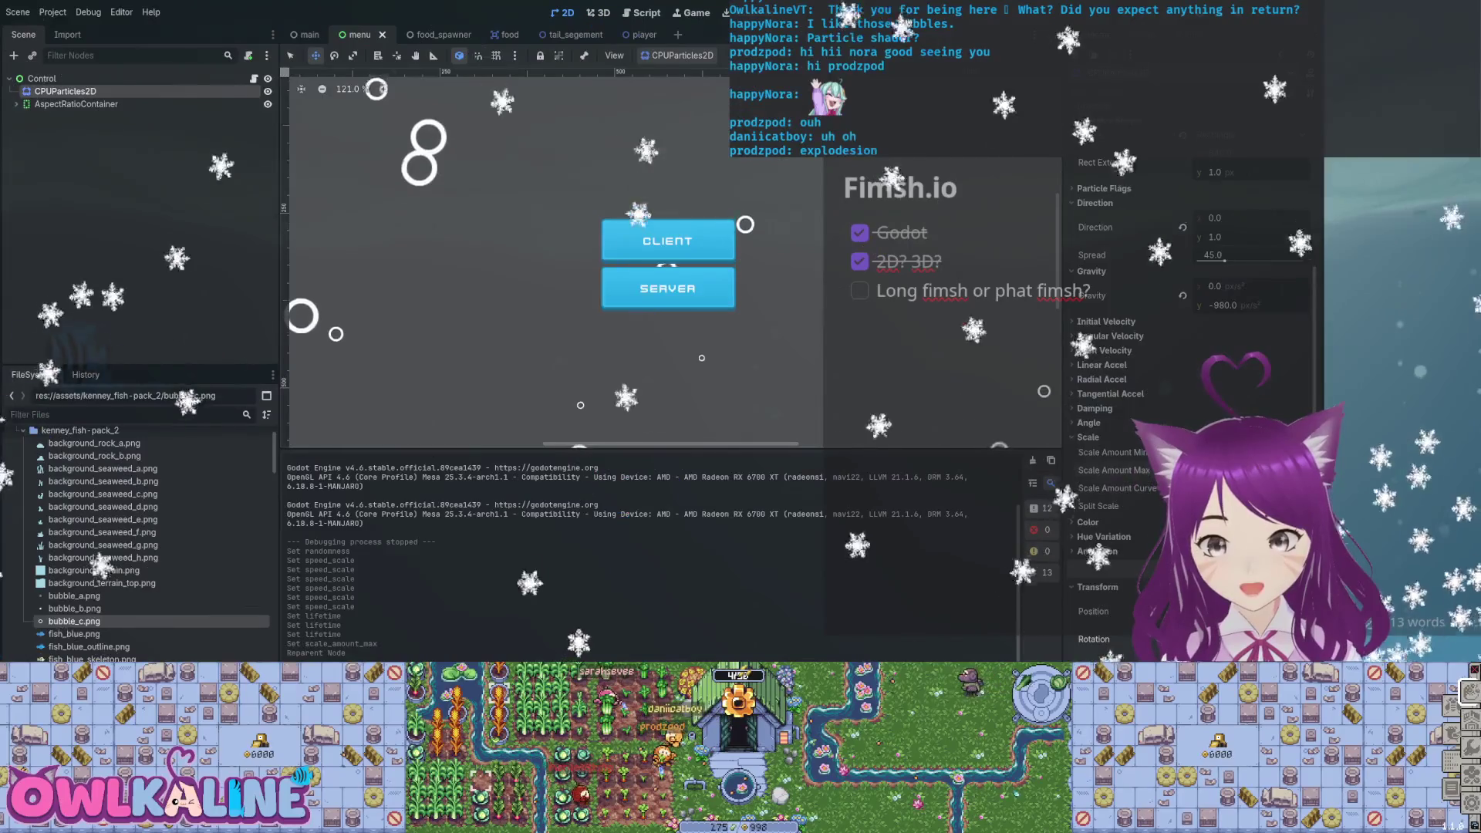
Set the bubble emitter's randomness to 0, save, and drop background_terrain.png into the viewport.
scroll(1188, 308, "up", 2)
left_click_drag(1227, 277, 1204, 277)
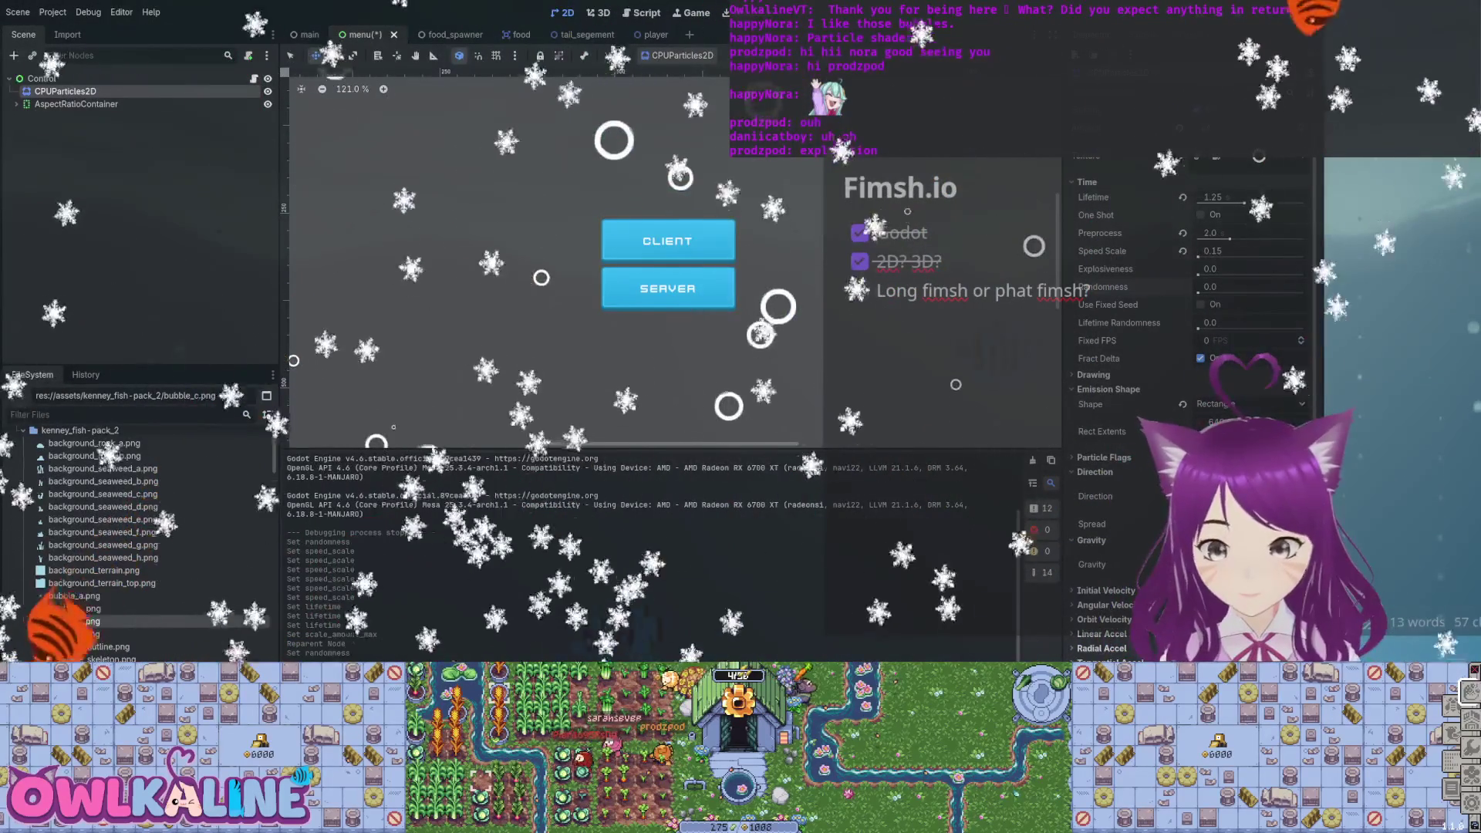
key("ctrl+s")
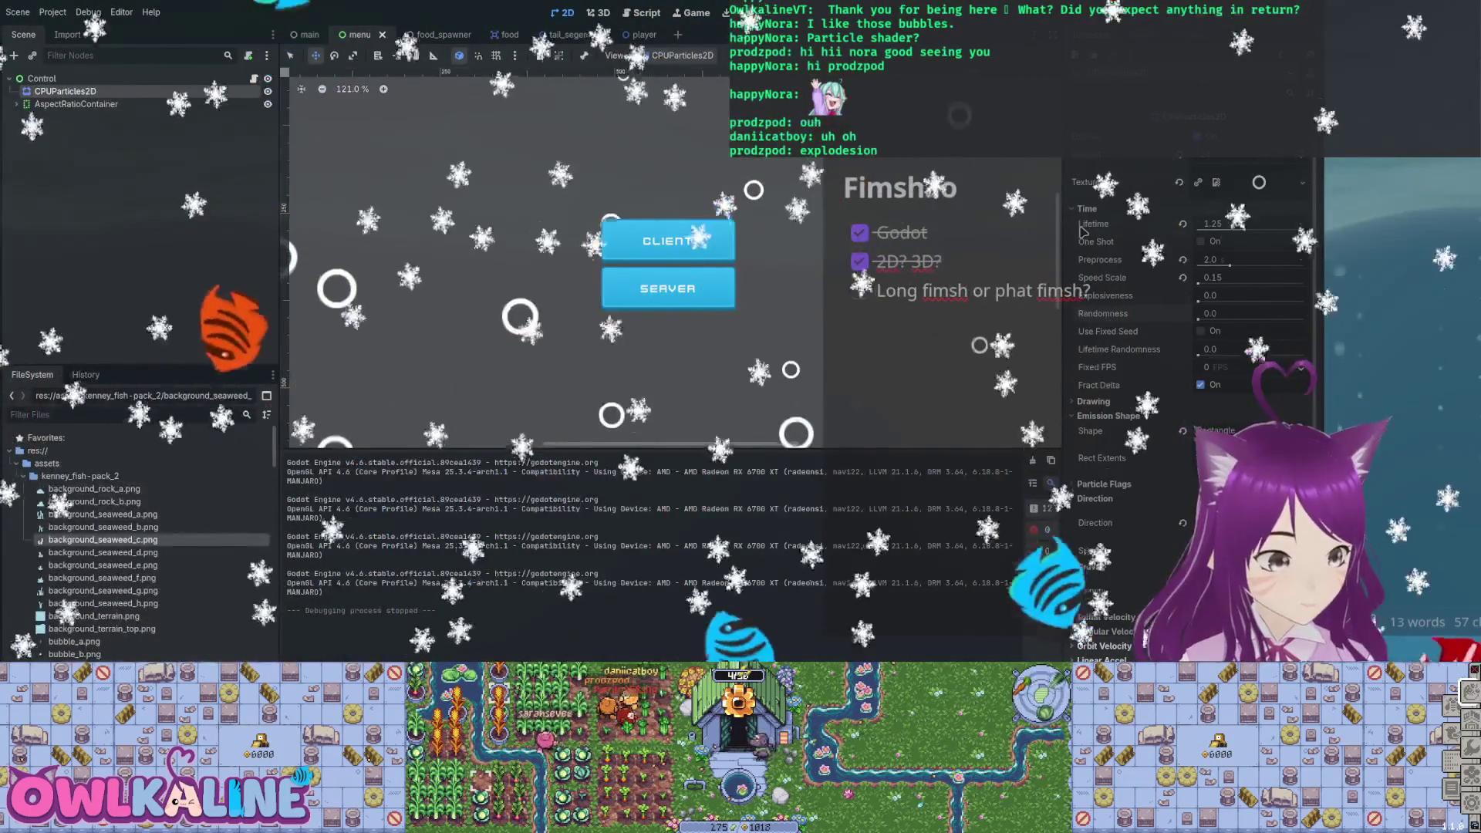
mouse_move(94, 550)
left_mouse_down()
mouse_move(549, 306)
mouse_move(548, 335)
mouse_move(597, 314)
left_mouse_up()
scroll(545, 330, "down", 4)
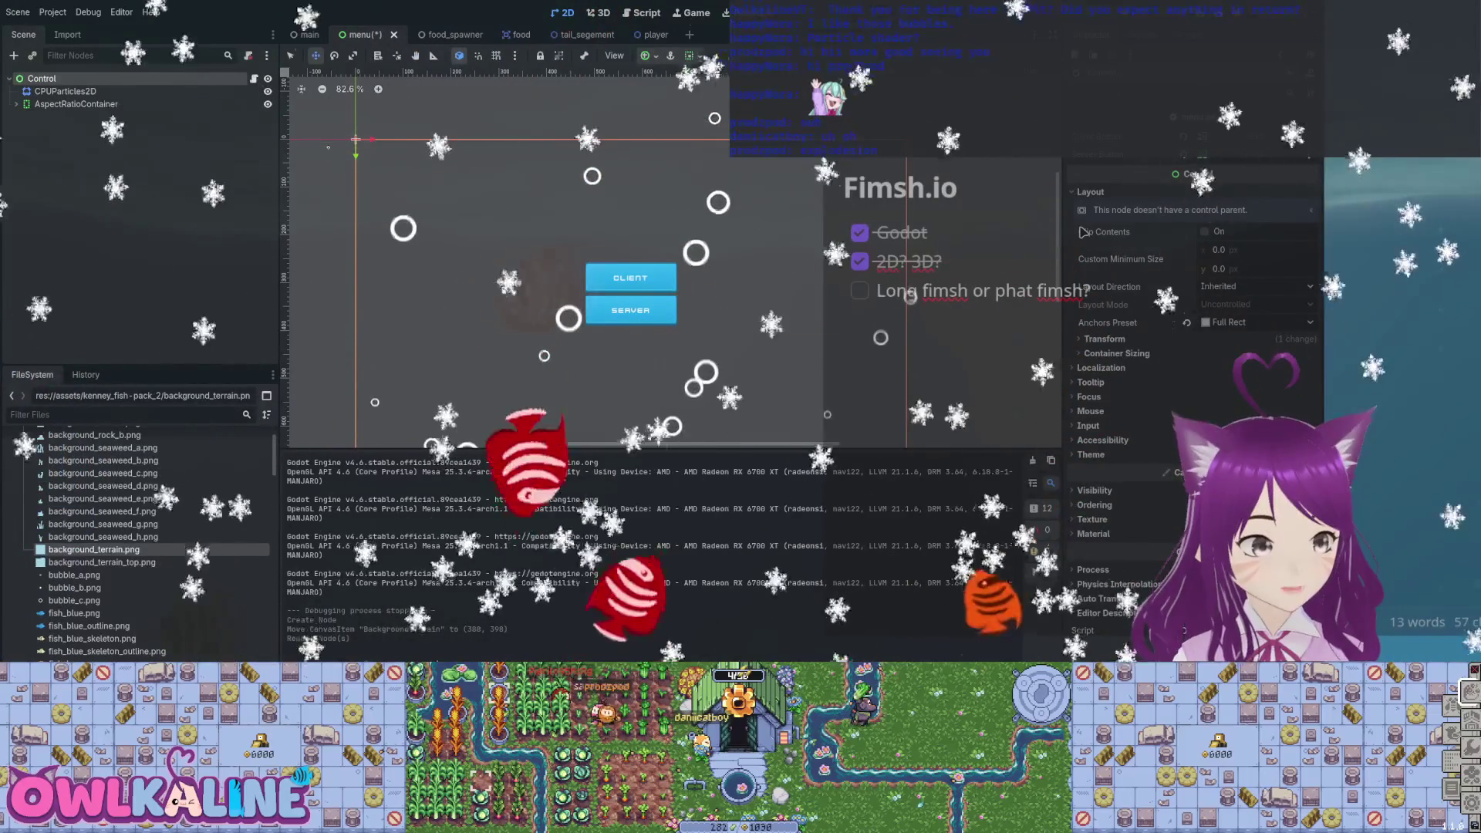
Move the TextureRect node up to sit directly under Control.
left_click(76, 104)
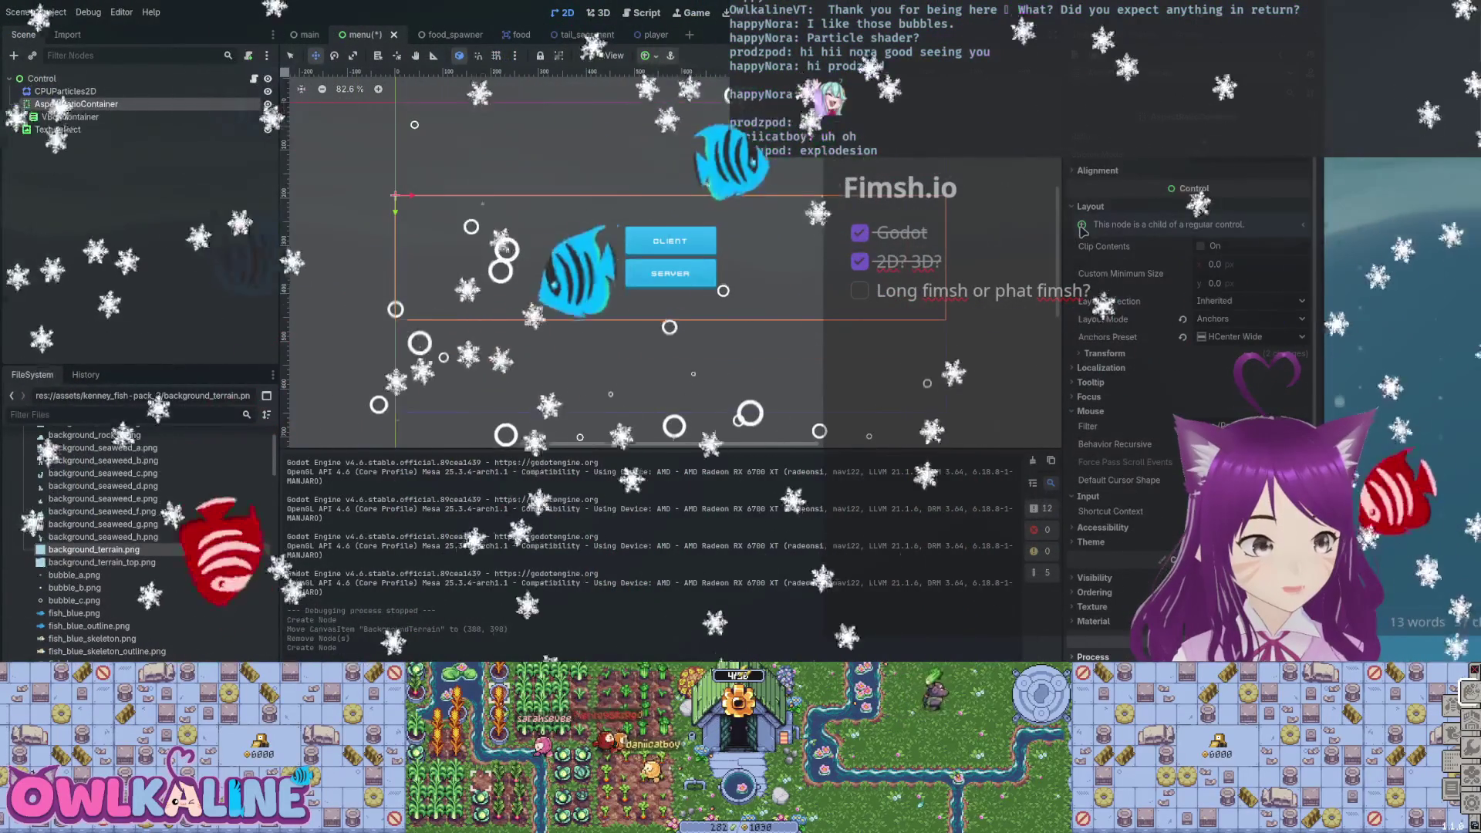
left_click_drag(58, 130, 65, 99)
left_click(42, 78)
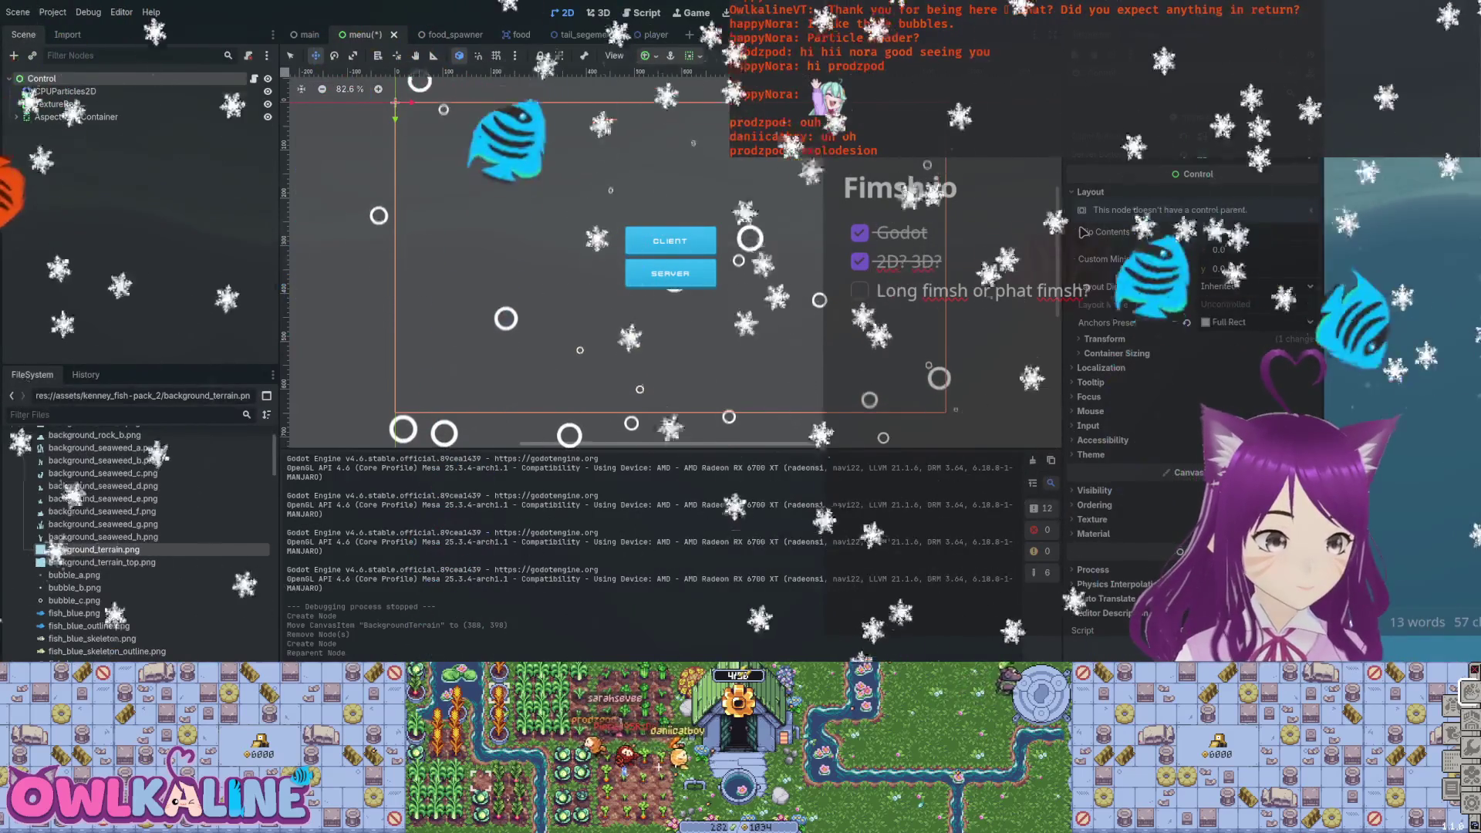
Add a new AspectRatioContainer under Control, move TextureRect into it, and place the terrain sprite inside.
key("ctrl+a")
key("Return")
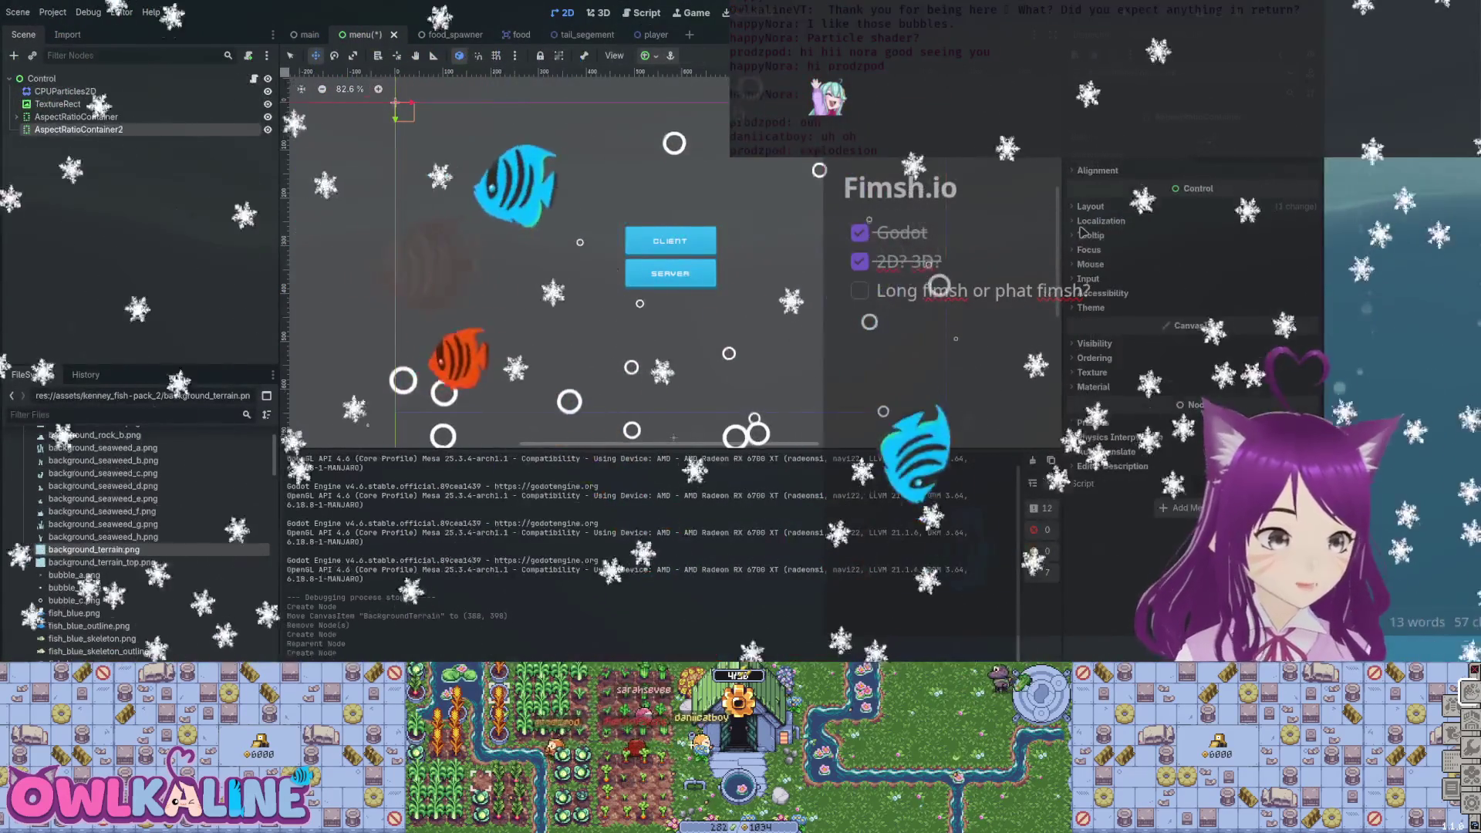
key("Up")
key("ctrl+x")
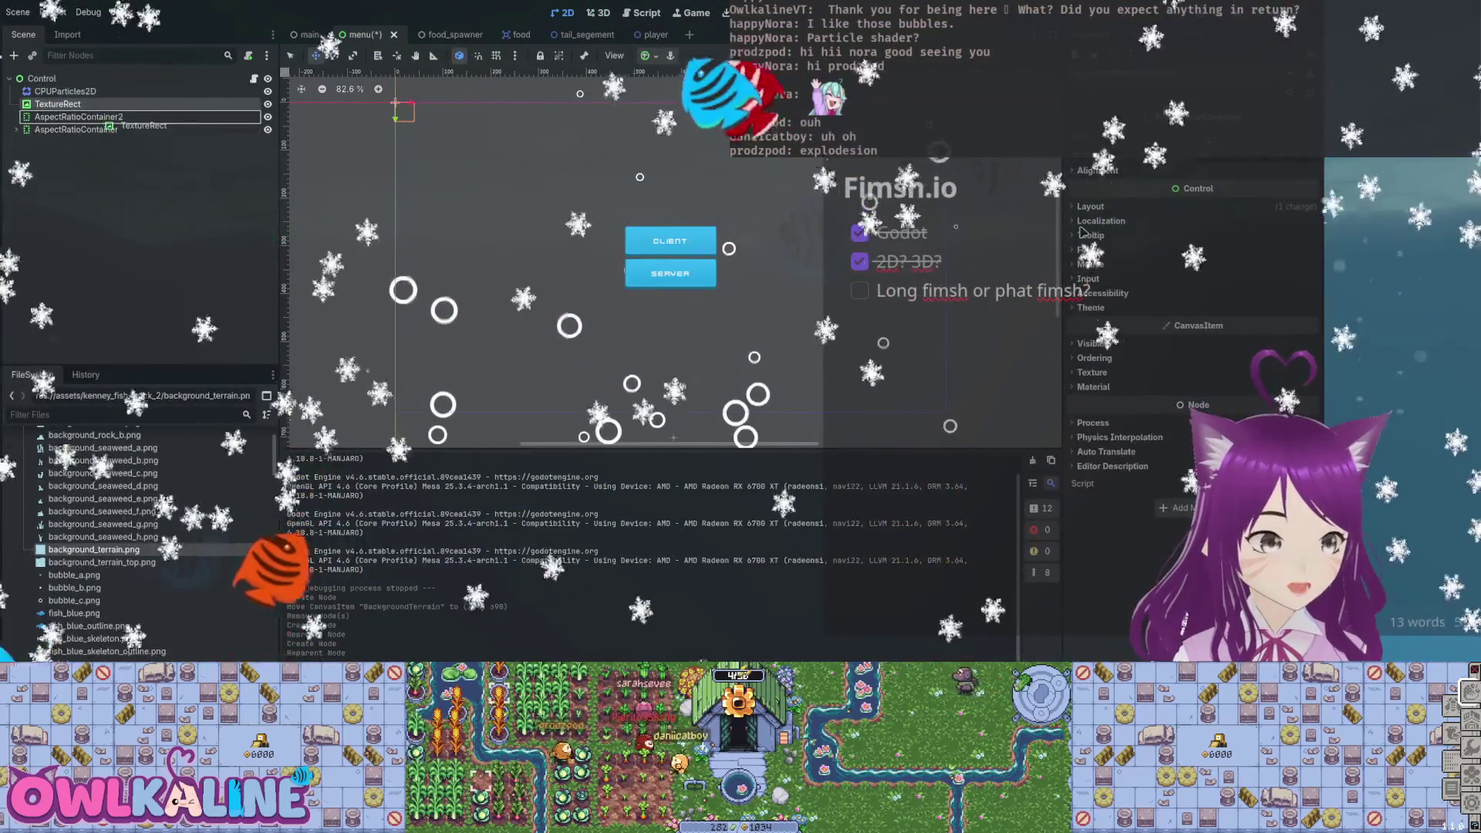
key("Down")
key("ctrl+v")
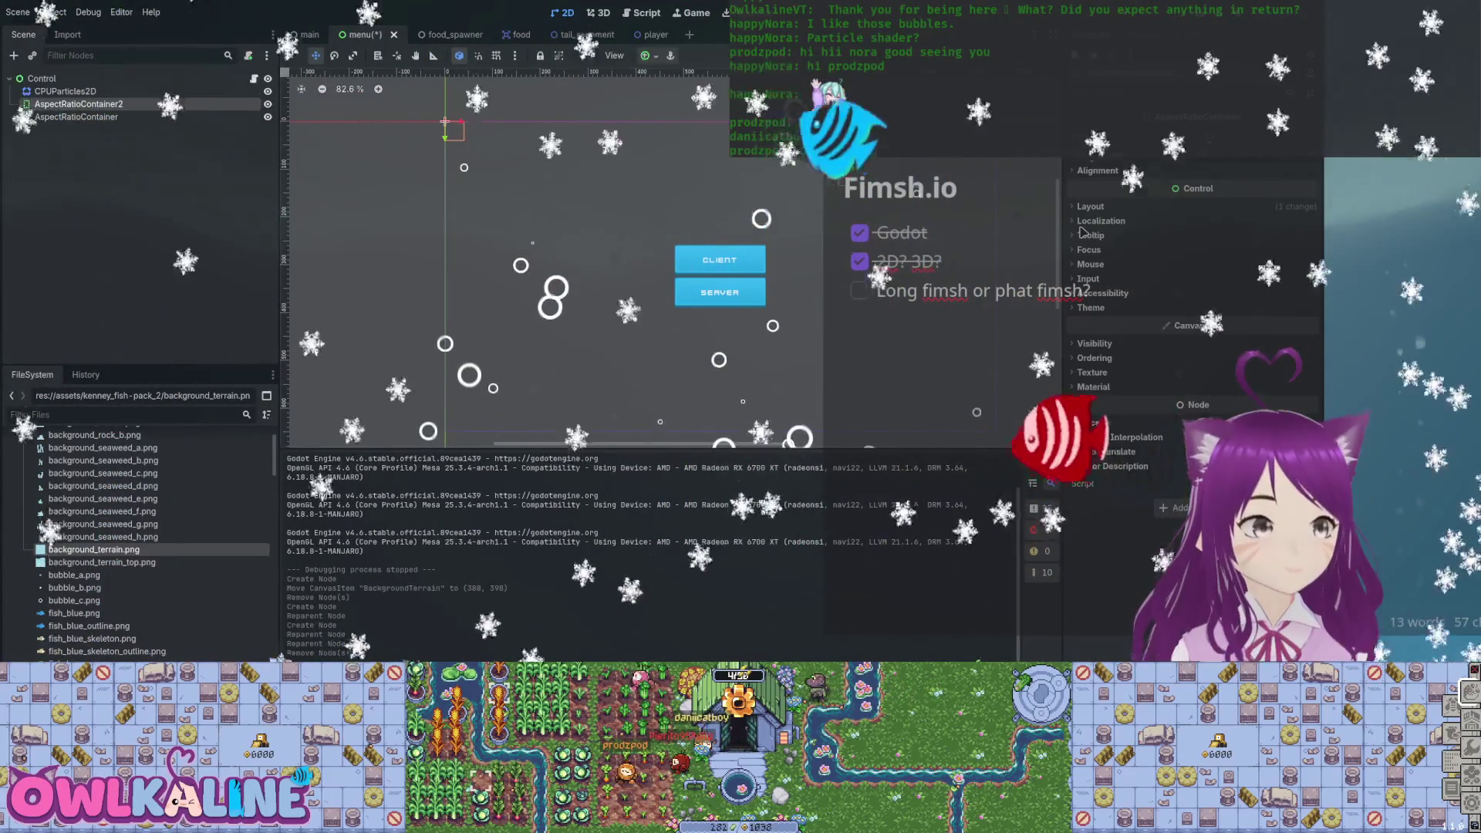
mouse_move(517, 234)
left_mouse_down()
mouse_move(544, 204)
mouse_move(579, 210)
left_mouse_up()
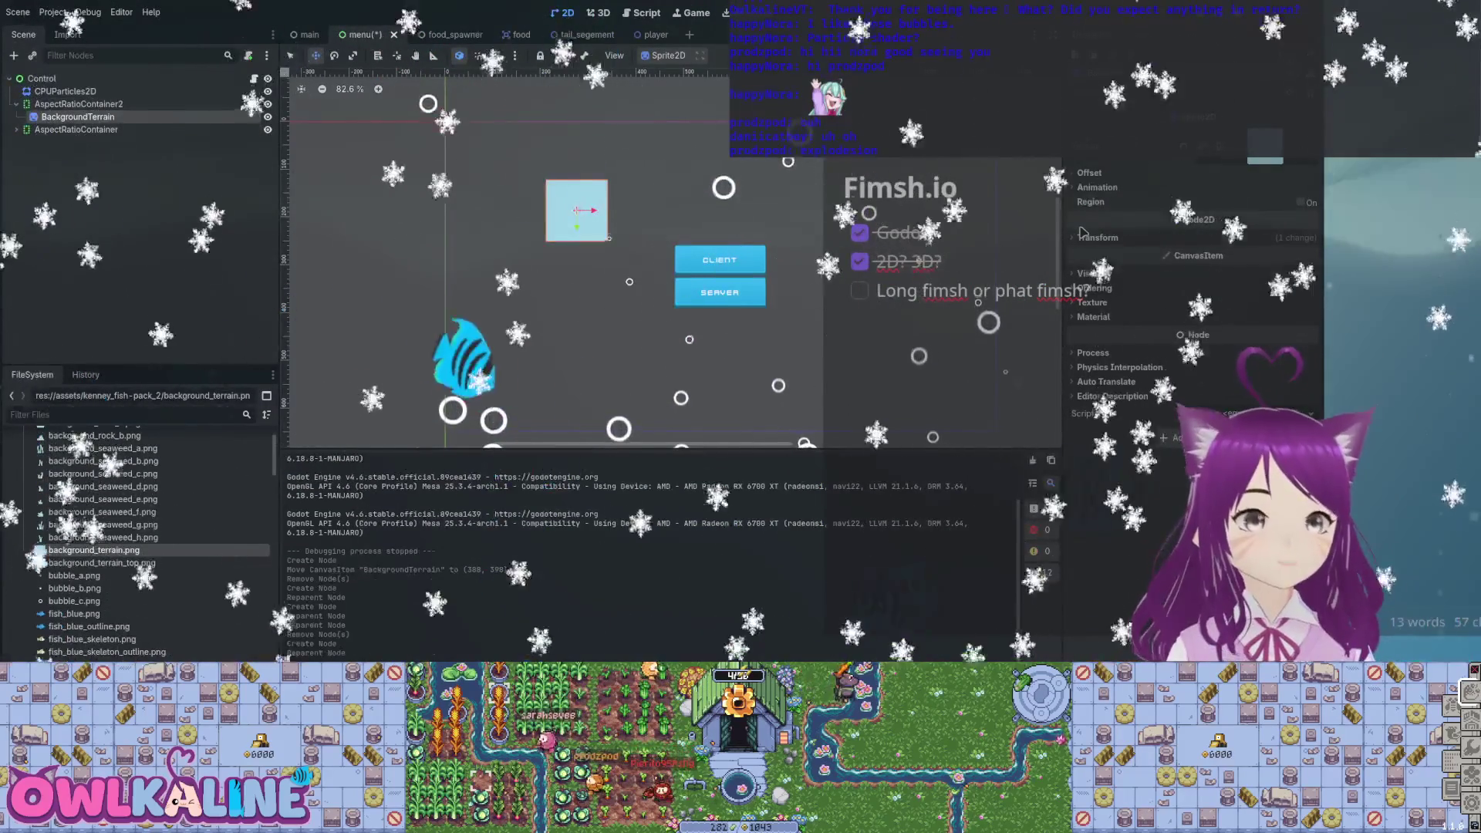
mouse_move(577, 210)
left_mouse_down()
mouse_move(605, 251)
mouse_move(598, 238)
left_mouse_up()
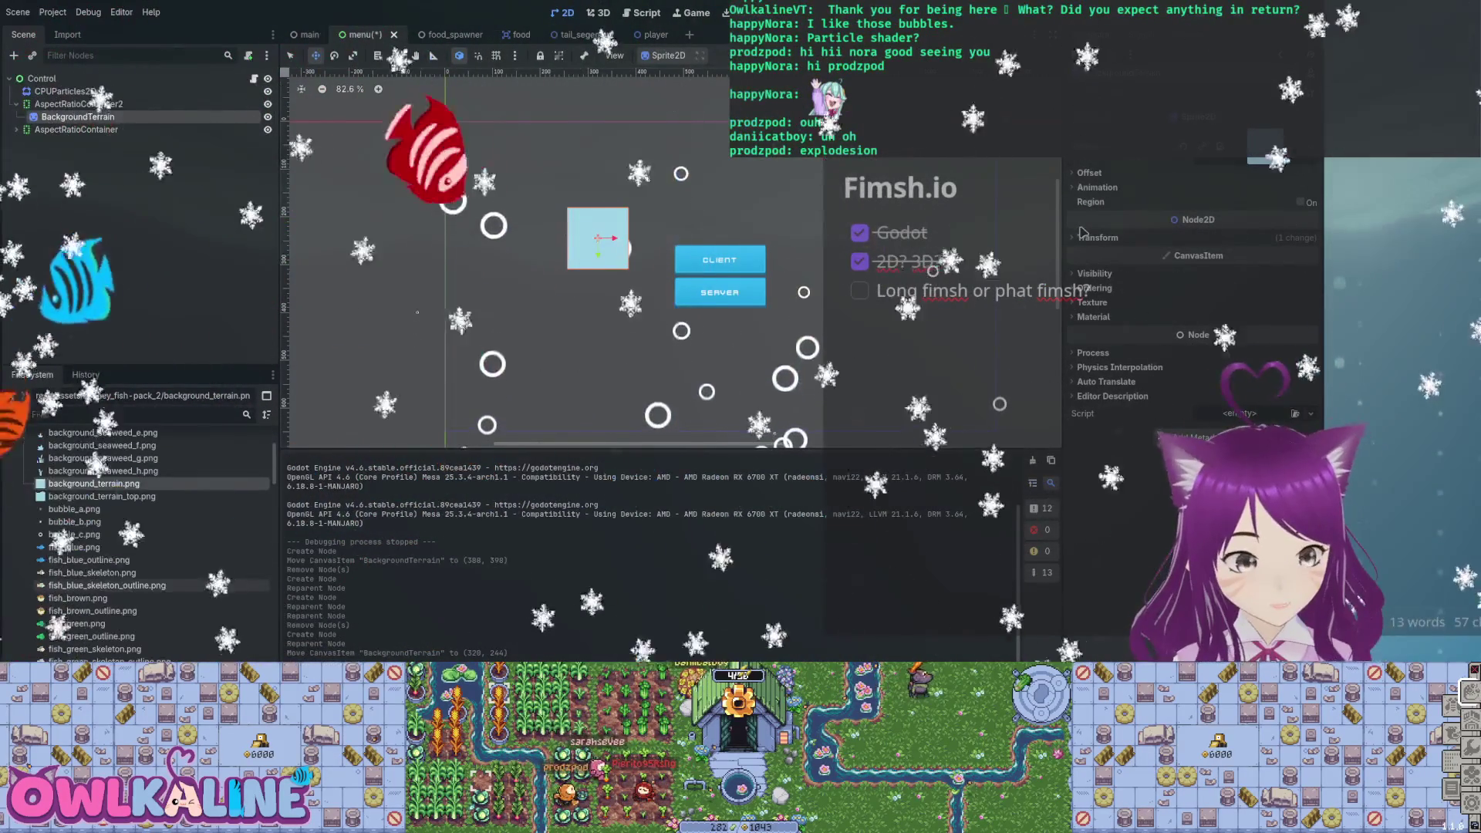
Try the wavy terrain-top sprite with a pasted child copy nudged into line, then delete BackgroundTerrain.
mouse_move(100, 497)
left_mouse_down()
mouse_move(370, 247)
mouse_move(479, 170)
mouse_move(477, 152)
left_mouse_up()
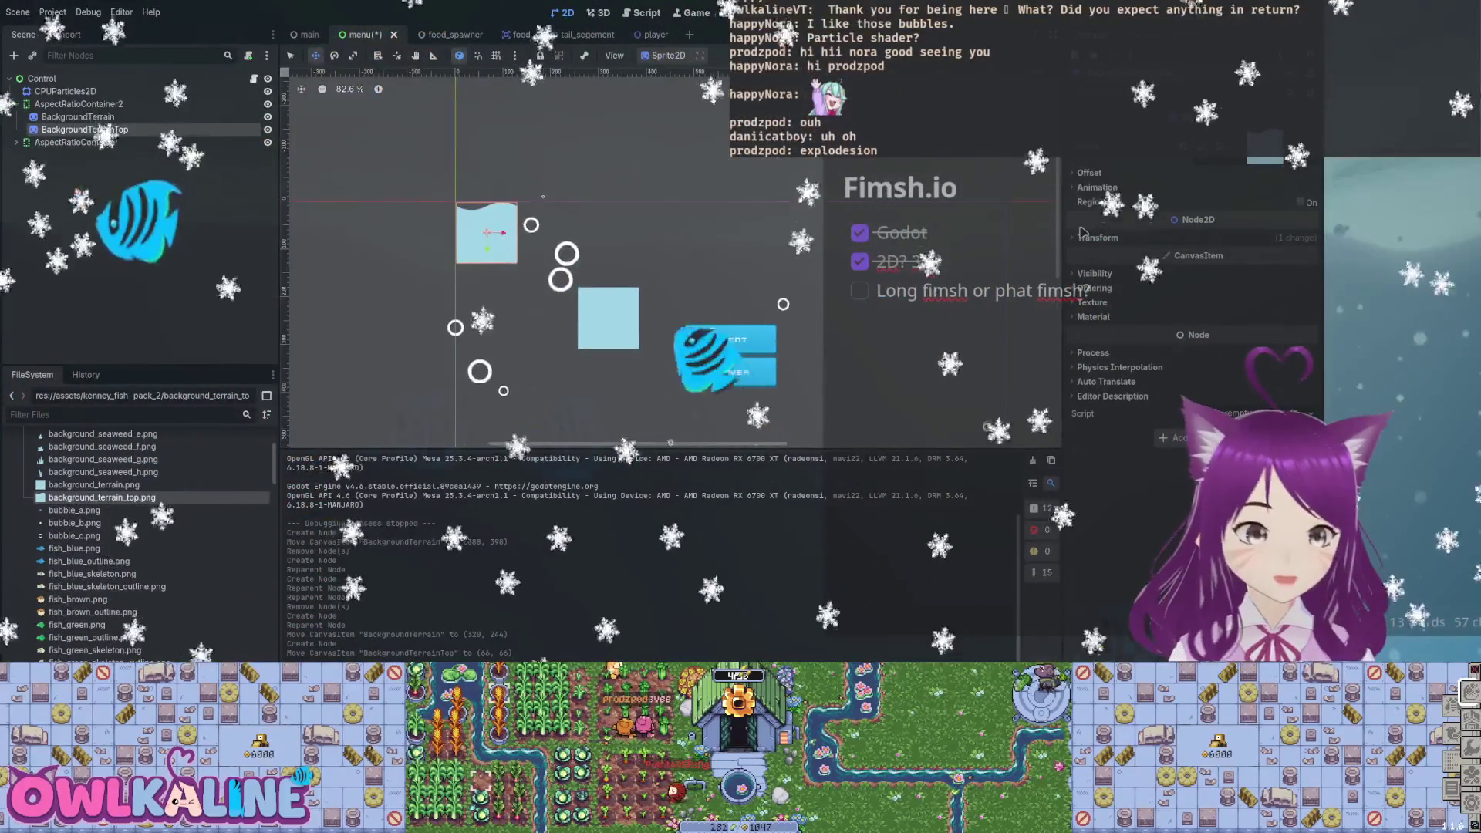
key("ctrl+v")
left_click_drag(566, 221, 556, 230)
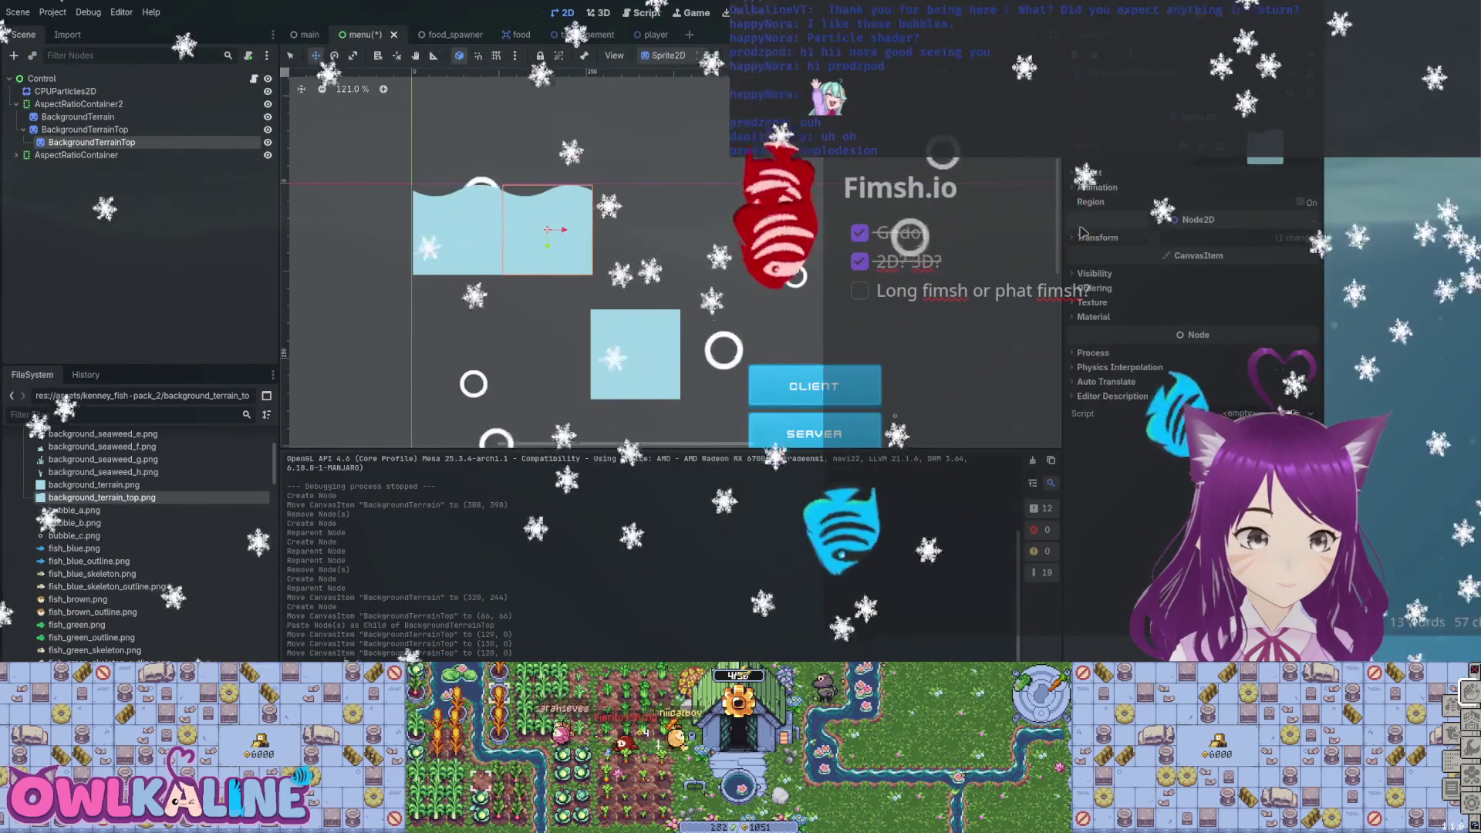
key("Down")
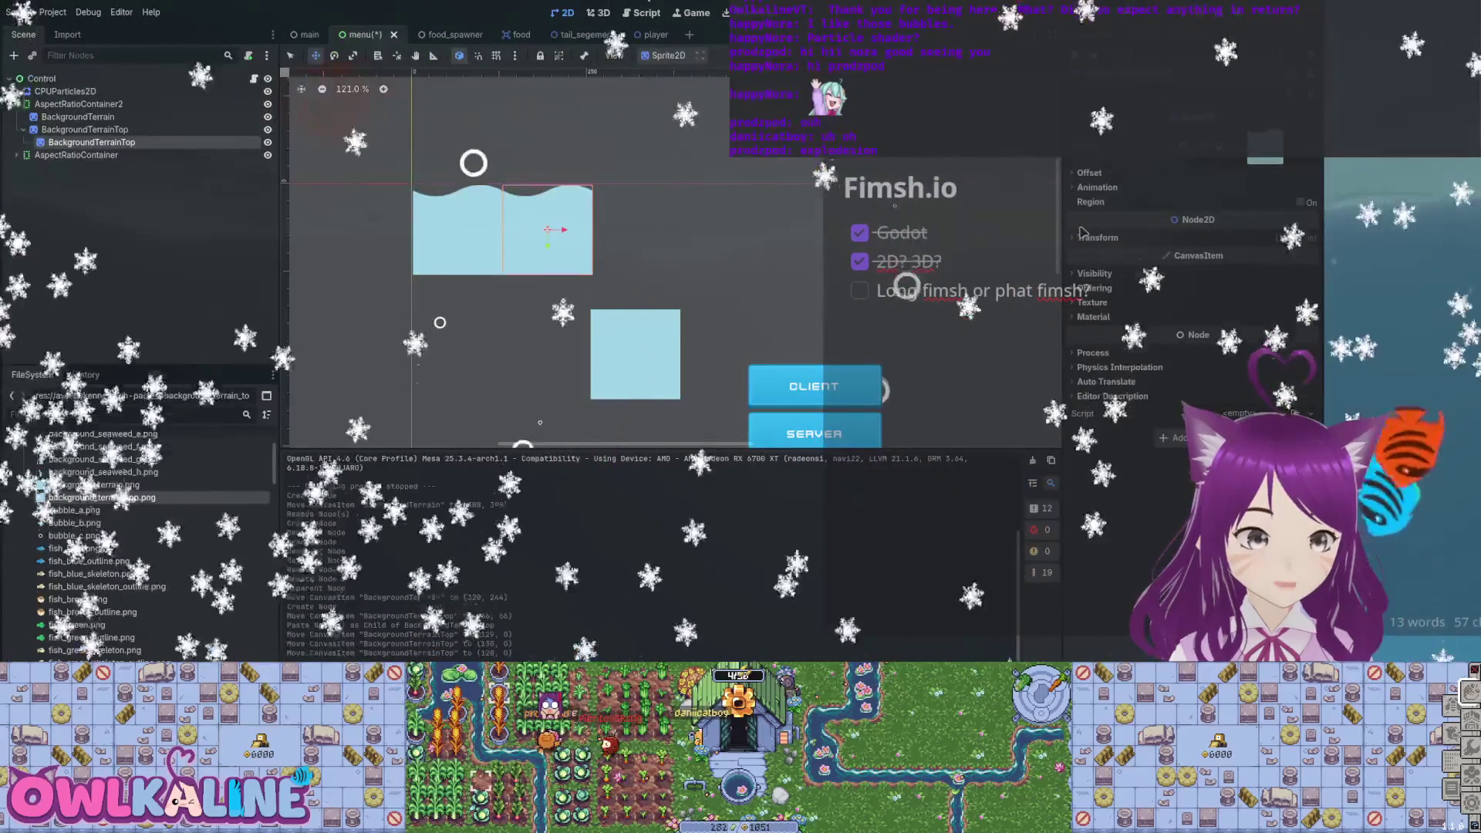
key("Left")
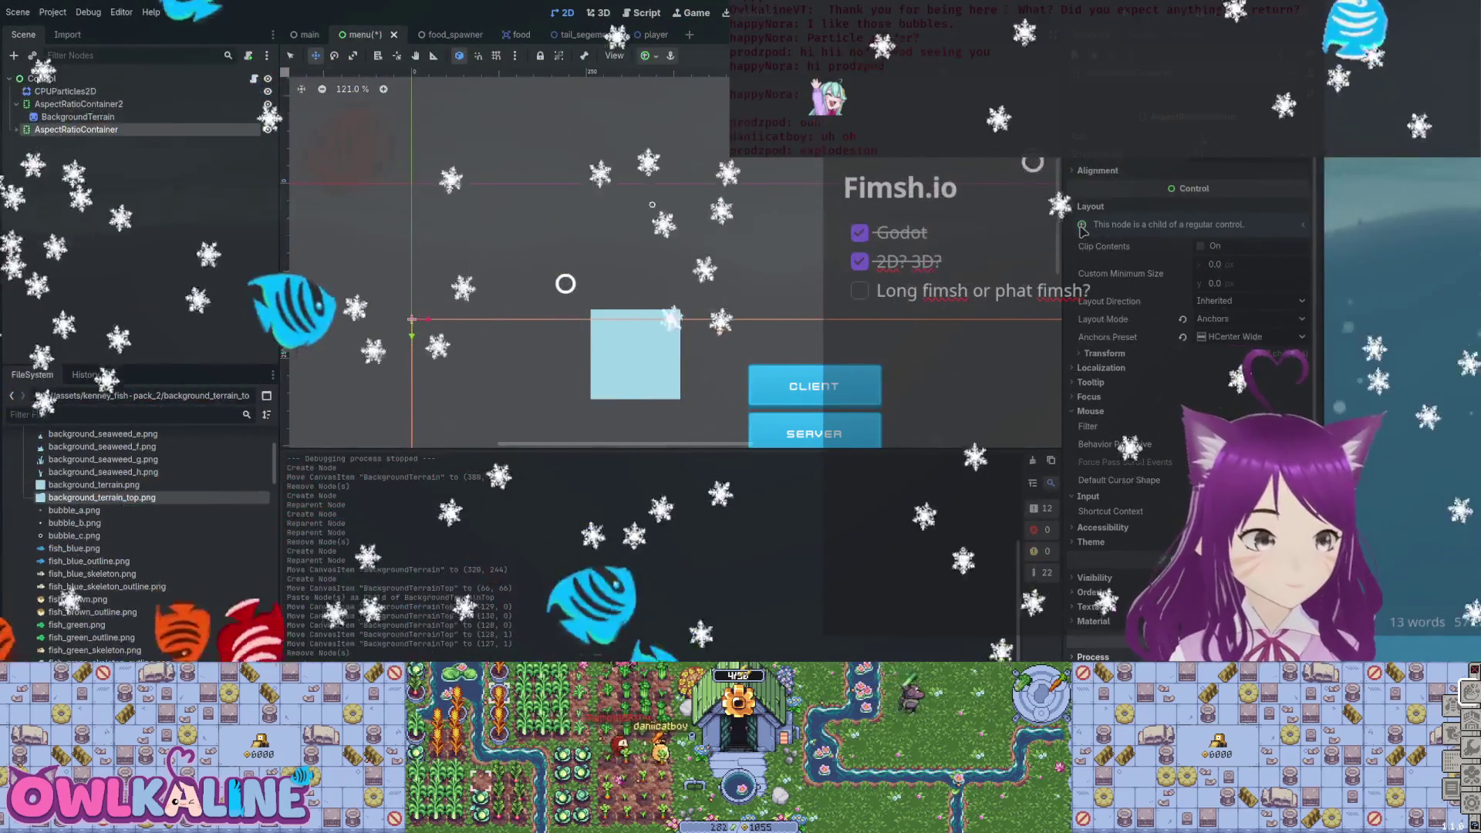
key("Delete")
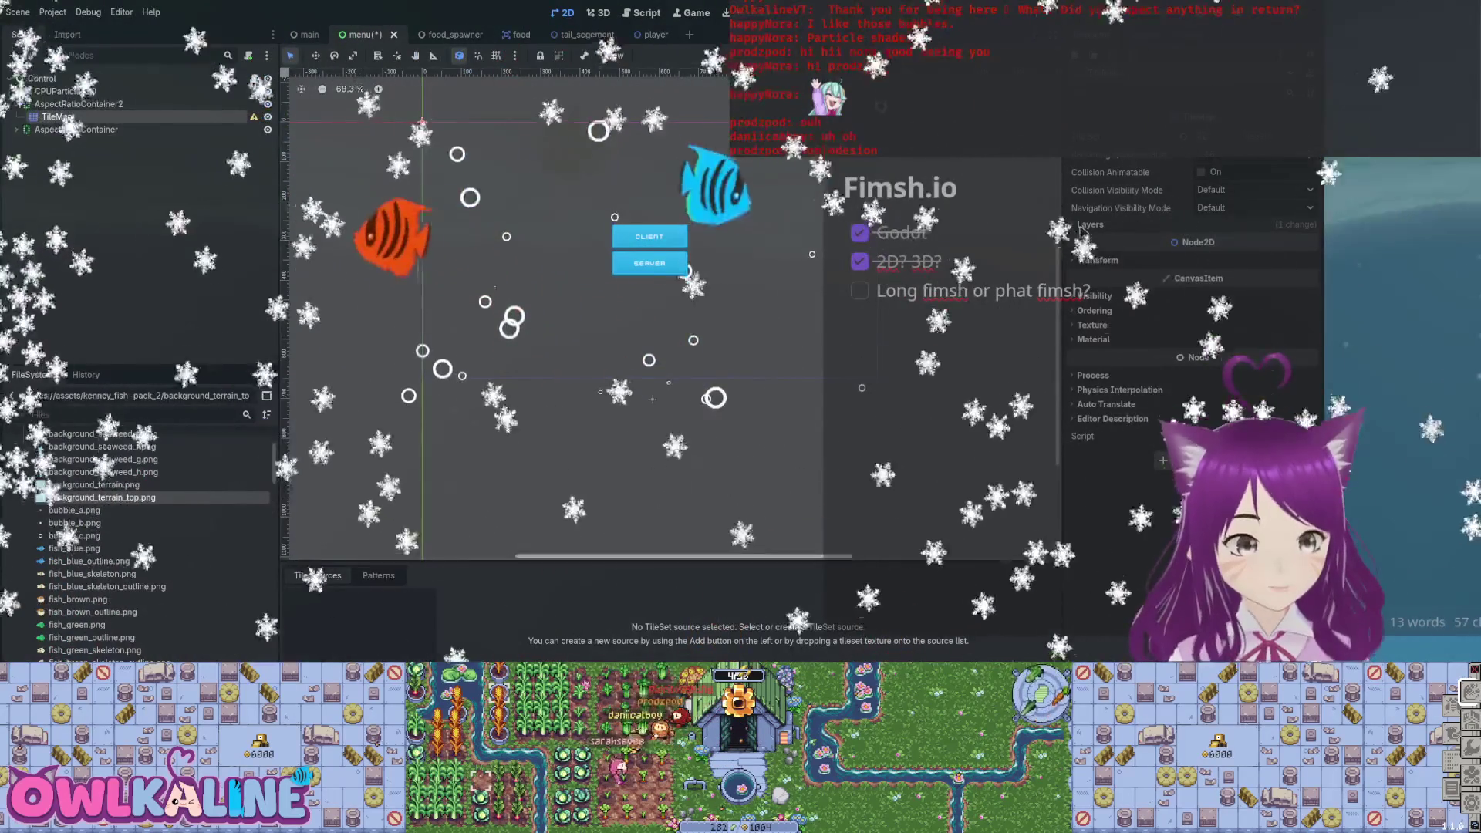
Add background_terrain.png to the TileMap's TileSet as an atlas tile source.
mouse_move(93, 484)
left_mouse_down()
mouse_move(362, 494)
mouse_move(359, 479)
left_mouse_up()
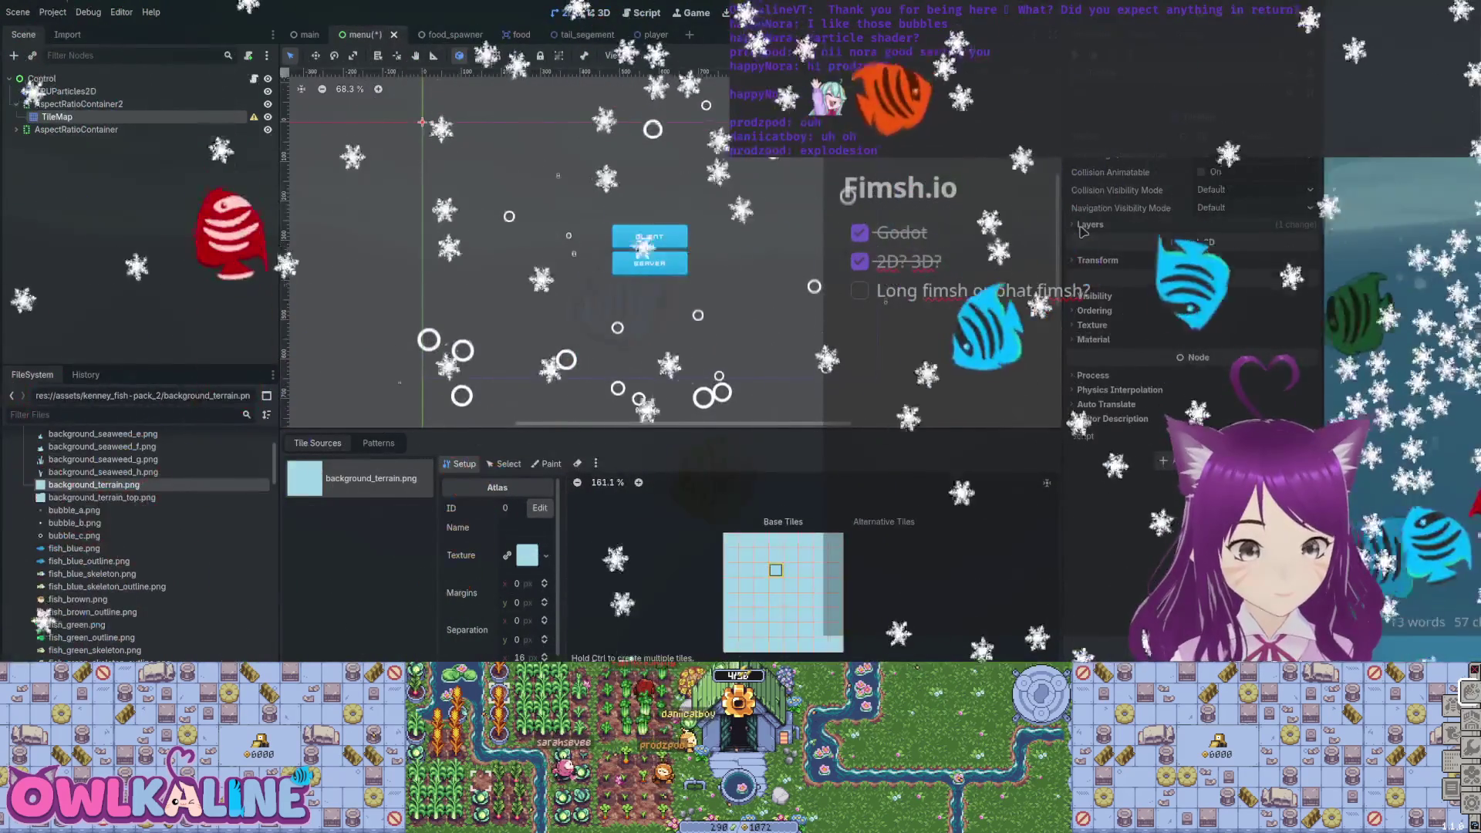
Add background_terrain_top.png as a second tile source and compare it with the plain terrain source.
left_click_drag(100, 498, 382, 529)
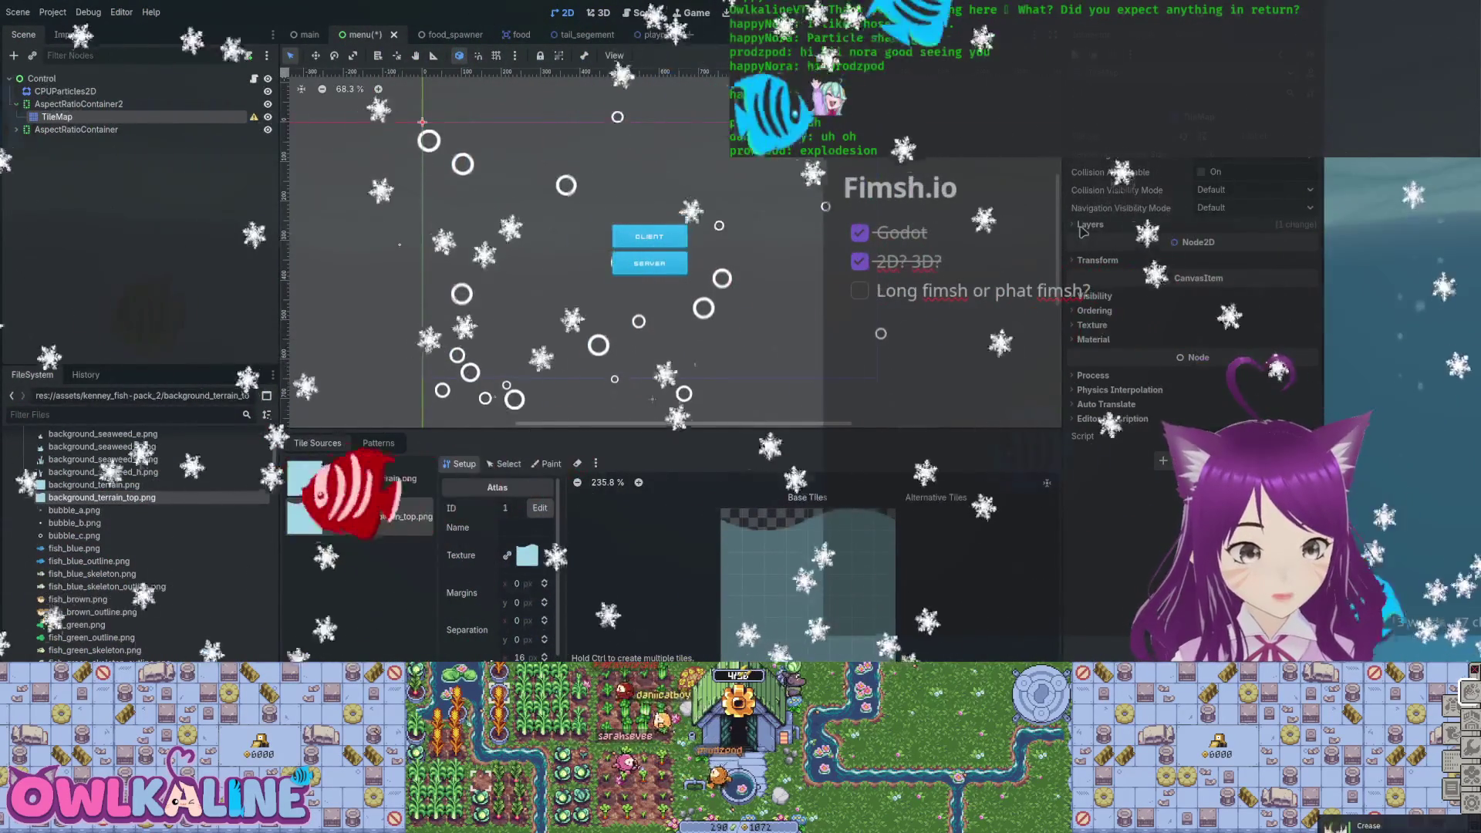
key("Up")
key("Down")
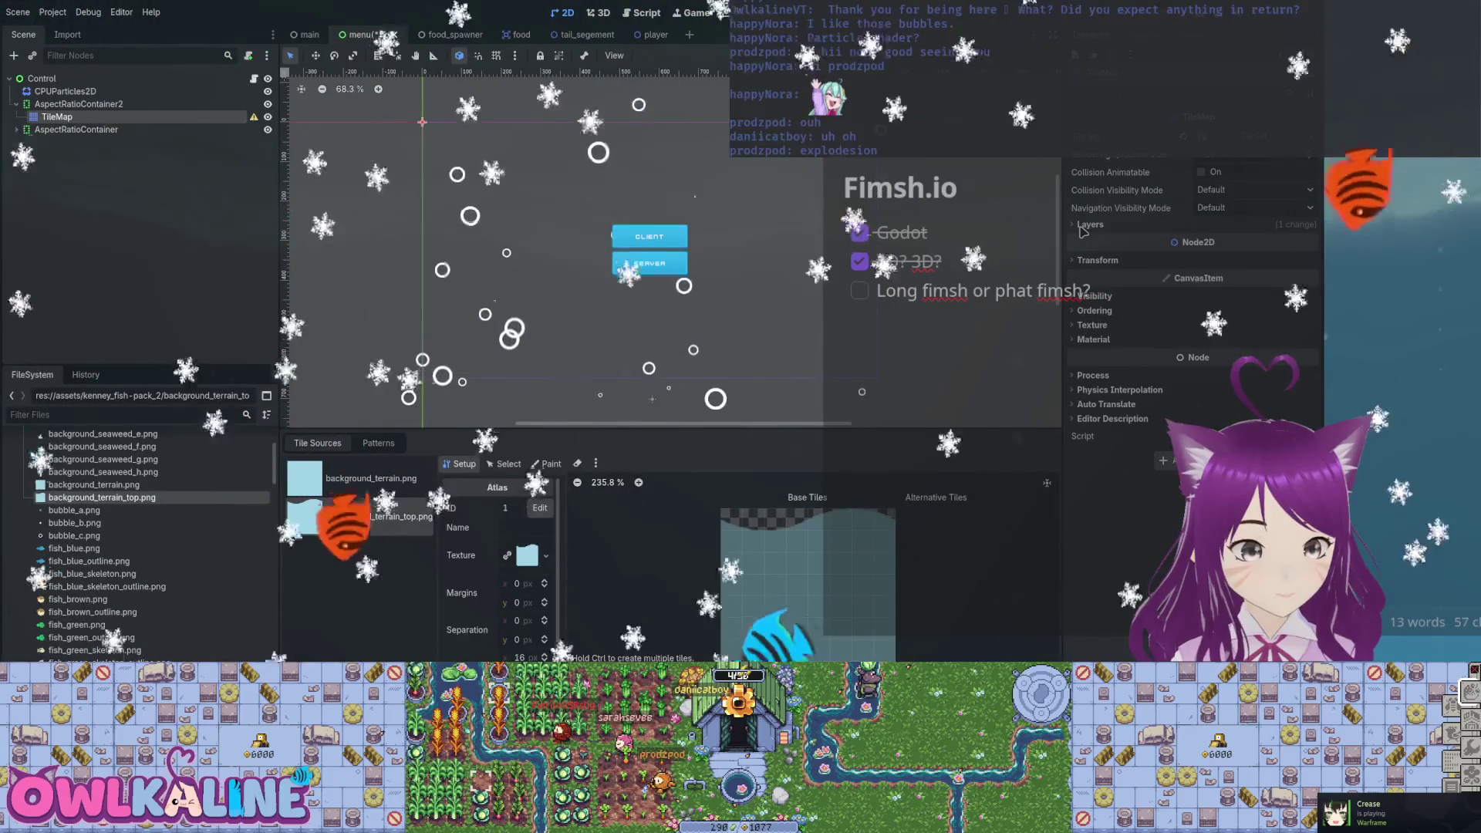
scroll(497, 556, "down", 1)
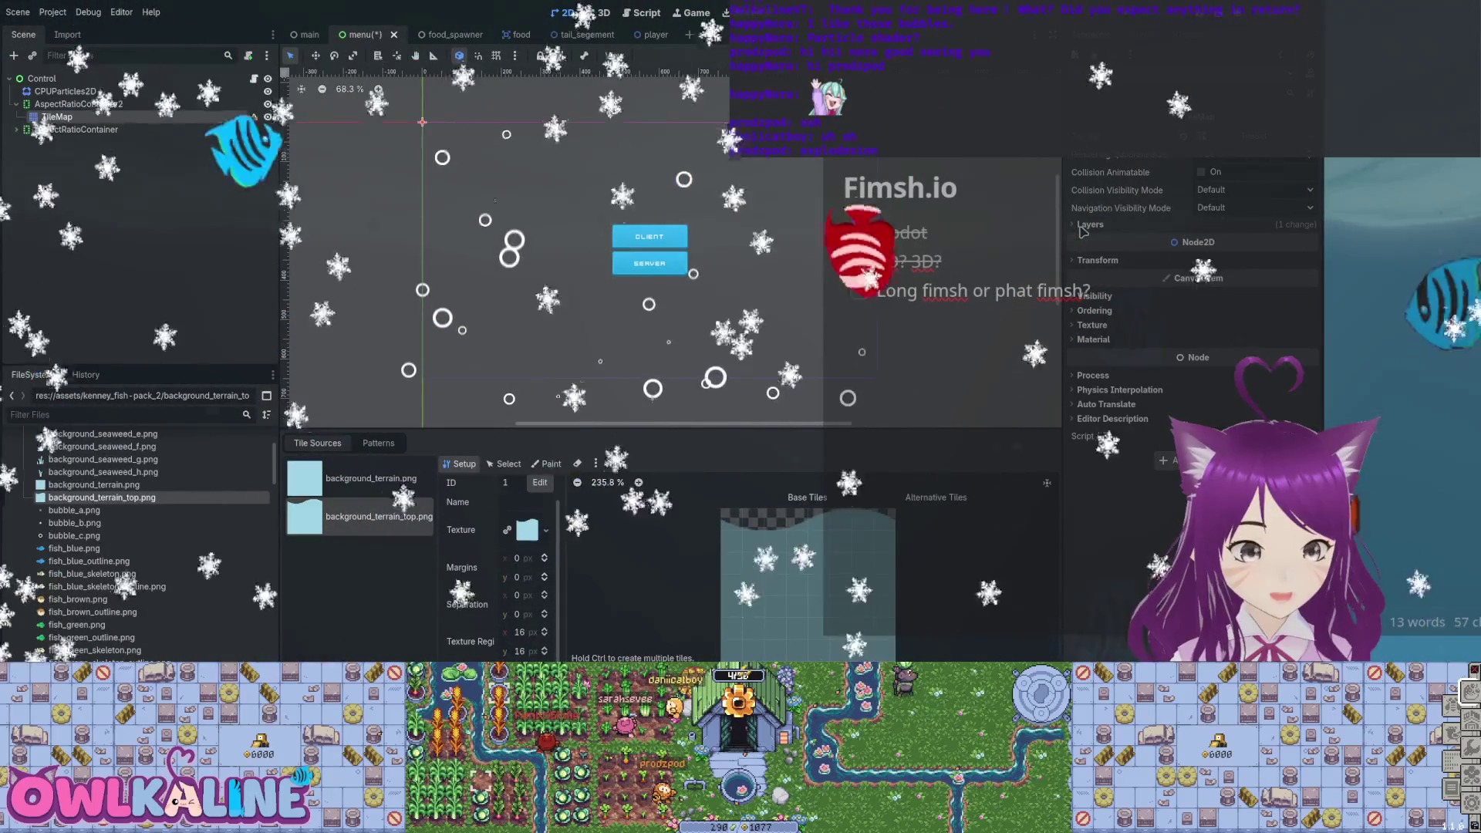
Edit the atlas texture region position and set its size to 32 × 32 px.
left_click(519, 632)
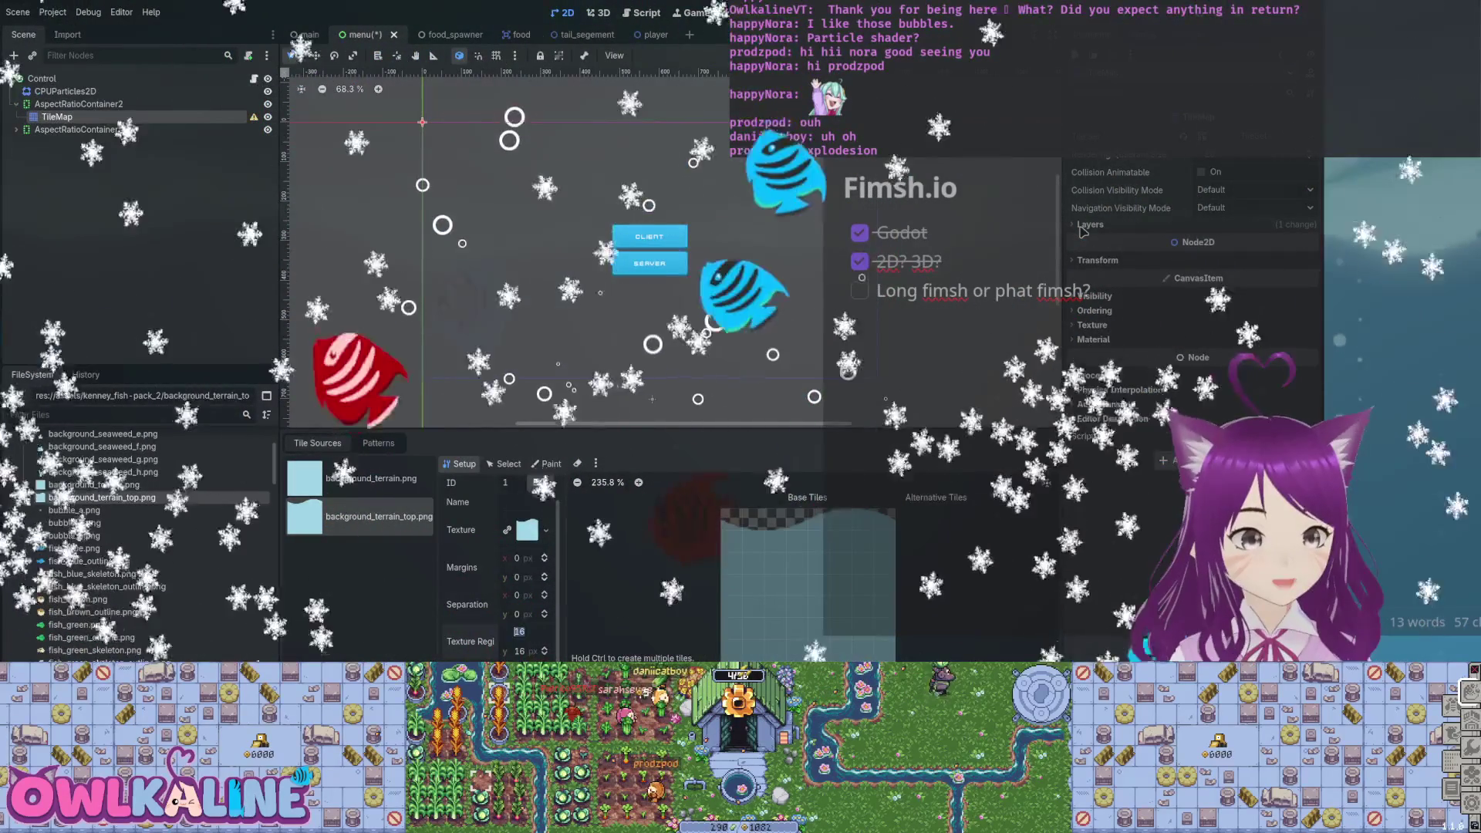
type("1")
key("Tab")
type("01")
key("shift+Tab")
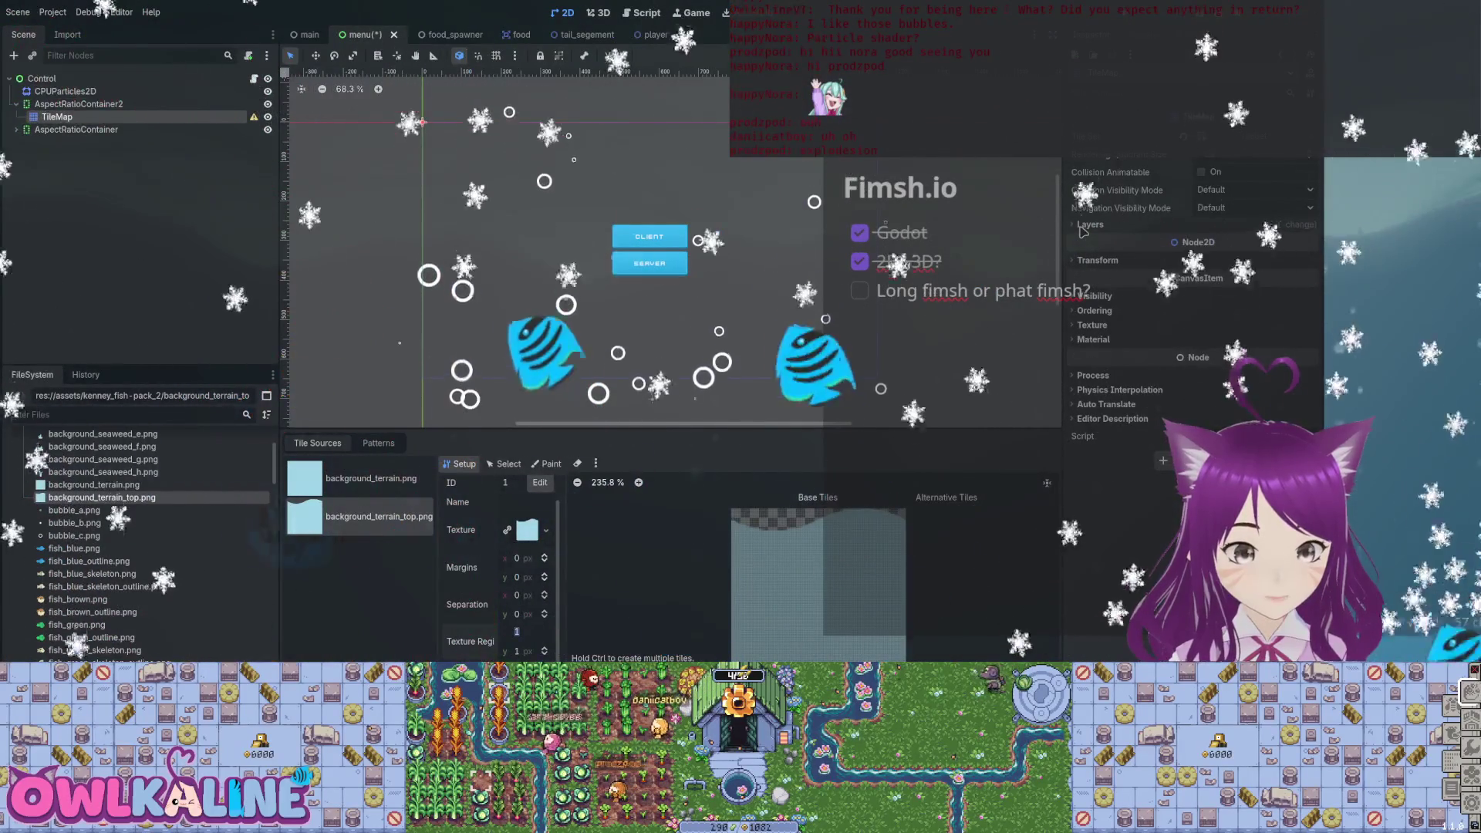
type("32")
key("Tab")
type("32")
key("Return")
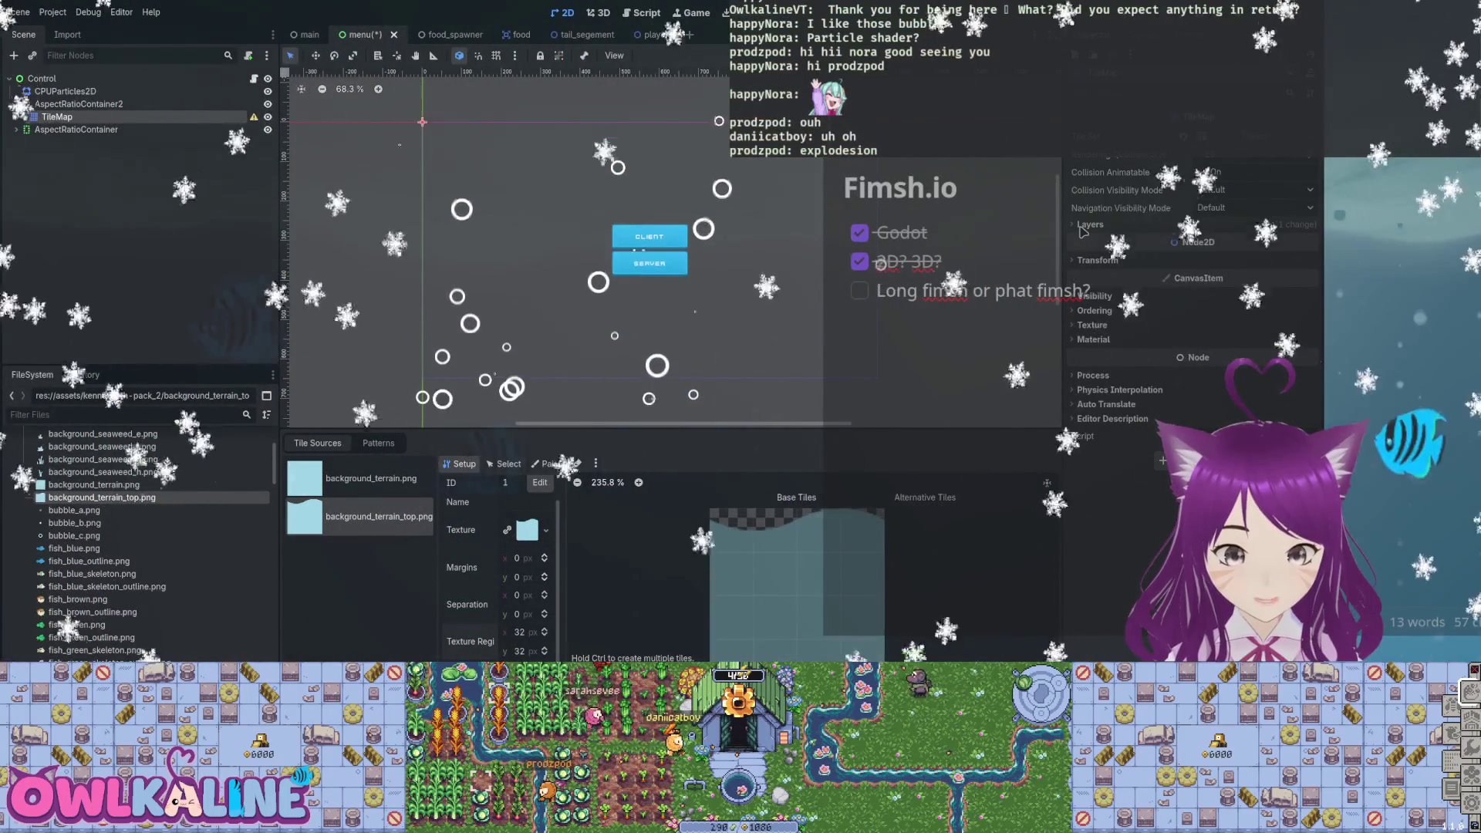
Change the texture region to 128 × 128 px and save the menu scene.
type("8")
key("Tab")
type("1")
type("28")
type("64")
key("Return")
key("ctrl+z")
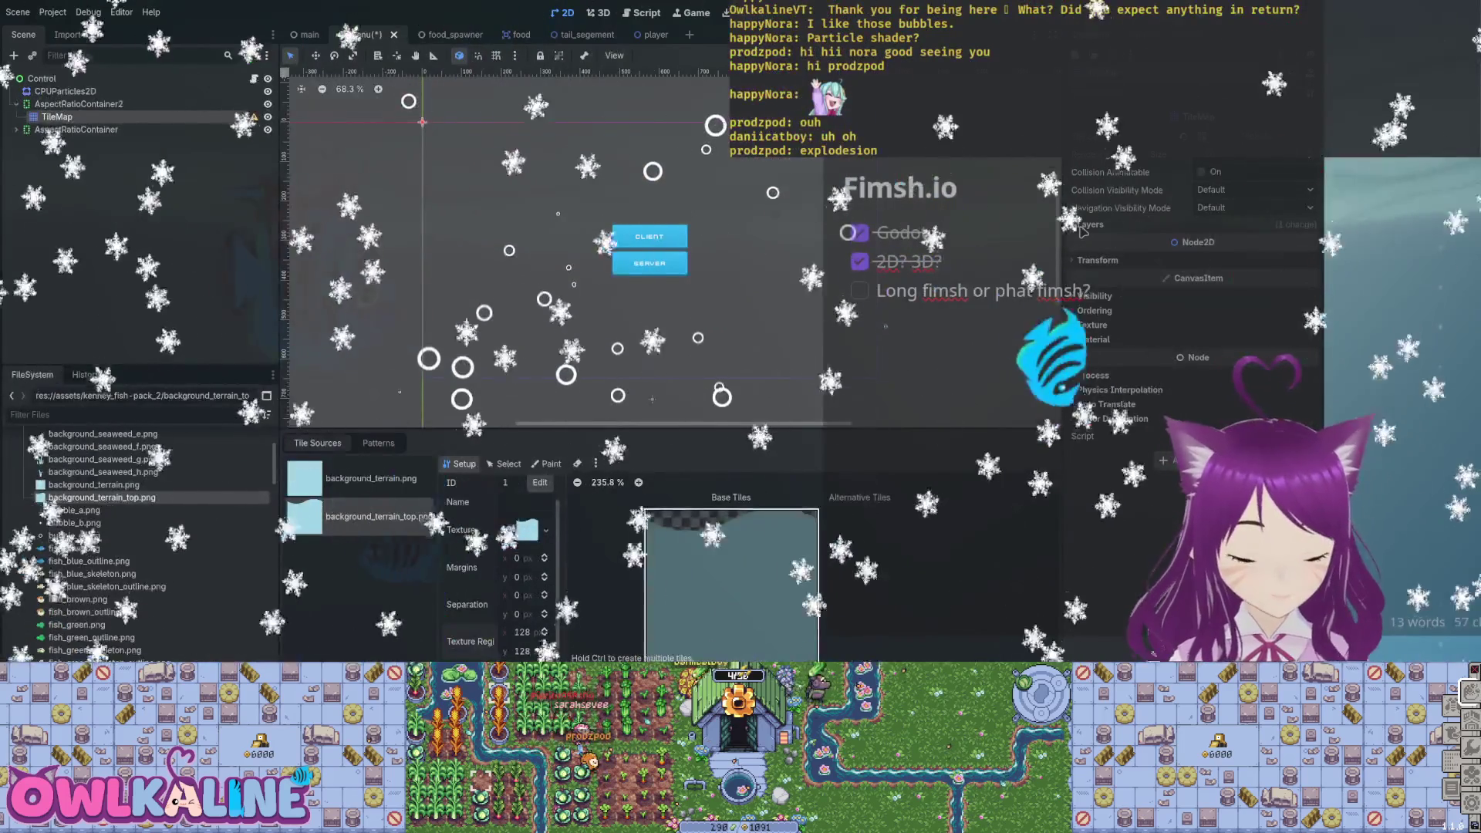
key("ctrl+s")
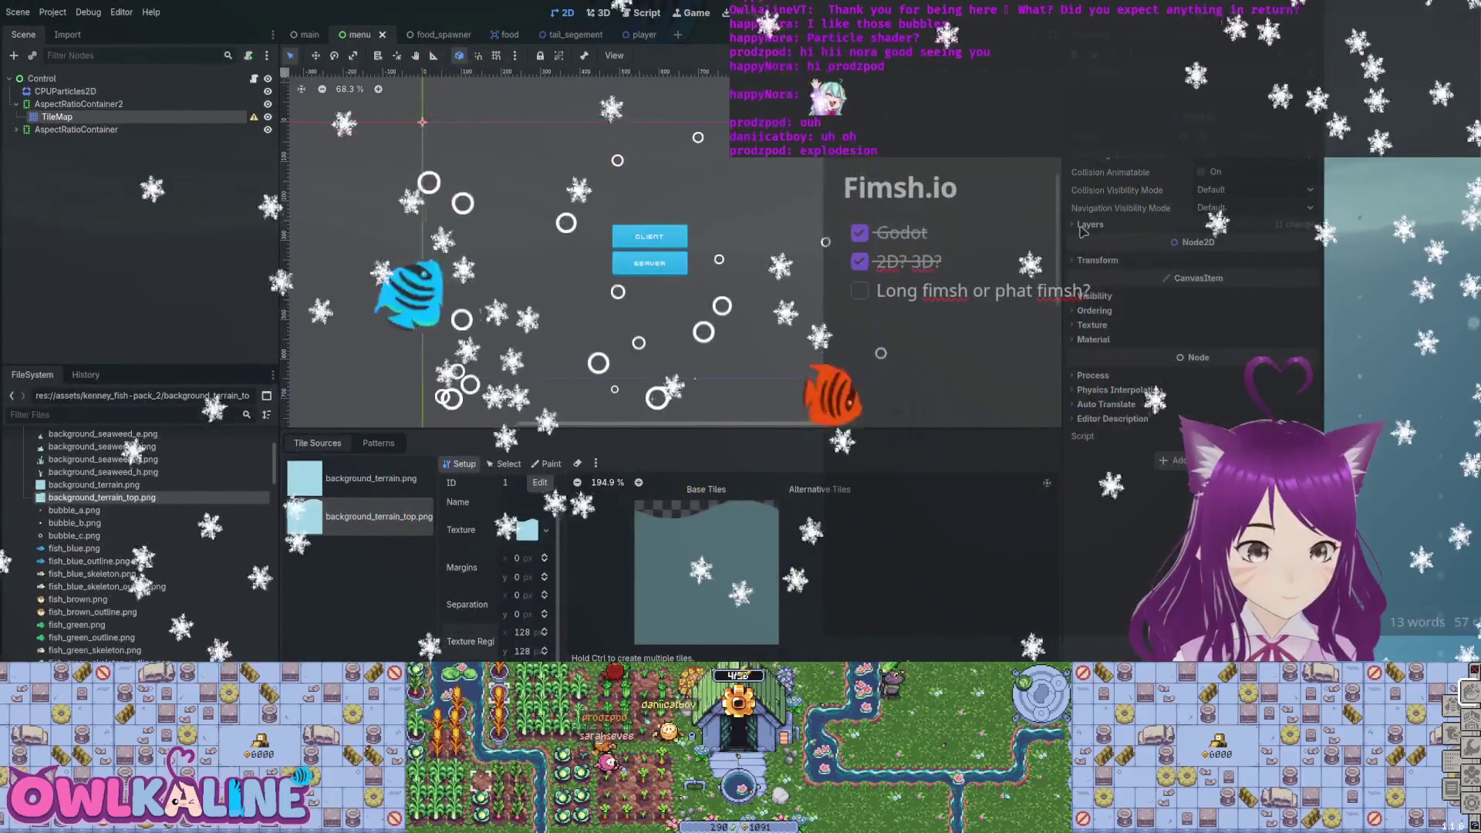
Set the background_terrain.png source's texture region width to 512 px.
key("ctrl+z")
key("ctrl+z")
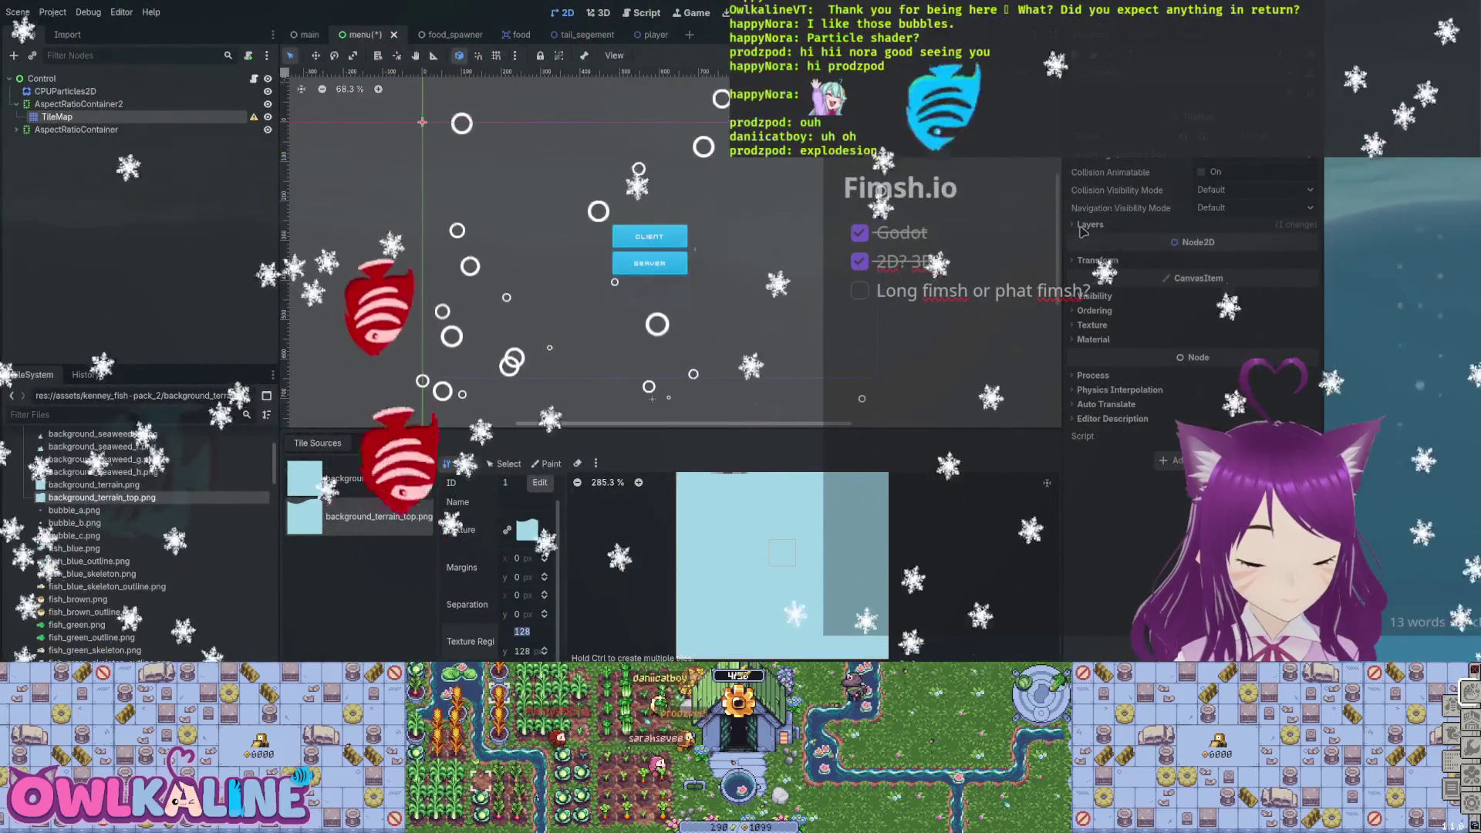
type("512")
key("Tab")
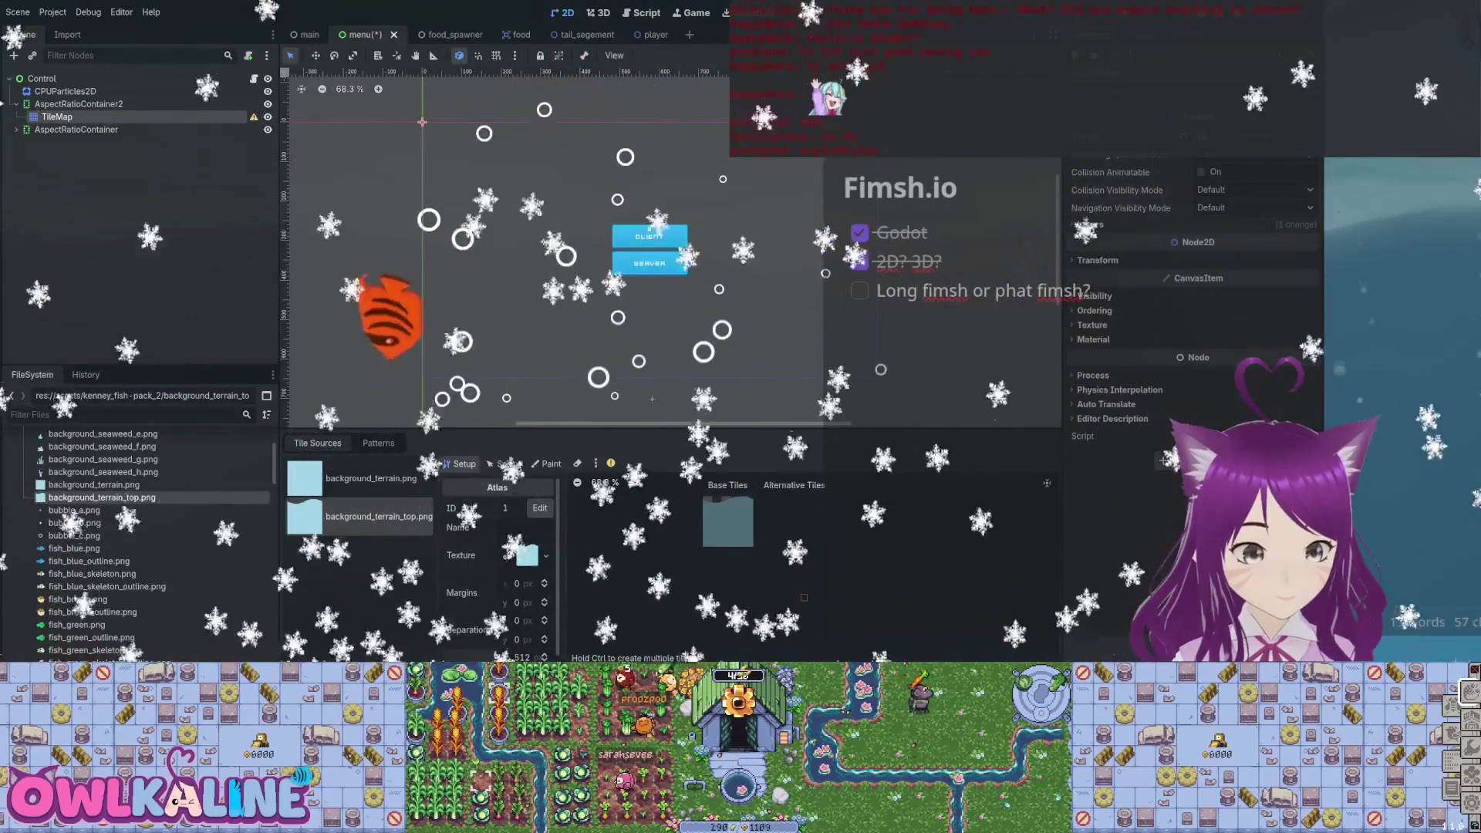
left_click(505, 463)
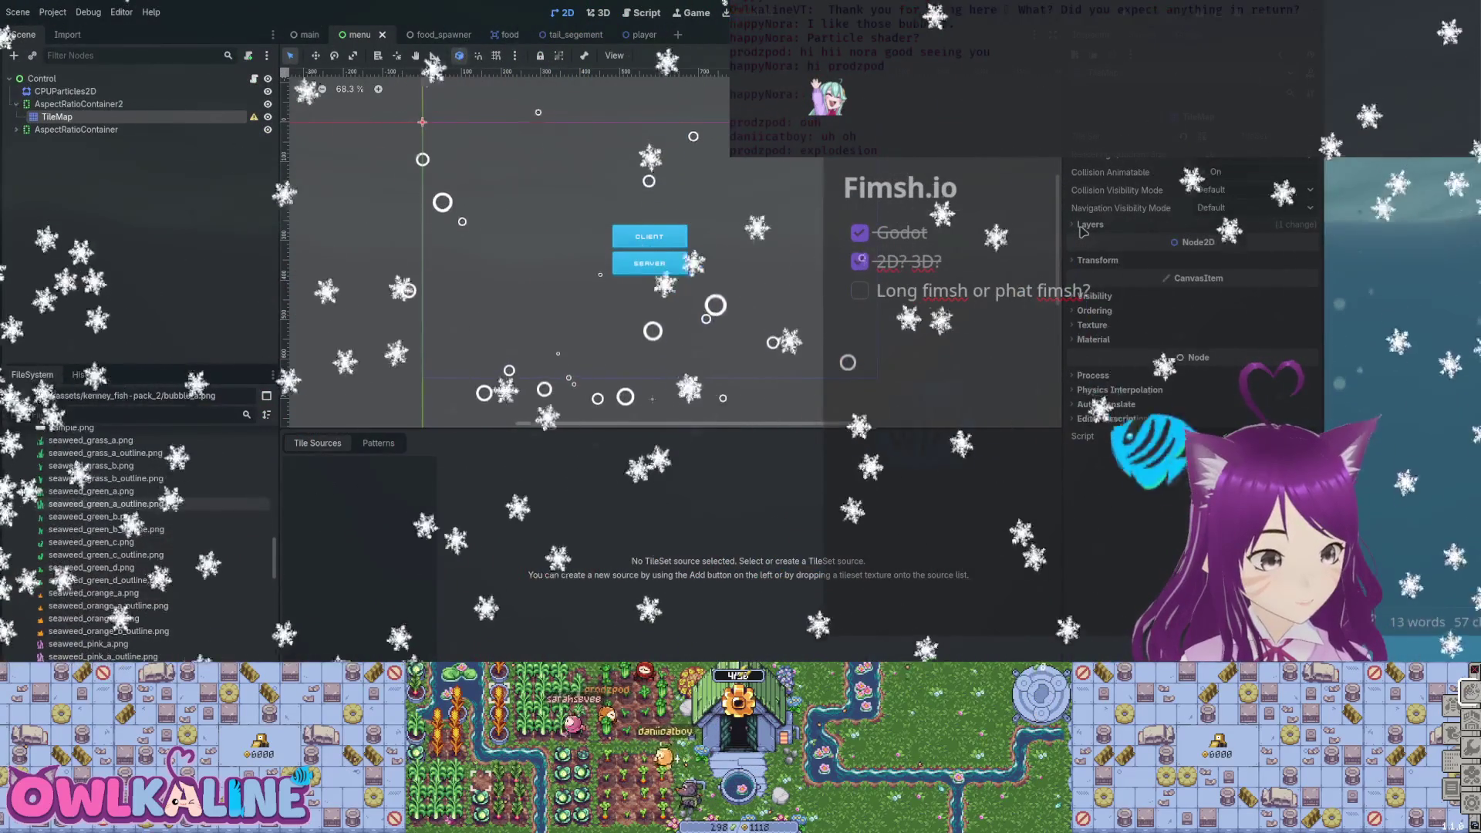
Place the seaweed_grass_a sprite at the left of the canvas.
mouse_move(90, 473)
left_mouse_down()
mouse_move(463, 373)
mouse_move(455, 360)
left_mouse_up()
Place seaweed_grass_b, seaweed_orange_a and seaweed_pink_a, pink_d and pink_c sprites into three clumps.
scroll(463, 356, "up", 4)
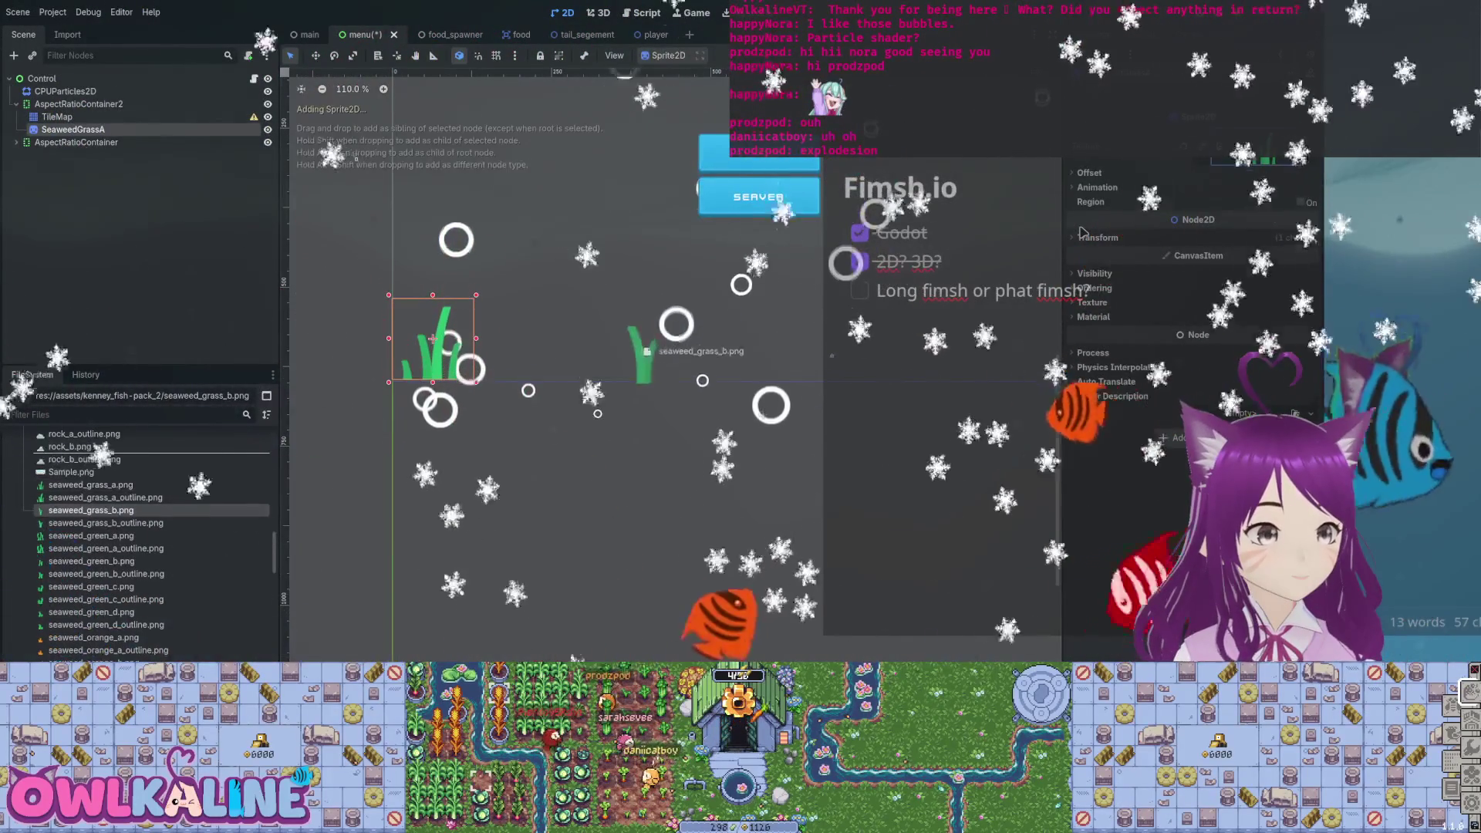
mouse_move(673, 353)
left_mouse_down()
mouse_move(501, 338)
mouse_move(544, 338)
left_mouse_up()
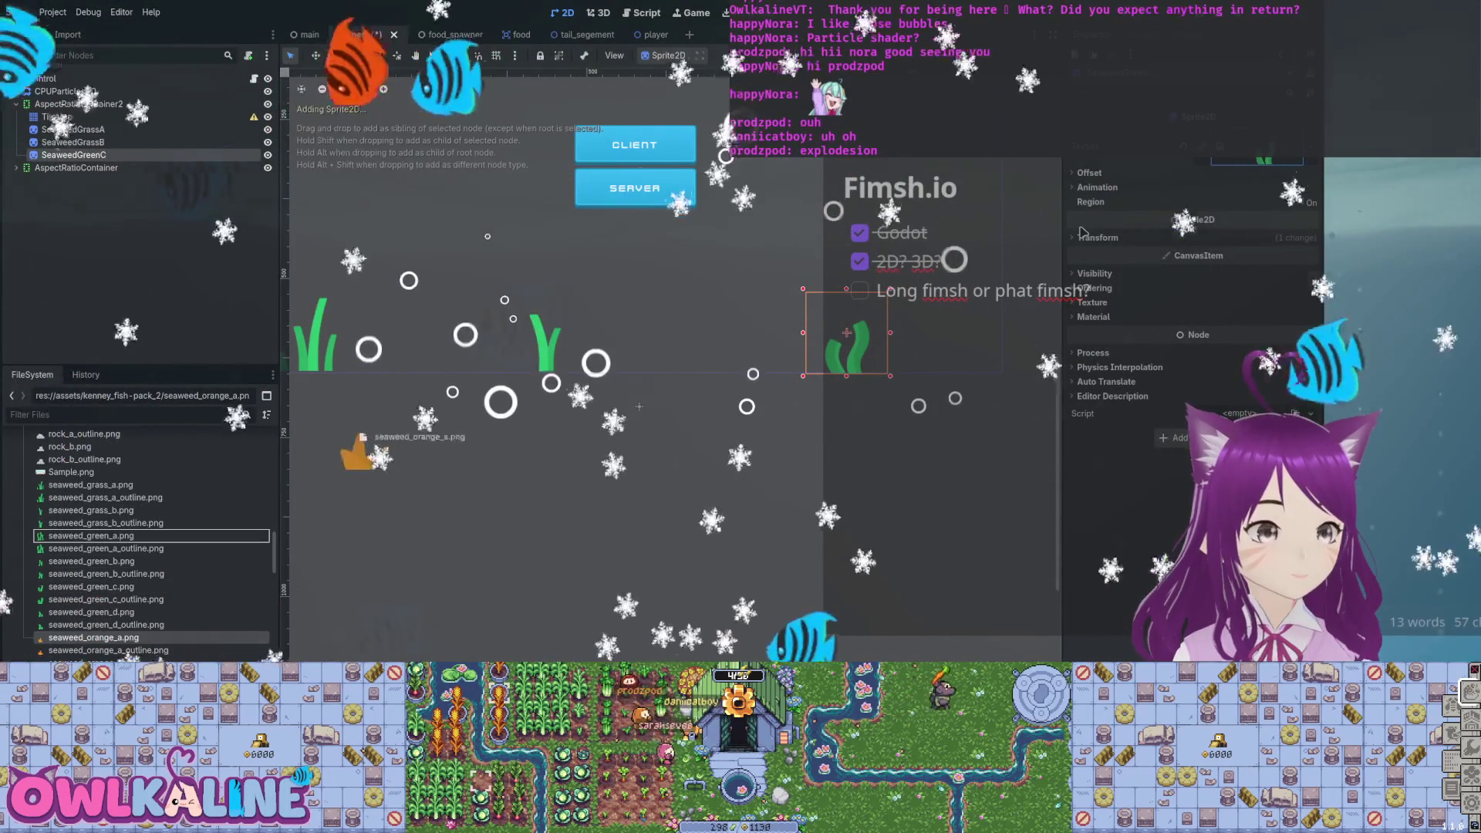
left_click_drag(360, 347, 349, 330)
scroll(139, 540, "down", 4)
mouse_move(88, 588)
left_mouse_down()
mouse_move(699, 399)
mouse_move(816, 340)
left_mouse_up()
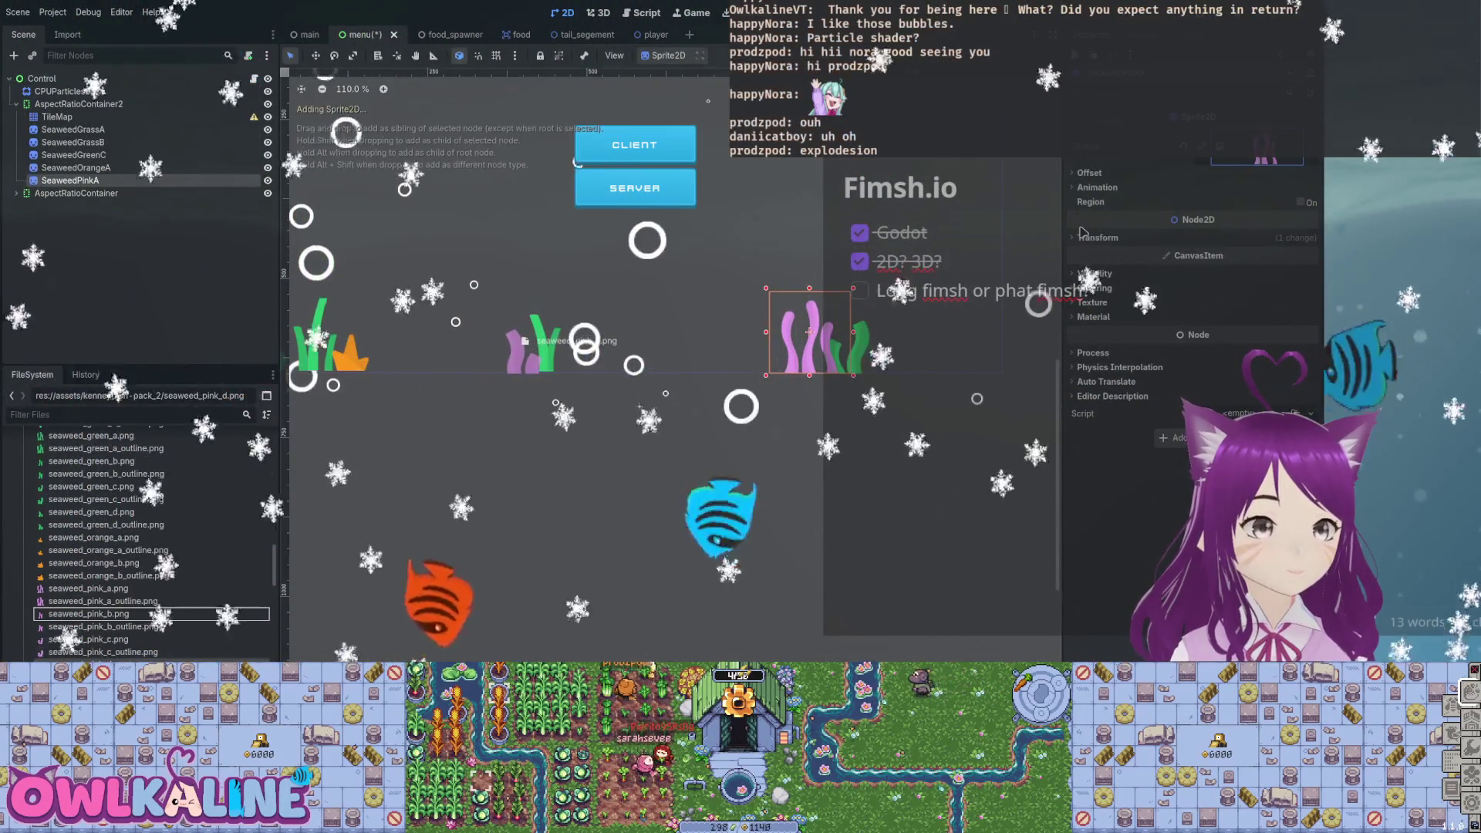
left_click_drag(521, 337, 521, 330)
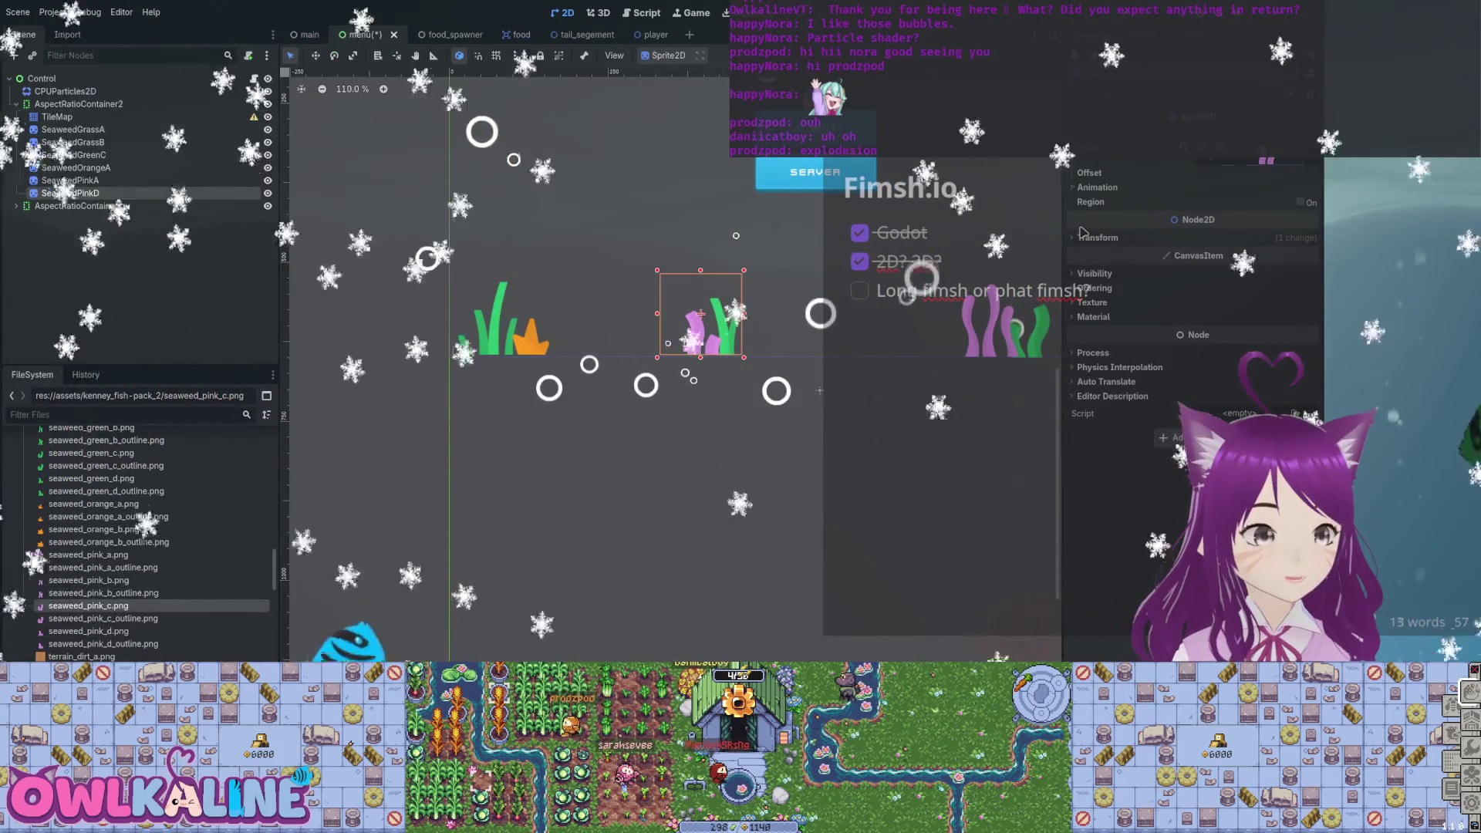
left_click_drag(564, 337, 564, 322)
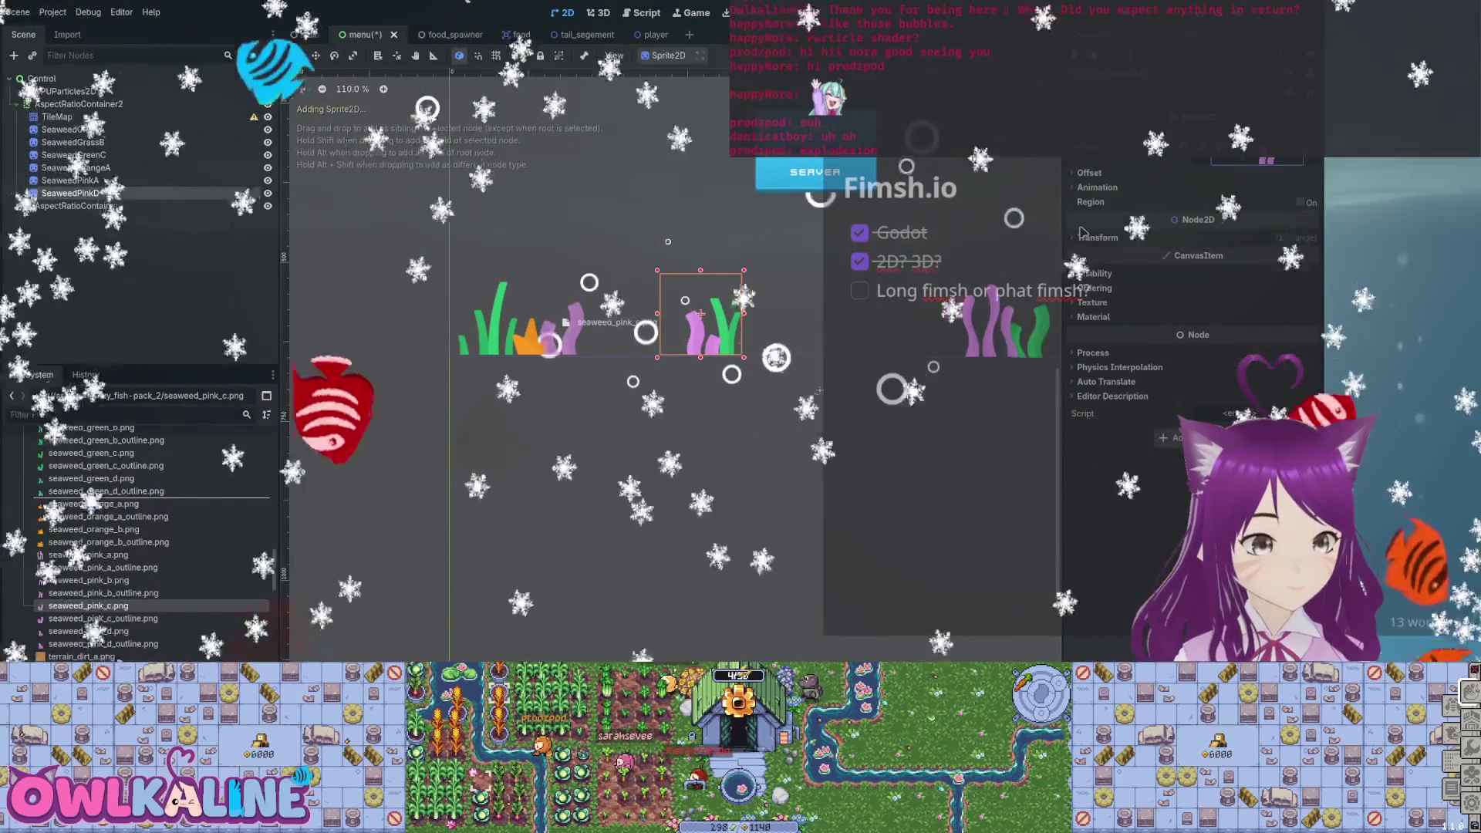
scroll(588, 510, "down", 8)
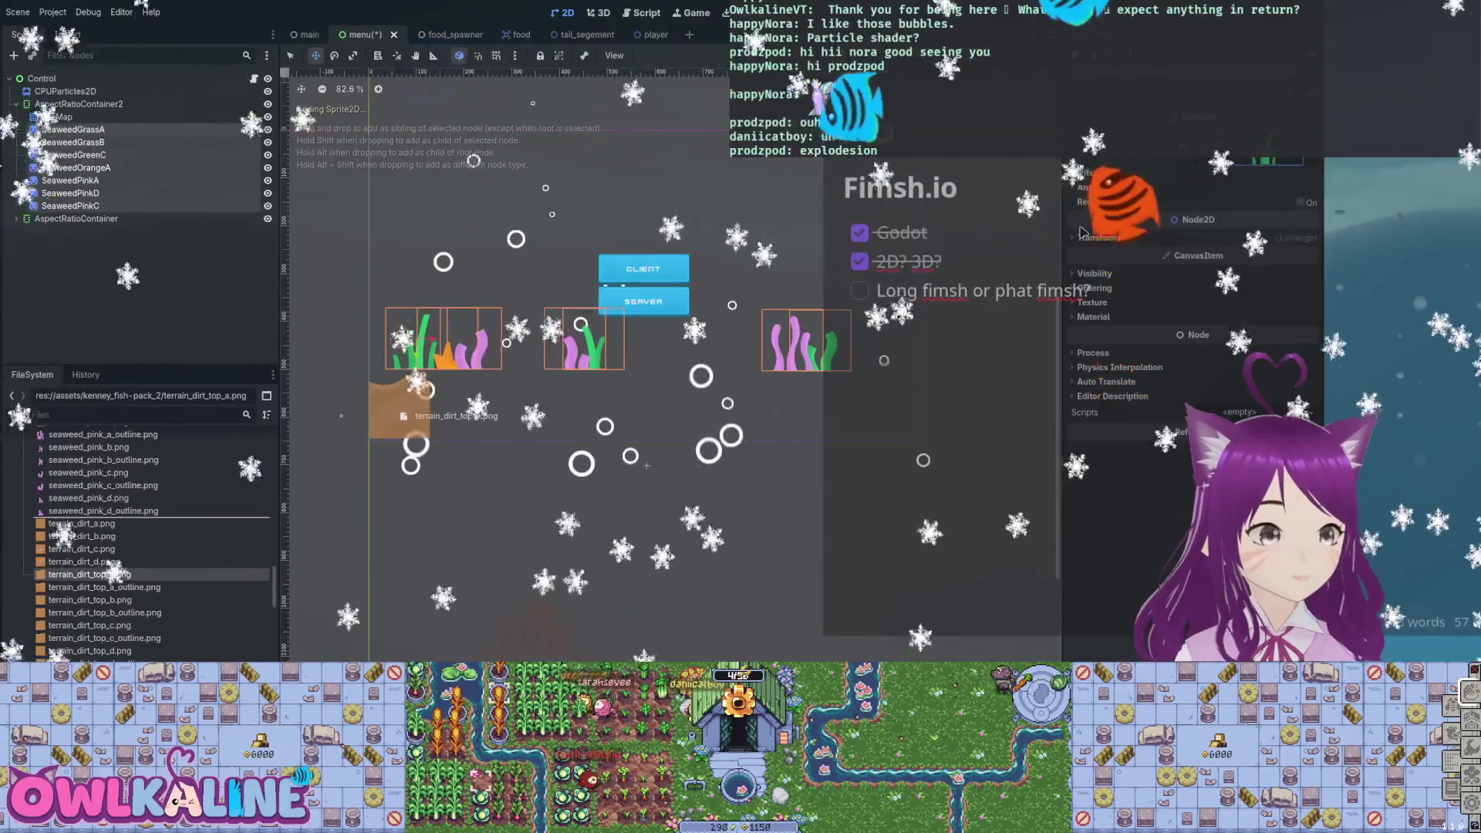
Lay terrain_dirt_top_a through h edge to edge beneath the seaweed, plus an extra A tile.
left_click_drag(401, 413, 400, 411)
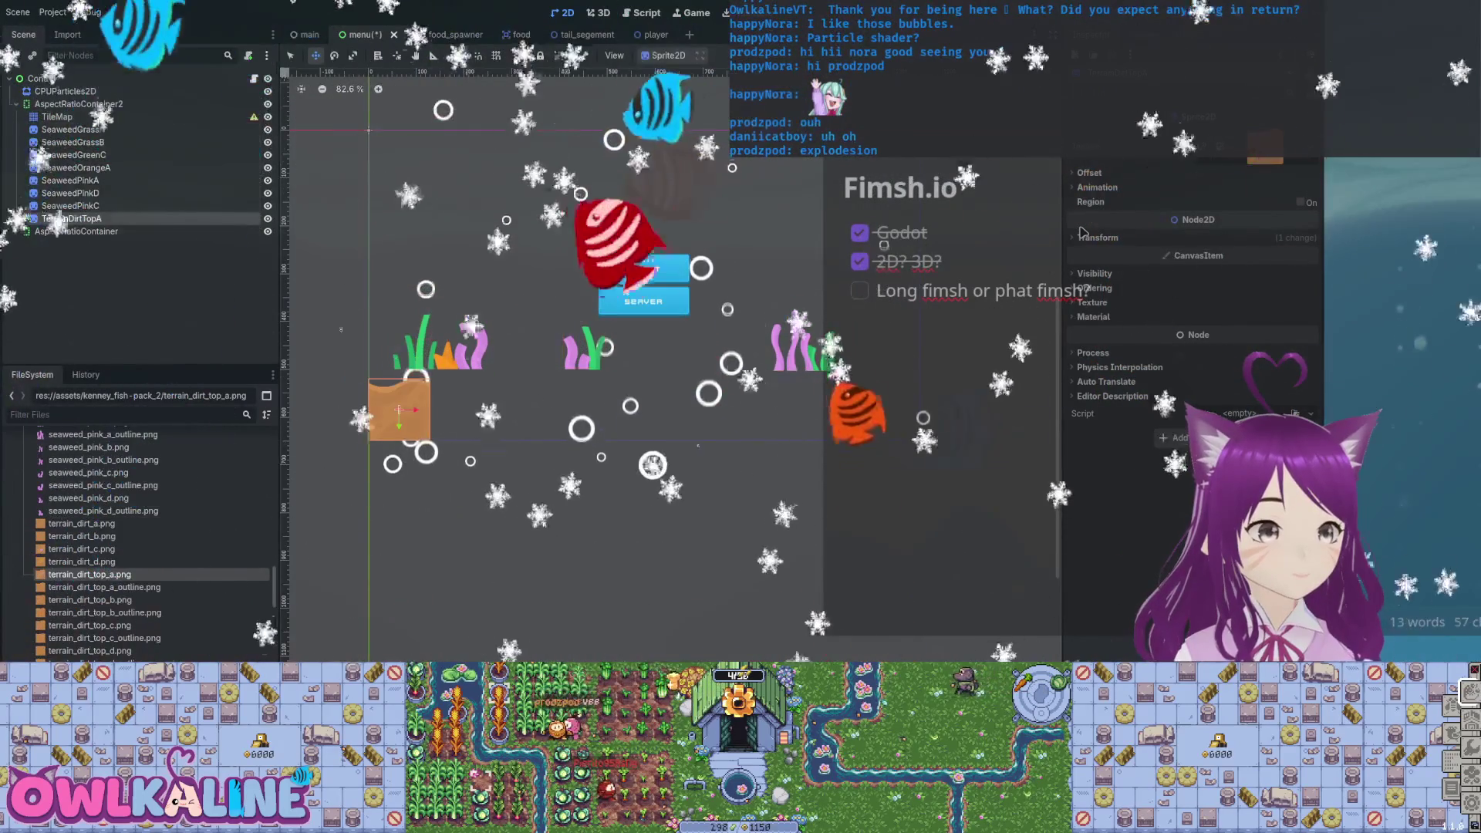
mouse_move(89, 599)
left_mouse_down()
mouse_move(424, 463)
mouse_move(460, 410)
left_mouse_up()
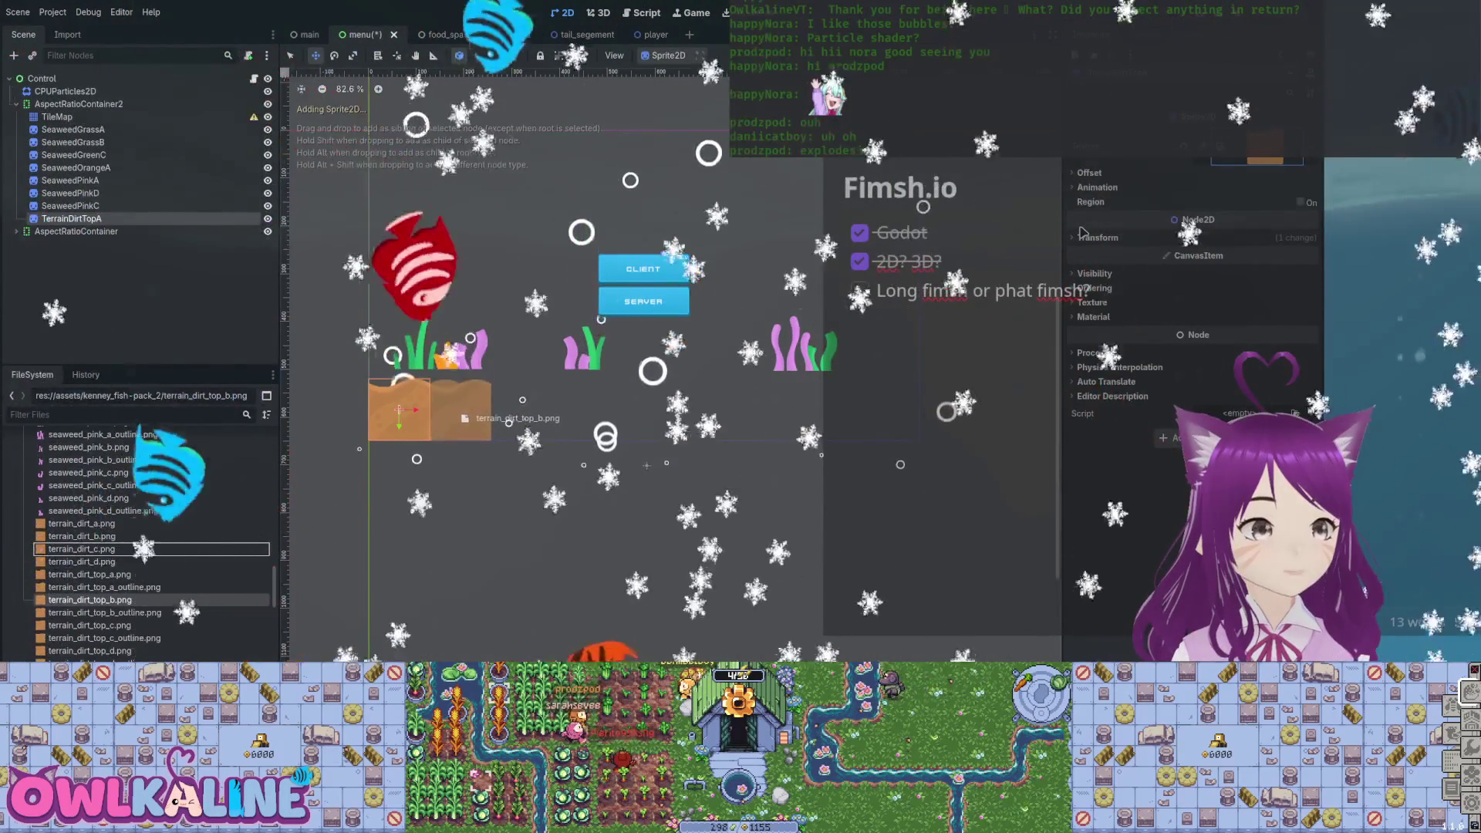
scroll(139, 540, "down", 1)
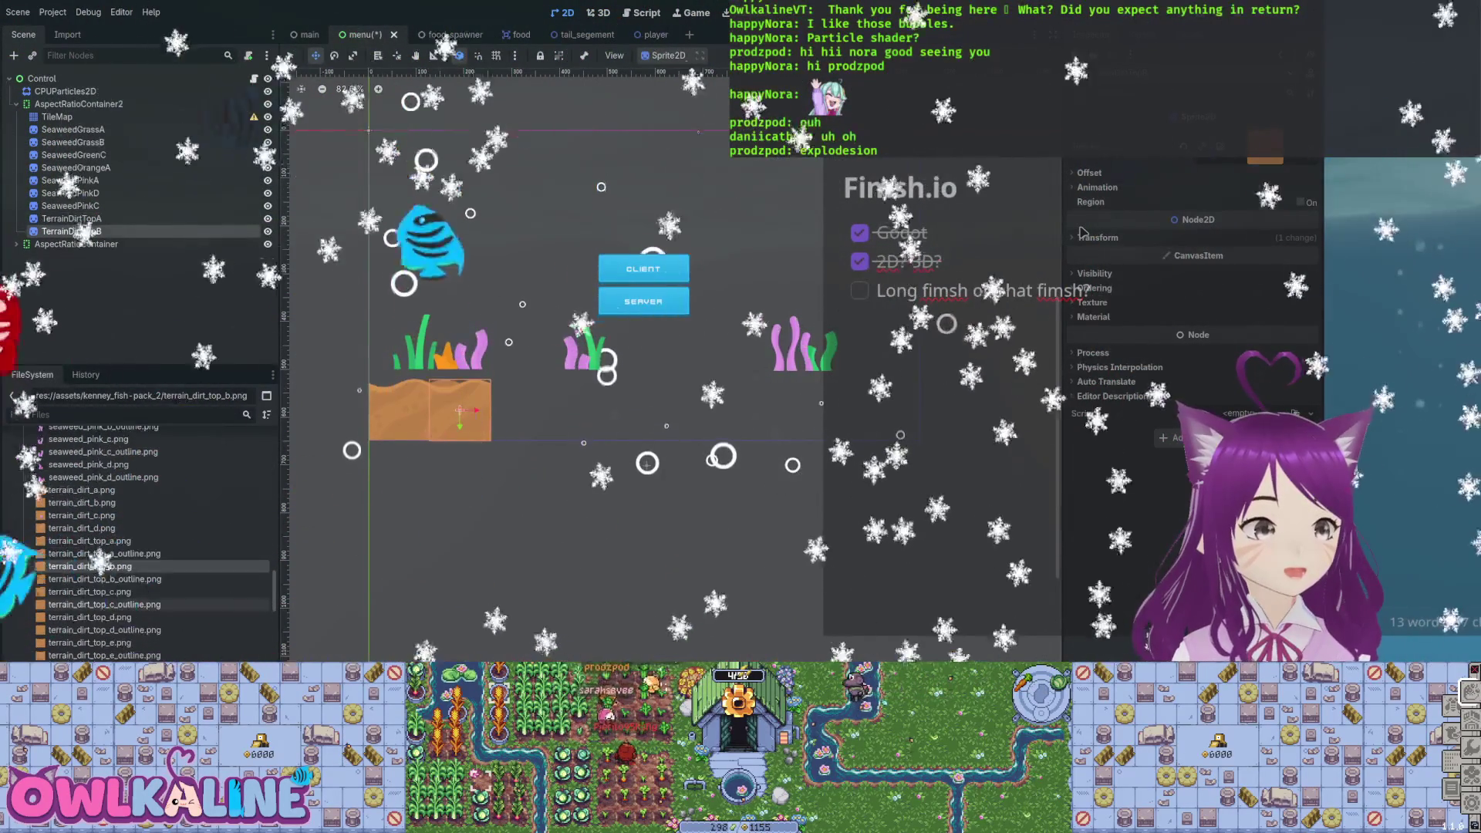
left_click_drag(89, 592, 521, 413)
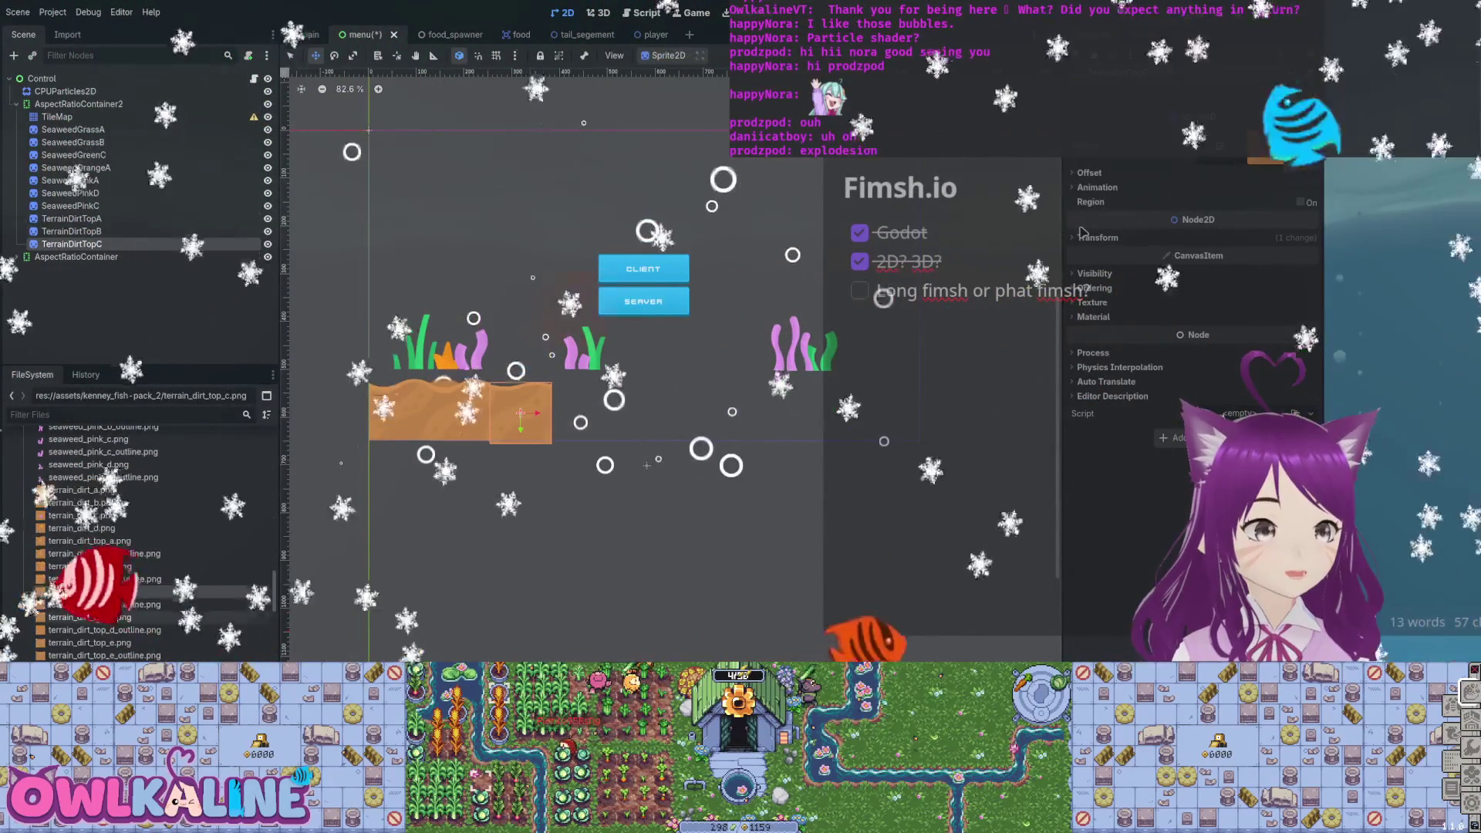
mouse_move(89, 617)
left_mouse_down()
mouse_move(584, 448)
mouse_move(583, 418)
left_mouse_up()
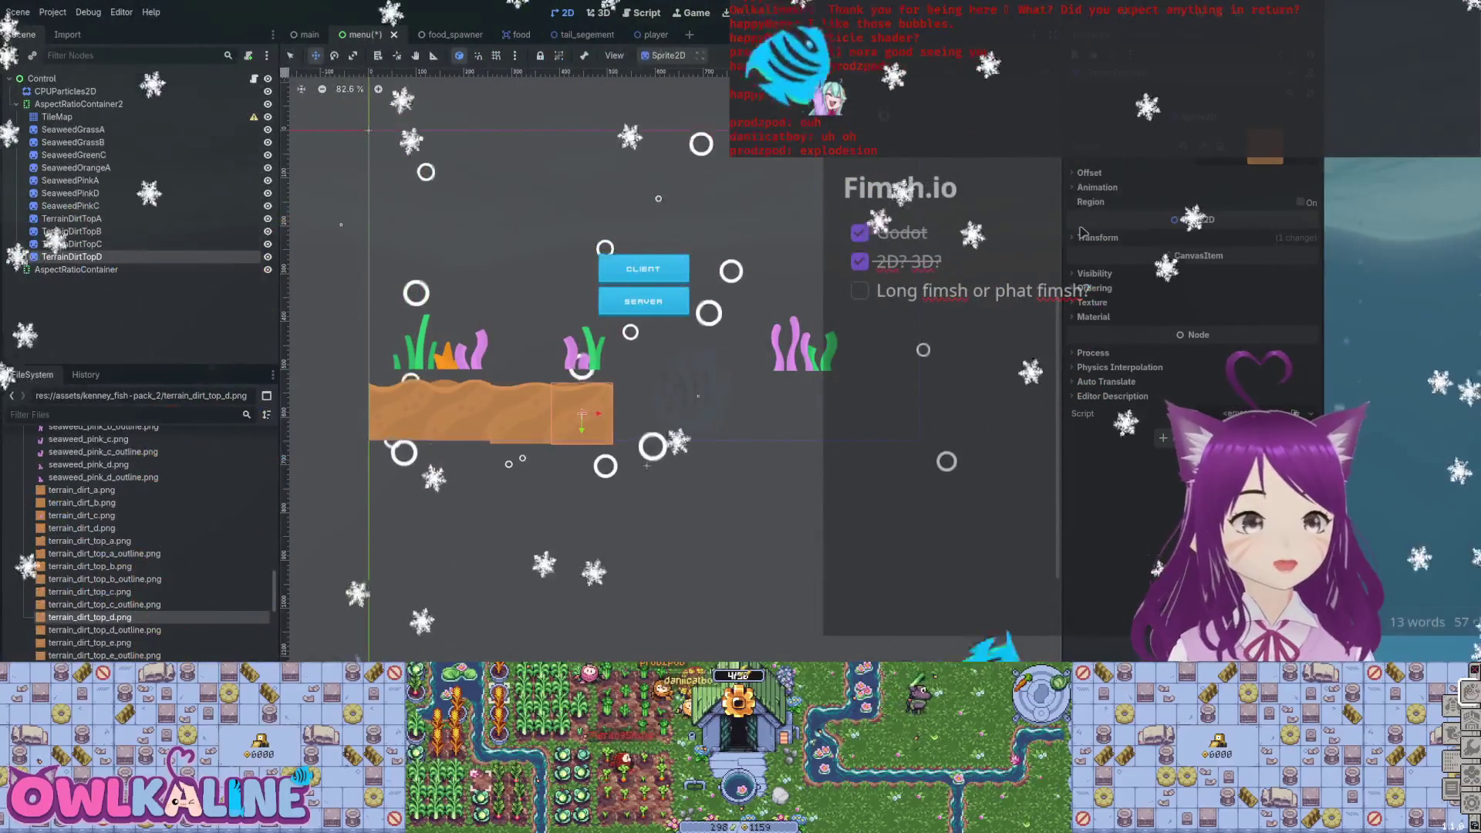
left_click_drag(647, 465, 630, 409)
mouse_move(89, 602)
left_mouse_down()
mouse_move(197, 594)
mouse_move(705, 413)
left_mouse_up()
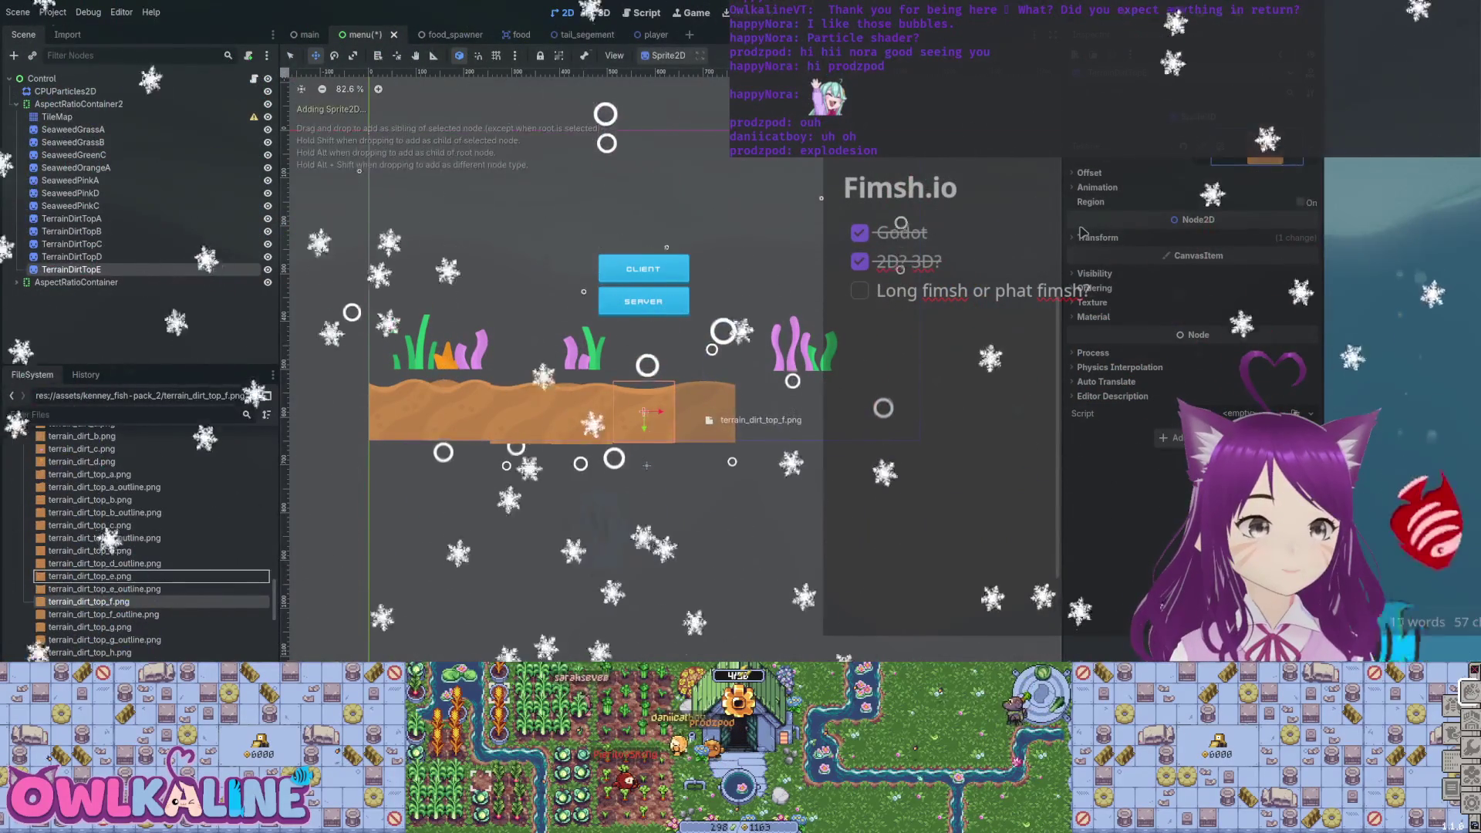
left_click_drag(788, 428, 767, 419)
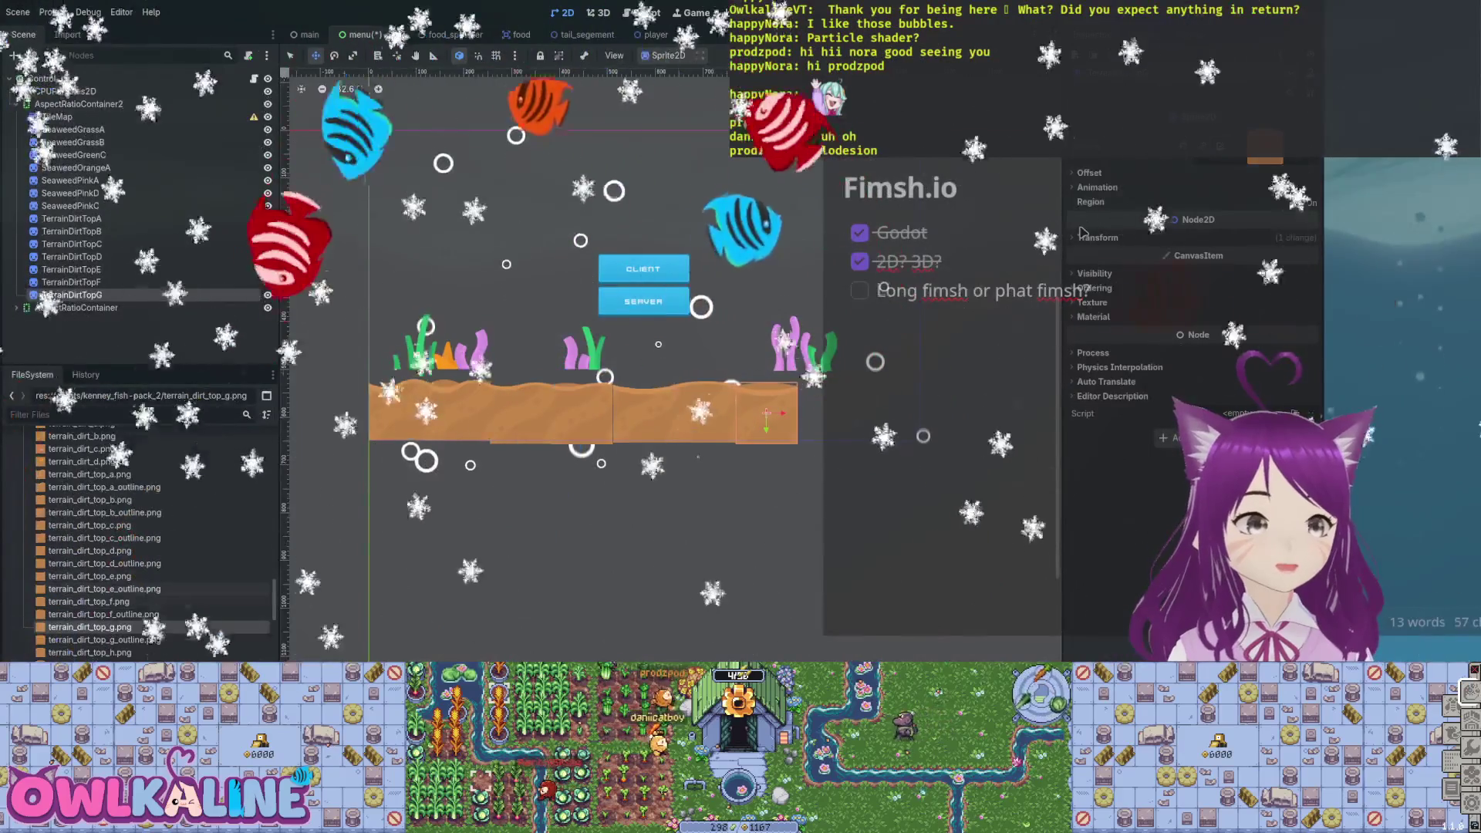
left_click_drag(90, 653, 819, 423)
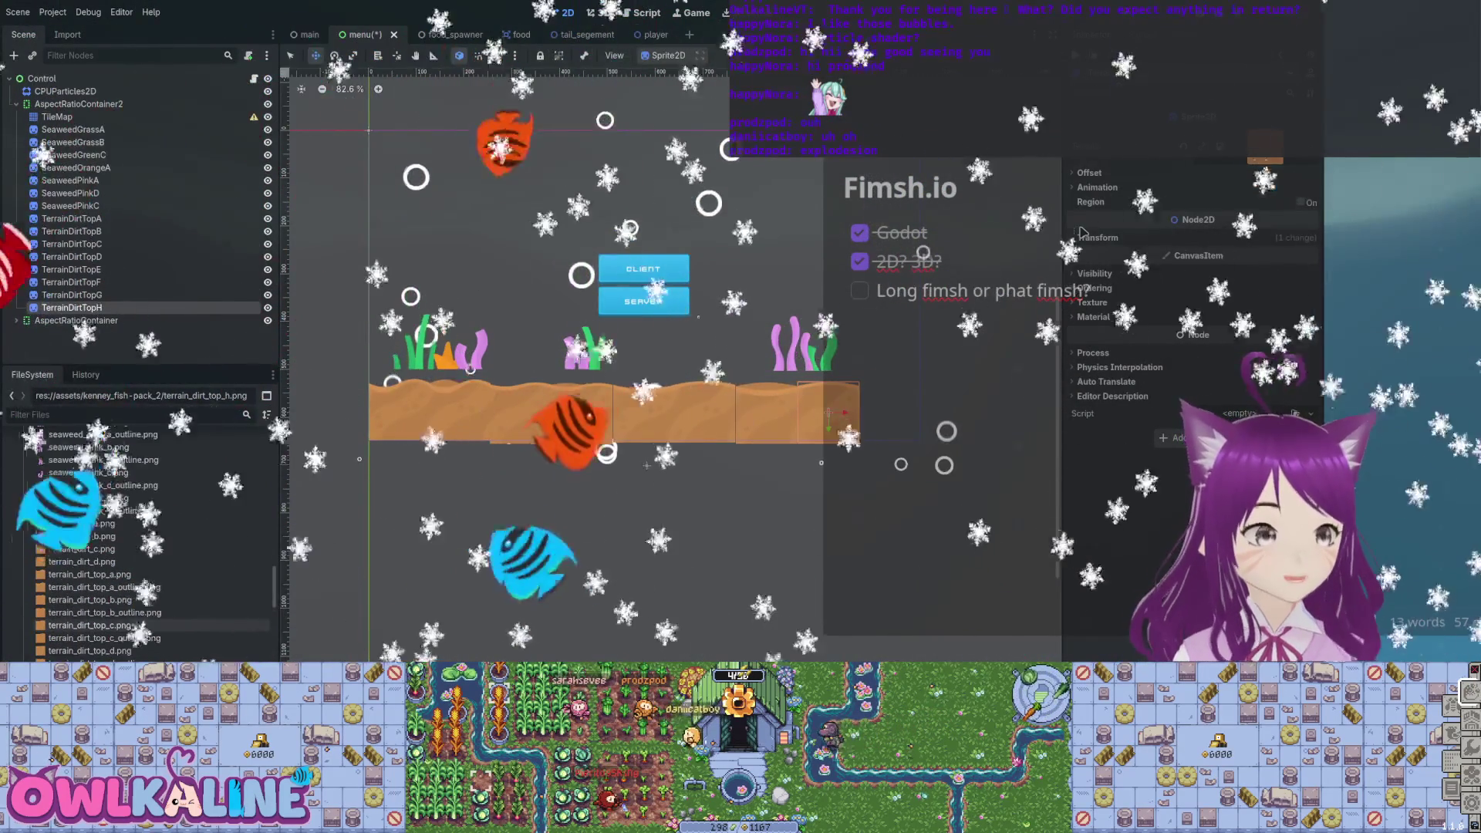
left_click(90, 574)
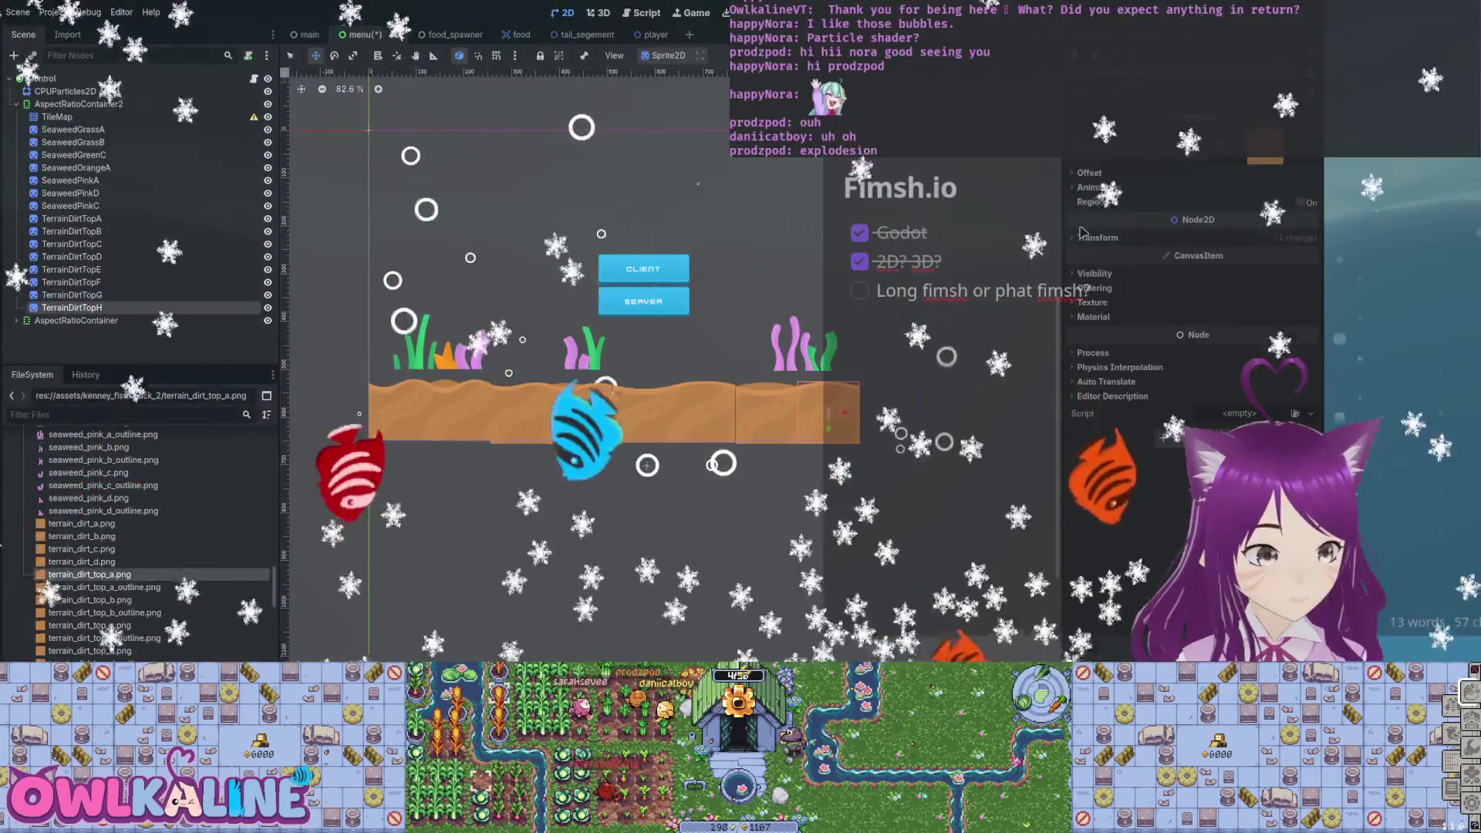
left_click_drag(901, 411, 897, 417)
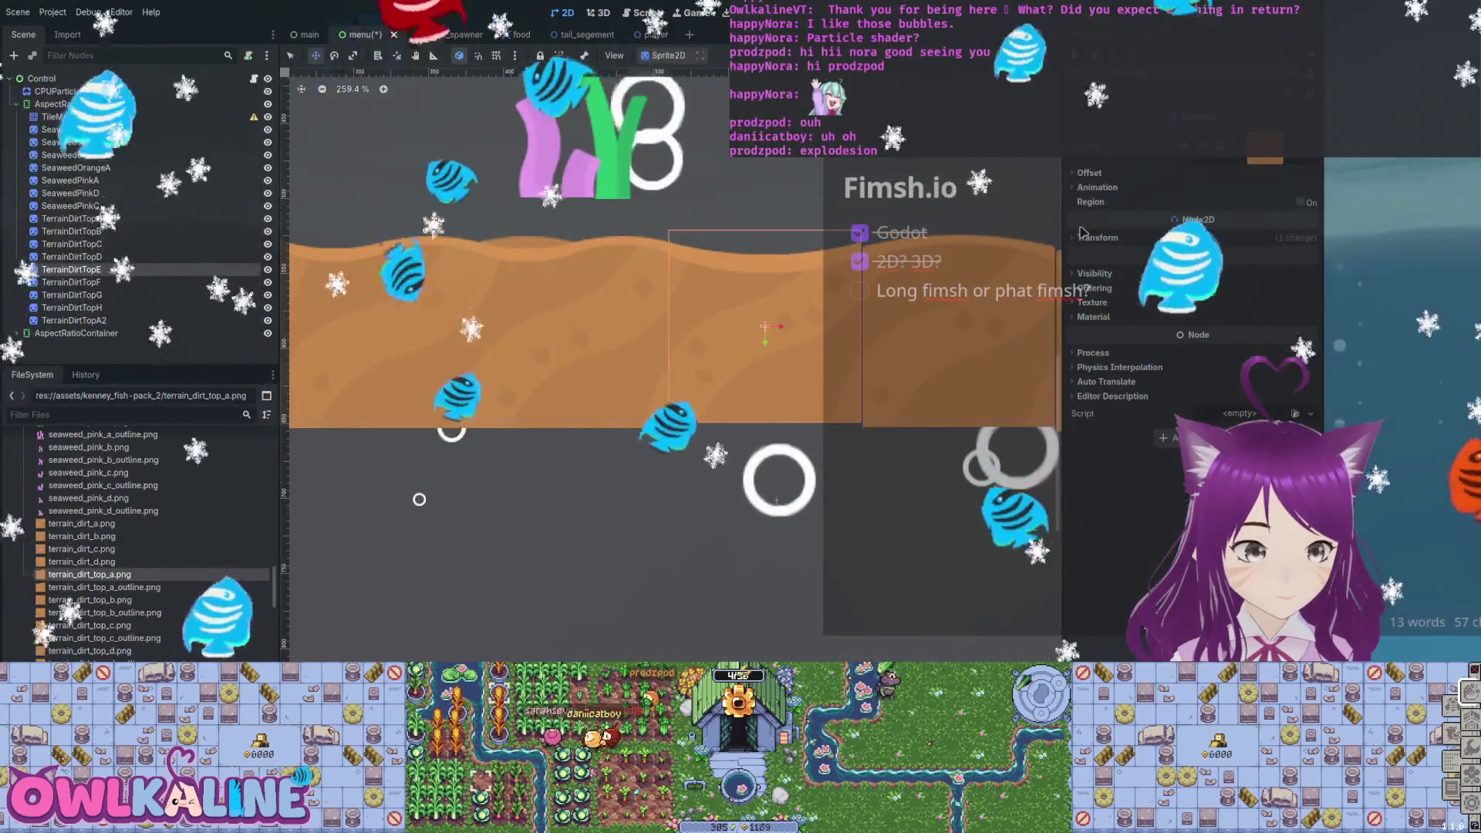
Step through the dirt tiles, centering the view on TerrainDirtTopF and TerrainDirtTopG.
key("Down")
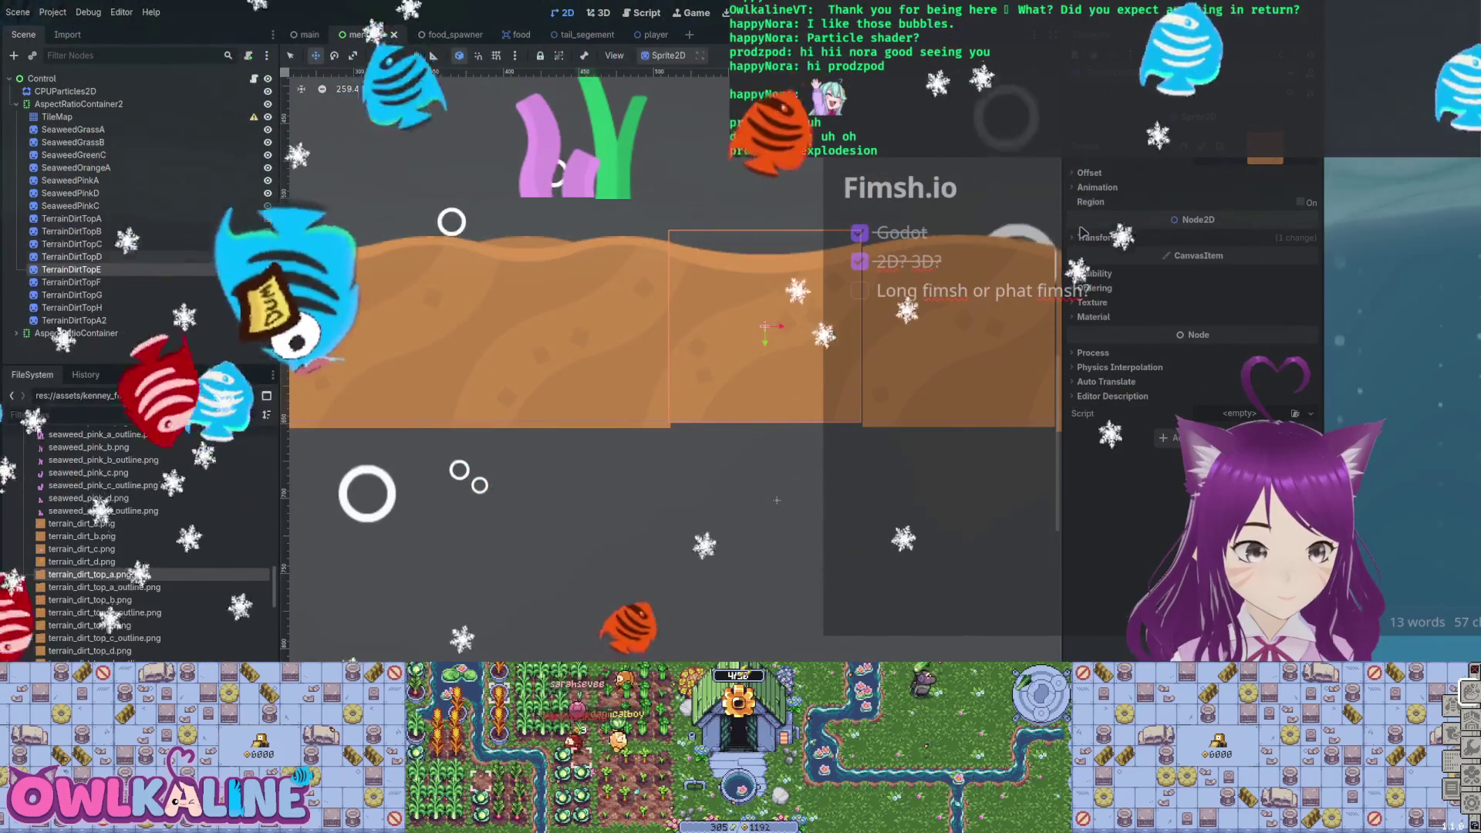
key("Up")
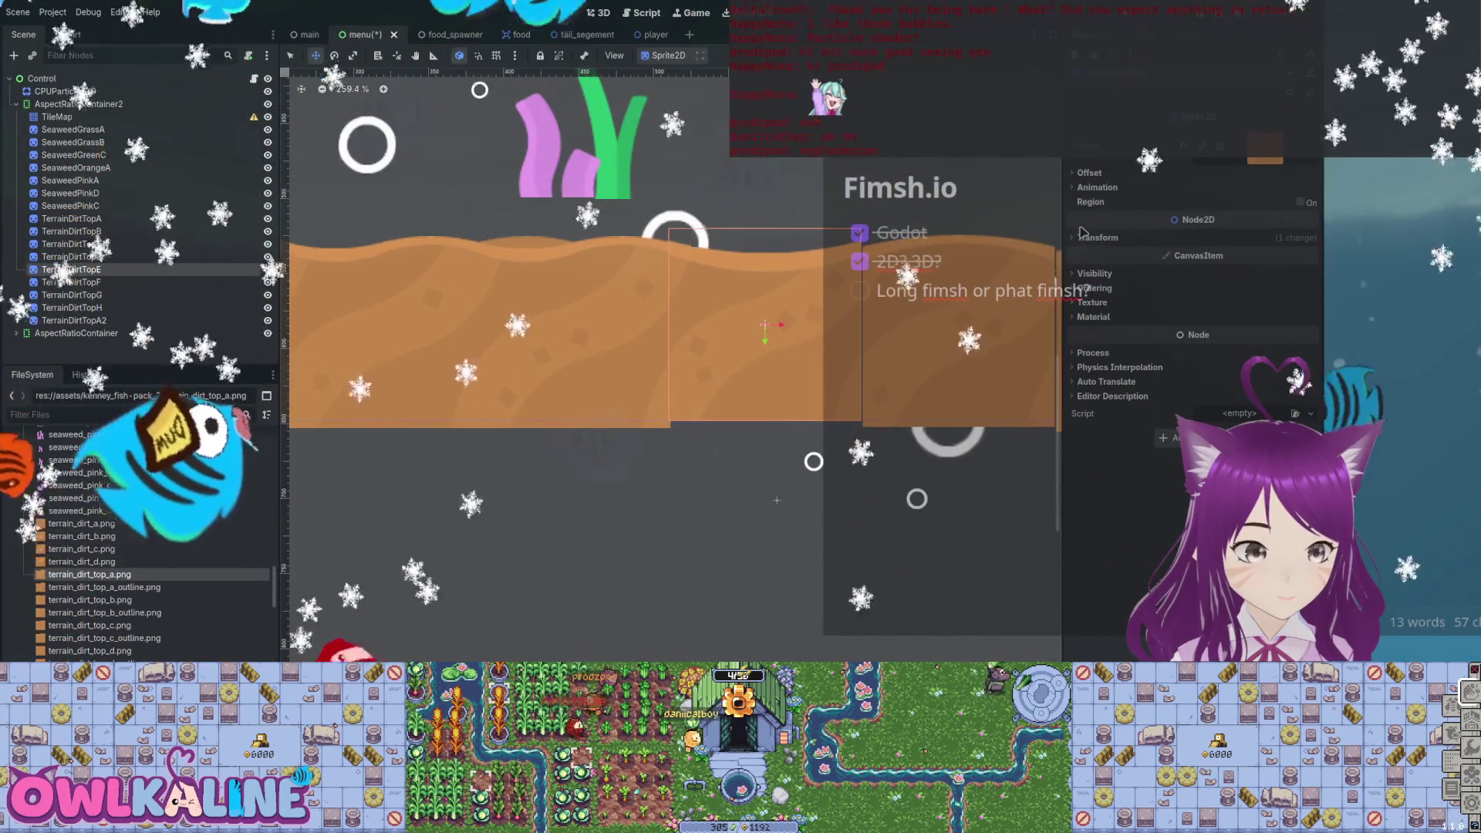
key("Down")
key("f")
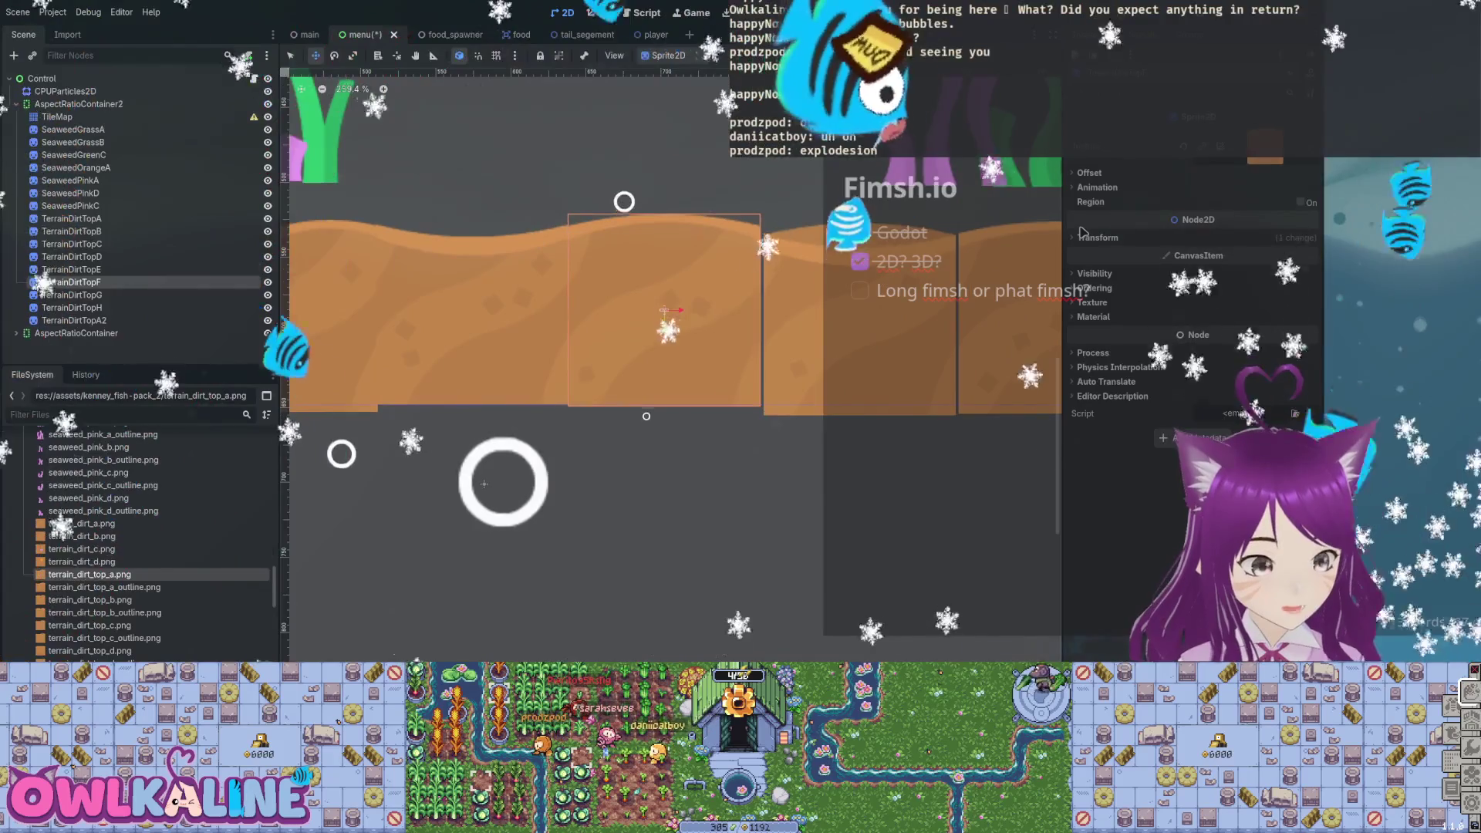
key("Down")
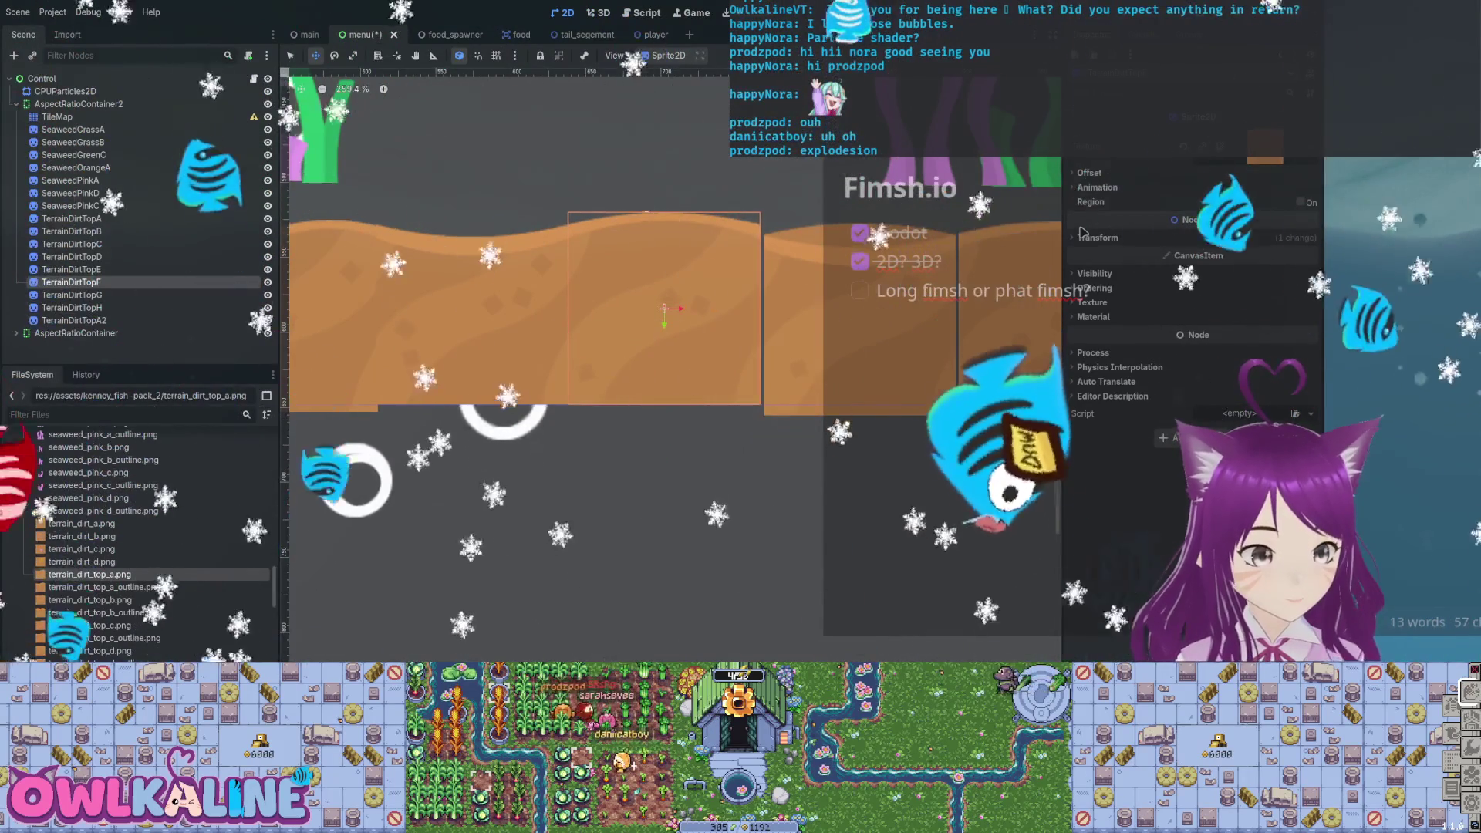
key("f")
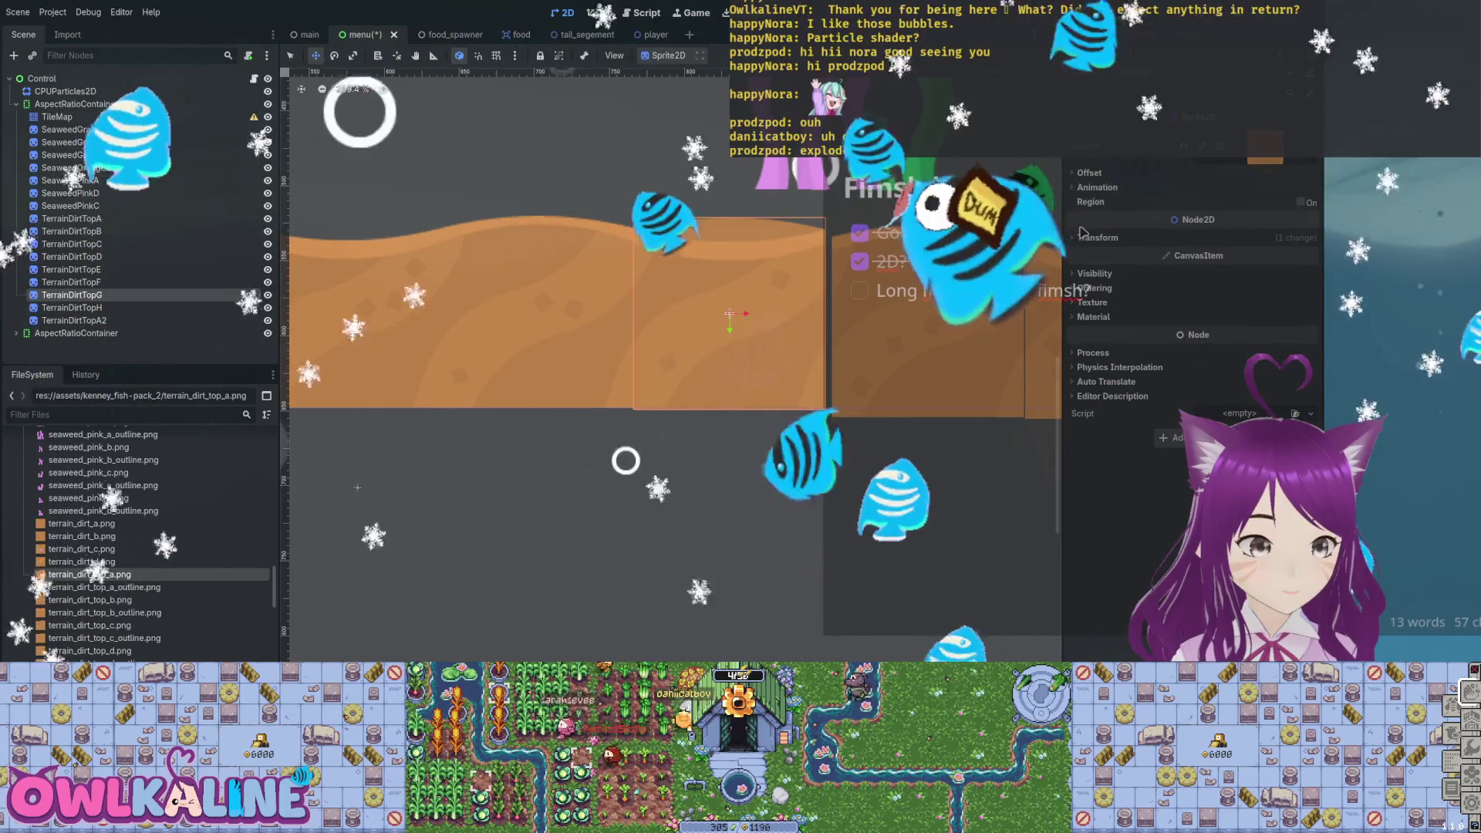
Select SeaweedPinkC and zoom the viewport out to 68.3% to see the whole scene.
key("Down")
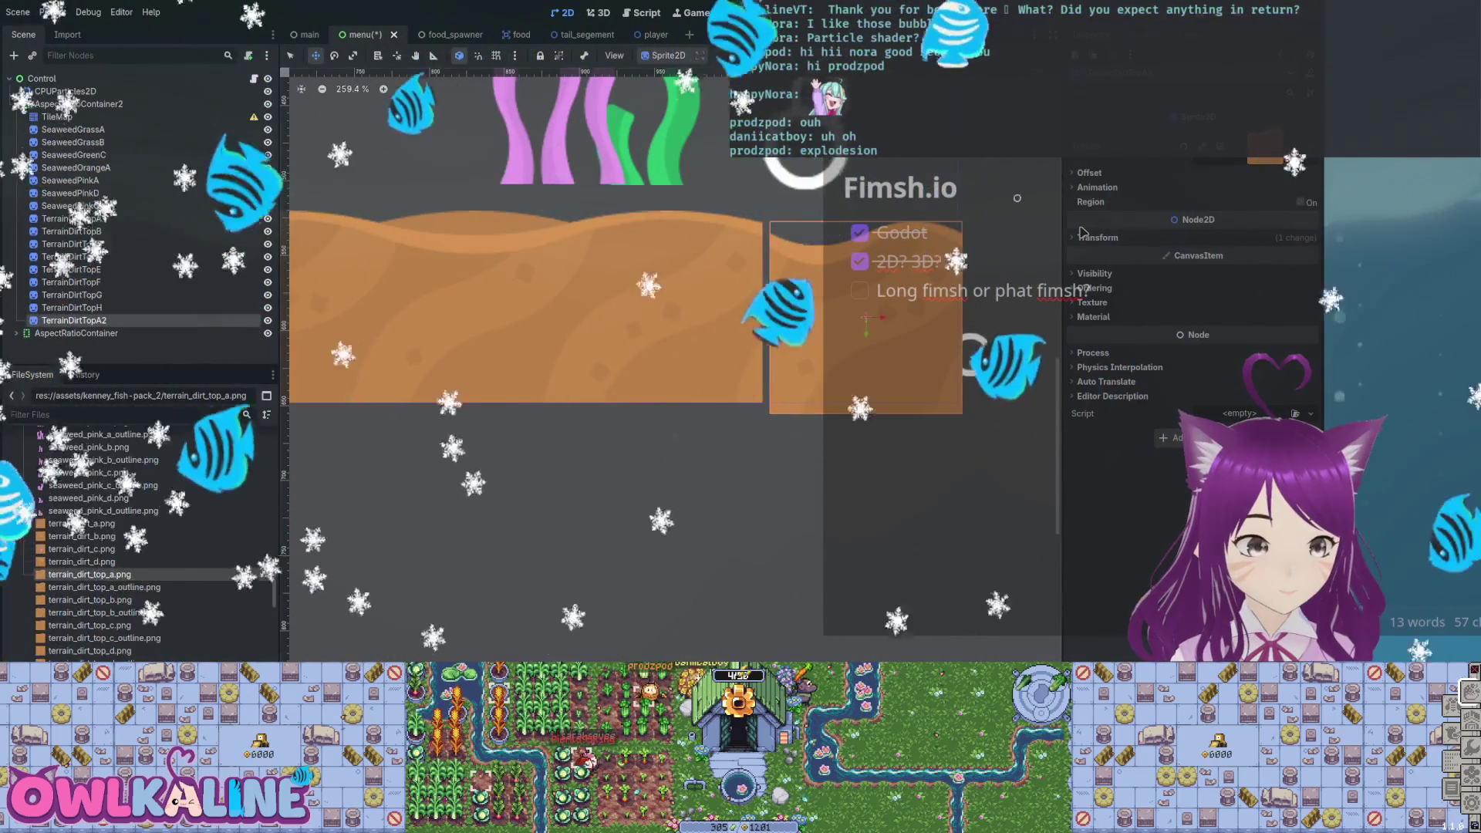
key("Down")
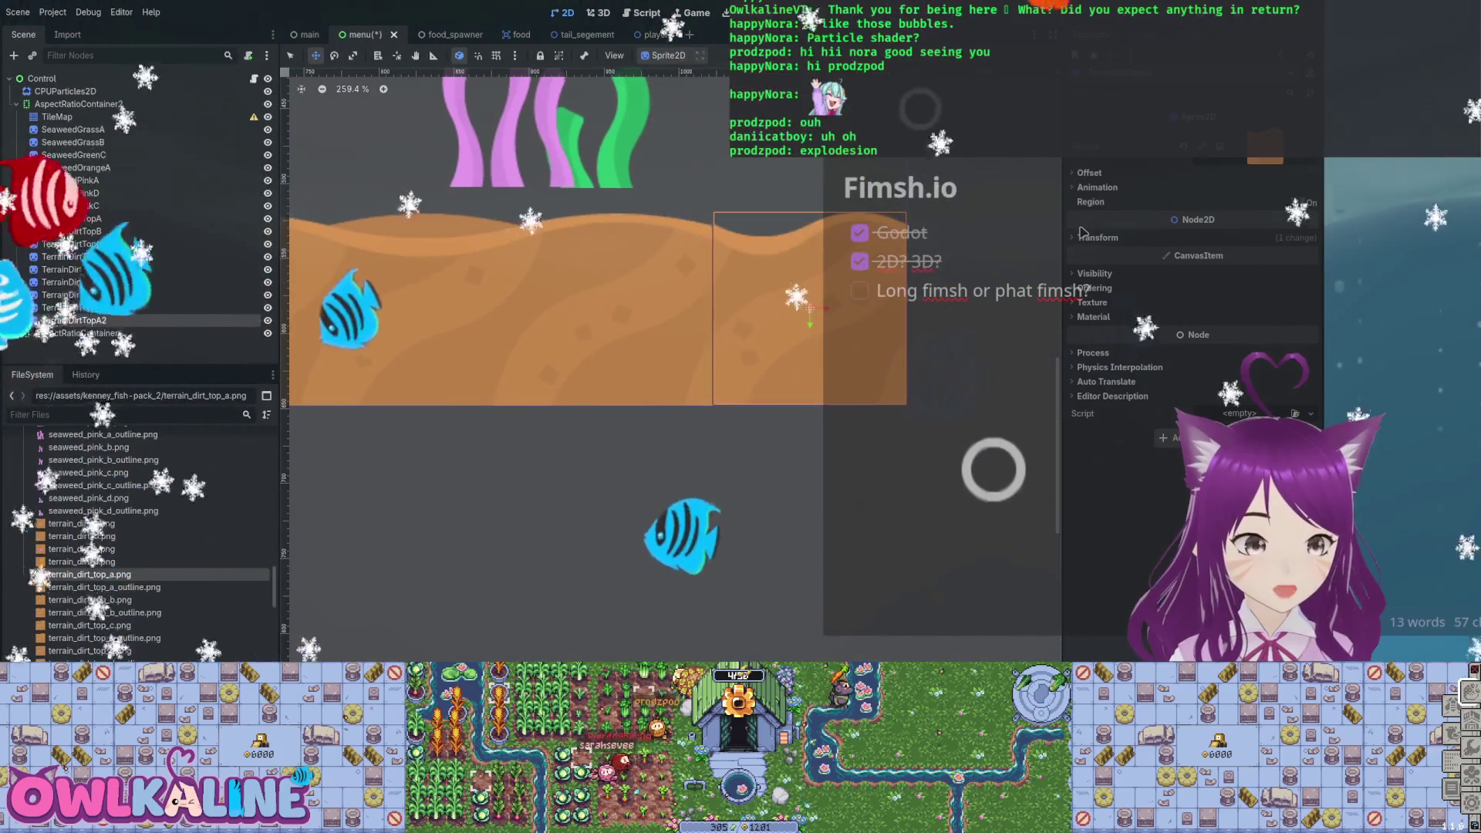
key("Up")
key("Up")
key("Up")
key("ctrl+minus")
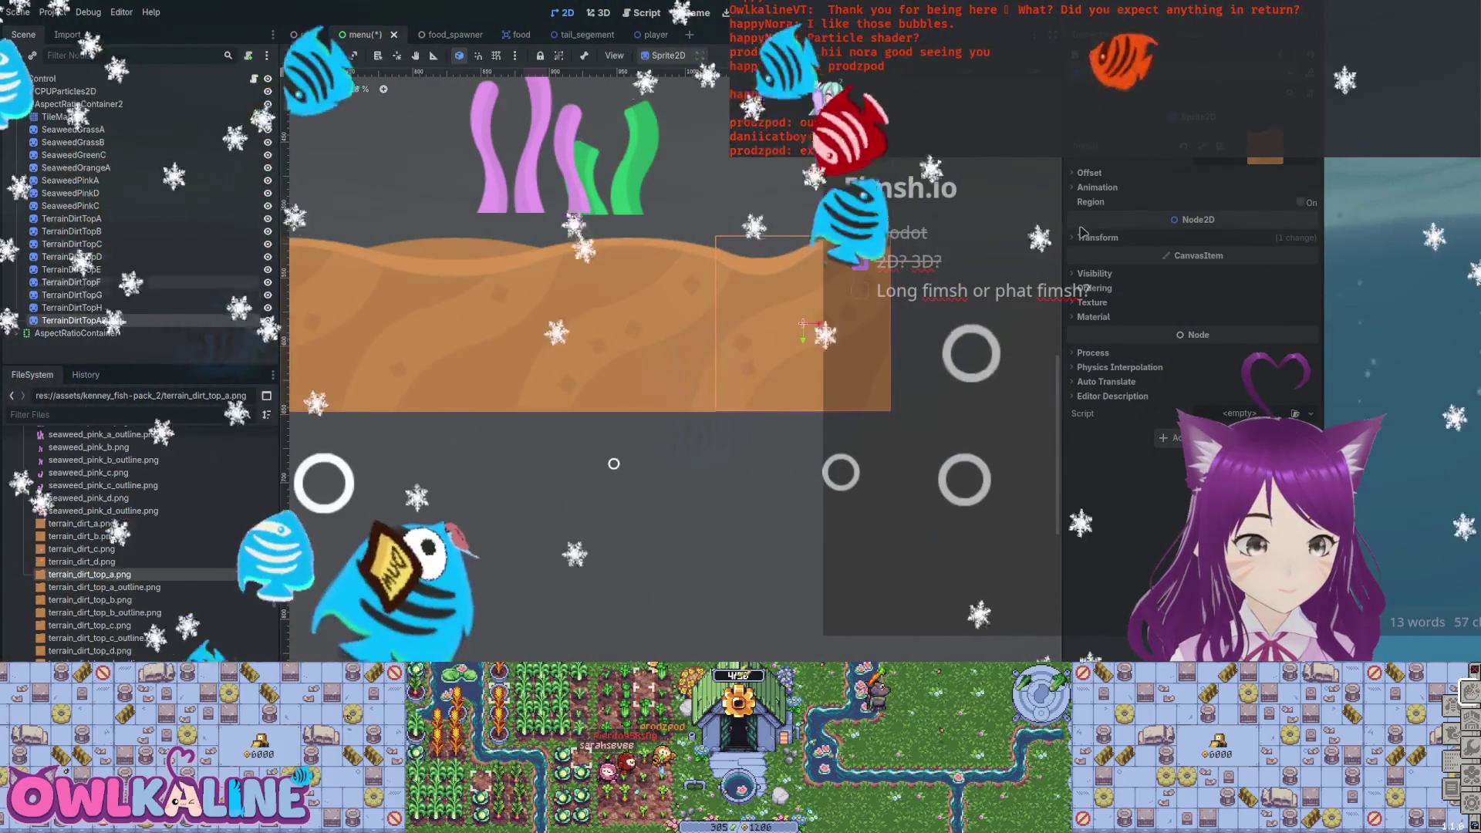
scroll(895, 375, "down", 13)
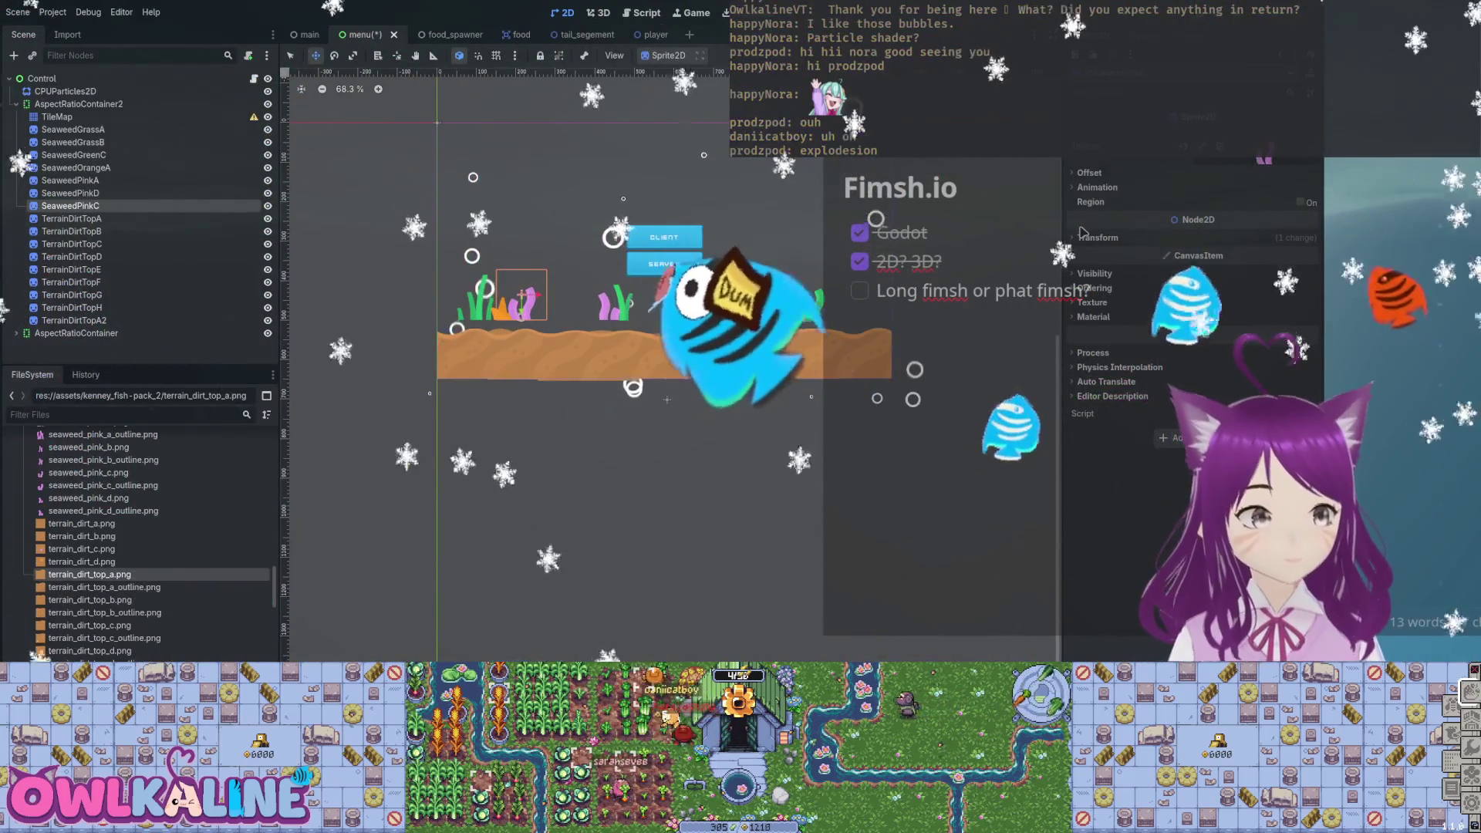
Select all the seaweed sprites together and nudge the clumps down onto the dirt.
key("Up")
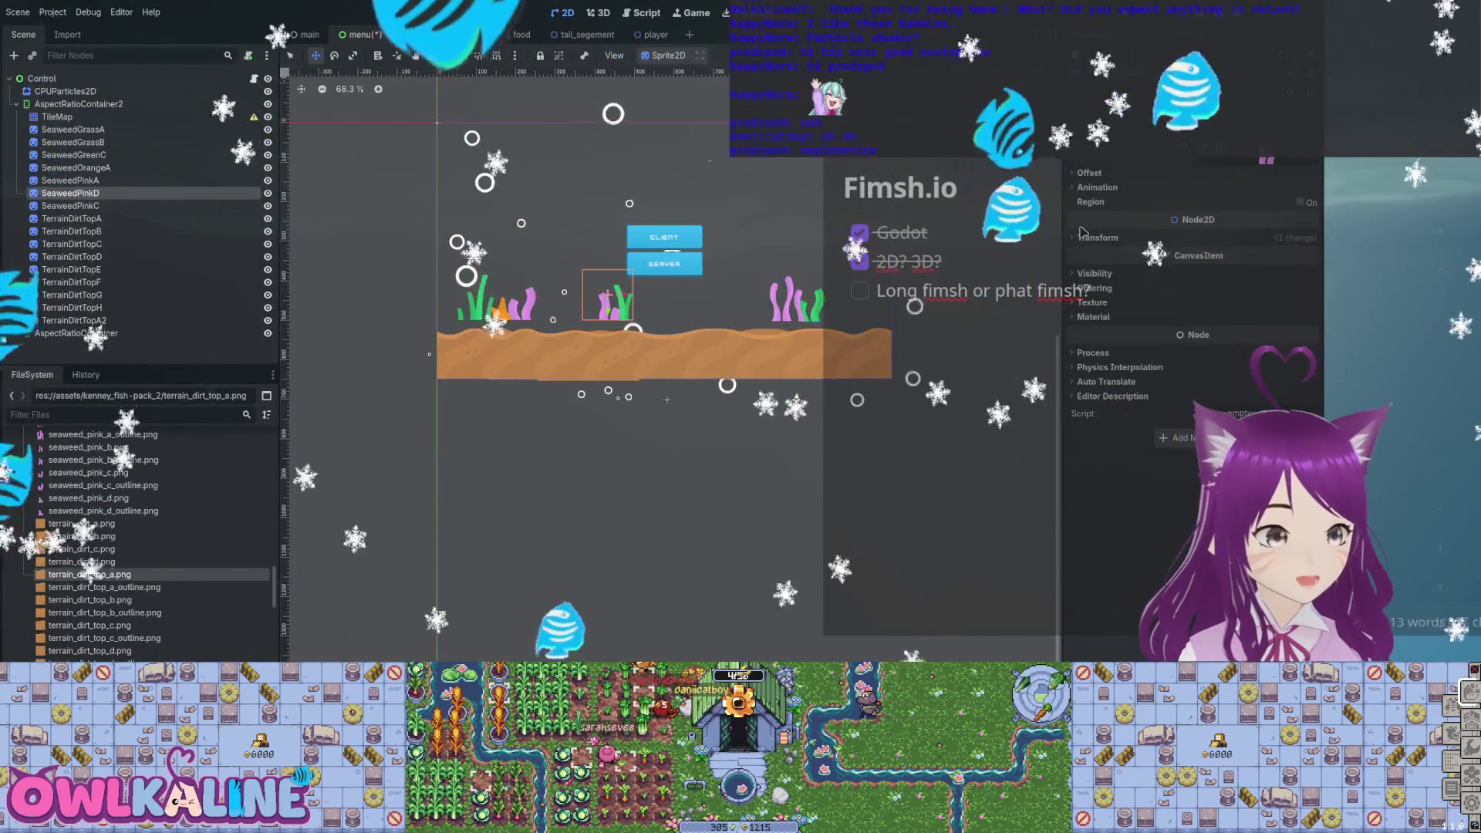
key("shift+Up")
key("shift+Up")
key("shift+Up")
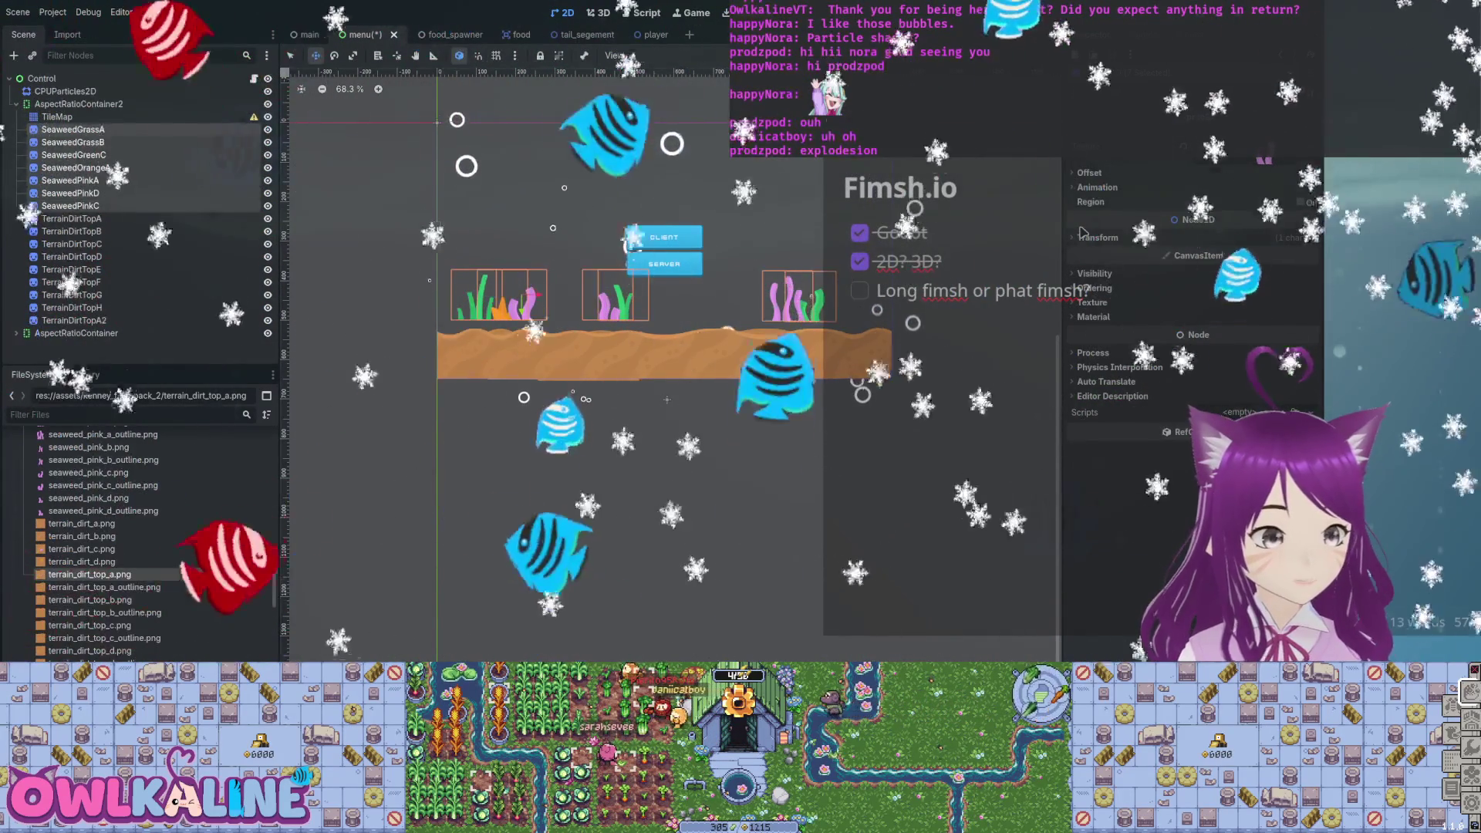
key("ctrl+z")
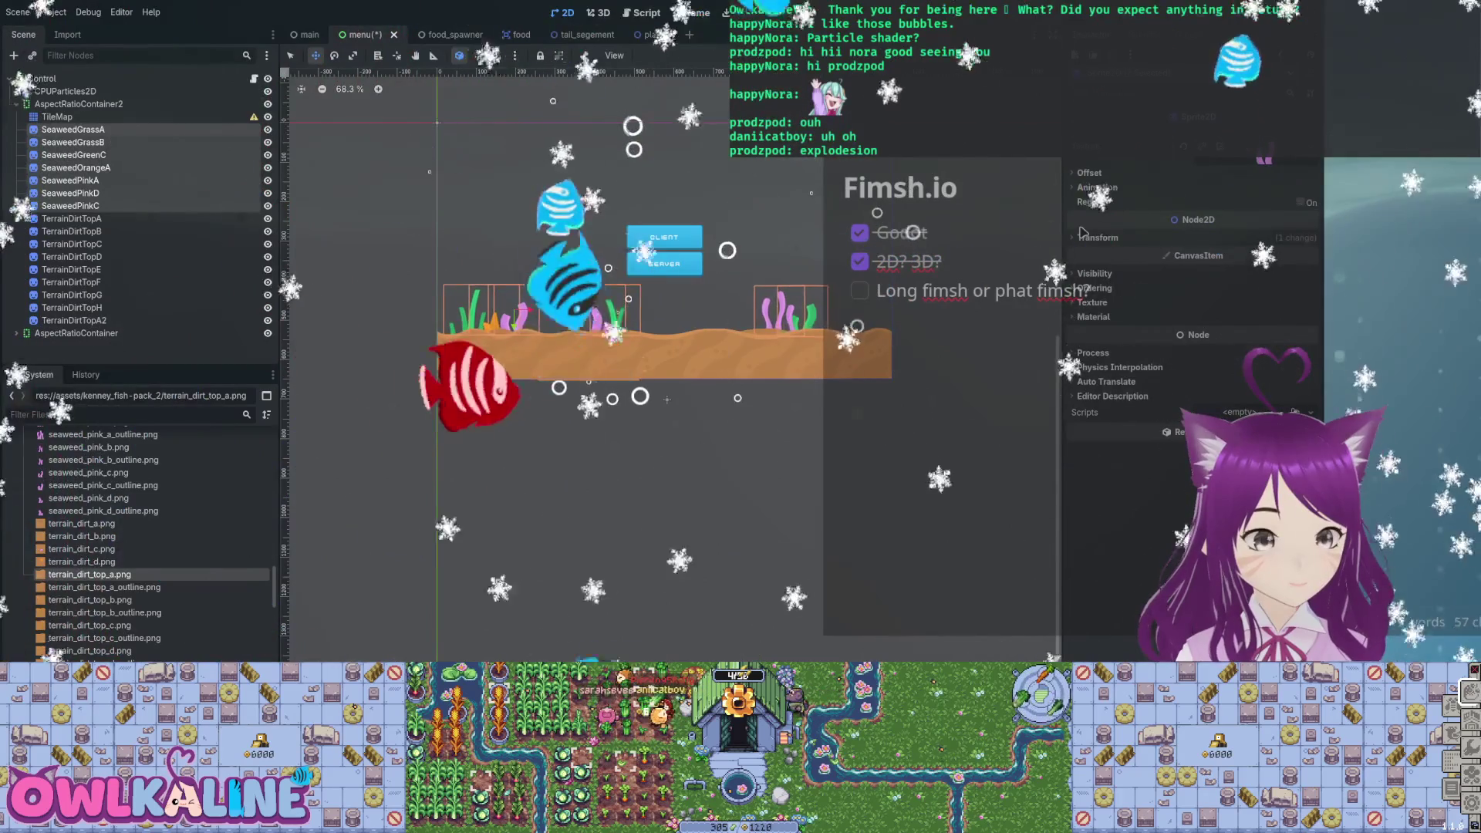
key("ctrl+z")
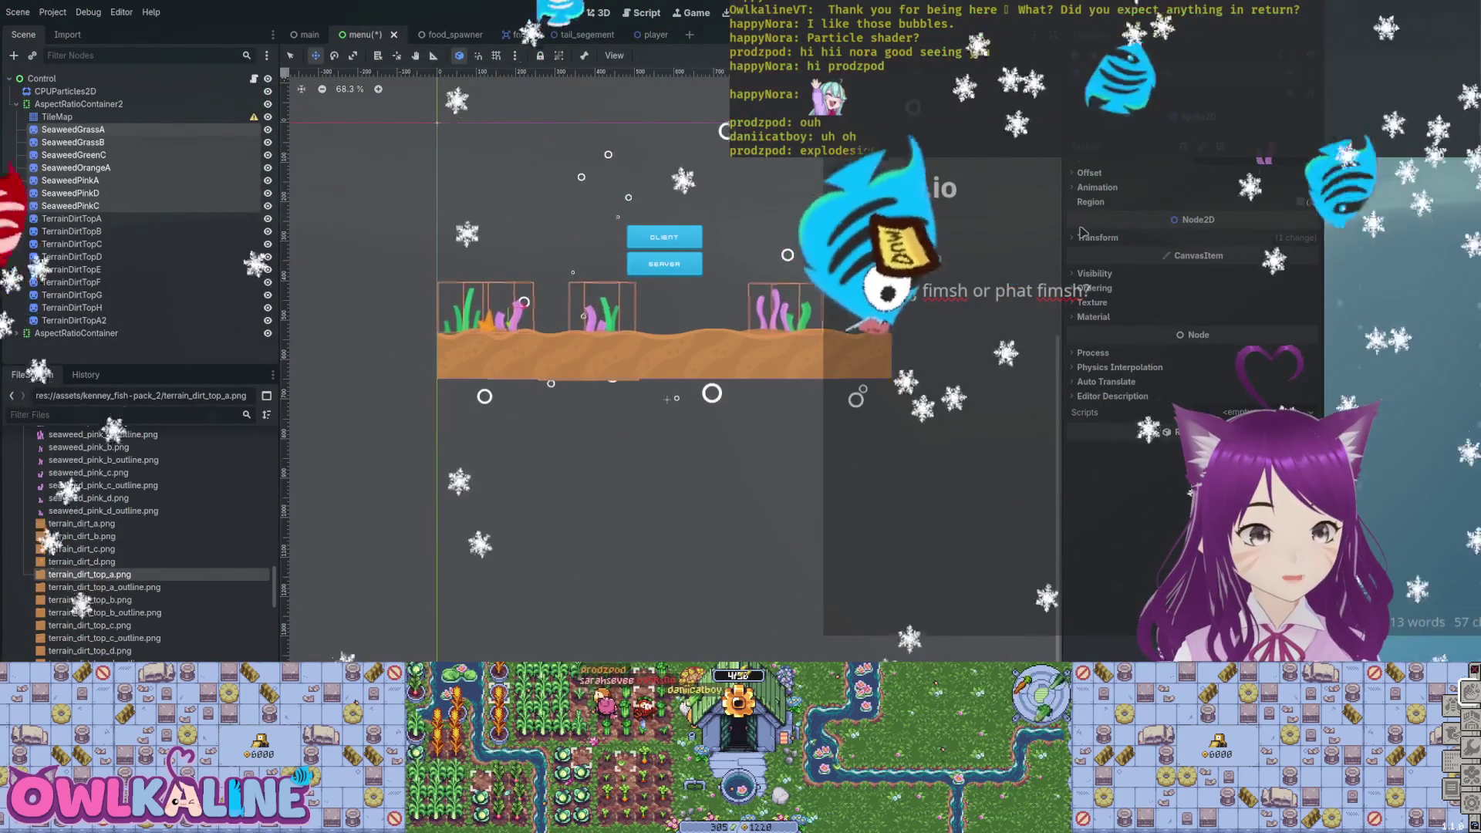
key("ctrl+z")
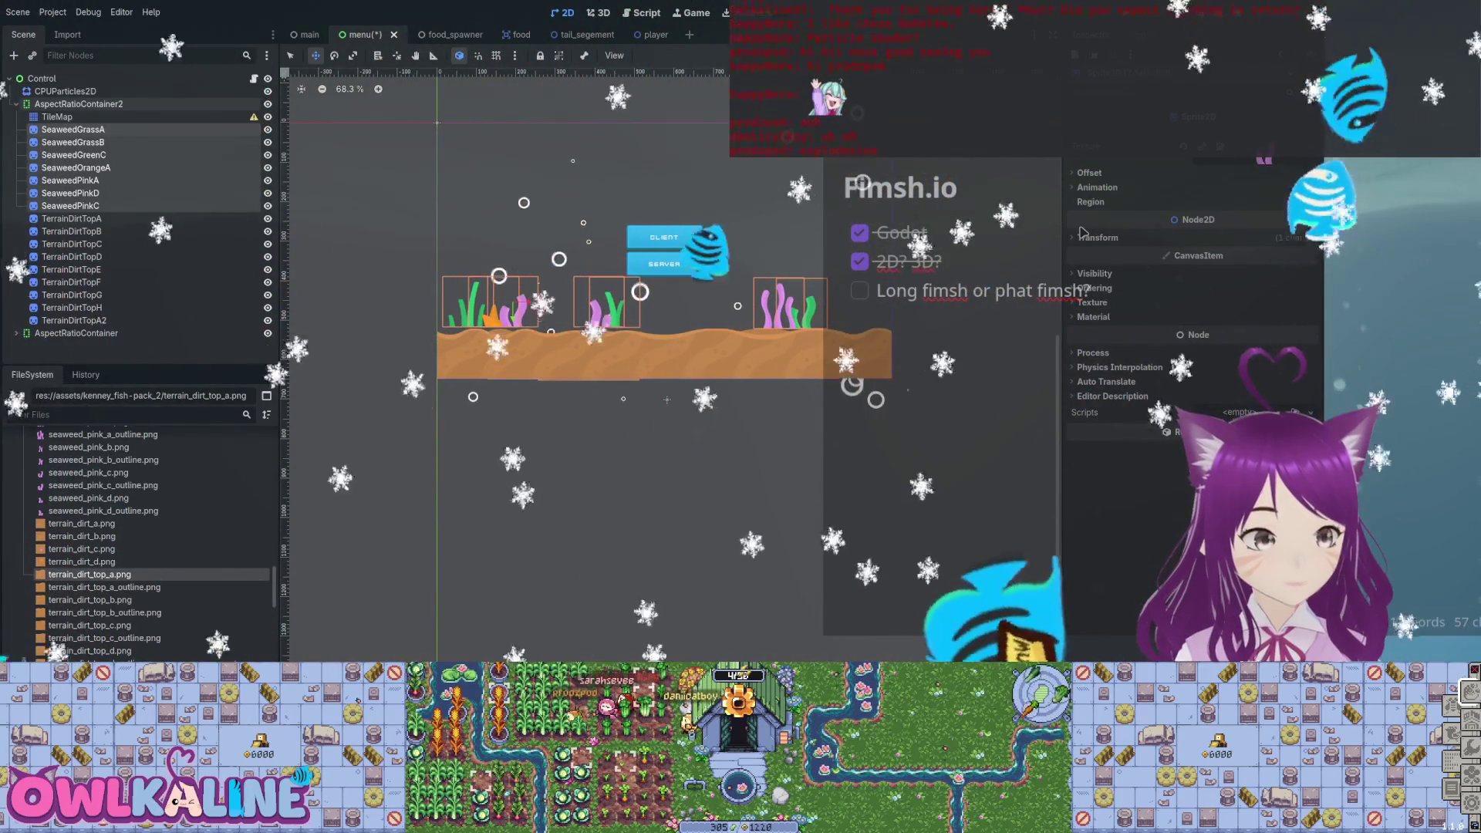
key("ctrl+z")
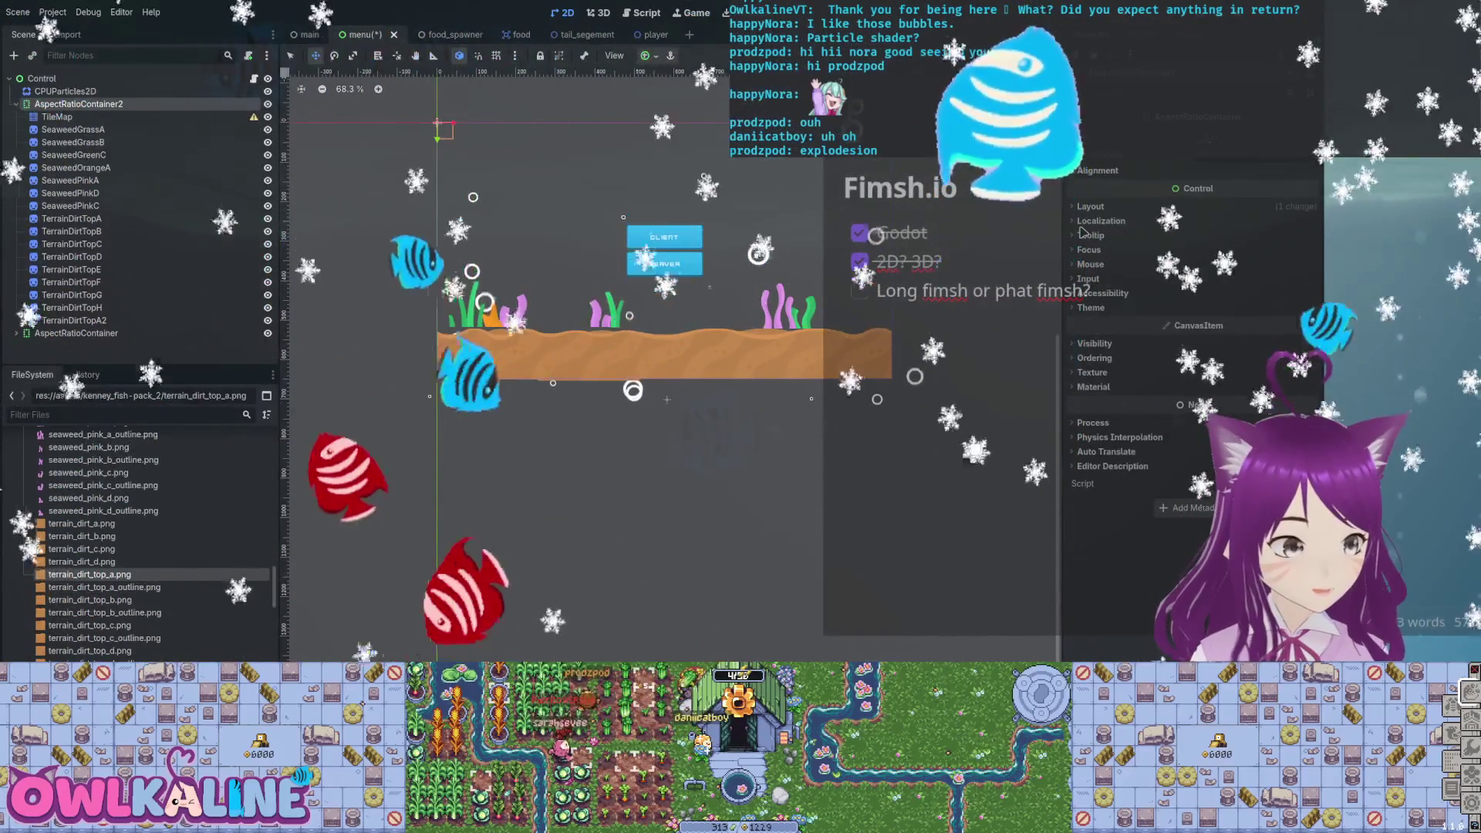
Group the TerrainDirtTop sprites under a new Node2D renamed 'Terrain', then collapse it.
key("Return")
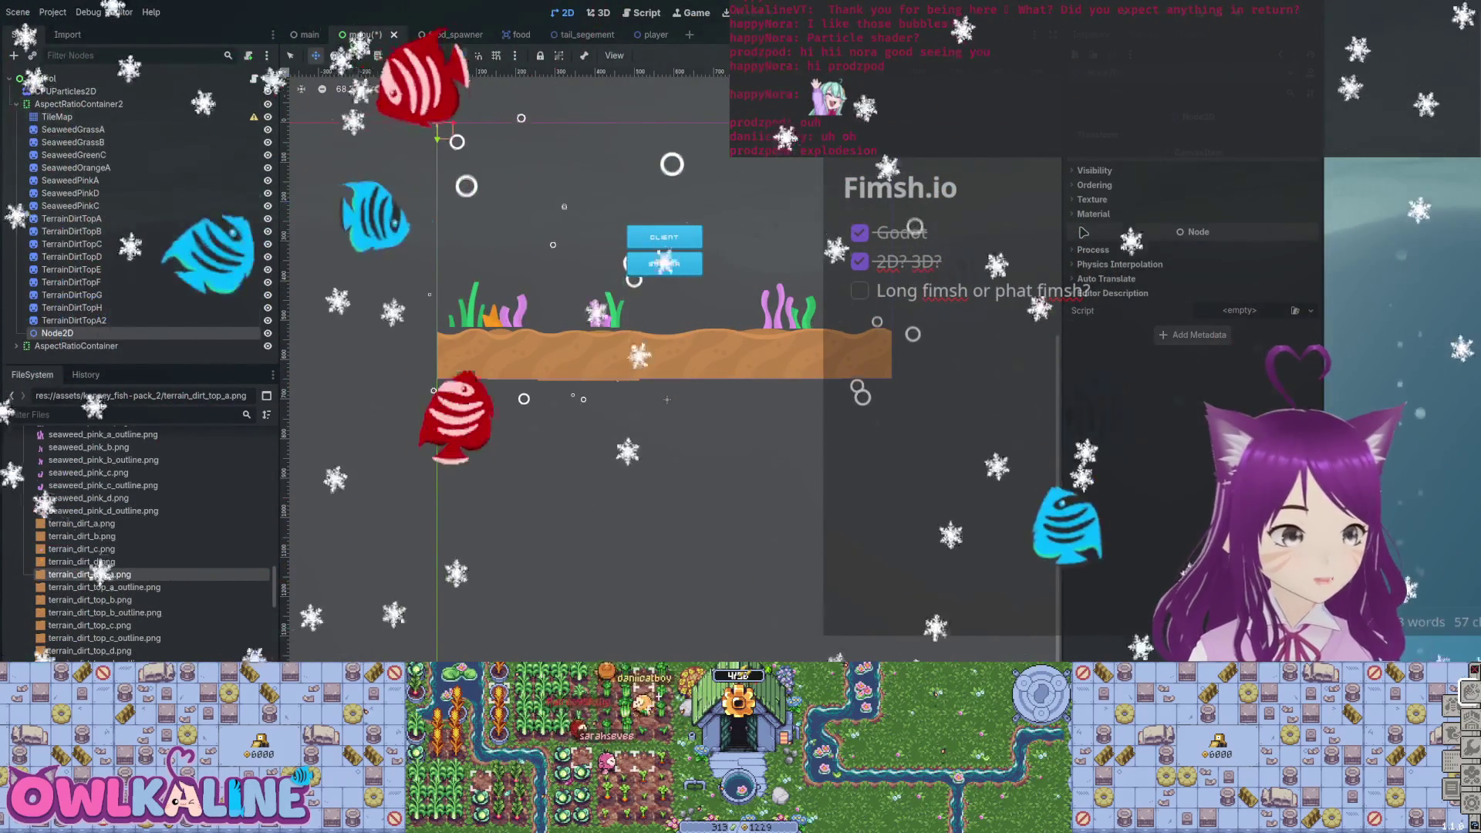
key("Up")
key("ctrl+v")
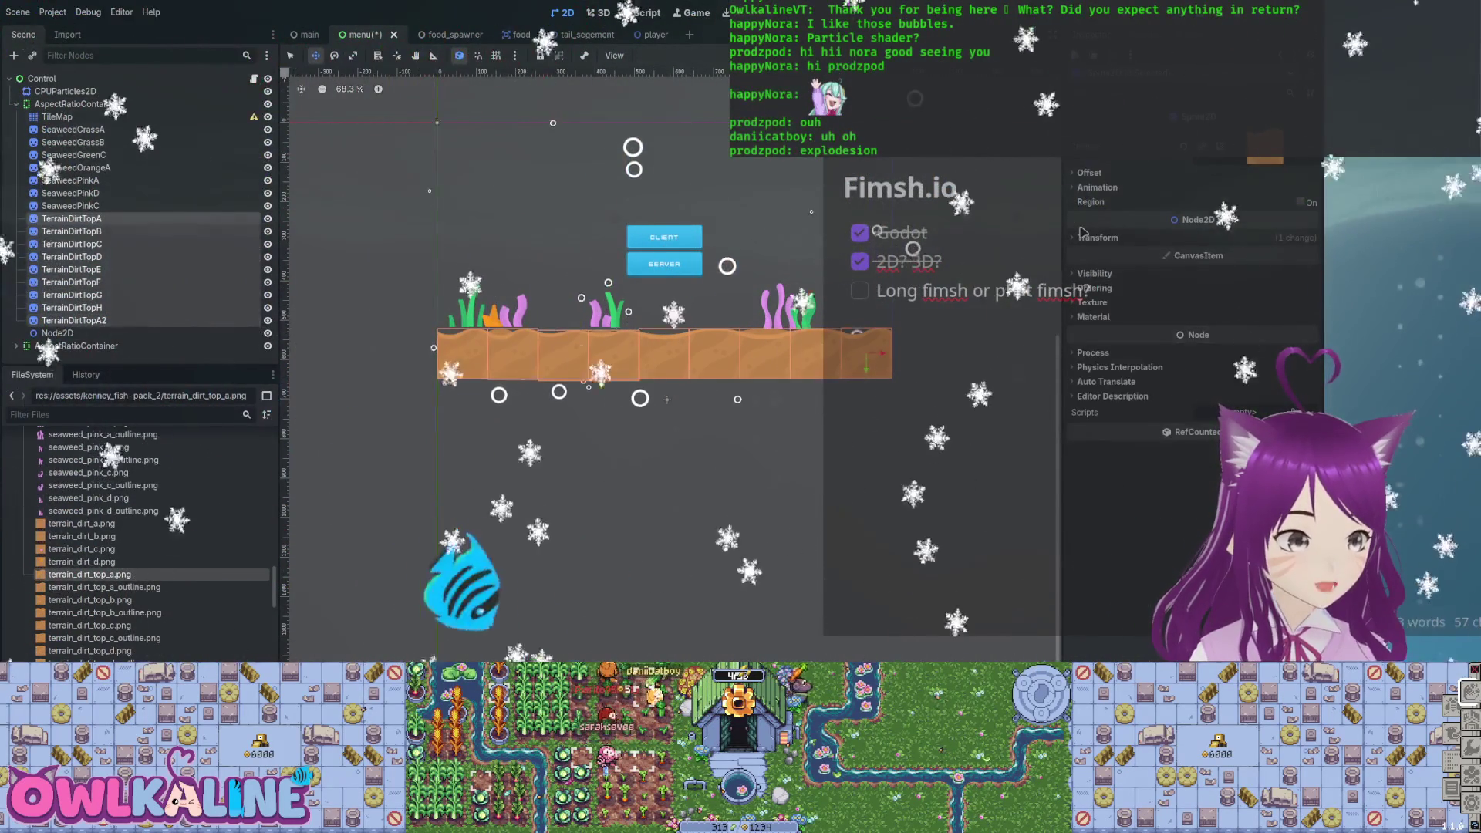
key("Up")
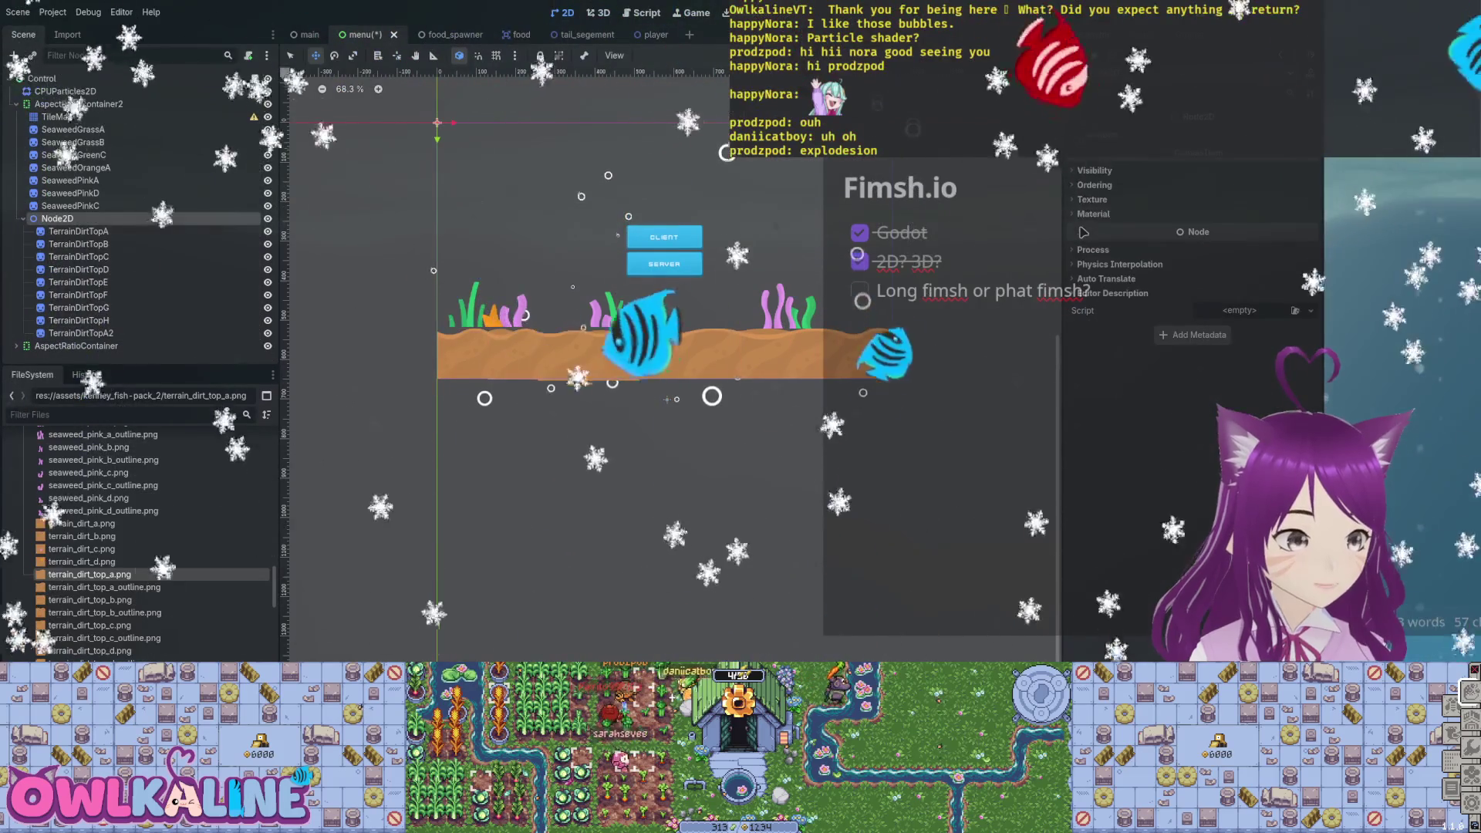
key("F2")
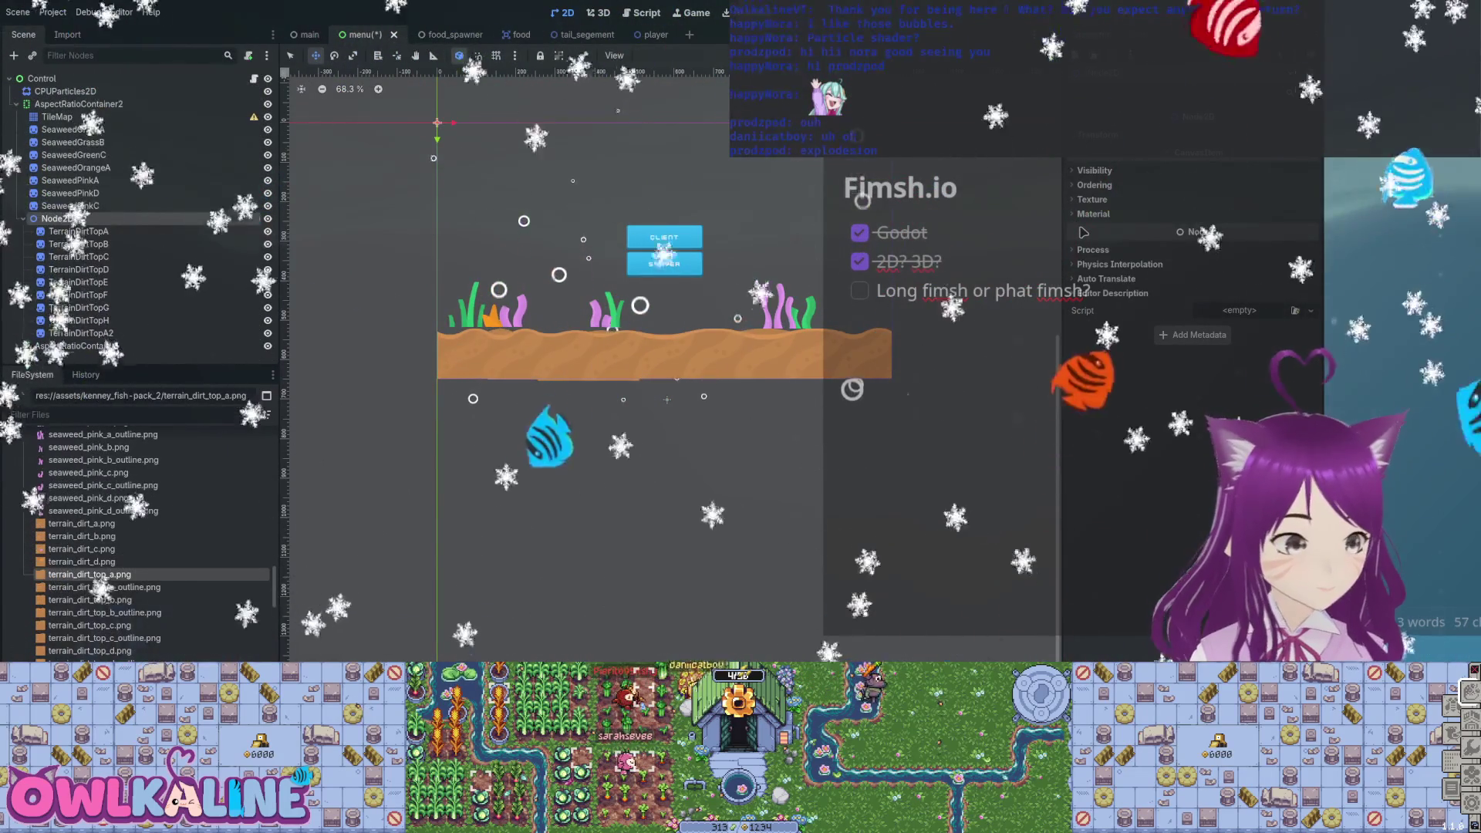
type("Terrain")
key("Return")
key("Left")
key("Left")
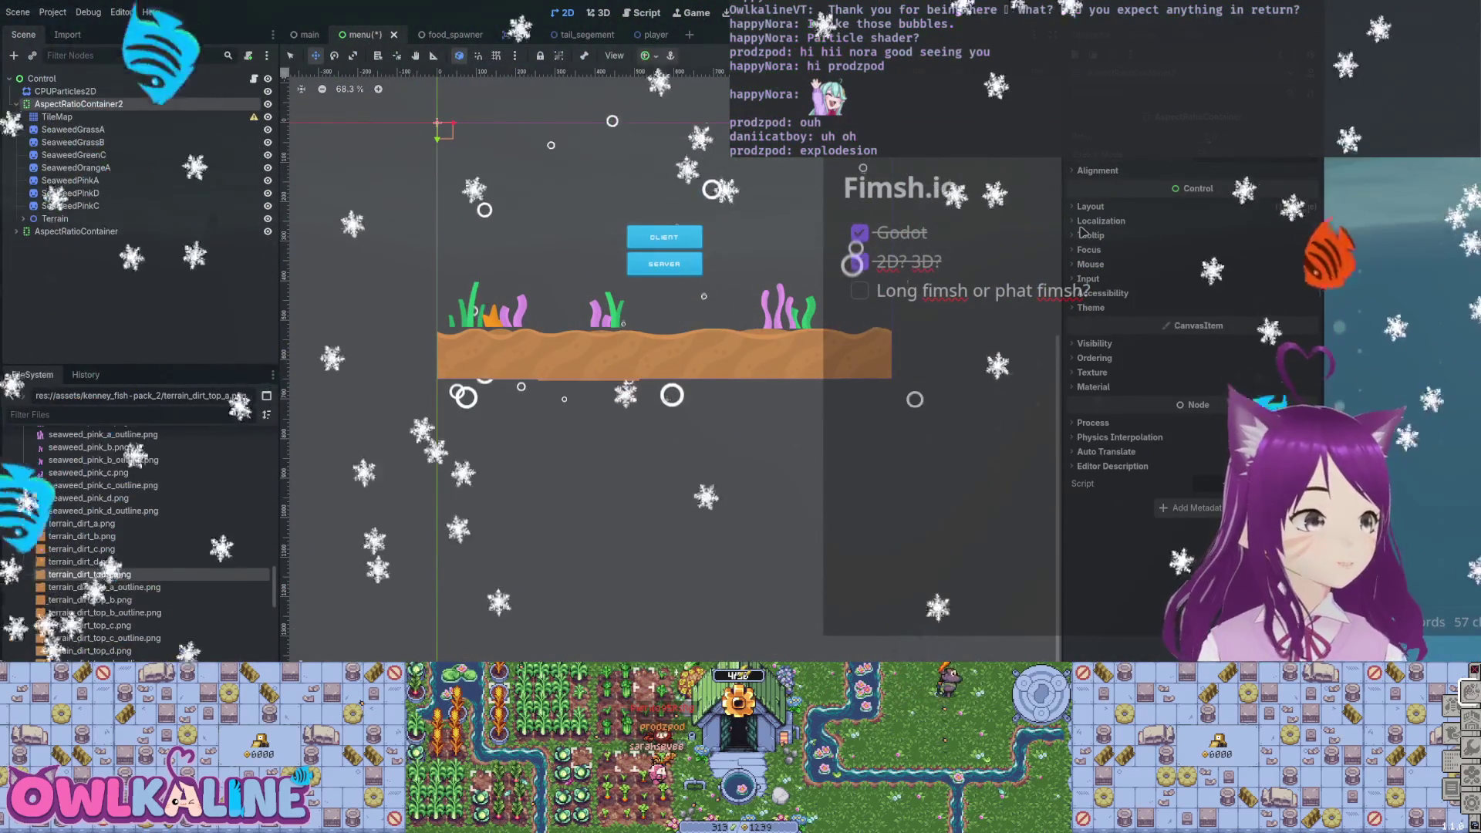
Add another empty Node2D and place it above Terrain.
key("ctrl+a")
key("Return")
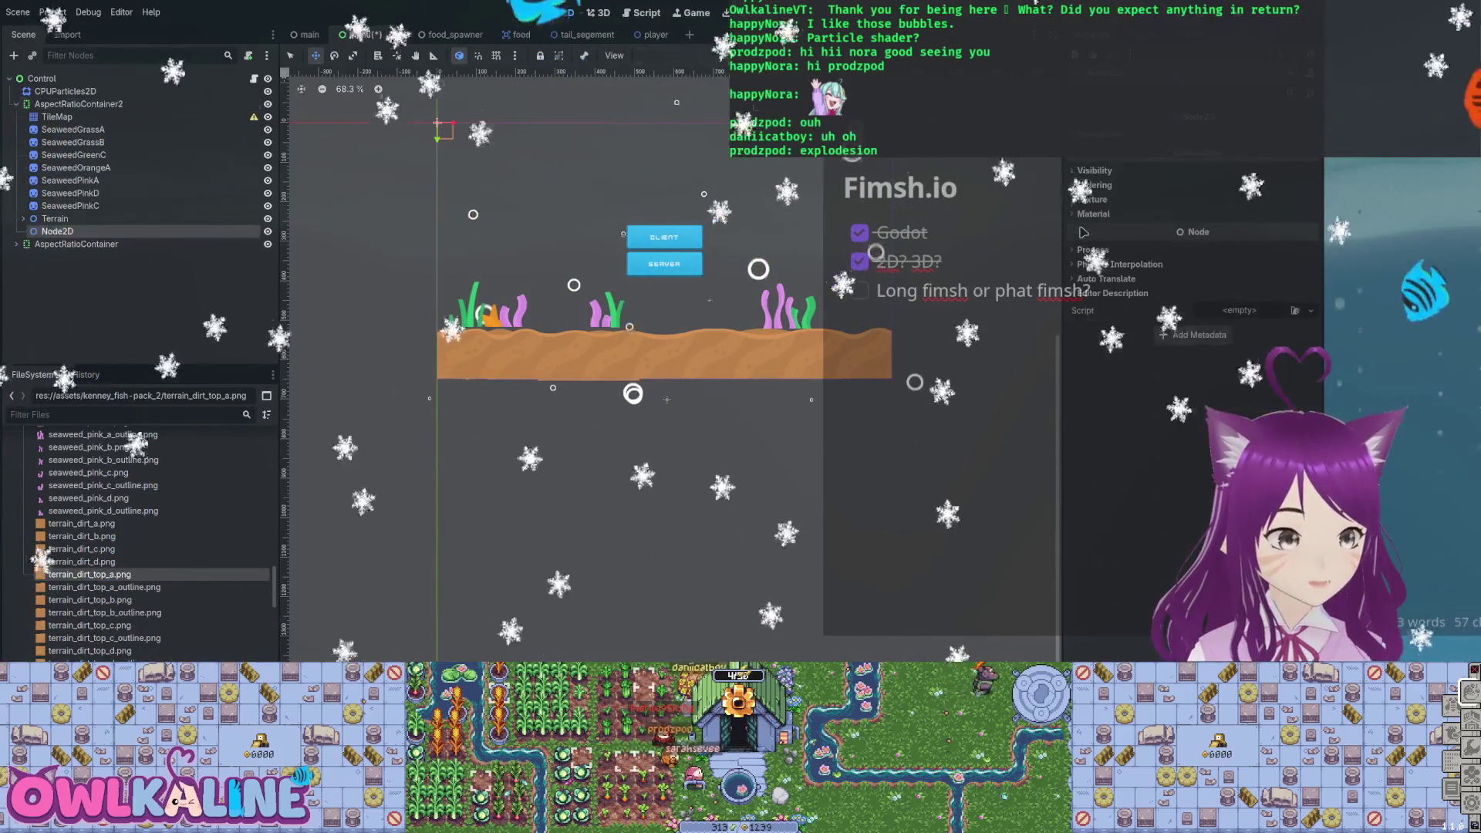
left_click_drag(77, 226, 77, 216)
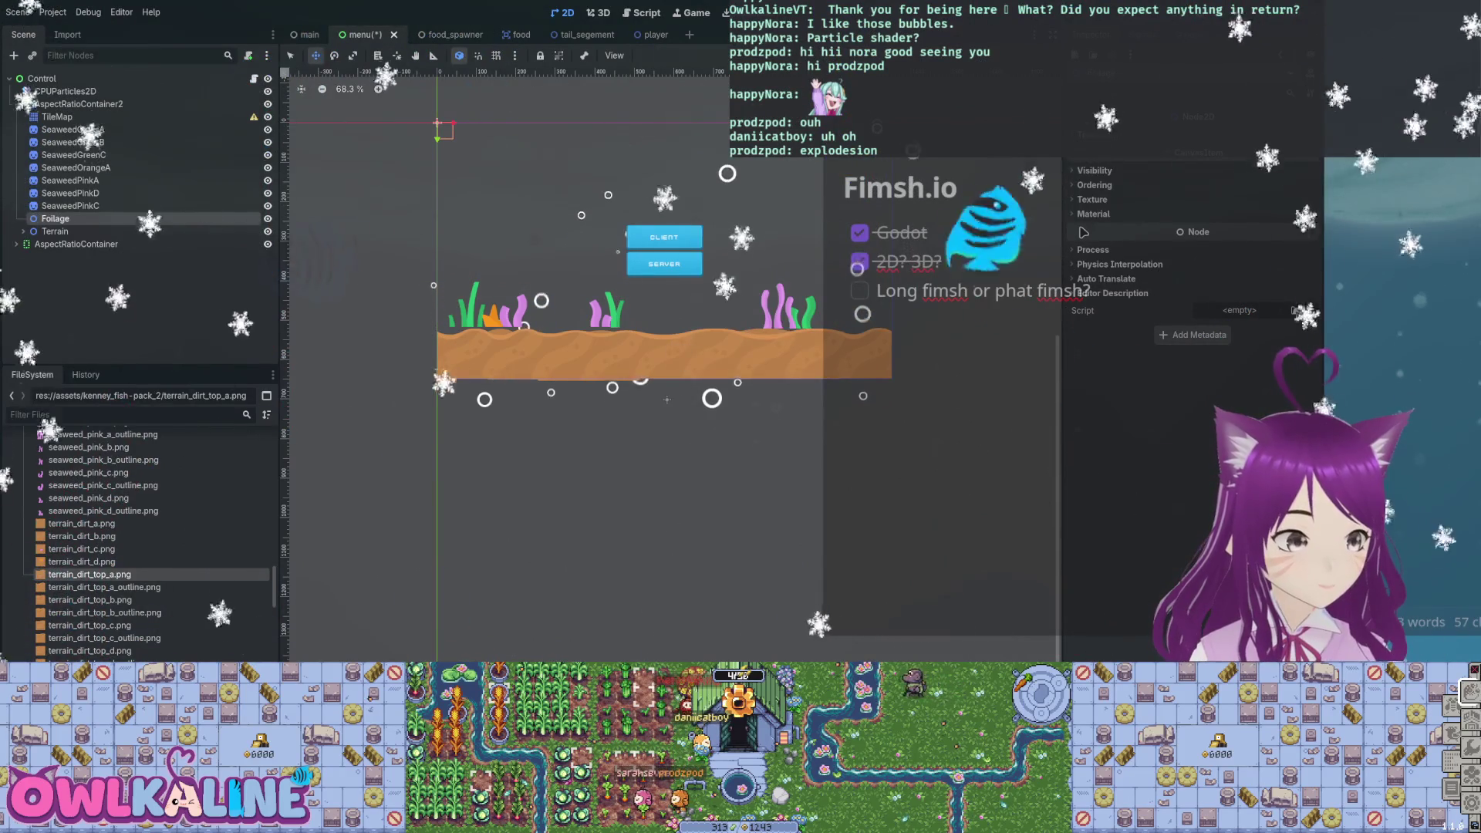
Gather the seaweed under Foliage, delete the unused TileMap node, and reorder Foliage against Terrain.
key("Up")
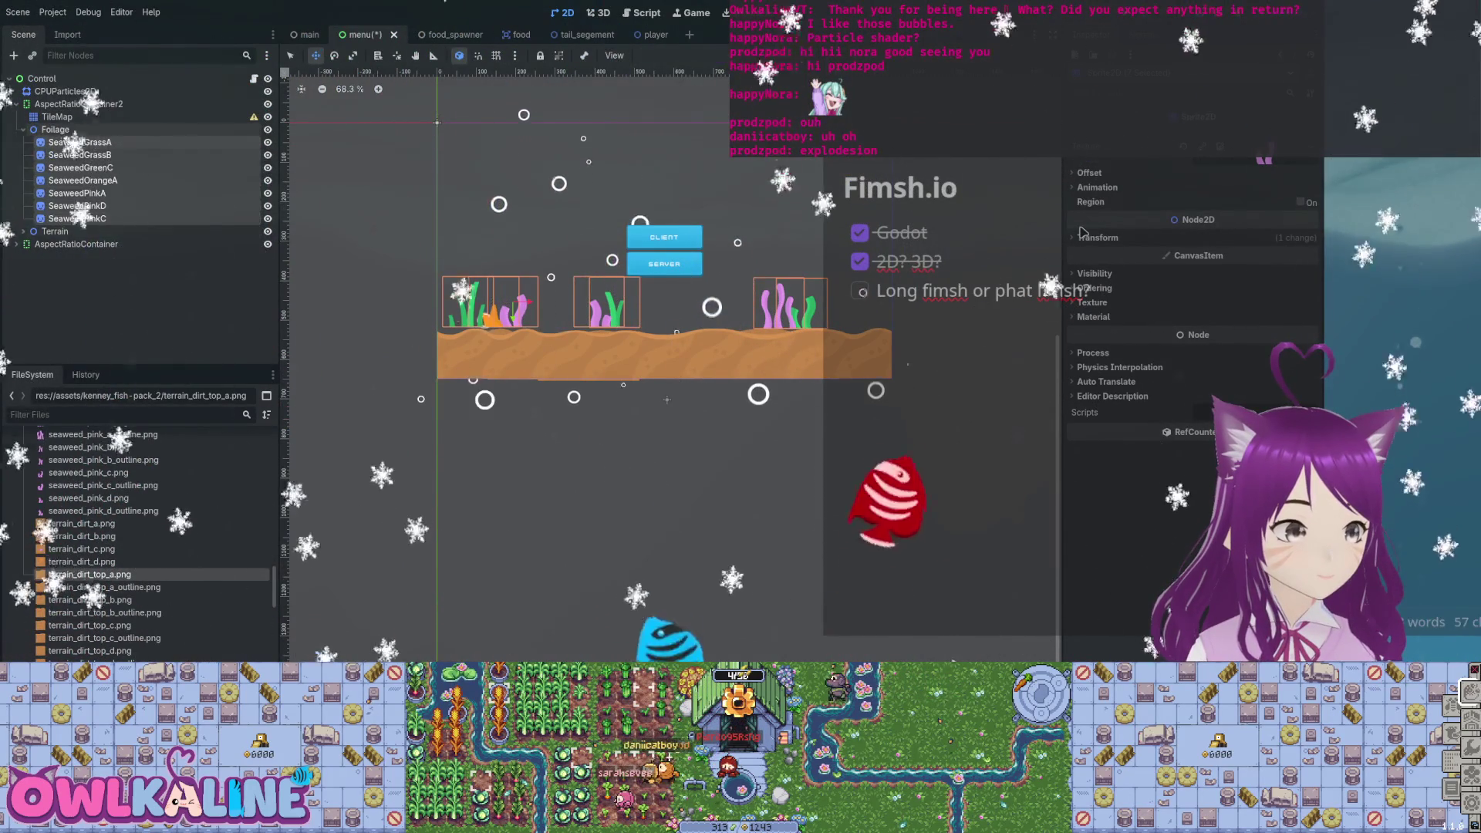
key("Left")
key("Left")
key("Up")
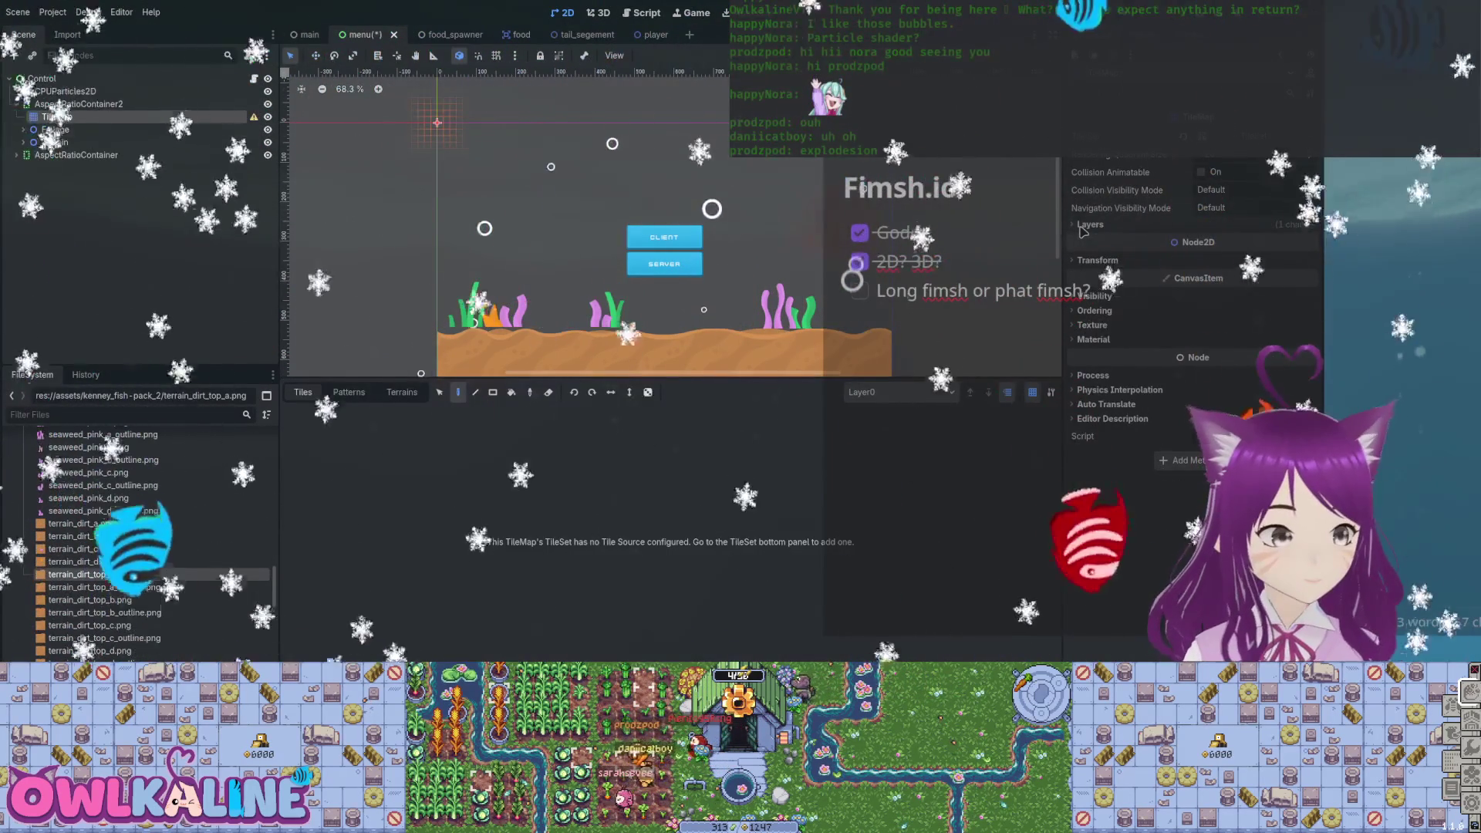
key("Delete")
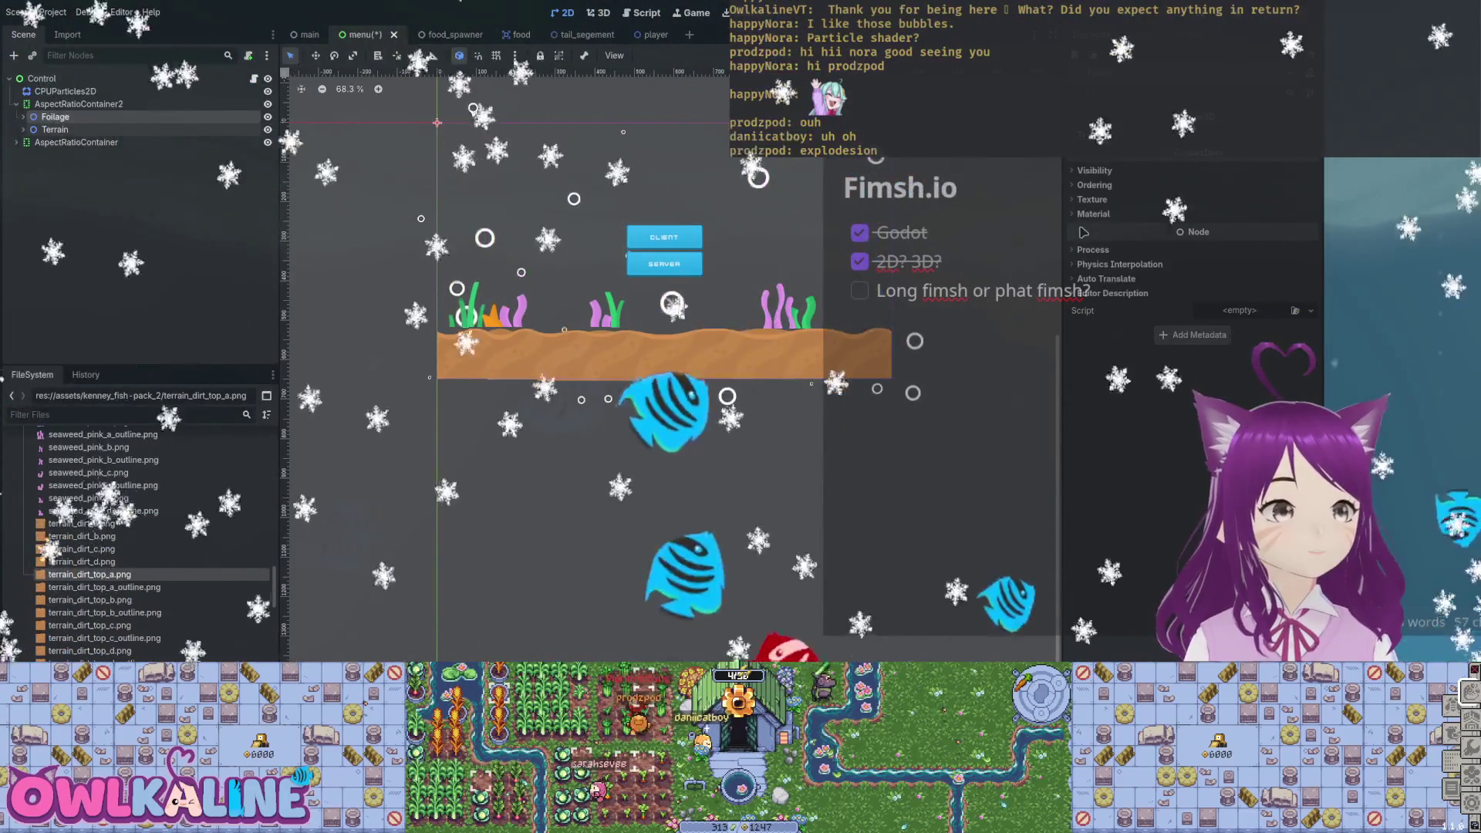
key("w")
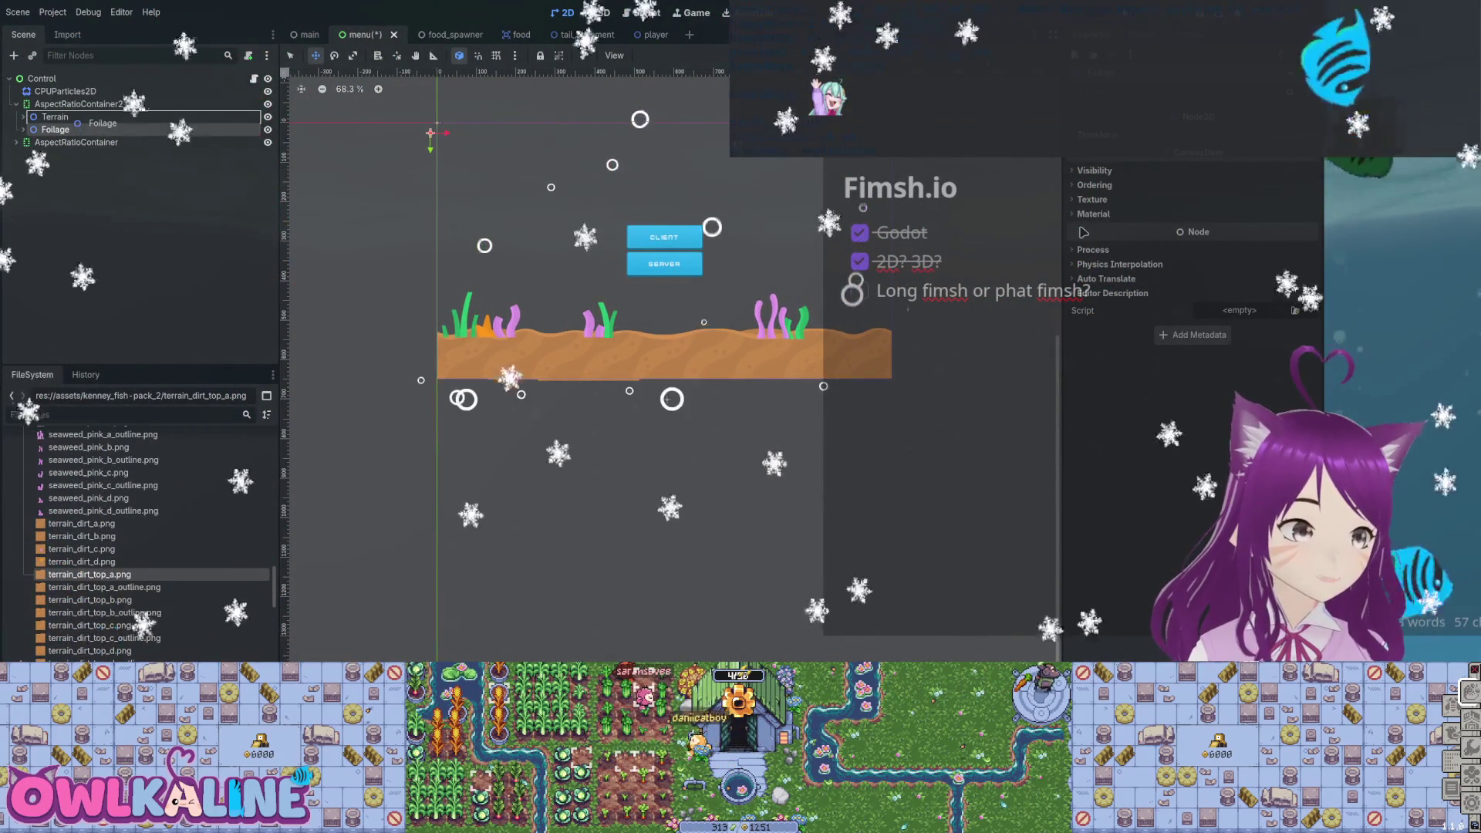
left_click_drag(76, 122, 75, 121)
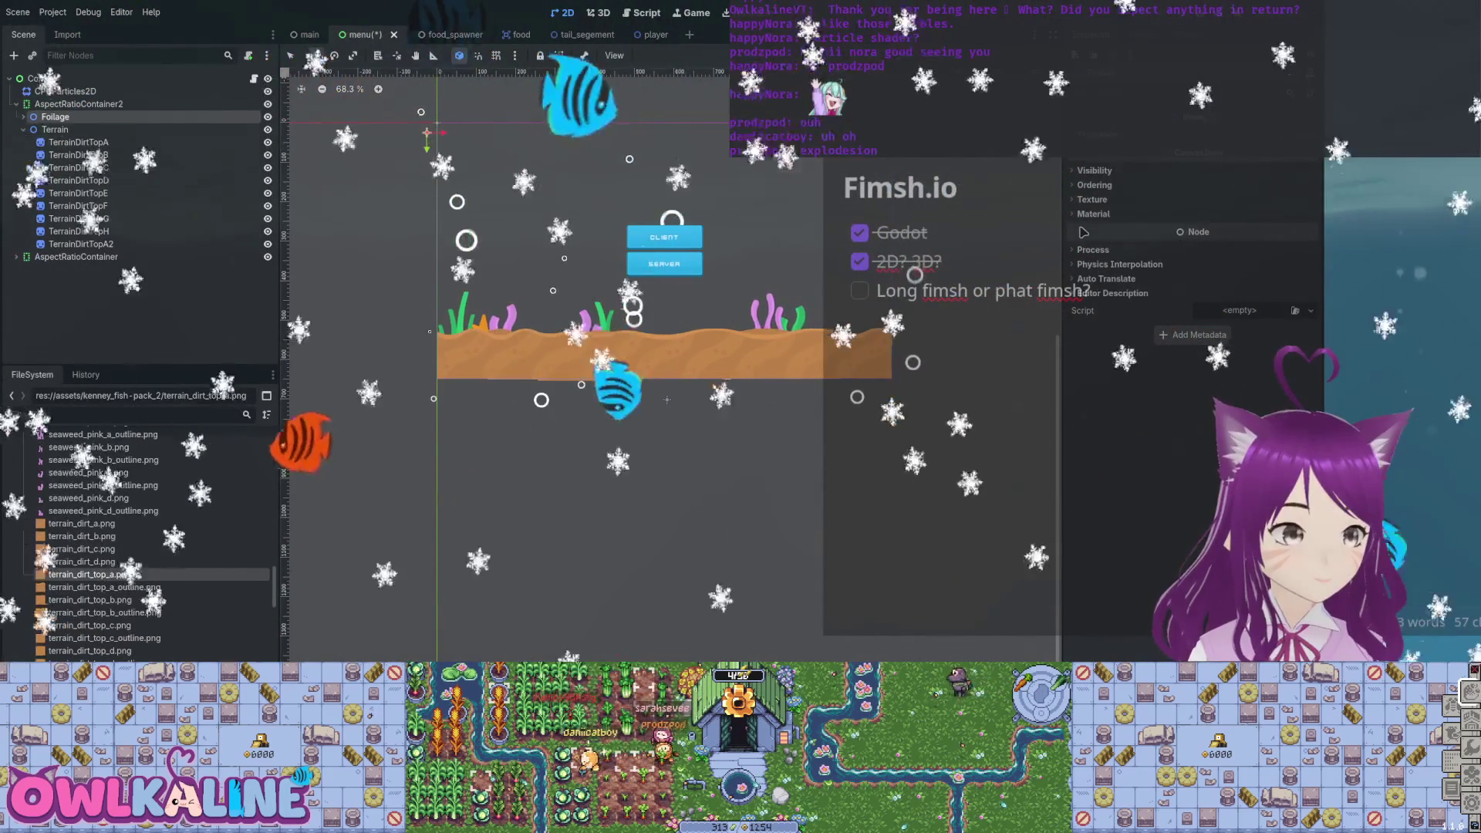
Collapse Terrain, move Foliage below it with Ctrl+Down, then back above Terrain.
left_click(24, 130)
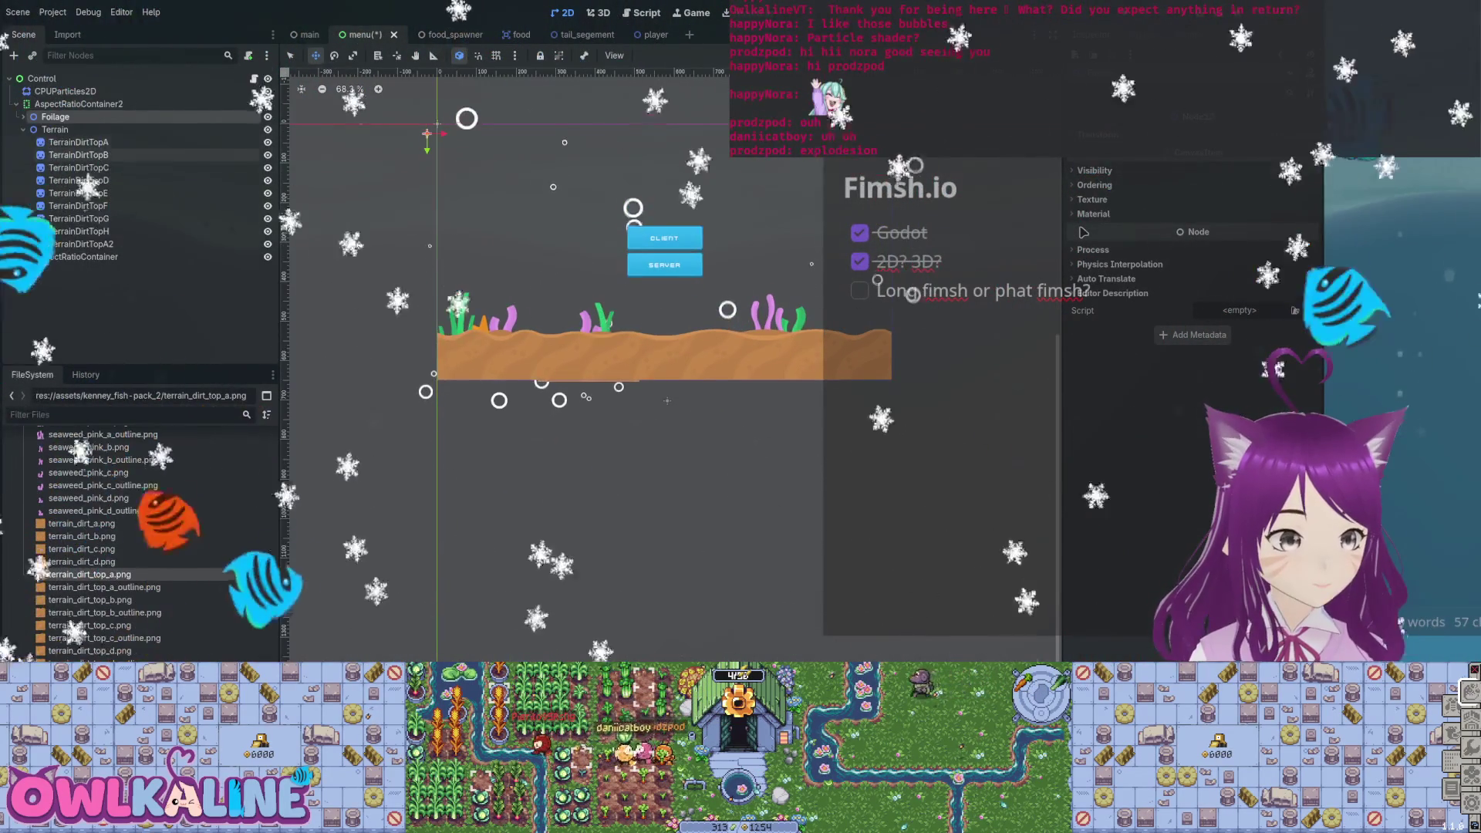
key("ctrl+Down")
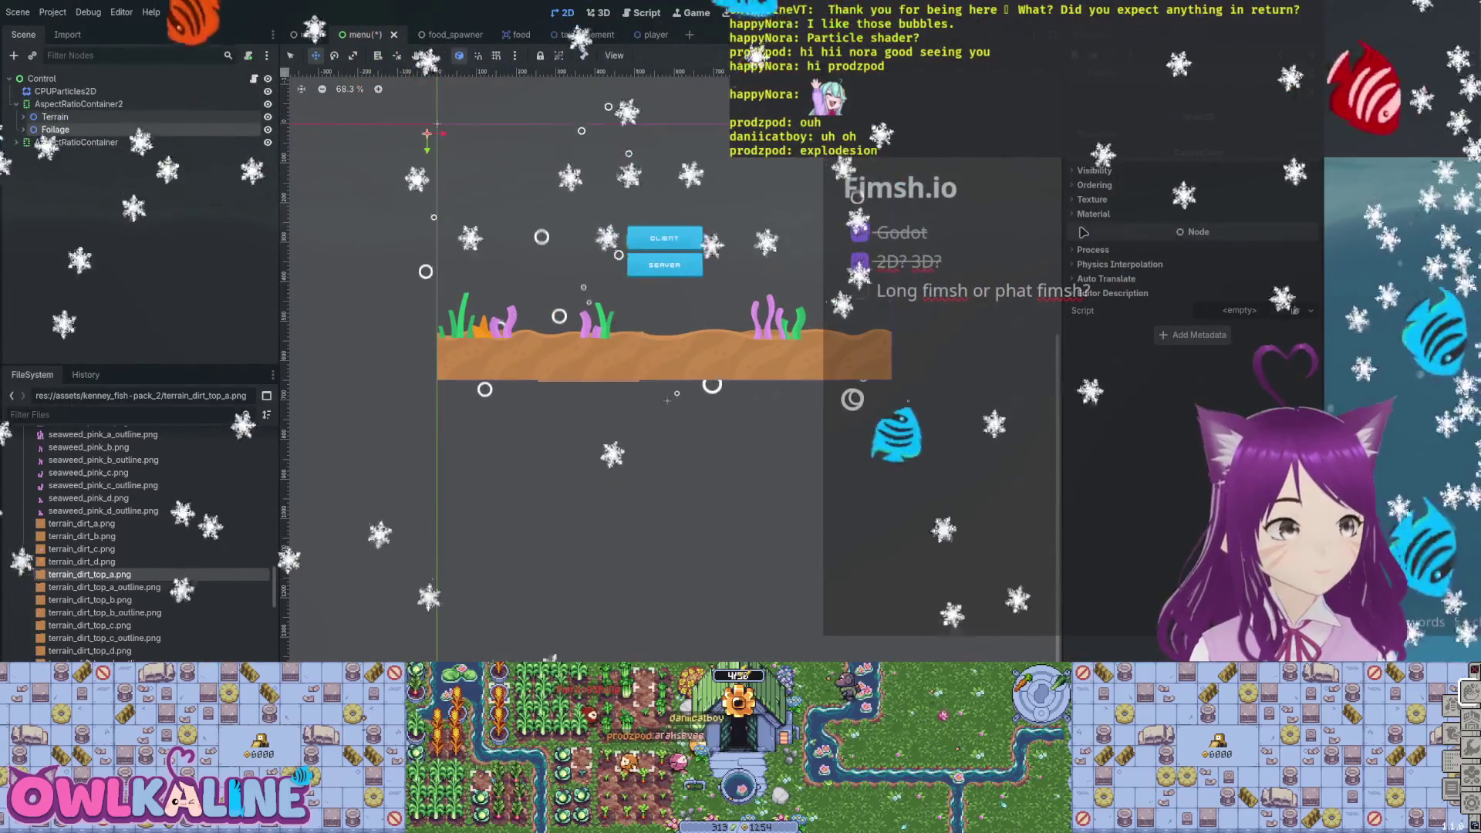
left_click_drag(54, 130, 74, 118)
scroll(643, 331, "up", 4)
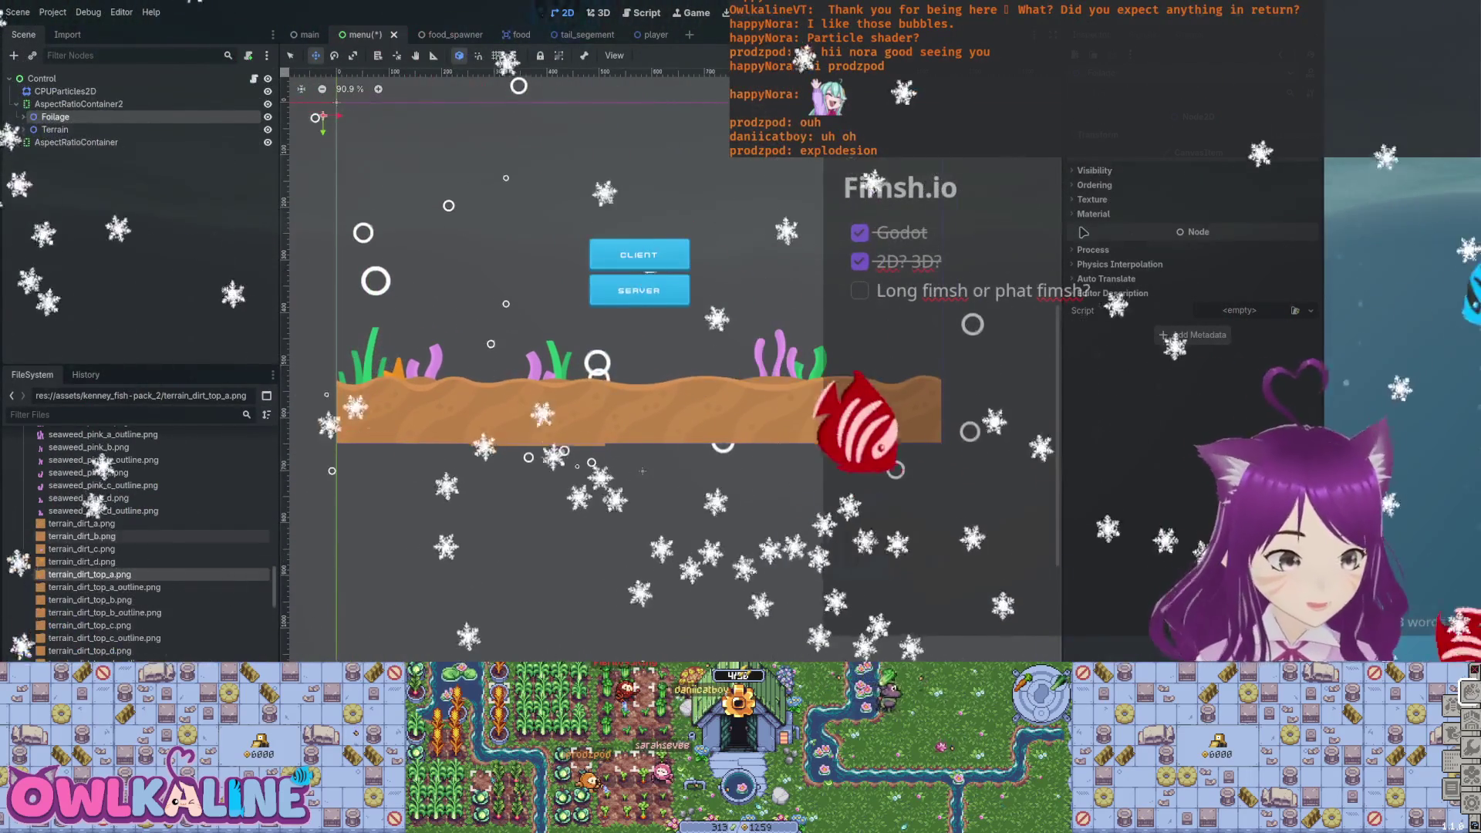
Drop seaweed_green_a.png onto the terrain and move SeaweedGreenA into the Foliage group.
scroll(139, 540, "up", 4)
scroll(155, 583, "up", 6)
scroll(139, 589, "down", 3)
mouse_move(91, 502)
left_mouse_down()
mouse_move(472, 371)
mouse_move(448, 363)
left_mouse_up()
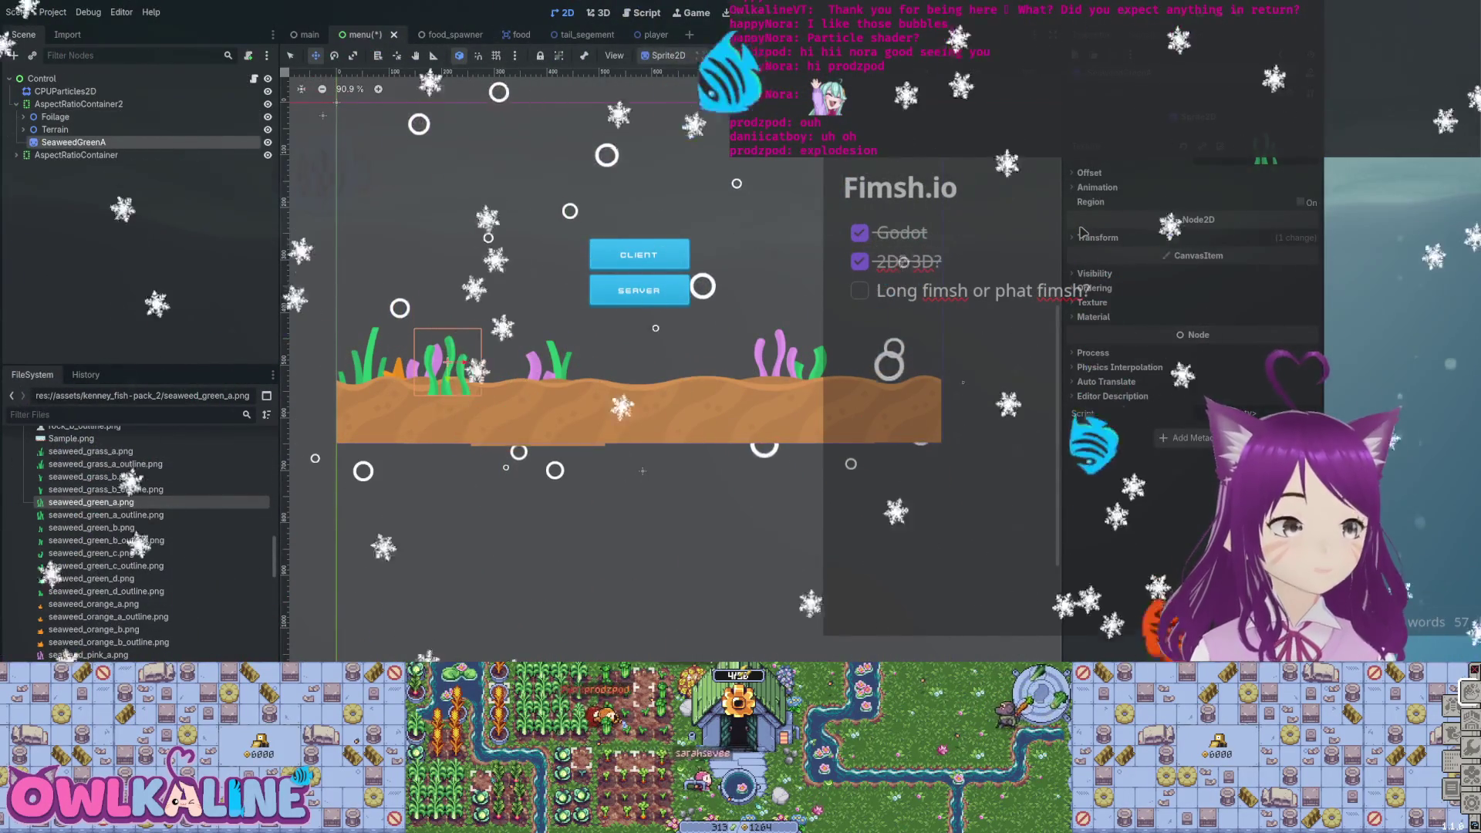
left_click_drag(108, 122, 108, 118)
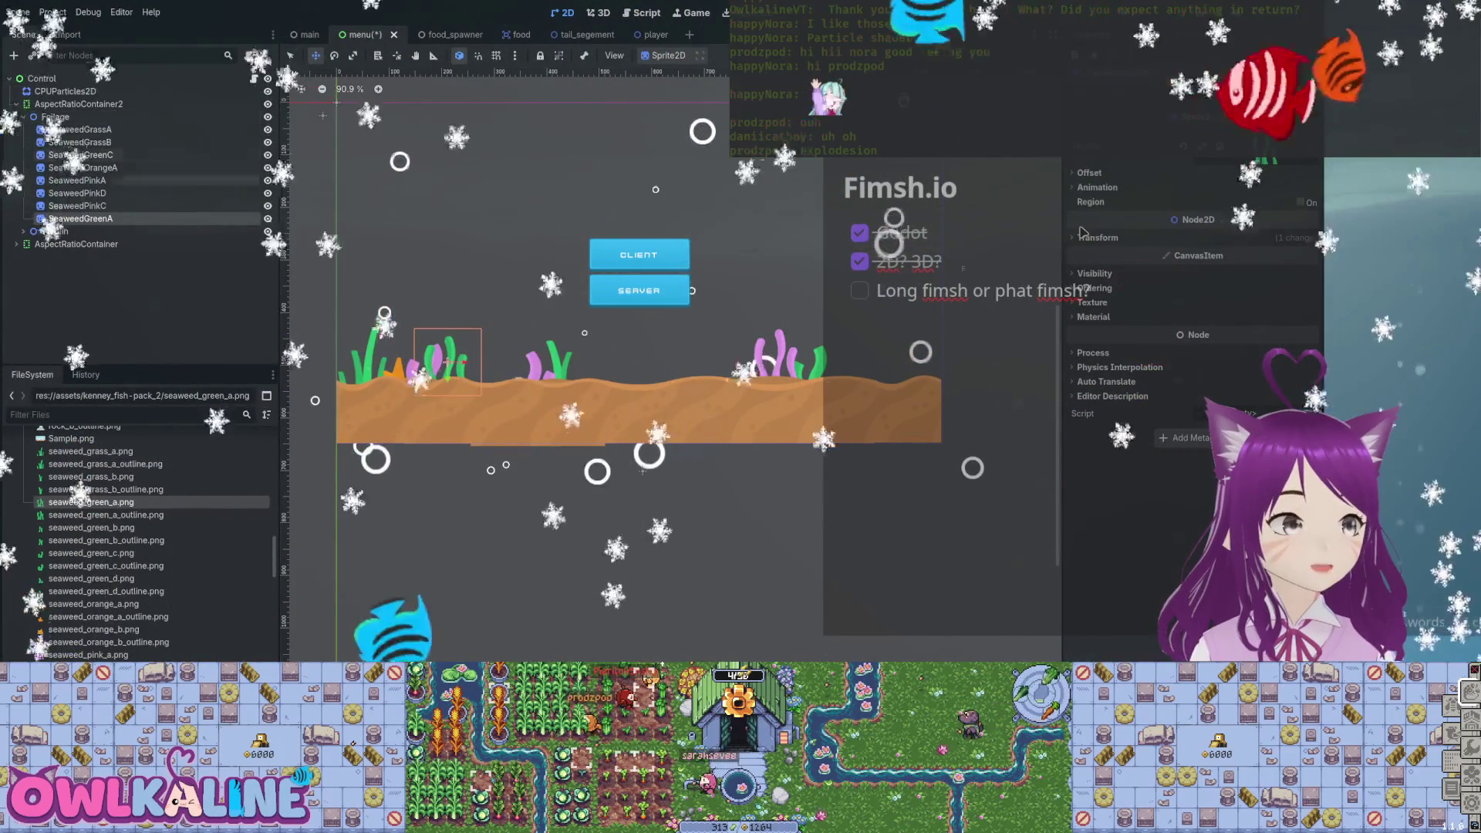
key("Left")
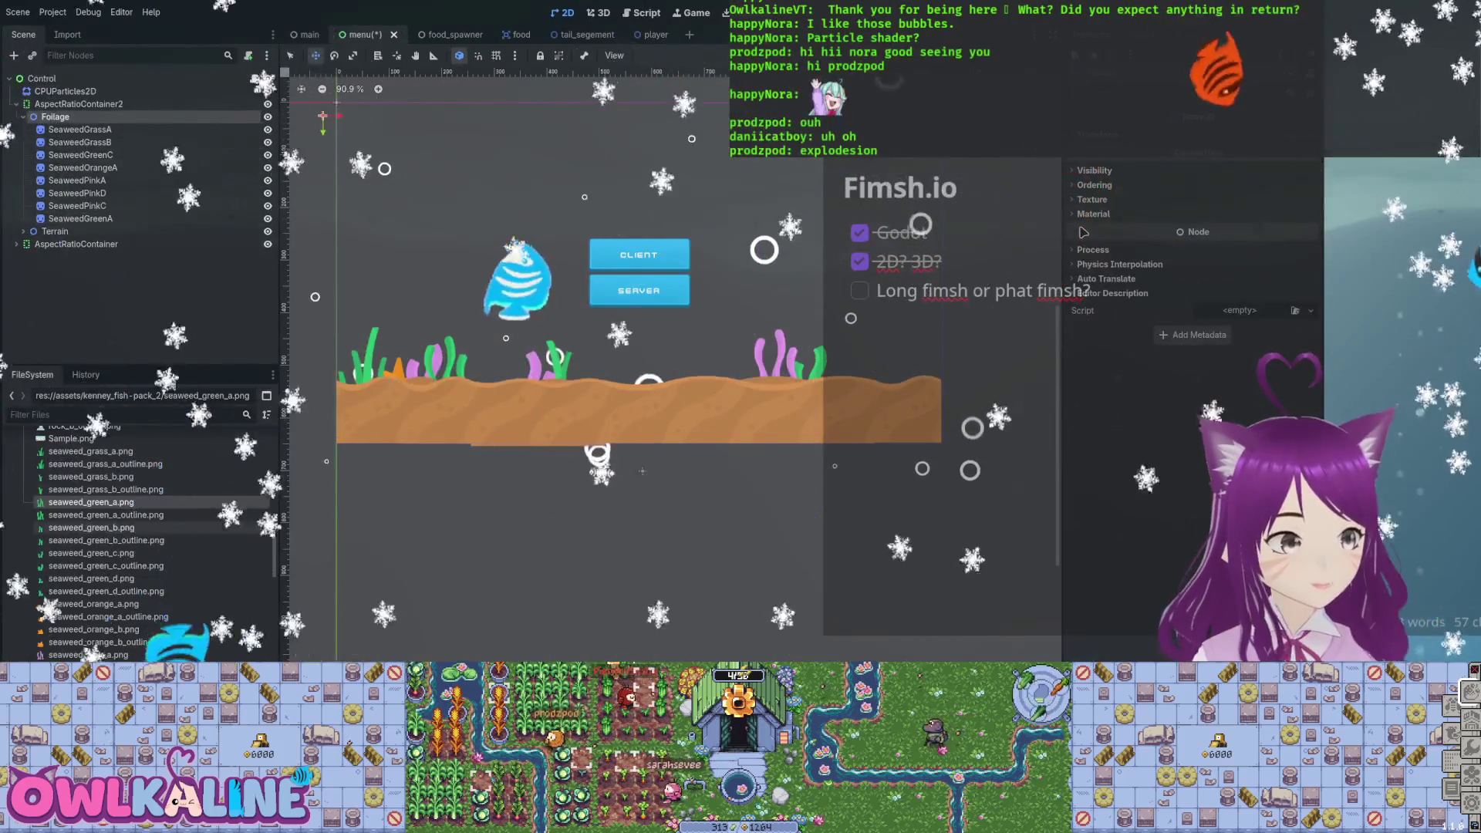
Place green seaweed B, C and D on the terrain inside Foliage.
left_click_drag(91, 528, 516, 366)
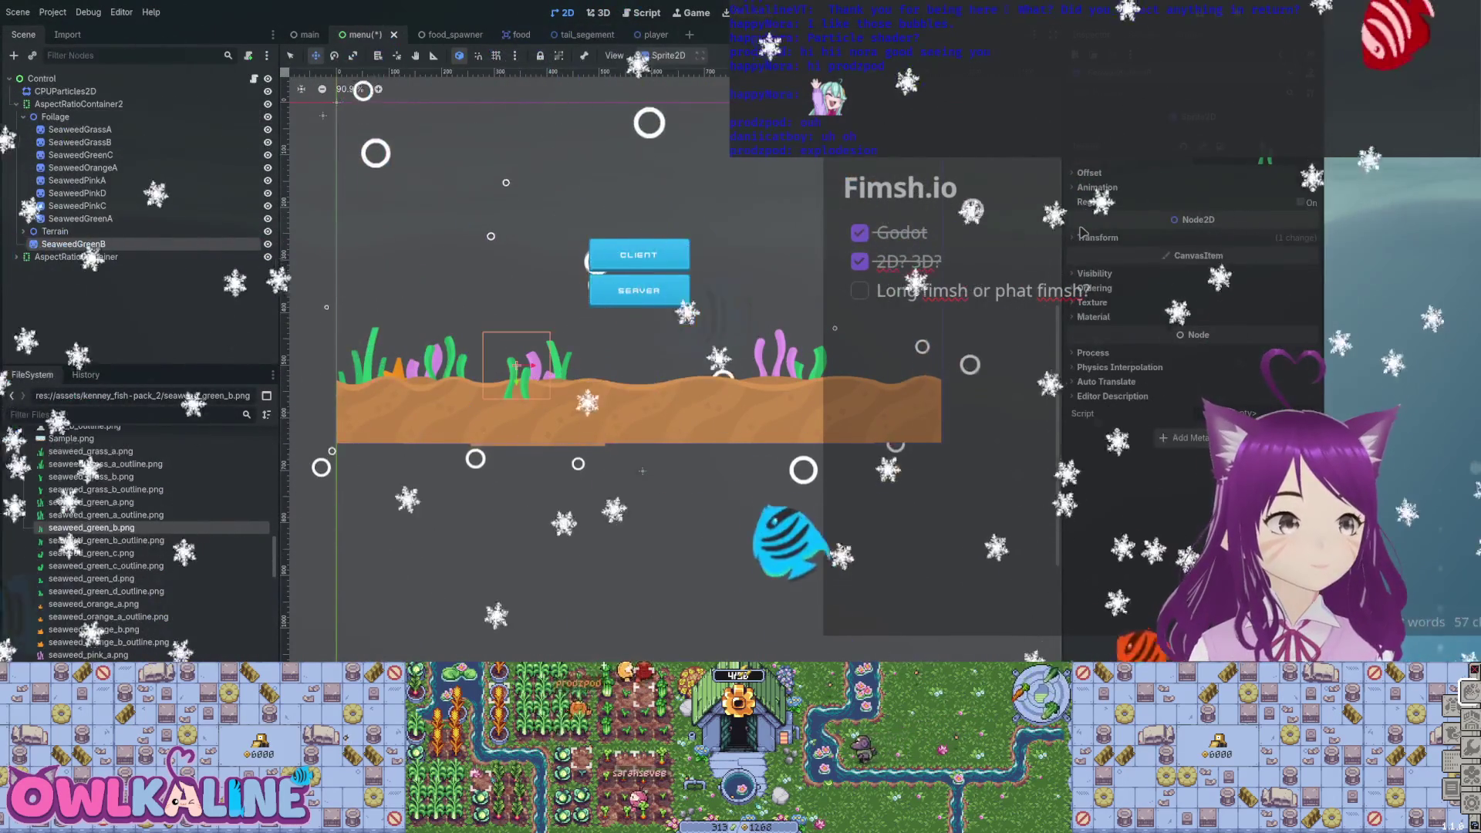
key("ctrl+Up")
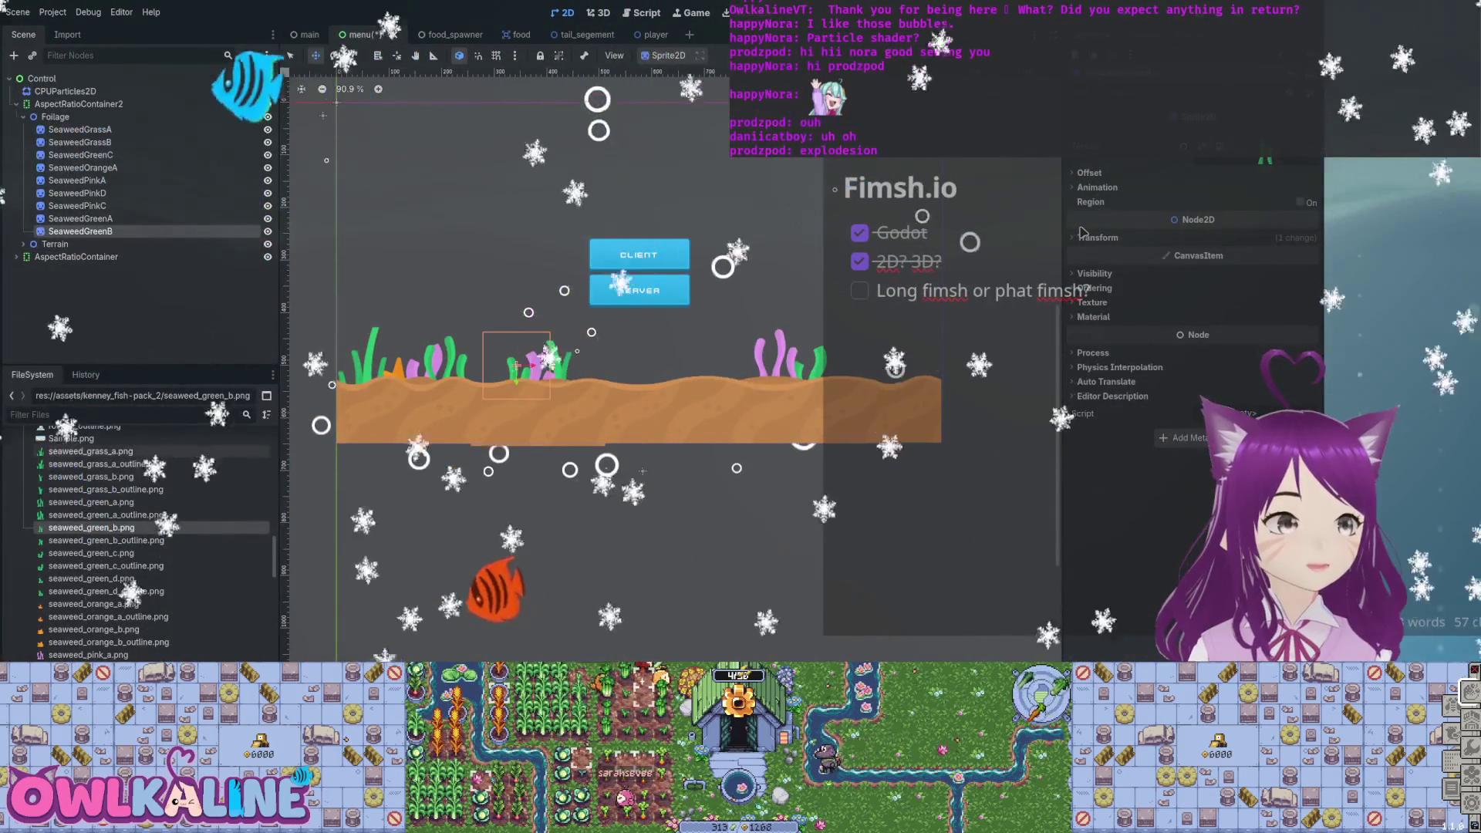
left_click_drag(91, 553, 737, 384)
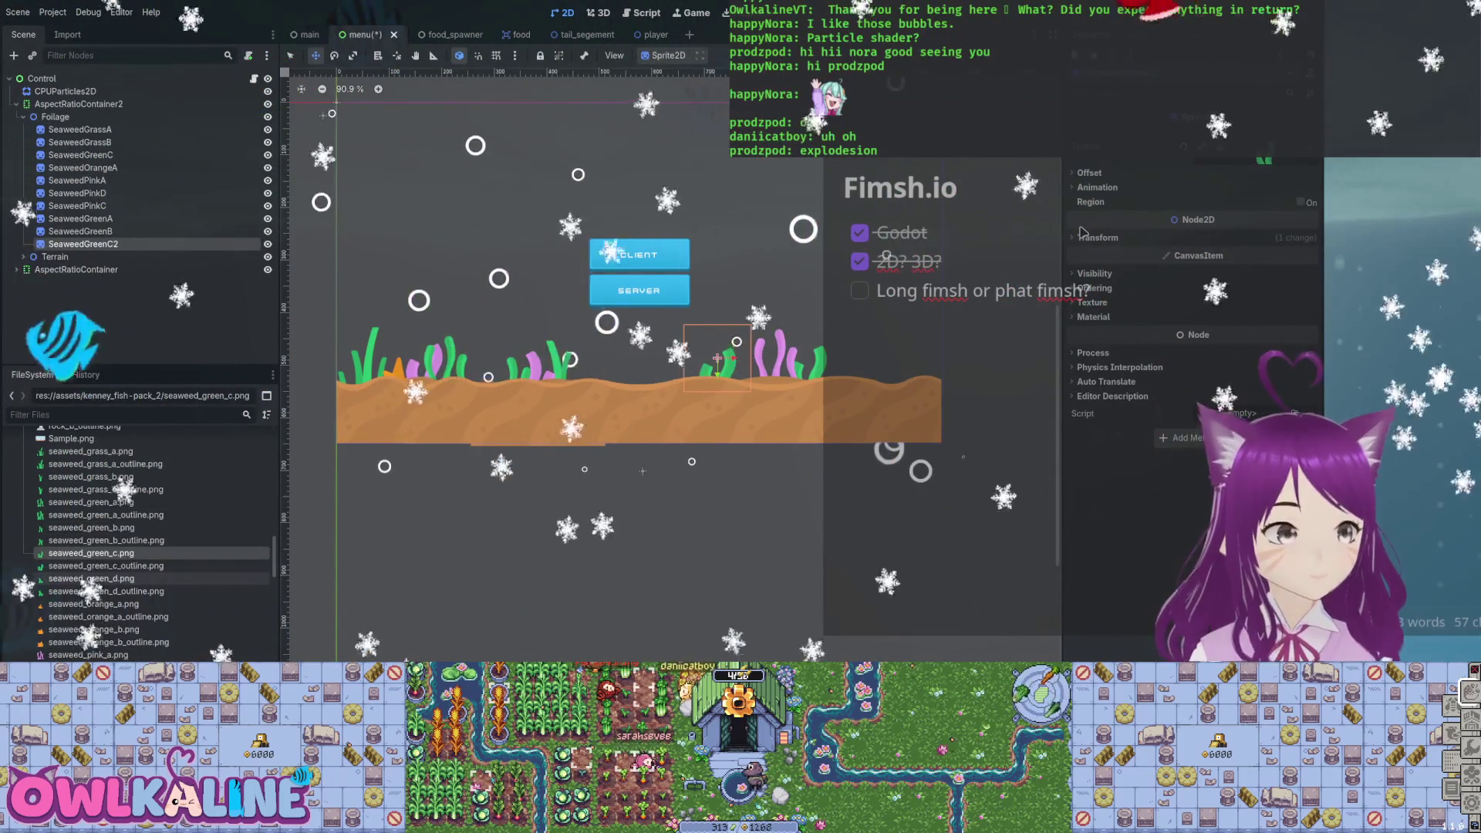
left_click_drag(717, 358, 614, 359)
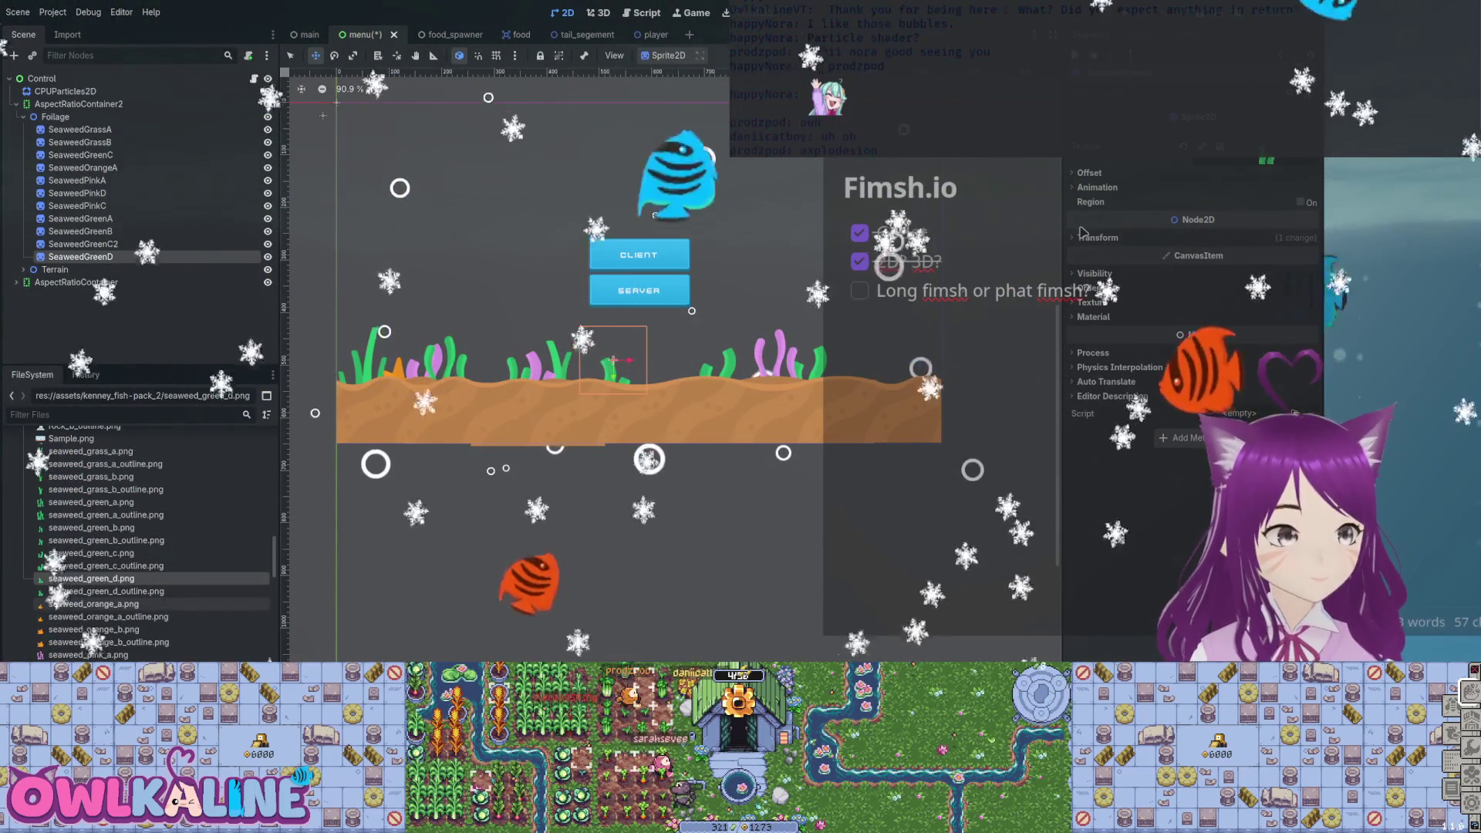
Add seaweed_orange_a and seaweed_orange_b sprites along the seabed.
left_click(92, 604)
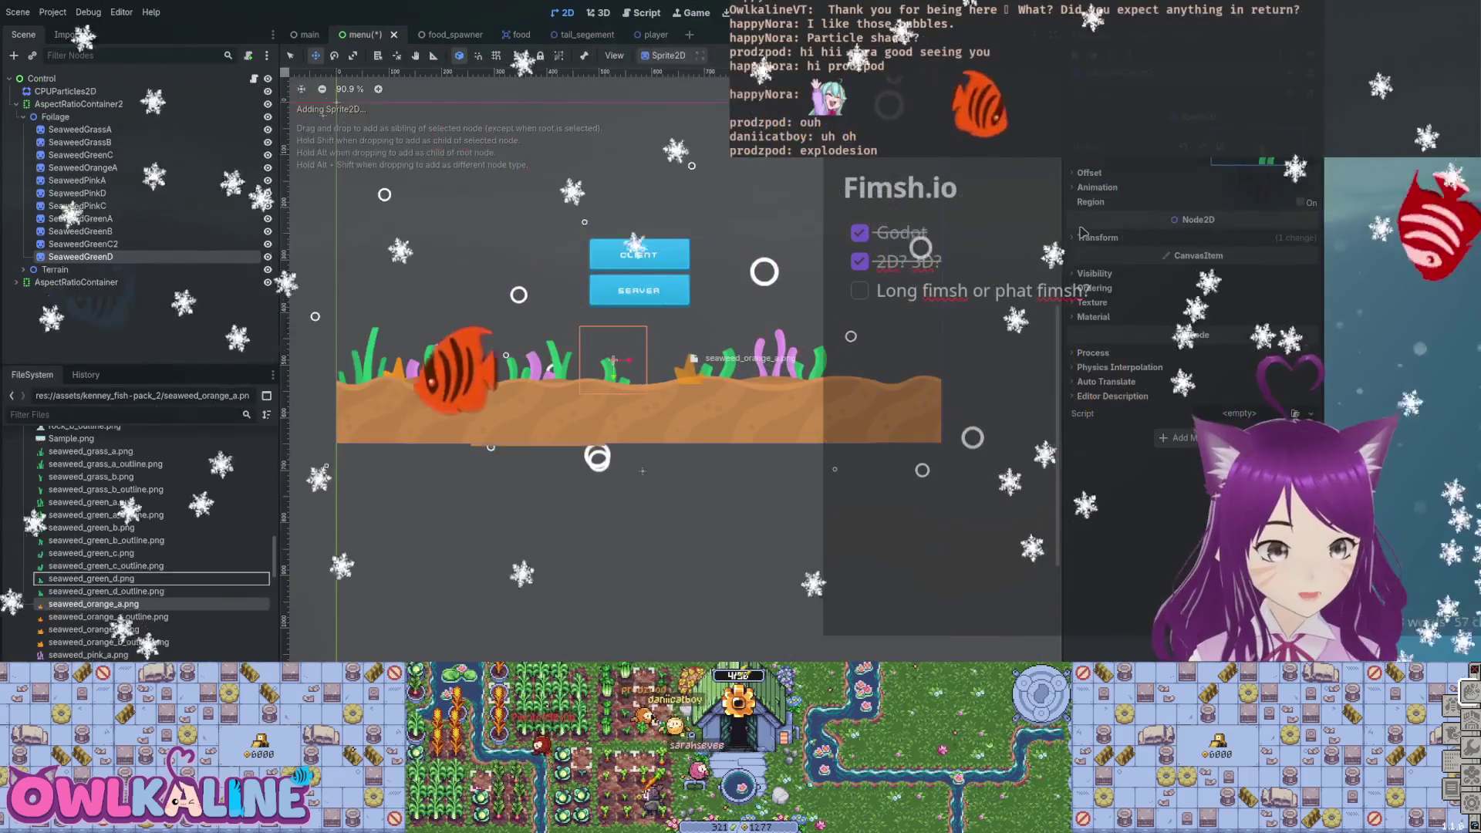
left_click_drag(689, 357, 688, 350)
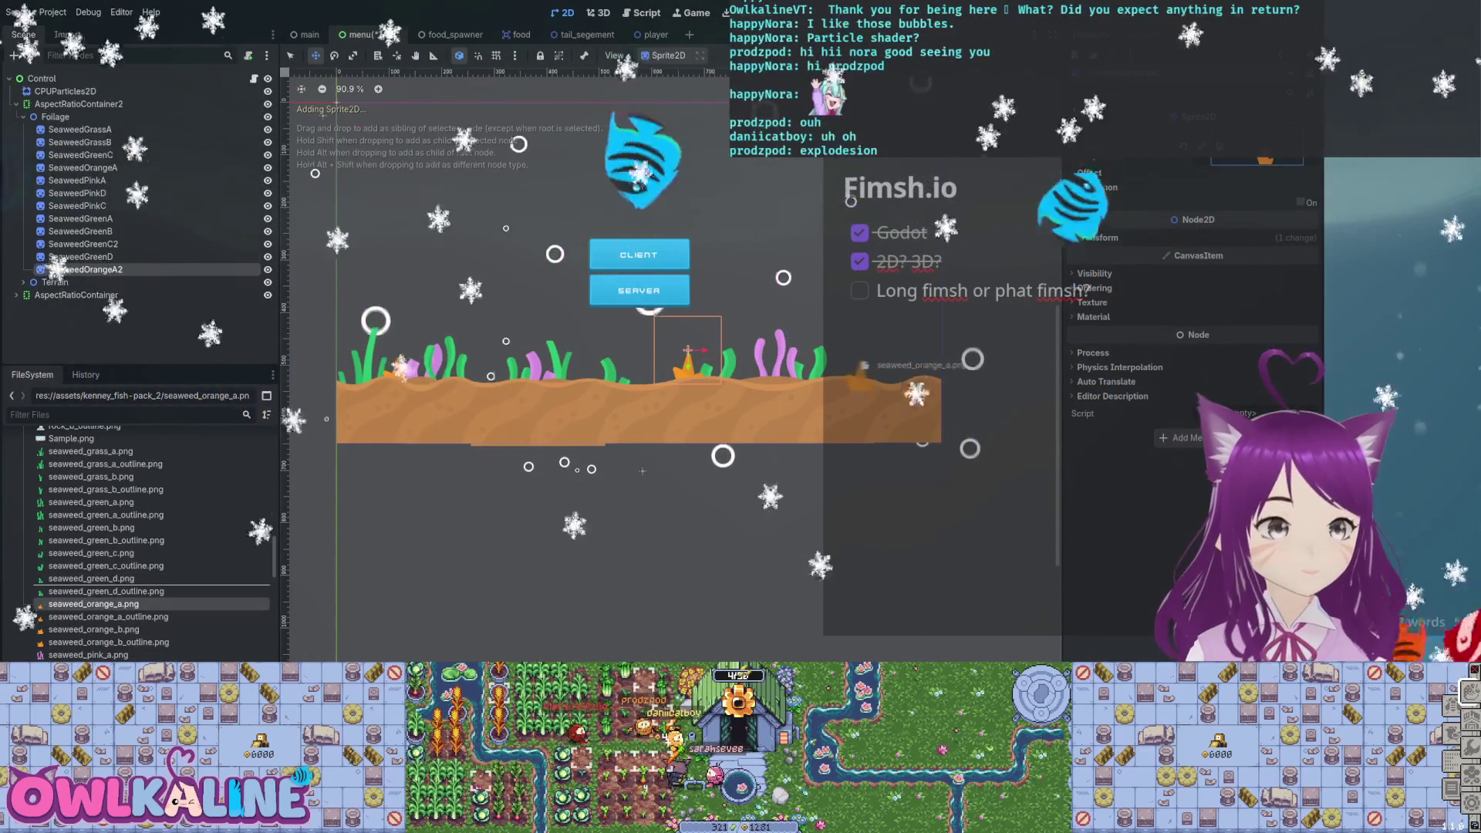
left_click_drag(904, 356, 936, 353)
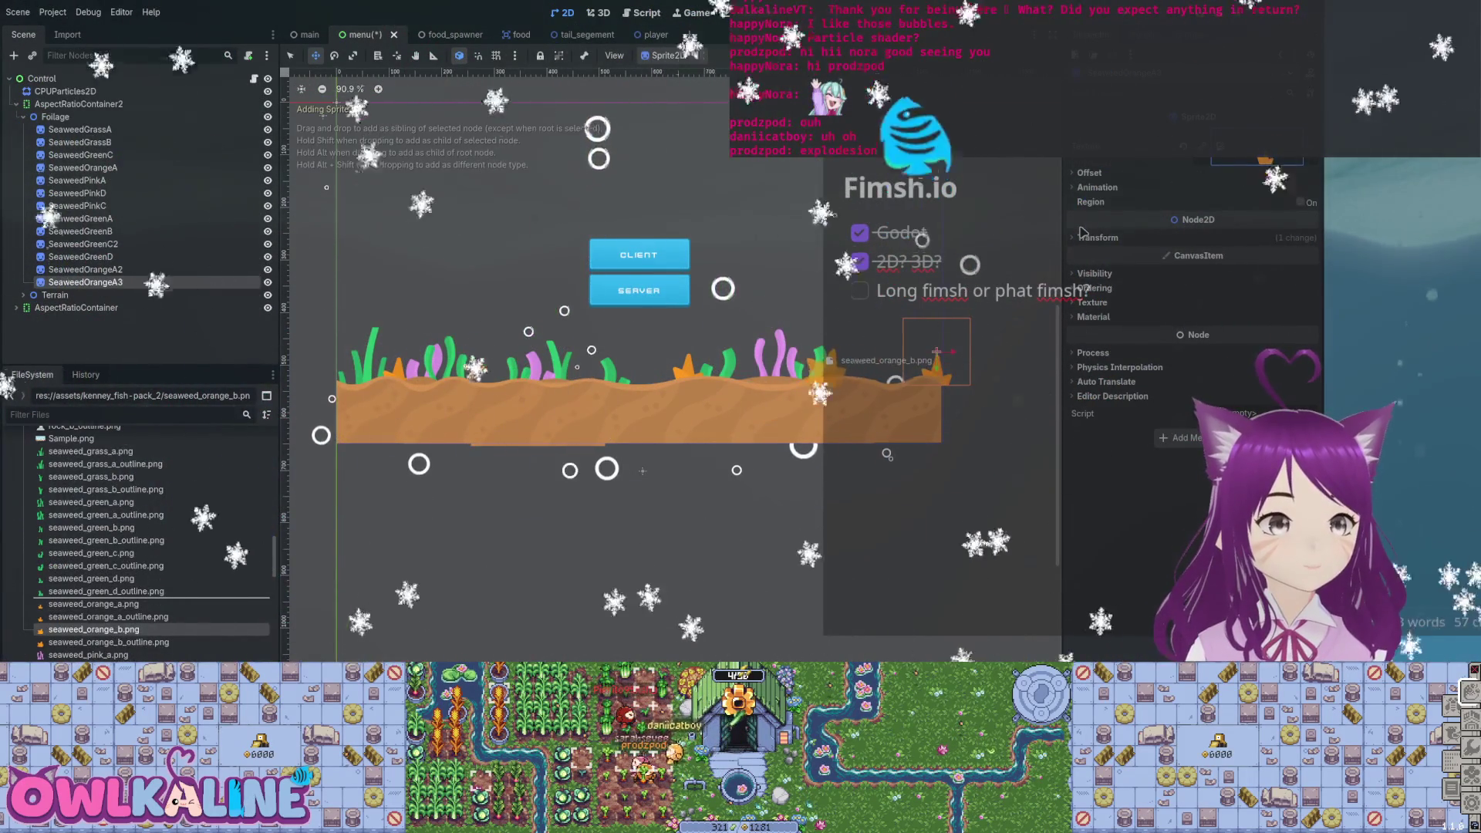
left_click_drag(811, 365, 501, 361)
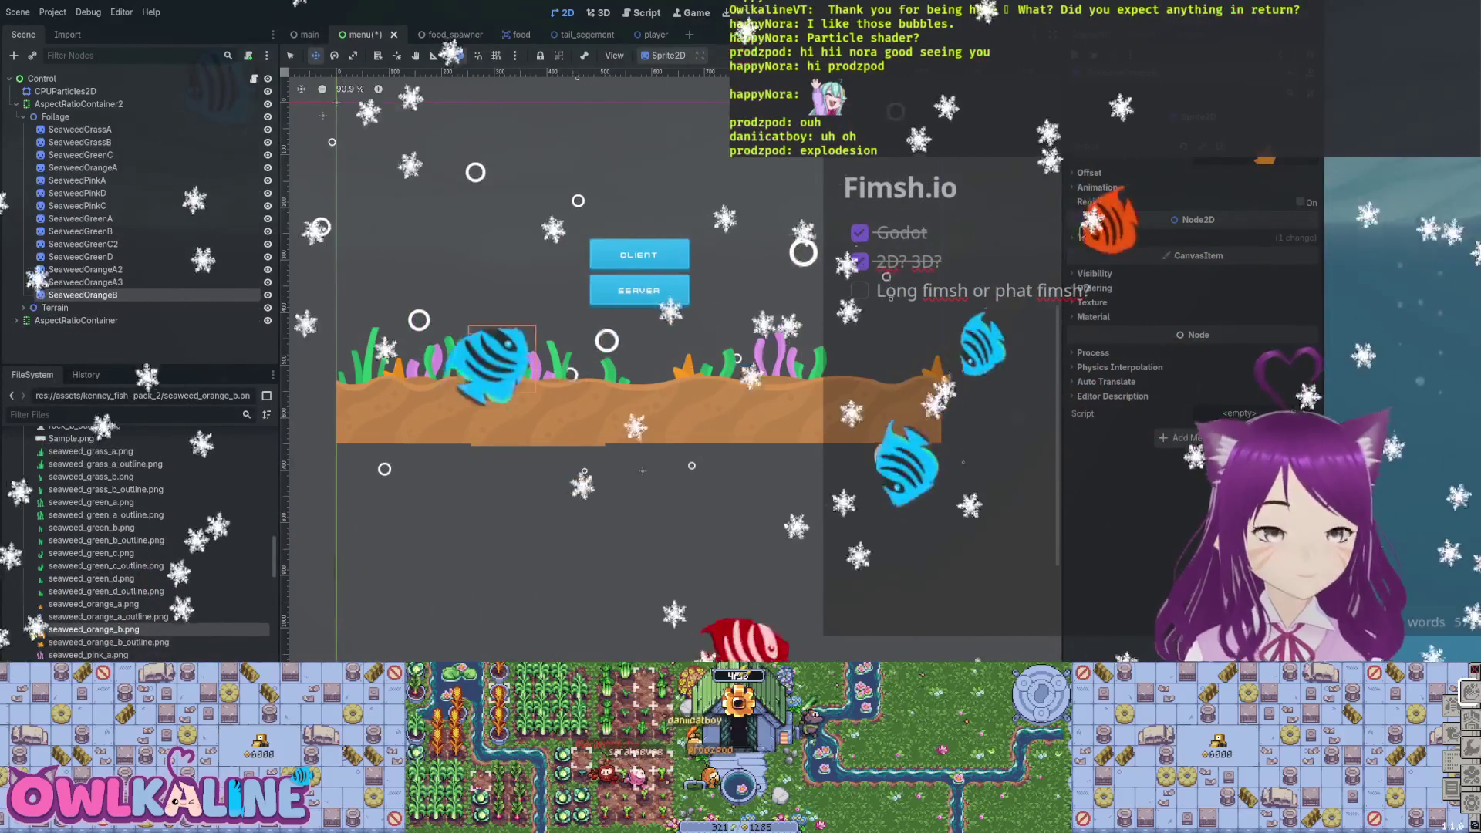
Add pink seaweed sprites including seaweed_pink_c to the seabed and save the menu scene.
scroll(139, 540, "down", 3)
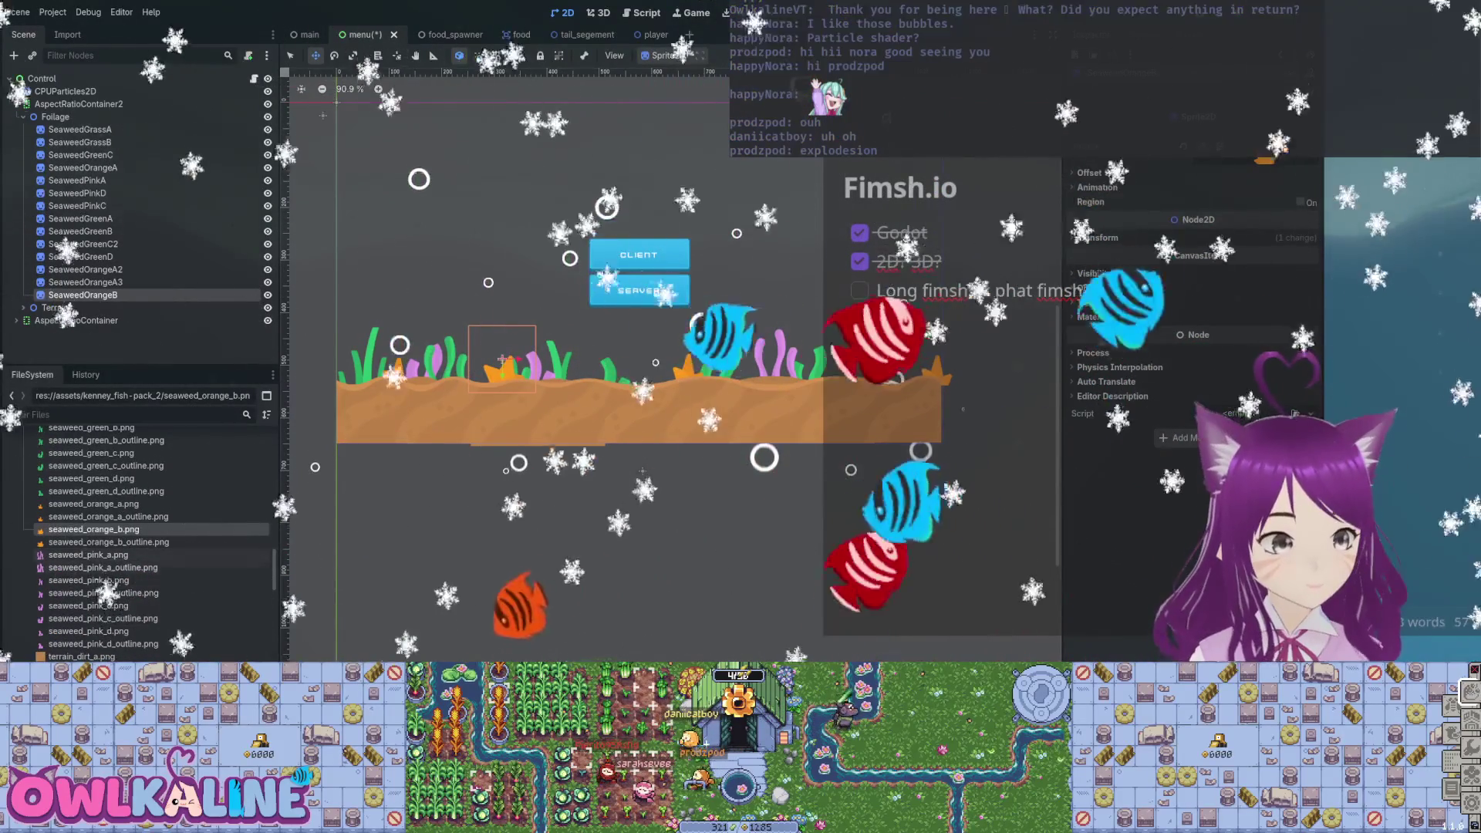
mouse_move(87, 555)
left_mouse_down()
mouse_move(298, 490)
mouse_move(464, 375)
left_mouse_up()
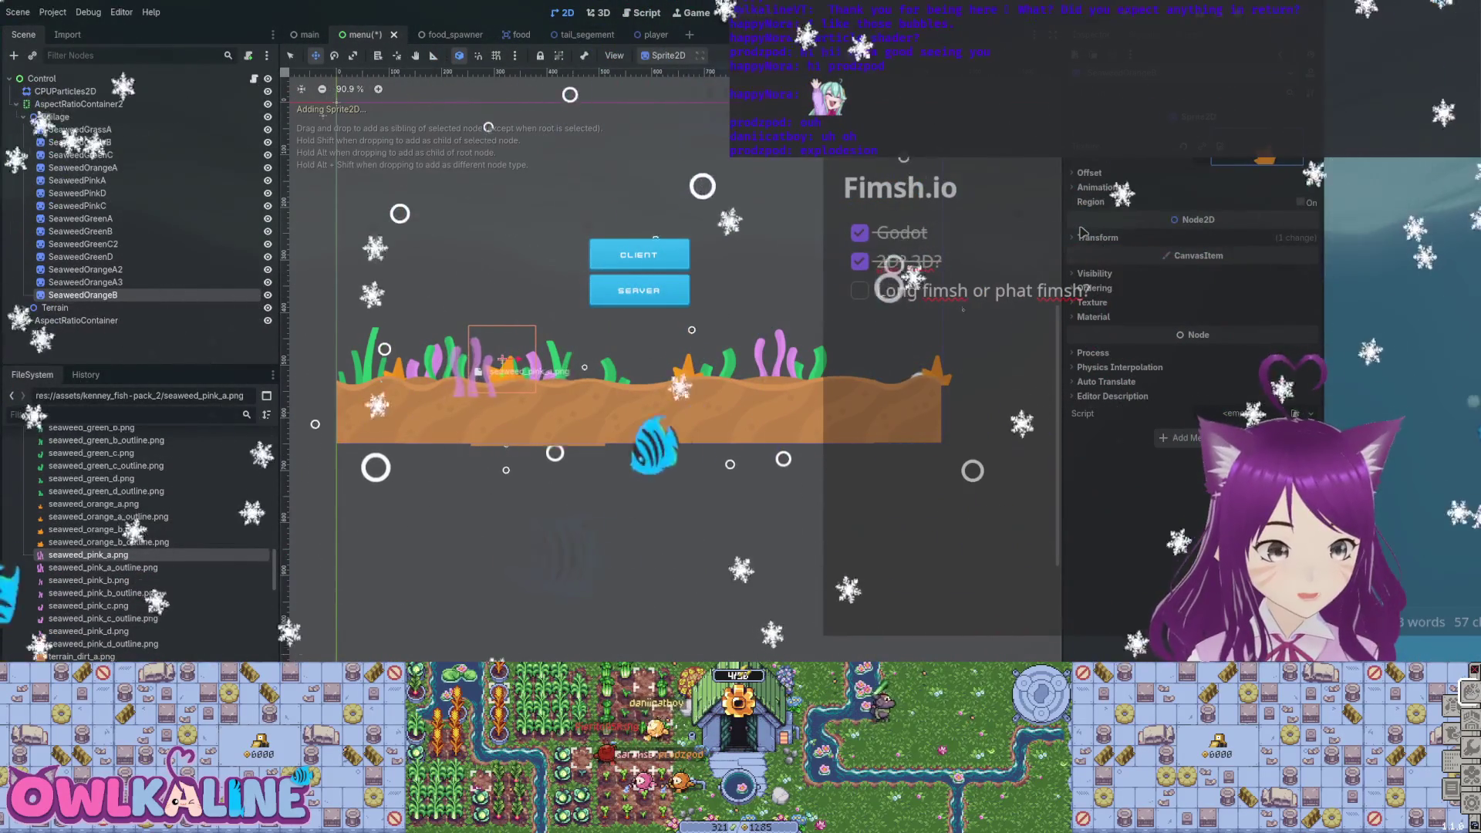
left_click_drag(652, 374, 649, 367)
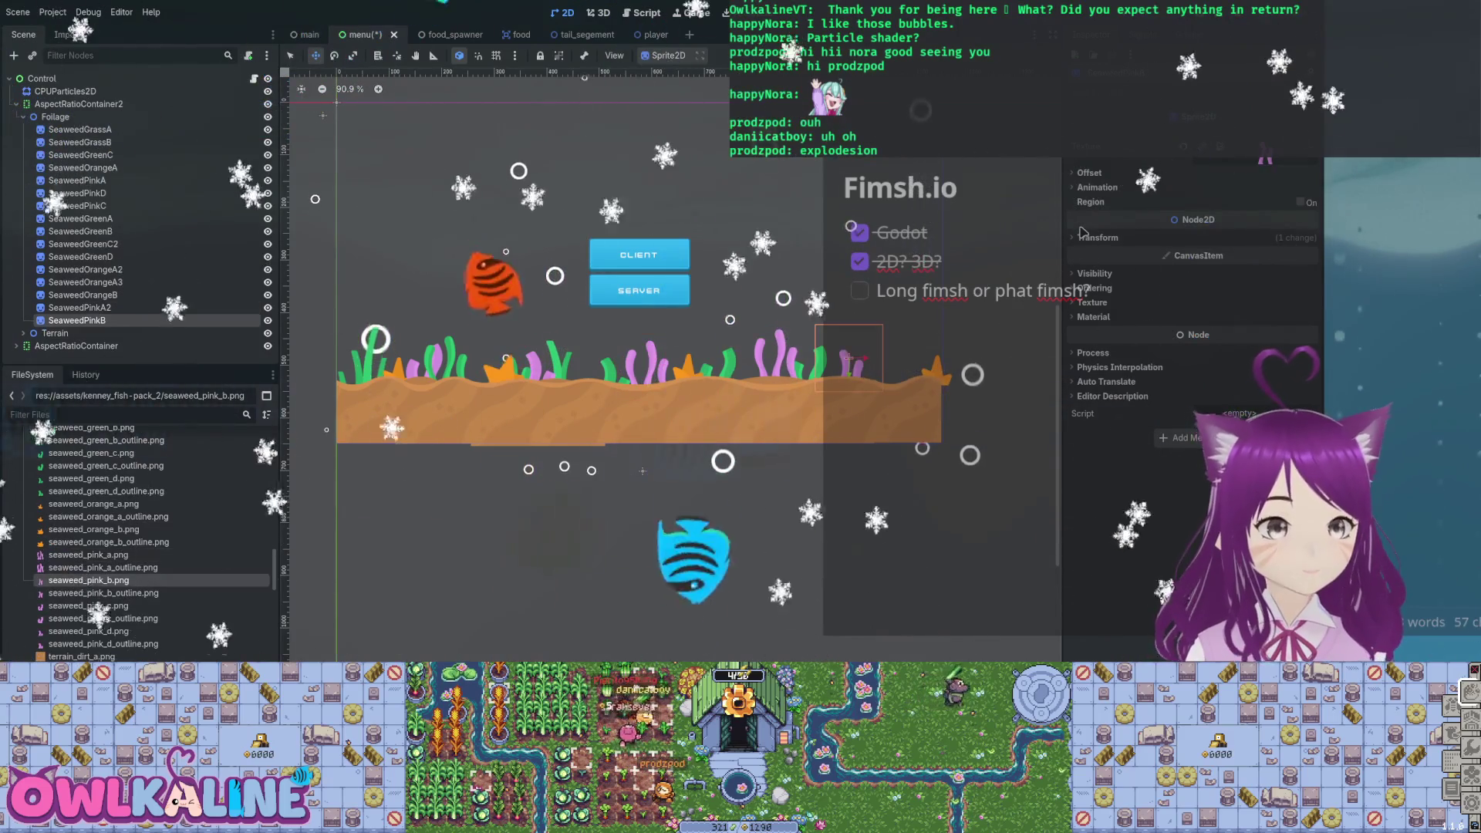
mouse_move(87, 605)
left_mouse_down()
mouse_move(617, 385)
mouse_move(895, 369)
mouse_move(337, 357)
left_mouse_up()
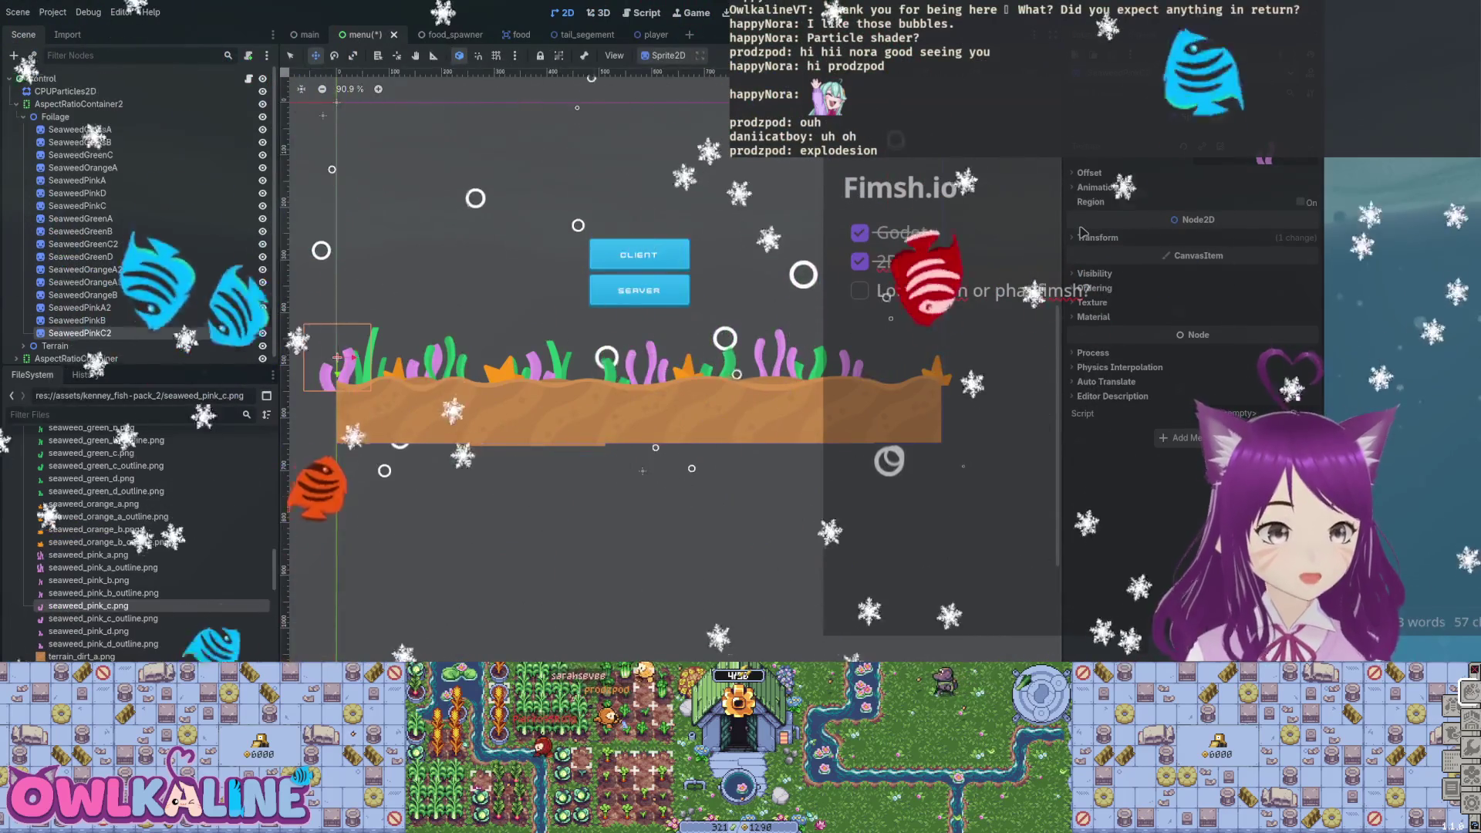
key("ctrl+minus")
key("ctrl+s")
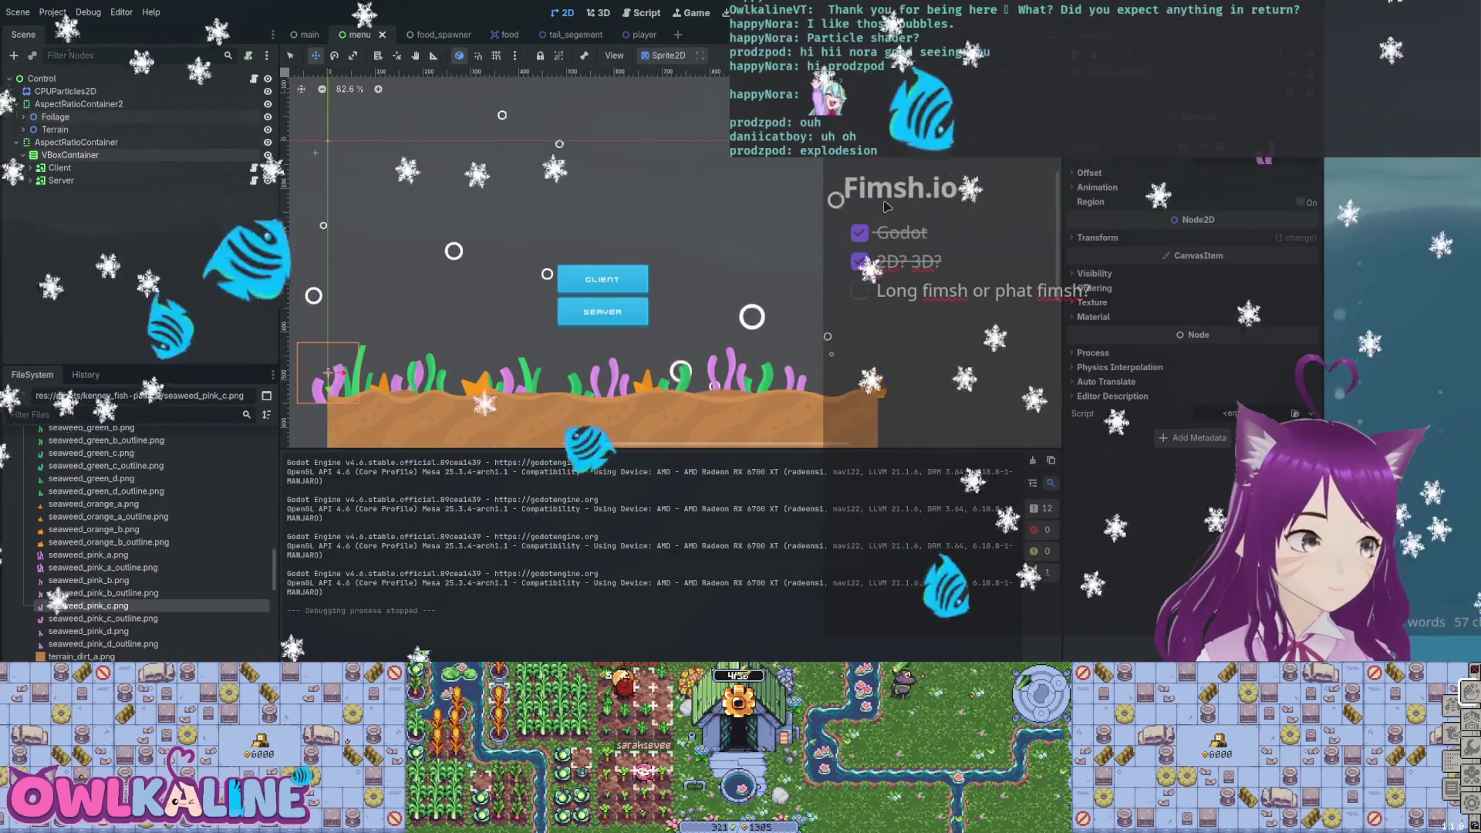
Move the bubble CPUParticles2D under AspectRatioContainer2 between Foliage and Terrain, and save.
key("f")
scroll(886, 207, "up", 1)
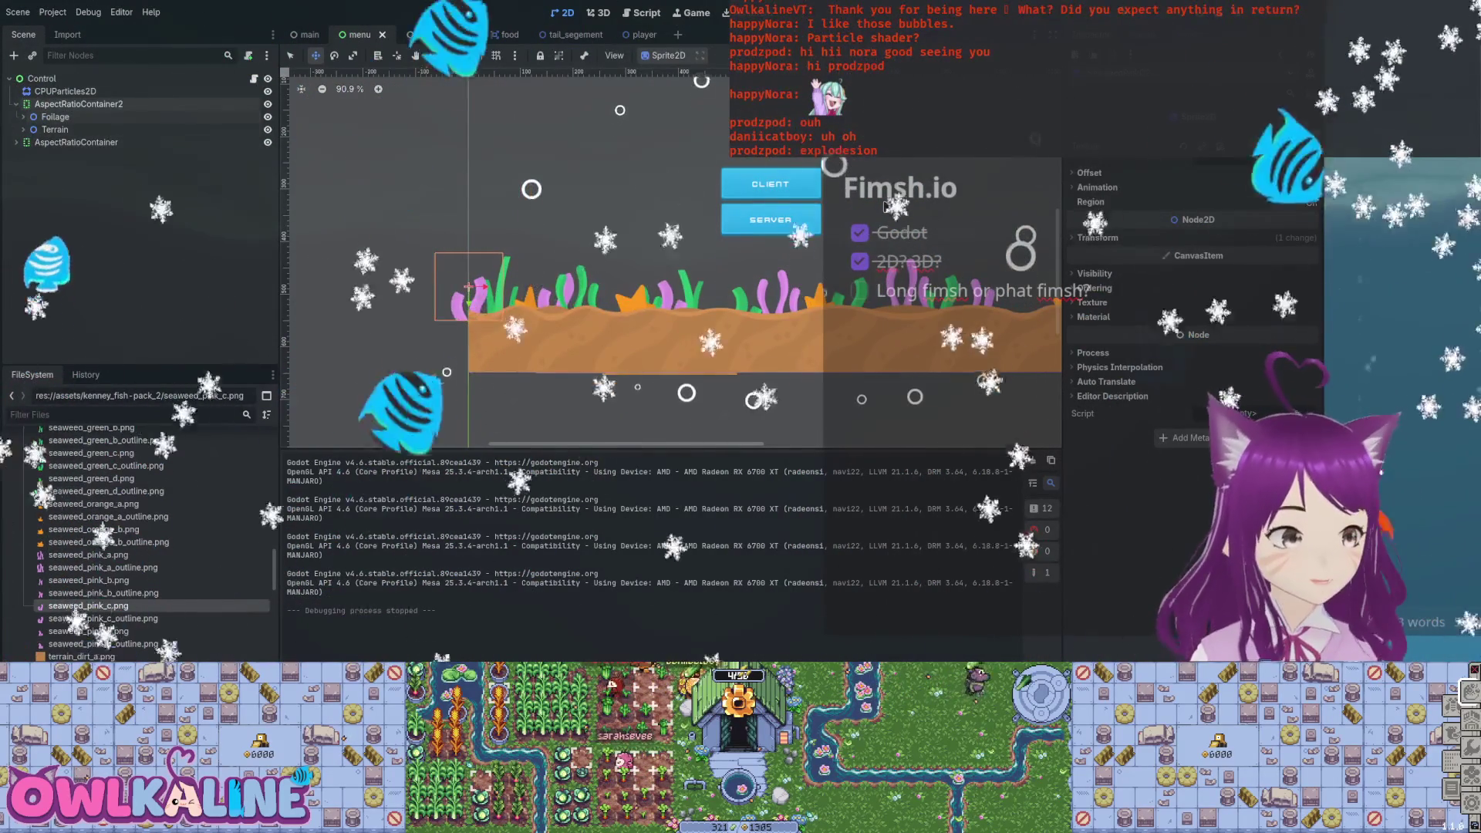
left_click_drag(64, 91, 69, 123)
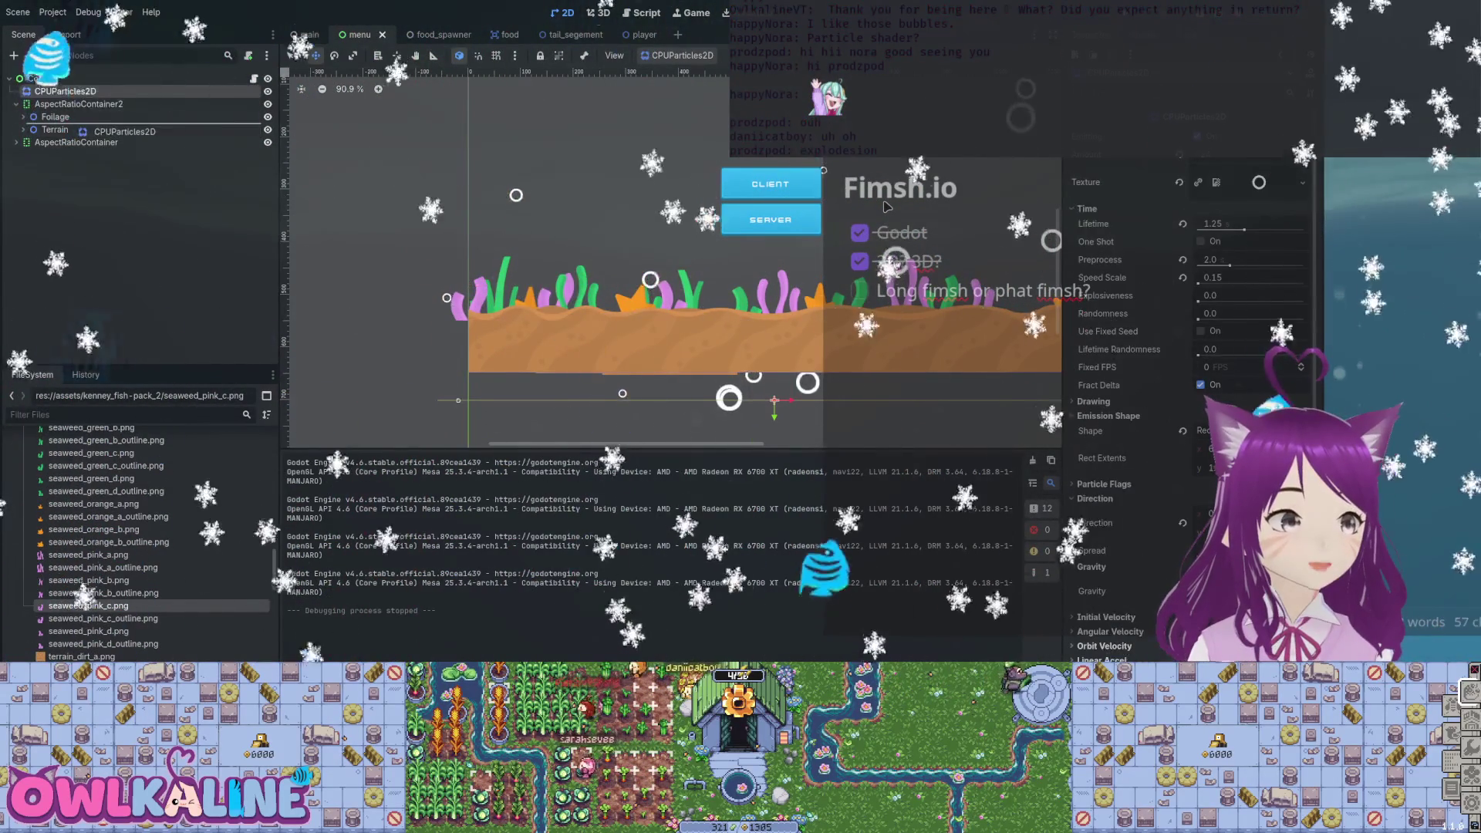
scroll(886, 204, "right", 3)
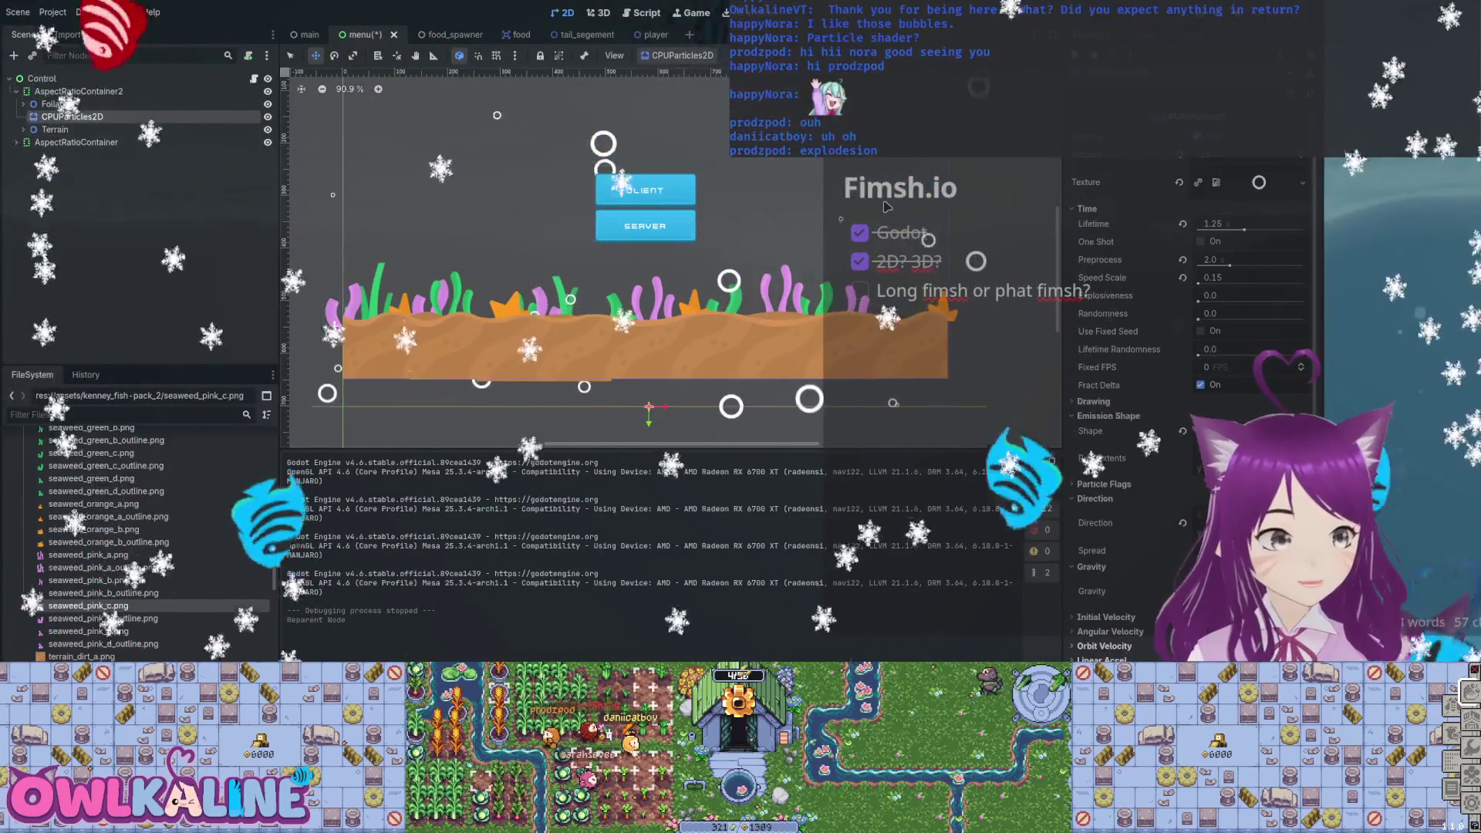
key("ctrl+s")
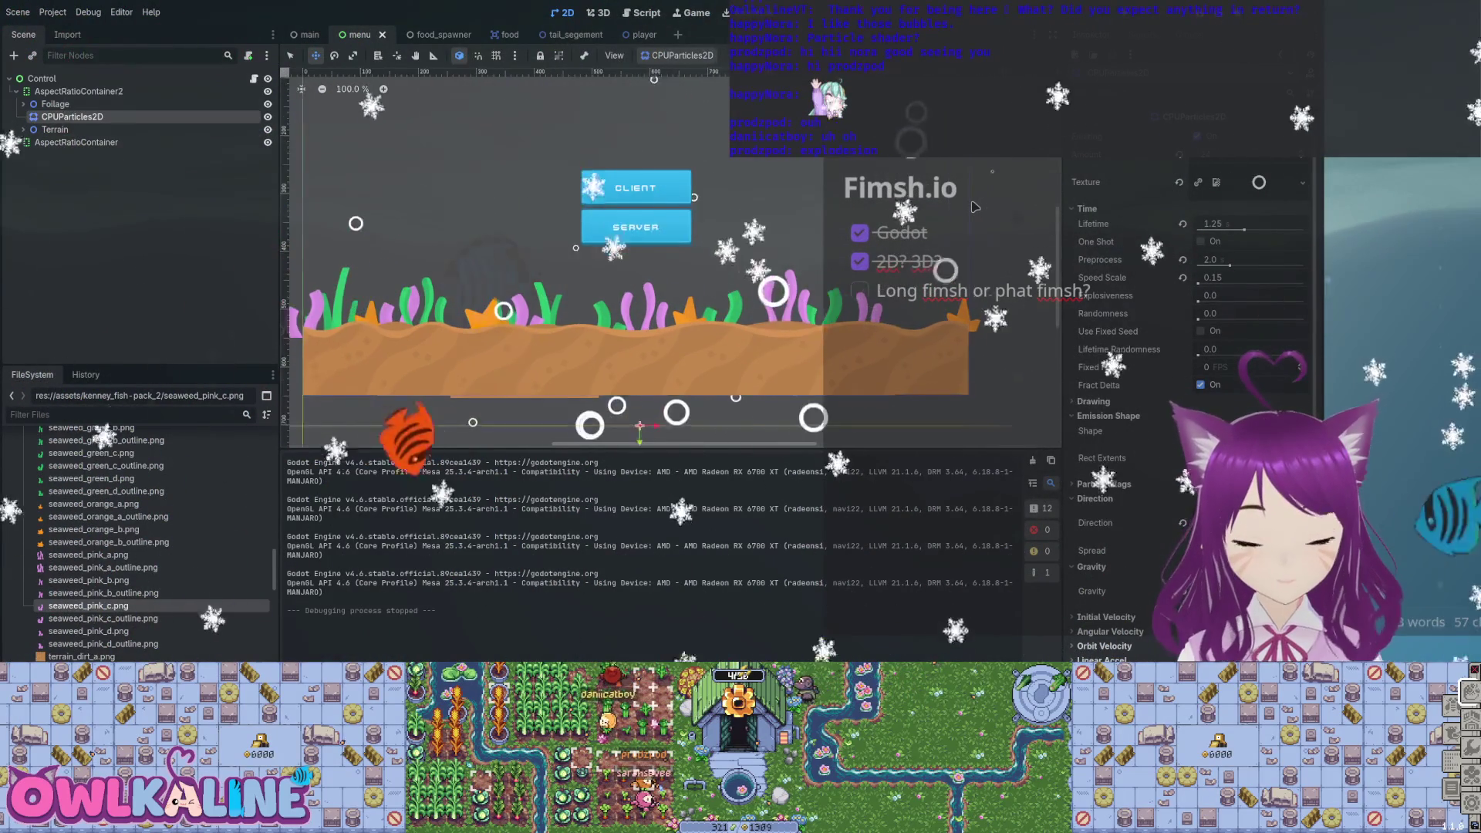
scroll(975, 207, "up", 3)
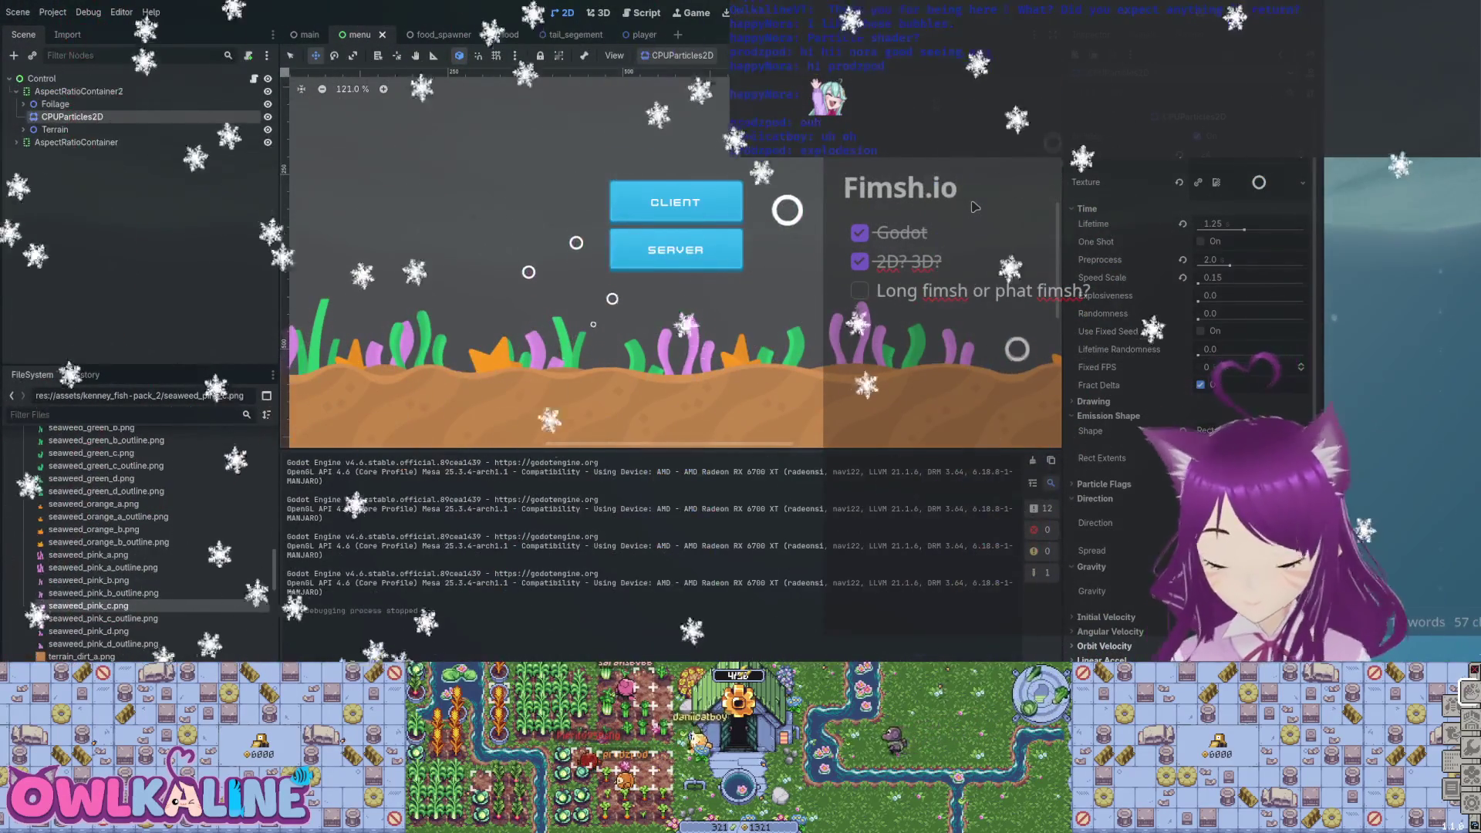
scroll(139, 540, "down", 10)
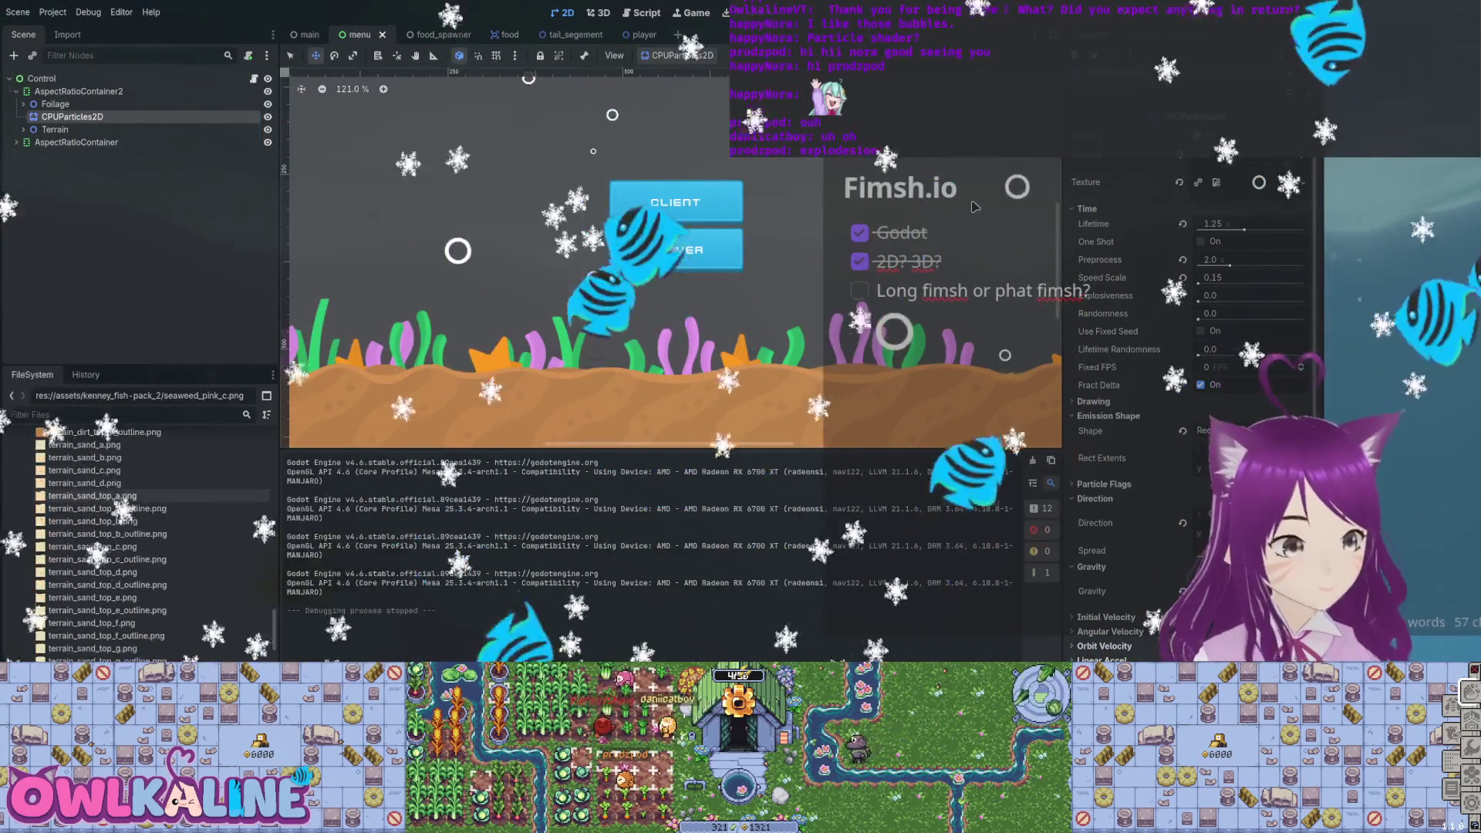
left_click_drag(93, 648, 199, 559)
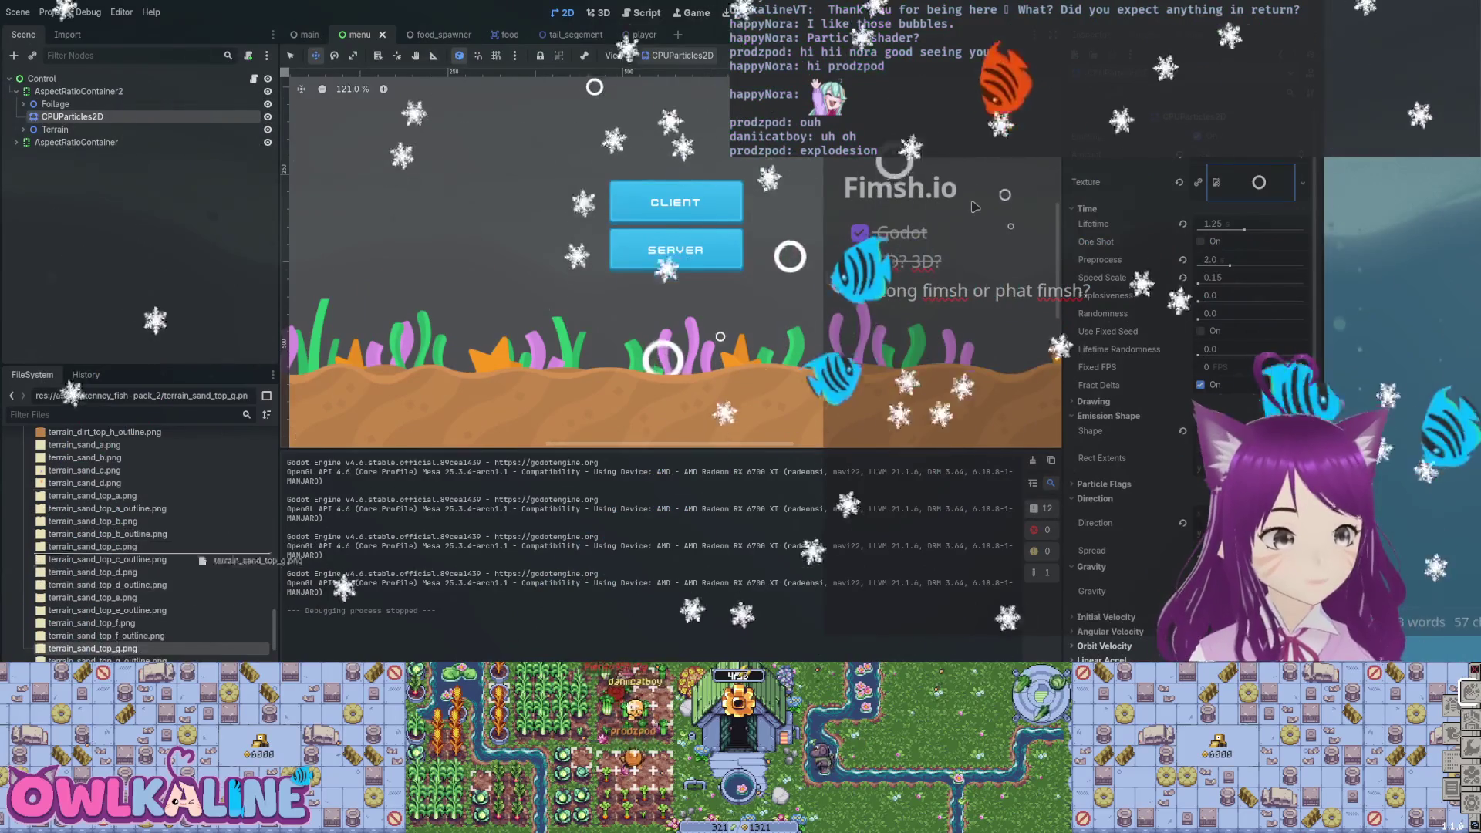
left_click_drag(121, 654, 131, 632)
scroll(154, 605, "up", 5)
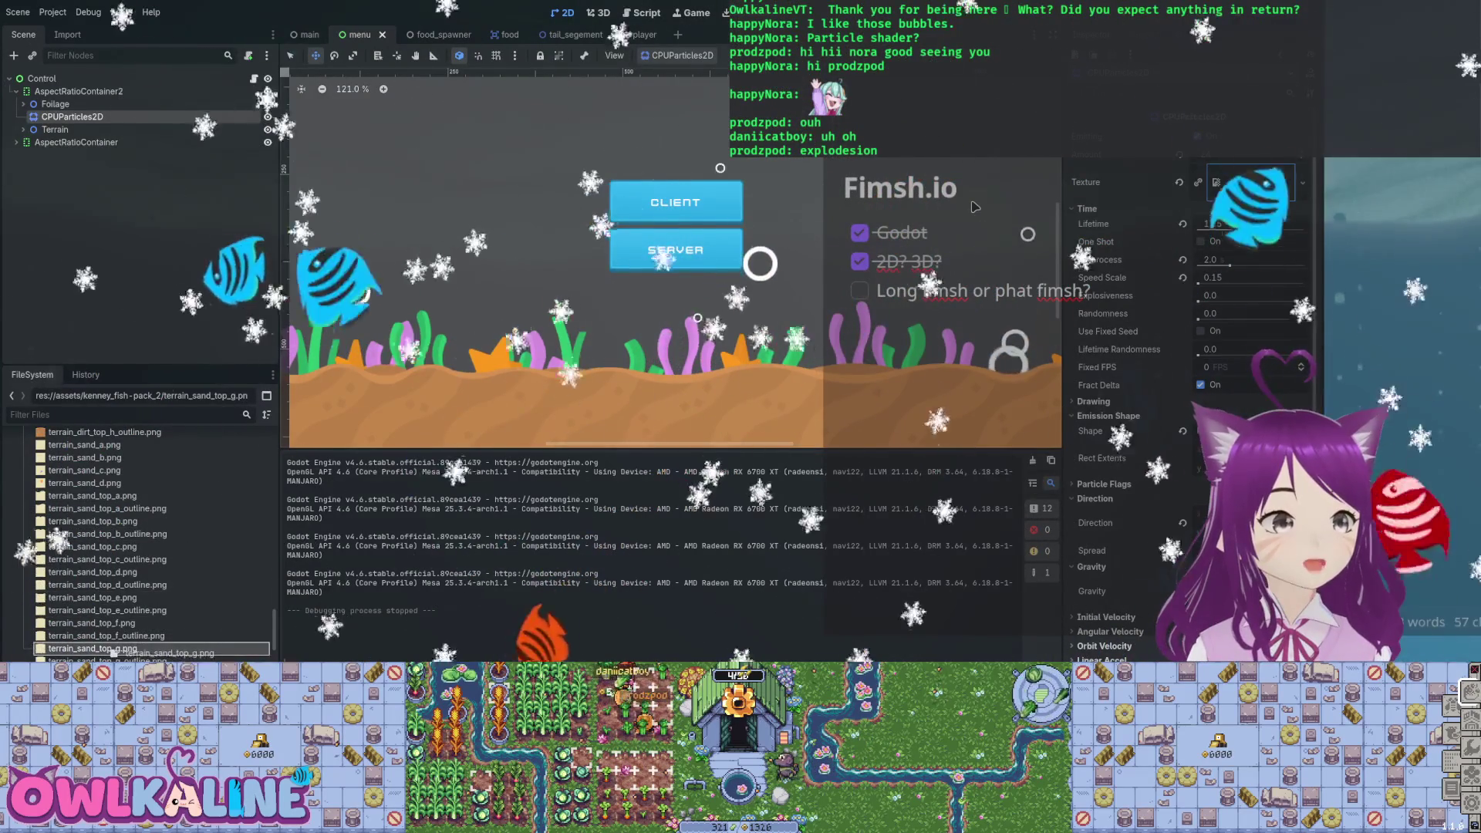
scroll(139, 540, "up", 5)
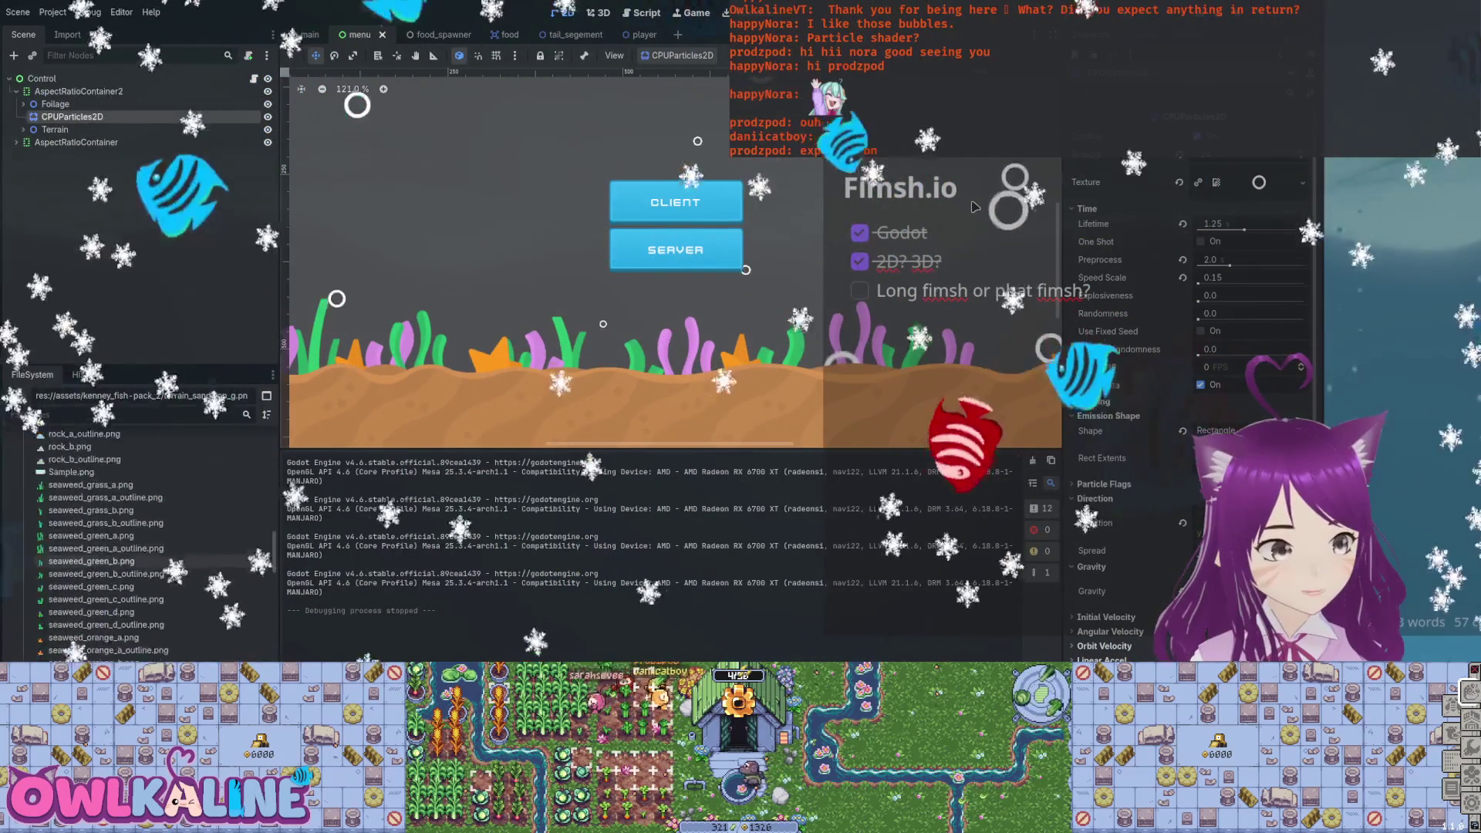
mouse_move(85, 619)
left_mouse_down()
mouse_move(497, 314)
mouse_move(529, 239)
mouse_move(656, 137)
left_mouse_up()
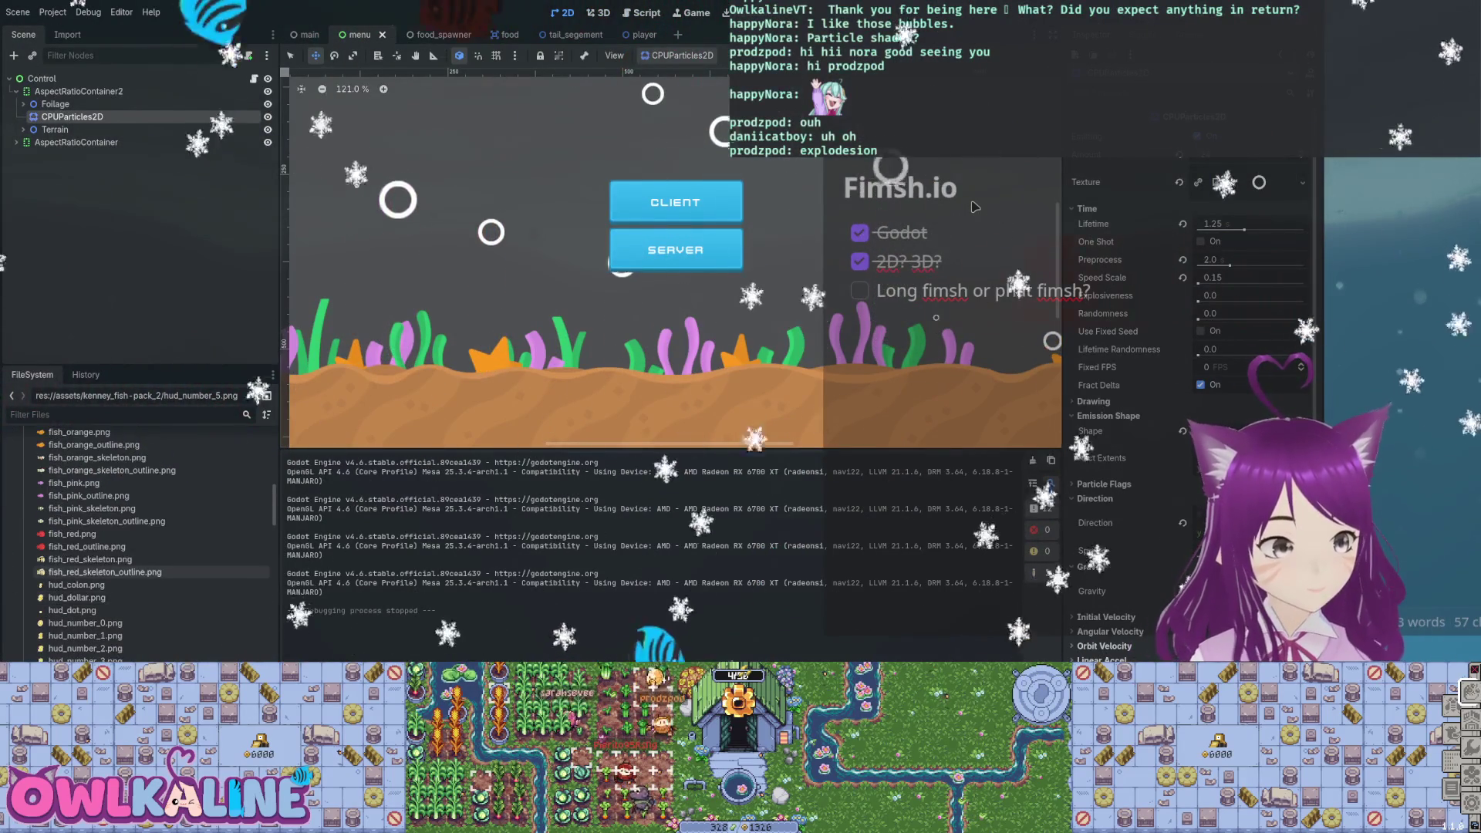
scroll(139, 540, "down", 1)
mouse_move(71, 571)
left_mouse_down()
mouse_move(448, 240)
mouse_move(500, 246)
left_mouse_up()
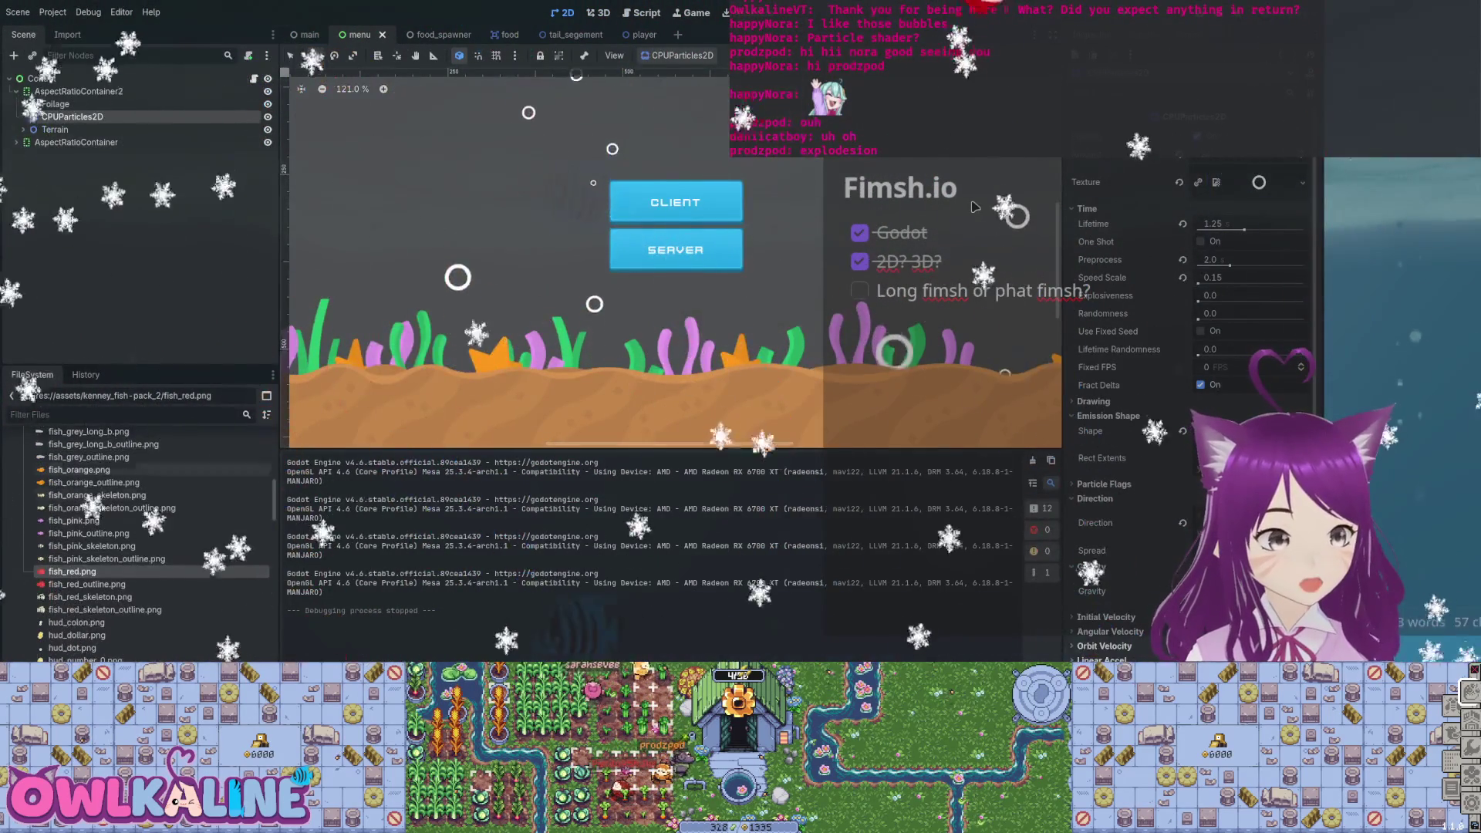
scroll(974, 207, "down", 5)
scroll(975, 207, "up", 3)
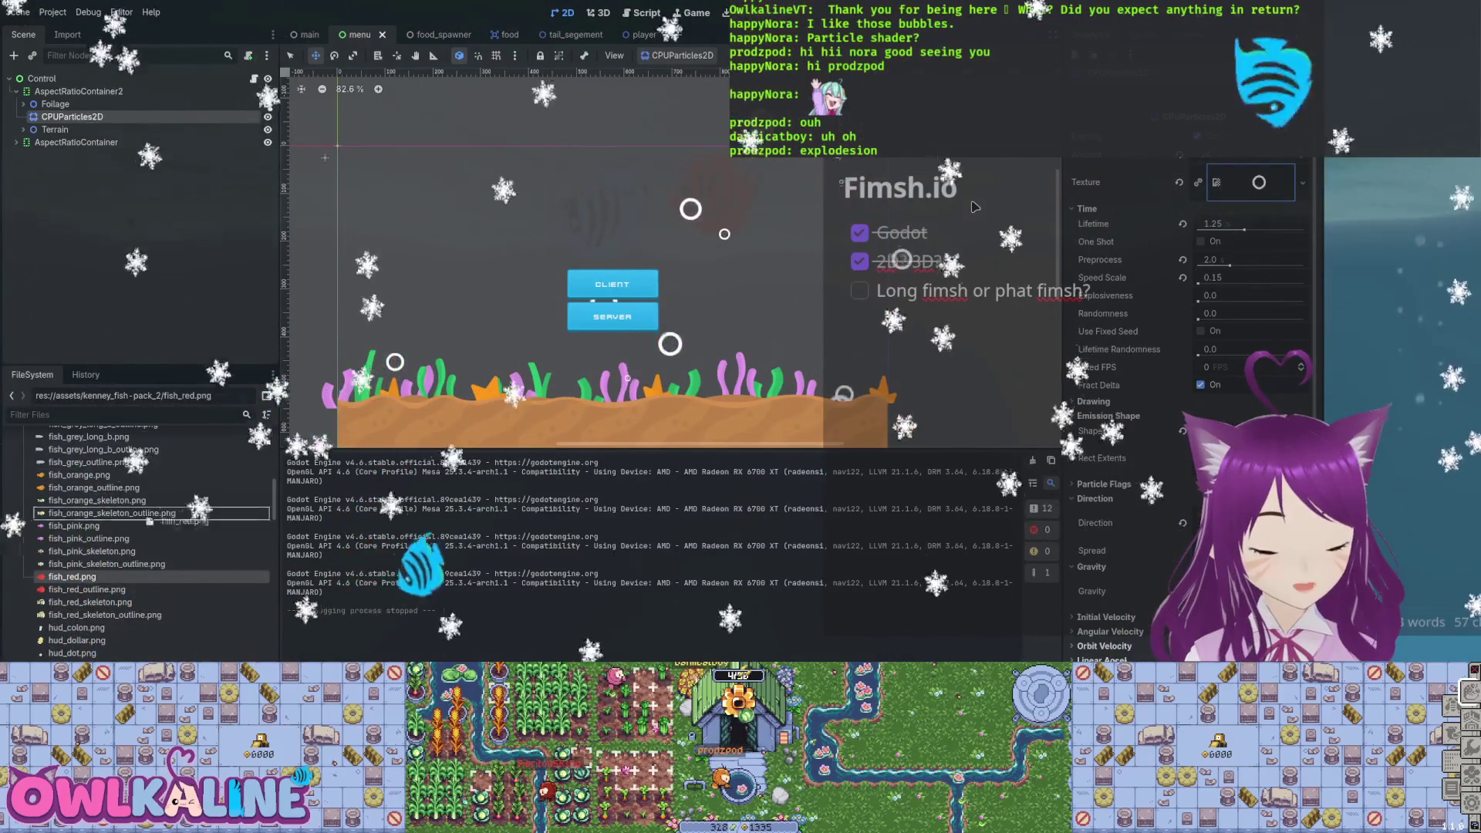
left_click_drag(85, 589, 425, 303)
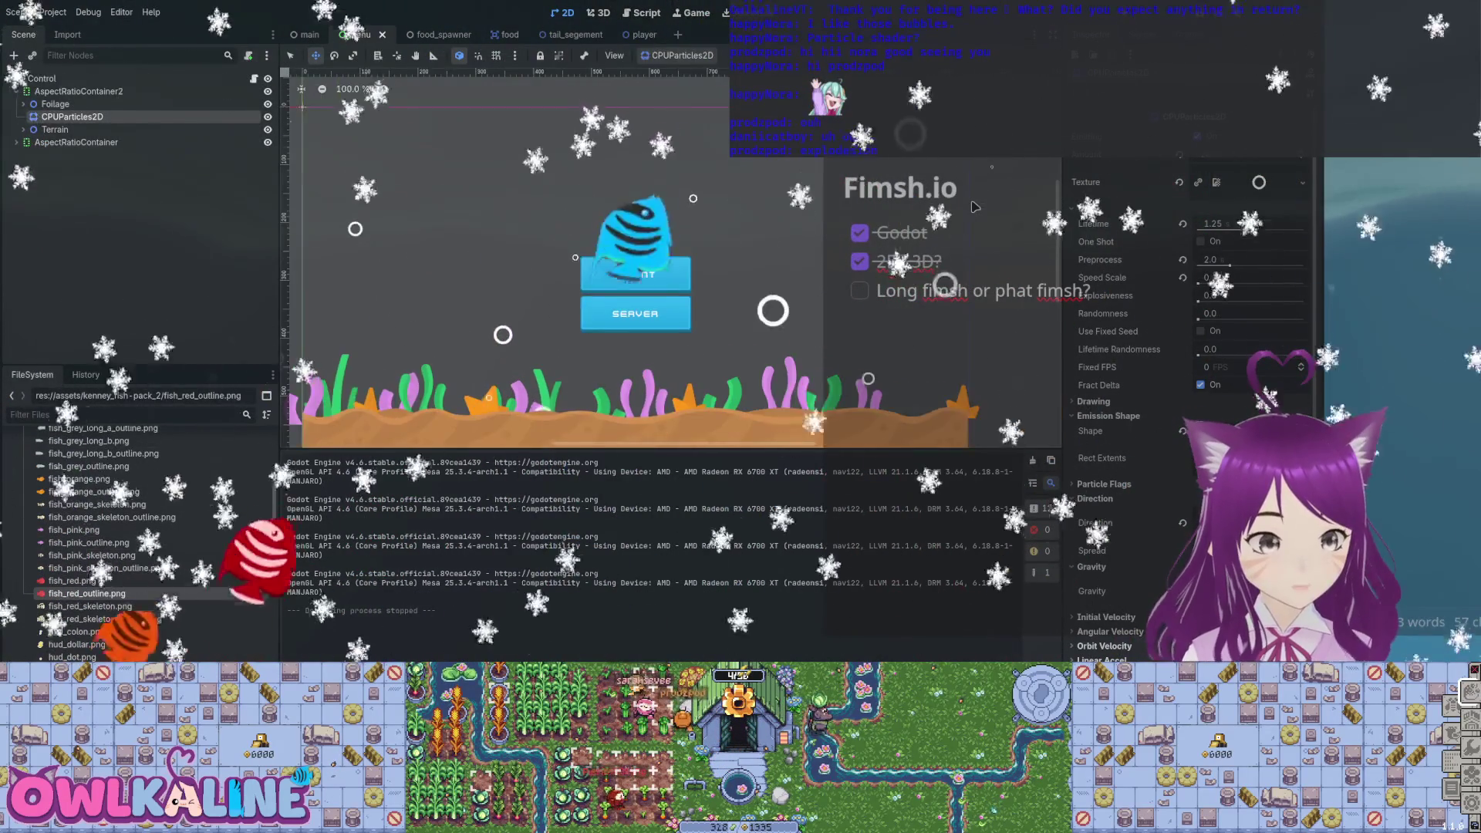
scroll(975, 206, "down", 1)
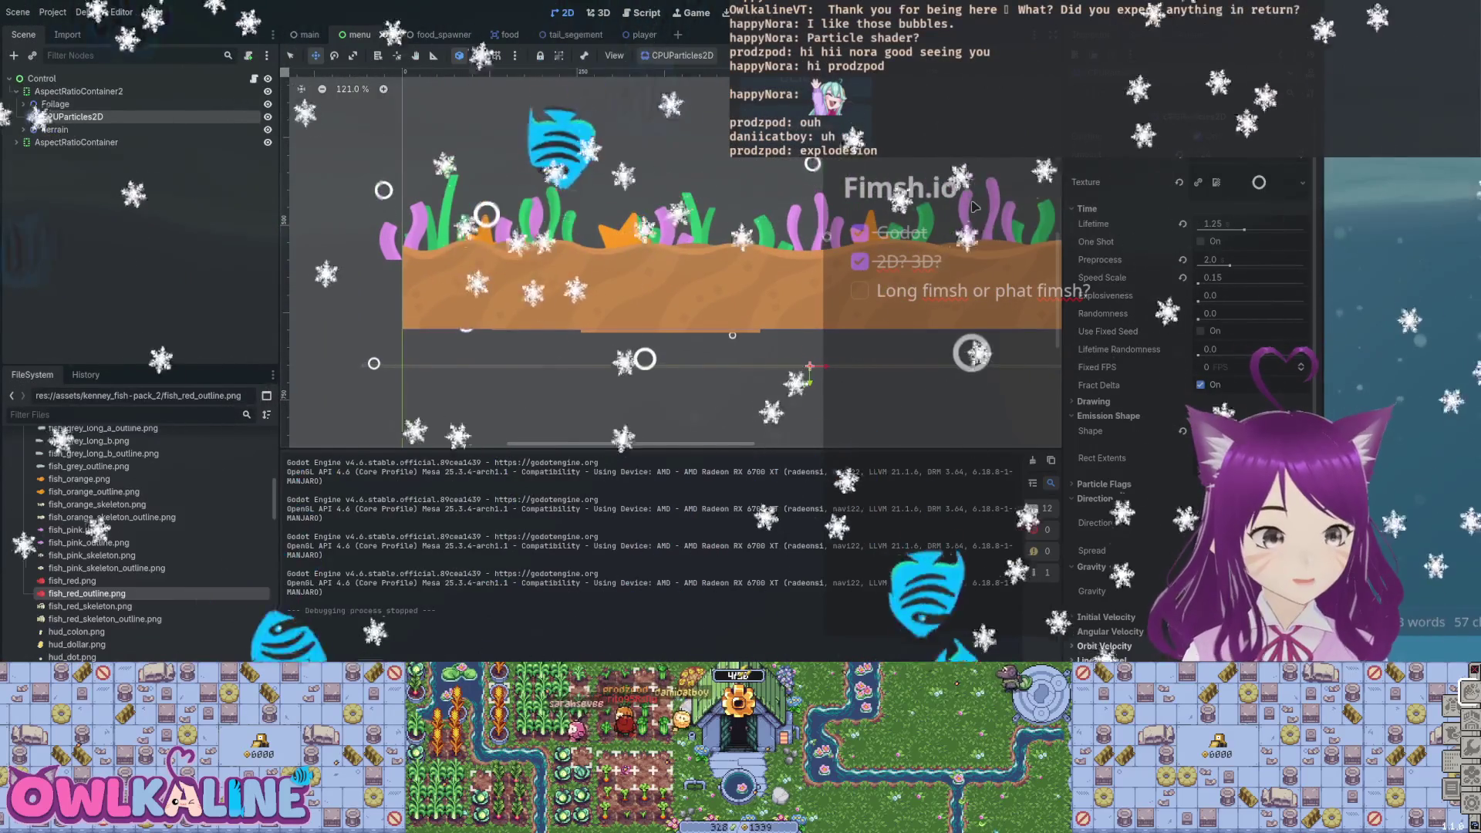
scroll(974, 207, "right", 5)
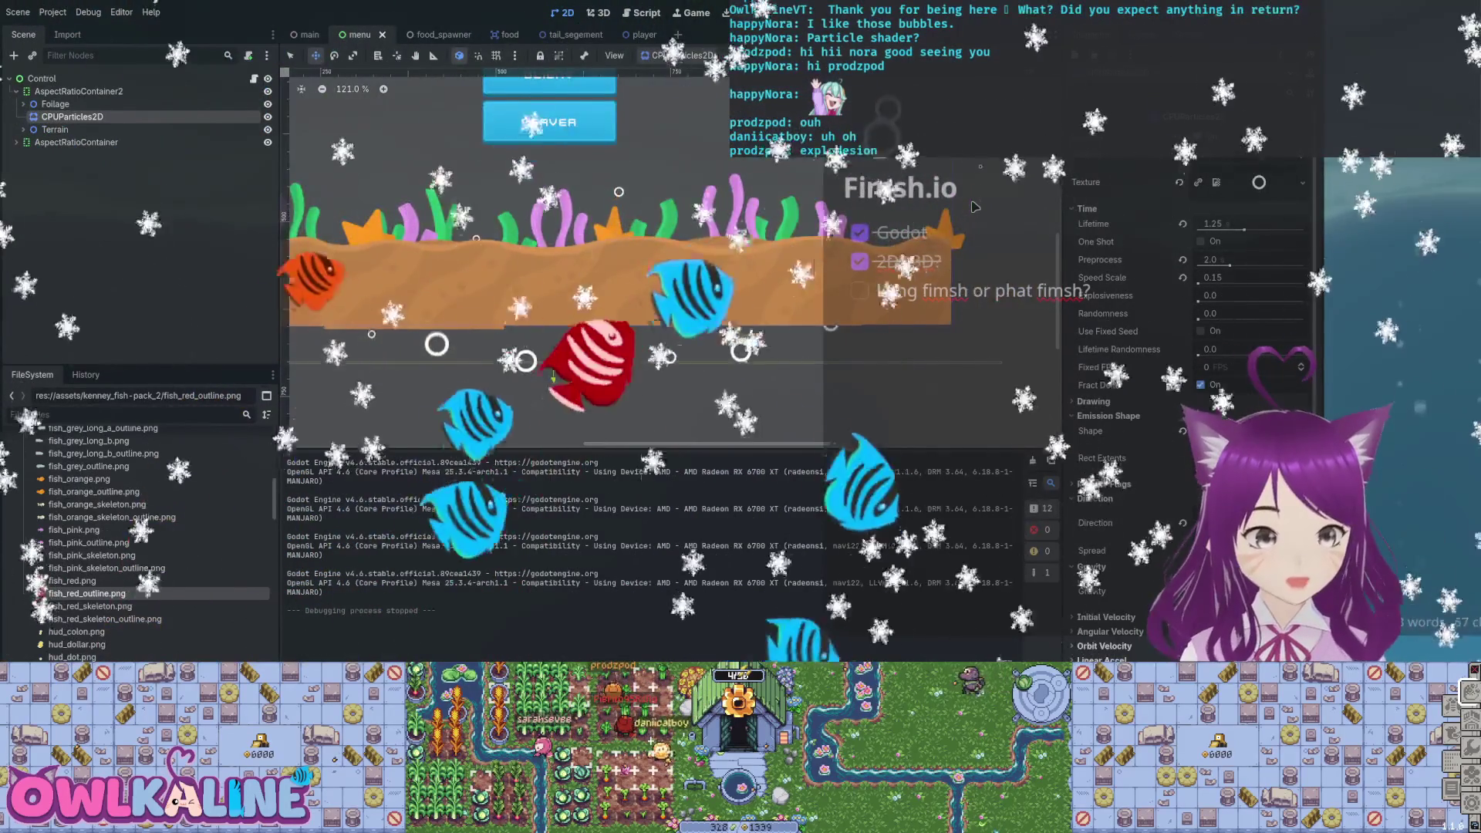
scroll(974, 207, "left", 6)
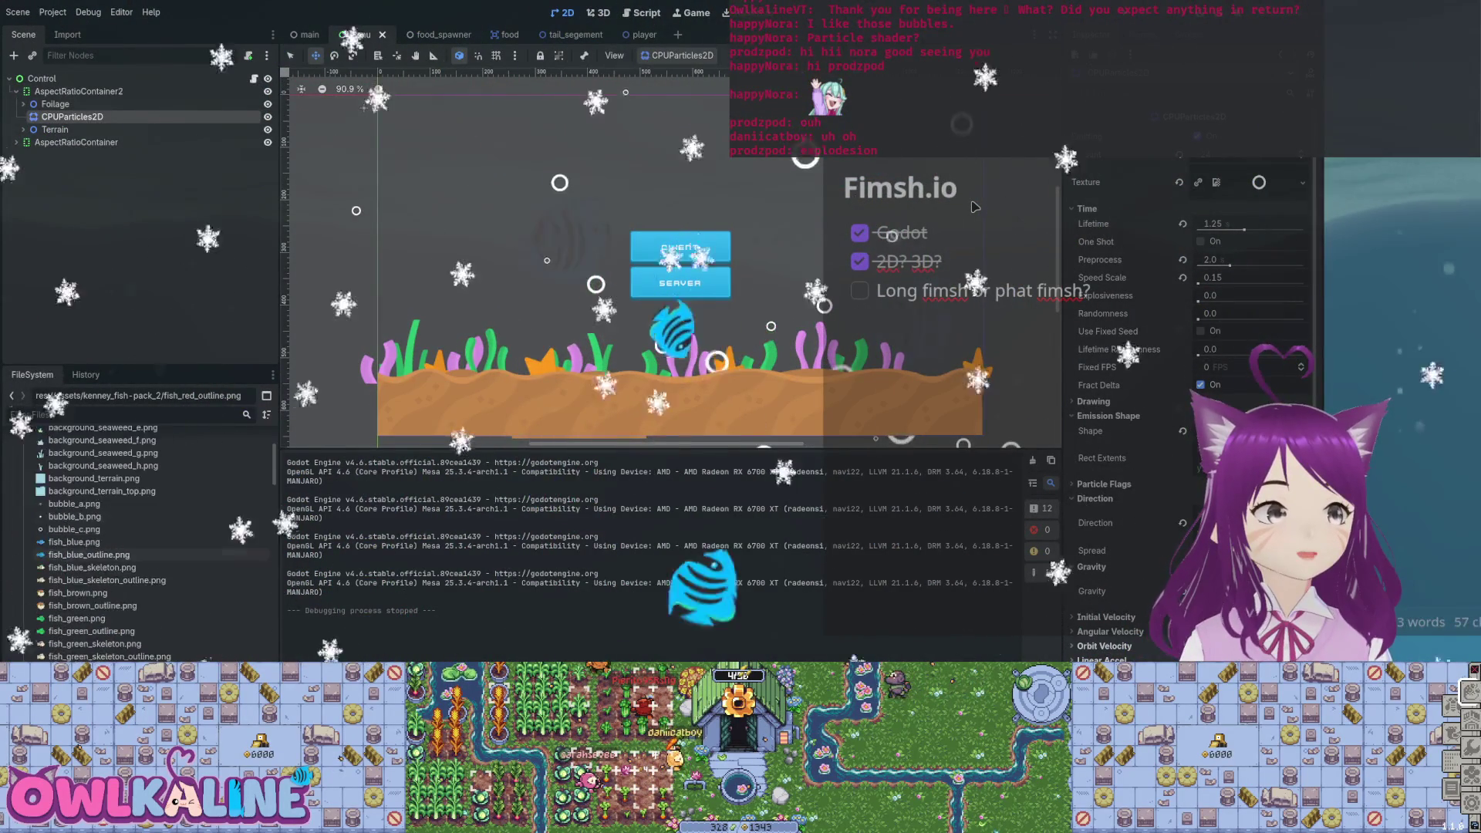
left_click(876, 367)
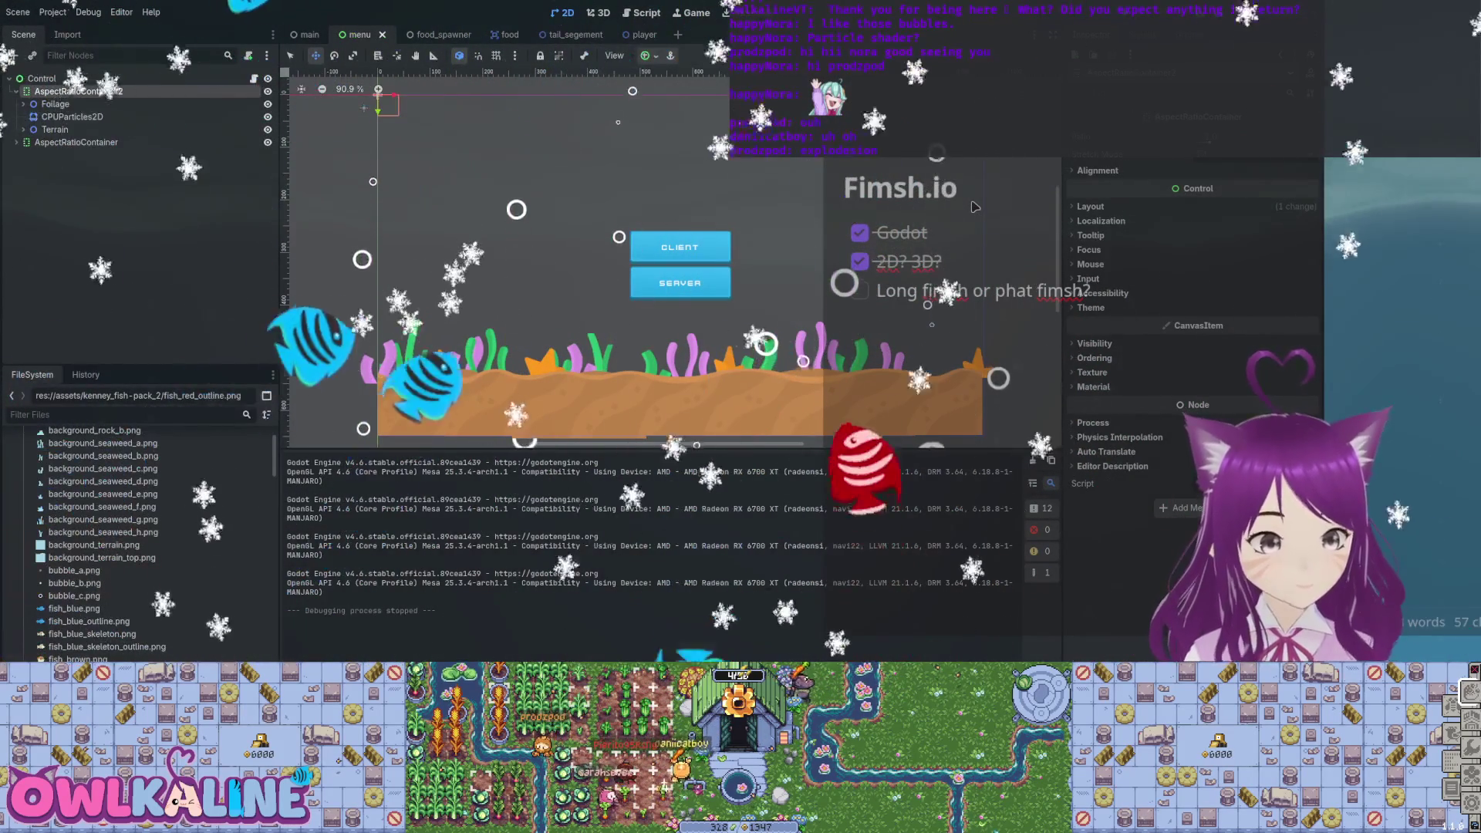
Paste a second particle emitter under AspectRatioContainer2 and expand its Time settings.
key("ctrl+v")
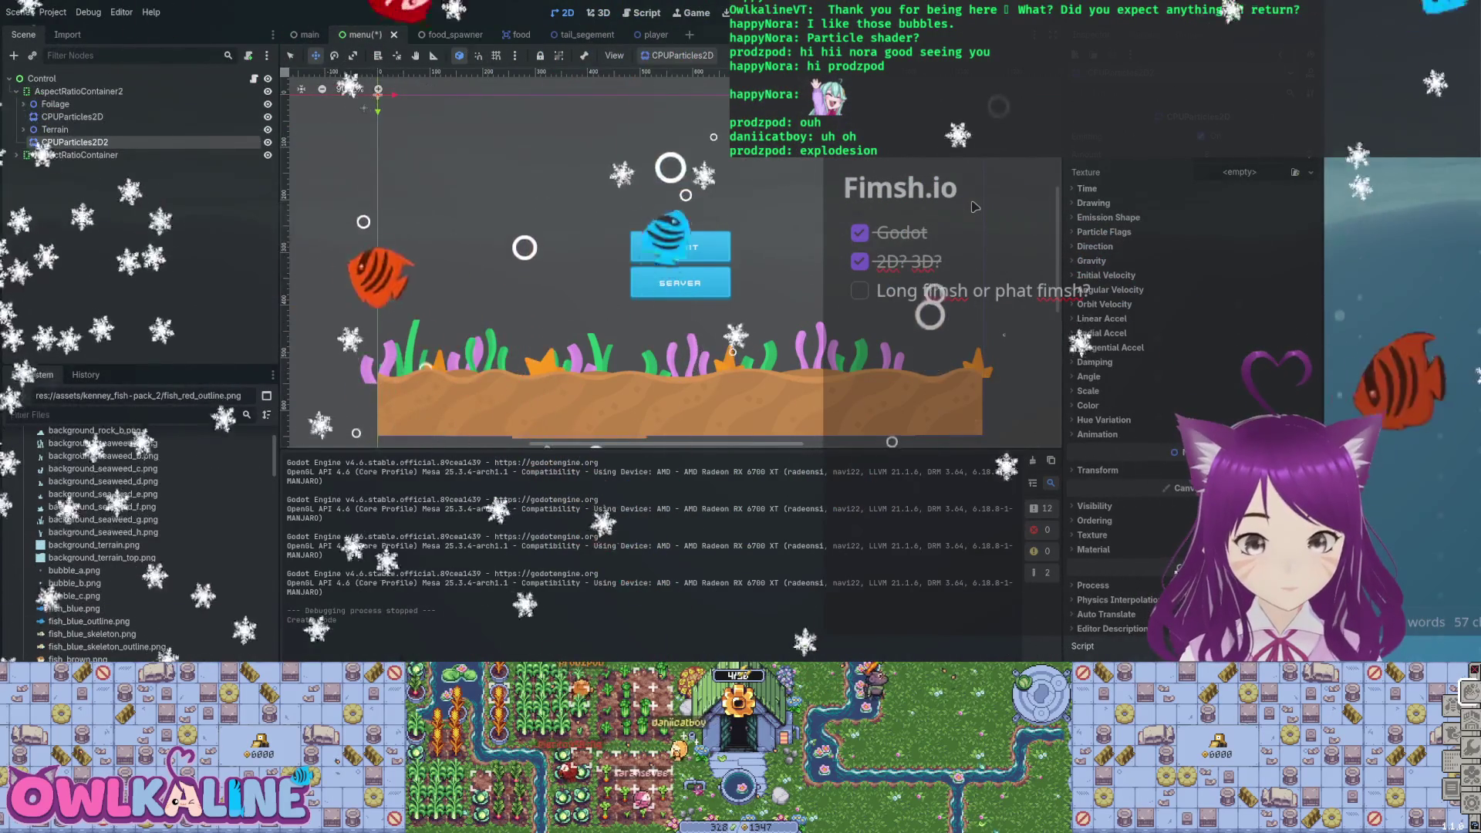
scroll(824, 245, "down", 4)
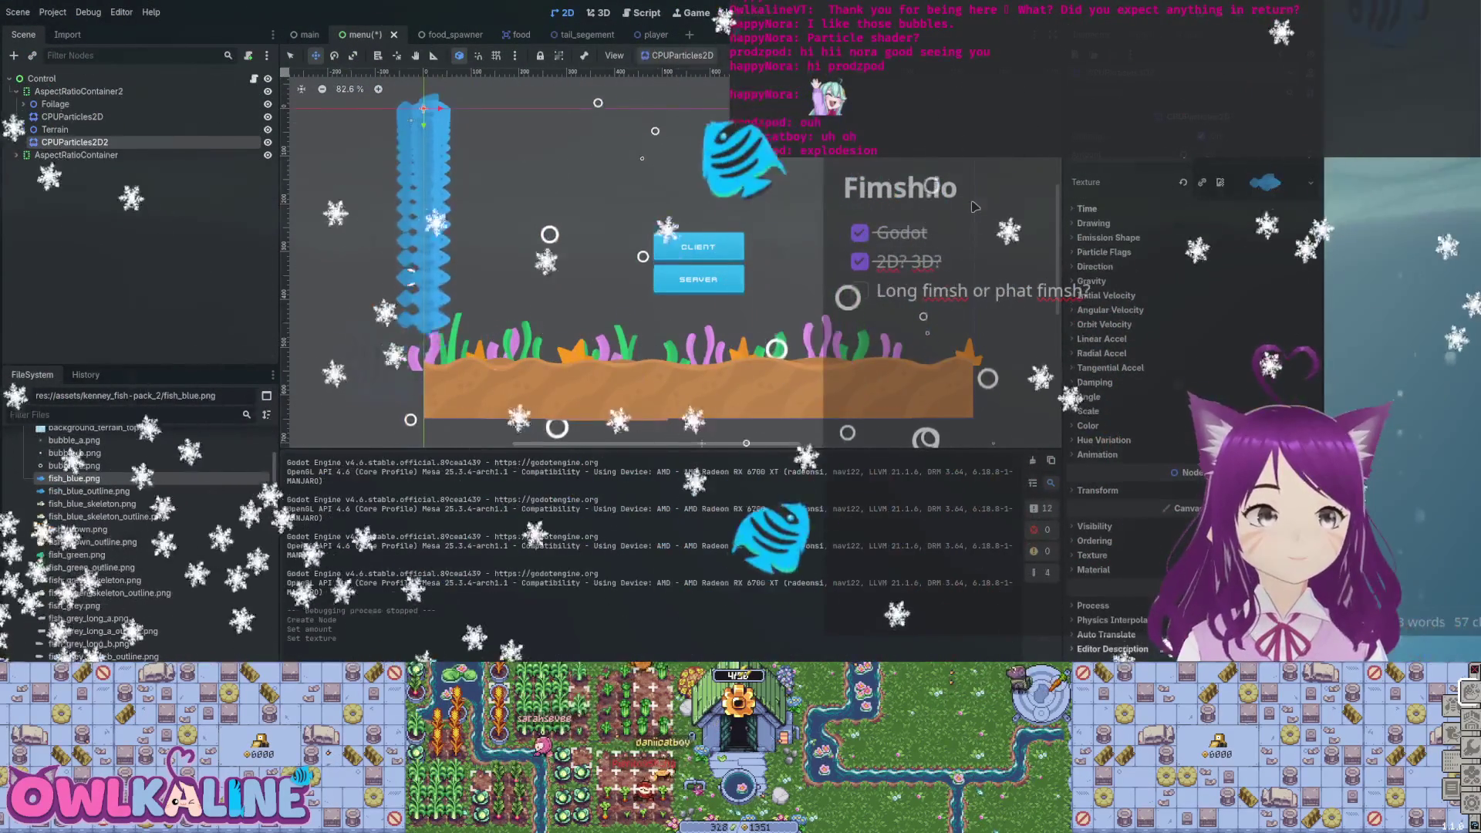
left_click(1087, 209)
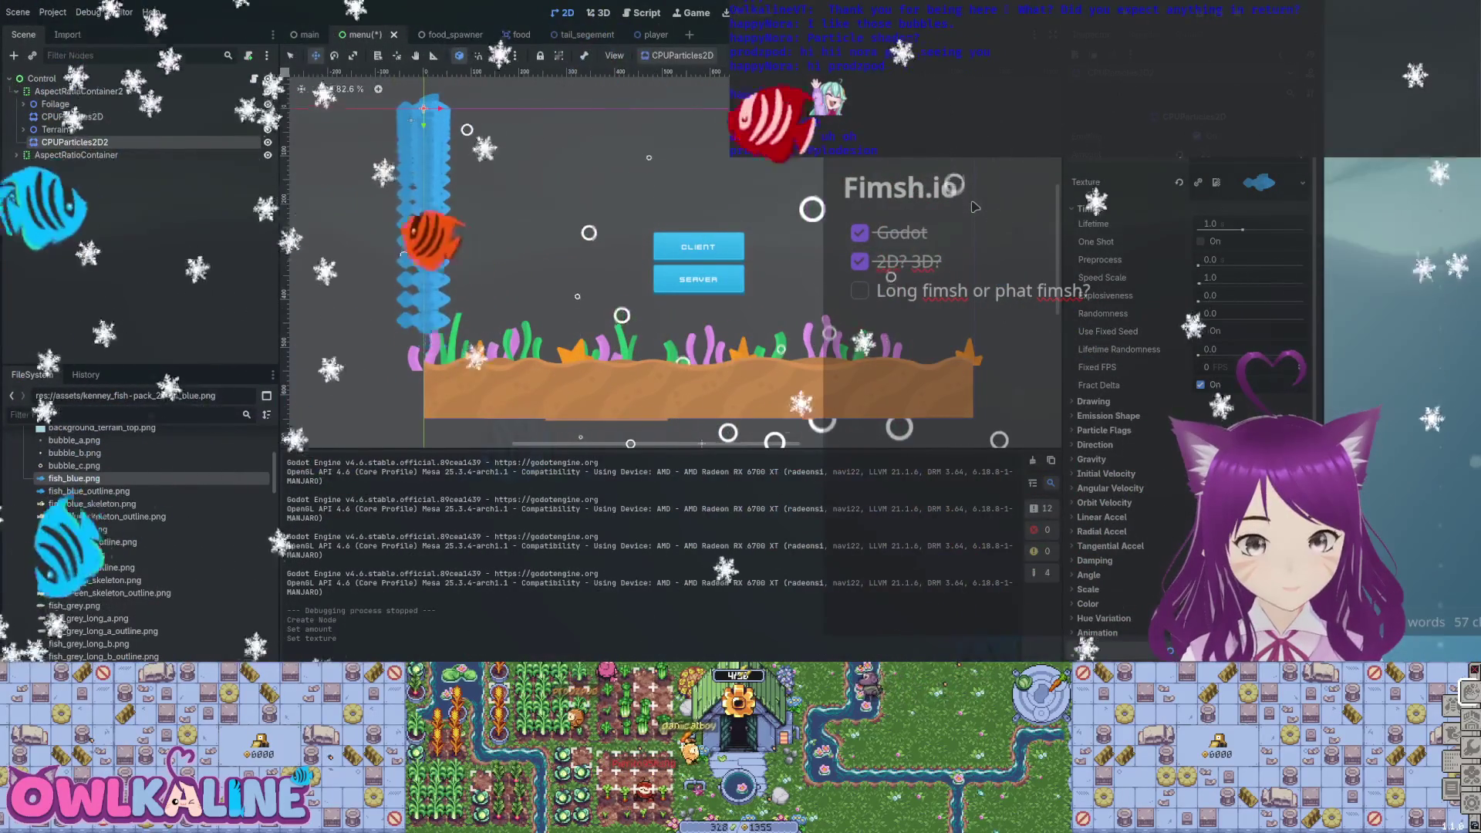
Set the fish emitter's gravity to x 980 and y 0.
scroll(1188, 386, "down", 5)
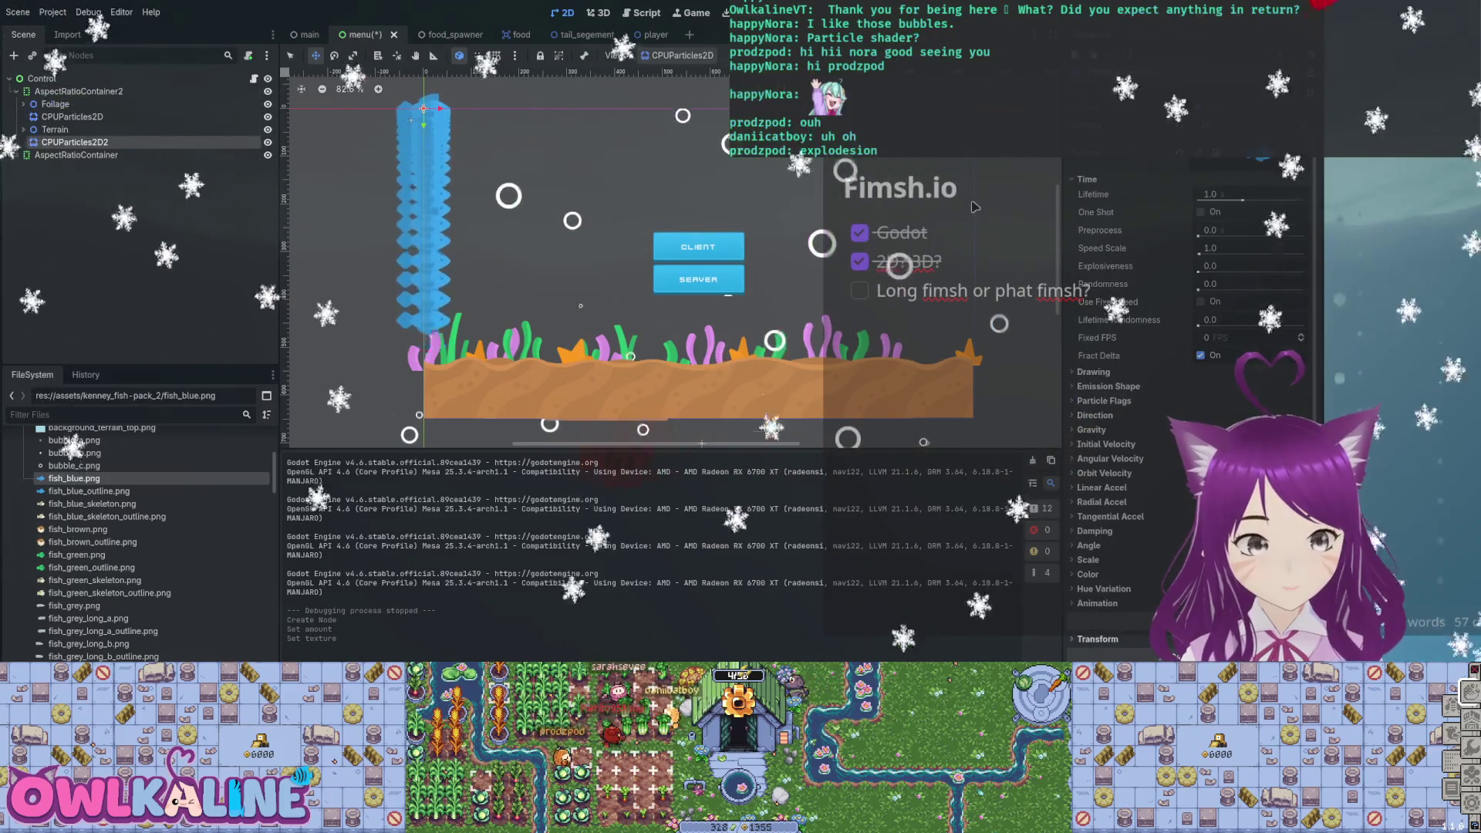
scroll(1188, 386, "down", 4)
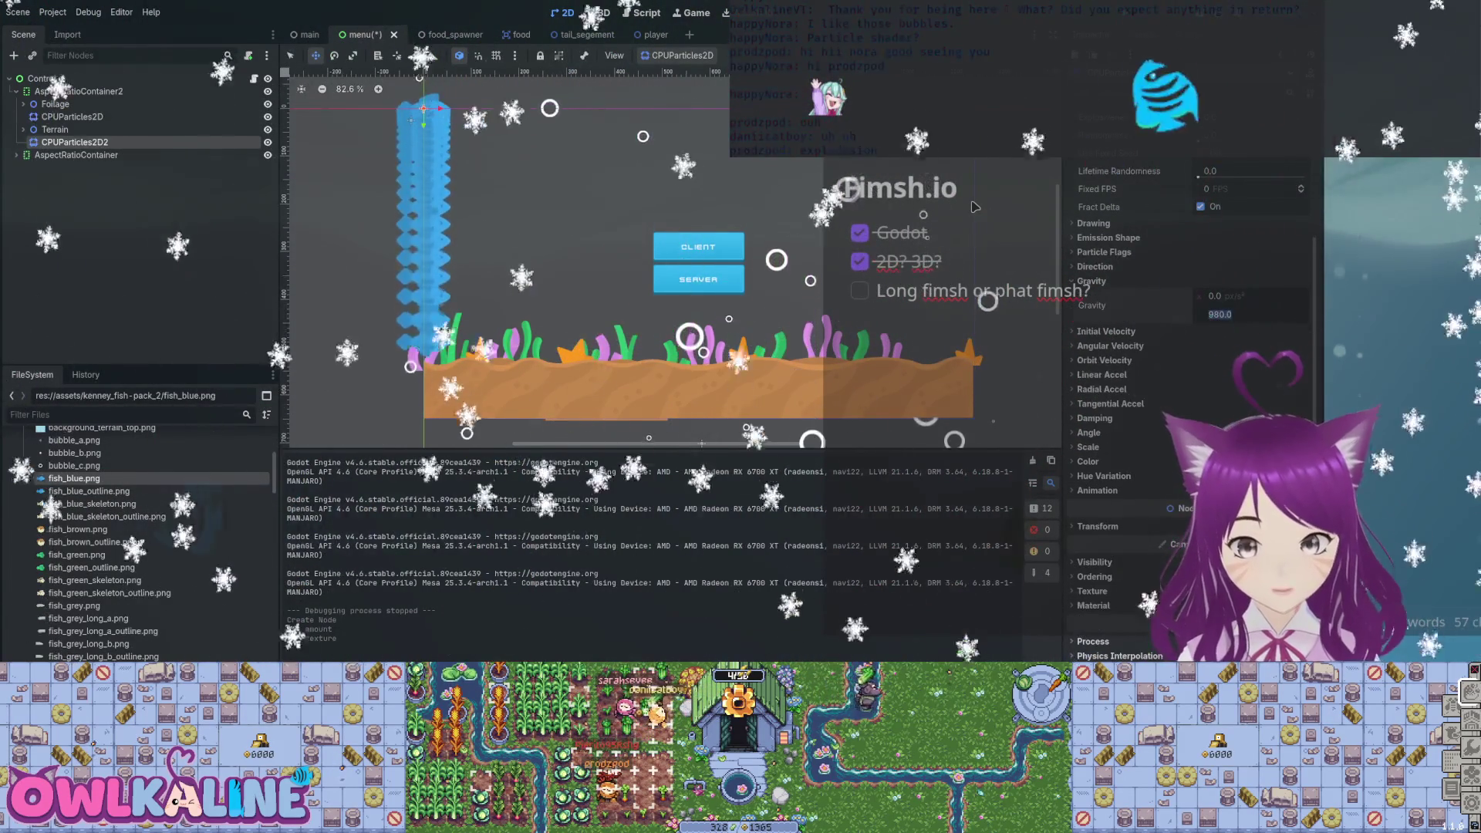
type("980")
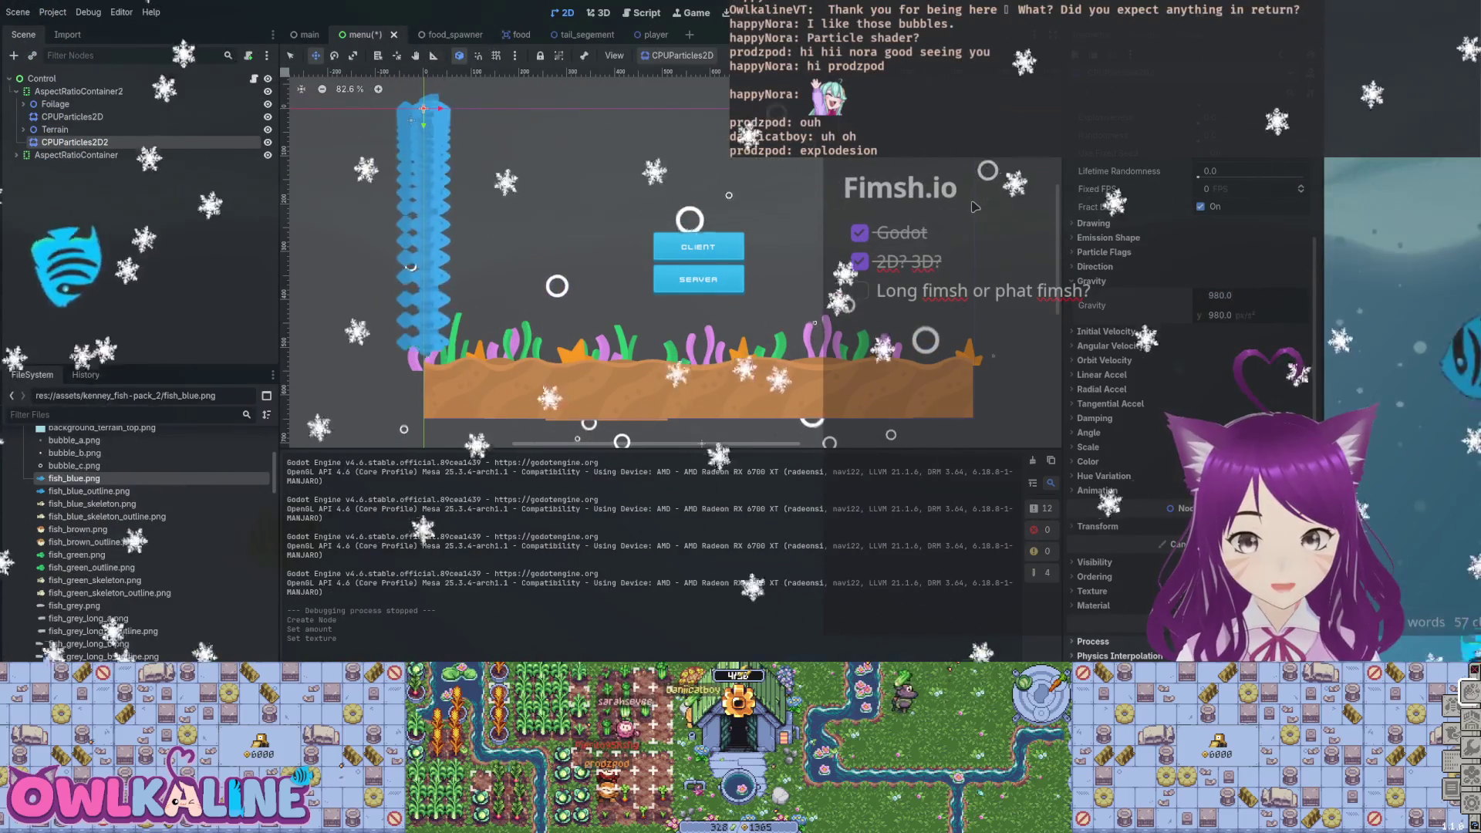
key("Tab")
type("0")
key("Return")
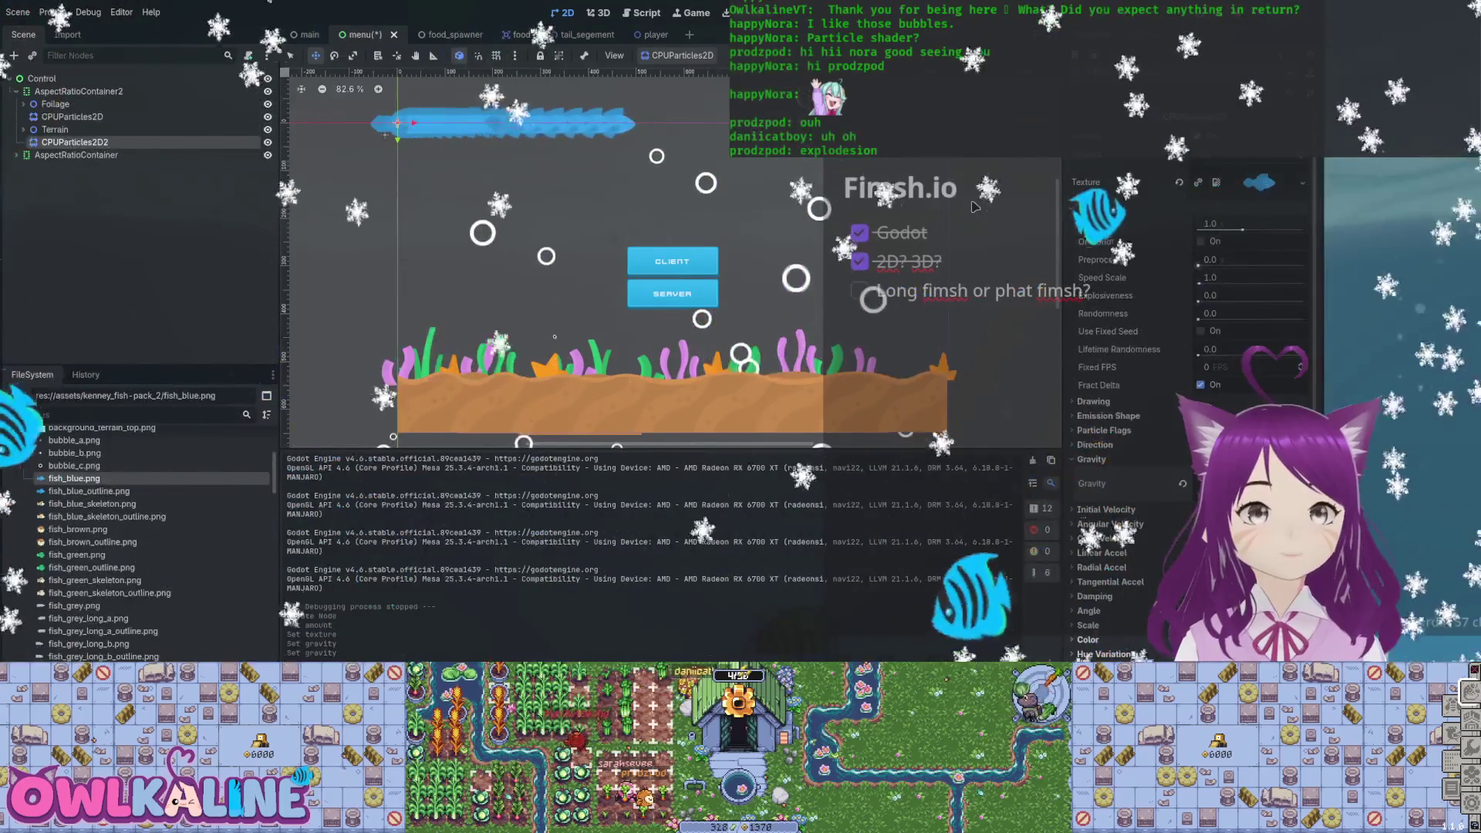
Set the fish emitter's speed scale to 0.2 and raise randomness to 1.0.
left_click(1211, 277)
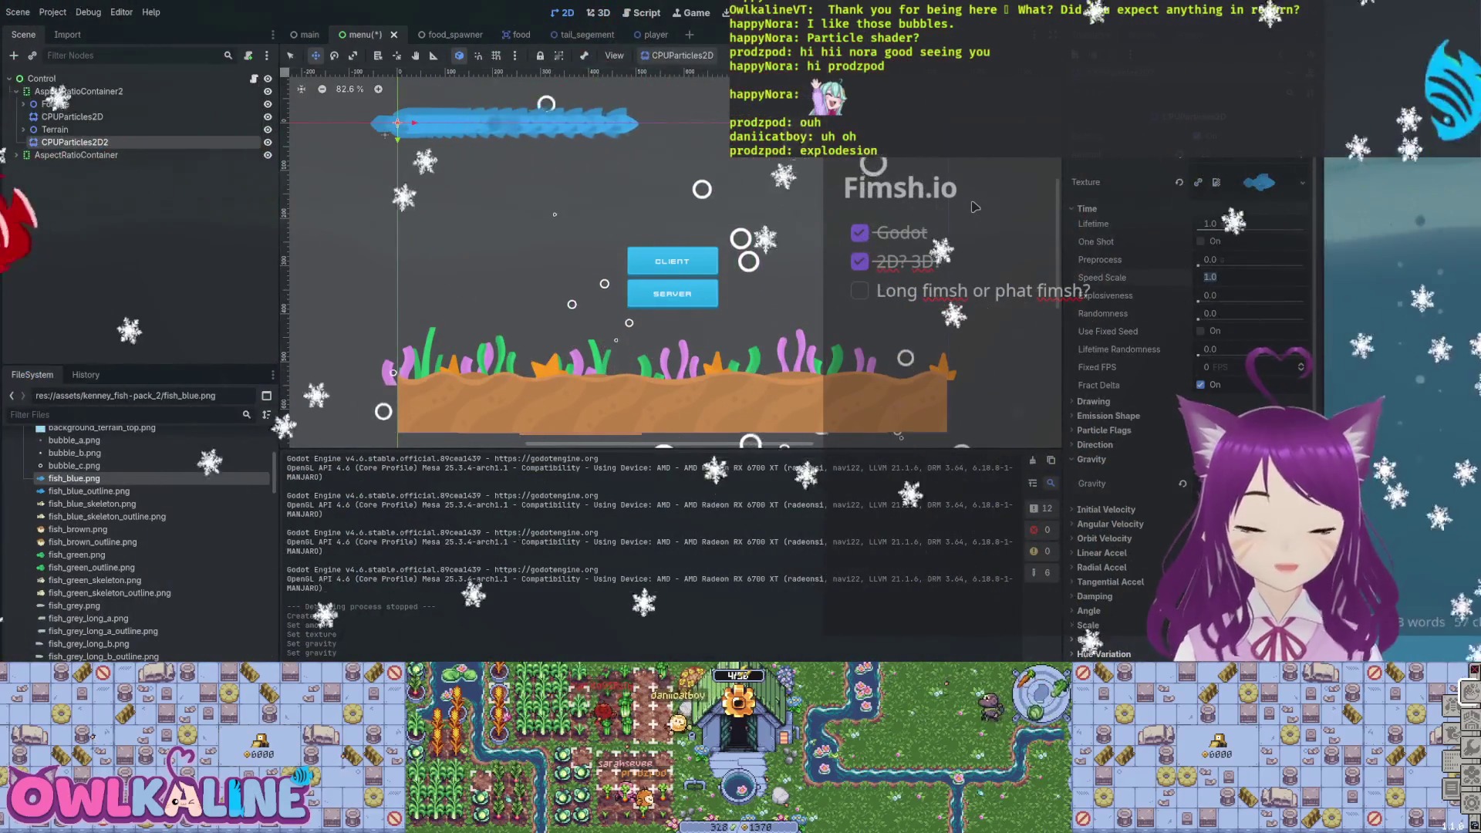
type("02")
key("Return")
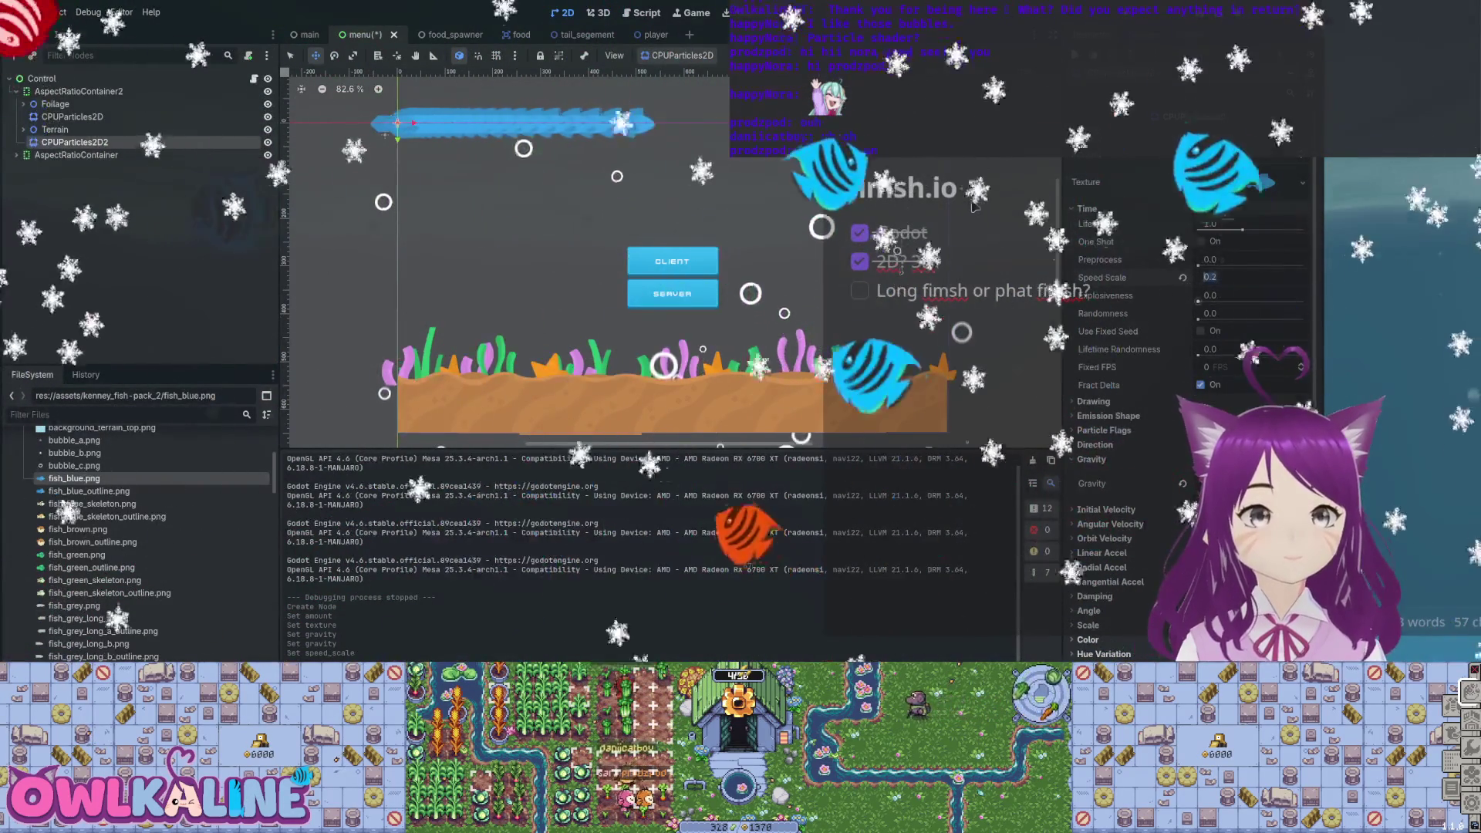
left_click_drag(1200, 319, 1268, 318)
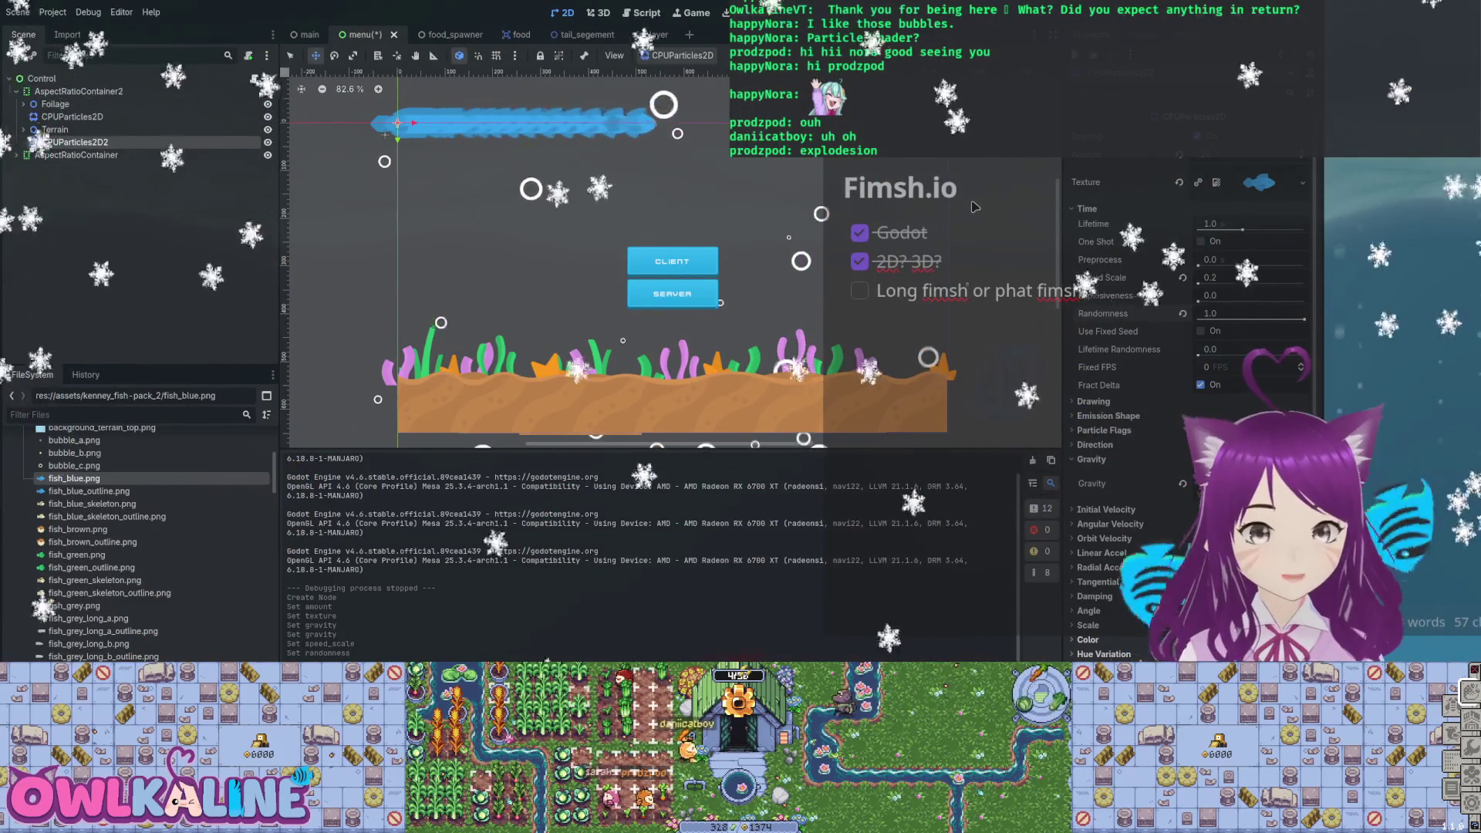
Use a 1 × 480 rectangle emission shape, move the emitter to the left edge, and adjust spread.
left_click(1108, 416)
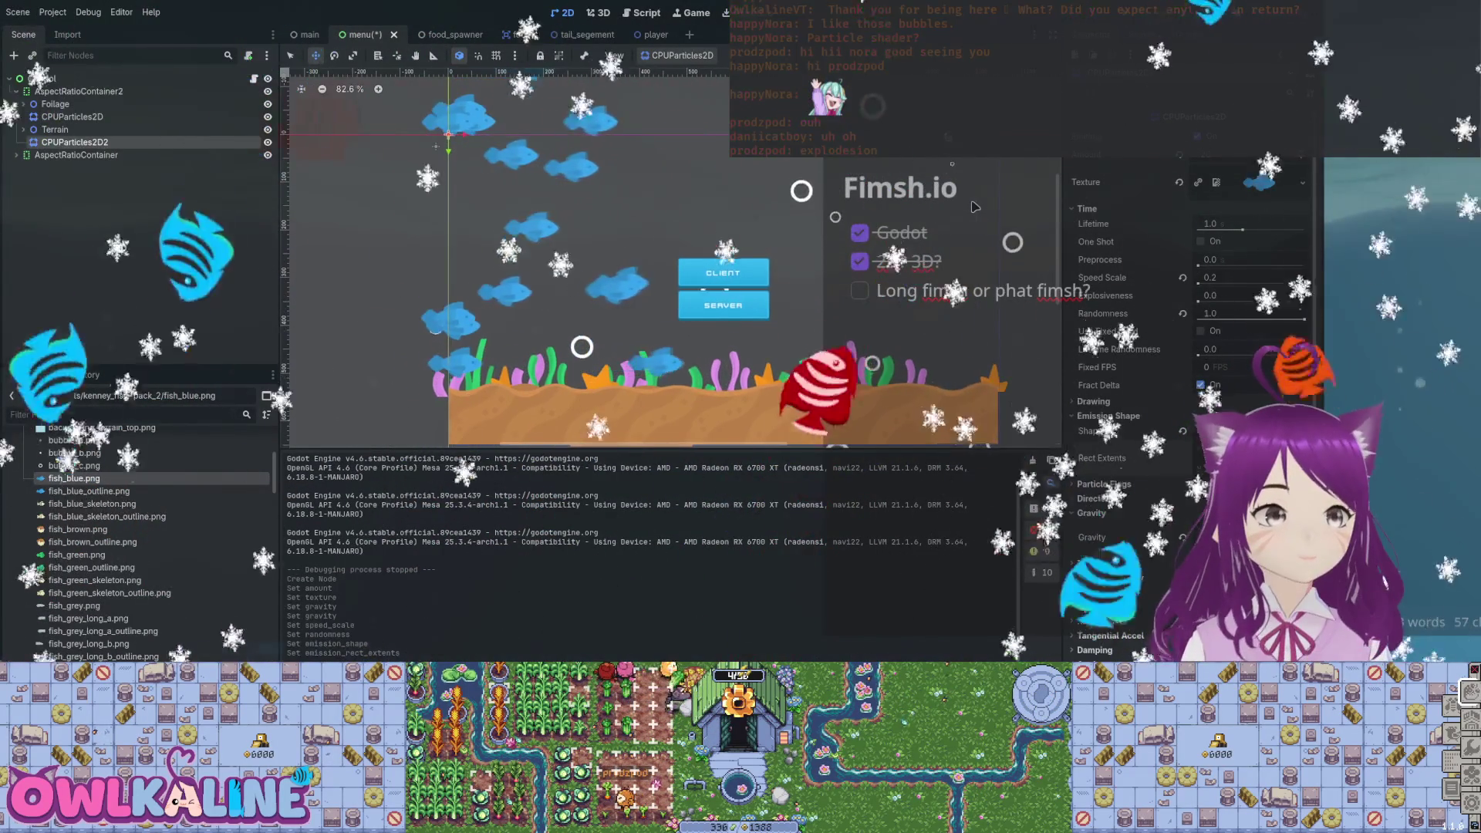
scroll(671, 263, "down", 3)
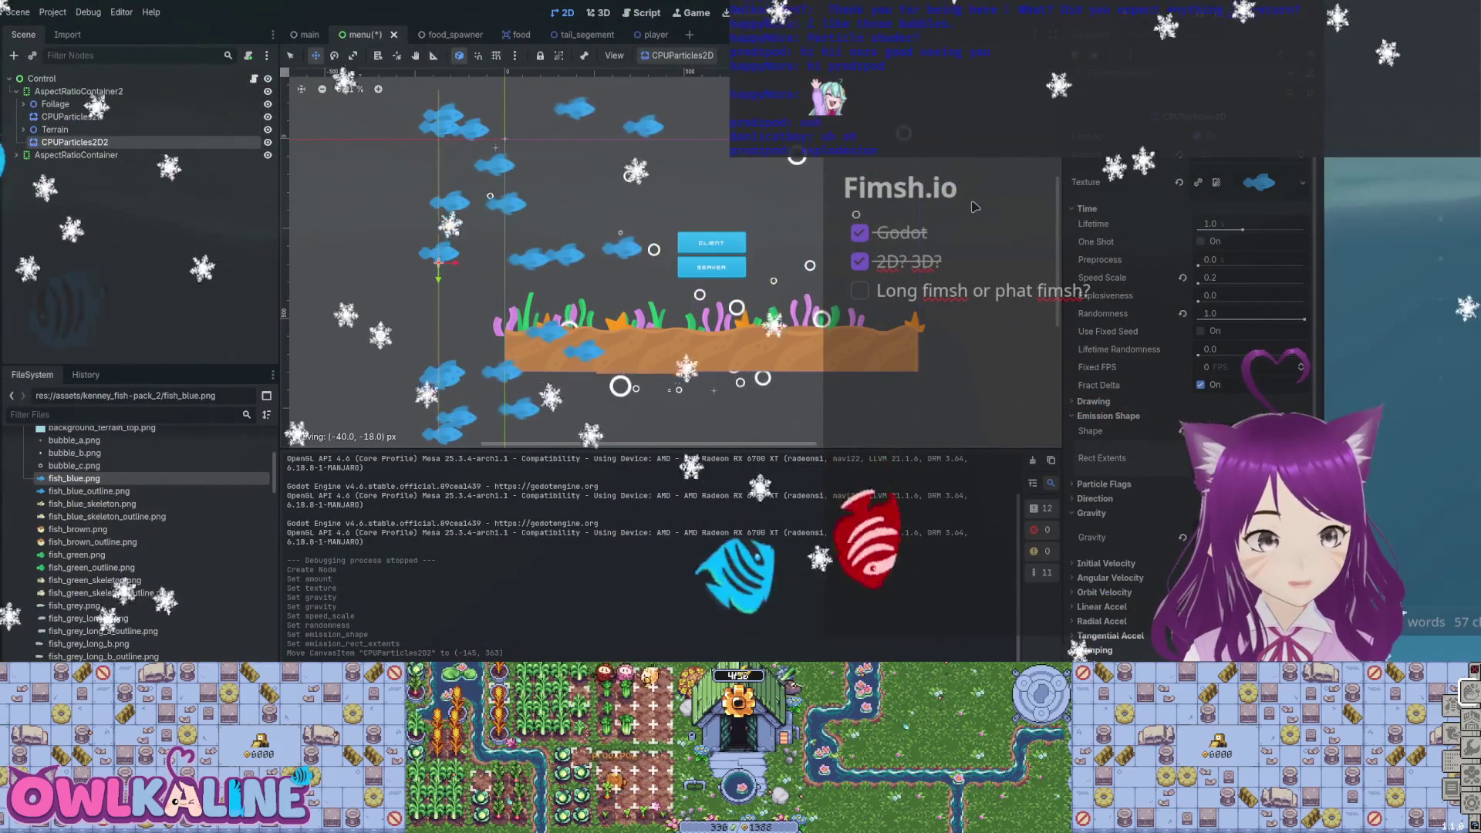
left_click_drag(974, 207, 976, 206)
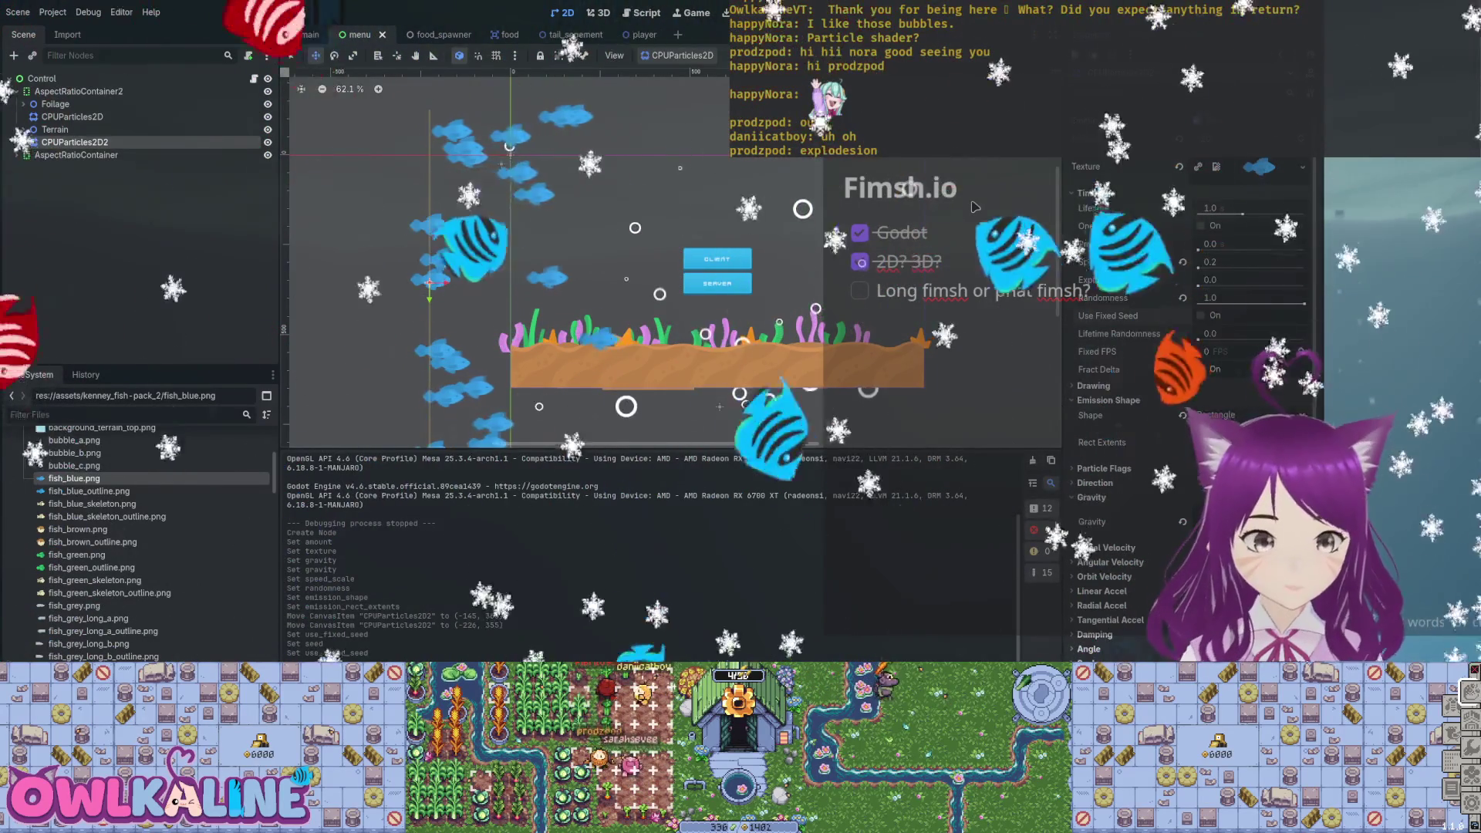
scroll(1188, 386, "down", 3)
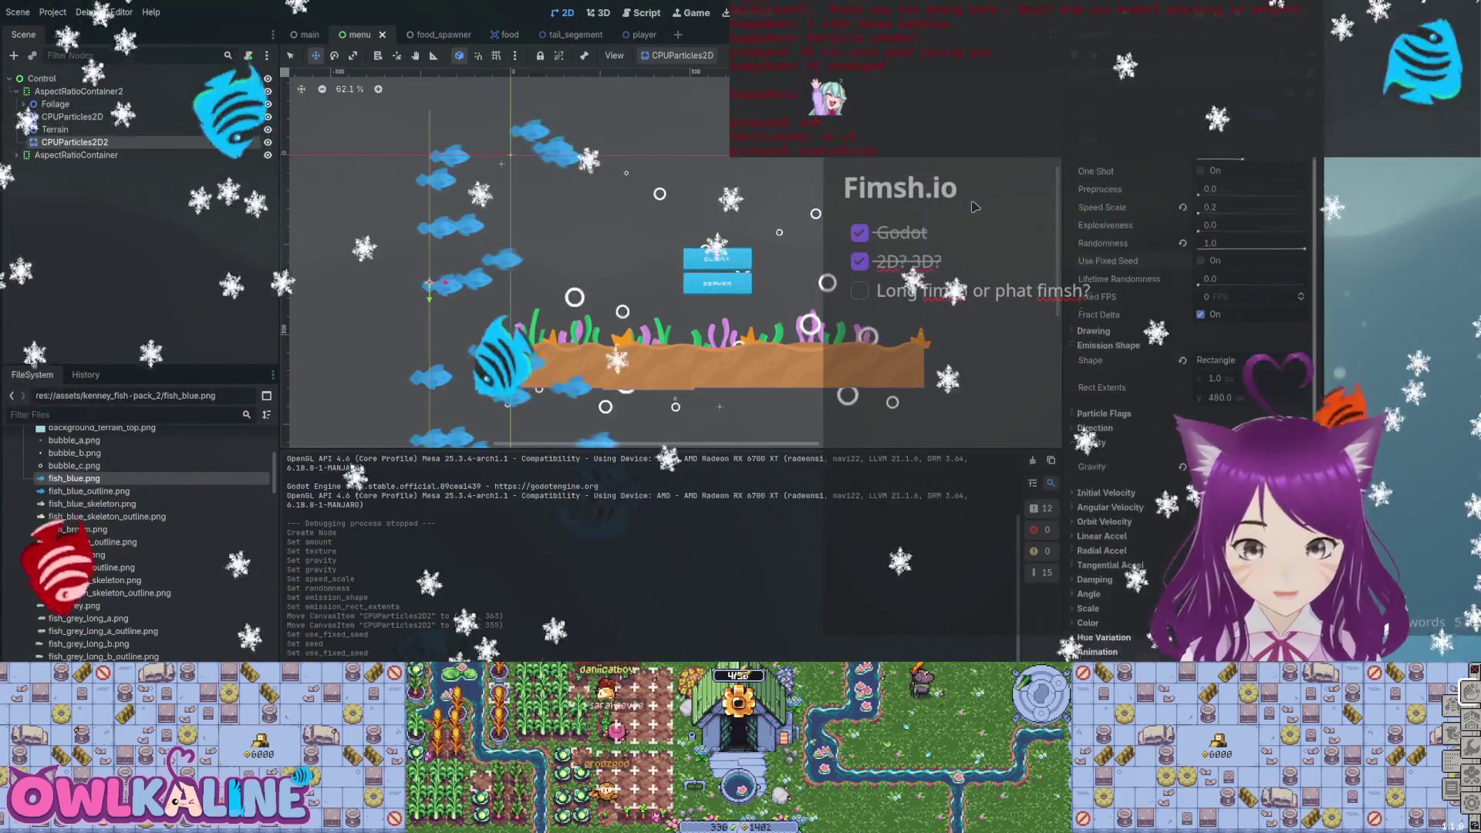
scroll(1188, 386, "down", 1)
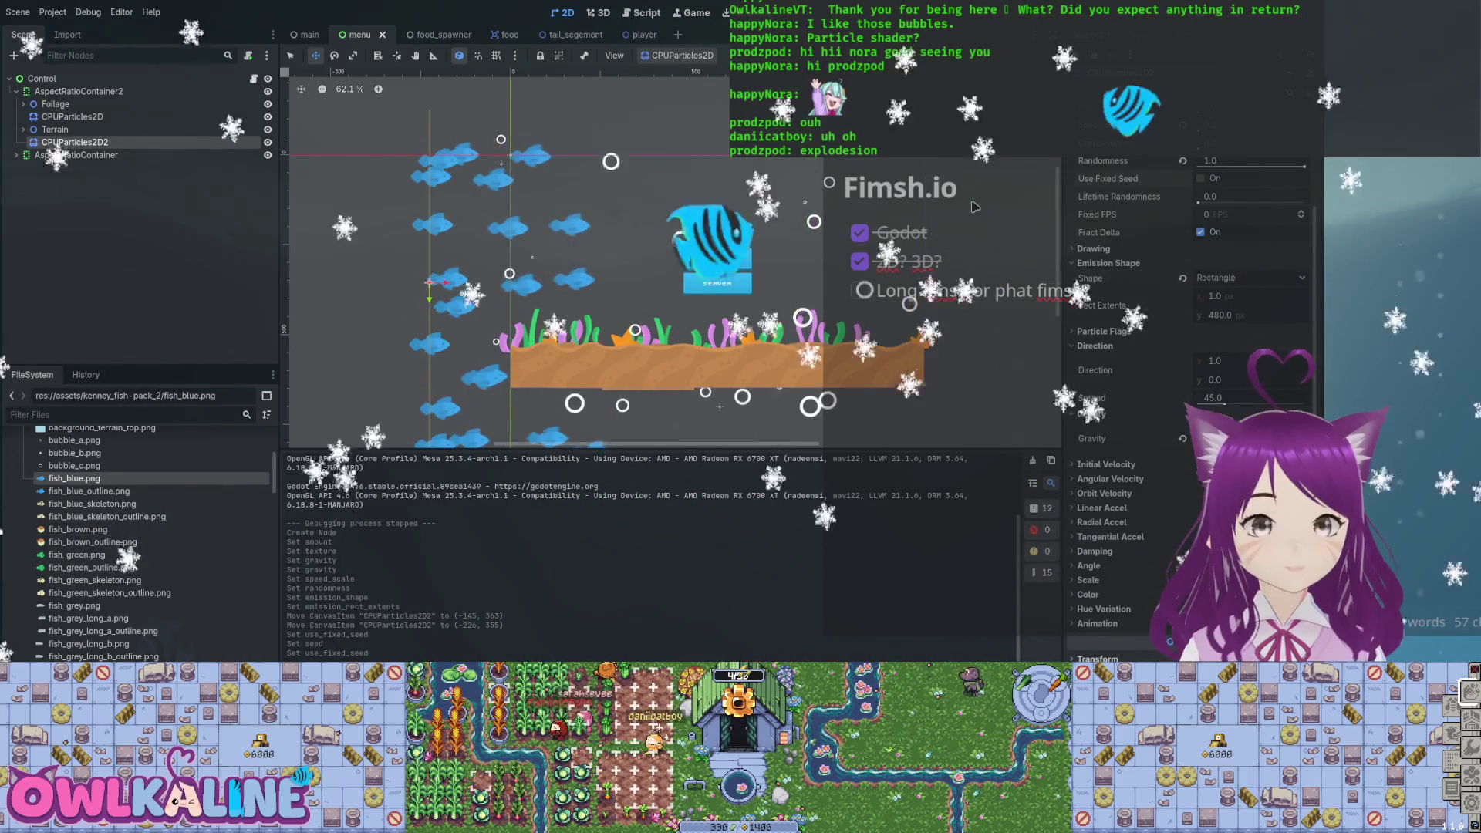
mouse_move(1222, 400)
left_mouse_down()
mouse_move(1204, 400)
mouse_move(1299, 401)
left_mouse_up()
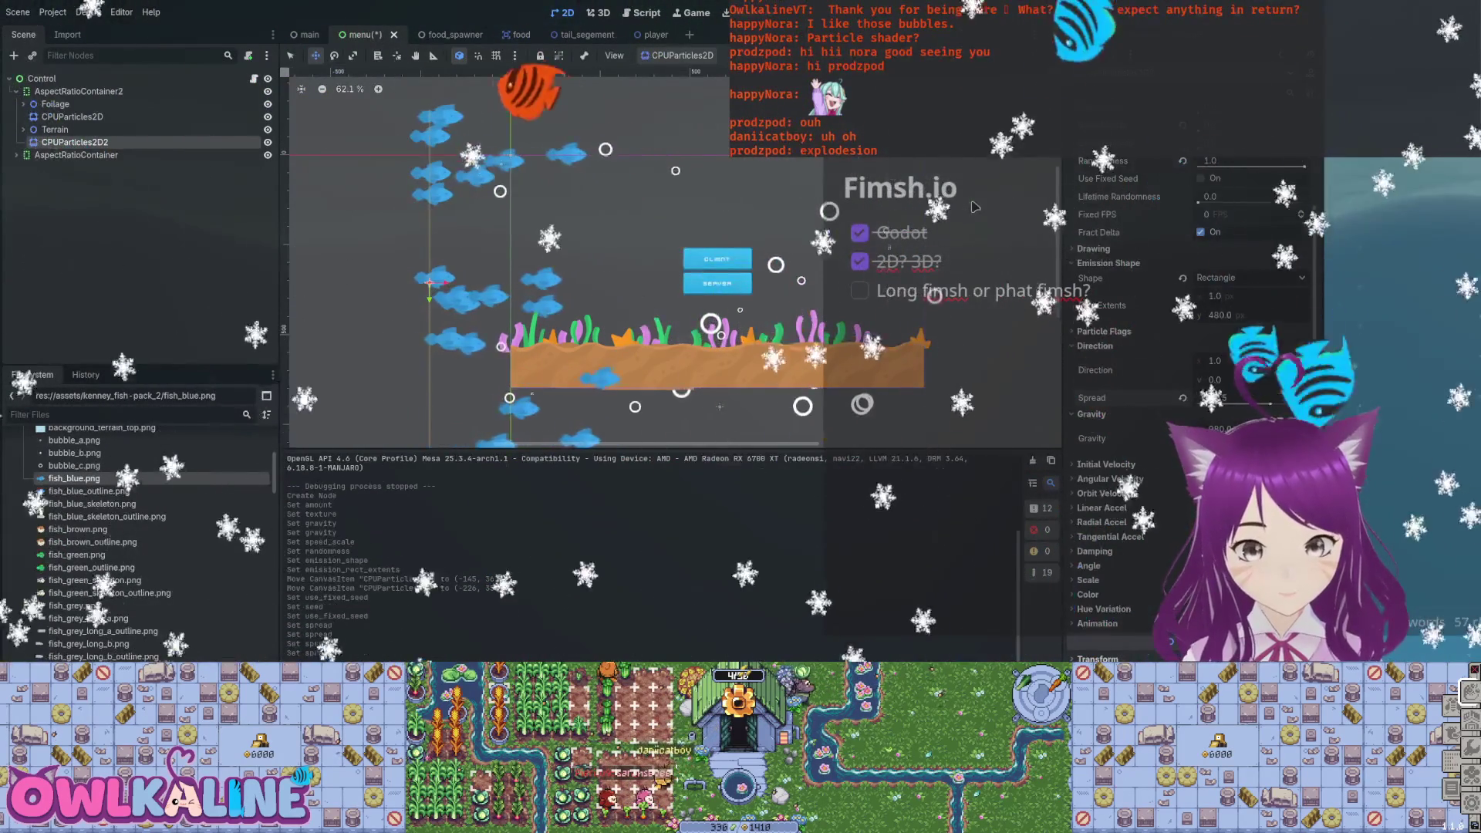
Set the fish emitter's spread to 0, then 45, and save the menu scene.
type("0")
key("Return")
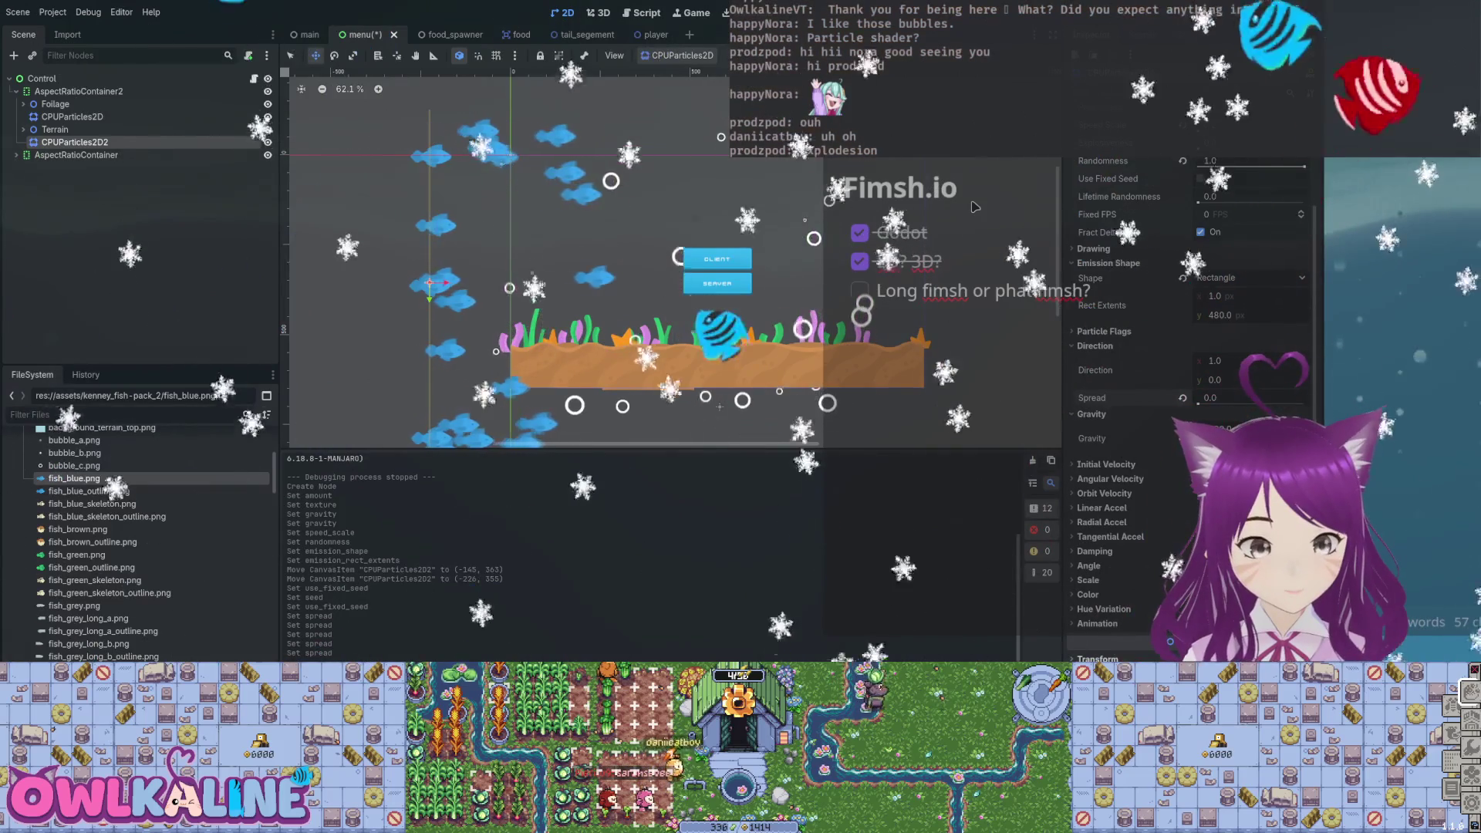
type("45")
key("Return")
key("ctrl+s")
Give the fish emitter an initial velocity ranging from 54.35 to 200.
scroll(1188, 347, "down", 3)
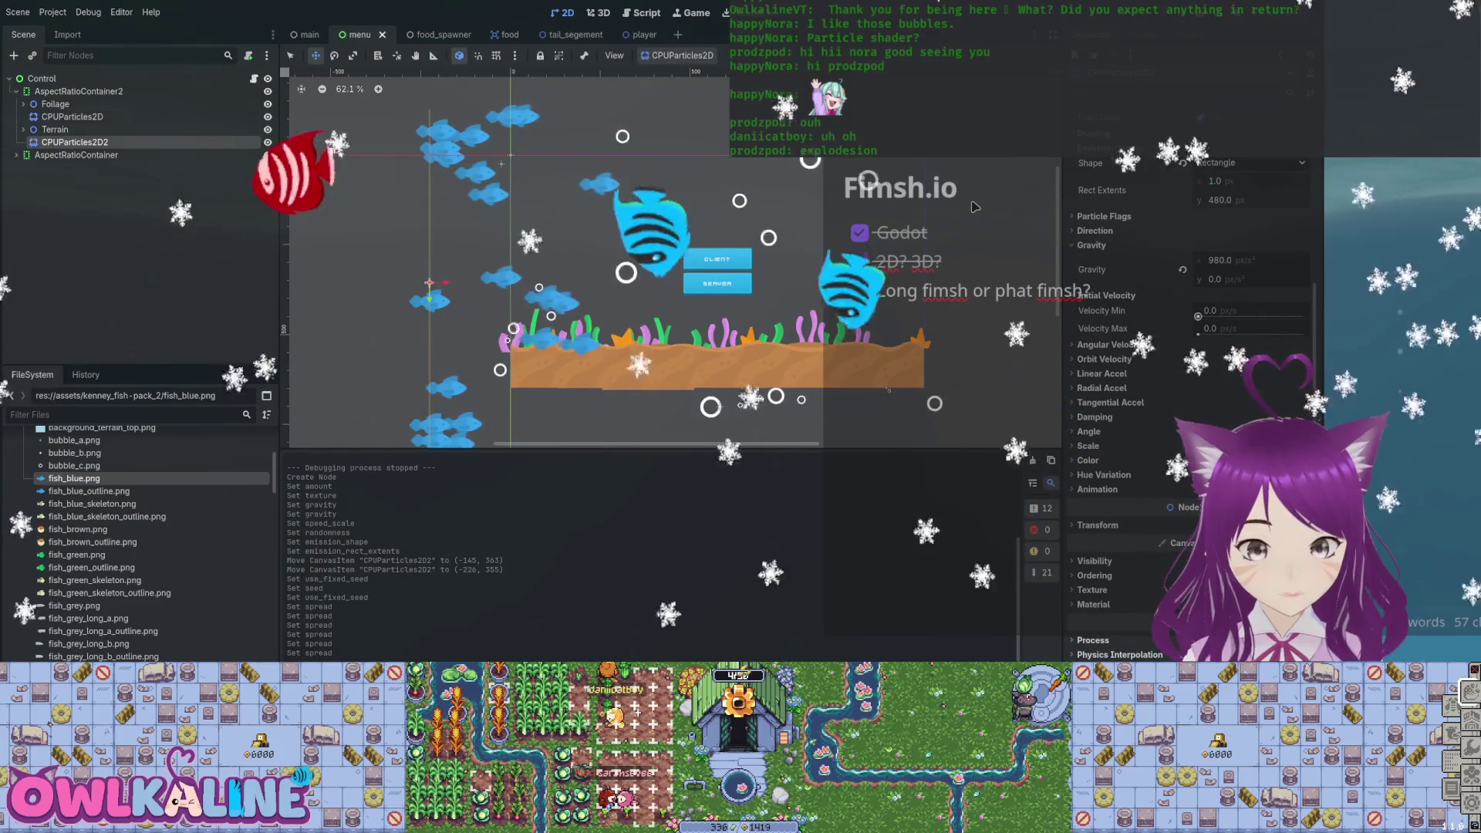
left_click_drag(1198, 316, 1203, 317)
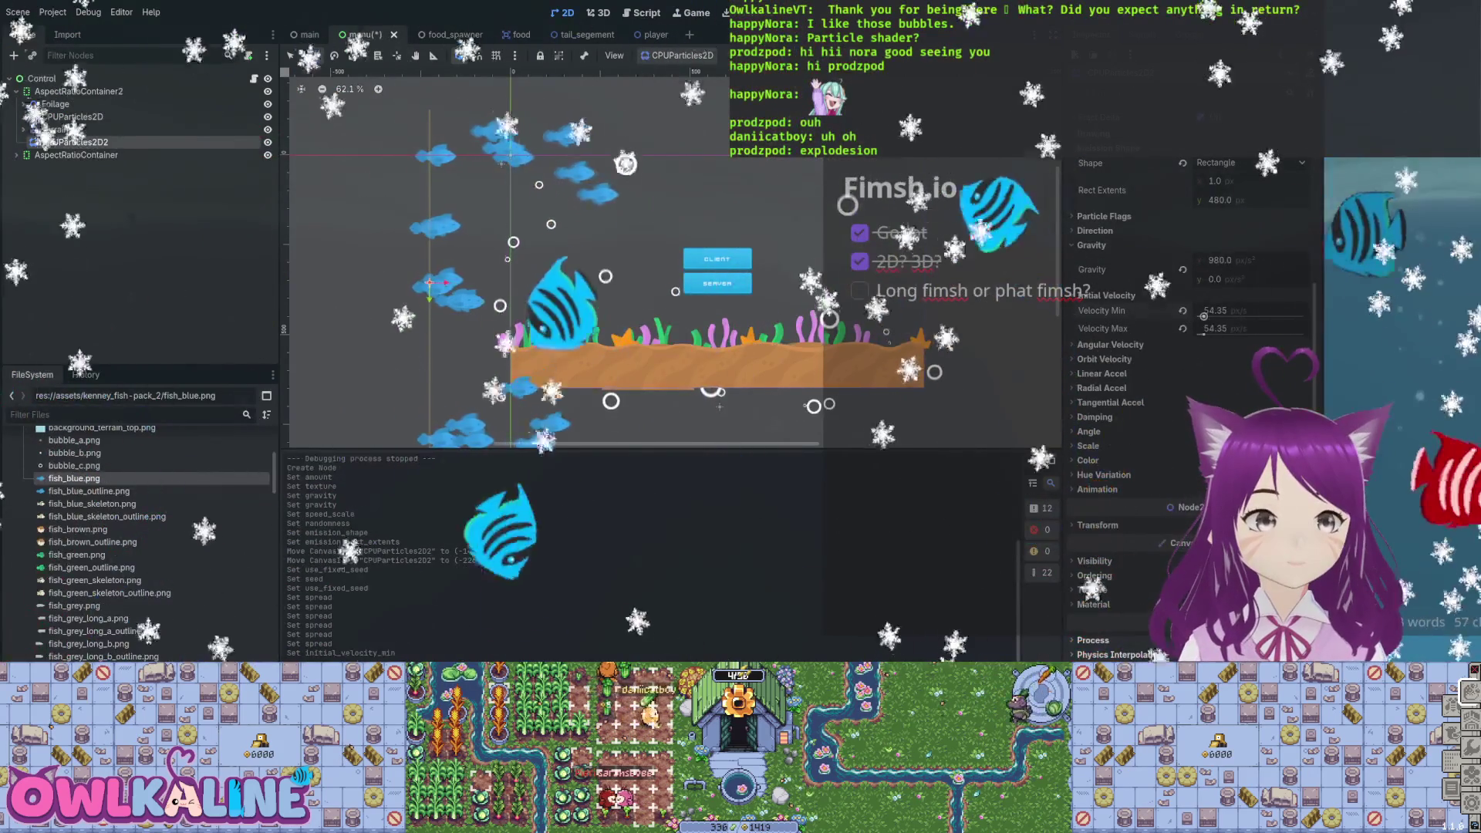
left_click_drag(1204, 327, 1234, 328)
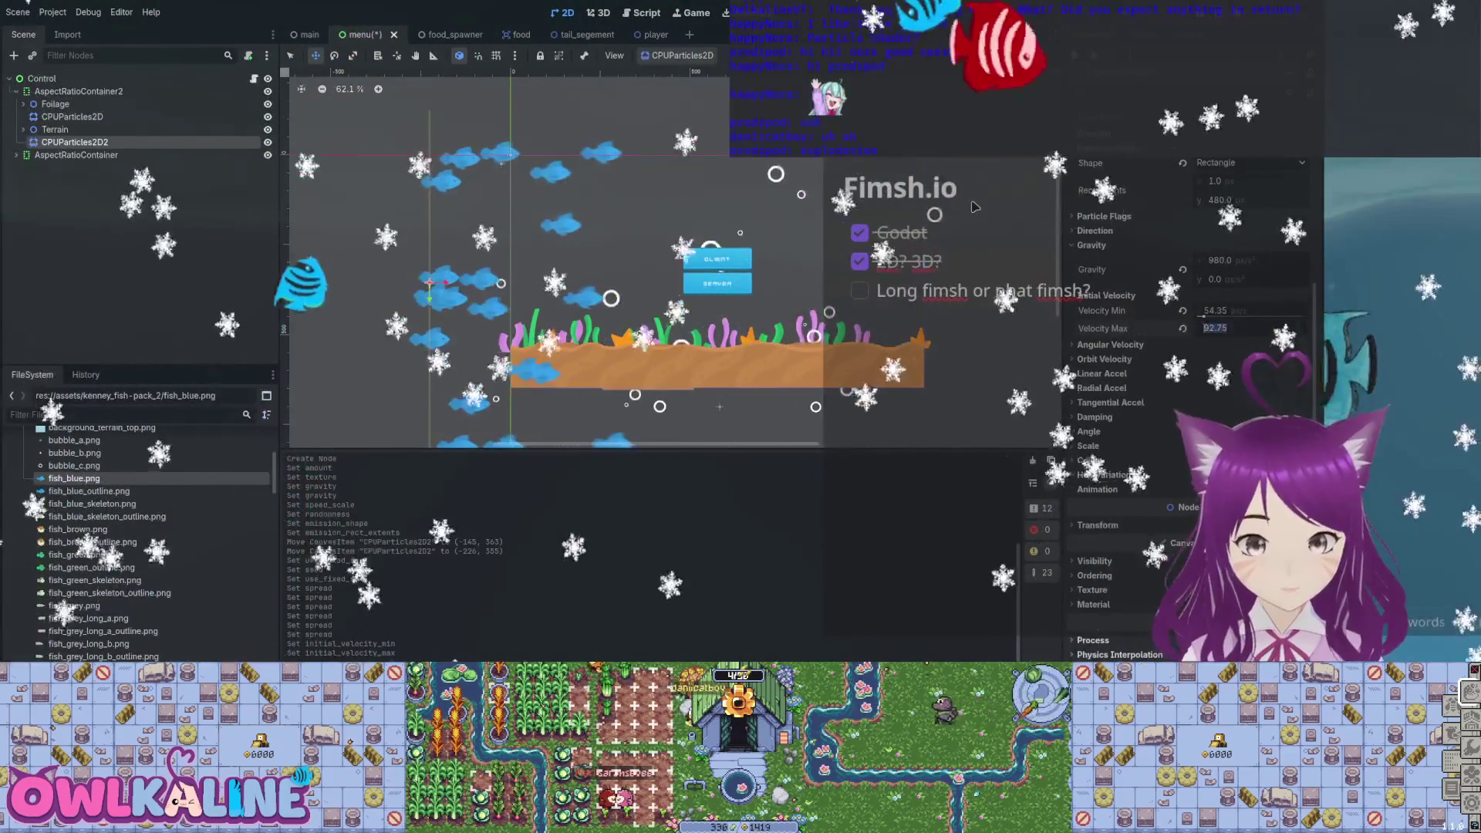
type("200")
key("Return")
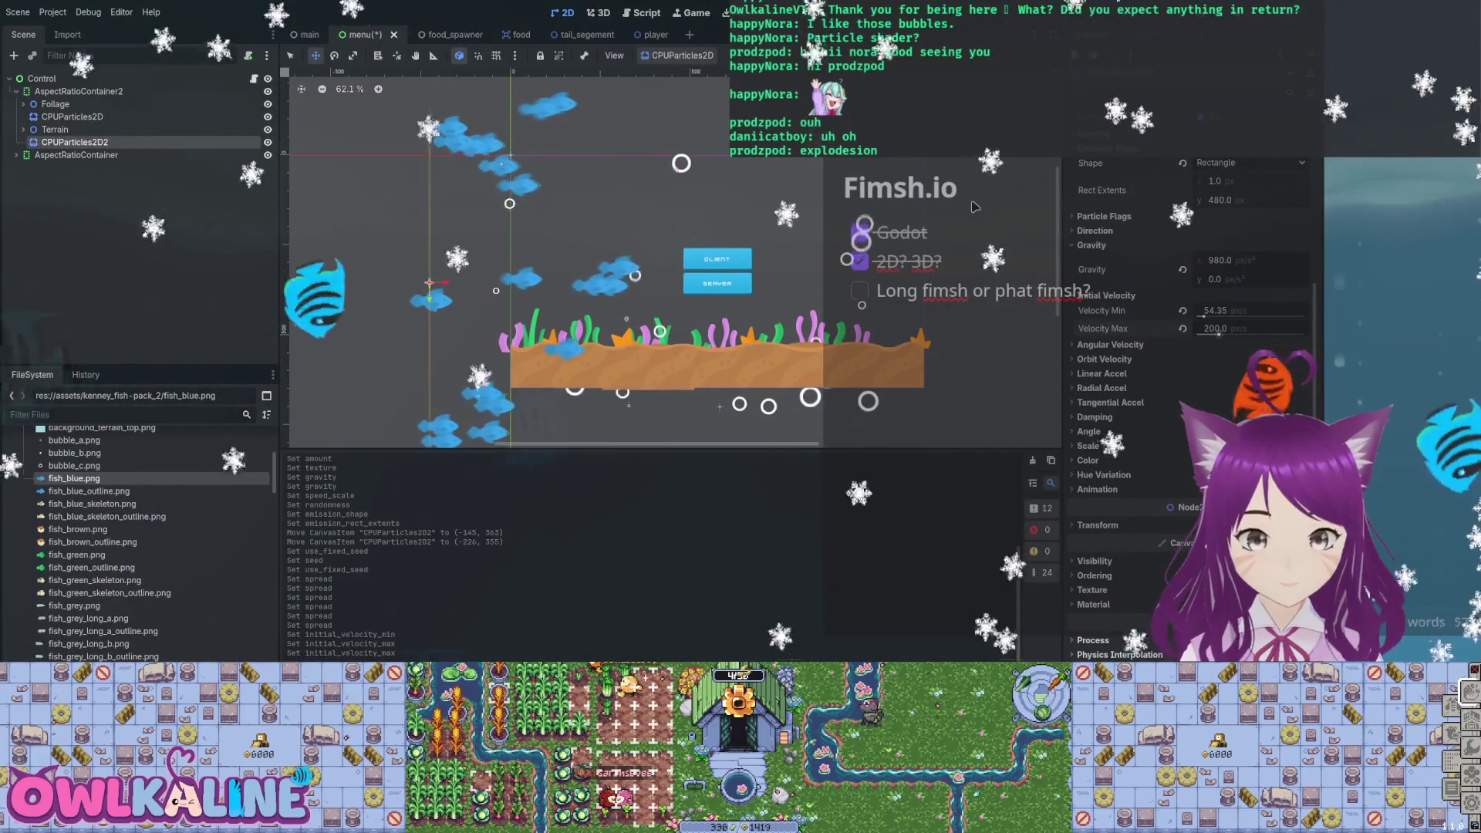
Collapse the unused Inspector sections, leaving Scale and Animation expanded.
left_click(1110, 344)
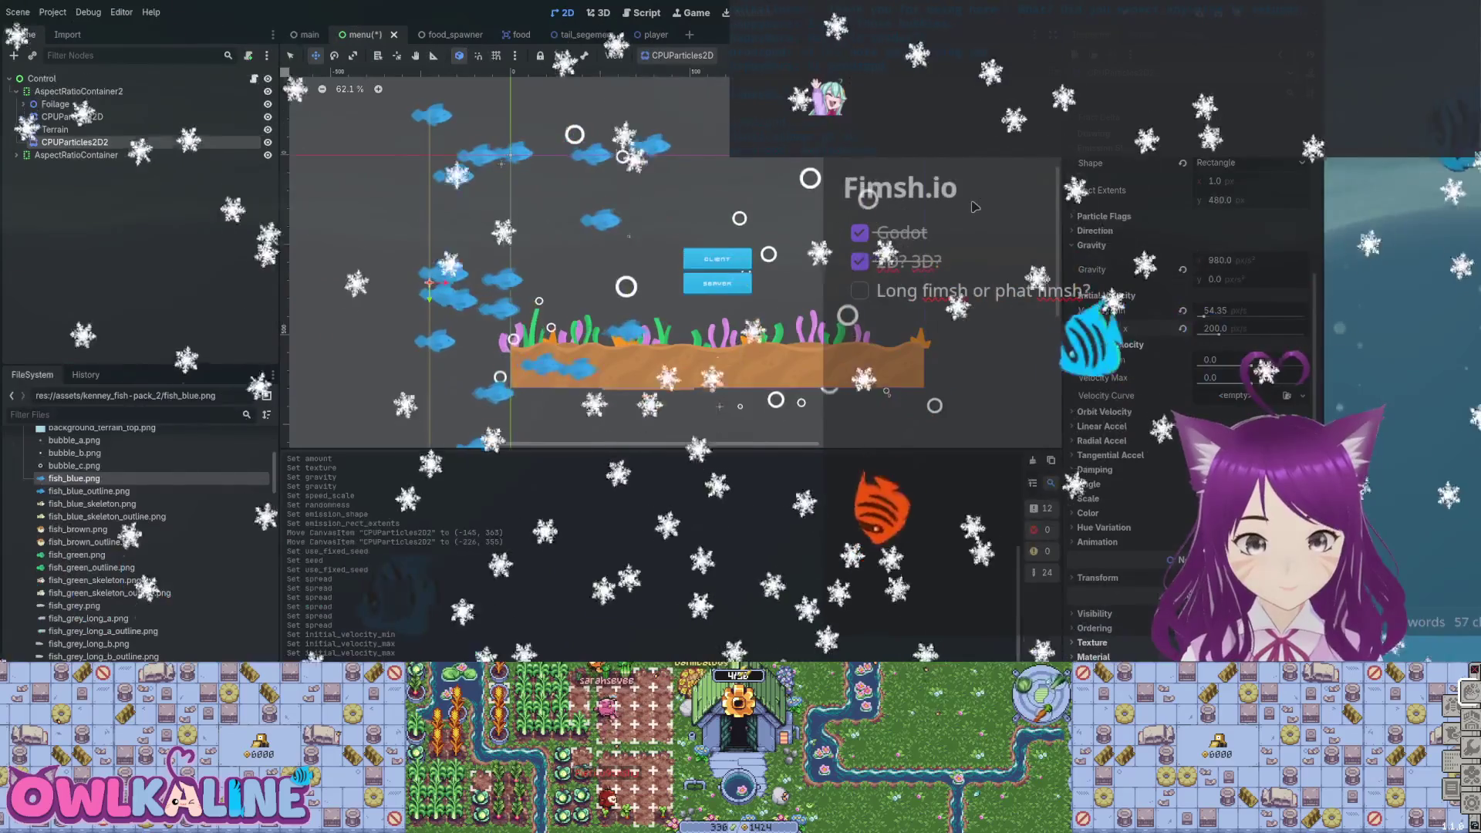
left_click(1111, 344)
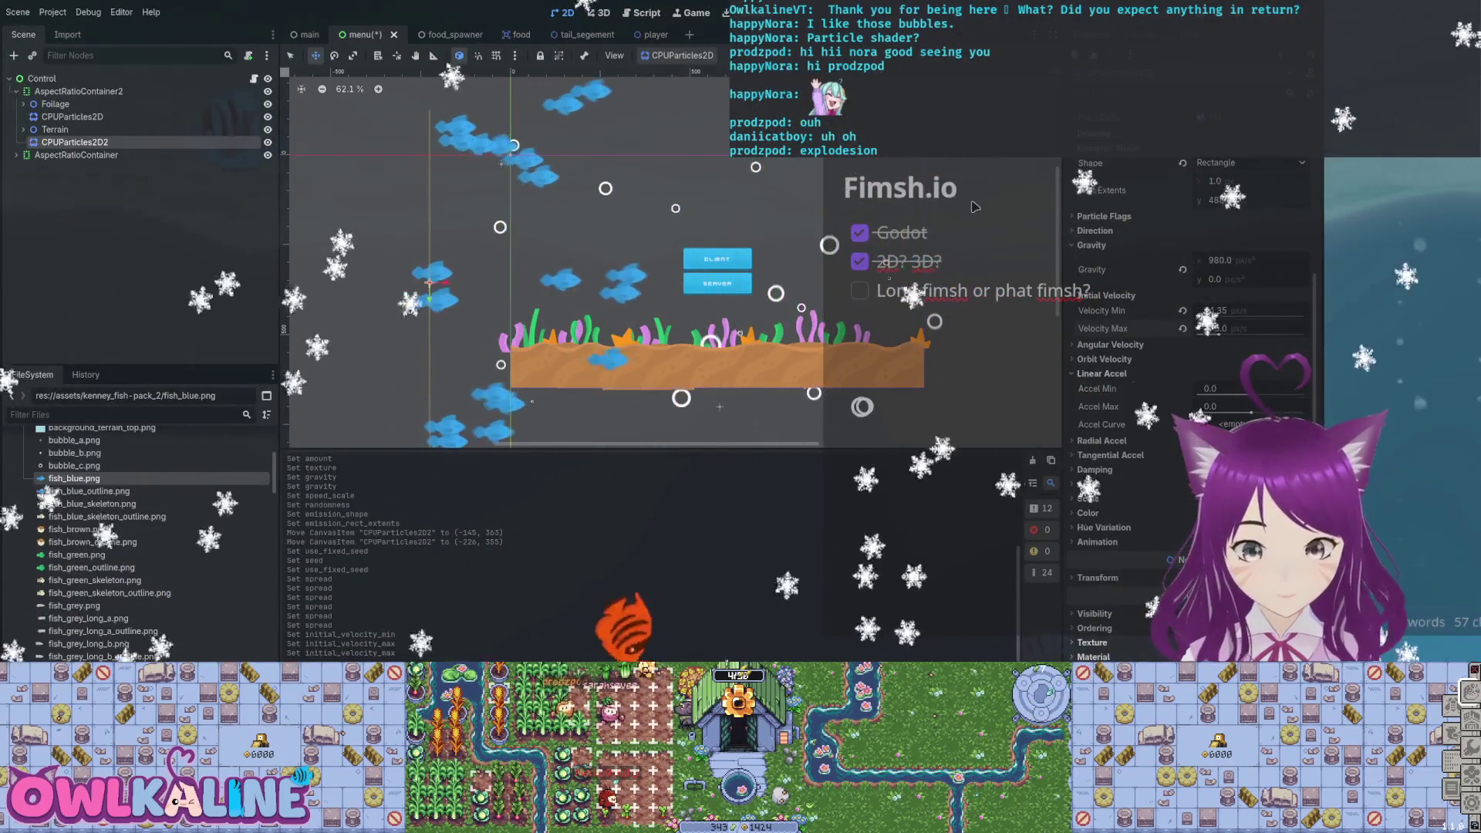
left_click(1102, 374)
left_click(1102, 389)
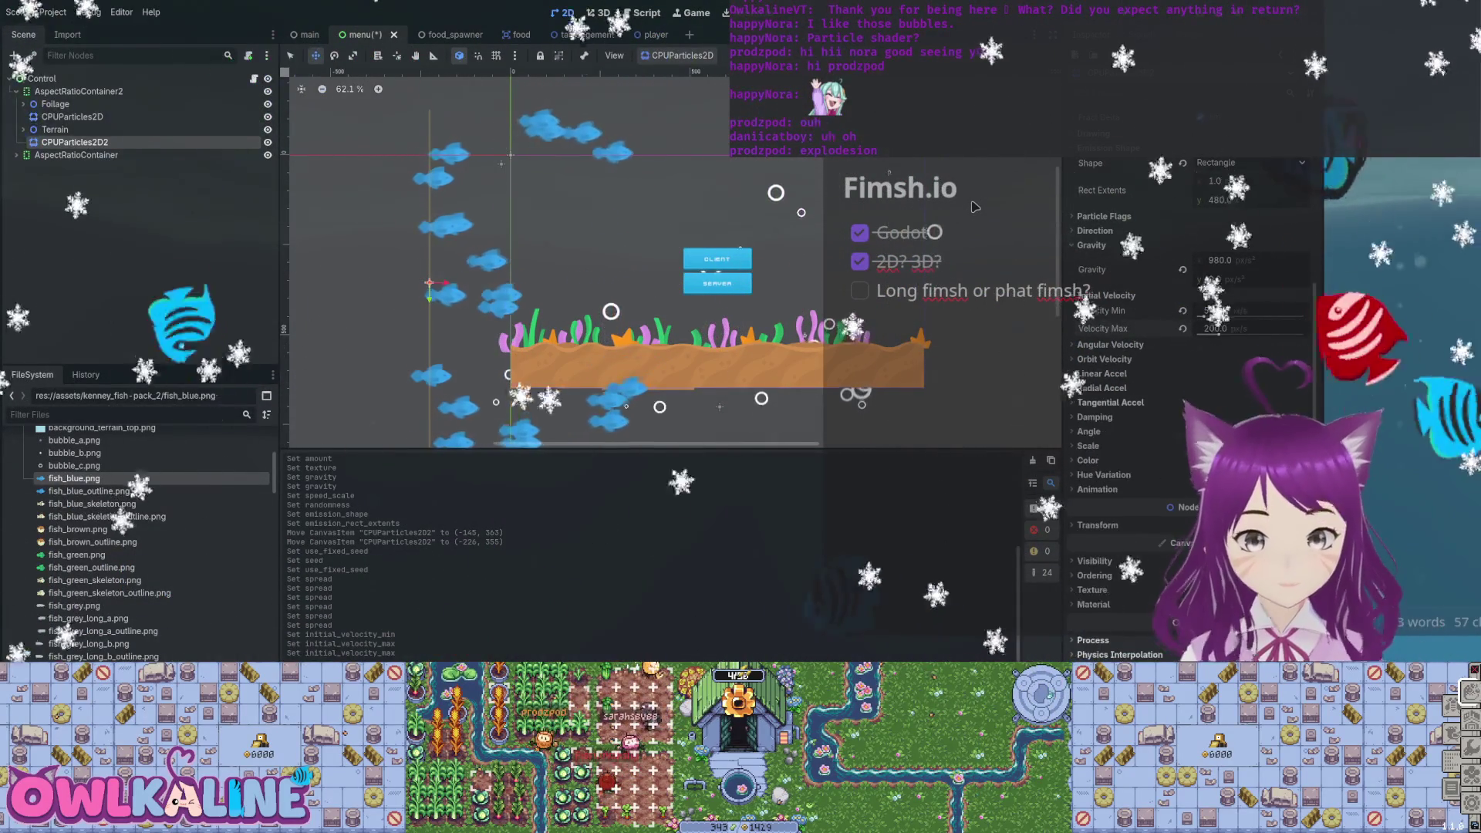
left_click(1095, 417)
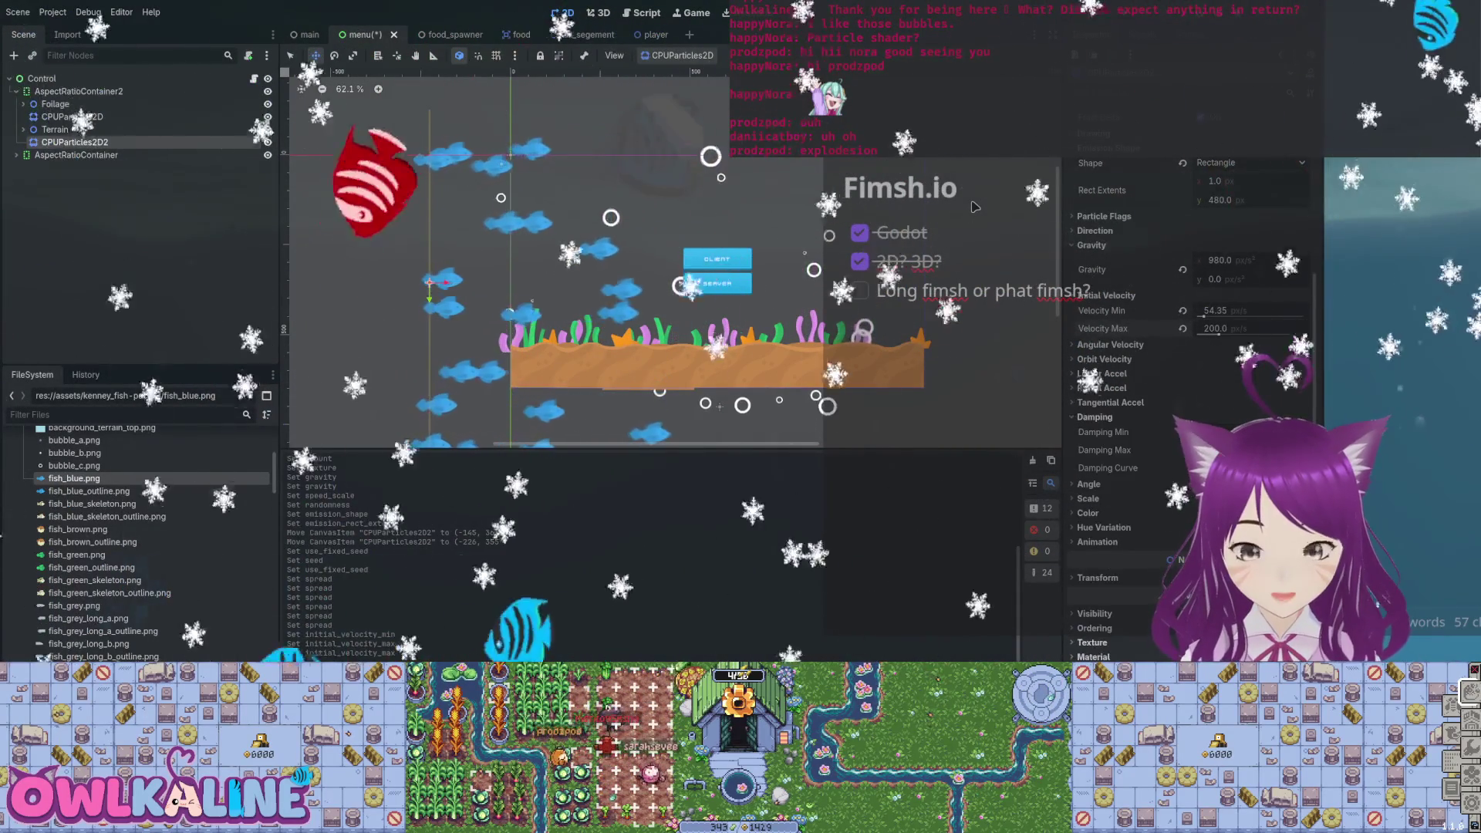
left_click(1089, 431)
left_click(1089, 431)
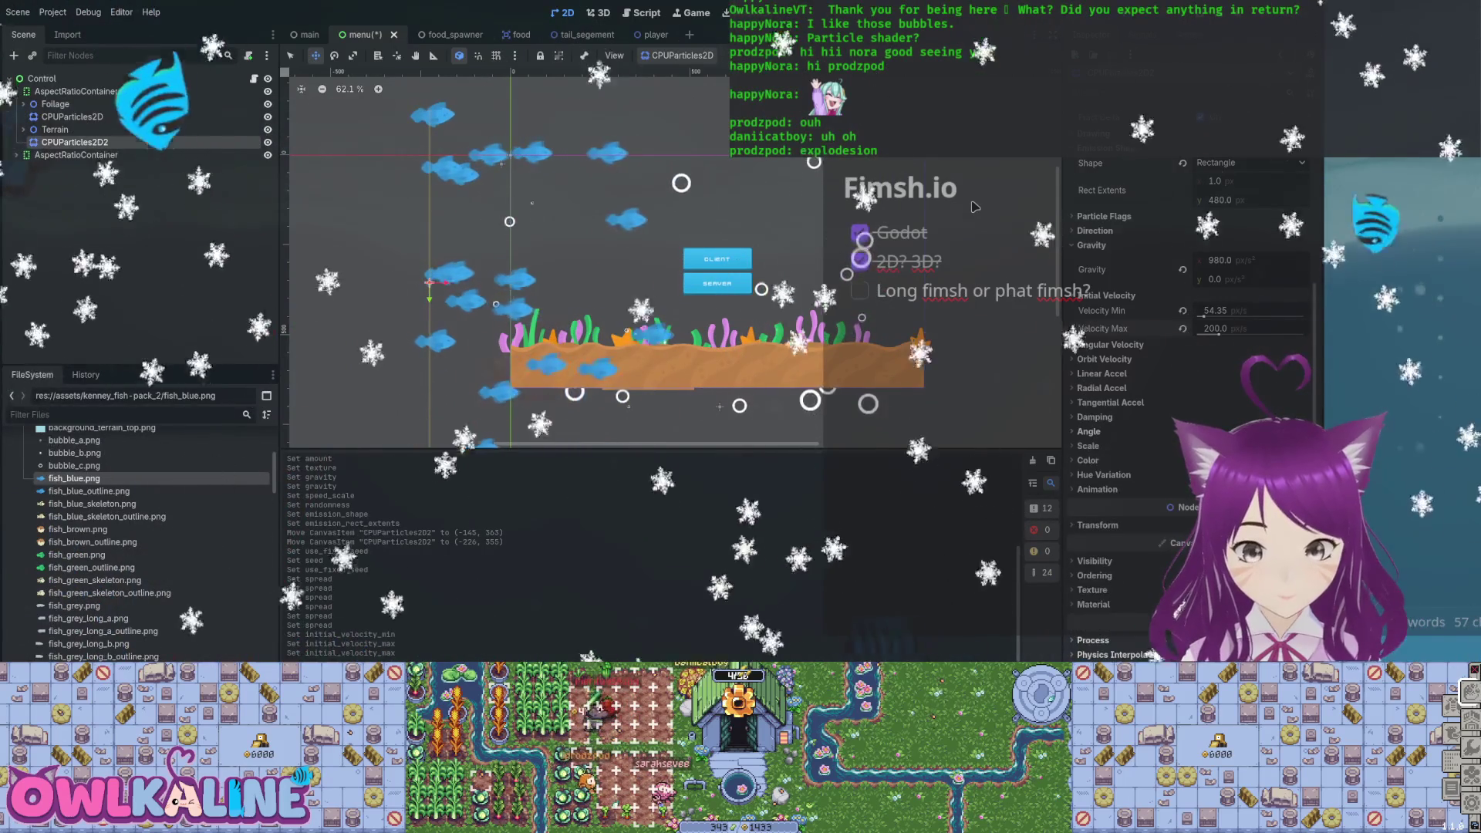
left_click(1087, 446)
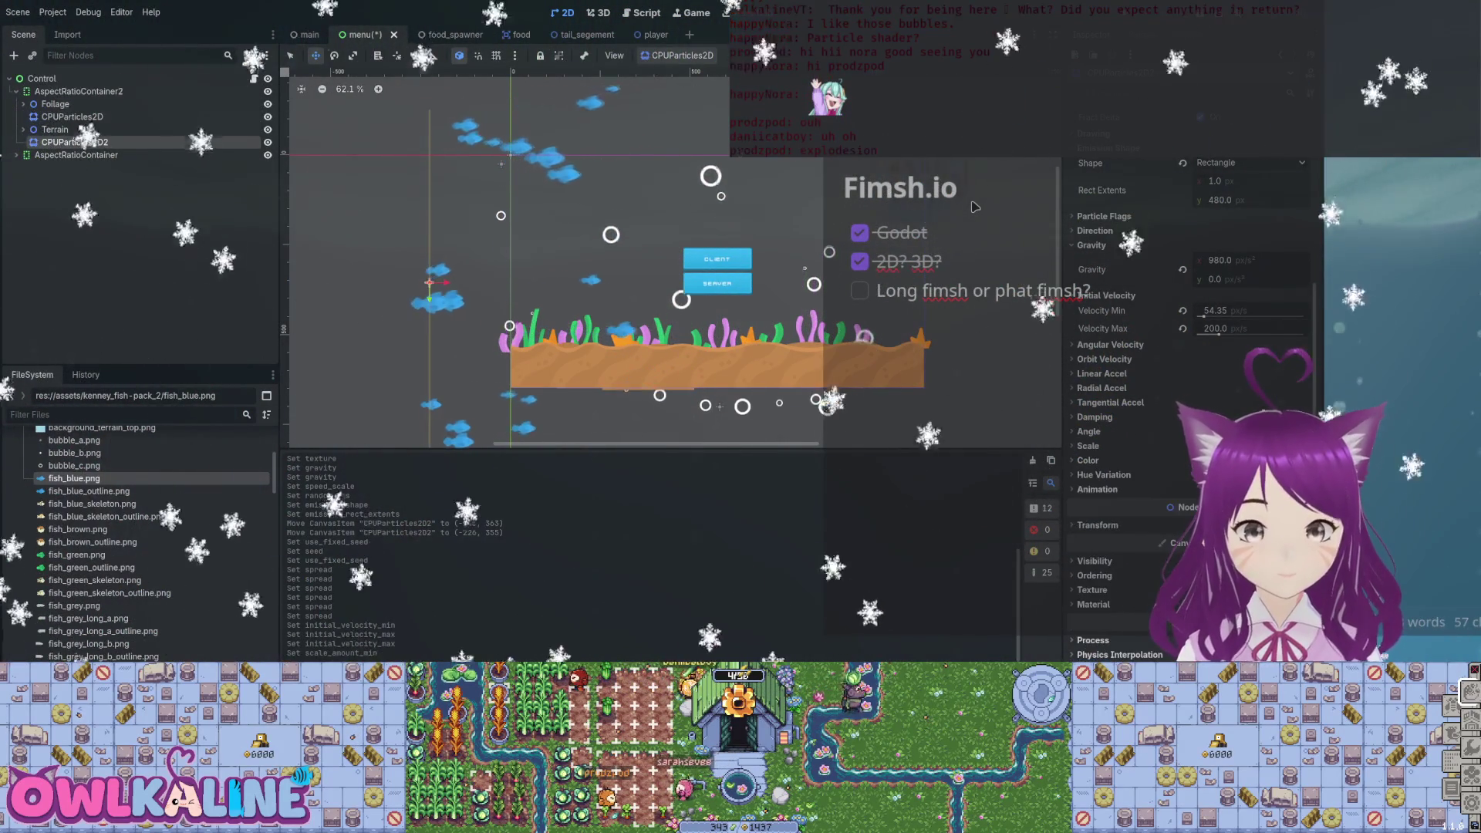
left_click(1098, 490)
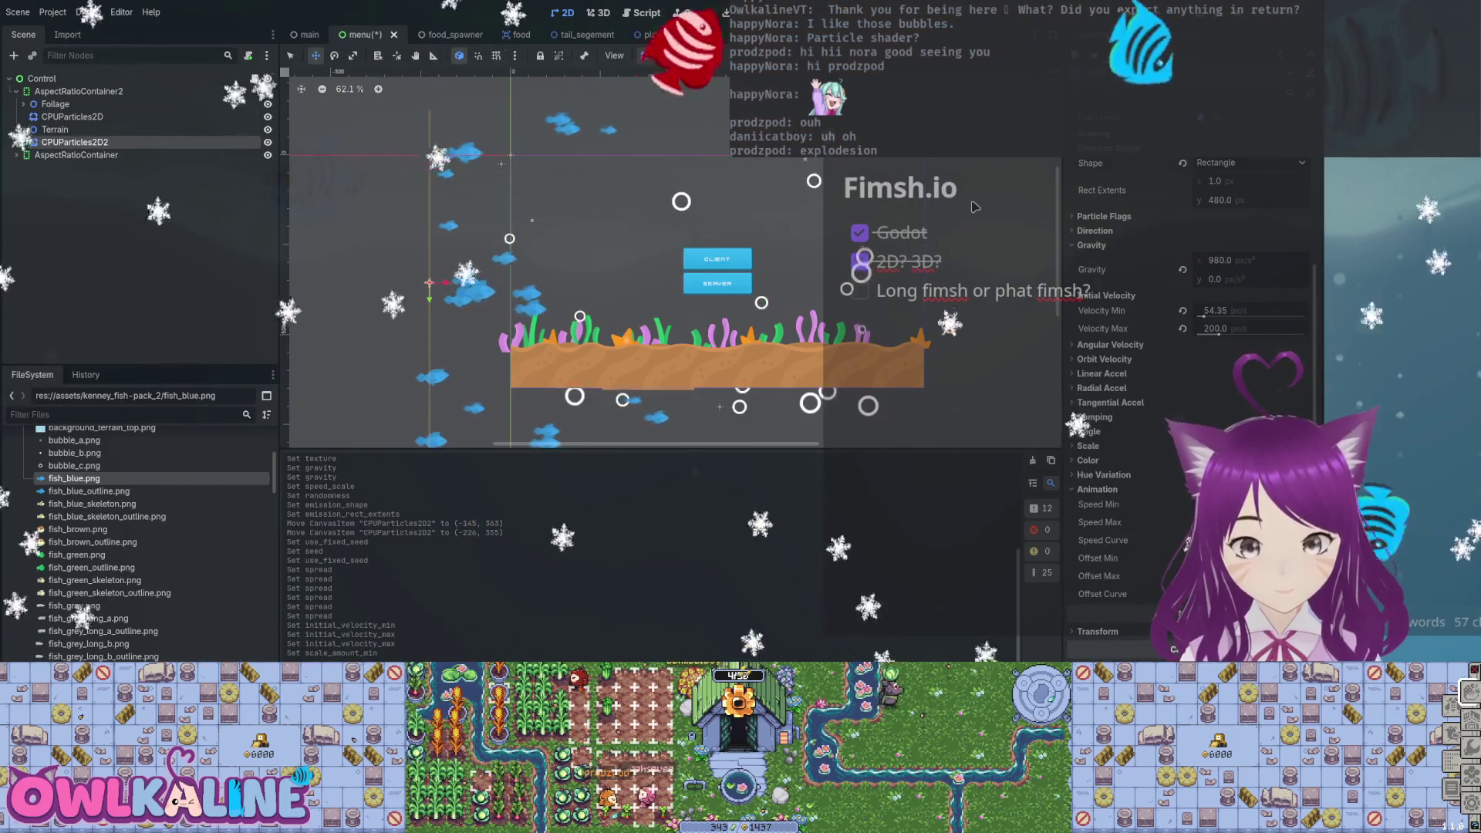
Expand the Transform section and raise the fish particles' Lifetime to 3.0.
left_click(1097, 525)
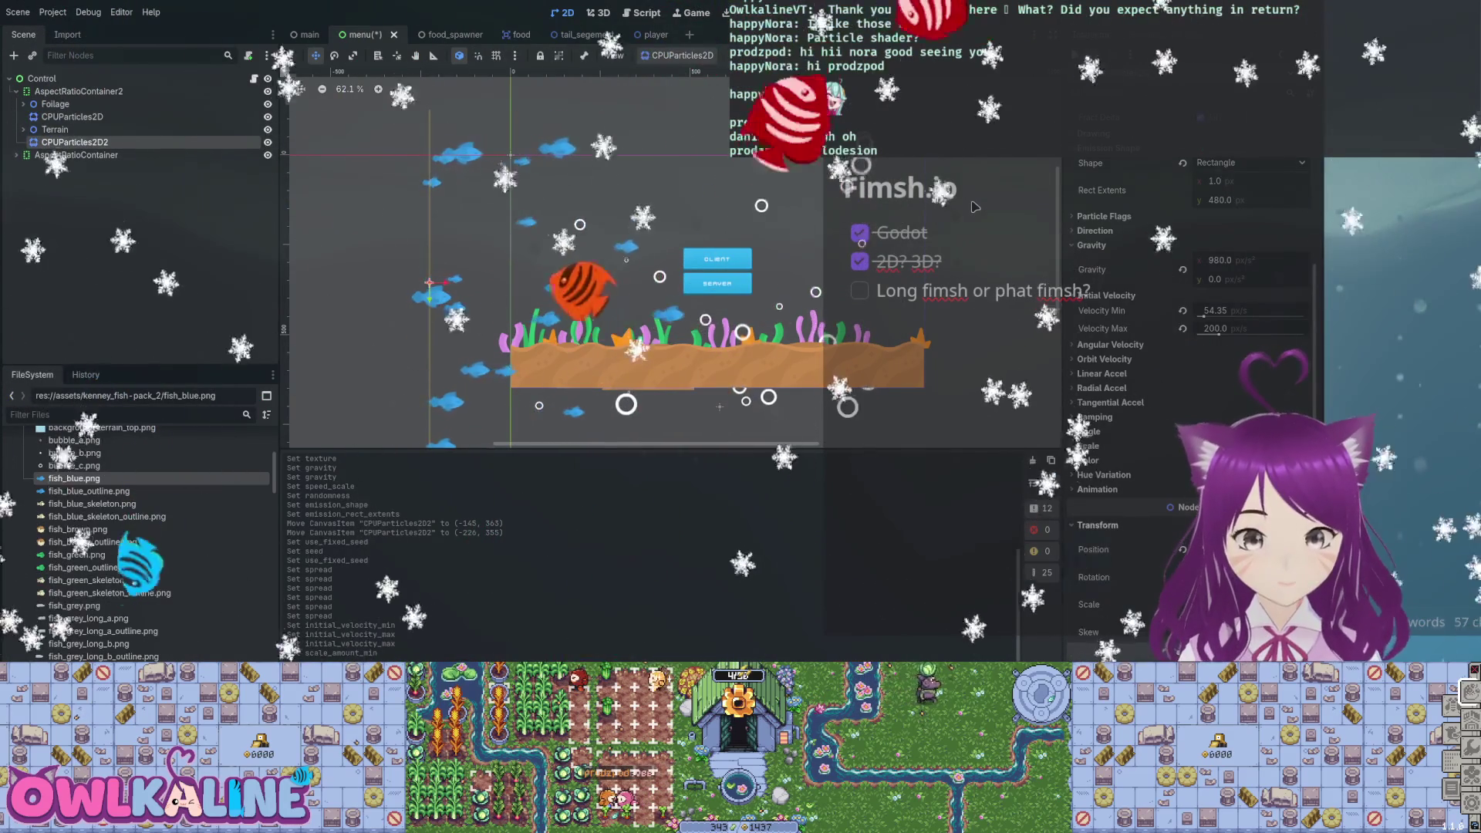
scroll(1189, 347, "up", 5)
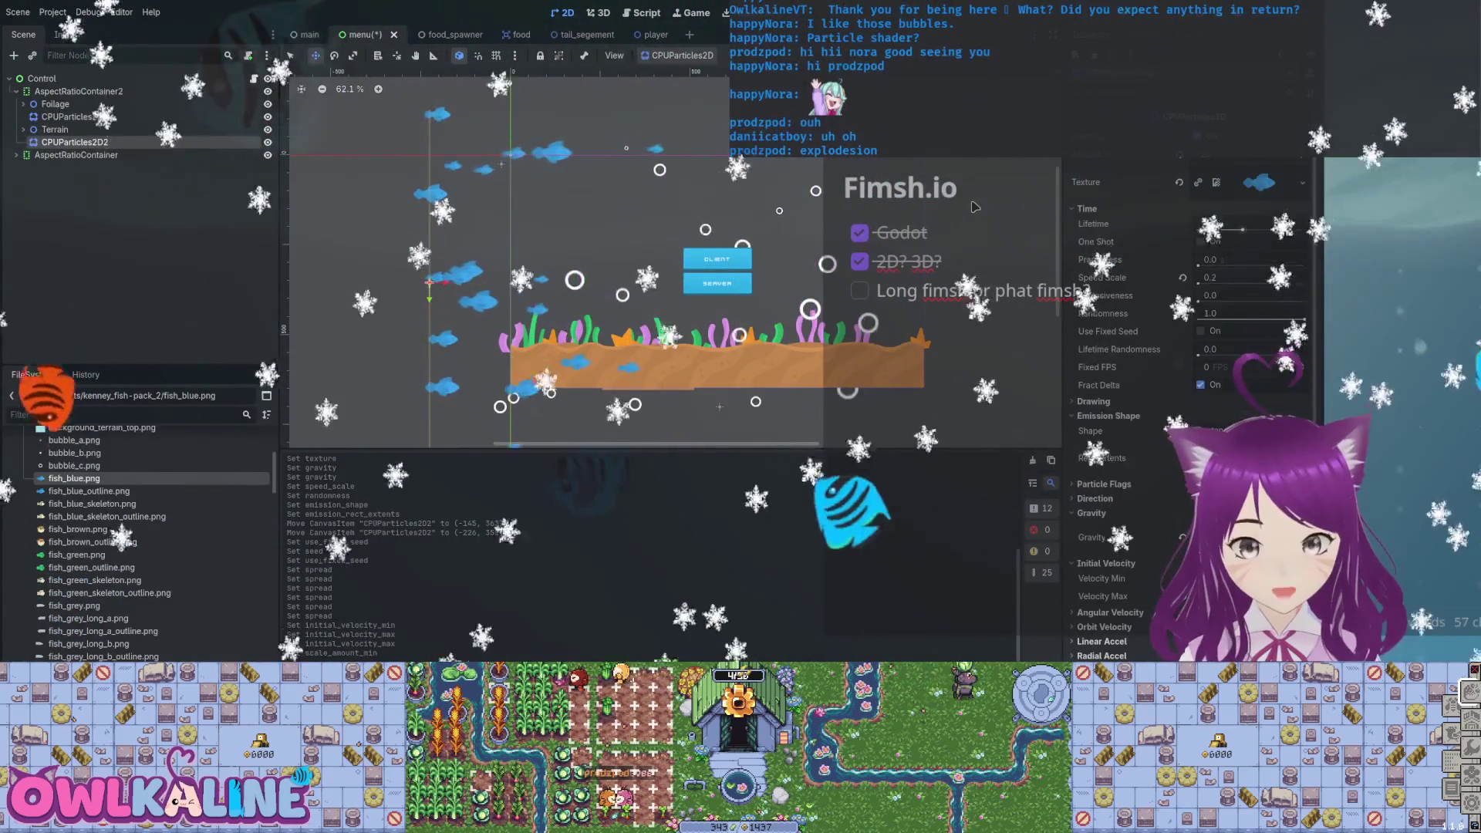
mouse_move(1234, 224)
left_mouse_down()
mouse_move(1296, 224)
mouse_move(1239, 224)
left_mouse_up()
left_click(1227, 224)
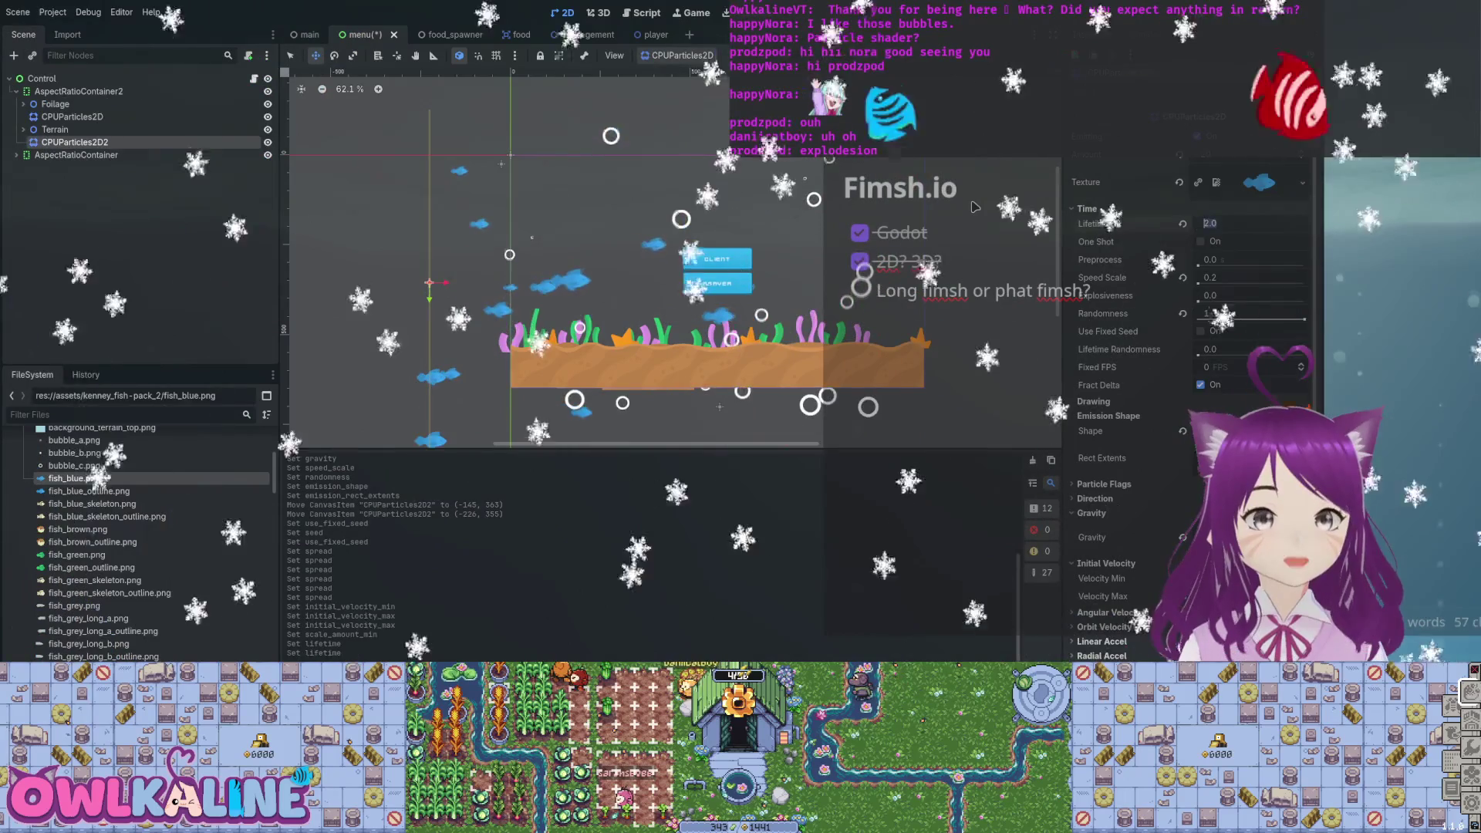
key("Return")
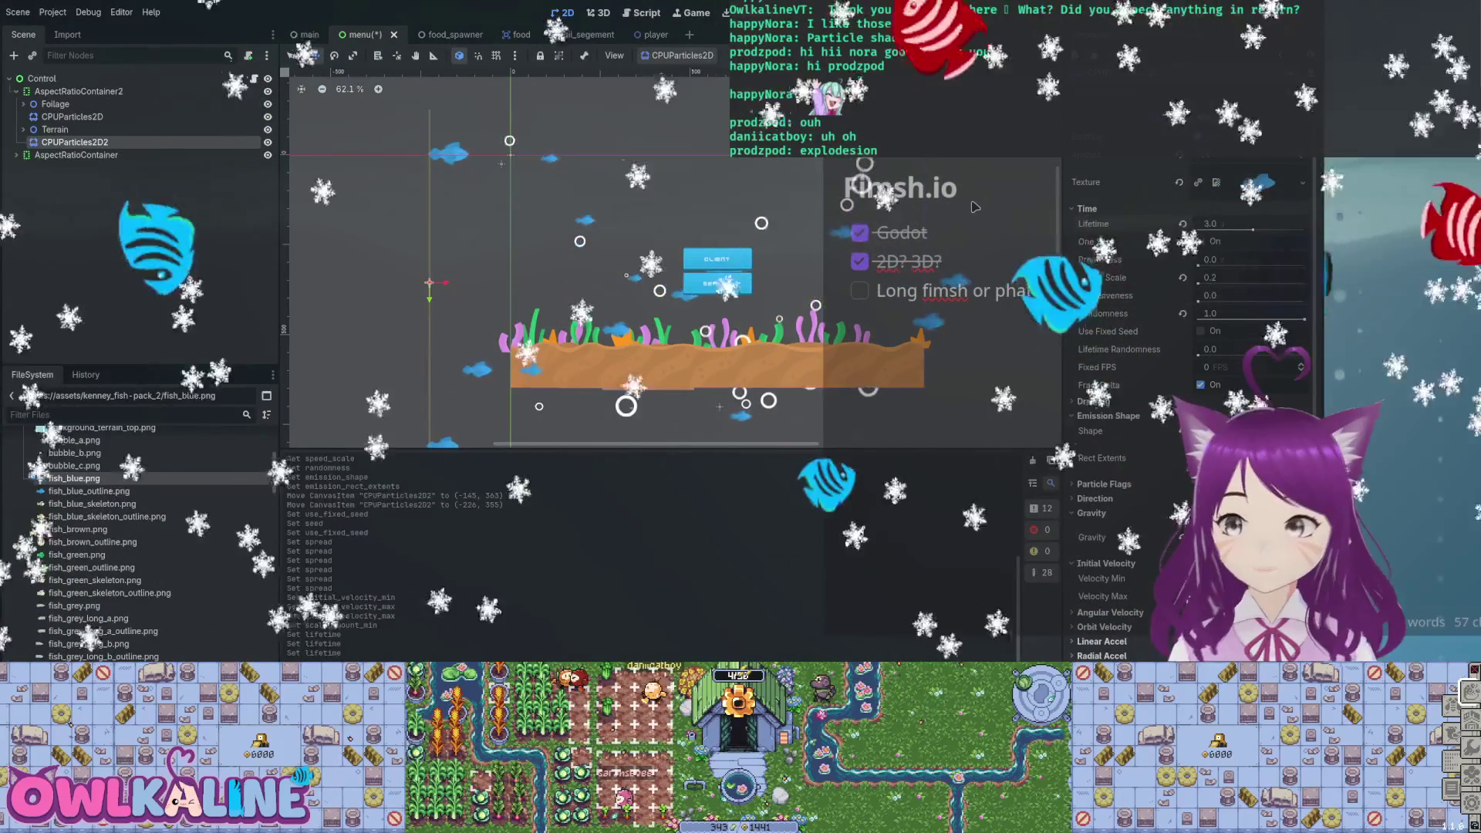